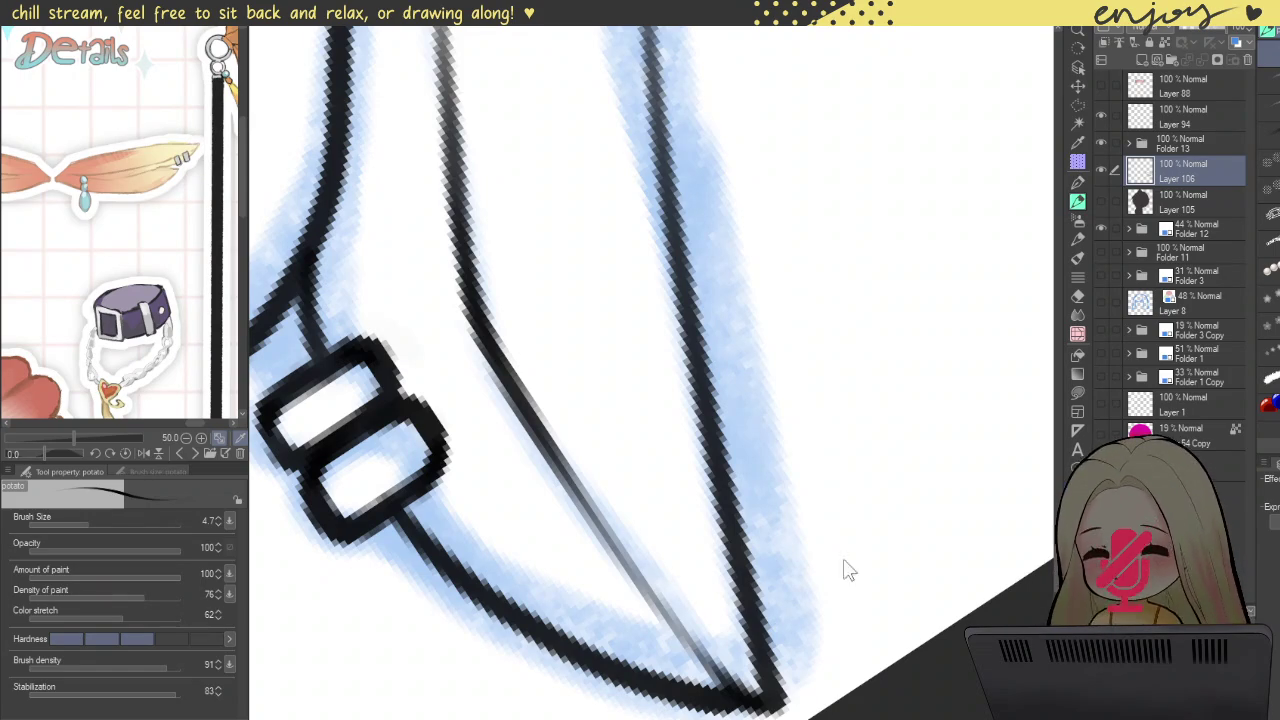
# Step: Zoom out and rotate the canvas back upright to show the whole chibi face and ears
pyautogui.scroll(-5, 853, 500)
pyautogui.moveTo(754, 278)
pyautogui.mouseDown()
pyautogui.moveTo(567, 200)
pyautogui.moveTo(814, 342)
pyautogui.mouseUp()
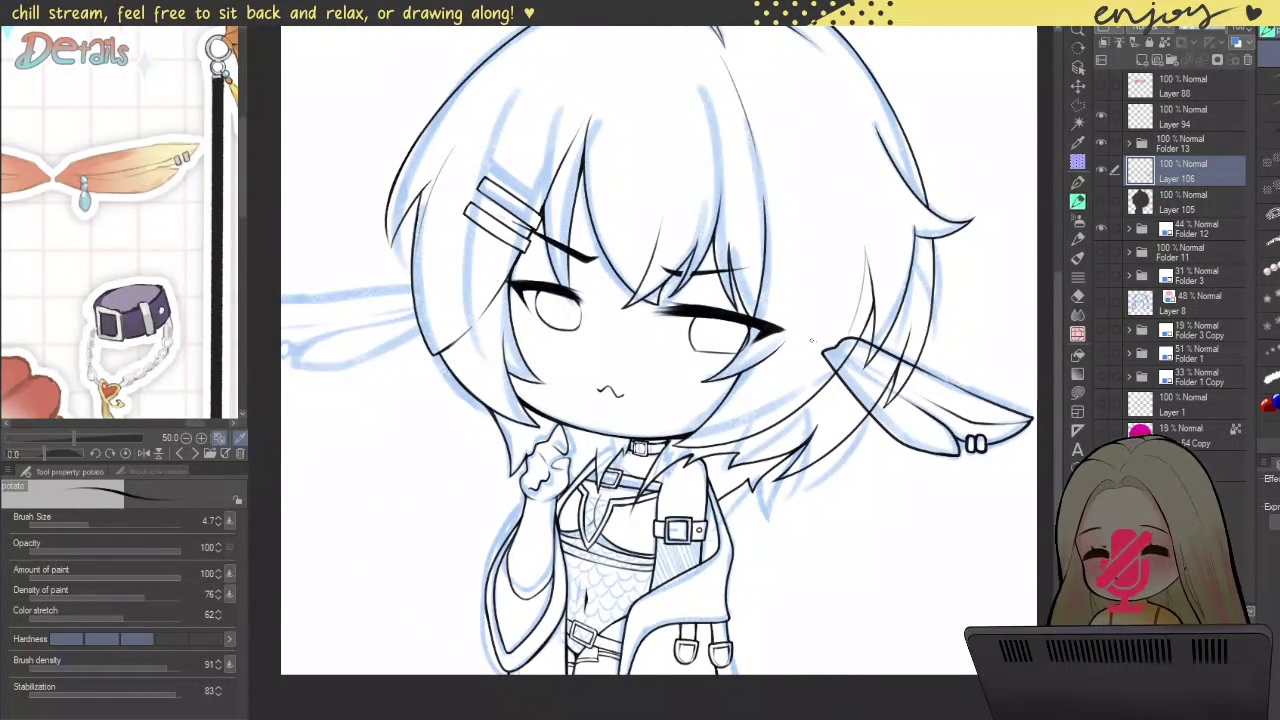
pyautogui.scroll(-1, 814, 342)
pyautogui.scroll(-1, 803, 337)
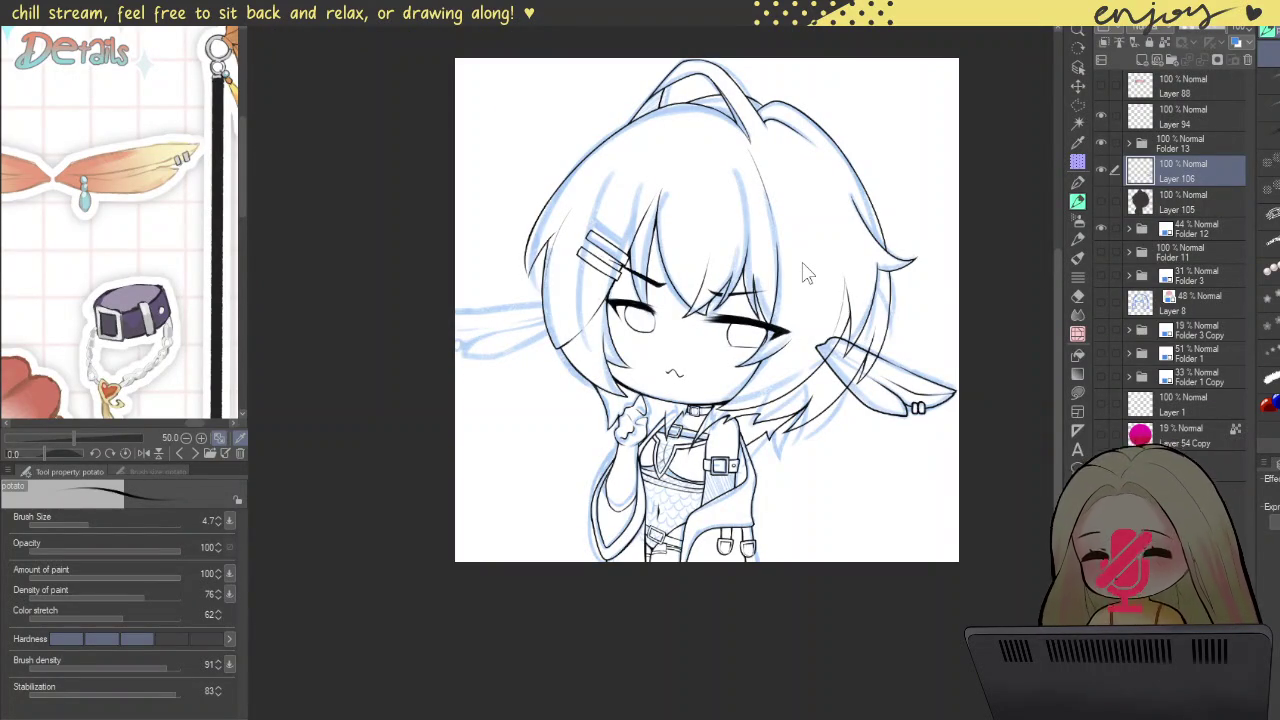
# Step: Duplicate the Layer 106 ear, flip the copy horizontally and place it tilted on the head's left side
pyautogui.hotkey('ctrl', 'c')
pyautogui.hotkey('ctrl', 'v')
pyautogui.hotkey('ctrl', 't')
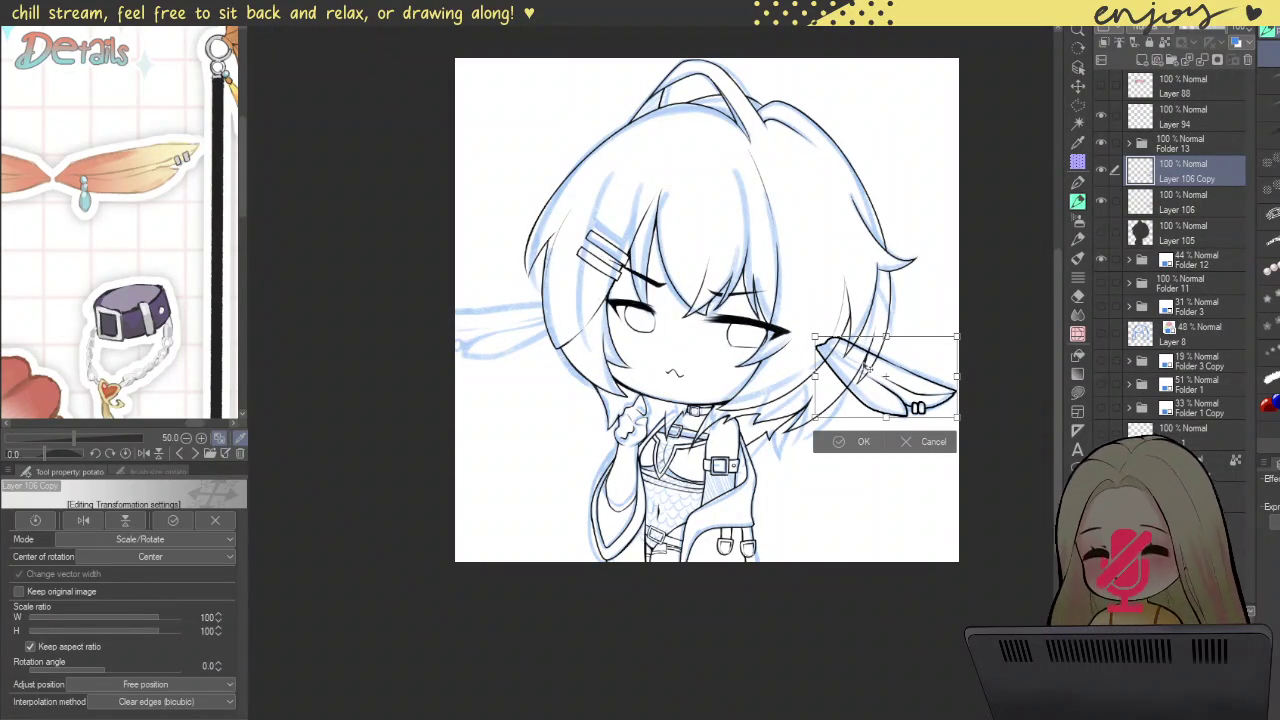
pyautogui.press('h')
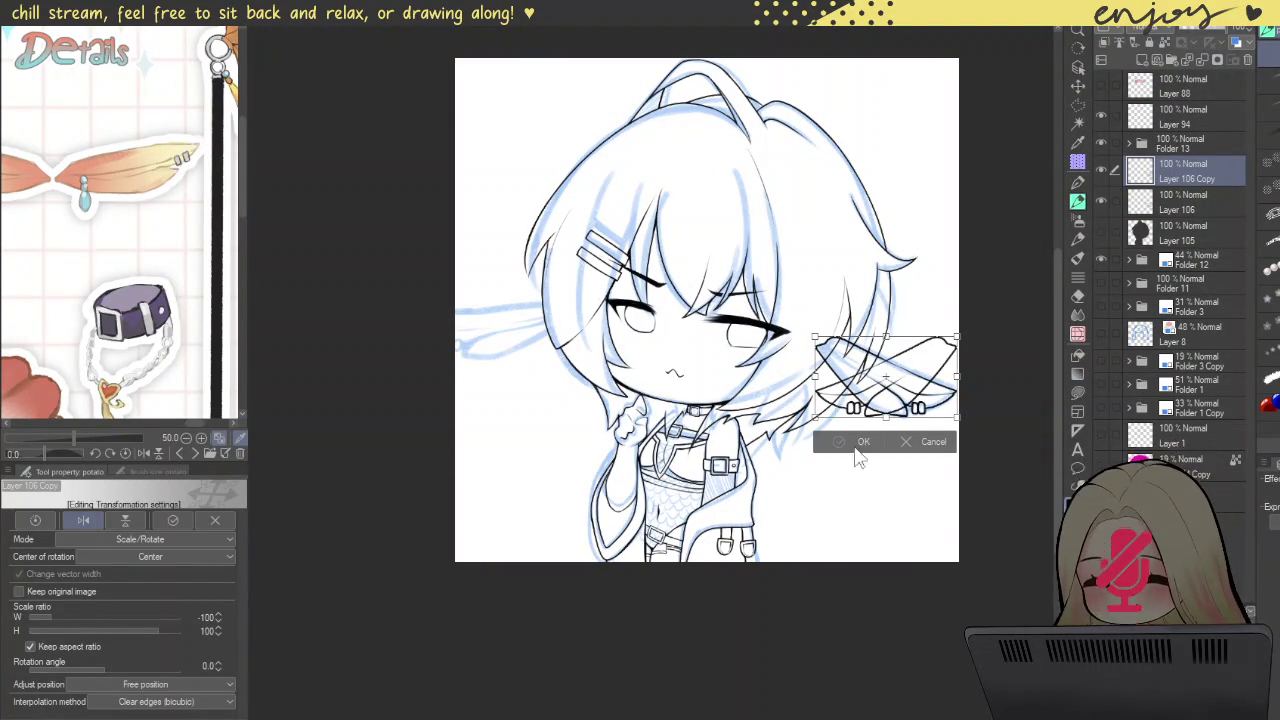
pyautogui.moveTo(897, 373)
pyautogui.mouseDown()
pyautogui.moveTo(598, 355)
pyautogui.moveTo(538, 315)
pyautogui.mouseUp()
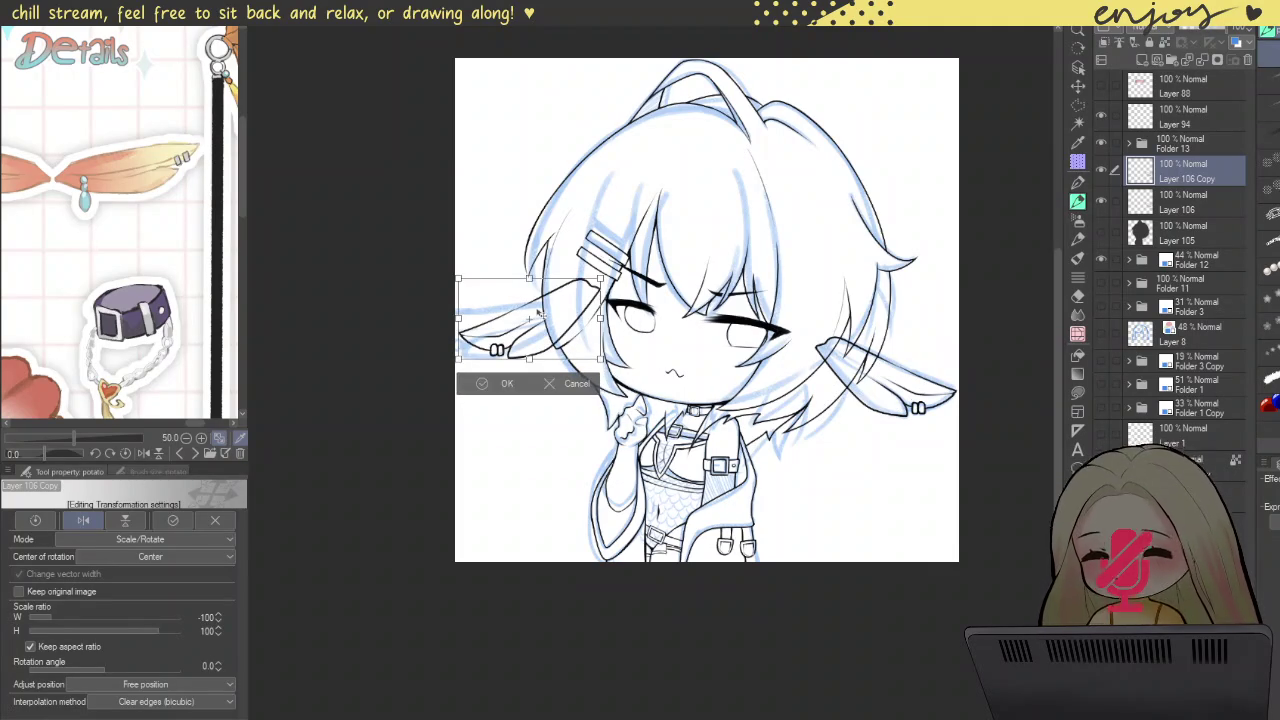
pyautogui.moveTo(454, 362); pyautogui.dragTo(446, 327)
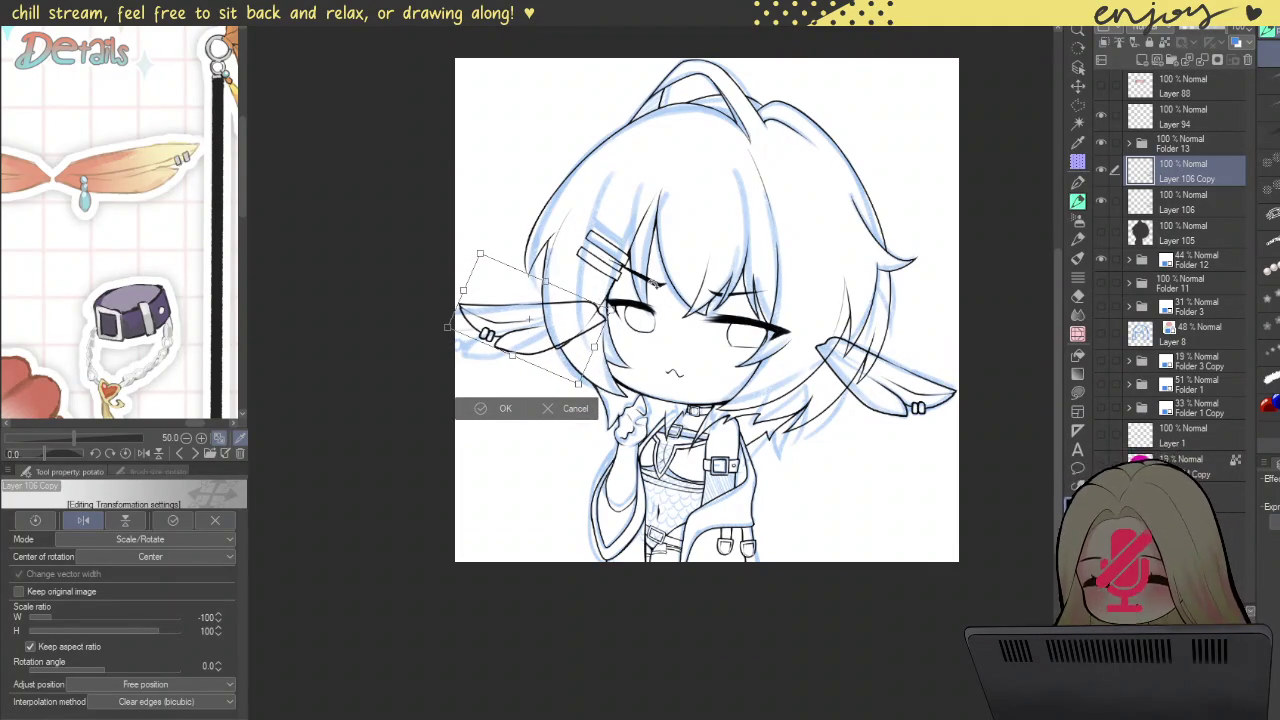
pyautogui.moveTo(447, 327); pyautogui.dragTo(442, 327)
pyautogui.moveTo(595, 318)
pyautogui.mouseDown()
pyautogui.moveTo(558, 321)
pyautogui.moveTo(560, 302)
pyautogui.mouseUp()
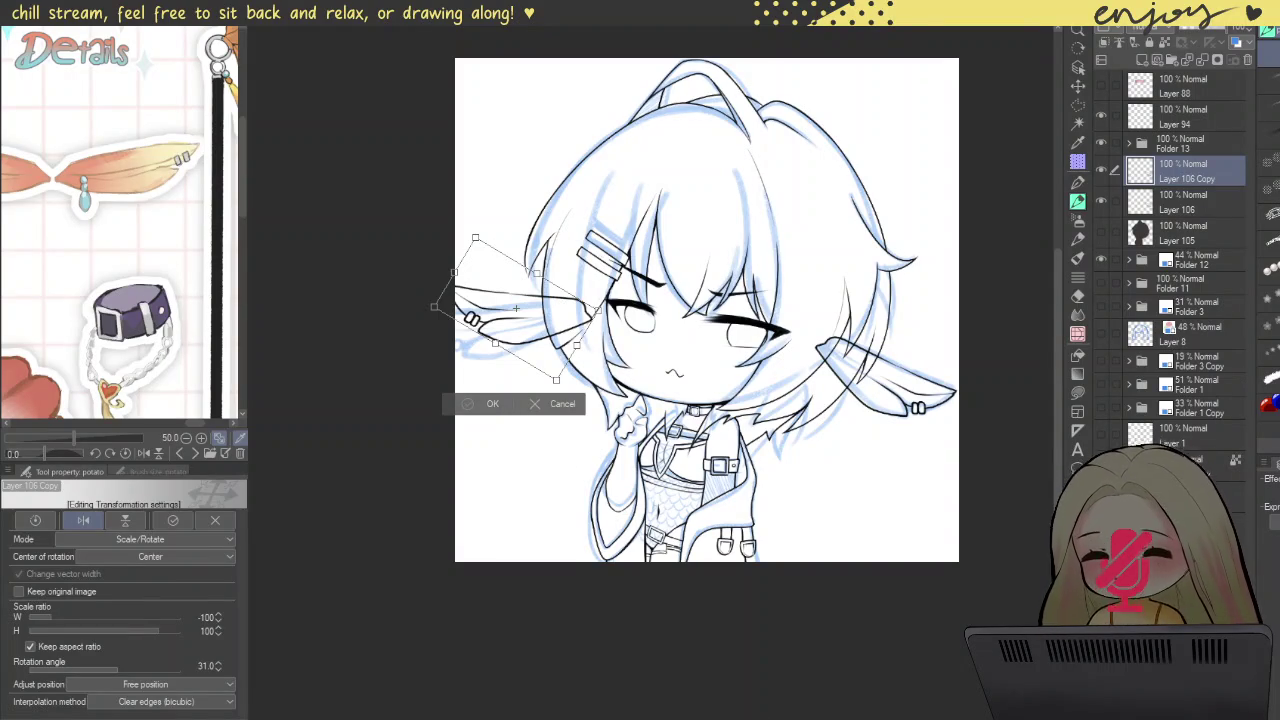
pyautogui.press('Return')
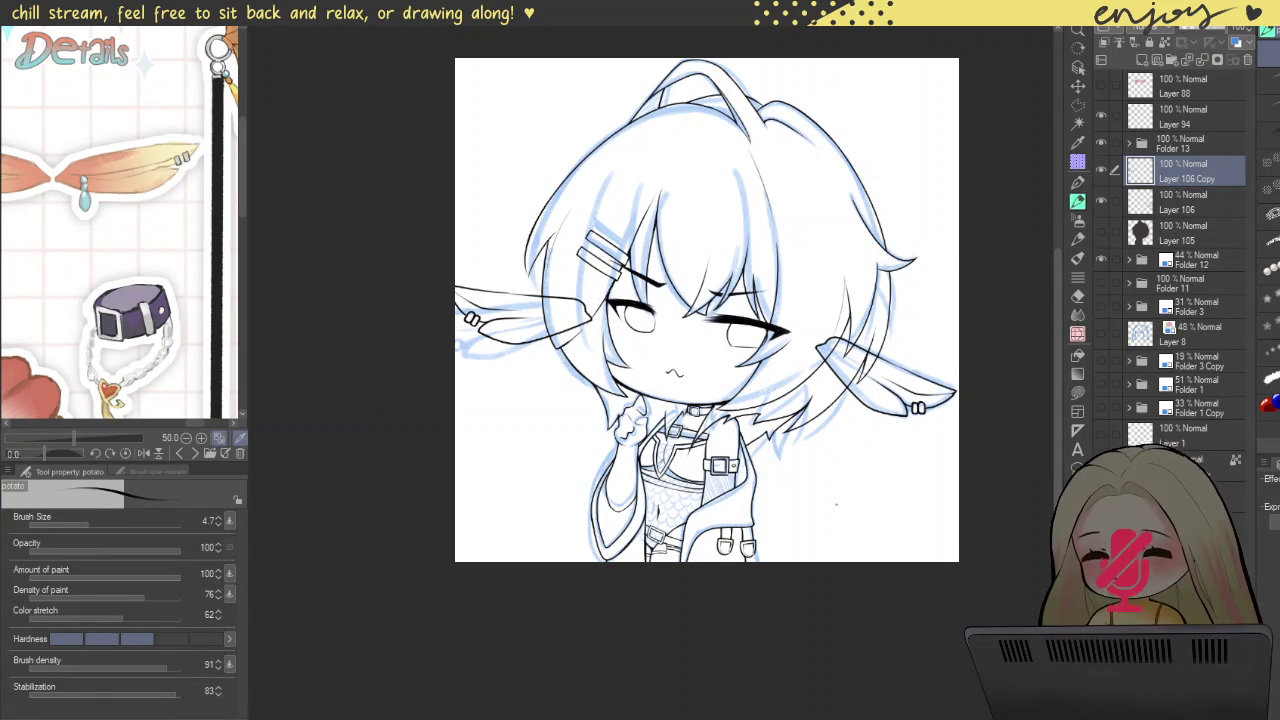
pyautogui.click(1190, 203)
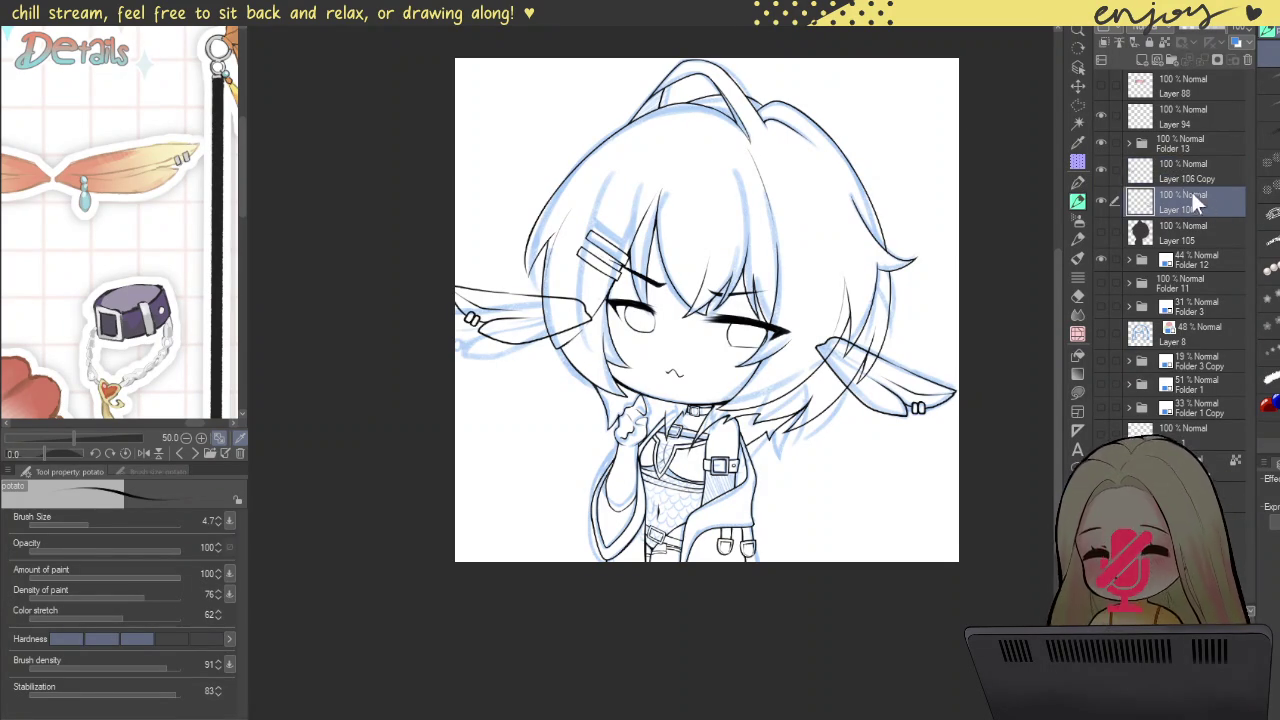
# Step: Rotate the right ear on Layer 106 about -2.9° and nudge it slightly left
pyautogui.hotkey('ctrl', 't')
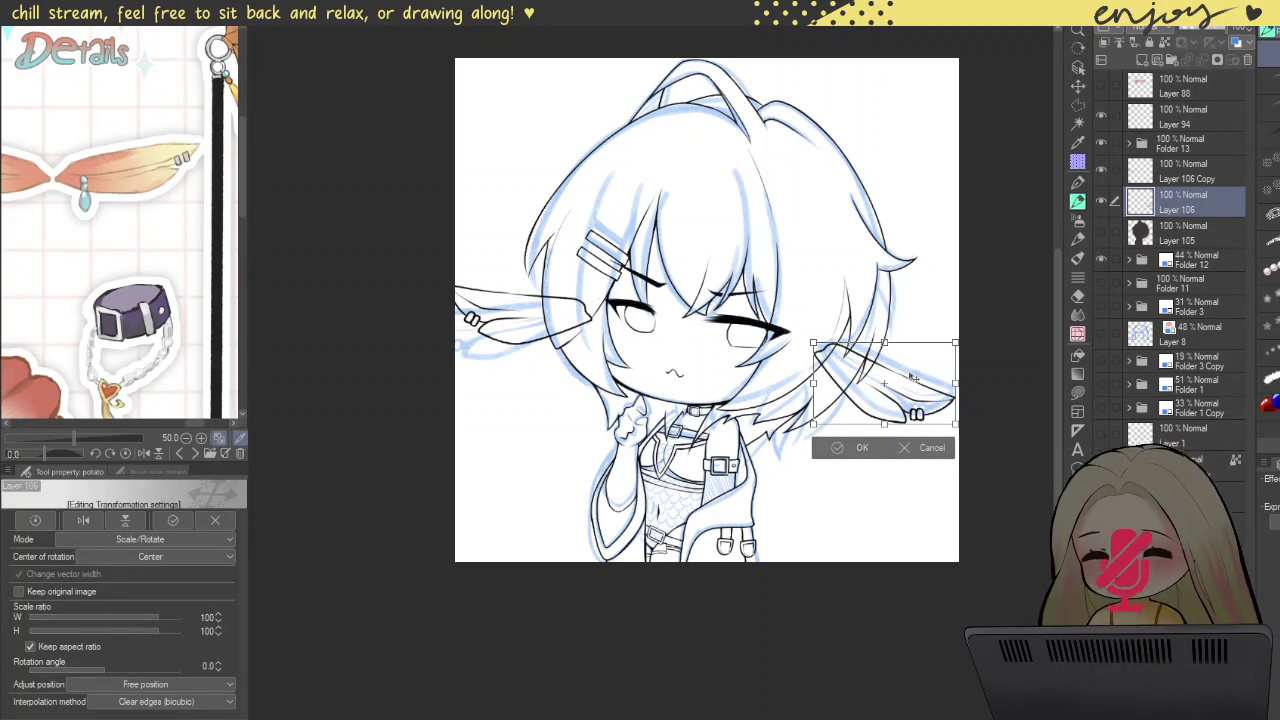
pyautogui.moveTo(914, 328); pyautogui.dragTo(906, 320)
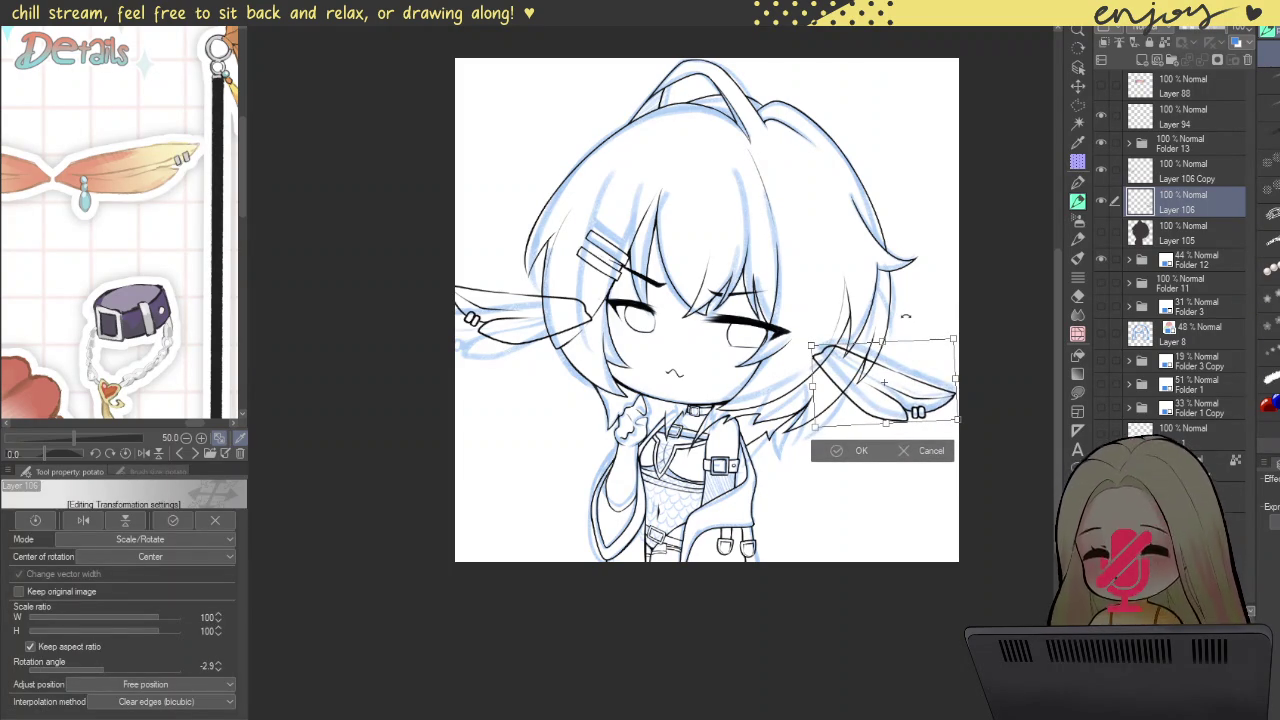
pyautogui.moveTo(908, 366); pyautogui.dragTo(903, 366)
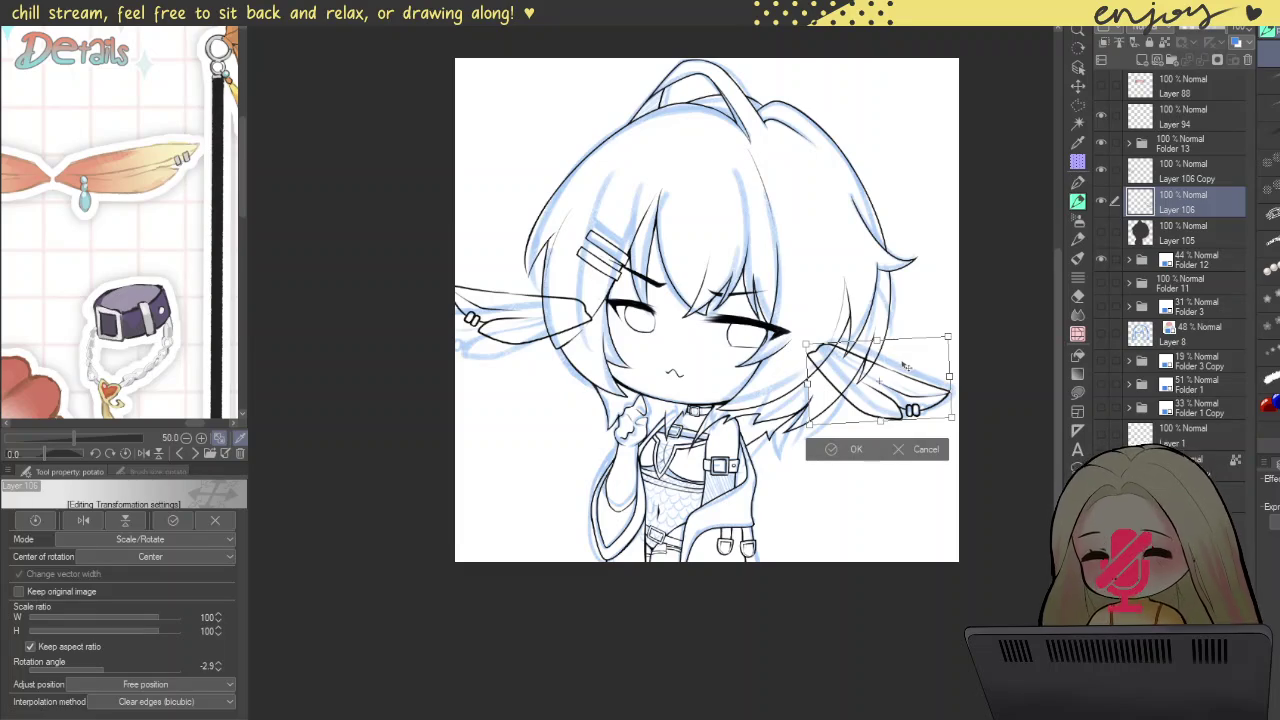
pyautogui.moveTo(902, 366); pyautogui.dragTo(903, 367)
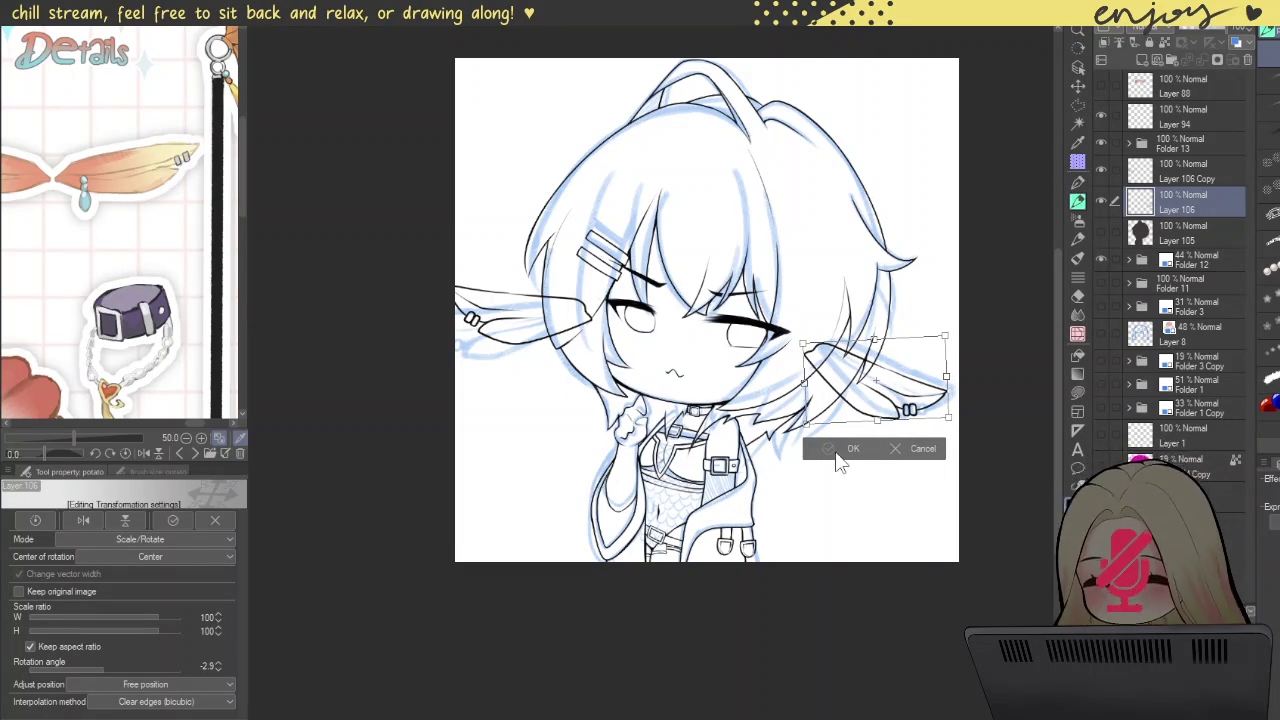
pyautogui.click(850, 448)
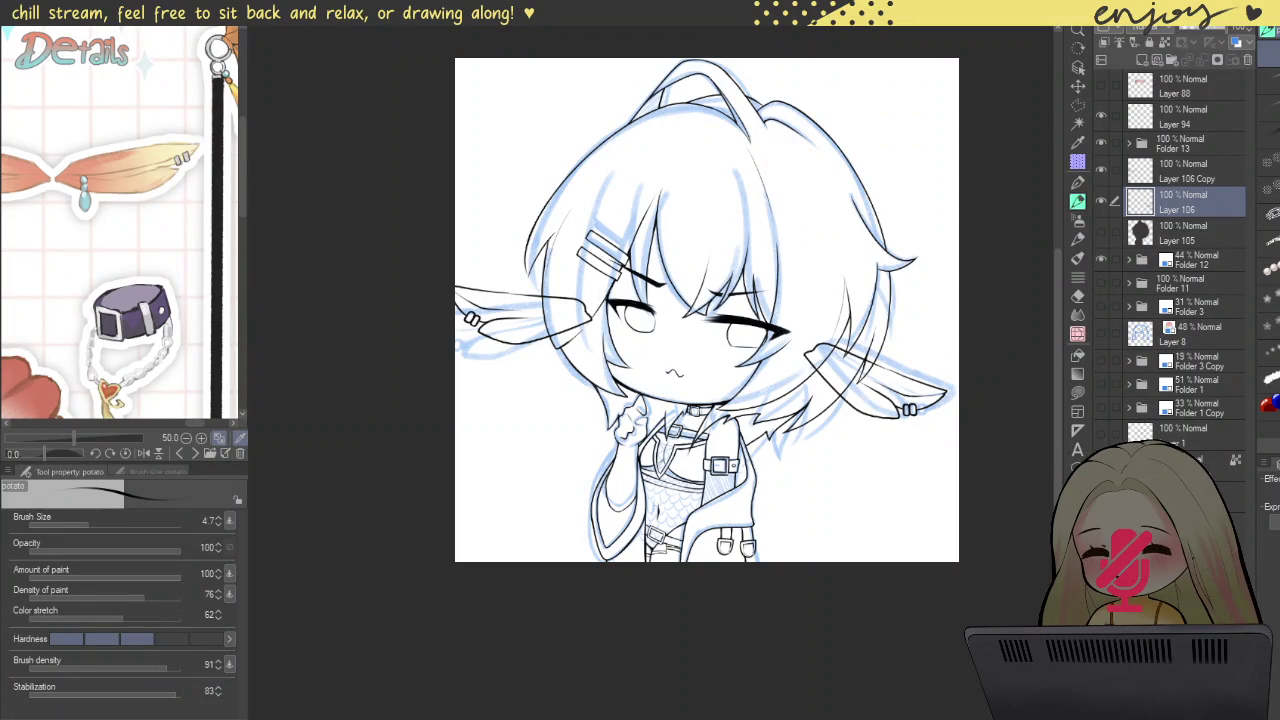
# Step: Rotate the mirrored ear on Layer 106 Copy to about 2.5° and nudge it right and down
pyautogui.moveTo(700, 300); pyautogui.dragTo(747, 326)
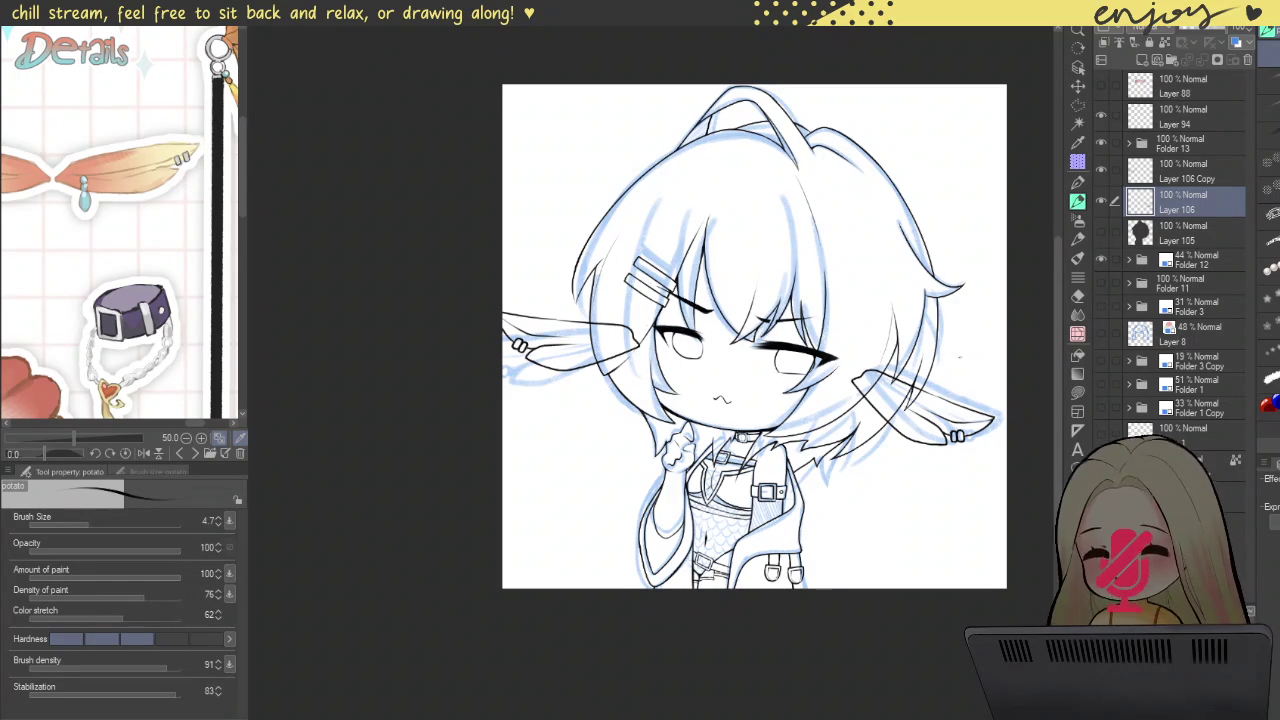
pyautogui.click(1173, 173)
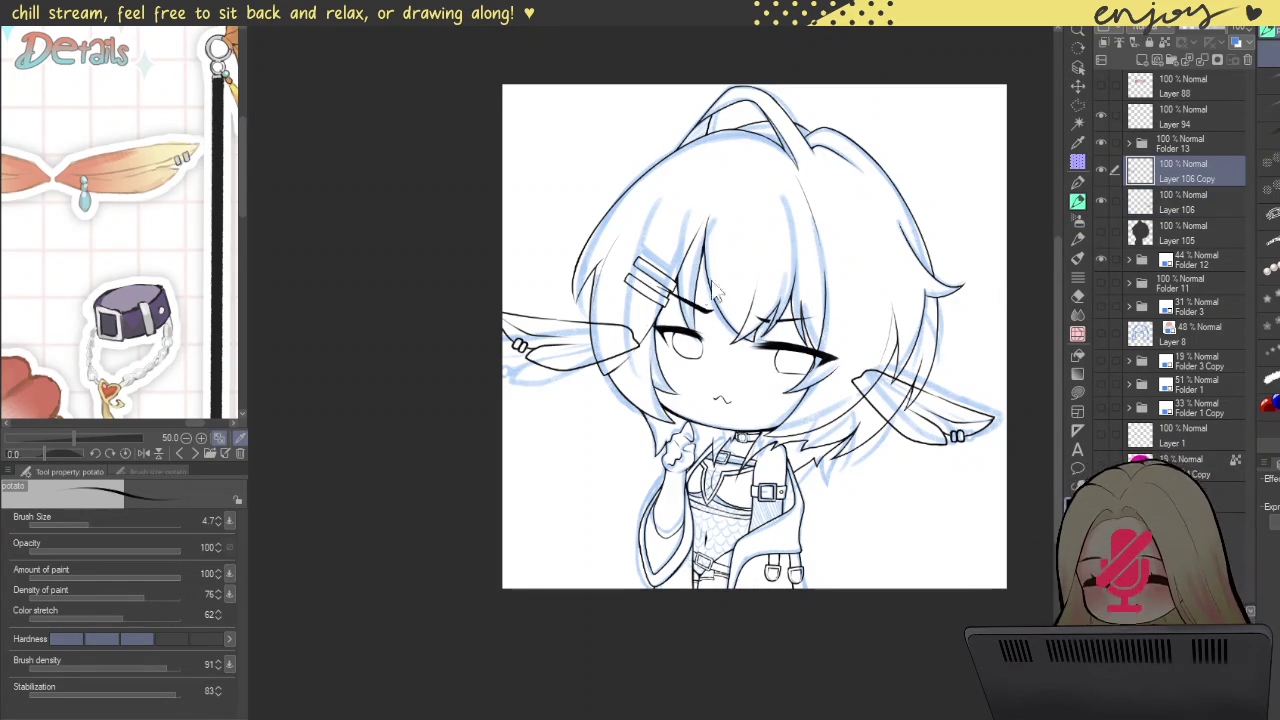
pyautogui.hotkey('ctrl', 't')
pyautogui.moveTo(630, 355)
pyautogui.mouseDown()
pyautogui.moveTo(616, 328)
pyautogui.moveTo(621, 362)
pyautogui.mouseUp()
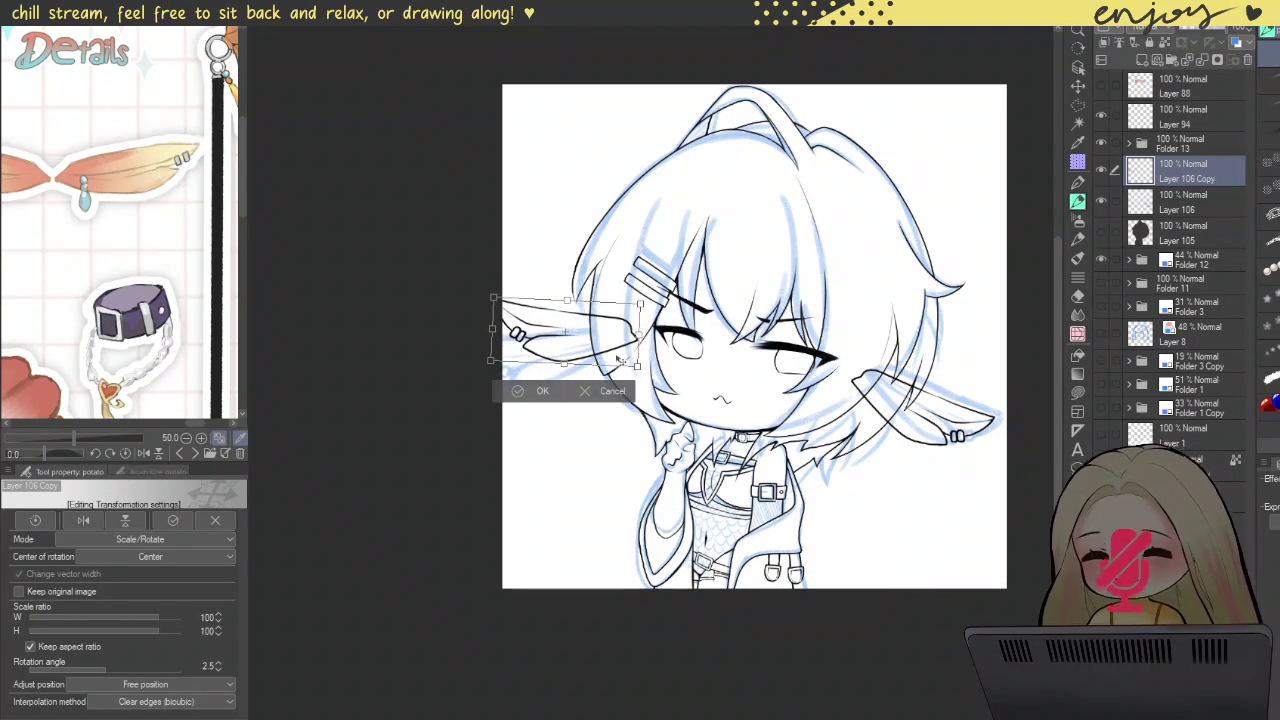
pyautogui.moveTo(621, 362); pyautogui.dragTo(624, 364)
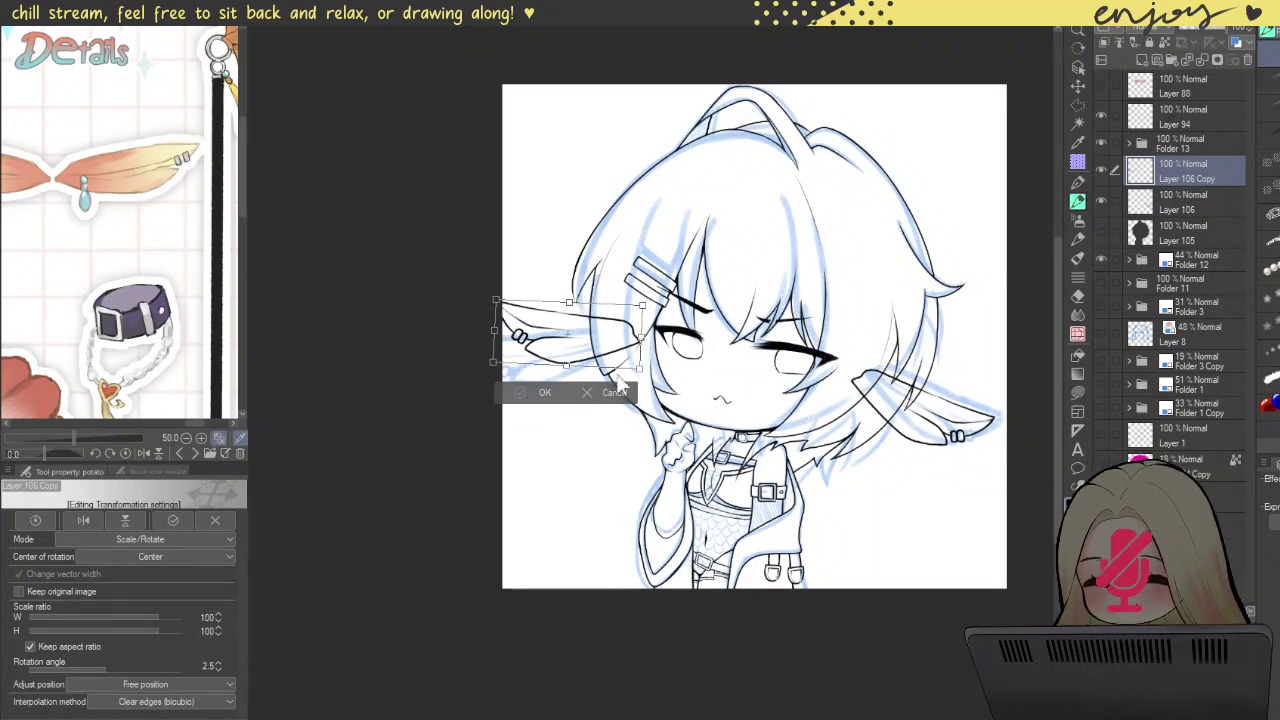
pyautogui.click(606, 391)
pyautogui.moveTo(708, 266); pyautogui.dragTo(806, 336)
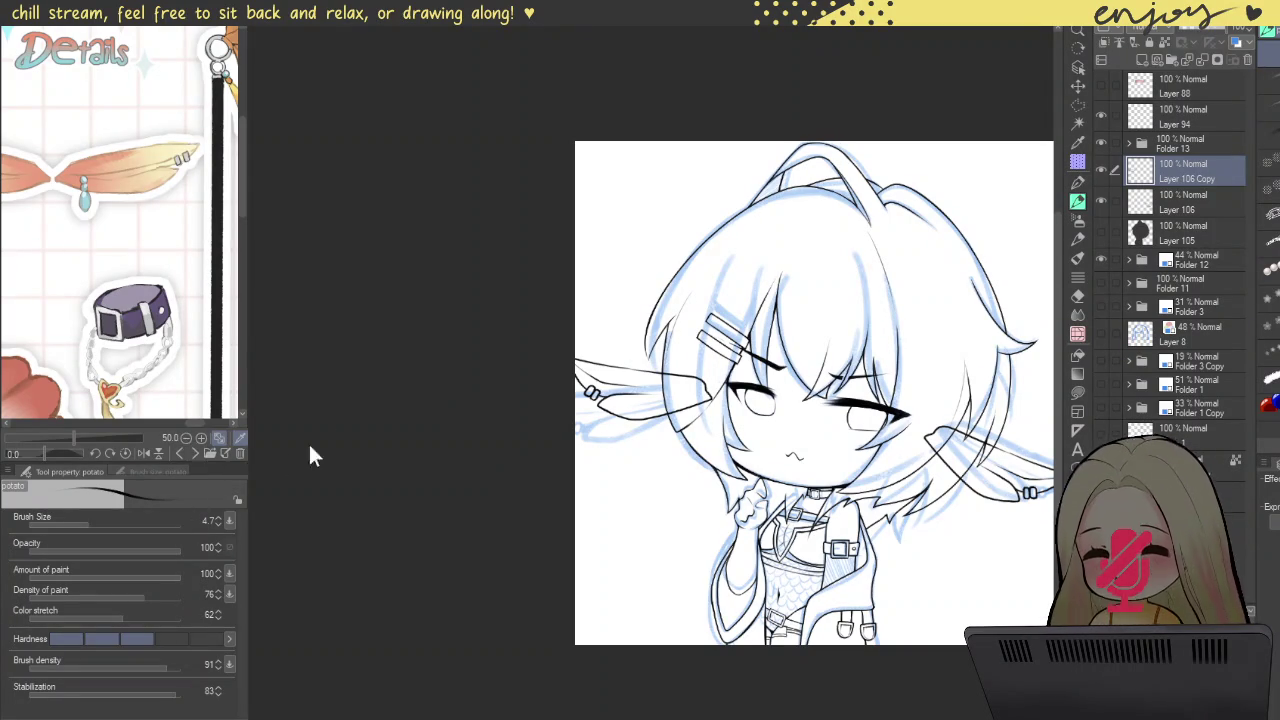
# Step: Try extending the canvas on its left side, then cancel the canvas resize
pyautogui.hotkey('ctrl', 'alt', 'c')
pyautogui.moveTo(576, 392); pyautogui.dragTo(516, 400)
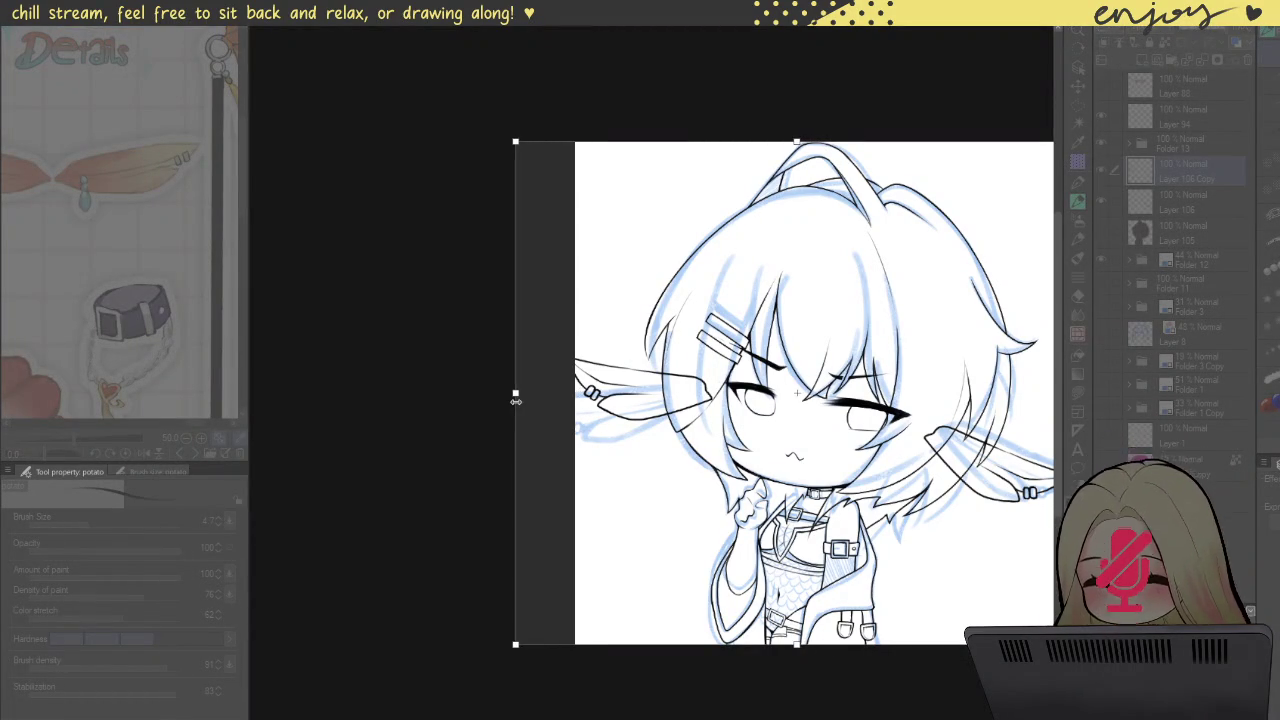
pyautogui.scroll(-1, 540, 397)
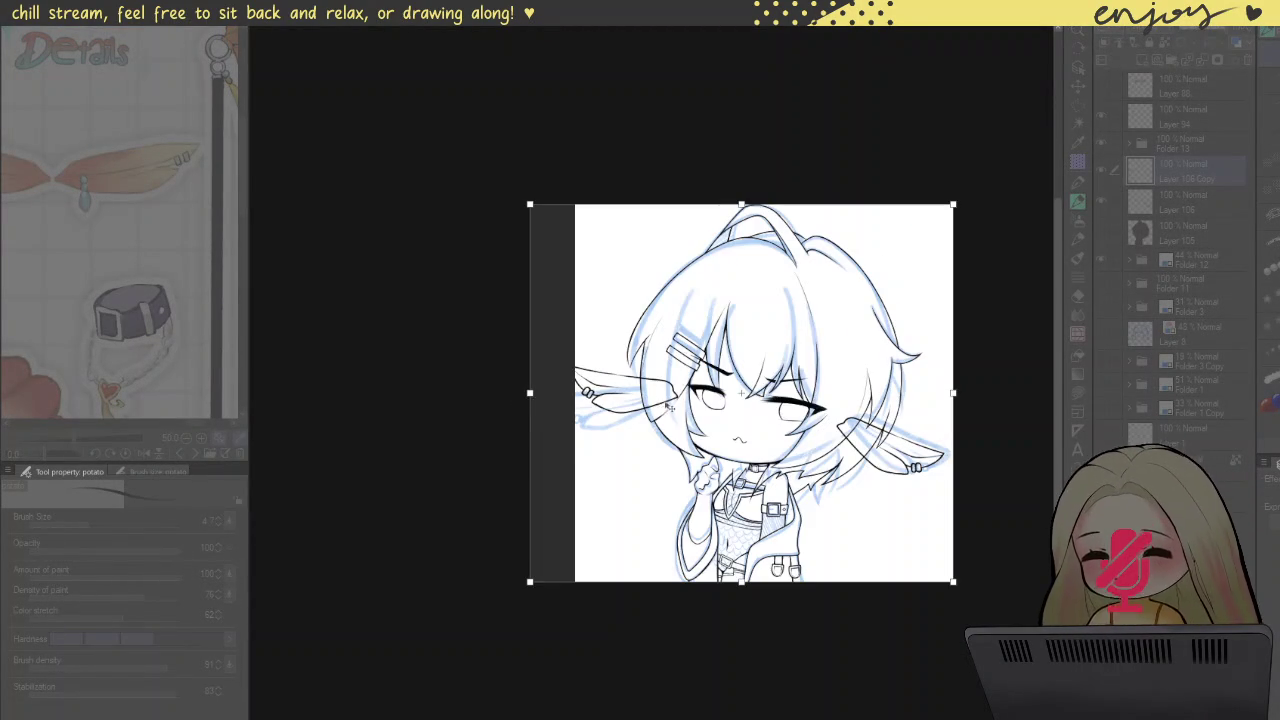
pyautogui.moveTo(530, 393); pyautogui.dragTo(545, 393)
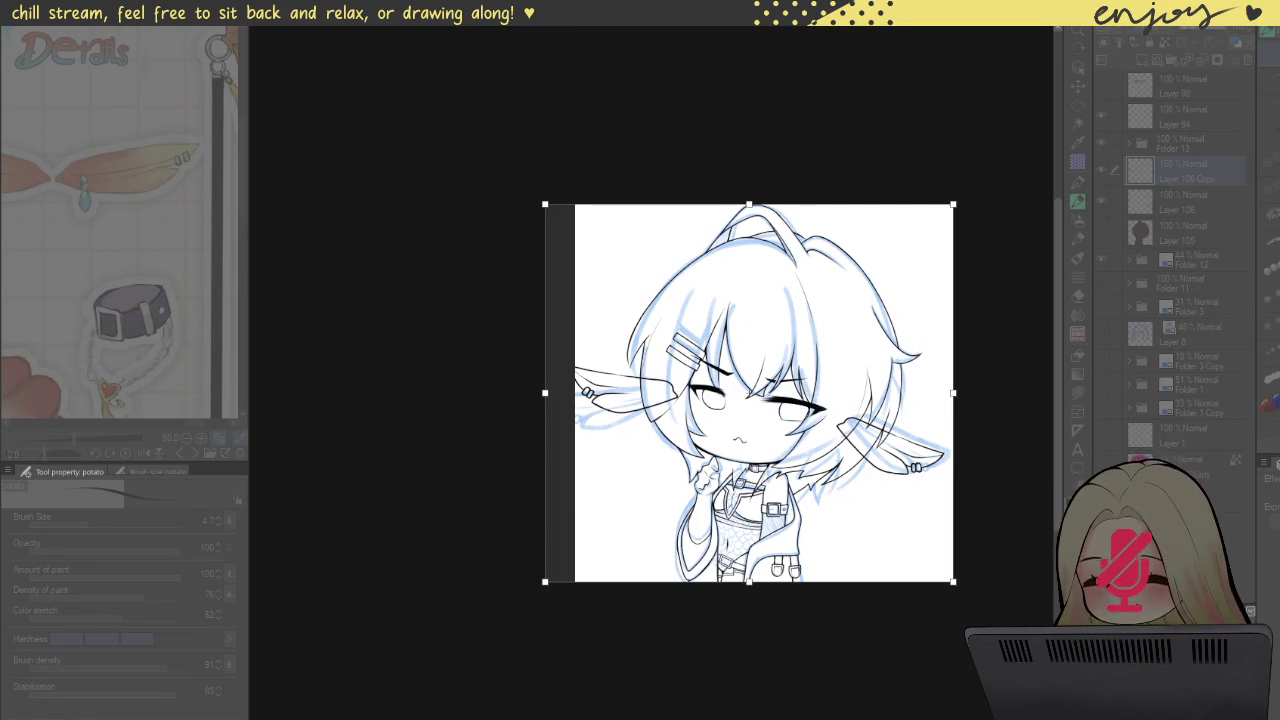
pyautogui.press('Escape')
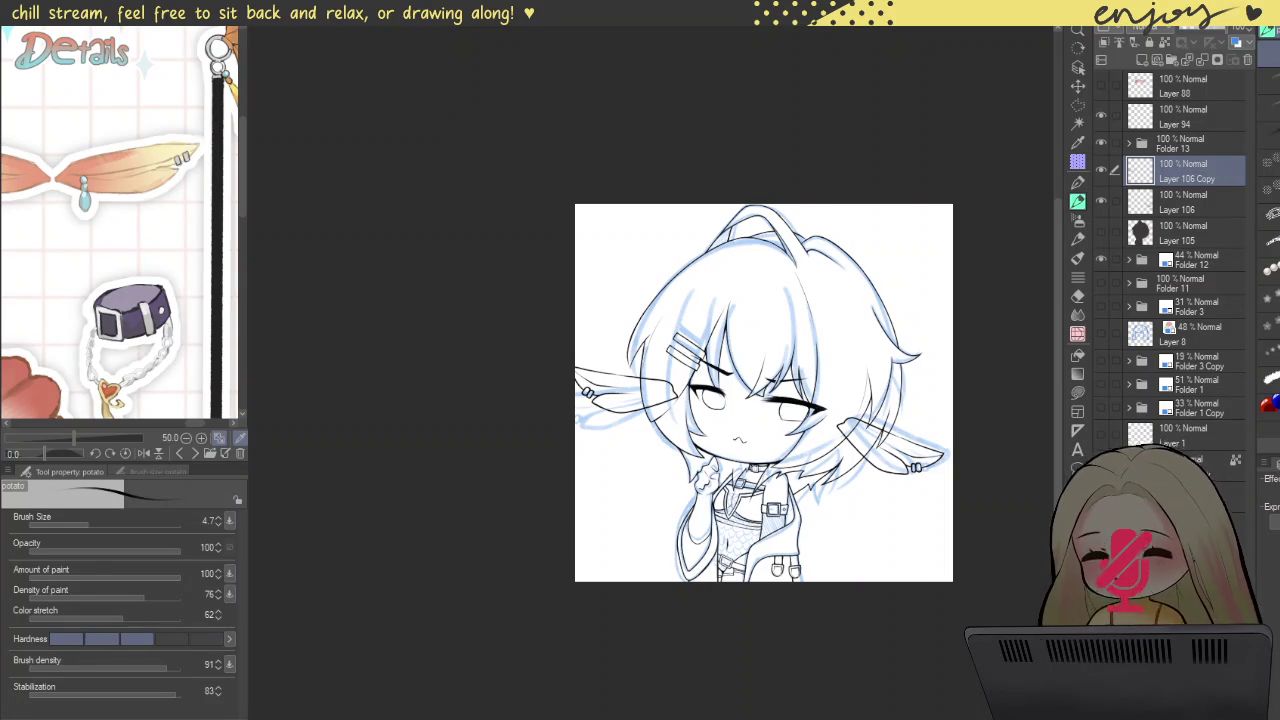
pyautogui.scroll(1, 764, 393)
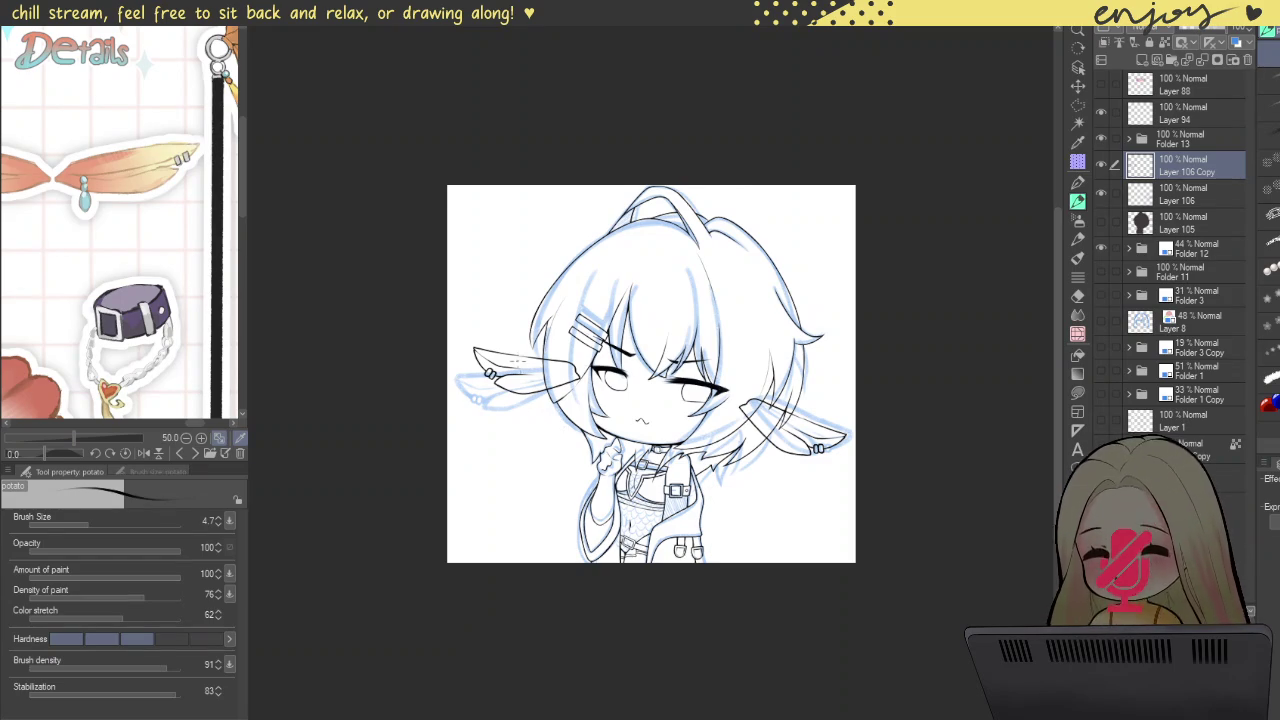
pyautogui.scroll(1, 507, 351)
pyautogui.moveTo(622, 442); pyautogui.dragTo(575, 422)
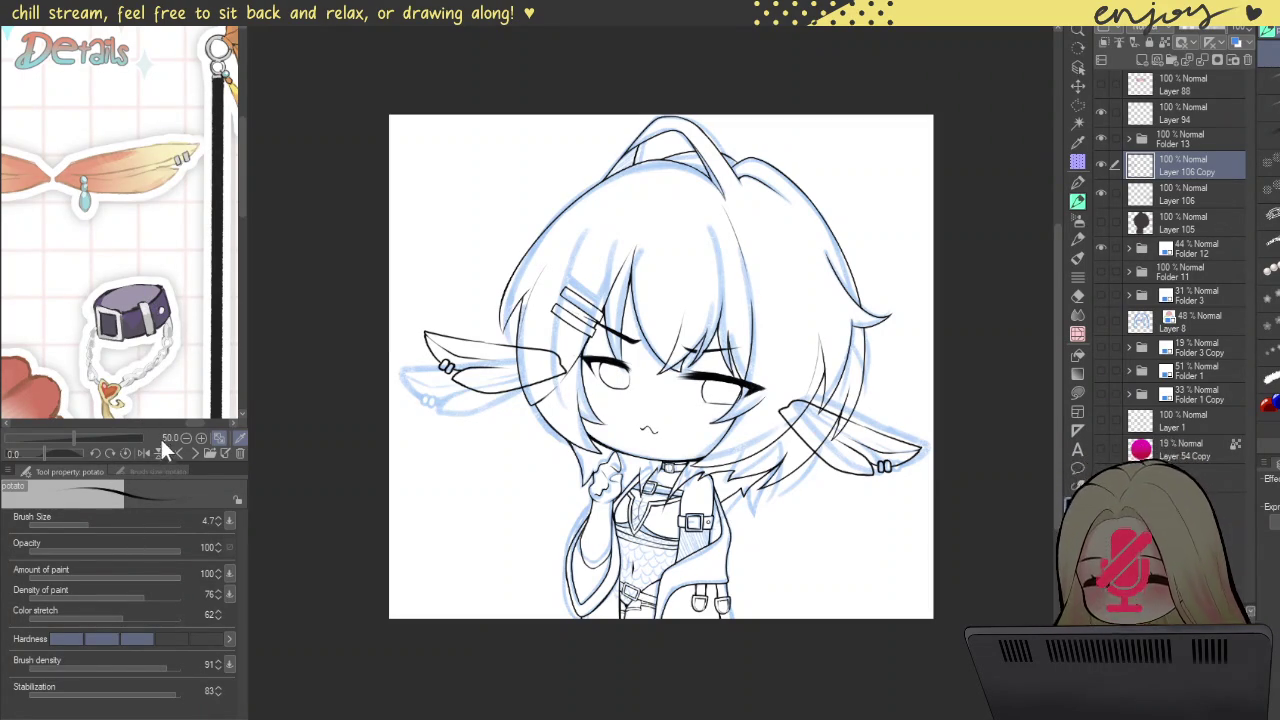
# Step: Test-stretch Layer 106 Copy with a transform, then revert so it keeps its original size
pyautogui.hotkey('ctrl', 't')
pyautogui.moveTo(389, 368); pyautogui.dragTo(410, 368)
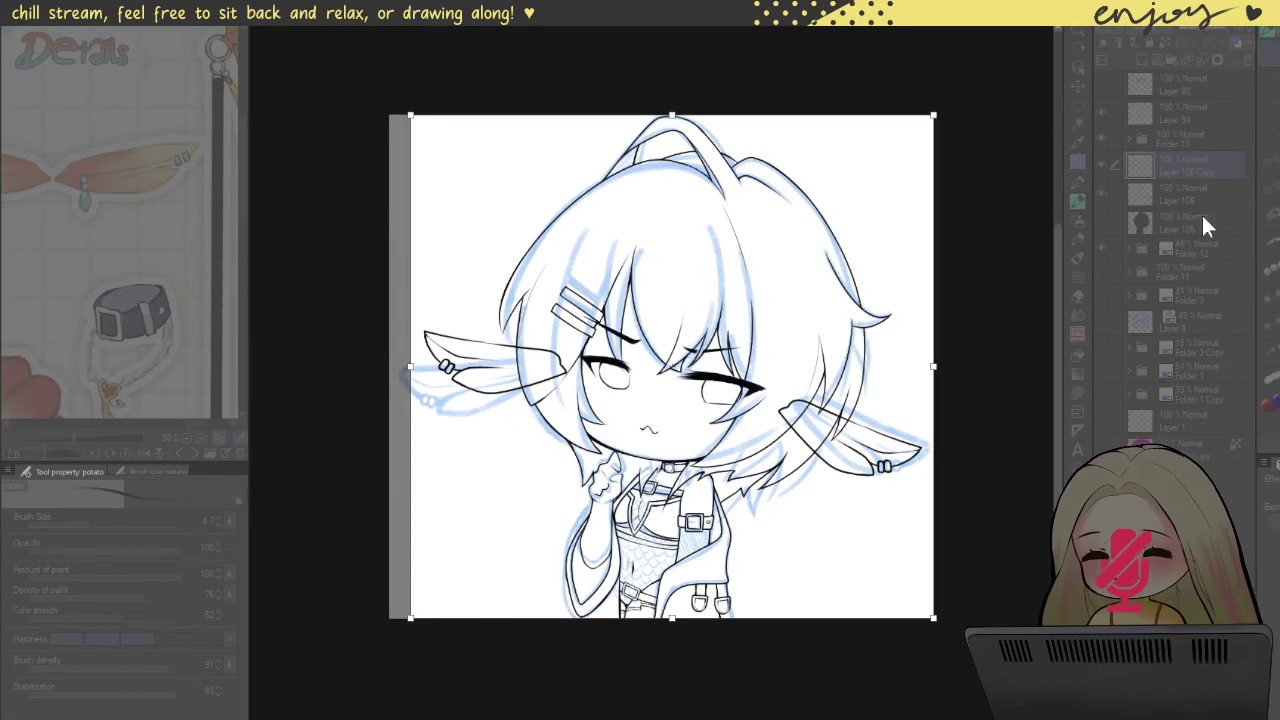
pyautogui.press('Return')
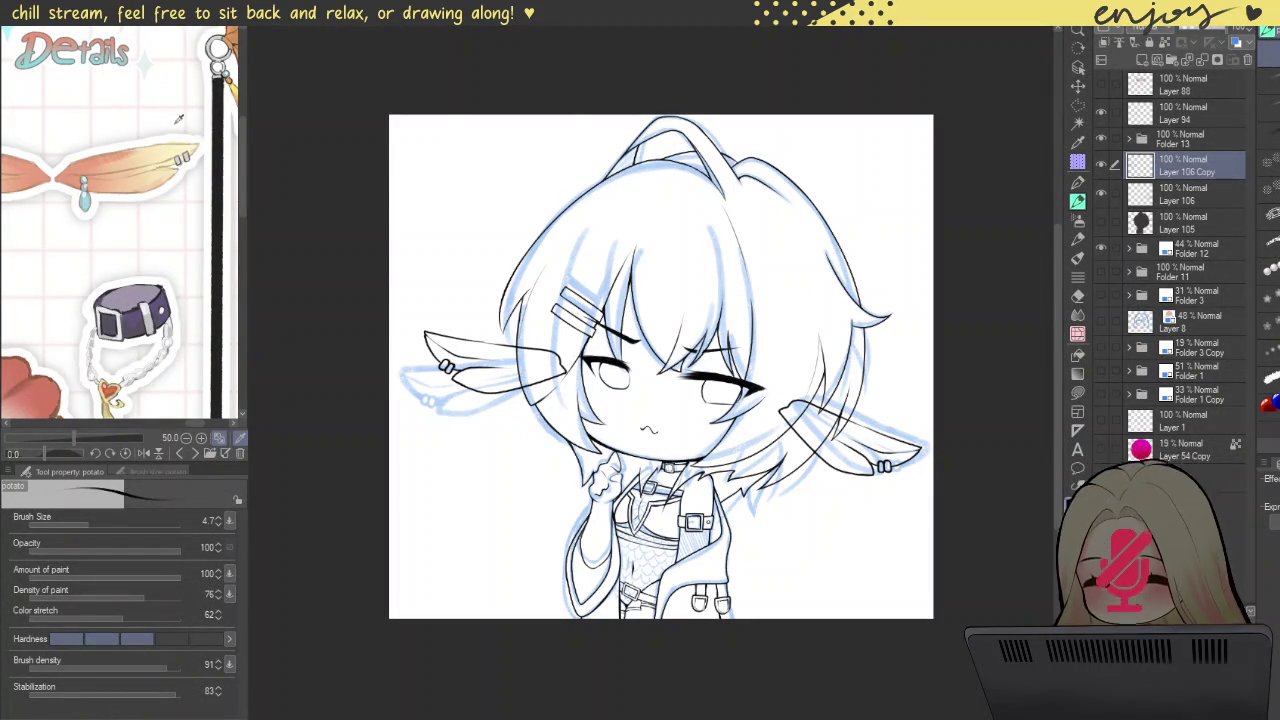
pyautogui.hotkey('ctrl', 'z')
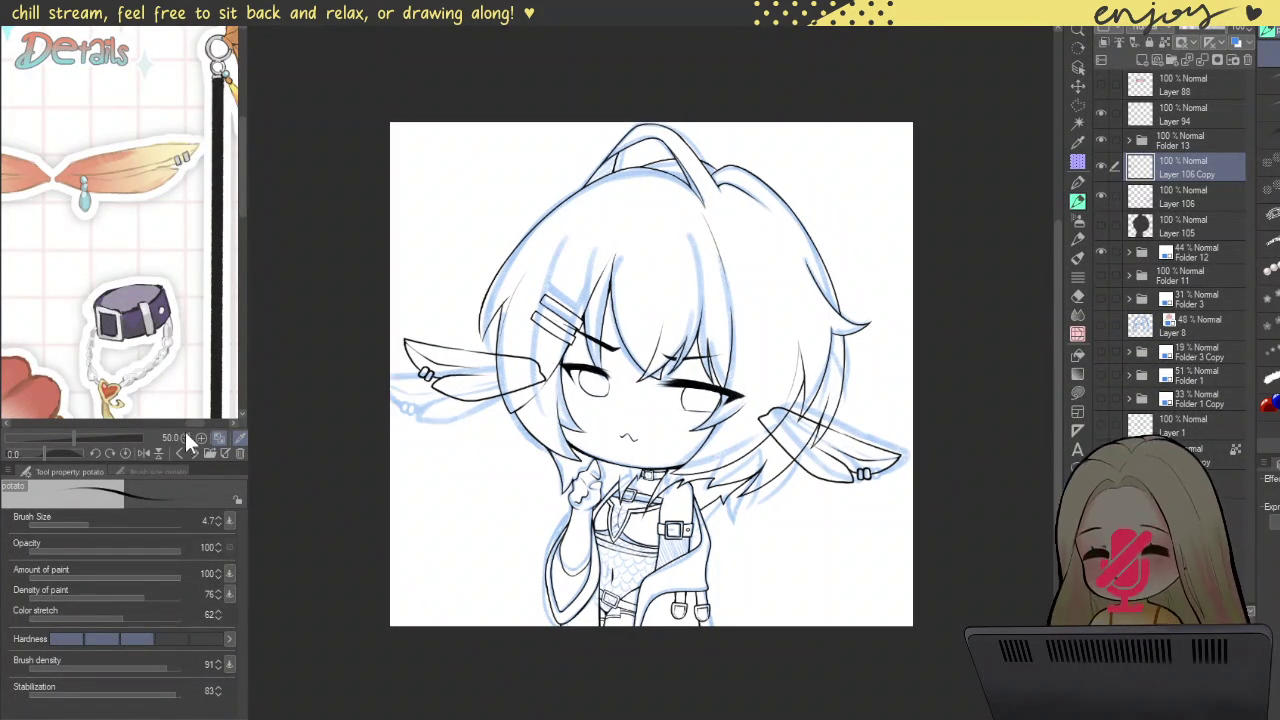
pyautogui.hotkey('ctrl', 't')
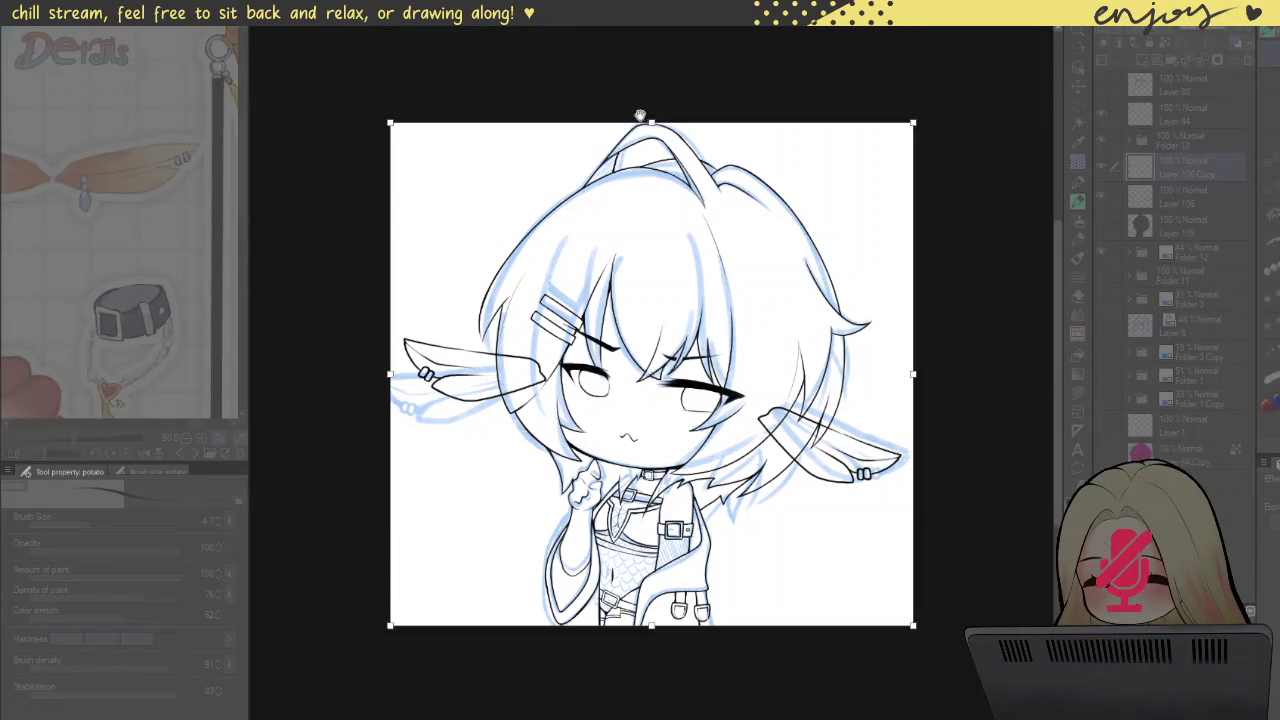
pyautogui.moveTo(651, 123); pyautogui.dragTo(653, 106)
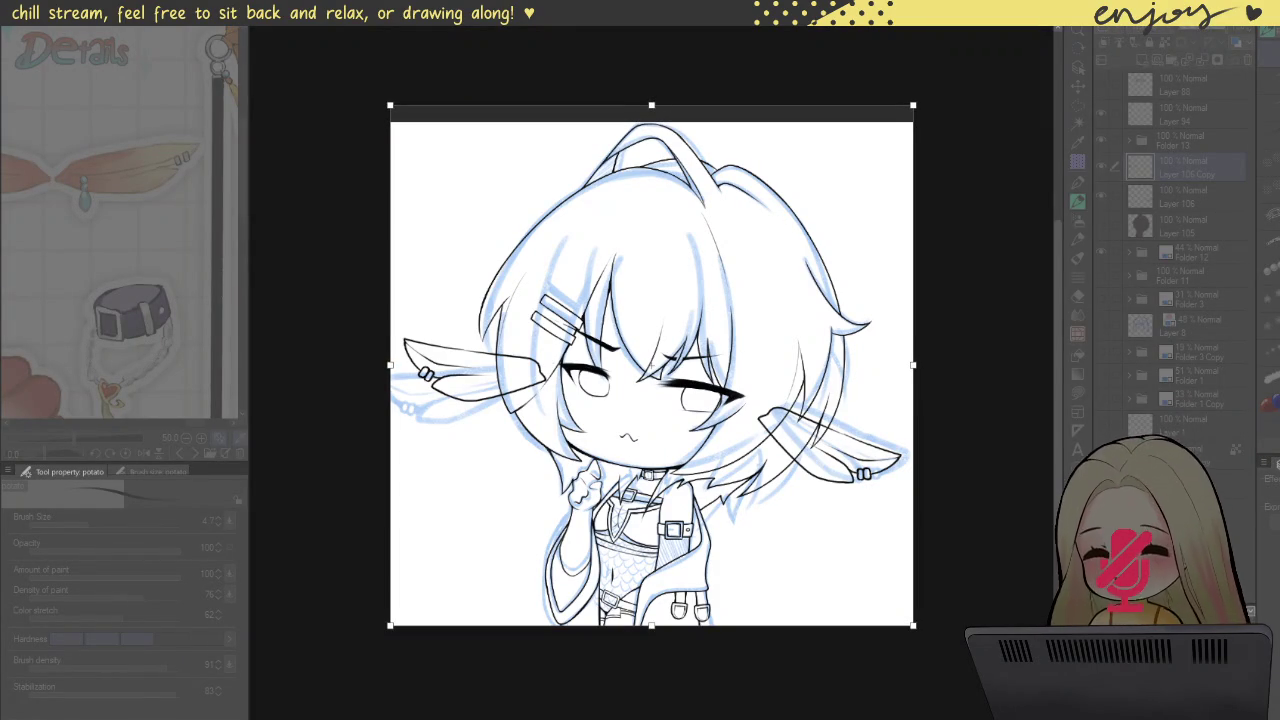
pyautogui.press('Return')
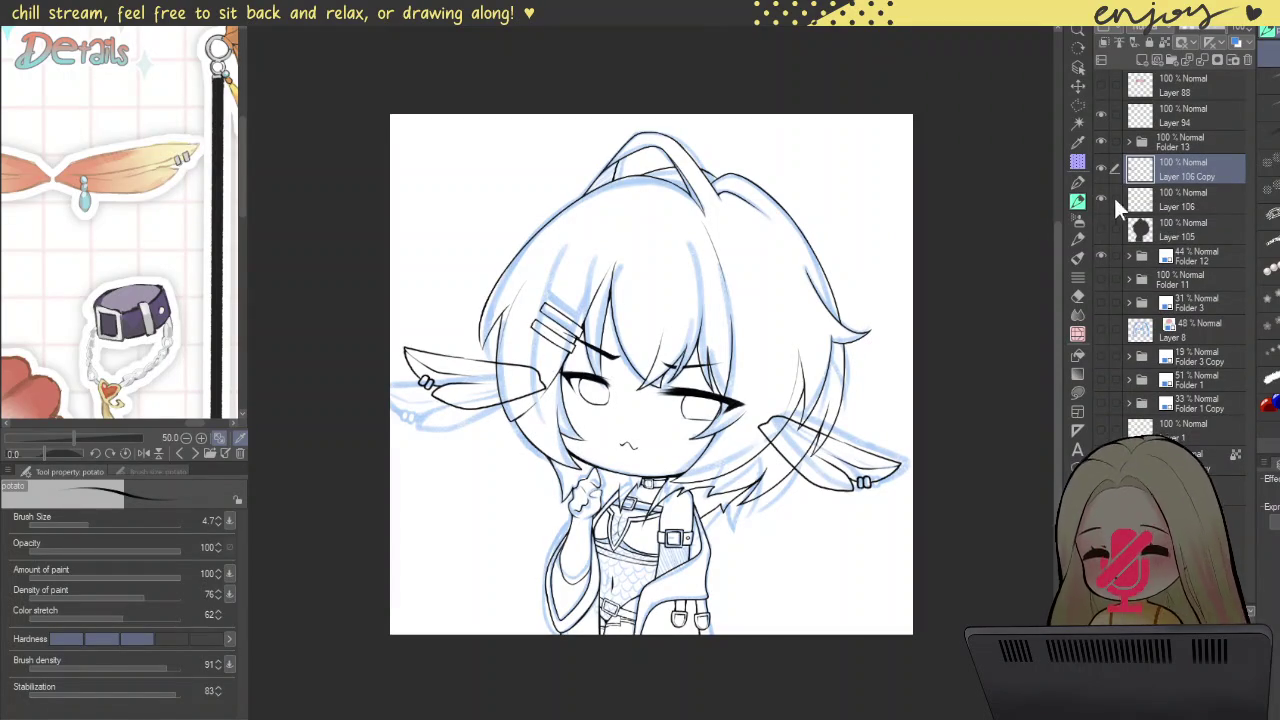
# Step: Group Layer 106 and its copy into Folder 14 above Folder 13, and add masks to both folders
pyautogui.keyDown('ctrl'); pyautogui.click(1182, 194); pyautogui.keyUp('ctrl')
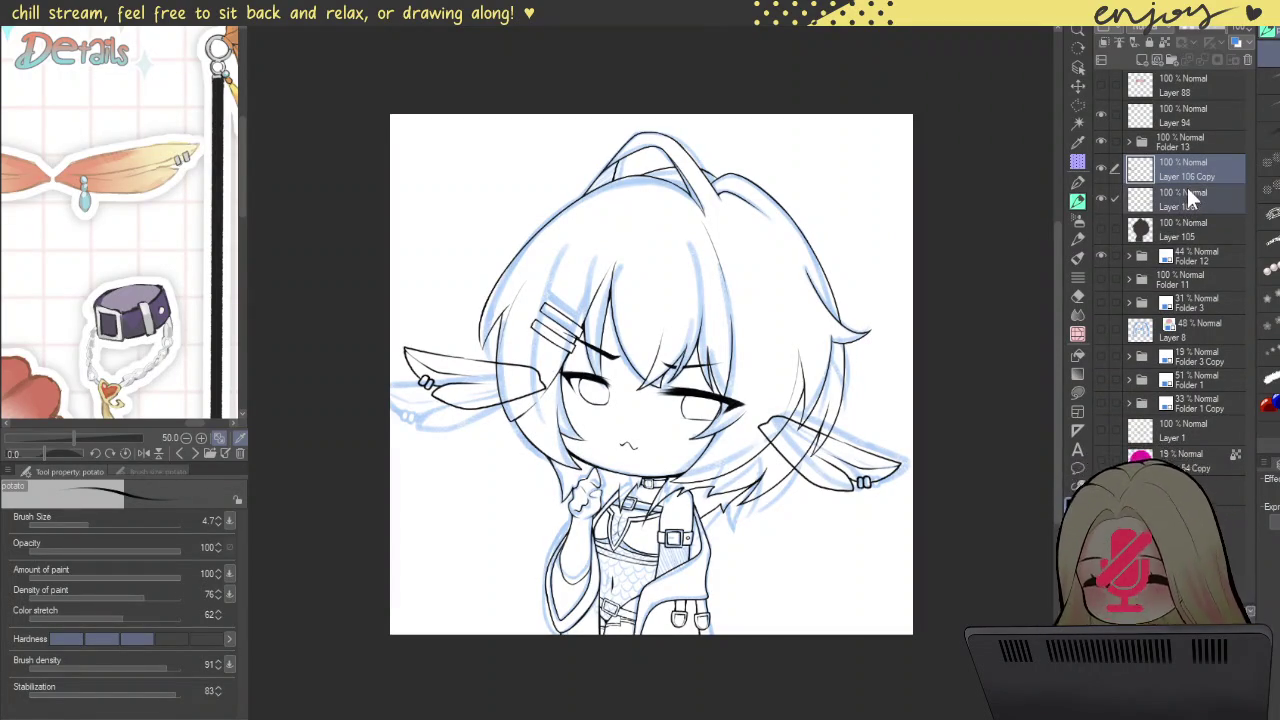
pyautogui.hotkey('ctrl', 'g')
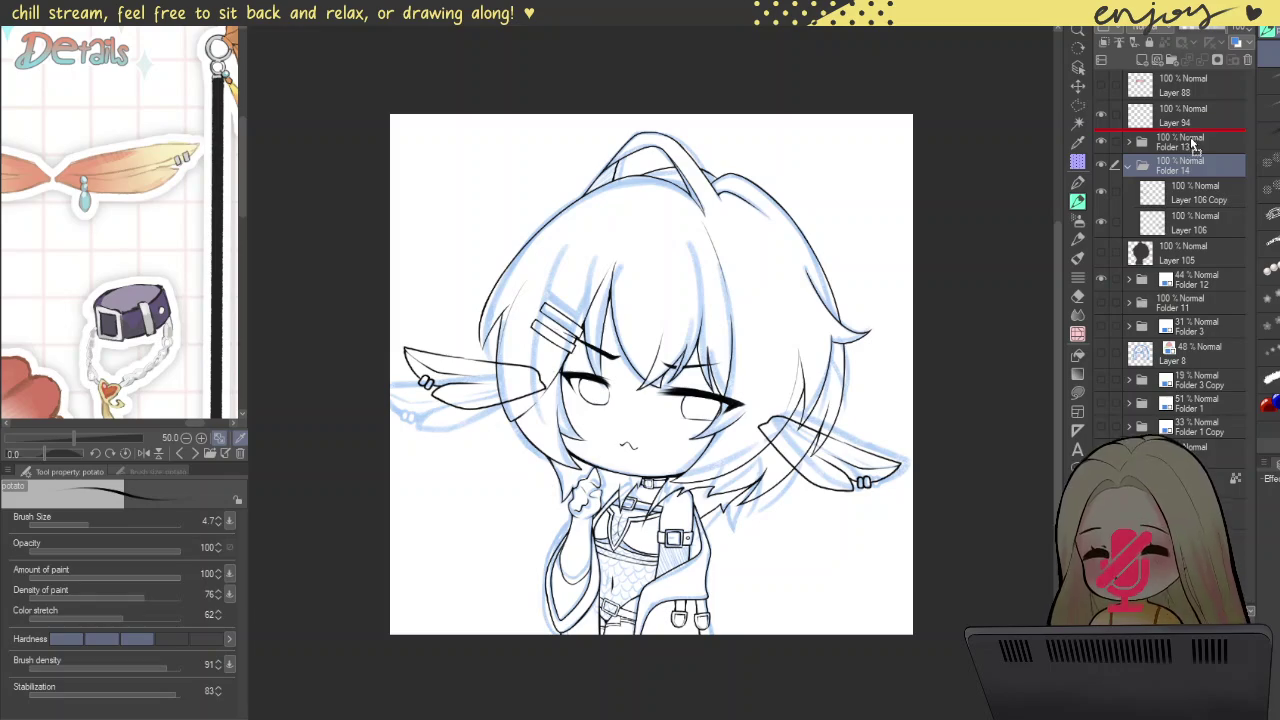
pyautogui.moveTo(1185, 136); pyautogui.dragTo(1192, 144)
pyautogui.click(1190, 224)
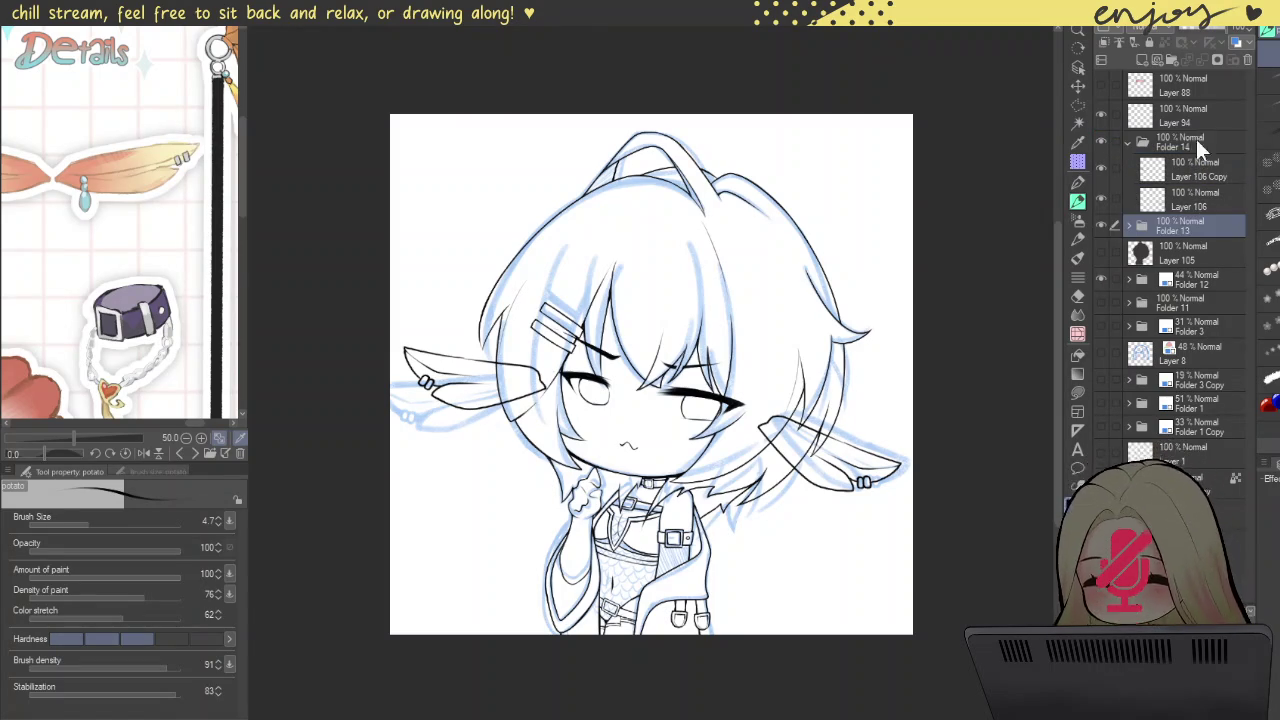
pyautogui.click(1217, 60)
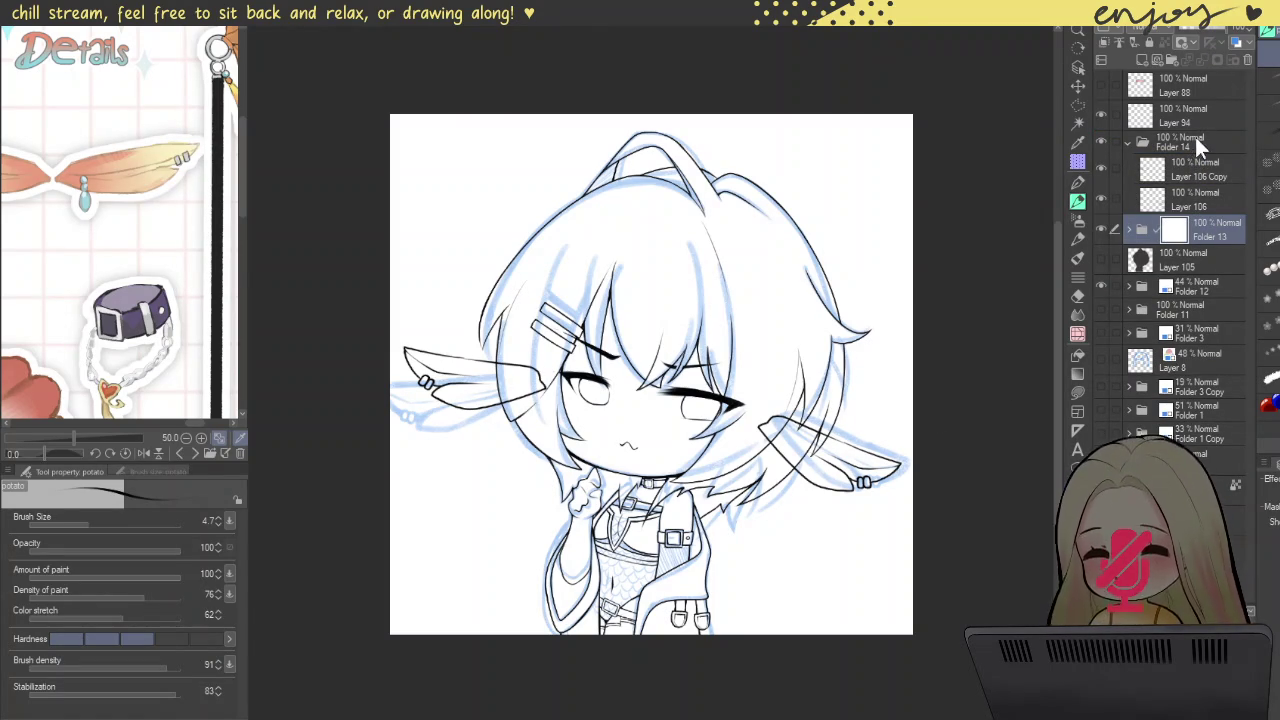
pyautogui.click(1194, 138)
pyautogui.click(1217, 60)
# Step: Mask out part of the ear outline on Folder 14's mask
pyautogui.scroll(2, 504, 367)
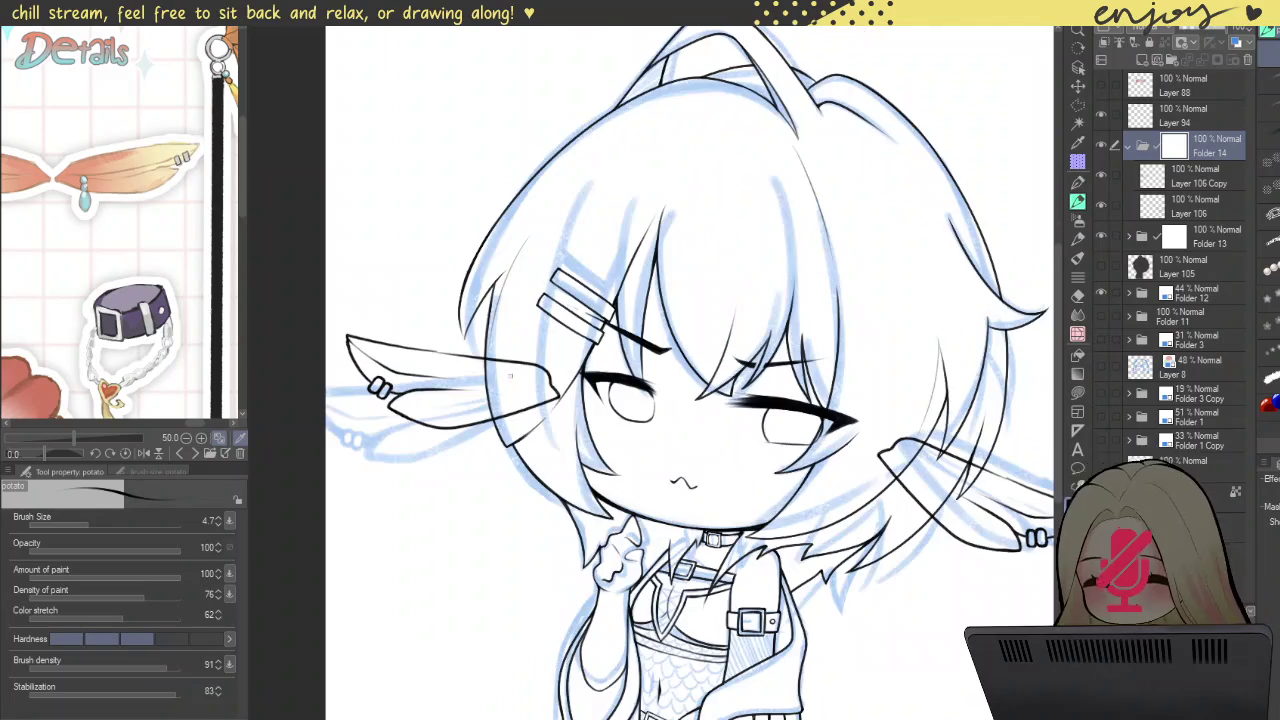
pyautogui.scroll(2, 504, 367)
pyautogui.scroll(2, 504, 367)
pyautogui.moveTo(504, 367)
pyautogui.mouseDown()
pyautogui.moveTo(500, 352)
pyautogui.moveTo(610, 400)
pyautogui.moveTo(545, 430)
pyautogui.moveTo(515, 462)
pyautogui.mouseUp()
pyautogui.scroll(-5, 543, 443)
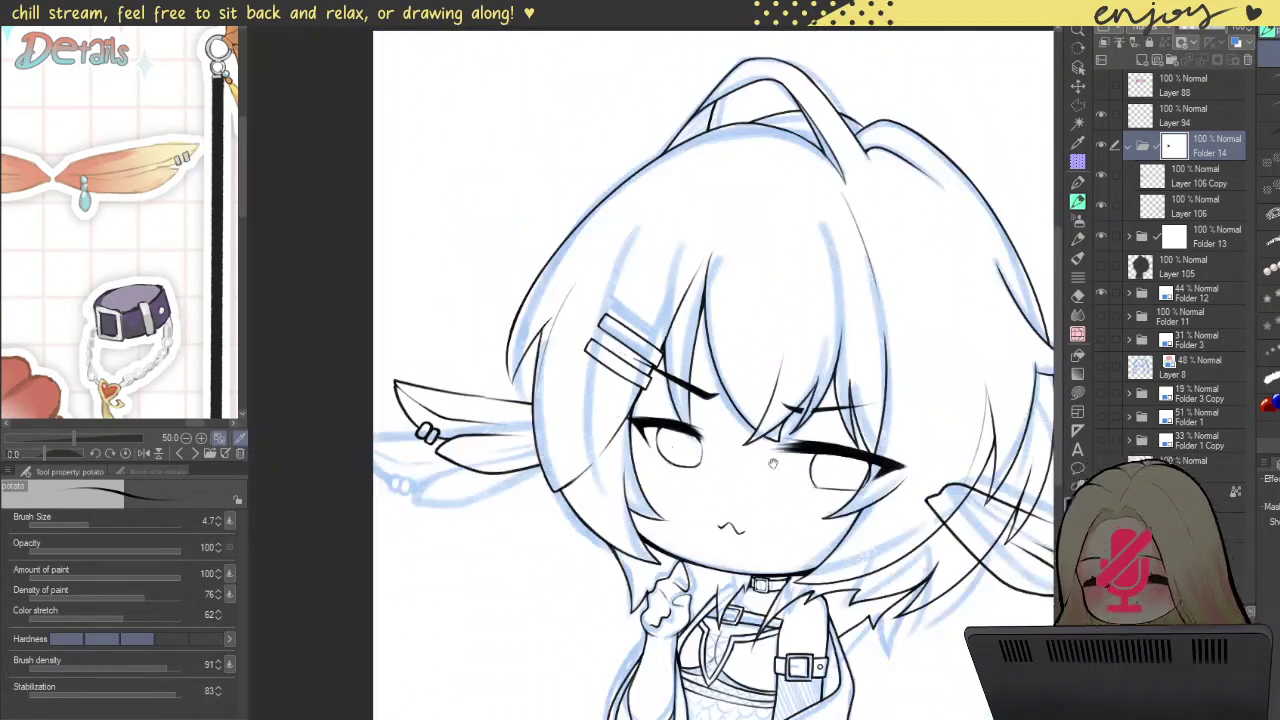
pyautogui.scroll(1, 600, 420)
pyautogui.moveTo(698, 392); pyautogui.dragTo(612, 366)
pyautogui.scroll(2, 612, 366)
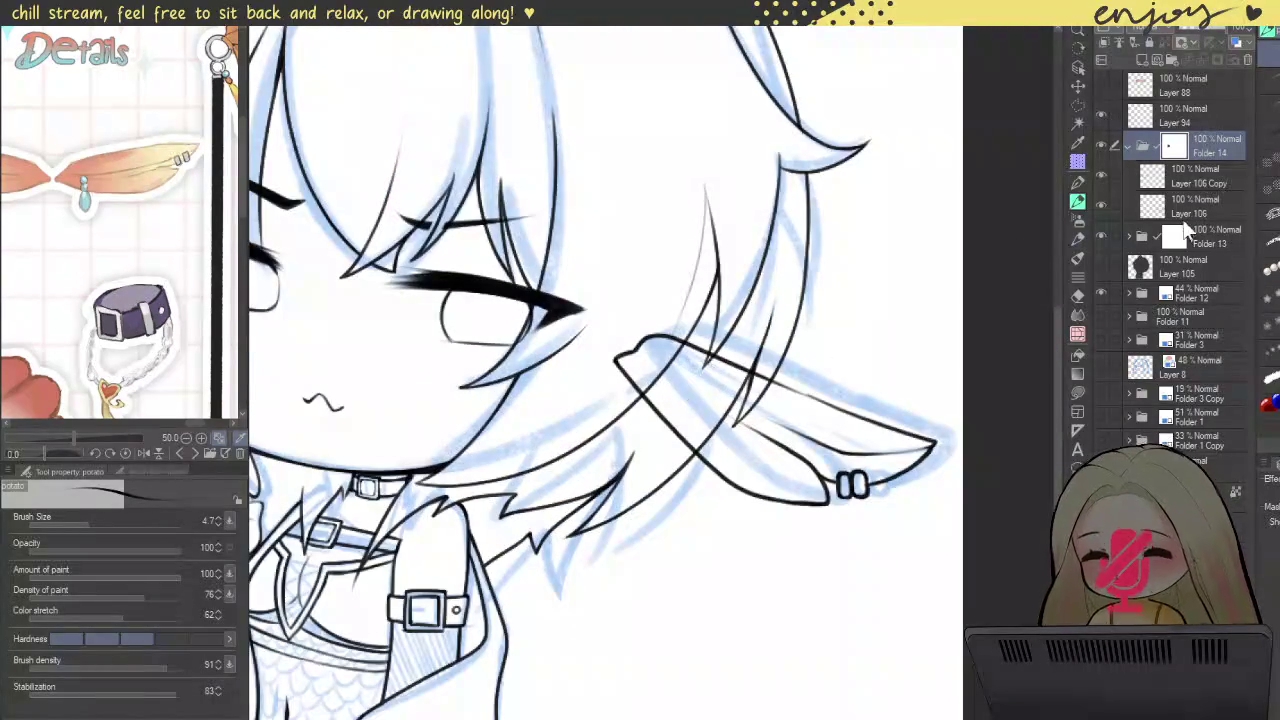
# Step: On Folder 13's mask, hide the hair strands running past the ear tip
pyautogui.click(1190, 237)
pyautogui.scroll(1, 628, 380)
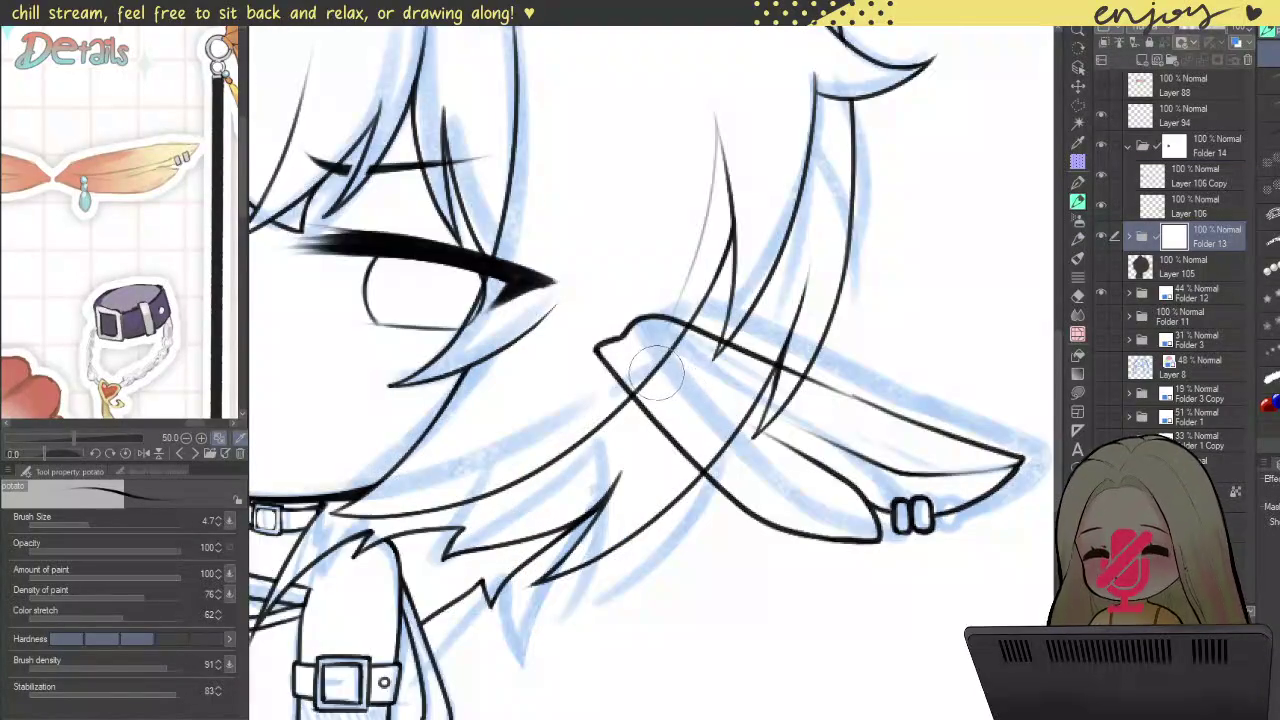
pyautogui.scroll(1, 665, 375)
pyautogui.moveTo(688, 338)
pyautogui.mouseDown()
pyautogui.moveTo(645, 372)
pyautogui.moveTo(657, 386)
pyautogui.mouseUp()
pyautogui.moveTo(757, 479); pyautogui.dragTo(687, 446)
pyautogui.moveTo(830, 330); pyautogui.dragTo(800, 420)
pyautogui.moveTo(812, 375)
pyautogui.mouseDown()
pyautogui.moveTo(780, 400)
pyautogui.moveTo(857, 401)
pyautogui.moveTo(749, 409)
pyautogui.moveTo(766, 480)
pyautogui.moveTo(727, 497)
pyautogui.mouseUp()
pyautogui.scroll(-2, 722, 337)
pyautogui.scroll(-3, 722, 337)
pyautogui.scroll(-2, 723, 200)
# Step: Tilt and reposition the canvas view to centre the character nearly level
pyautogui.moveTo(722, 196); pyautogui.dragTo(730, 205)
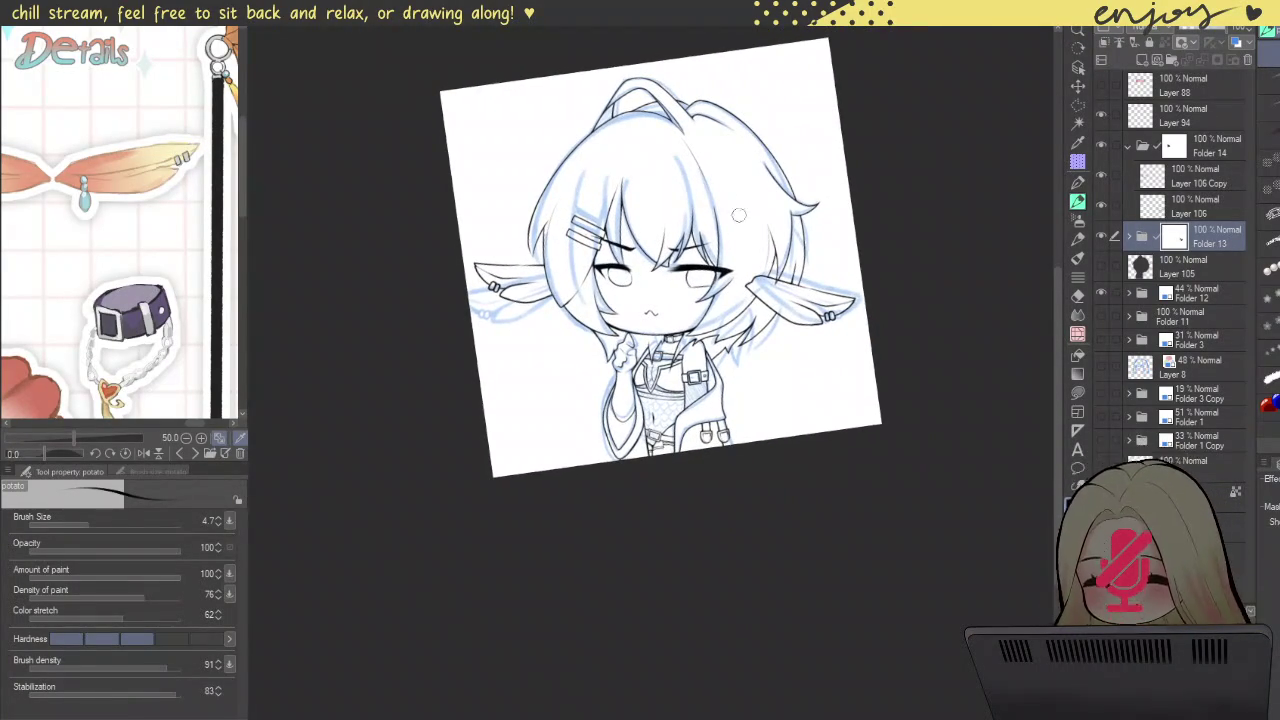
pyautogui.scroll(3, 816, 281)
pyautogui.scroll(4, 790, 282)
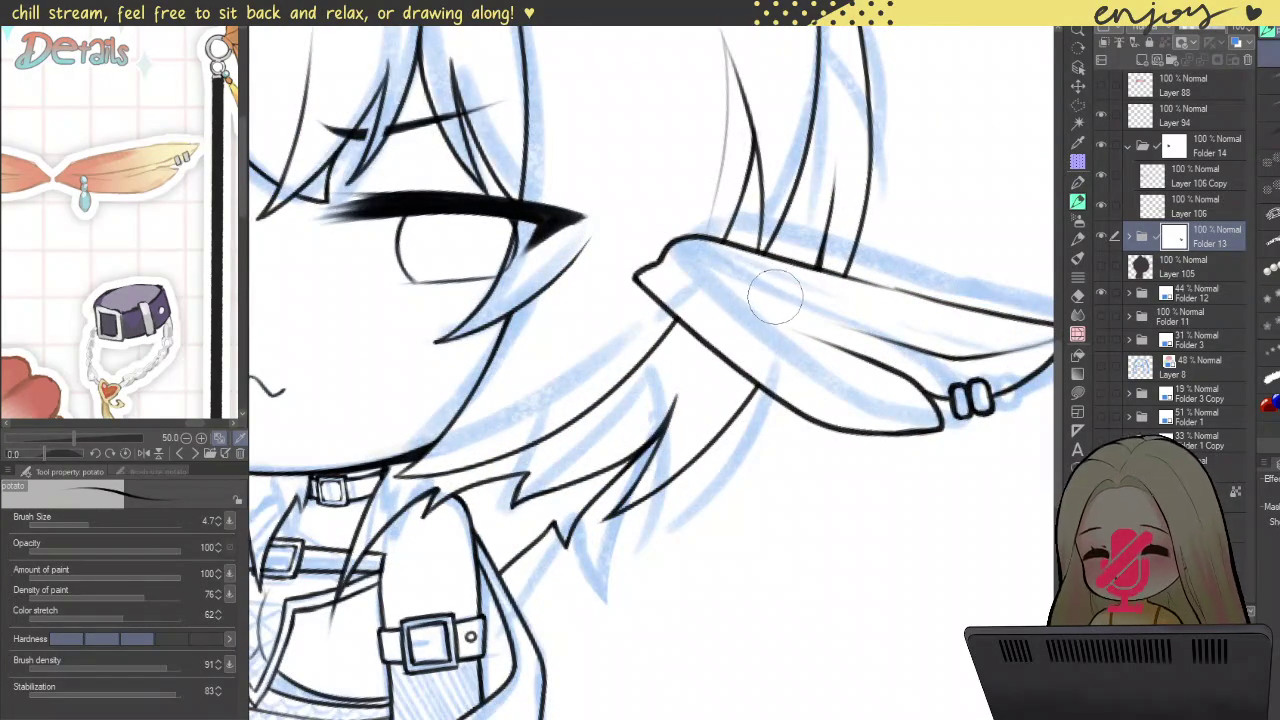
pyautogui.scroll(-3, 885, 180)
pyautogui.scroll(-3, 876, 187)
pyautogui.moveTo(878, 188); pyautogui.dragTo(828, 341)
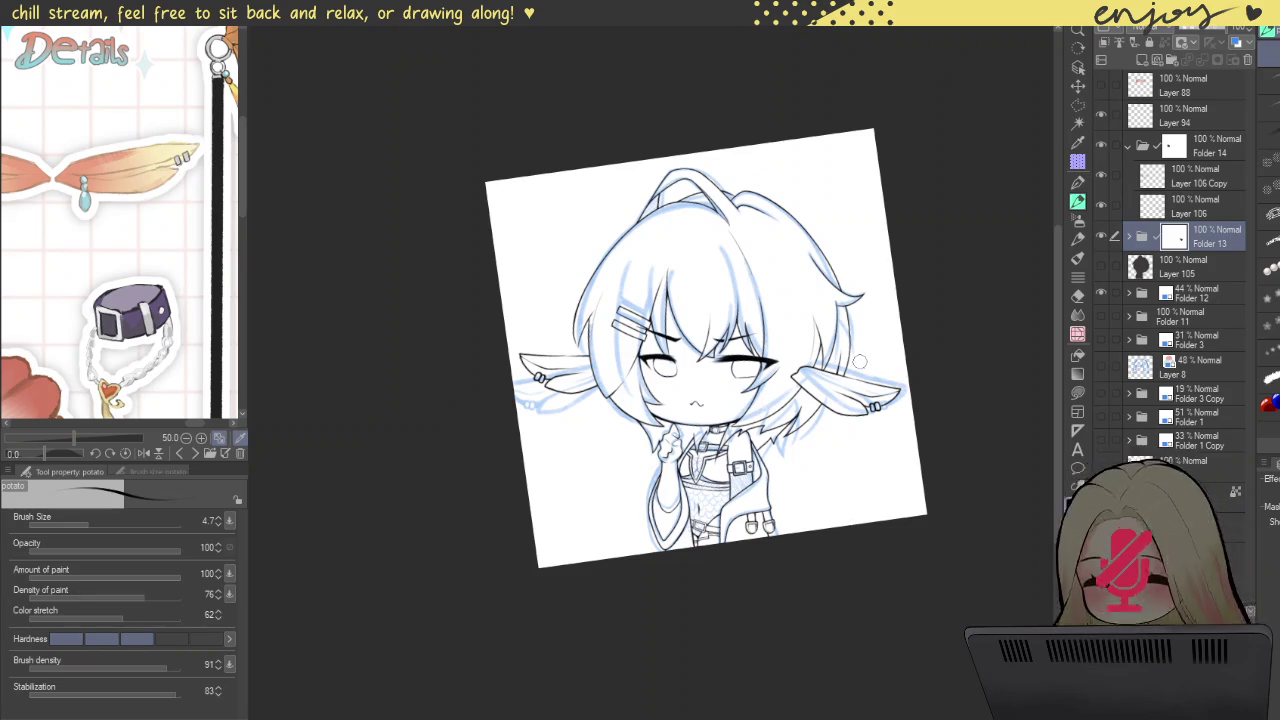
pyautogui.moveTo(858, 362)
pyautogui.mouseDown()
pyautogui.moveTo(798, 167)
pyautogui.moveTo(814, 172)
pyautogui.mouseUp()
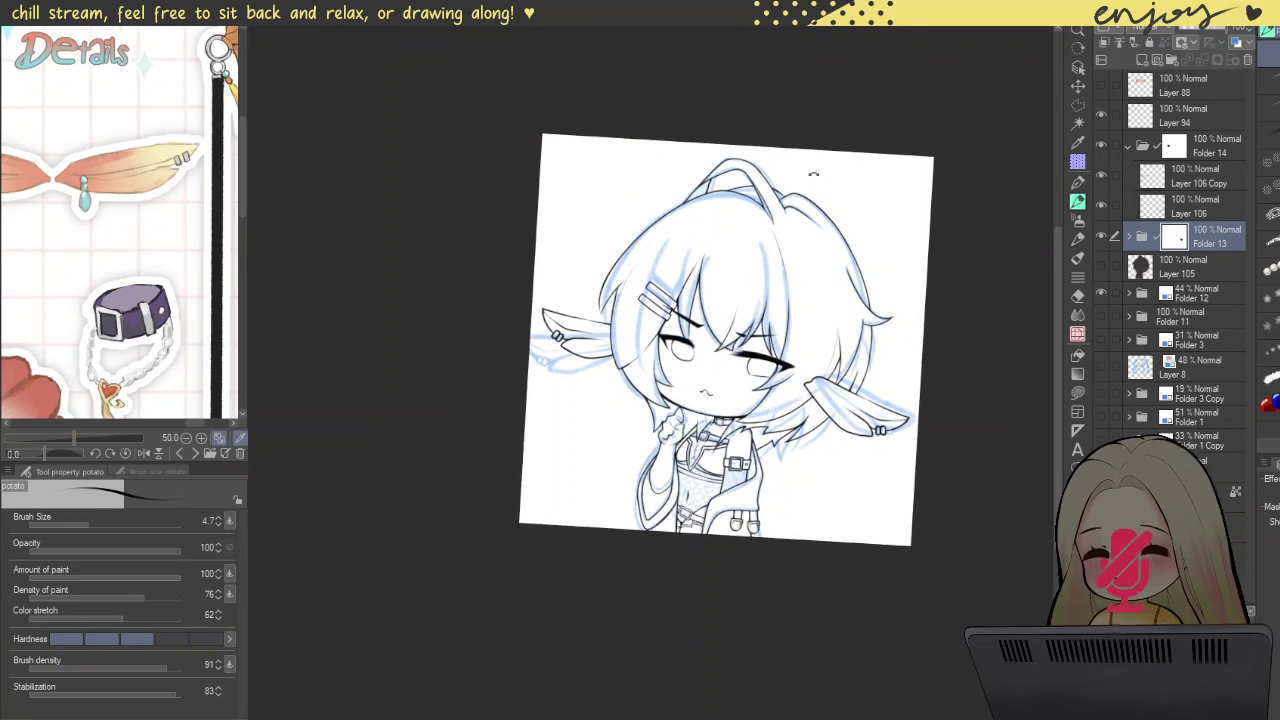
pyautogui.click(1184, 172)
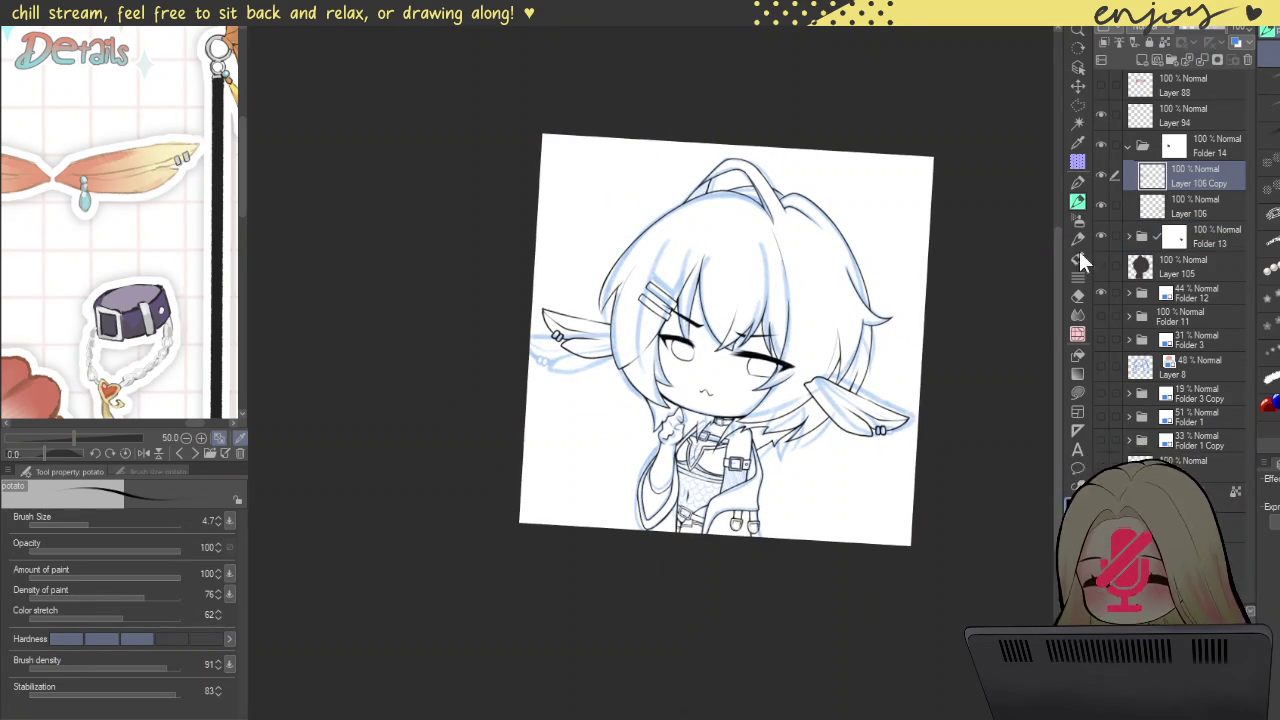
# Step: Rotate the left ear on Layer 106 Copy by -6° and confirm
pyautogui.hotkey('ctrl', 't')
pyautogui.moveTo(620, 372); pyautogui.dragTo(618, 366)
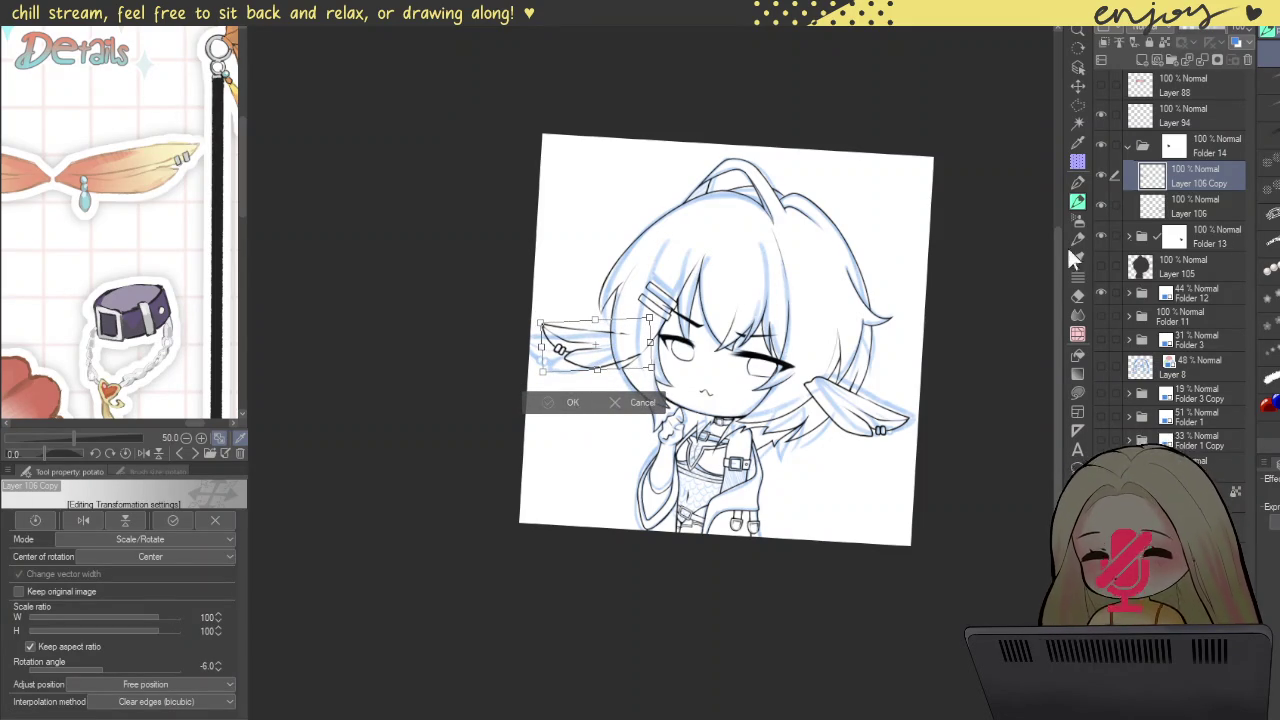
pyautogui.press('Return')
pyautogui.scroll(5, 602, 331)
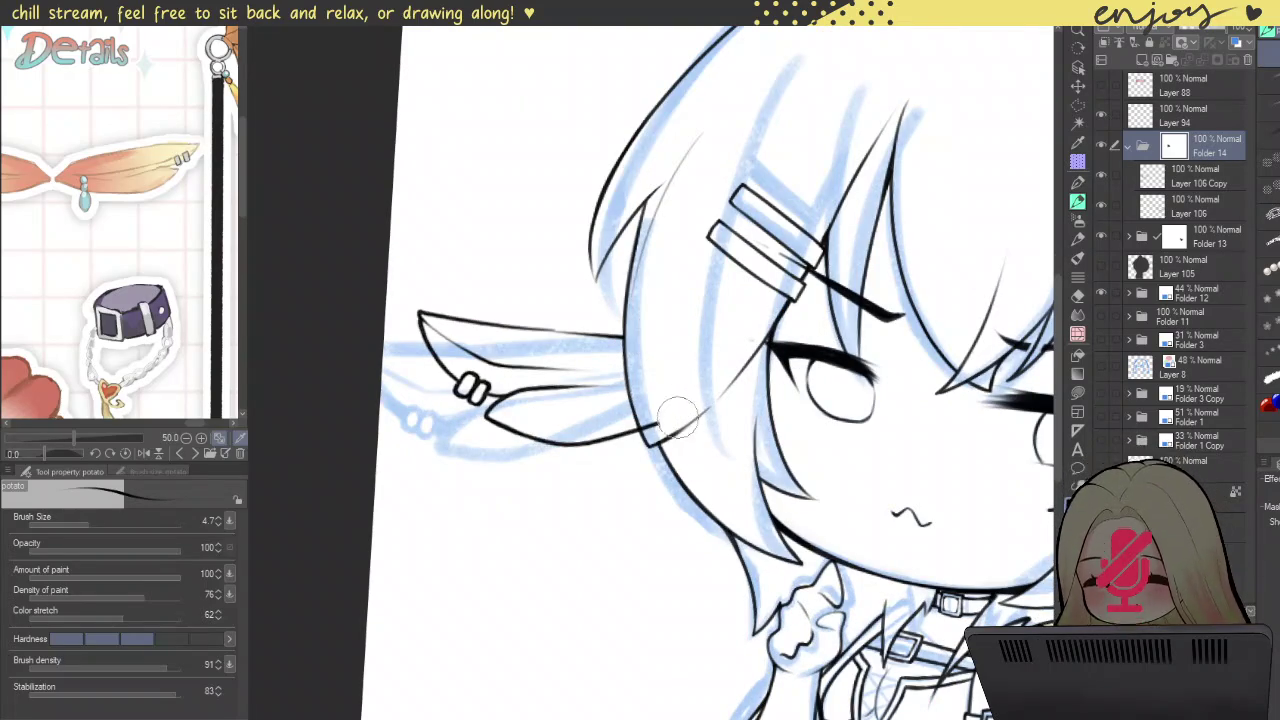
pyautogui.scroll(-5, 749, 286)
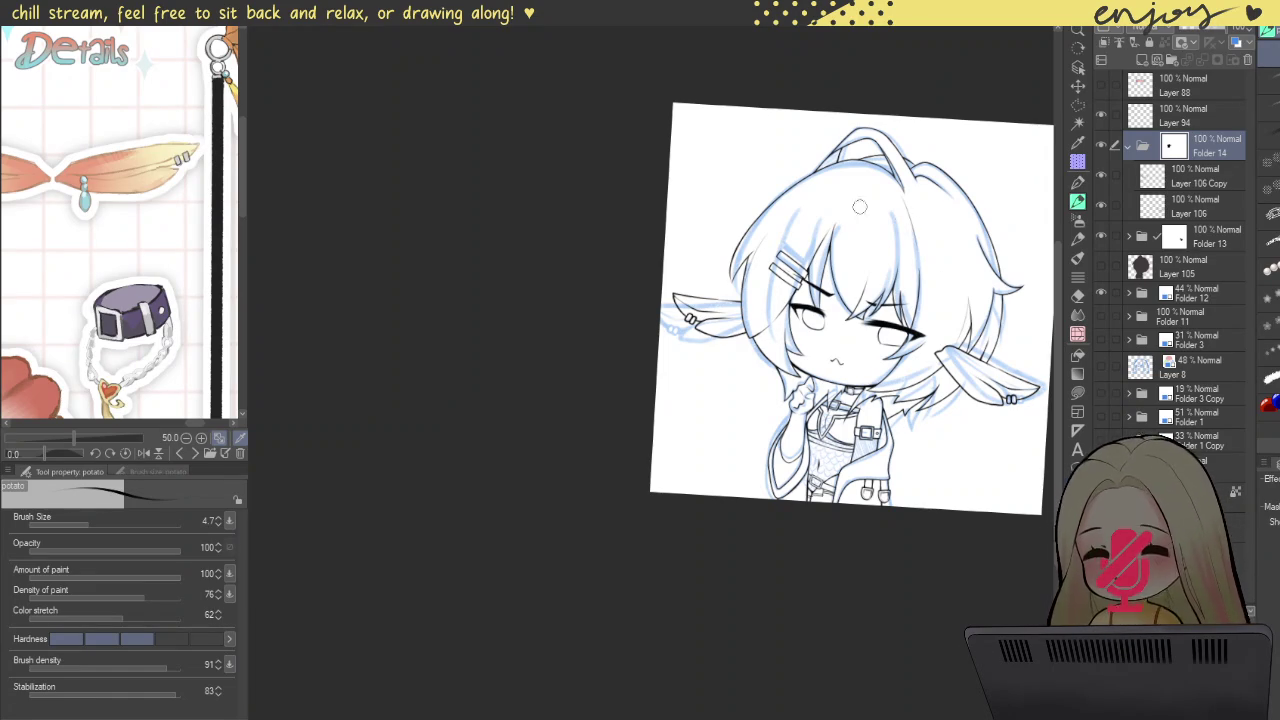
pyautogui.click(1128, 145)
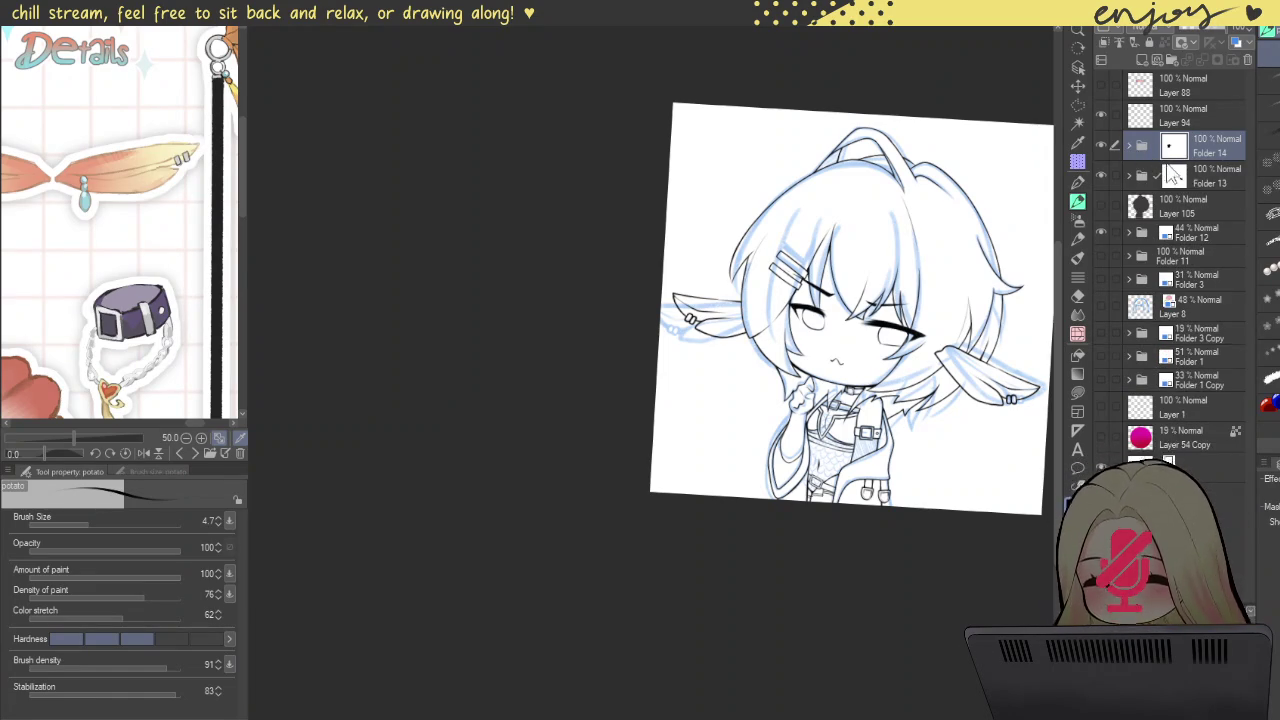
# Step: Group Folders 14 and 13 into Folder 15 and add an empty Layer 107 above them
pyautogui.keyDown('ctrl'); pyautogui.click(1216, 174); pyautogui.keyUp('ctrl')
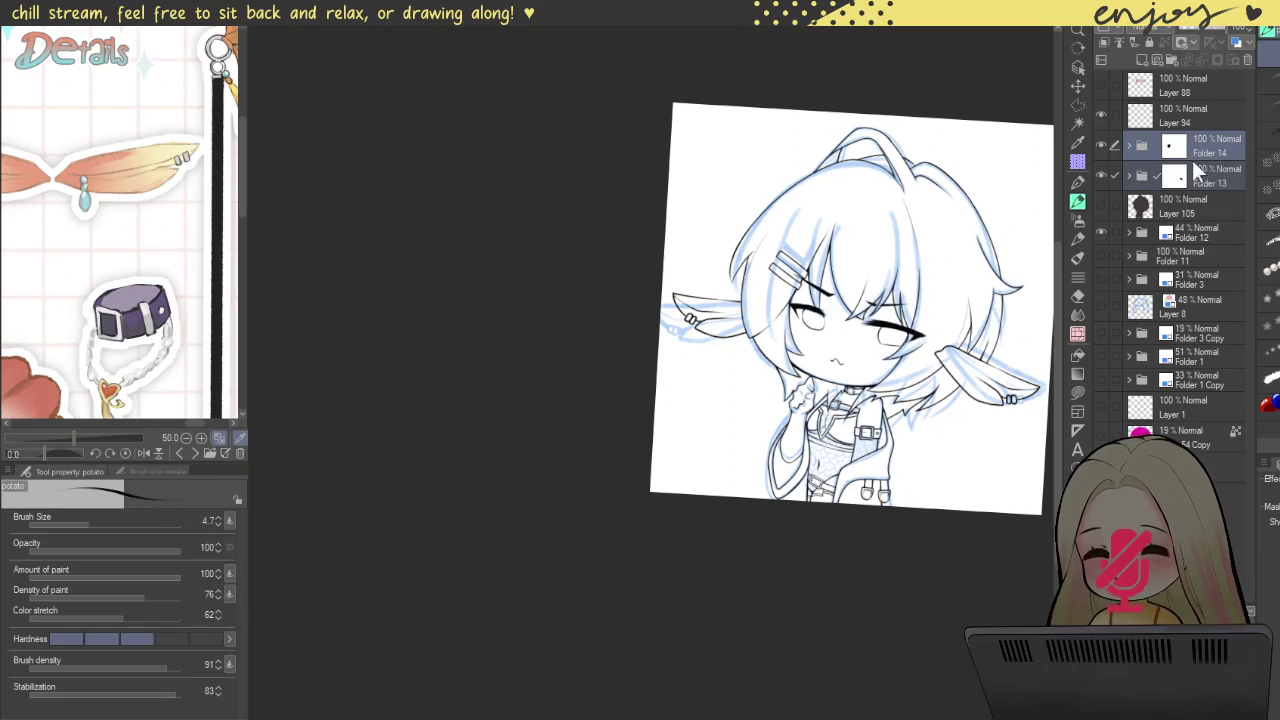
pyautogui.hotkey('ctrl', 'g')
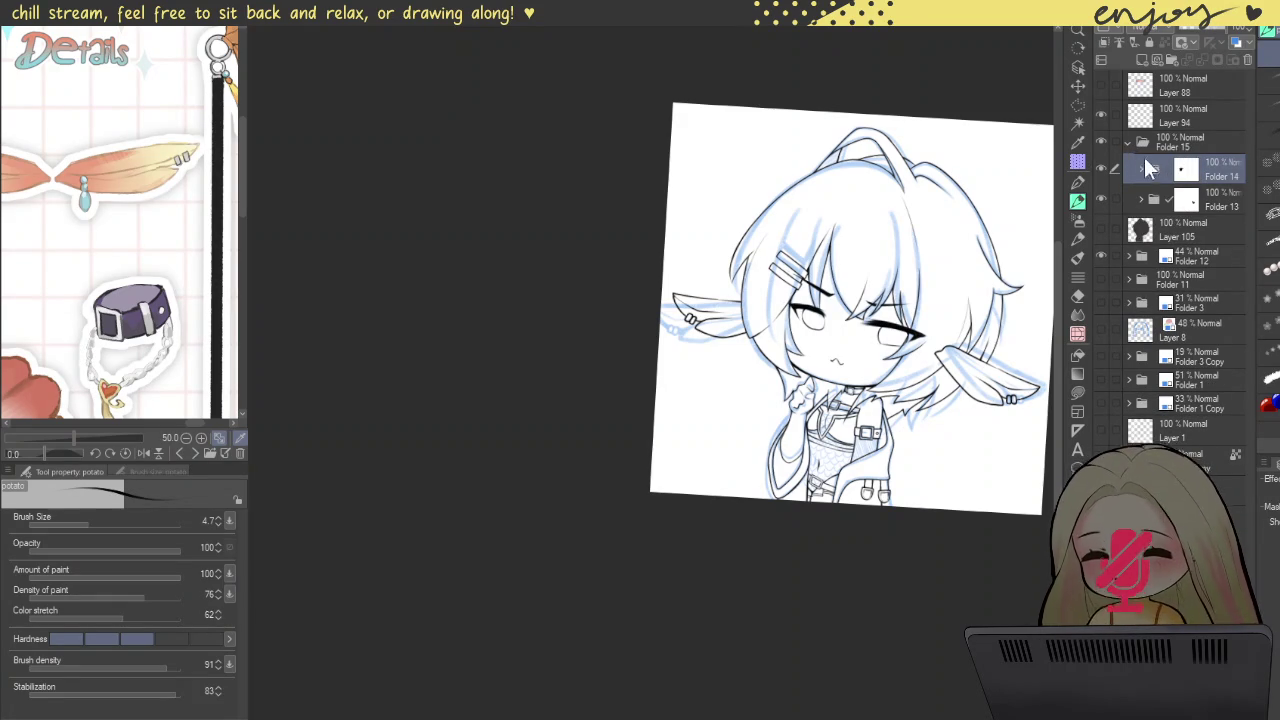
pyautogui.click(1142, 60)
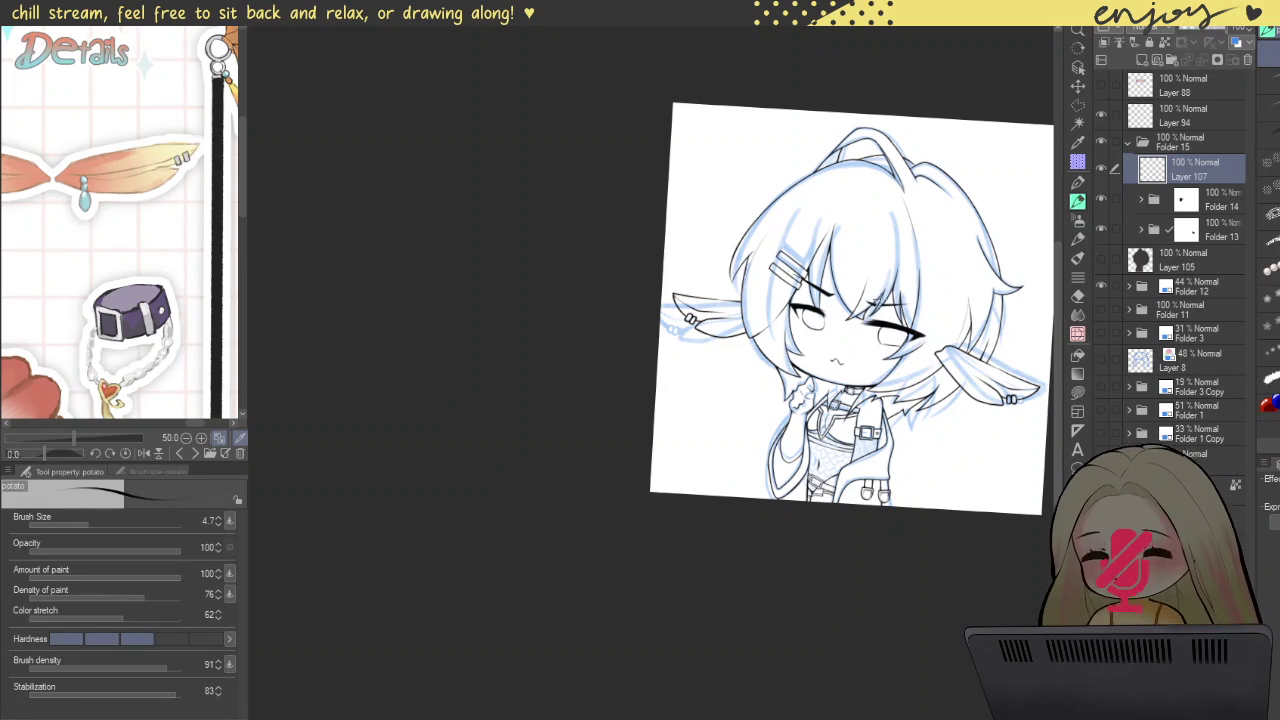
pyautogui.hotkey('ctrl', '@')
pyautogui.scroll(2, 862, 287)
pyautogui.scroll(3, 757, 163)
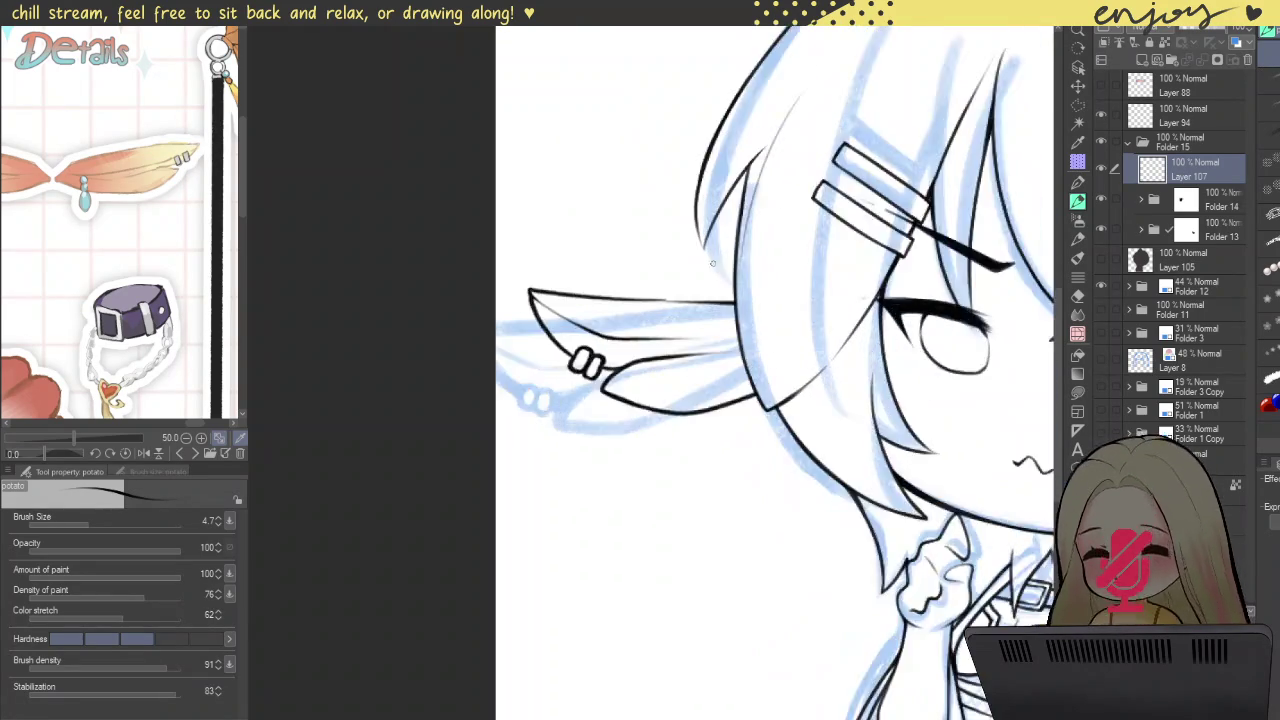
# Step: Adjust the brush size and trace a thick outer hair contour from top to bottom on Layer 107
pyautogui.scroll(3, 757, 163)
pyautogui.press(']')
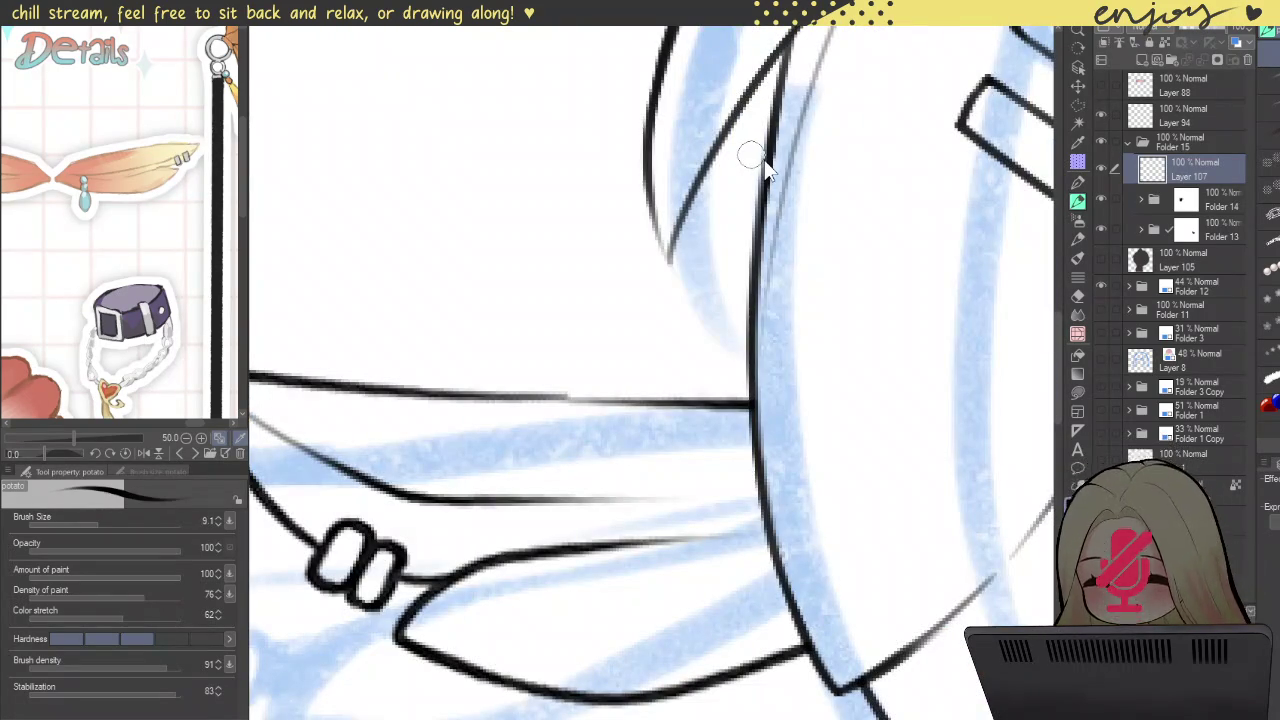
pyautogui.press('[')
pyautogui.press('[')
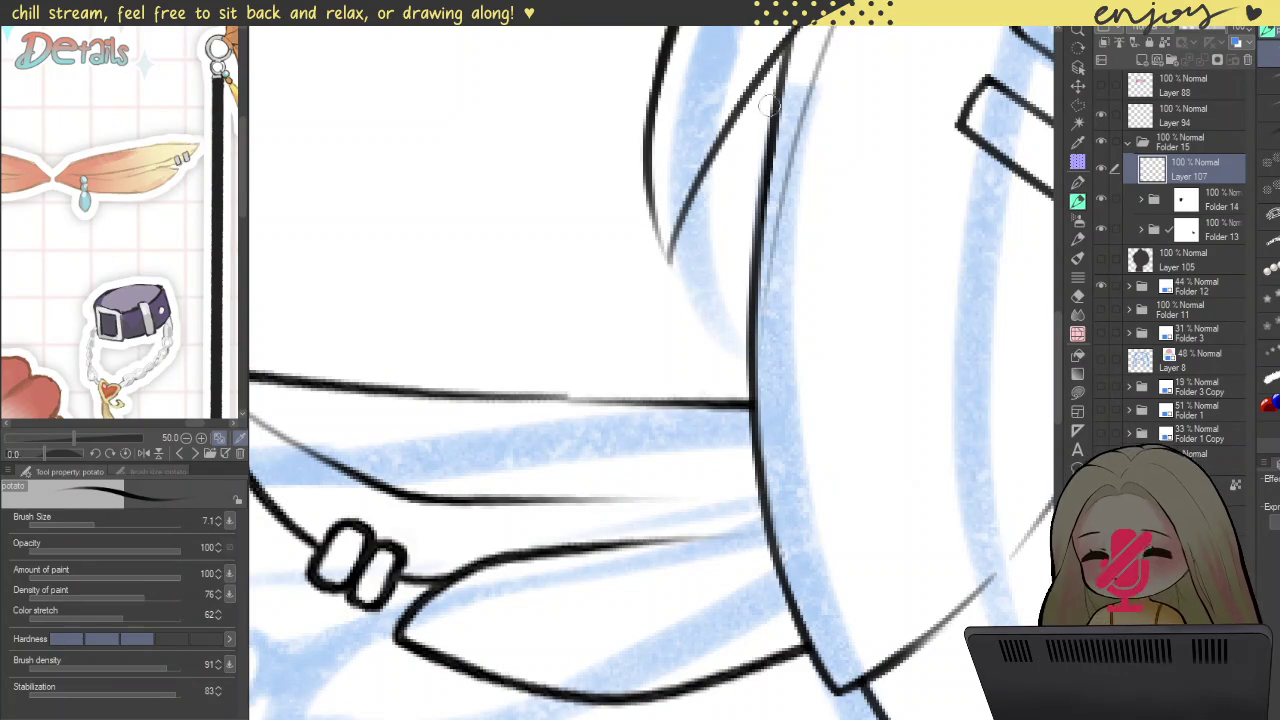
pyautogui.press('[')
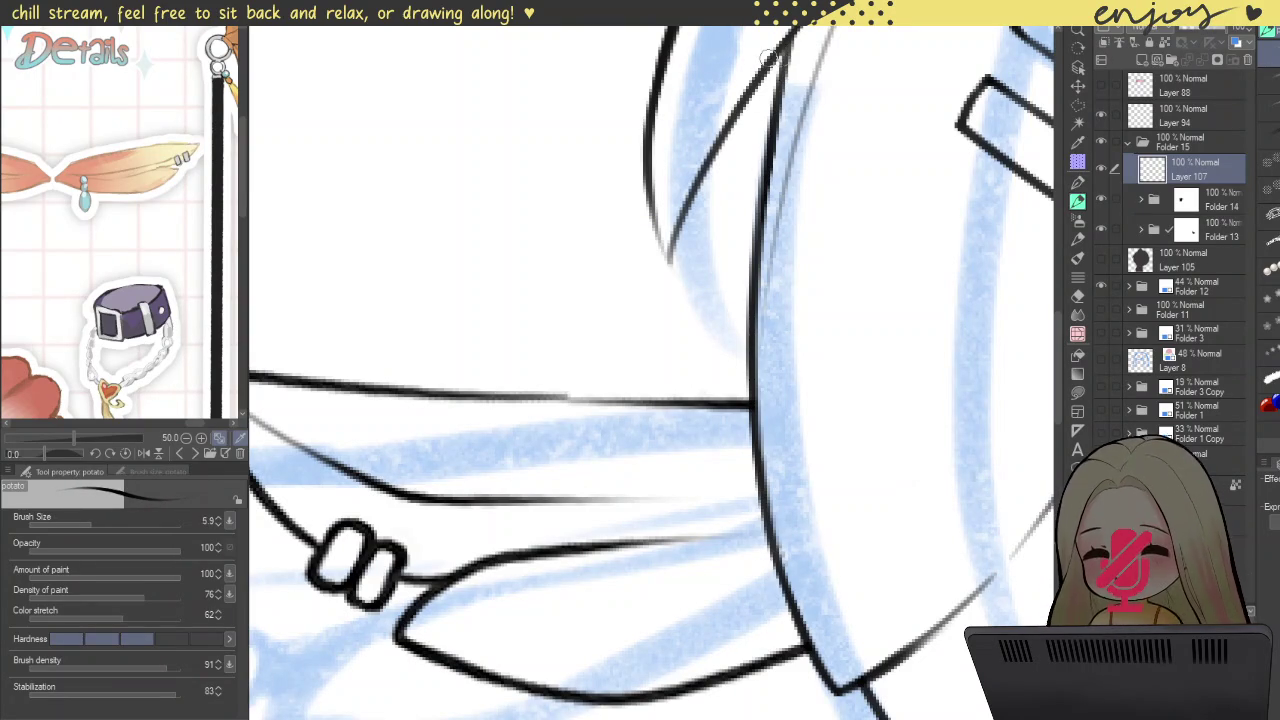
pyautogui.moveTo(788, 44); pyautogui.dragTo(830, 715)
pyautogui.hotkey('ctrl', 'z')
pyautogui.moveTo(790, 40); pyautogui.dragTo(830, 715)
pyautogui.hotkey('ctrl', 'z')
pyautogui.moveTo(788, 40); pyautogui.dragTo(832, 715)
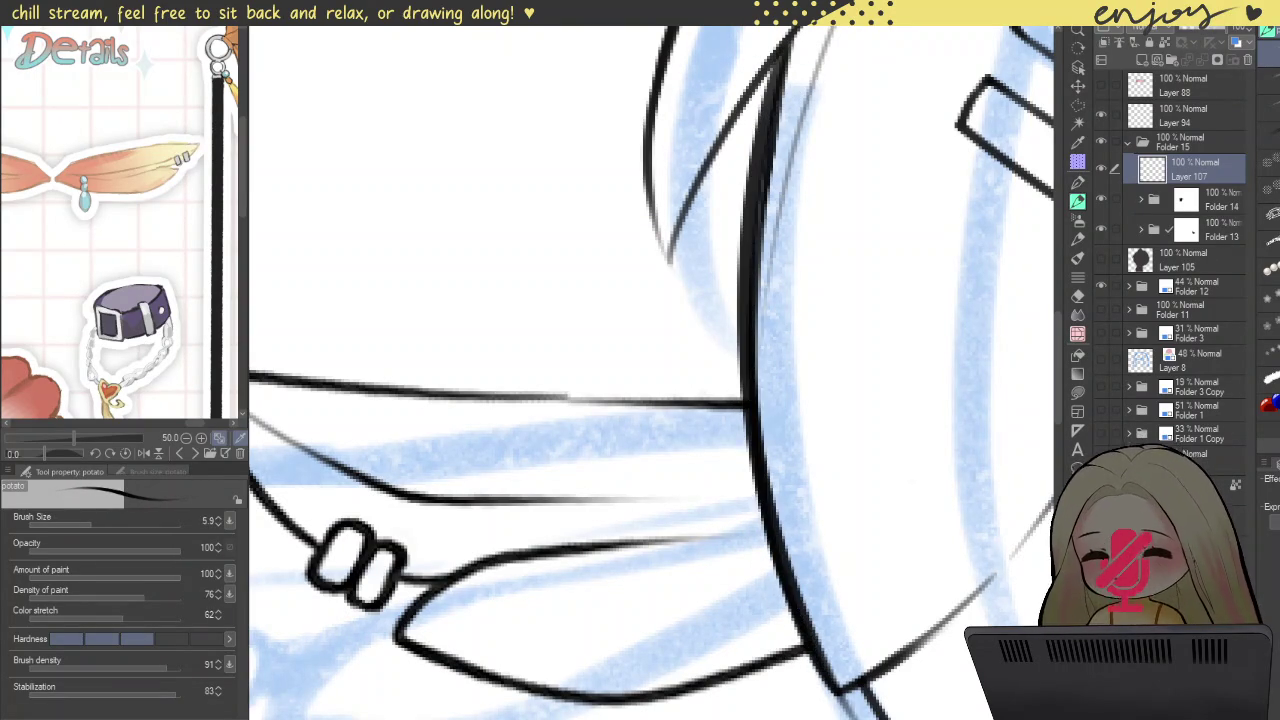
pyautogui.hotkey('ctrl', 'z')
pyautogui.moveTo(788, 40); pyautogui.dragTo(832, 715)
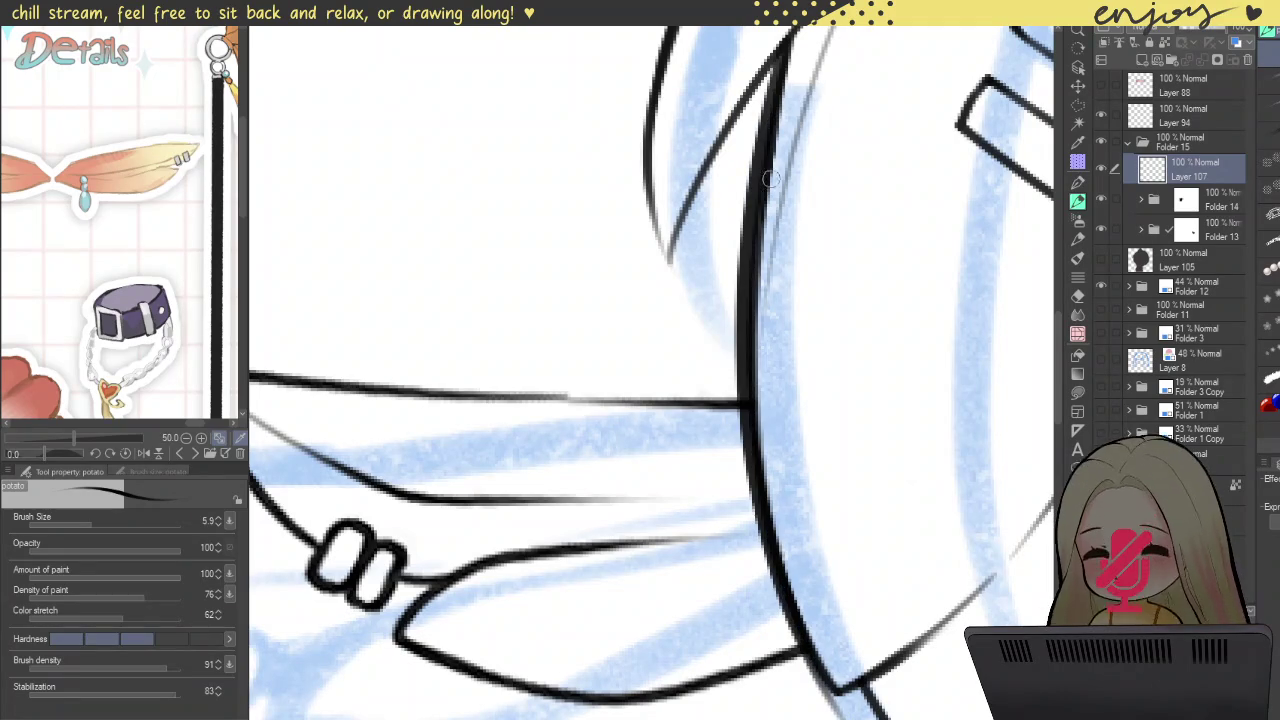
pyautogui.moveTo(788, 50); pyautogui.dragTo(756, 170)
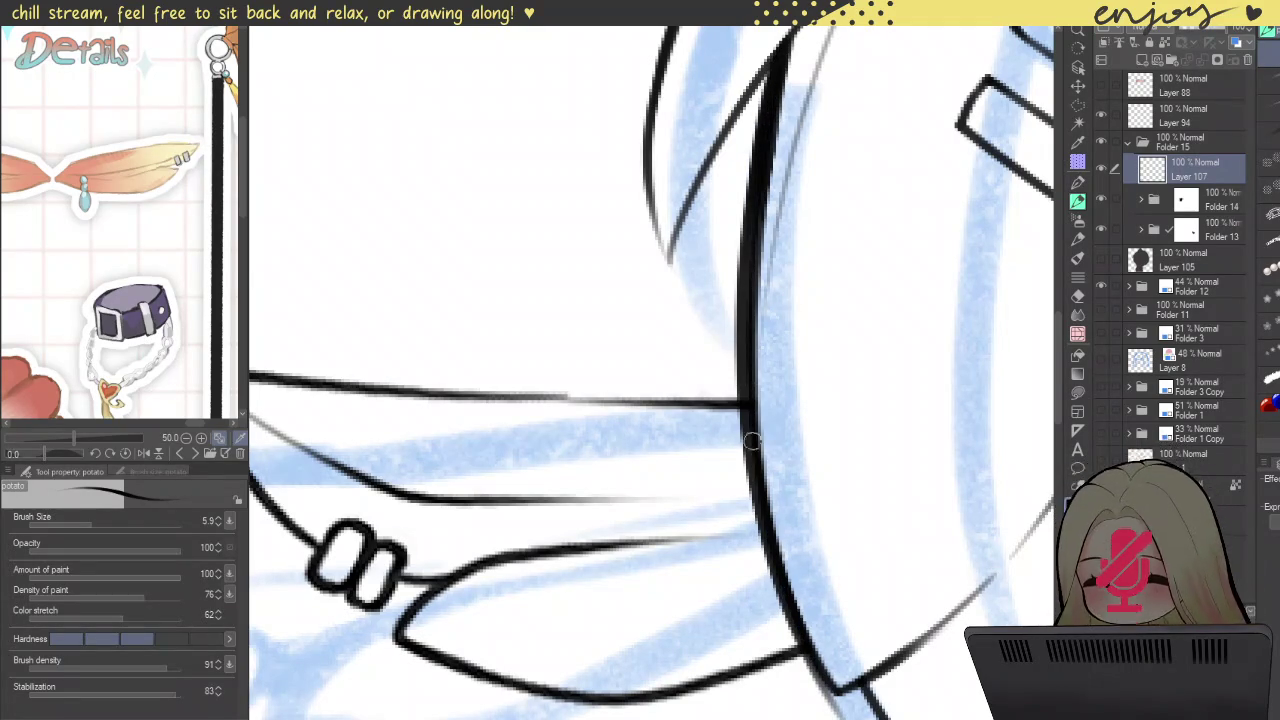
pyautogui.moveTo(748, 349)
pyautogui.mouseDown()
pyautogui.moveTo(820, 630)
pyautogui.moveTo(740, 320)
pyautogui.mouseUp()
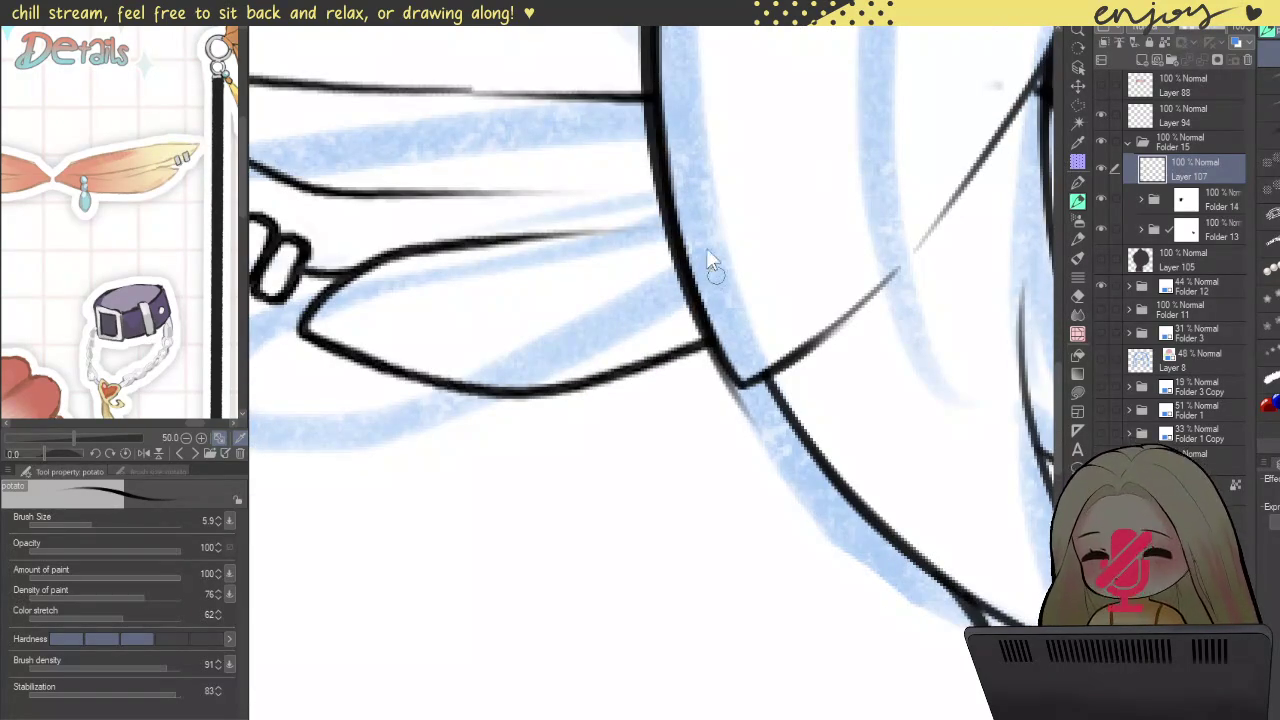
# Step: Set the pen size to 4.8 and thicken the hair contour beside the ear
pyautogui.scroll(2, 740, 405)
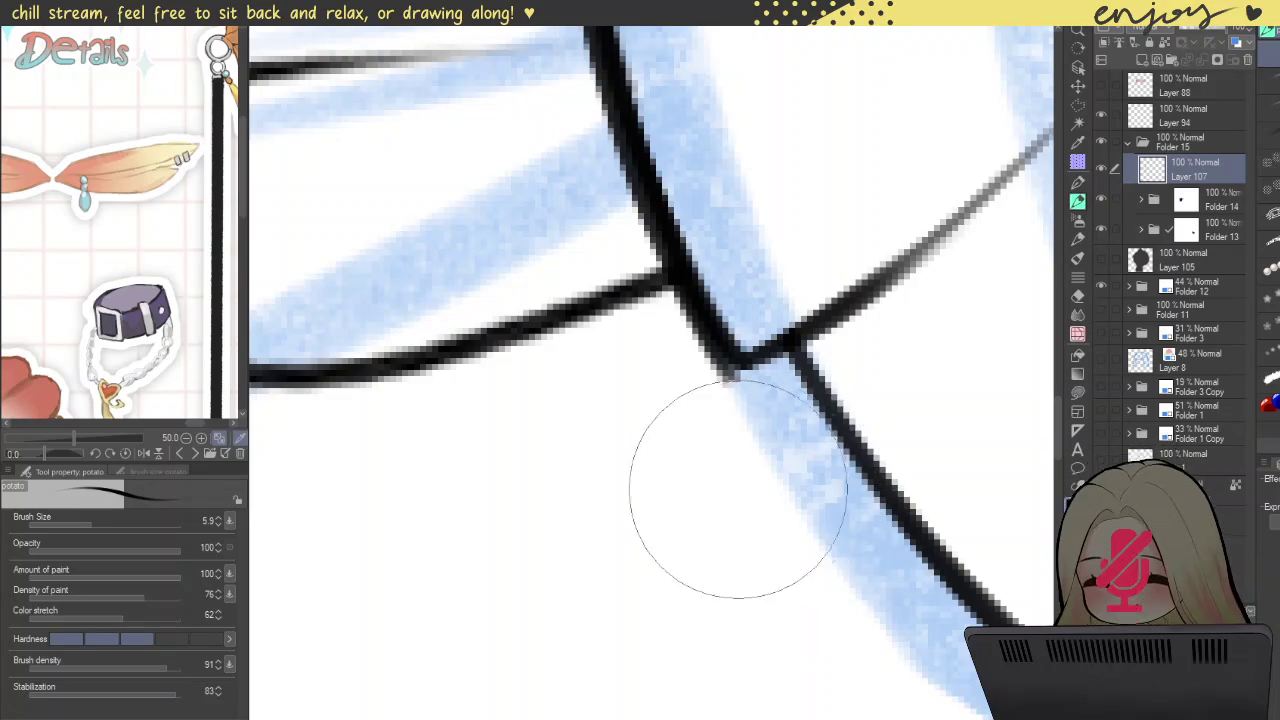
pyautogui.scroll(-2, 774, 477)
pyautogui.scroll(-2, 786, 300)
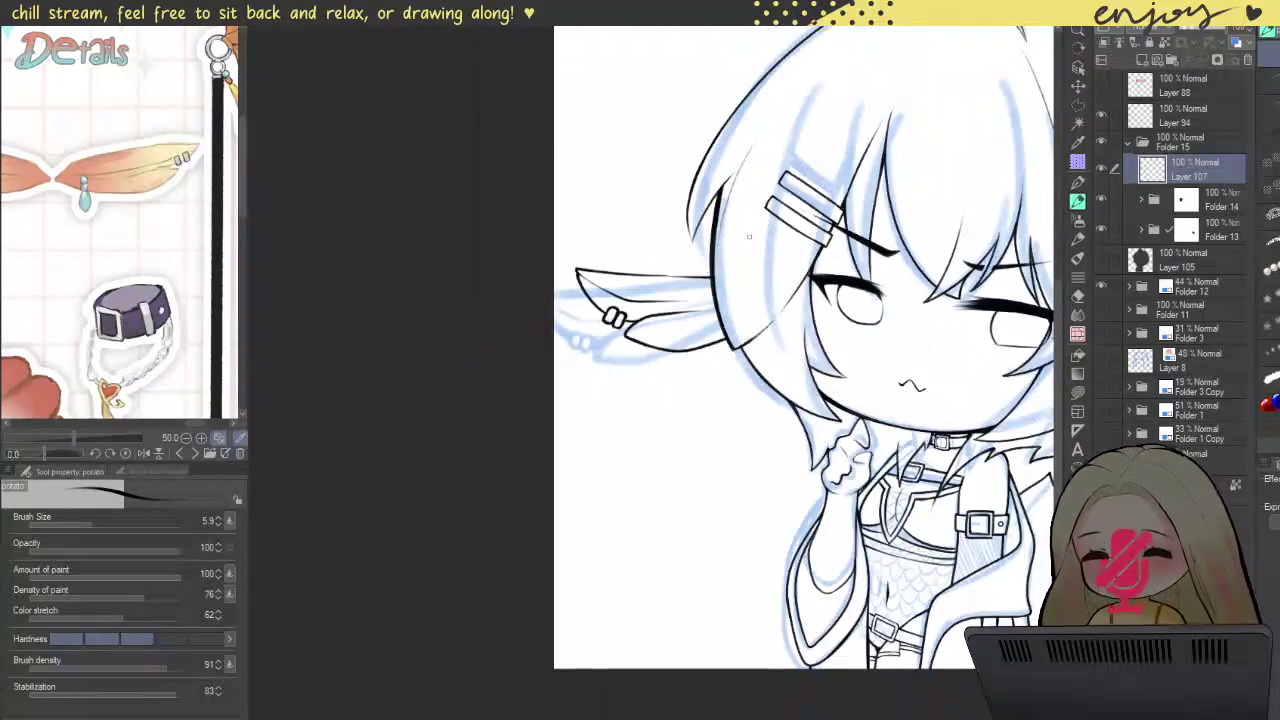
pyautogui.scroll(2, 716, 290)
pyautogui.scroll(3, 712, 288)
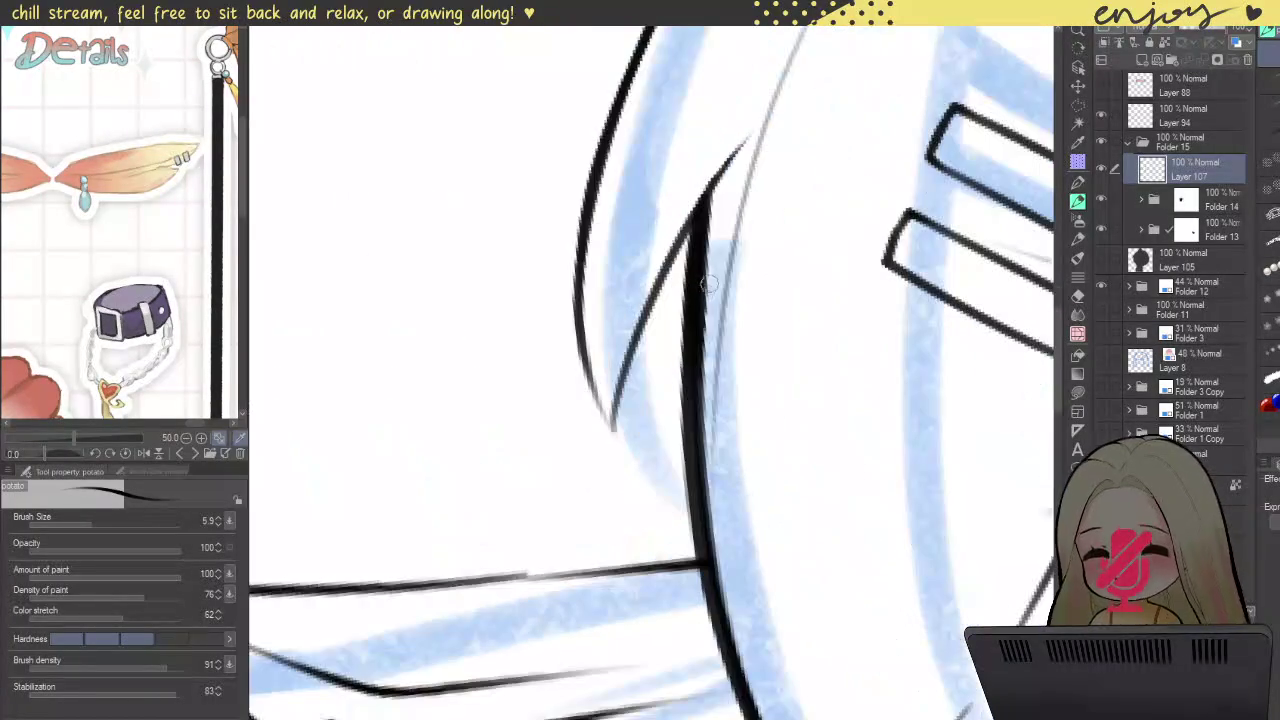
pyautogui.moveTo(713, 290); pyautogui.dragTo(700, 288)
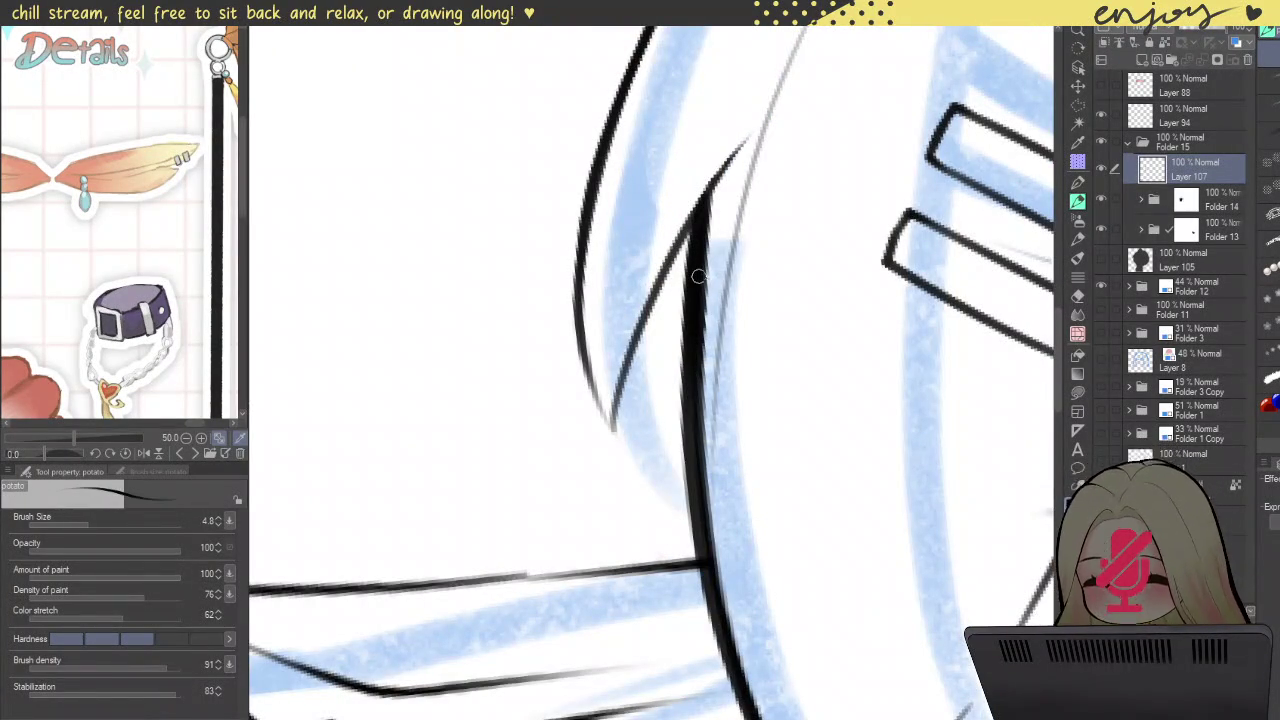
pyautogui.scroll(2, 722, 182)
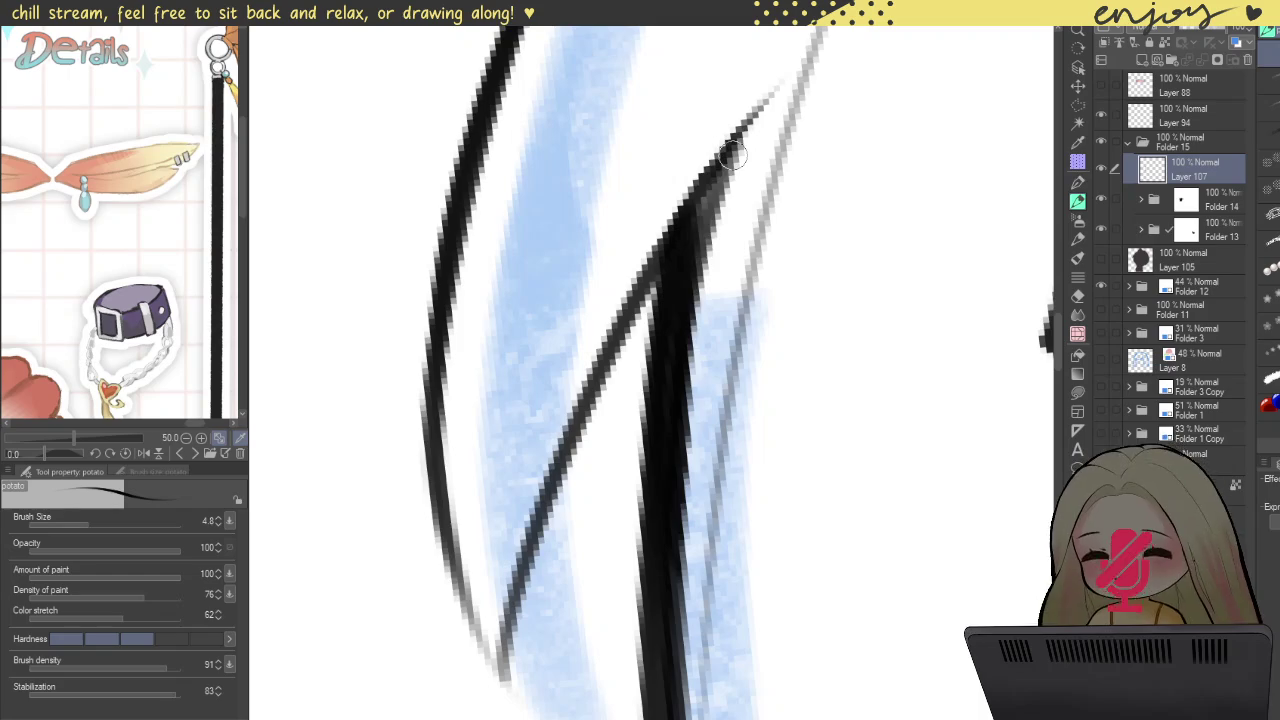
pyautogui.moveTo(725, 150)
pyautogui.mouseDown()
pyautogui.moveTo(680, 630)
pyautogui.moveTo(703, 230)
pyautogui.moveTo(700, 285)
pyautogui.mouseUp()
pyautogui.moveTo(712, 205); pyautogui.dragTo(690, 335)
# Step: Tilt the canvas and thicken the diagonal hair line into a solid stroke
pyautogui.scroll(-4, 672, 600)
pyautogui.scroll(-1, 756, 250)
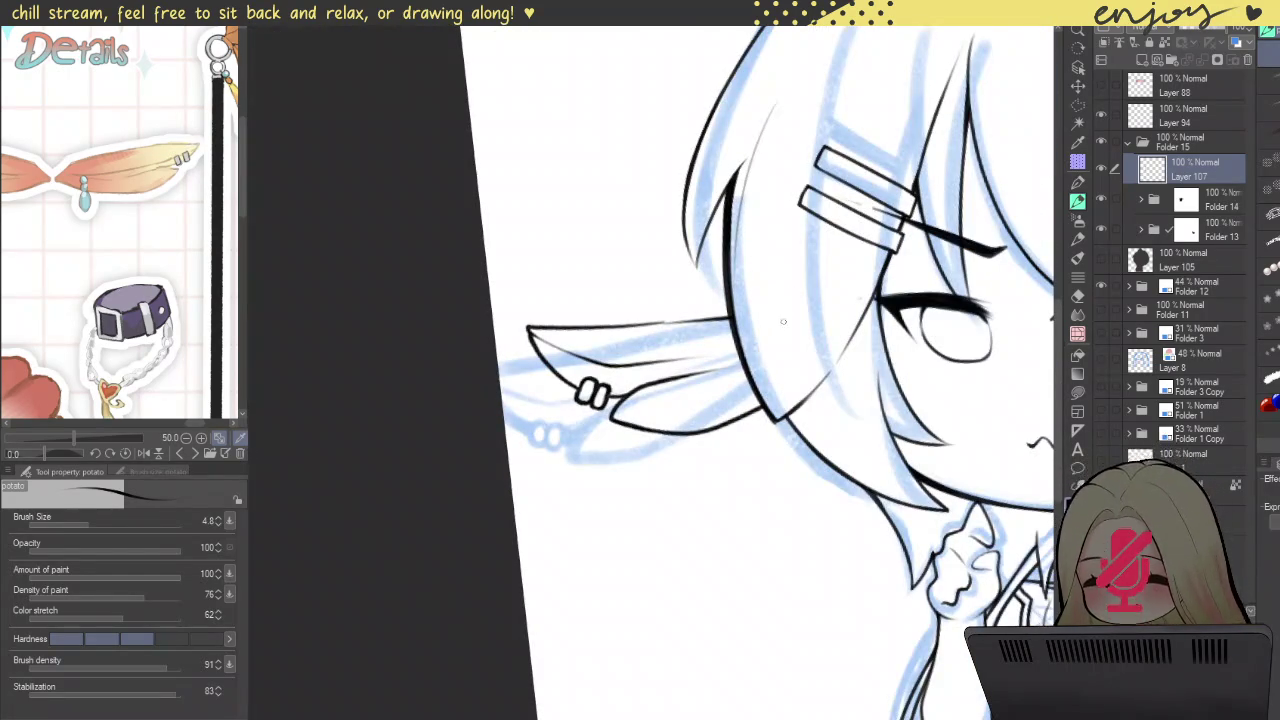
pyautogui.moveTo(779, 285); pyautogui.dragTo(745, 293)
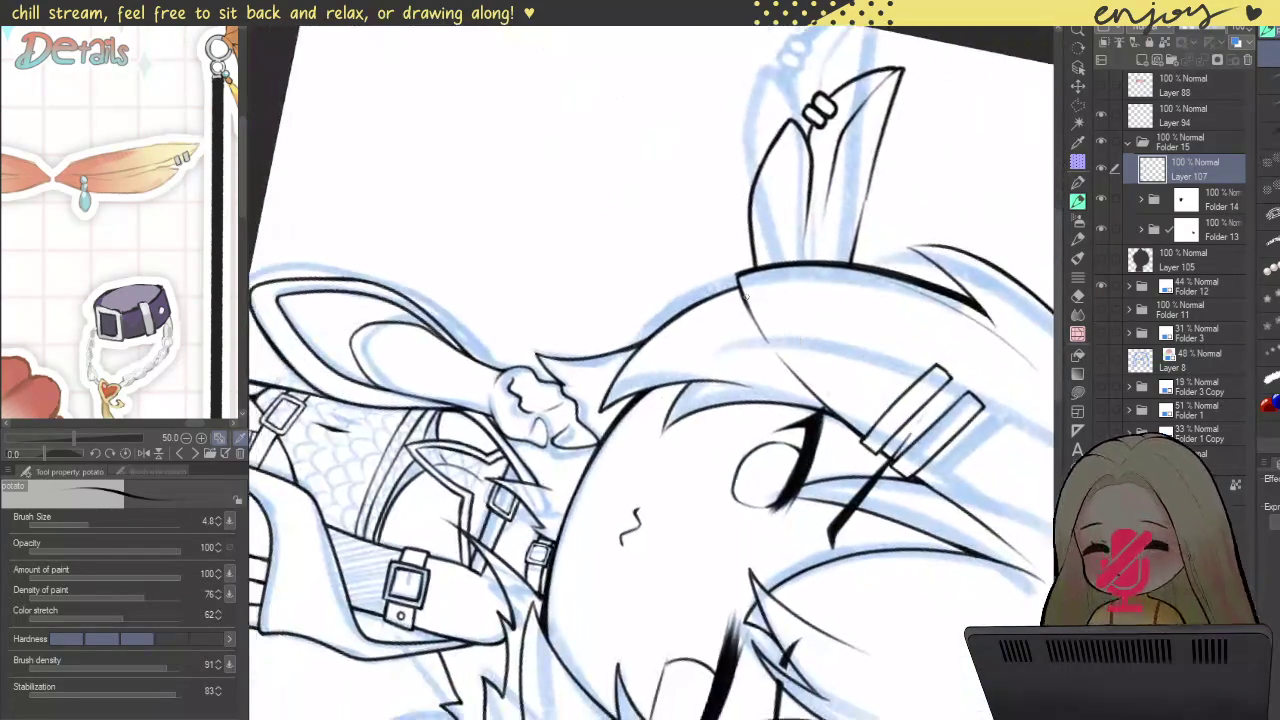
pyautogui.scroll(2, 745, 295)
pyautogui.scroll(2, 745, 295)
pyautogui.moveTo(705, 198); pyautogui.dragTo(818, 508)
pyautogui.moveTo(770, 373); pyautogui.dragTo(985, 705)
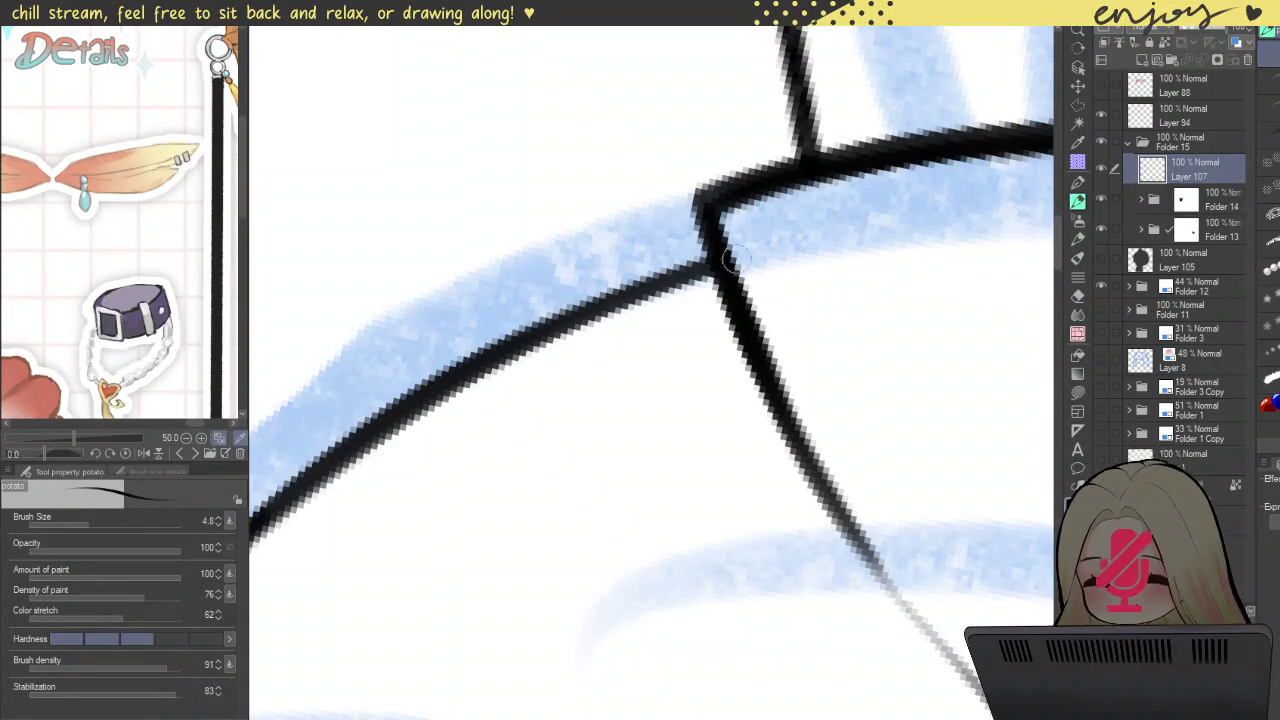
# Step: Redraw the ponytail contour as a thicker, darker black line
pyautogui.scroll(-5, 763, 368)
pyautogui.moveTo(760, 360)
pyautogui.mouseDown()
pyautogui.moveTo(746, 172)
pyautogui.moveTo(808, 471)
pyautogui.moveTo(688, 185)
pyautogui.moveTo(672, 176)
pyautogui.mouseUp()
pyautogui.scroll(5, 688, 185)
pyautogui.scroll(3, 688, 185)
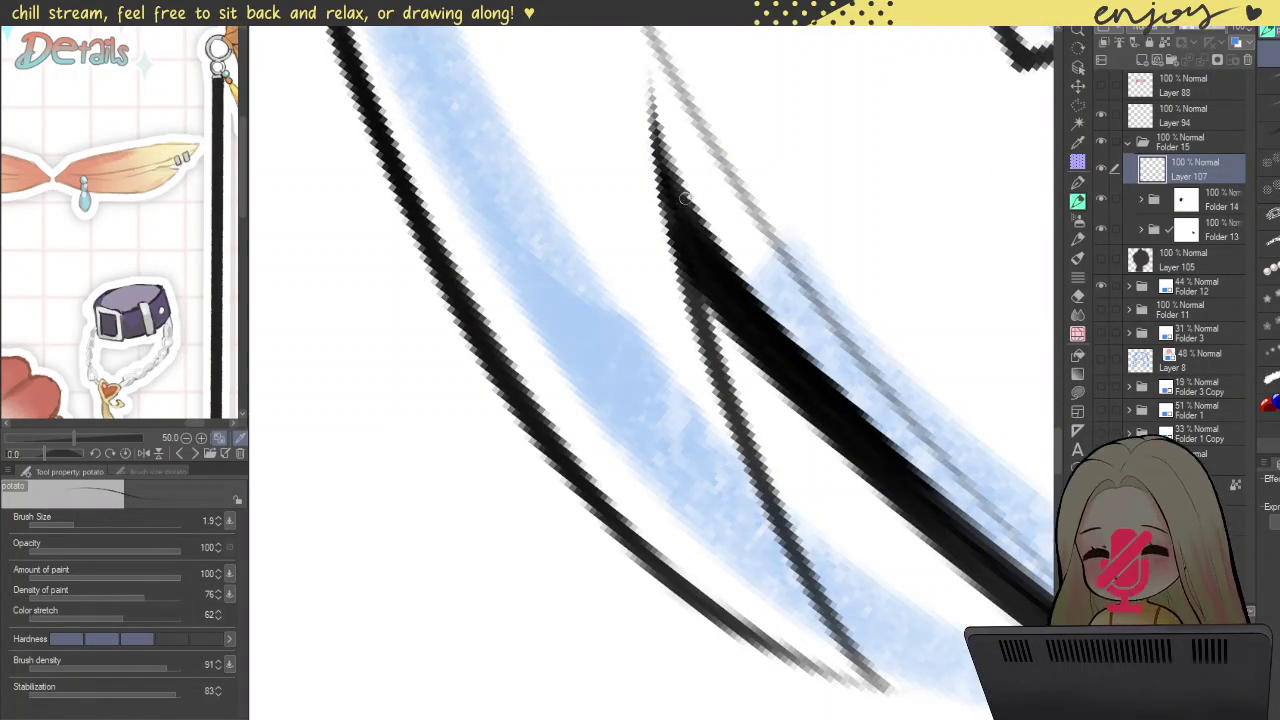
pyautogui.hotkey('ctrl', 'z')
pyautogui.moveTo(655, 132); pyautogui.dragTo(740, 272)
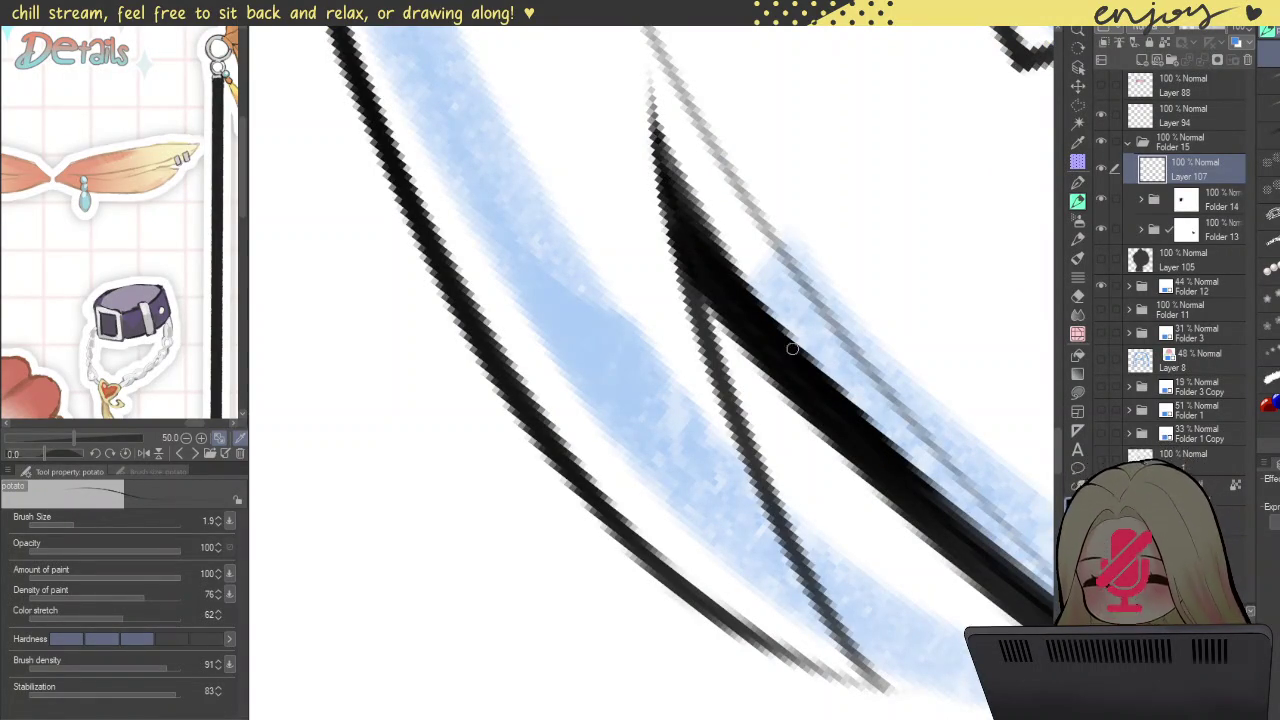
pyautogui.hotkey('ctrl', 'z')
pyautogui.moveTo(657, 136); pyautogui.dragTo(720, 245)
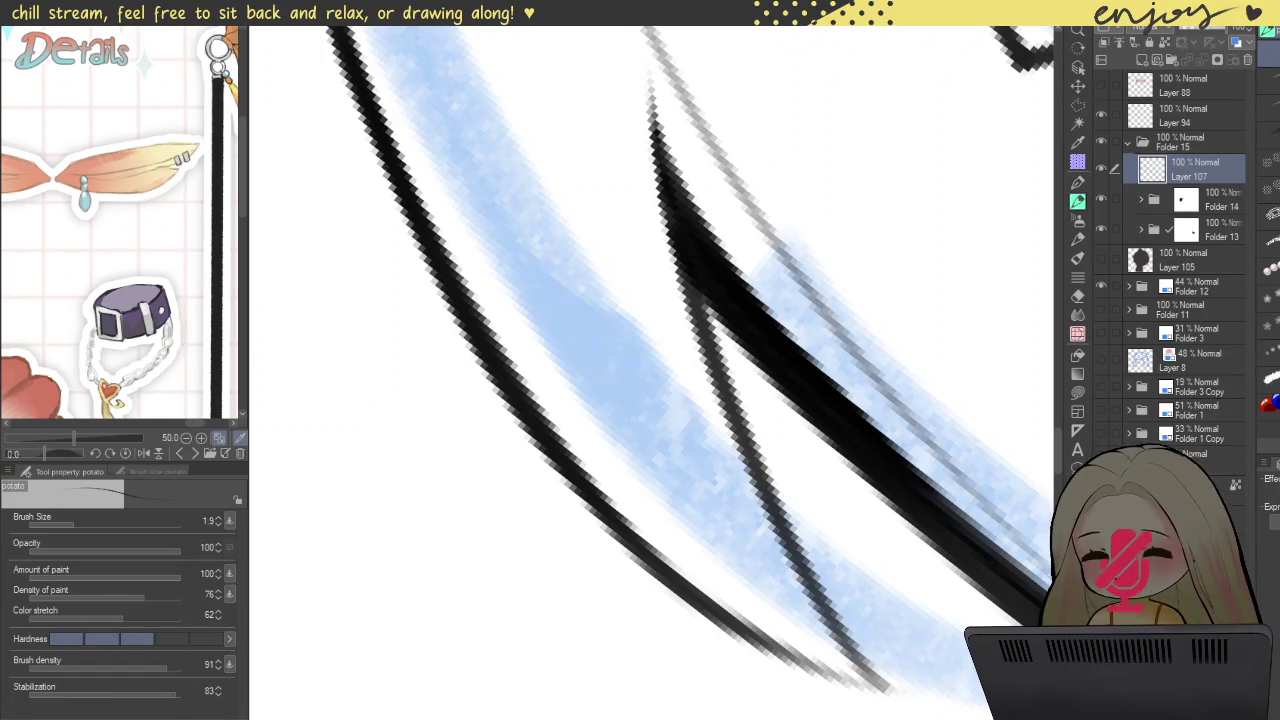
pyautogui.moveTo(712, 330)
pyautogui.mouseDown()
pyautogui.moveTo(730, 345)
pyautogui.moveTo(714, 330)
pyautogui.mouseUp()
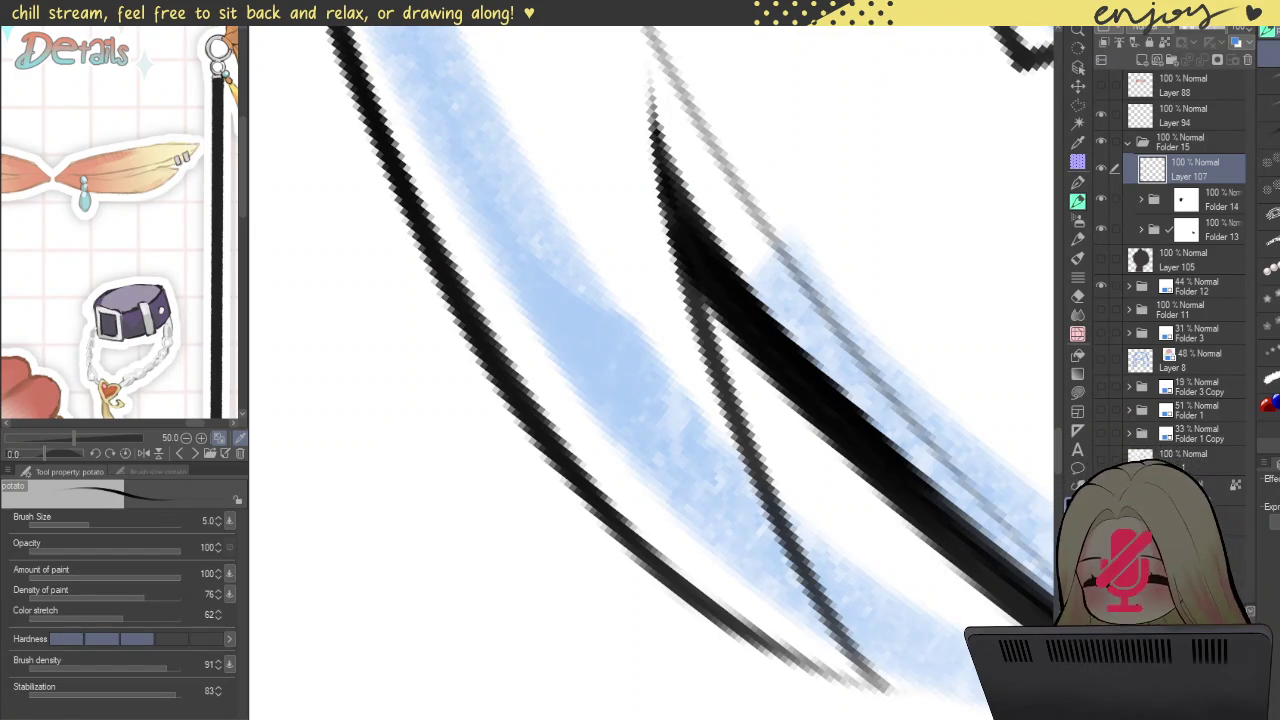
# Step: Zoom out and reset the canvas rotation with Ctrl+0 to see the whole chibi upright
pyautogui.scroll(-3, 632, 430)
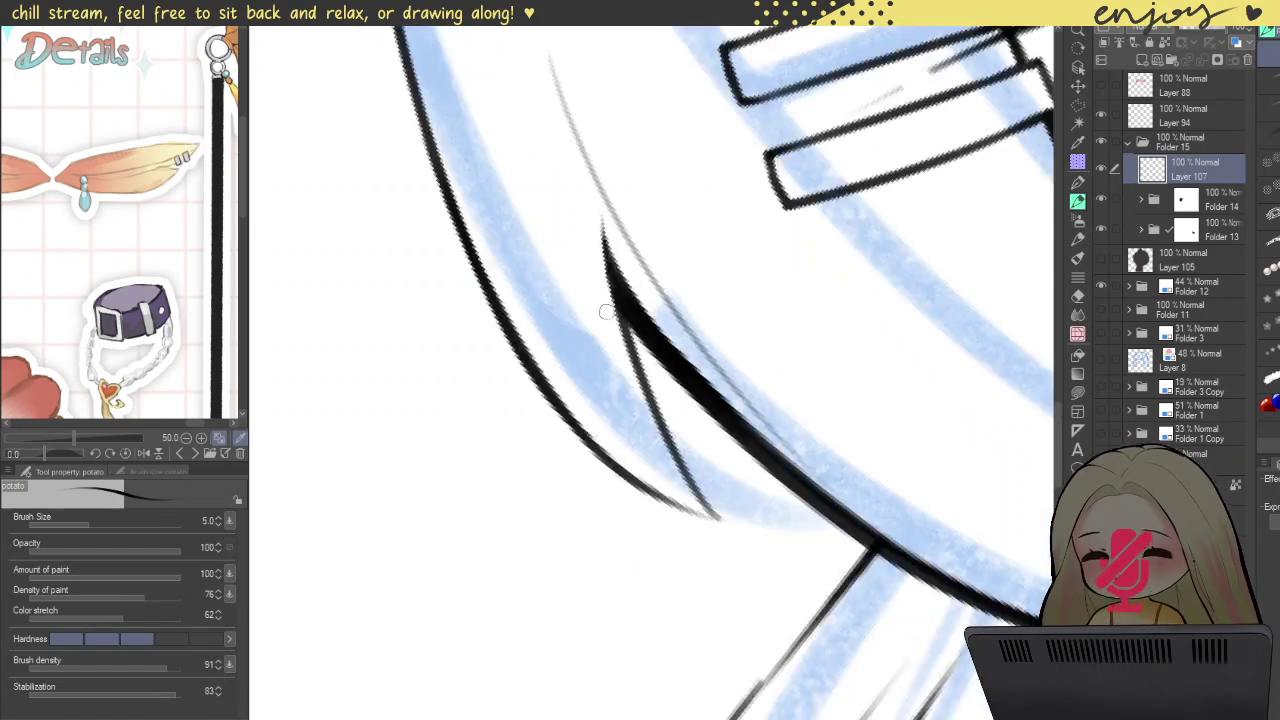
pyautogui.scroll(-3, 632, 430)
pyautogui.scroll(-3, 632, 430)
pyautogui.scroll(-2, 632, 430)
pyautogui.hotkey('ctrl', '0')
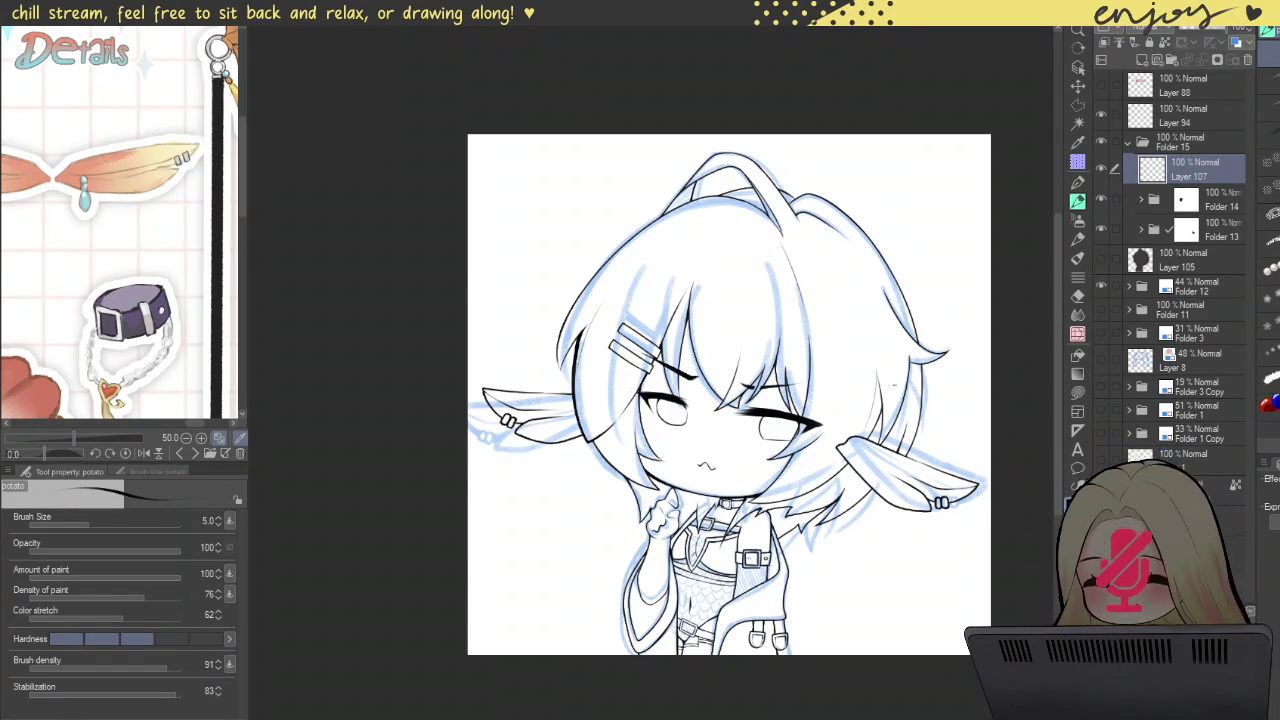
# Step: Try a faint extra line on the right side of the hair, redrawing it twice
pyautogui.scroll(-2, 891, 381)
pyautogui.scroll(-2, 895, 381)
pyautogui.scroll(2, 880, 385)
pyautogui.scroll(2, 864, 390)
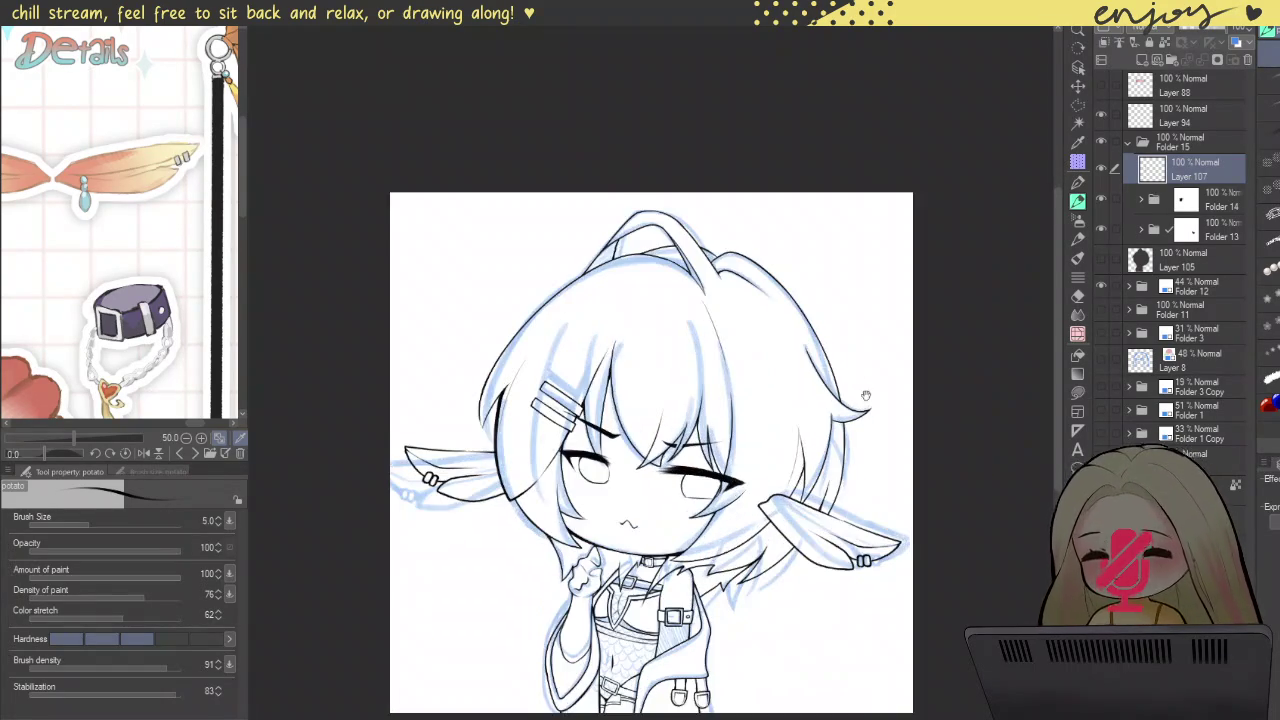
pyautogui.moveTo(864, 390); pyautogui.dragTo(874, 365)
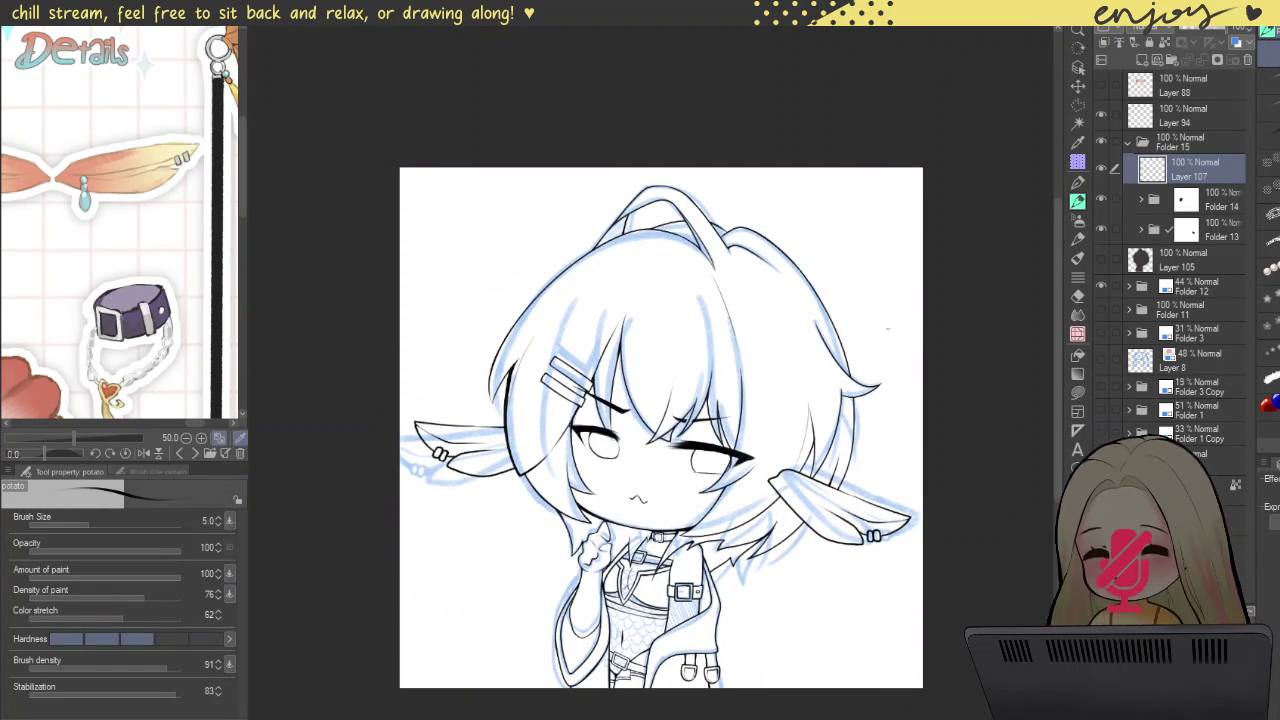
pyautogui.scroll(2, 772, 413)
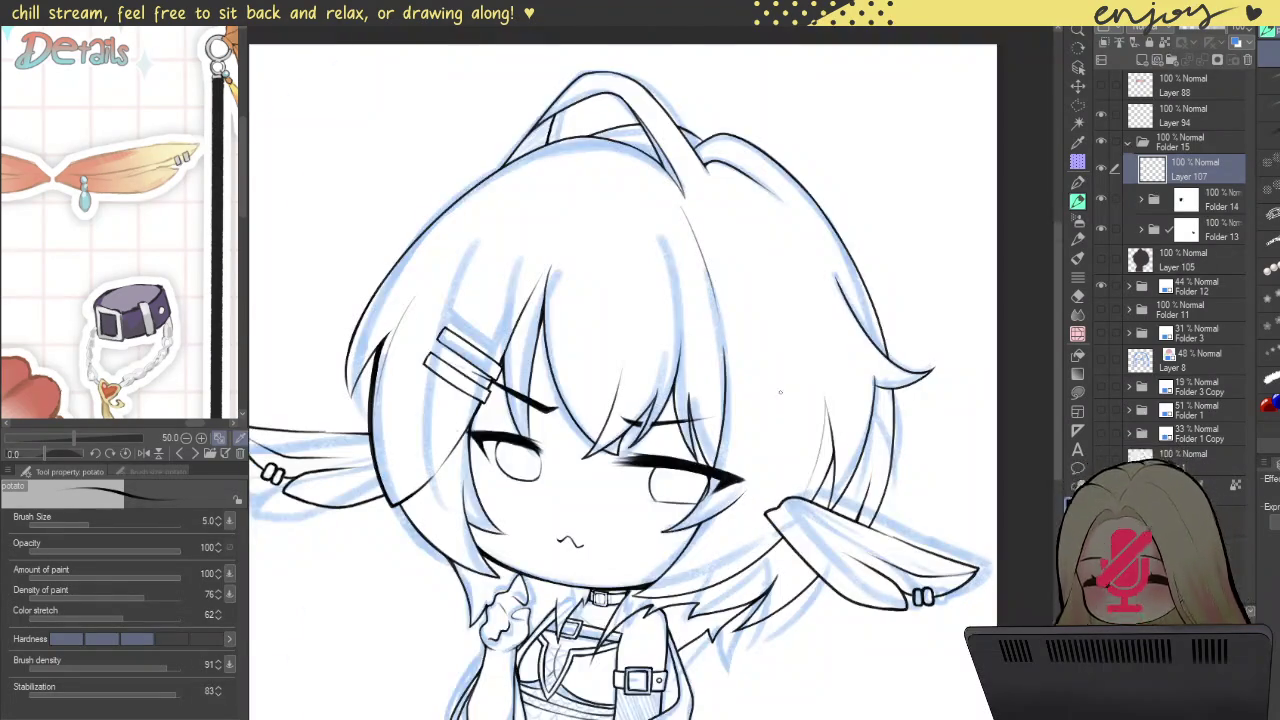
pyautogui.scroll(2, 780, 392)
pyautogui.moveTo(810, 336); pyautogui.dragTo(762, 518)
pyautogui.hotkey('ctrl', 'z')
pyautogui.moveTo(800, 352); pyautogui.dragTo(754, 485)
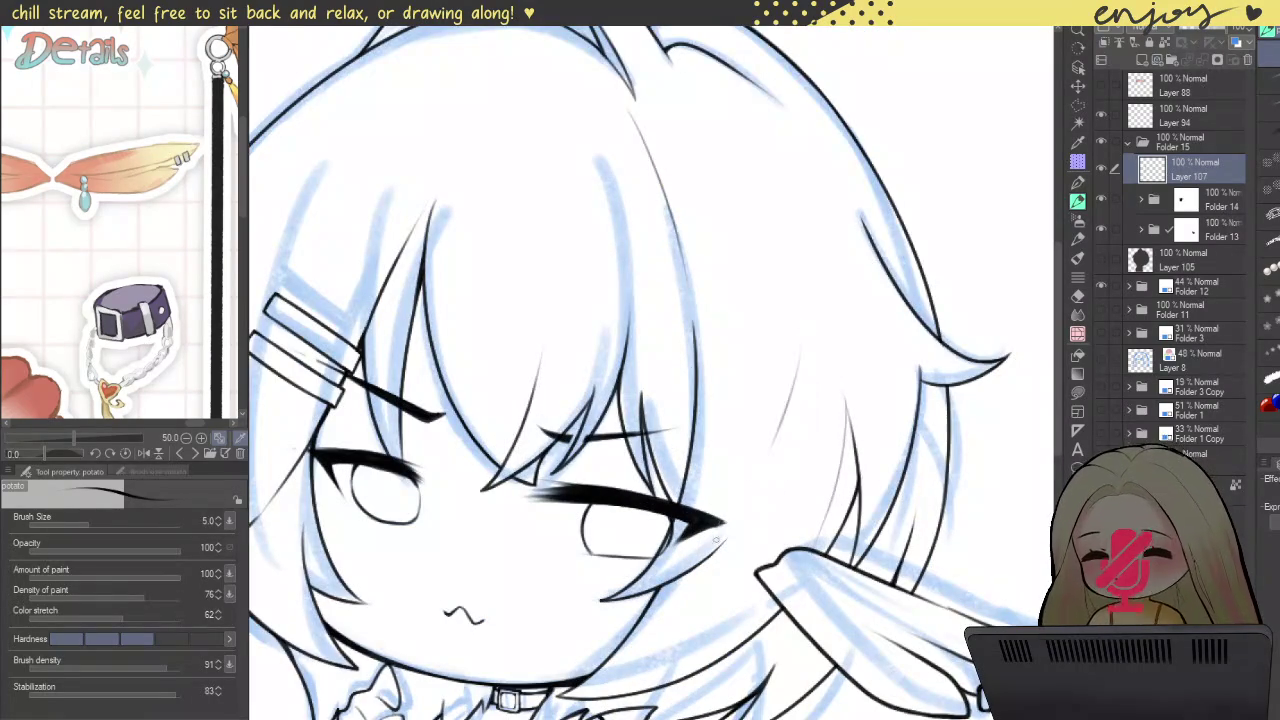
pyautogui.hotkey('ctrl', 'z')
pyautogui.moveTo(790, 332); pyautogui.dragTo(773, 442)
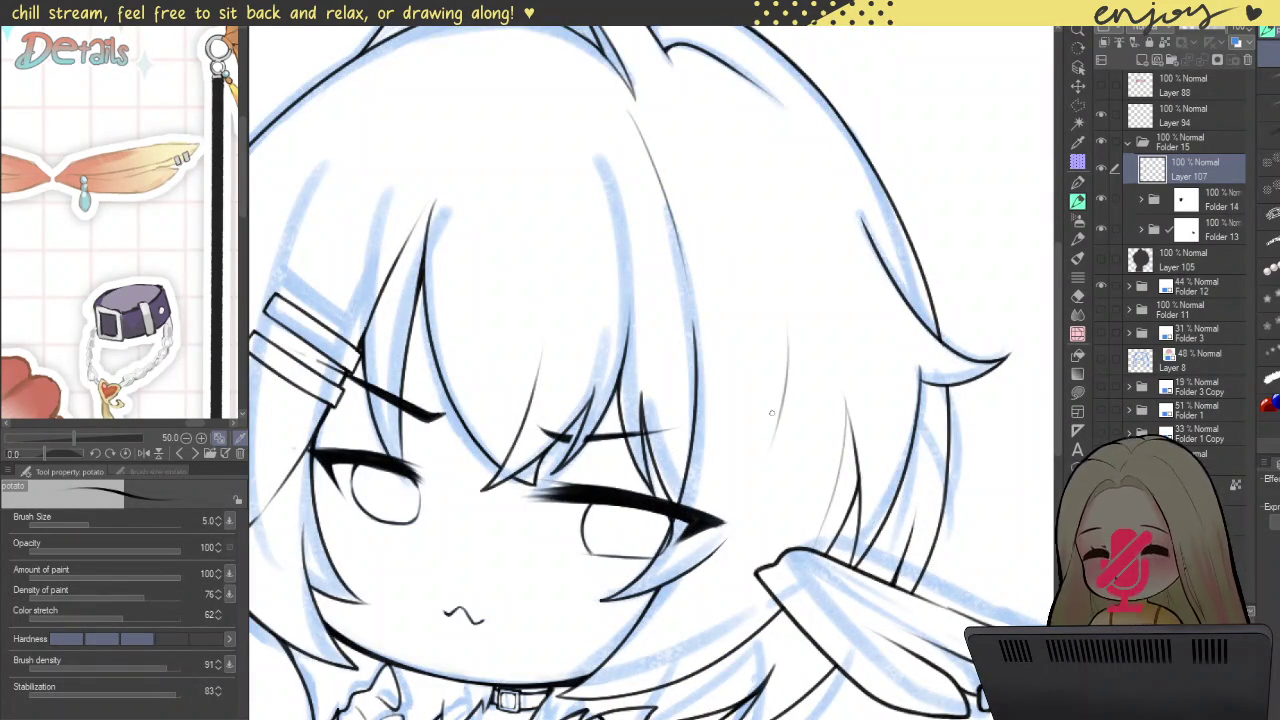
pyautogui.scroll(-2, 782, 348)
pyautogui.scroll(-1, 782, 348)
pyautogui.scroll(2, 820, 428)
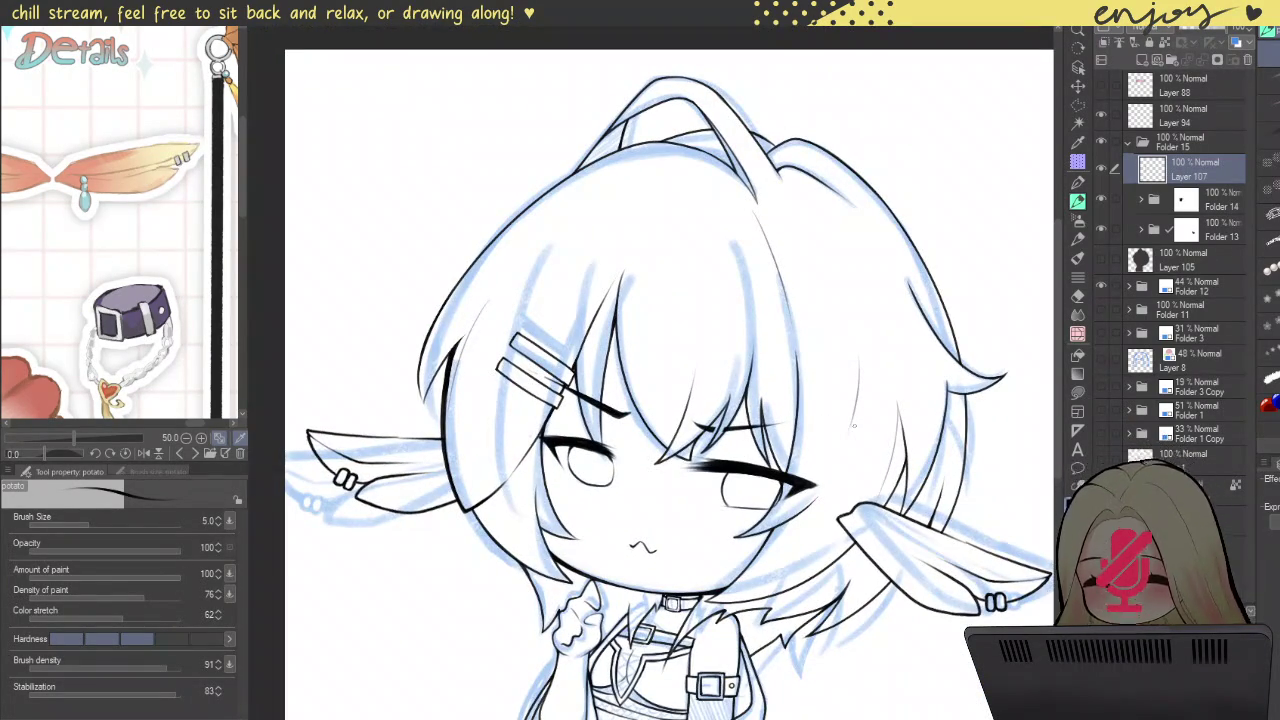
# Step: Set the pen Brush Size to 4.0
pyautogui.press('[')
pyautogui.press('[')
pyautogui.press('[')
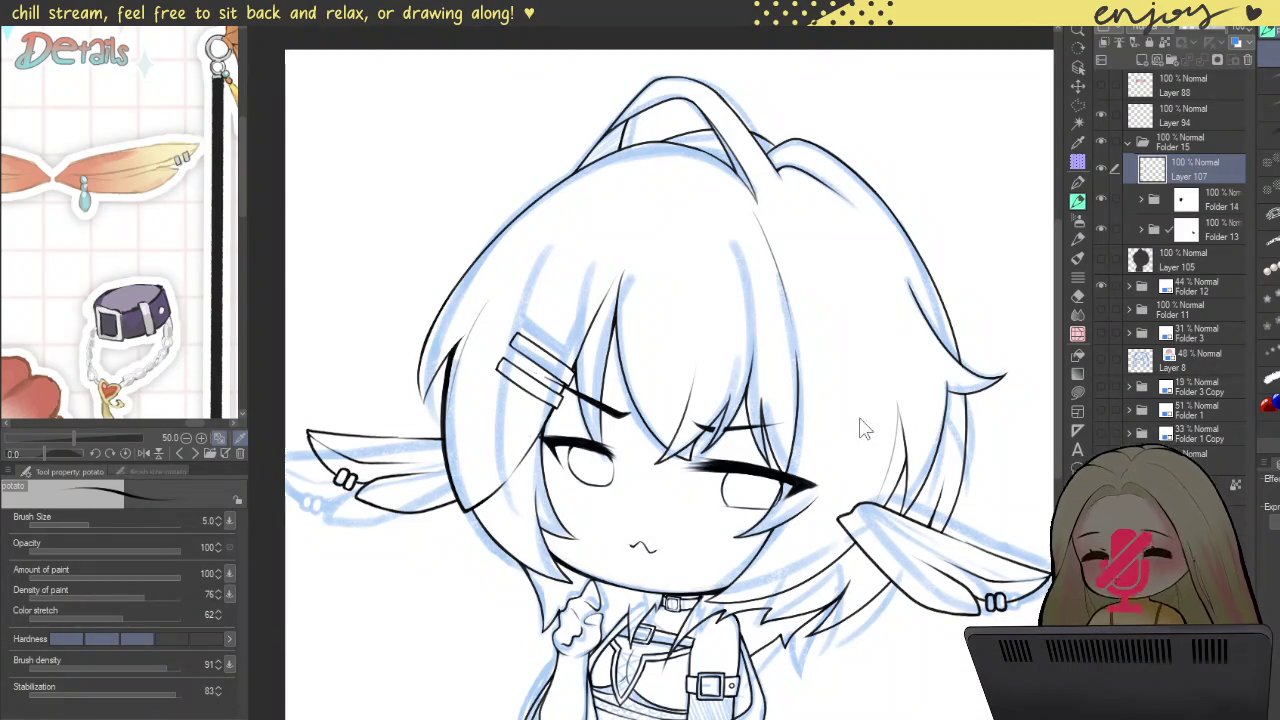
pyautogui.press(']')
pyautogui.press(']')
pyautogui.press(']')
pyautogui.press(']')
pyautogui.press(']')
pyautogui.press(']')
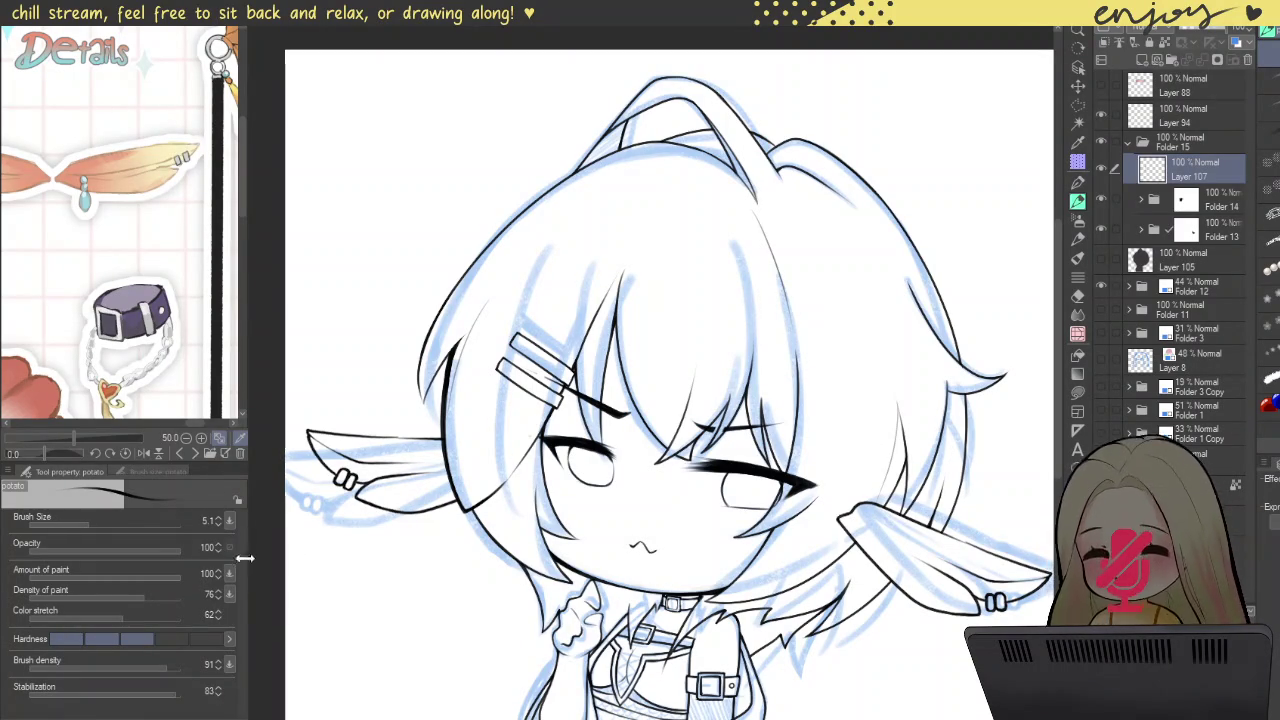
pyautogui.click(218, 525)
pyautogui.scroll(1, 849, 435)
pyautogui.scroll(1, 849, 435)
# Step: Flip the canvas horizontally and draw a thin strand inside the bangs above the eye
pyautogui.press('h')
pyautogui.moveTo(457, 253); pyautogui.dragTo(545, 555)
pyautogui.hotkey('ctrl', 'z')
pyautogui.moveTo(444, 240); pyautogui.dragTo(500, 488)
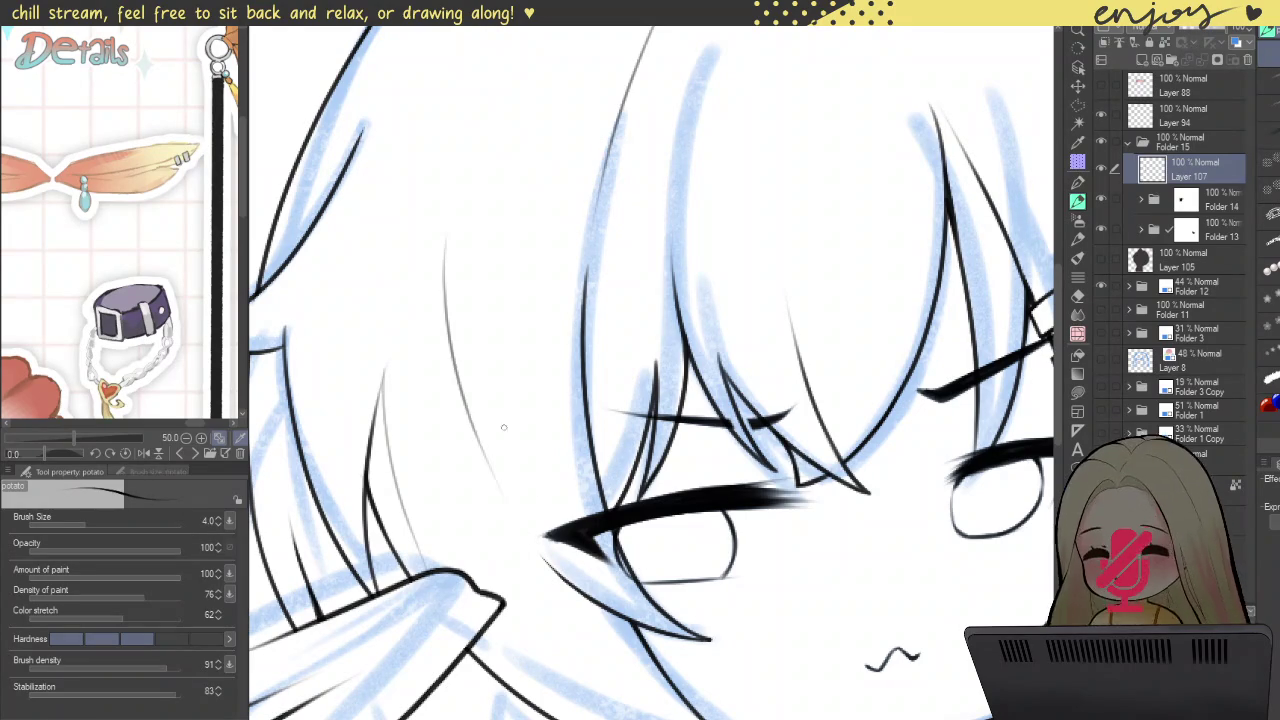
pyautogui.scroll(-3, 650, 370)
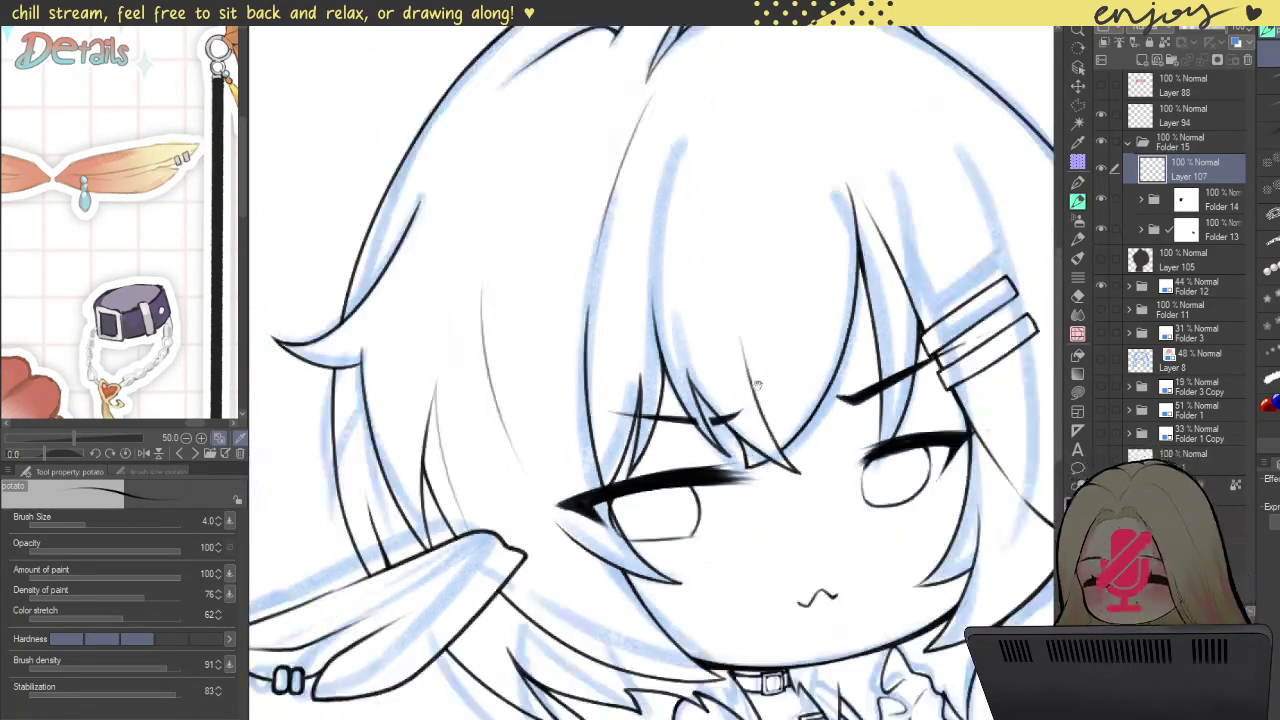
pyautogui.scroll(3, 612, 430)
pyautogui.scroll(-3, 612, 430)
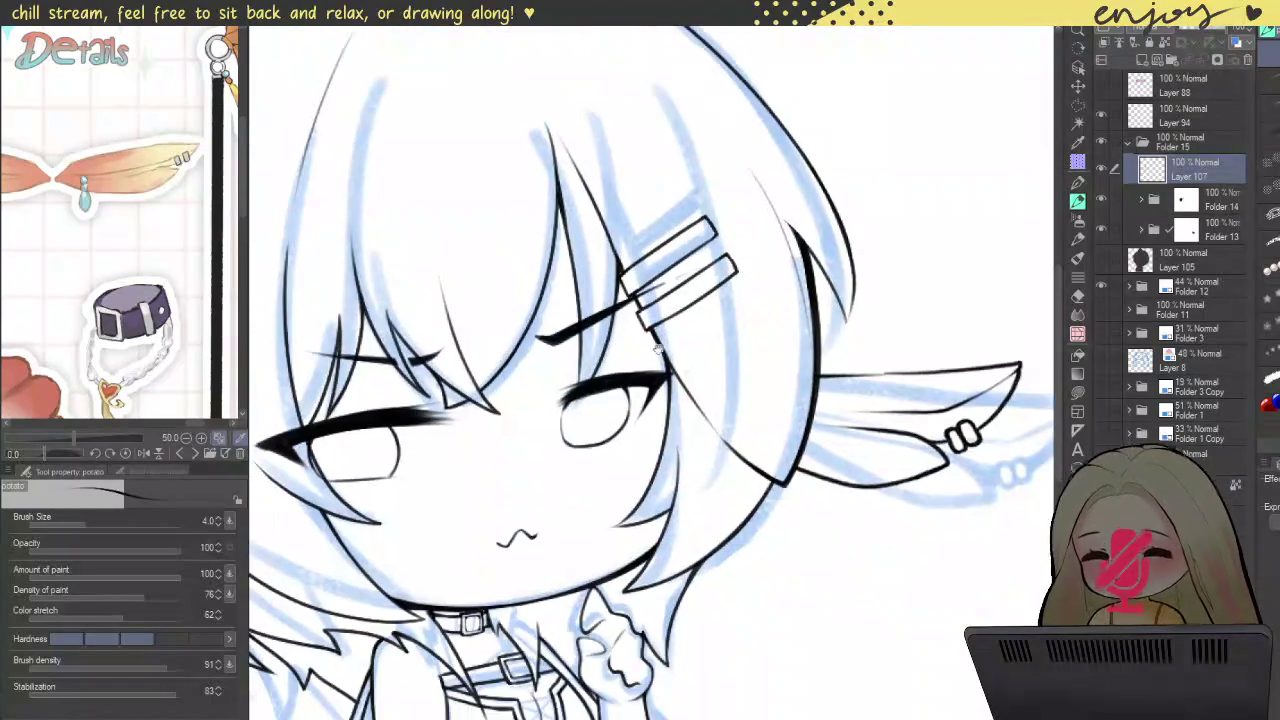
pyautogui.scroll(3, 657, 349)
pyautogui.scroll(3, 700, 384)
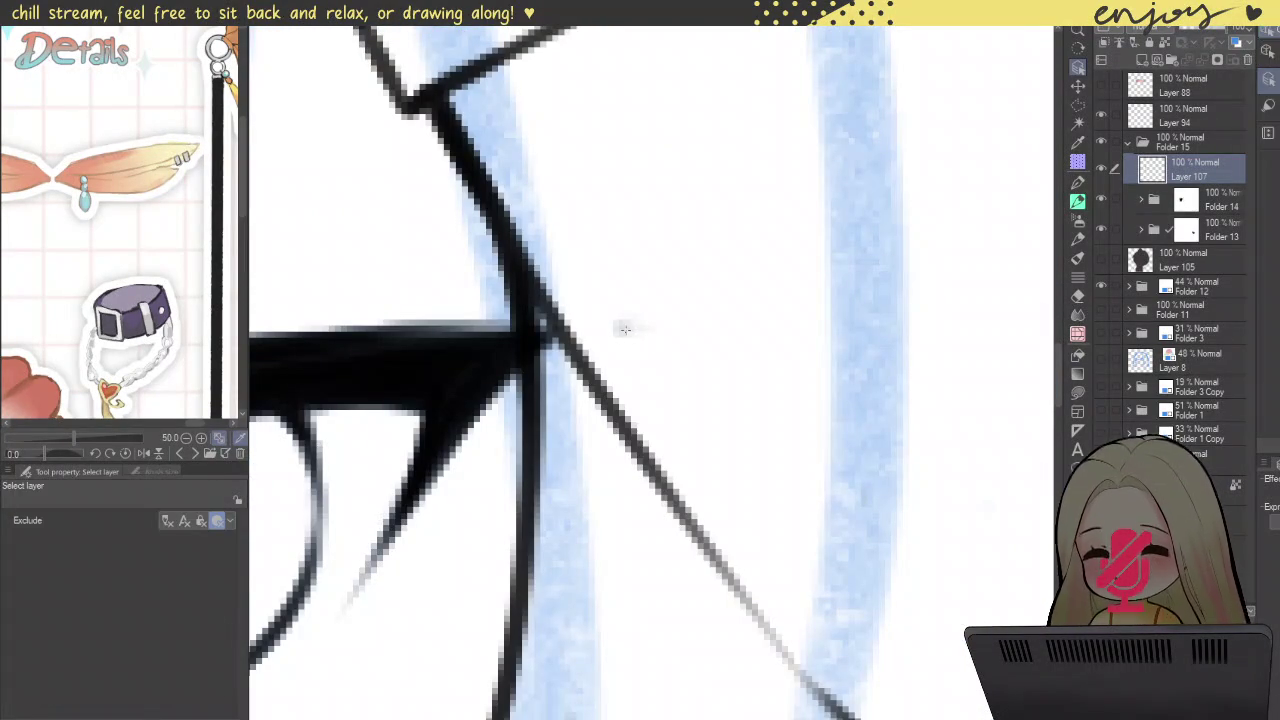
# Step: Select the LINE layer and reset the canvas view to upright
pyautogui.keyDown('ctrl'); pyautogui.keyDown('shift'); pyautogui.click(624, 326); pyautogui.keyUp('shift'); pyautogui.keyUp('ctrl')
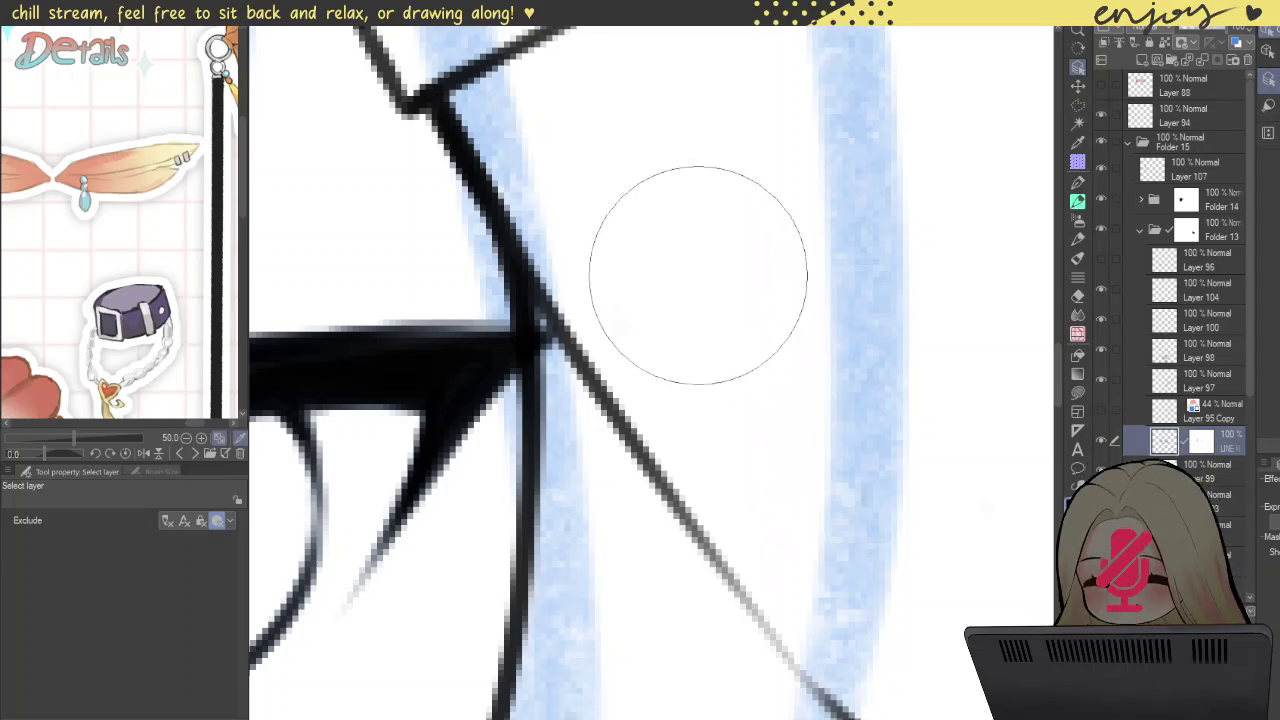
pyautogui.scroll(-3, 760, 286)
pyautogui.scroll(-3, 807, 316)
pyautogui.scroll(-3, 807, 316)
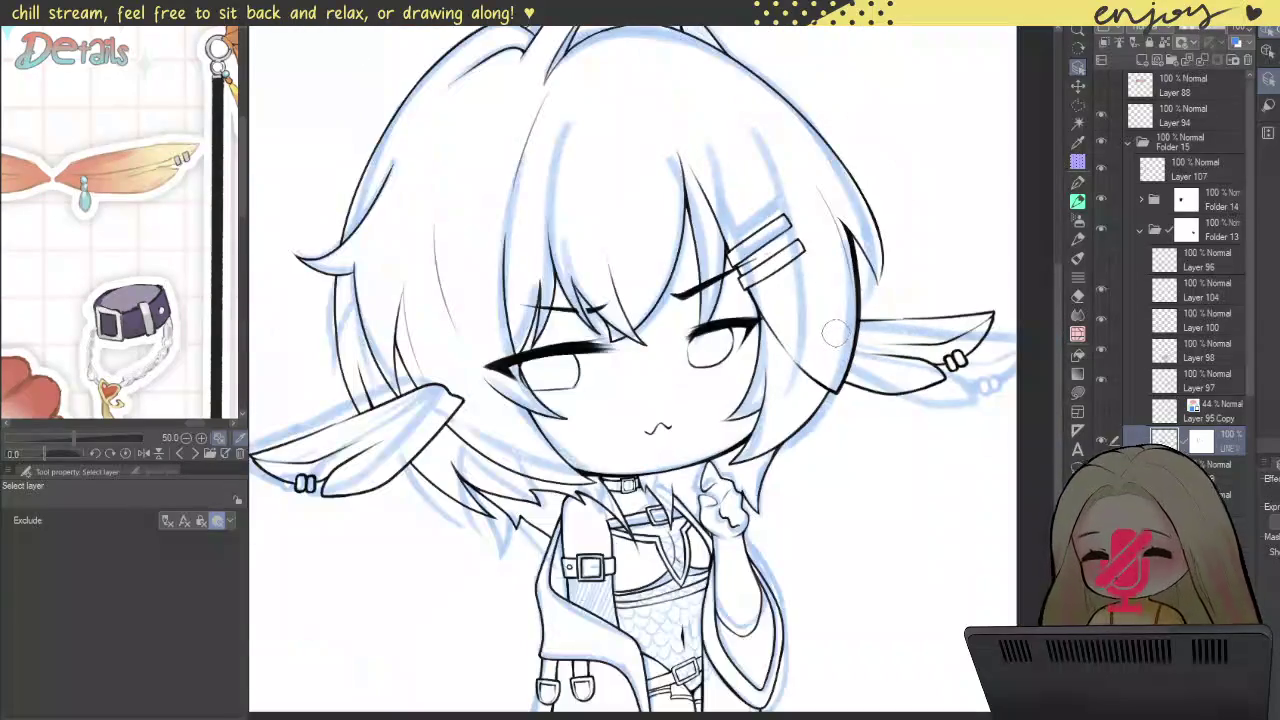
pyautogui.scroll(-2, 836, 334)
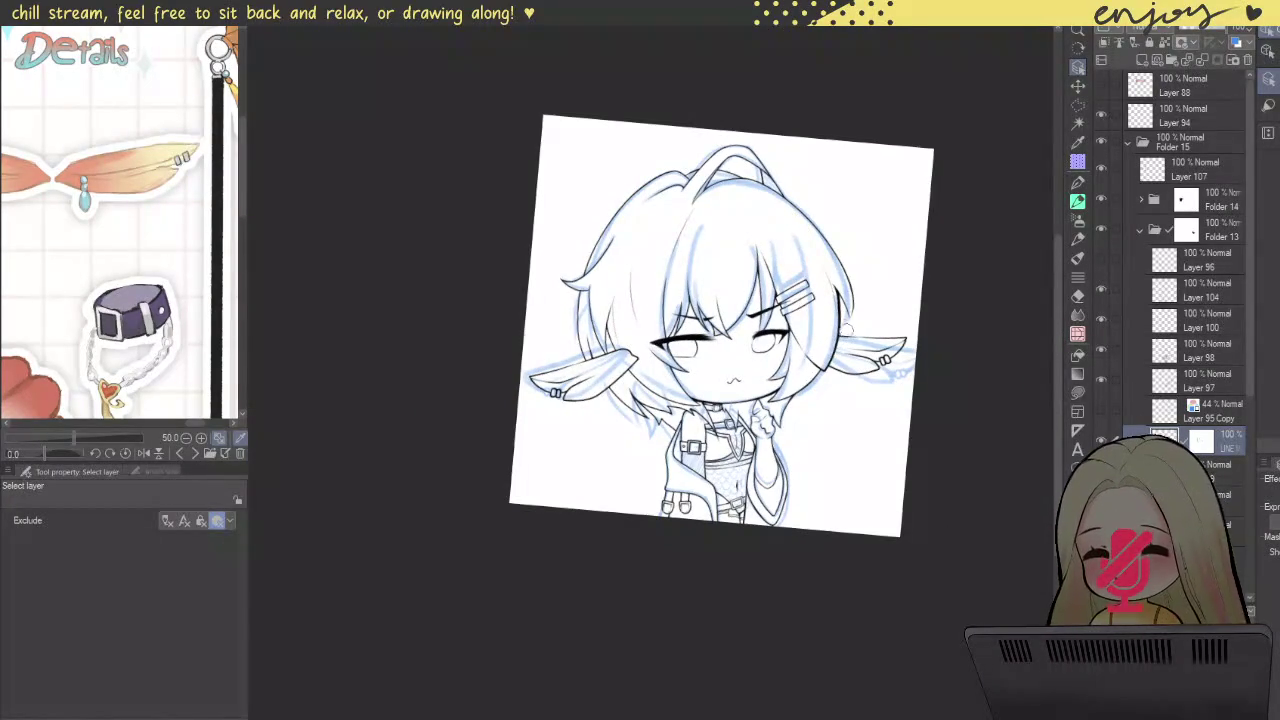
pyautogui.hotkey('ctrl', '0')
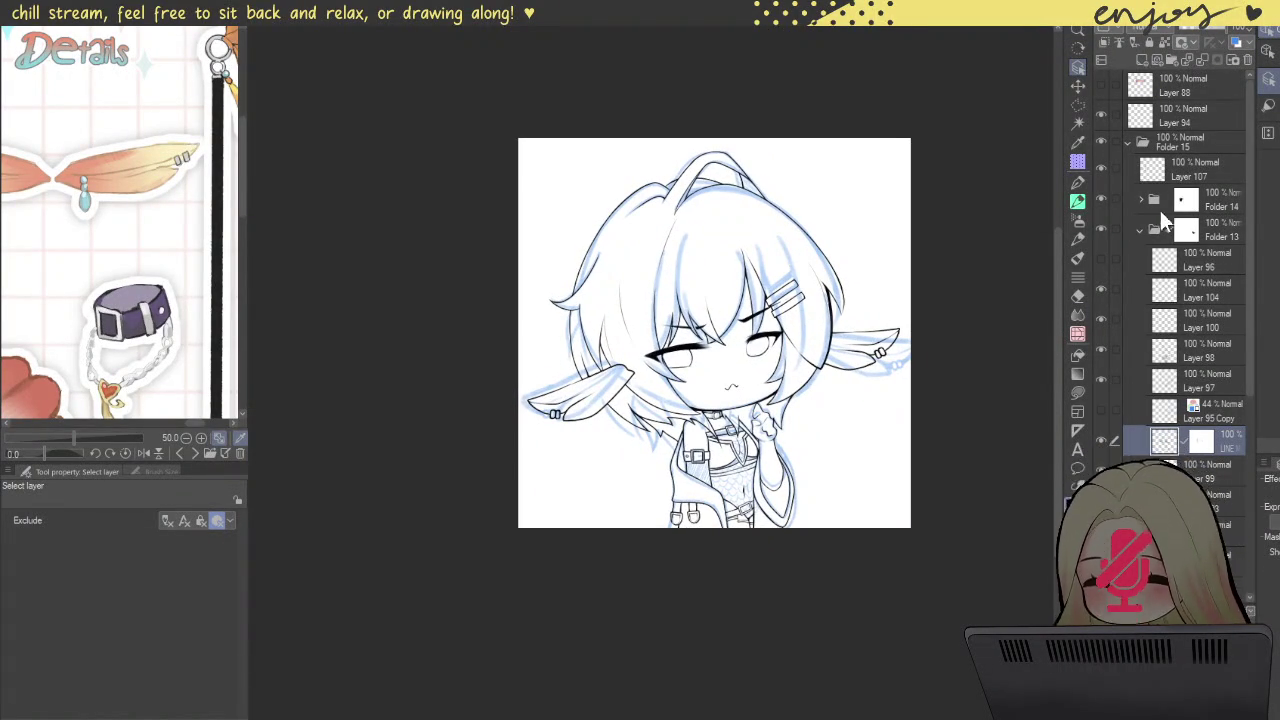
# Step: Collapse Folder 15 and hide Folder 12's blue sketch layers, then reopen Folder 15
pyautogui.click(1127, 143)
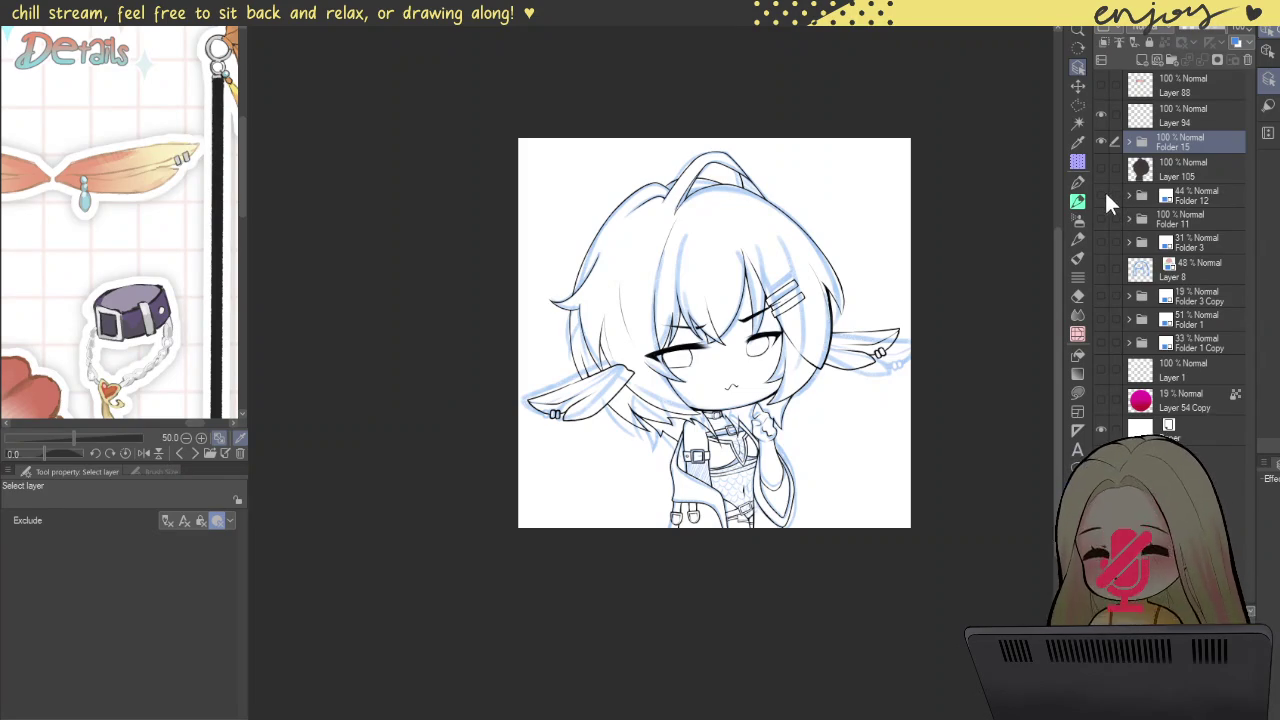
pyautogui.click(1104, 196)
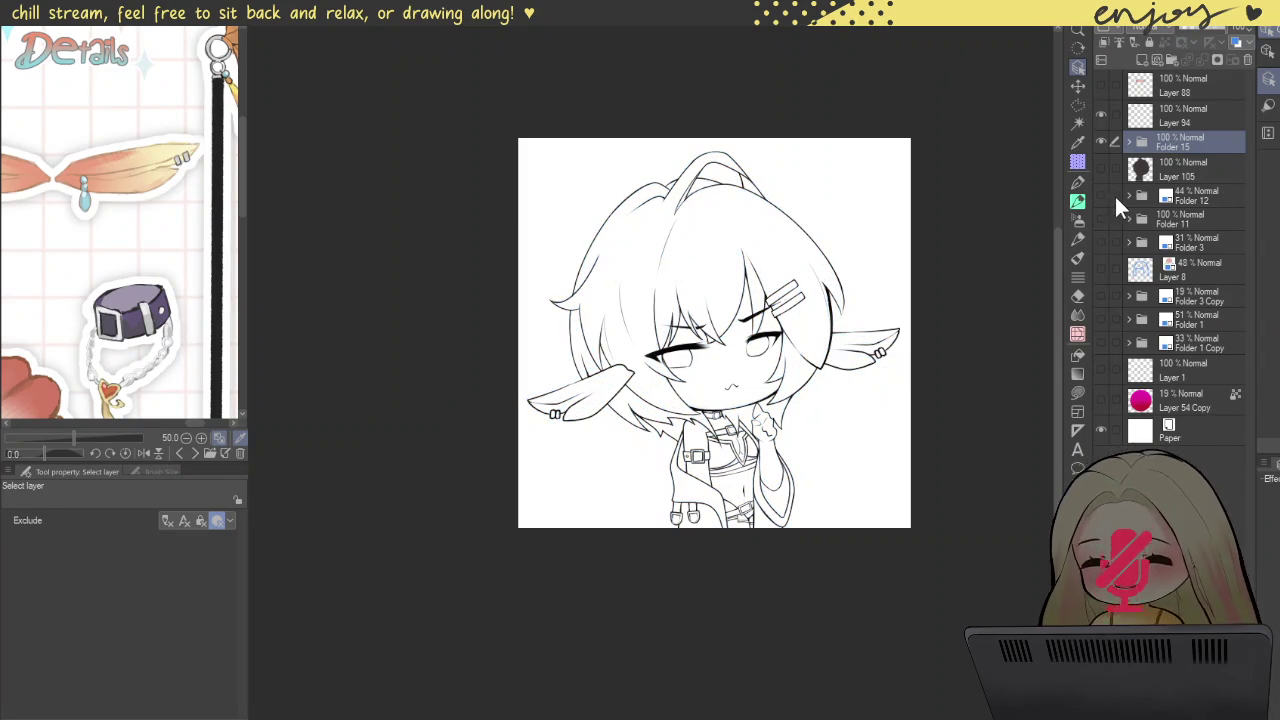
pyautogui.click(1172, 160)
pyautogui.click(1128, 143)
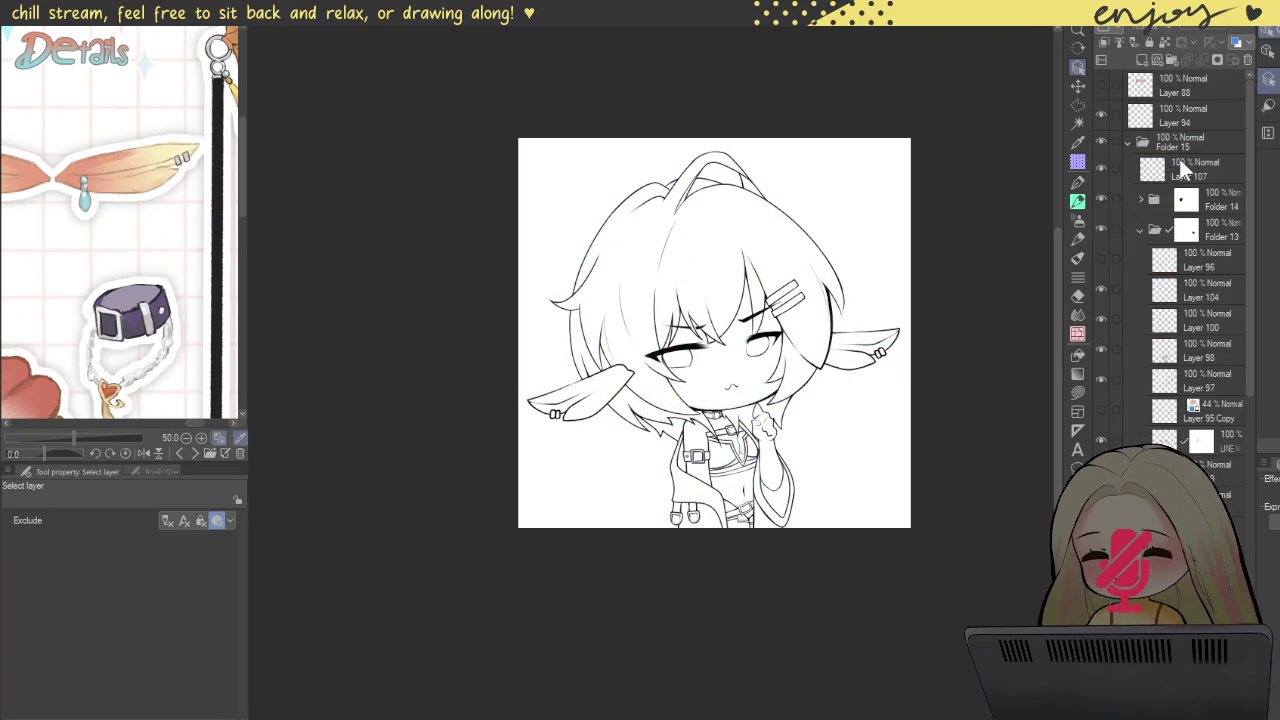
# Step: Switch to the potato pen sub-tool with Brush Size 10
pyautogui.click(1078, 202)
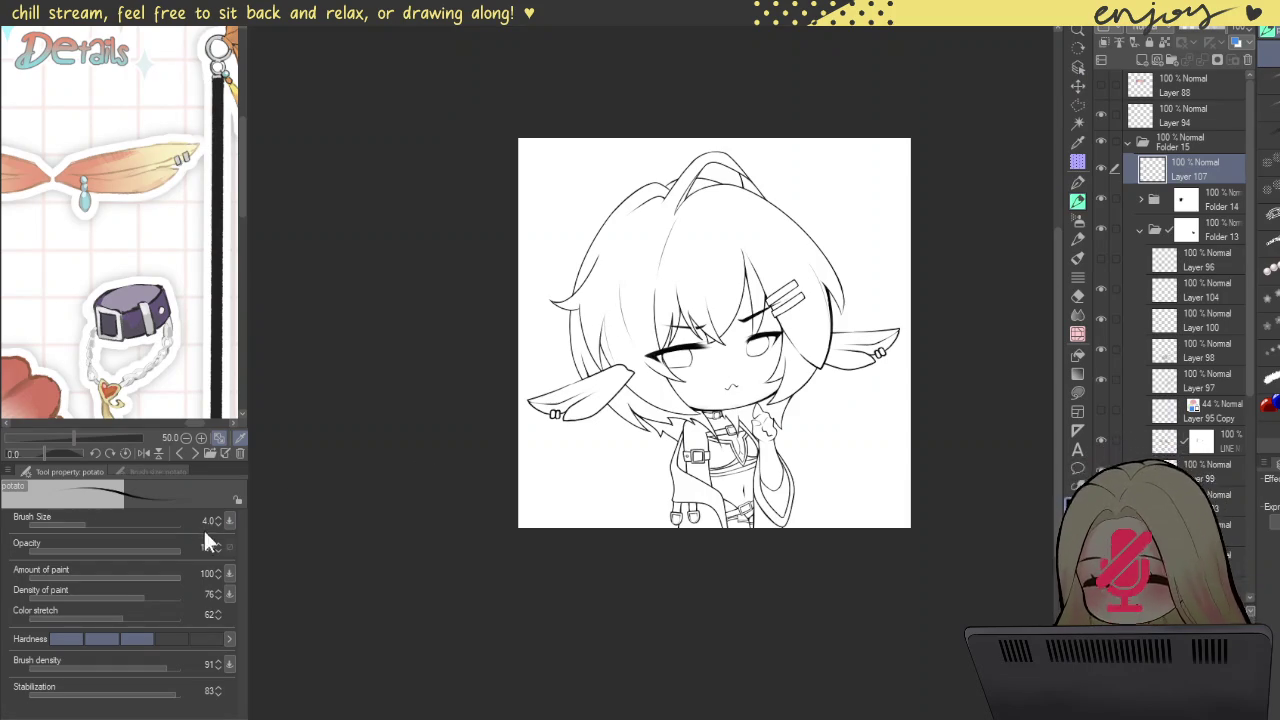
pyautogui.press(']')
pyautogui.press(']')
pyautogui.press(']')
pyautogui.scroll(2, 609, 245)
pyautogui.scroll(2, 609, 245)
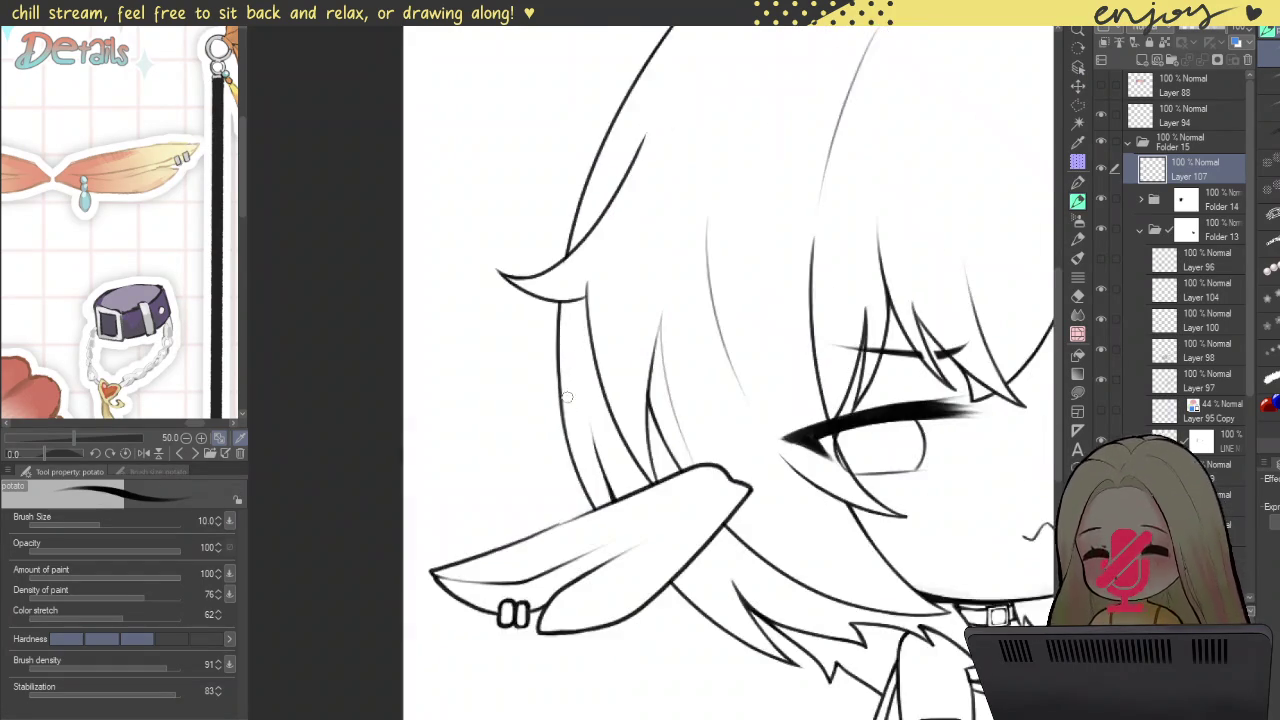
pyautogui.scroll(2, 560, 280)
pyautogui.scroll(1, 503, 320)
# Step: Try a thick stroke along the hair's outer edge, then undo it
pyautogui.moveTo(480, 135)
pyautogui.mouseDown()
pyautogui.moveTo(484, 168)
pyautogui.moveTo(732, 548)
pyautogui.mouseUp()
pyautogui.hotkey('ctrl', 'z')
pyautogui.moveTo(478, 128)
pyautogui.mouseDown()
pyautogui.moveTo(562, 472)
pyautogui.moveTo(632, 552)
pyautogui.mouseUp()
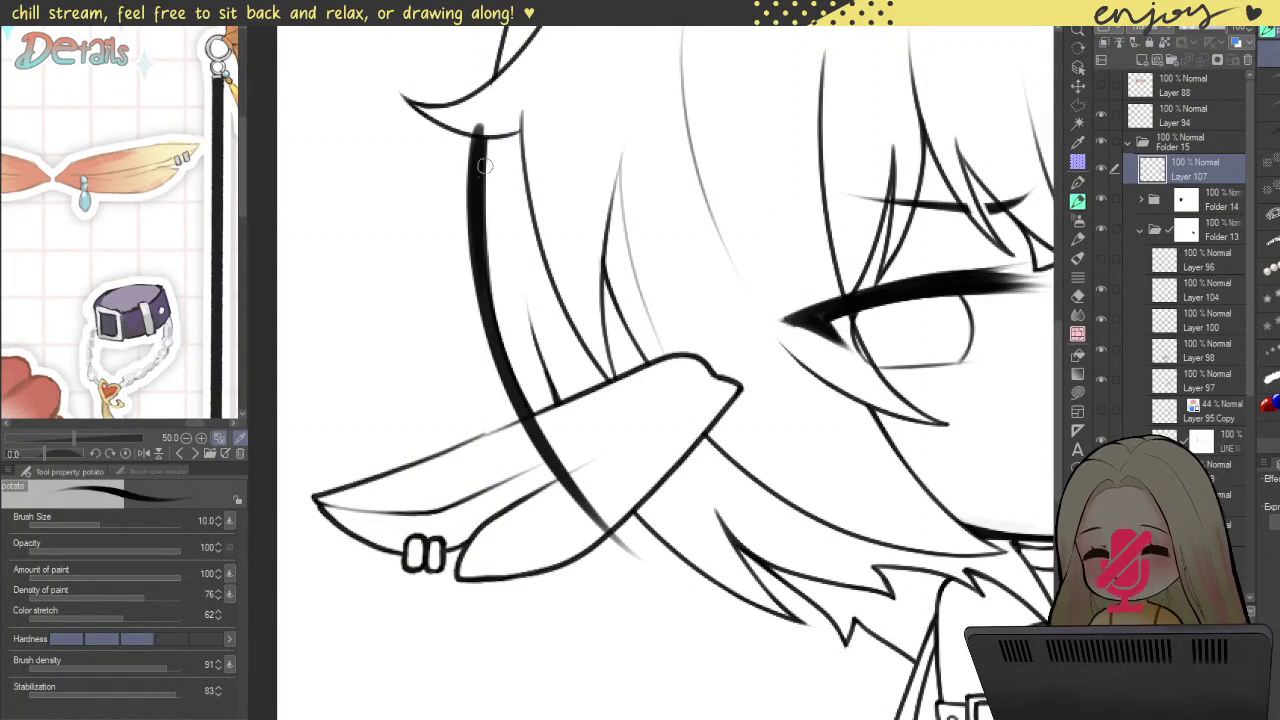
pyautogui.scroll(-1, 523, 118)
pyautogui.scroll(-2, 538, 259)
pyautogui.scroll(-2, 538, 259)
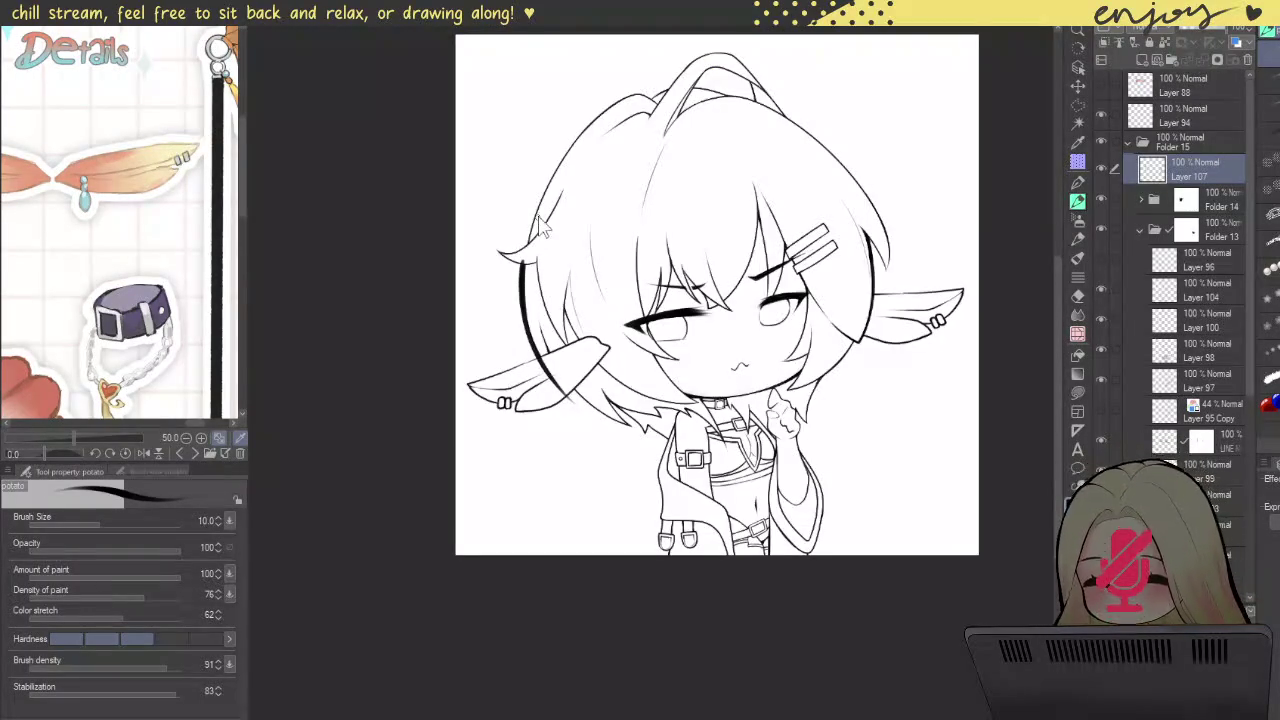
pyautogui.scroll(-1, 575, 274)
pyautogui.hotkey('ctrl', 'z')
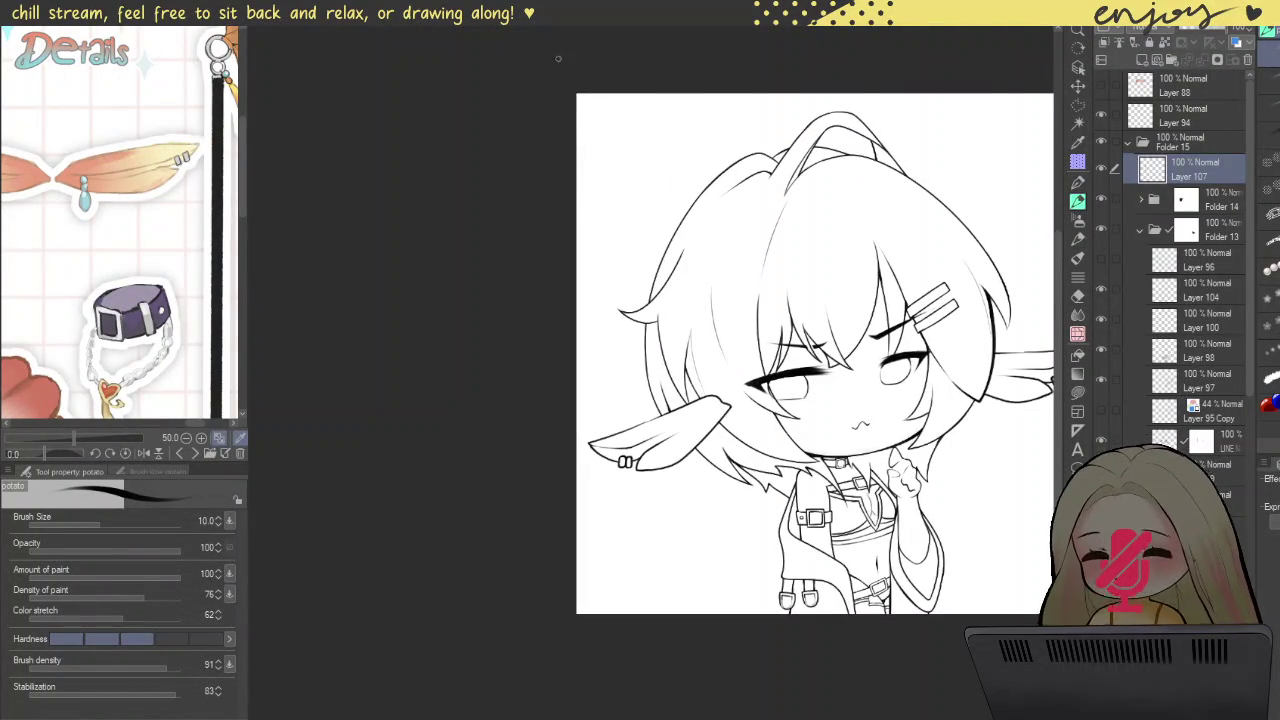
# Step: Rotate the canvas and thicken the left and upper hair outline with heavy strokes
pyautogui.moveTo(531, 123); pyautogui.dragTo(600, 300)
pyautogui.scroll(1, 663, 209)
pyautogui.scroll(2, 686, 151)
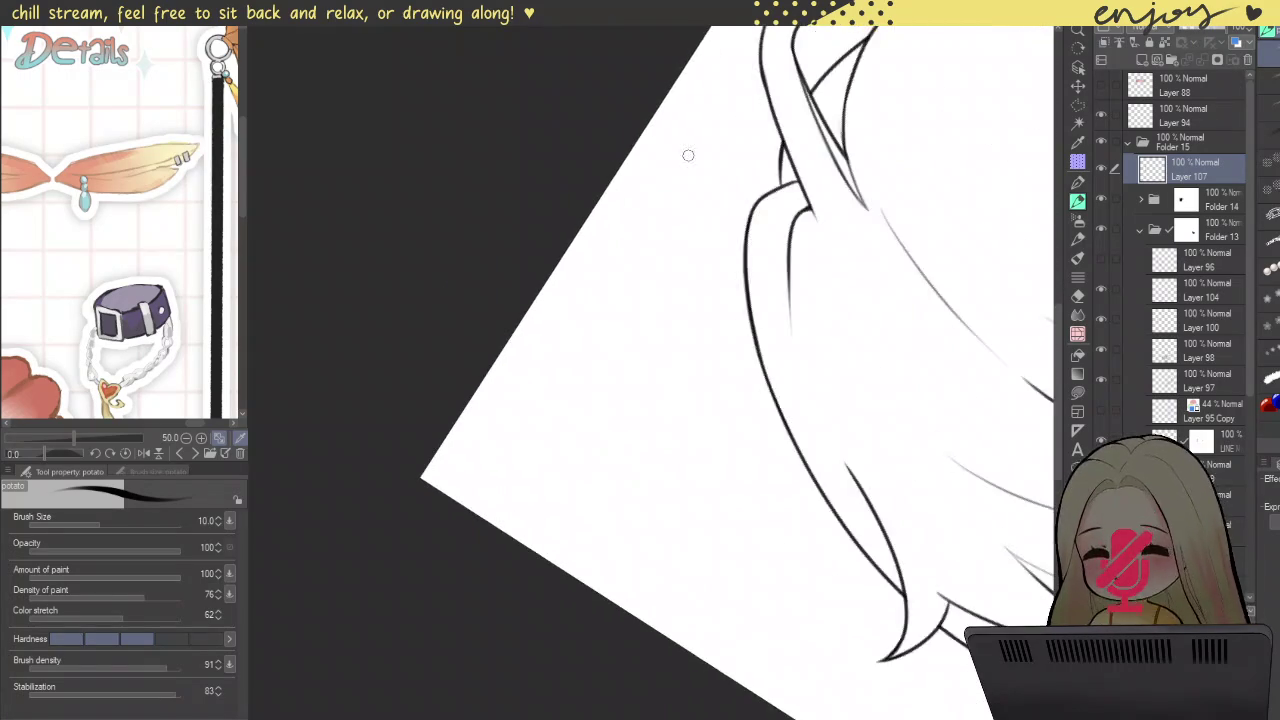
pyautogui.scroll(2, 831, 186)
pyautogui.moveTo(740, 168); pyautogui.dragTo(685, 715)
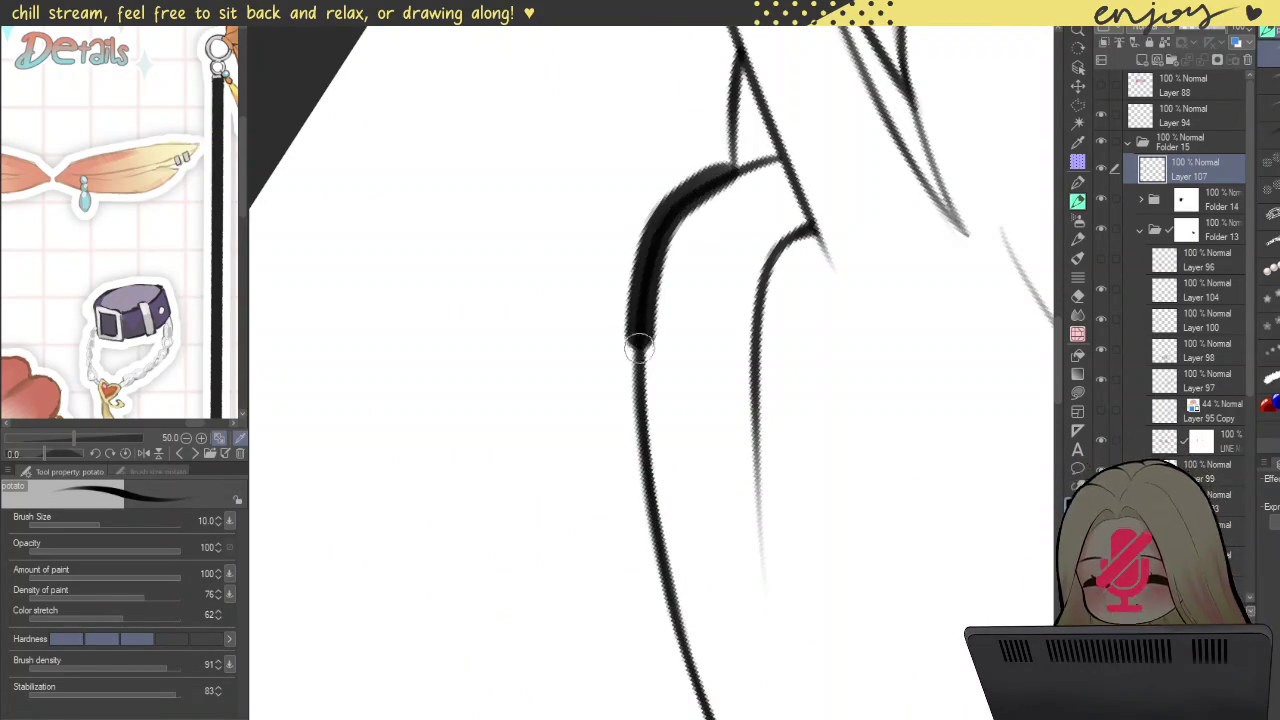
pyautogui.moveTo(725, 168); pyautogui.dragTo(623, 334)
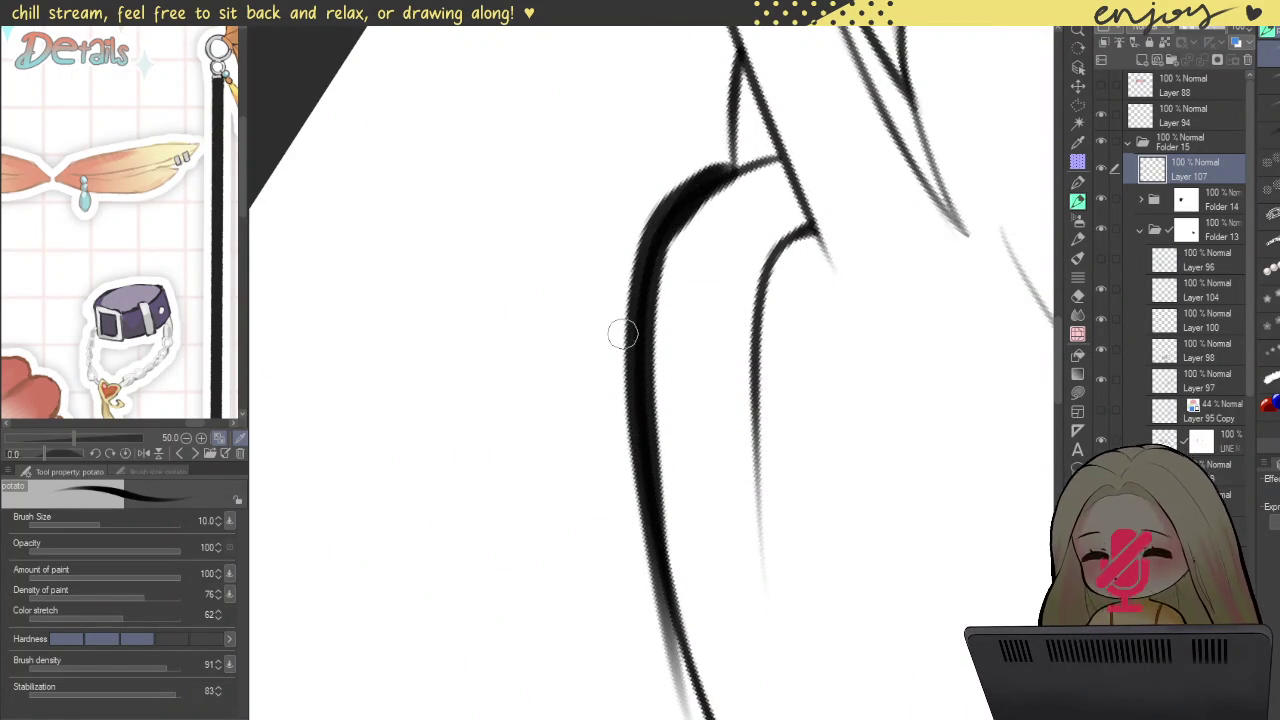
pyautogui.hotkey('ctrl', 'z')
pyautogui.moveTo(722, 182); pyautogui.dragTo(676, 428)
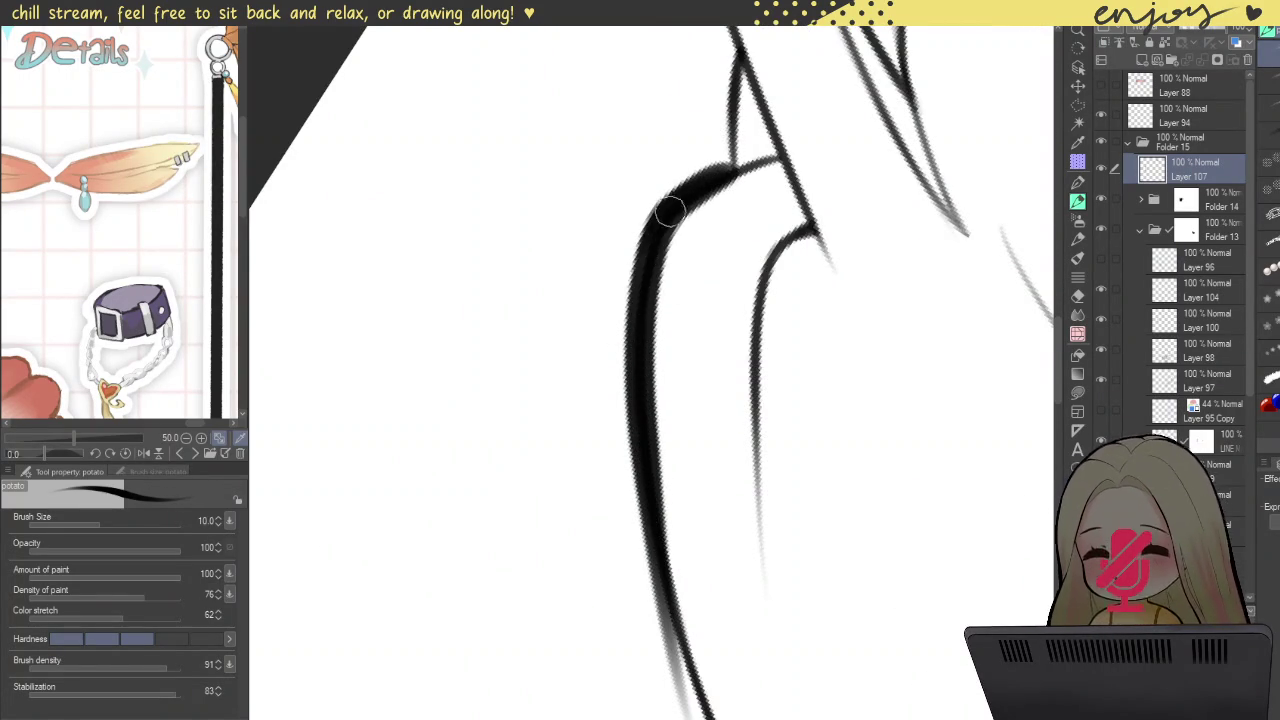
pyautogui.scroll(-3, 715, 547)
pyautogui.moveTo(715, 547); pyautogui.dragTo(610, 255)
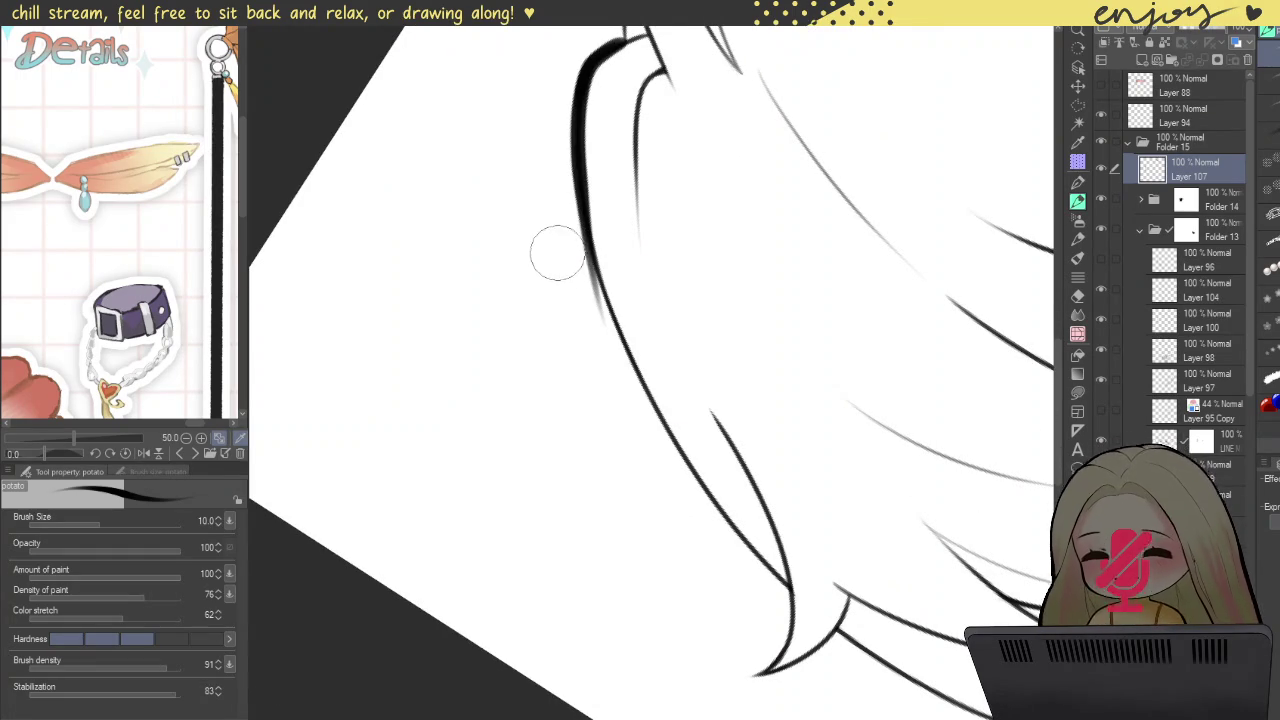
# Step: Retry the thick left hair outline stroke several times until it looks right
pyautogui.moveTo(590, 205); pyautogui.dragTo(855, 639)
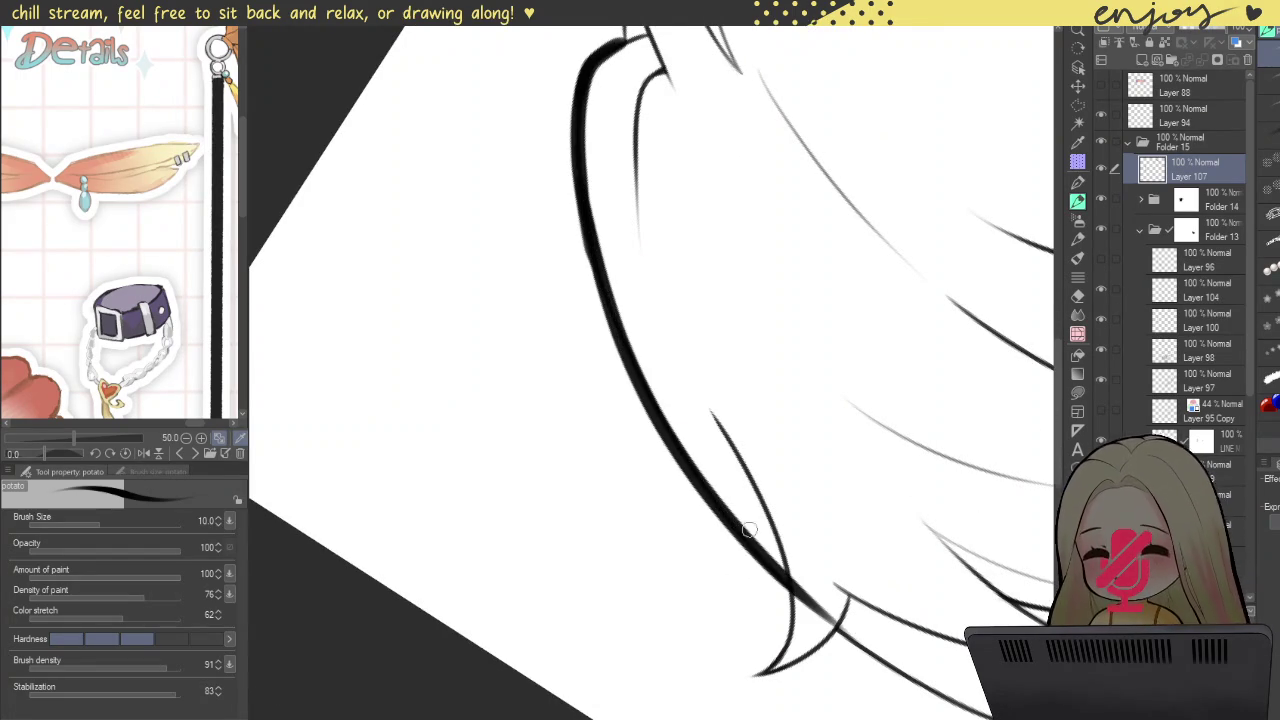
pyautogui.hotkey('ctrl', 'z')
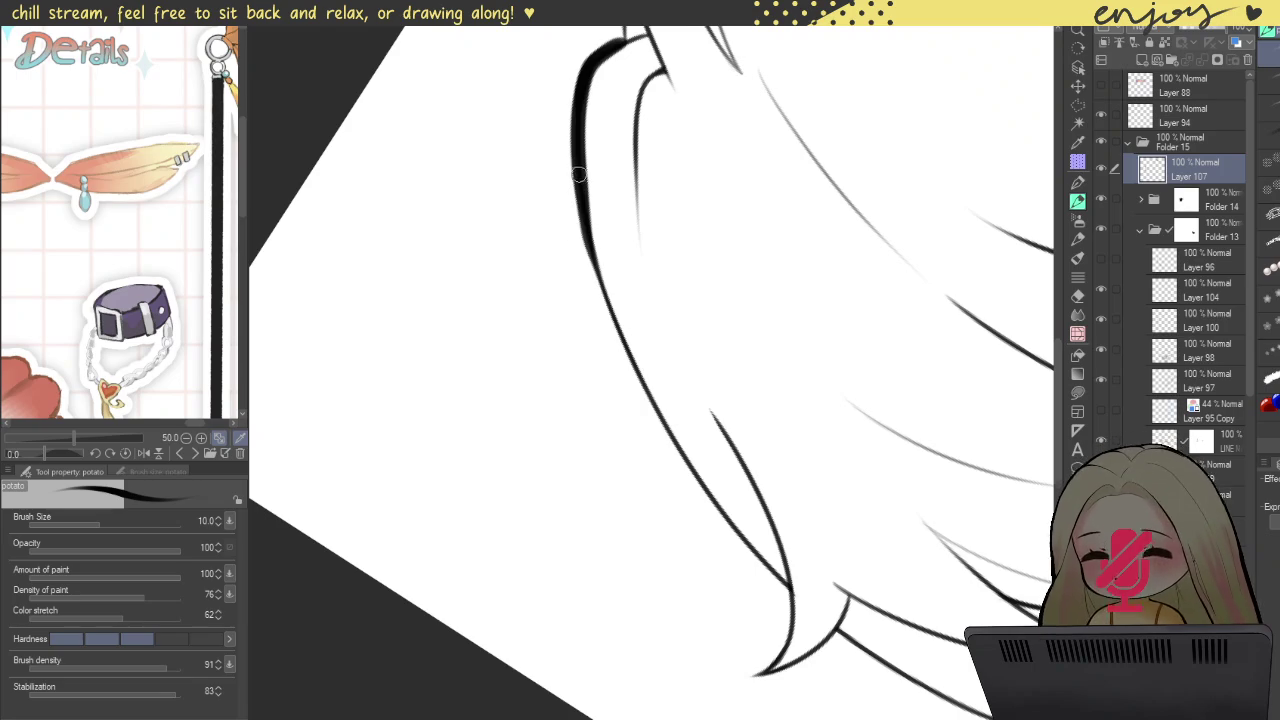
pyautogui.moveTo(578, 172); pyautogui.dragTo(860, 678)
pyautogui.hotkey('ctrl', 'z')
pyautogui.moveTo(578, 150); pyautogui.dragTo(919, 709)
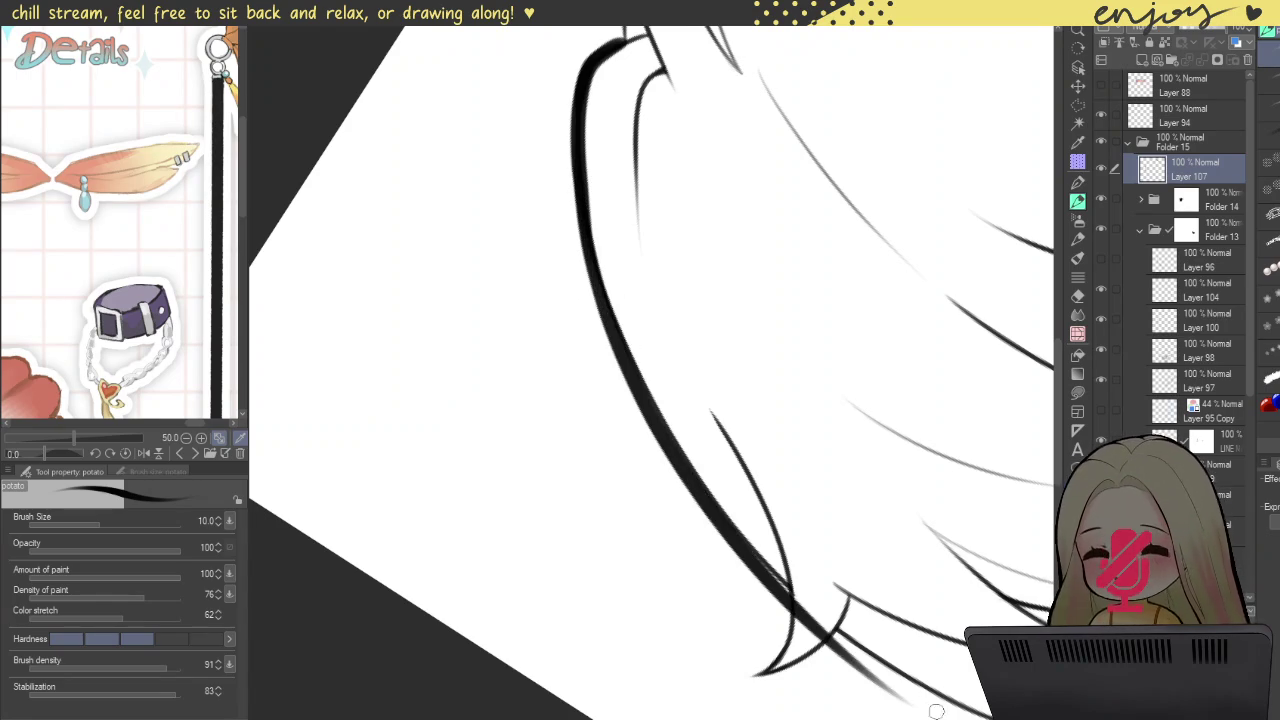
pyautogui.hotkey('ctrl', 'z')
pyautogui.moveTo(575, 148); pyautogui.dragTo(905, 688)
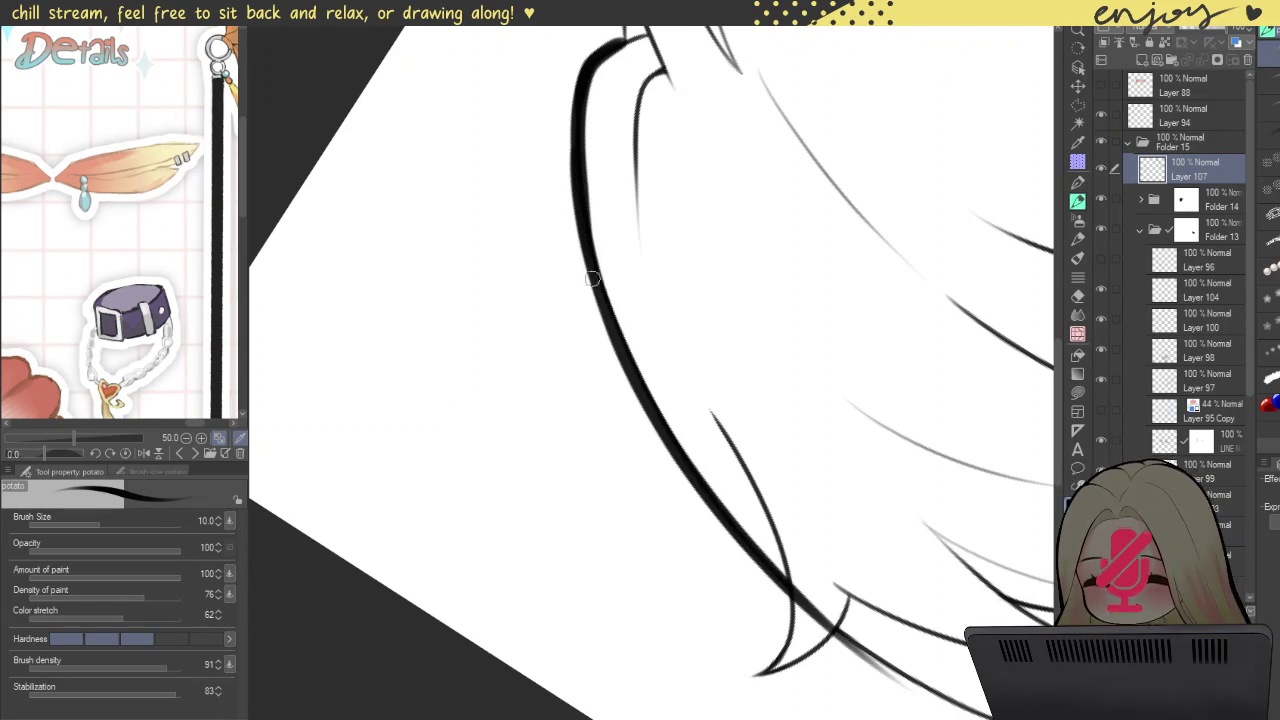
pyautogui.hotkey('ctrl', 'z')
pyautogui.moveTo(578, 135); pyautogui.dragTo(858, 656)
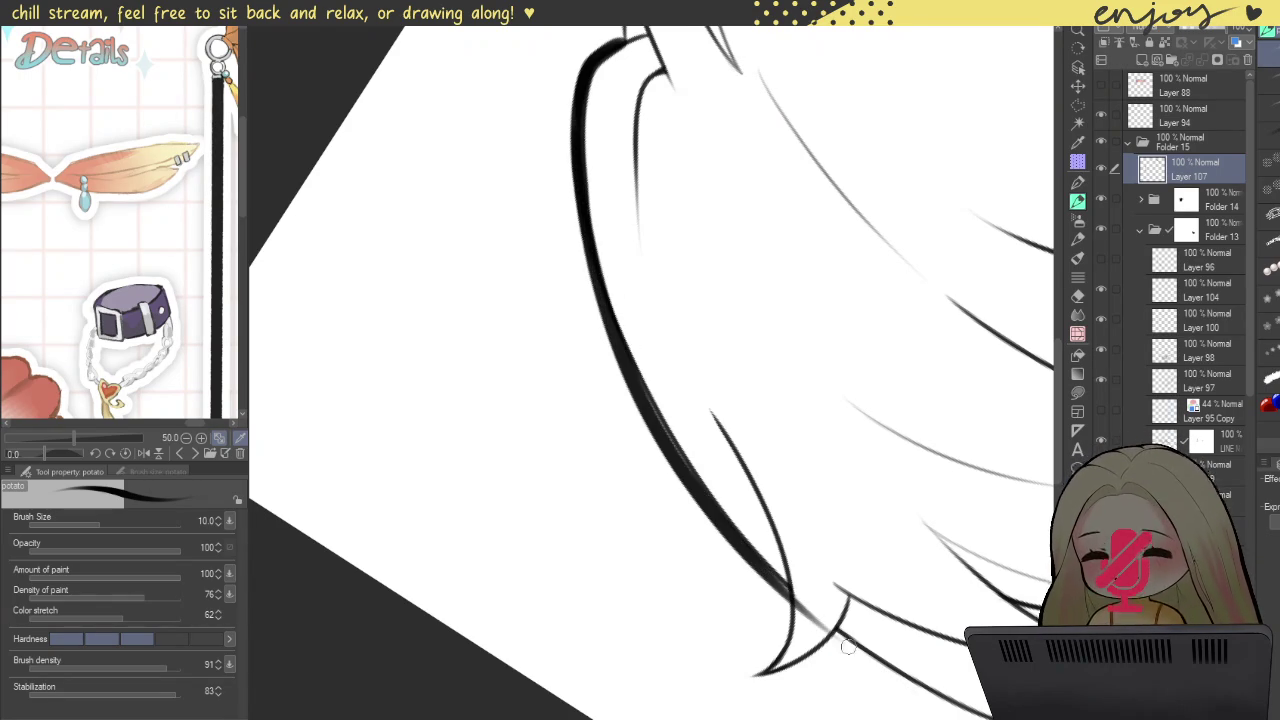
pyautogui.hotkey('ctrl', 'z')
# Step: Ink the final thick left hair outline and turn the canvas back upright
pyautogui.moveTo(578, 140); pyautogui.dragTo(905, 705)
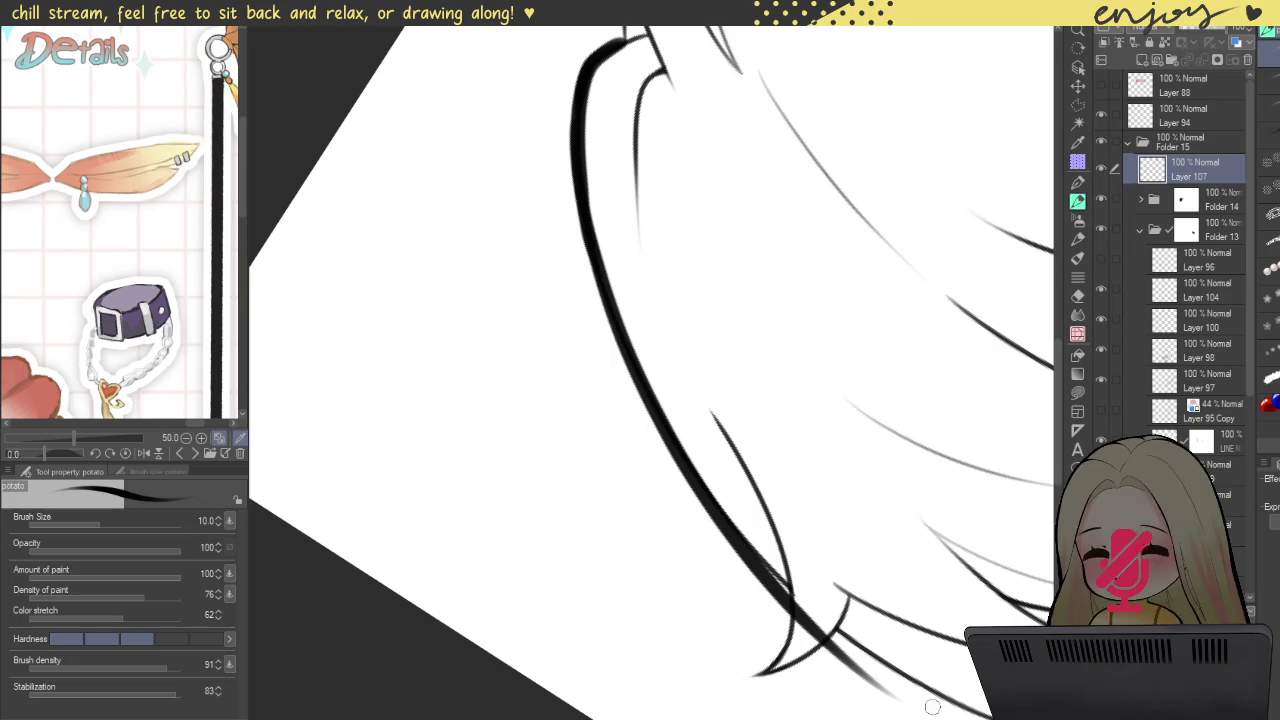
pyautogui.hotkey('ctrl', 'z')
pyautogui.moveTo(578, 143); pyautogui.dragTo(925, 690)
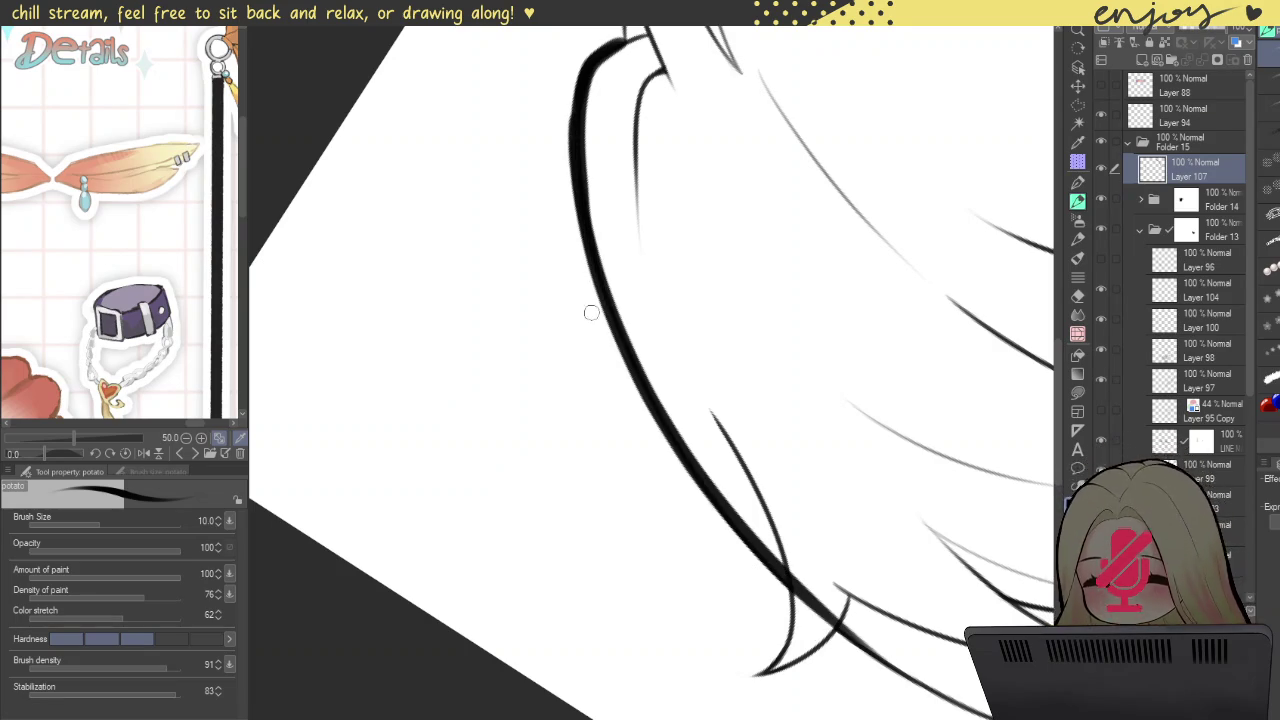
pyautogui.hotkey('ctrl', 'z')
pyautogui.moveTo(578, 138); pyautogui.dragTo(889, 669)
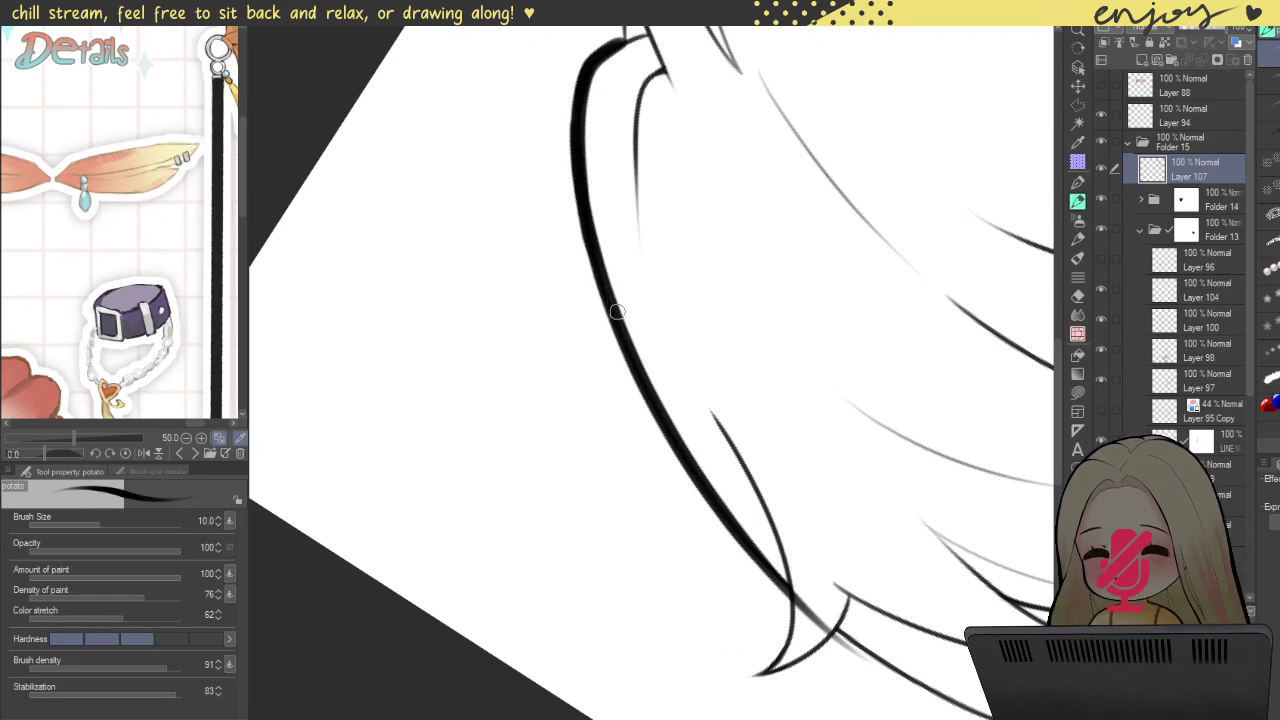
pyautogui.scroll(-2, 610, 305)
pyautogui.scroll(-2, 586, 178)
pyautogui.moveTo(586, 178); pyautogui.dragTo(677, 244)
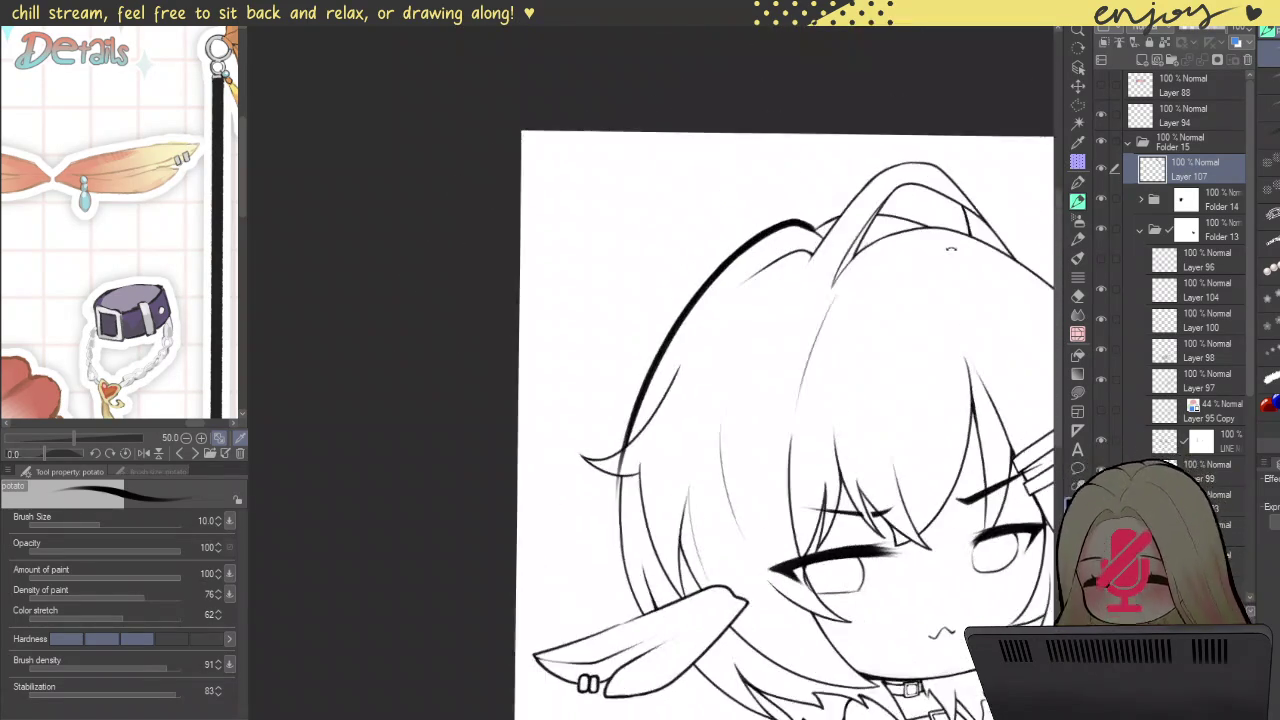
# Step: Thicken the hair line above the left ear, extending it down past the ear
pyautogui.scroll(1, 677, 244)
pyautogui.scroll(2, 677, 244)
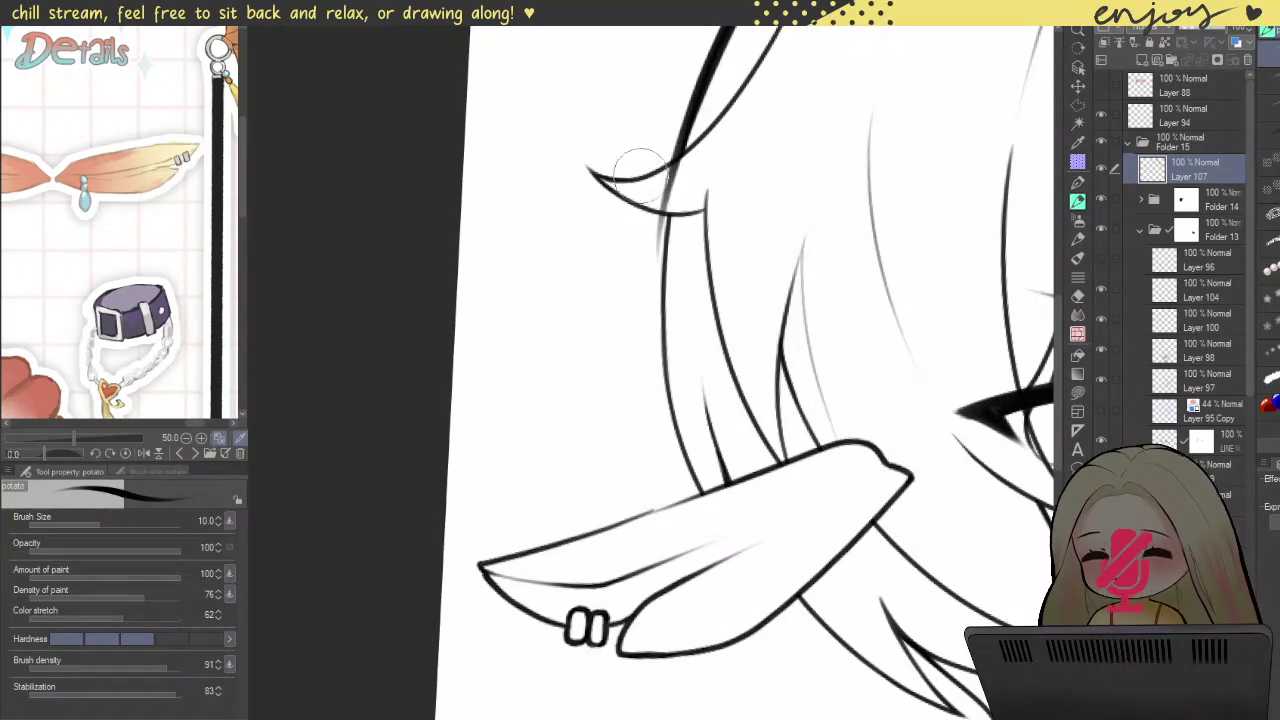
pyautogui.moveTo(663, 129); pyautogui.dragTo(645, 204)
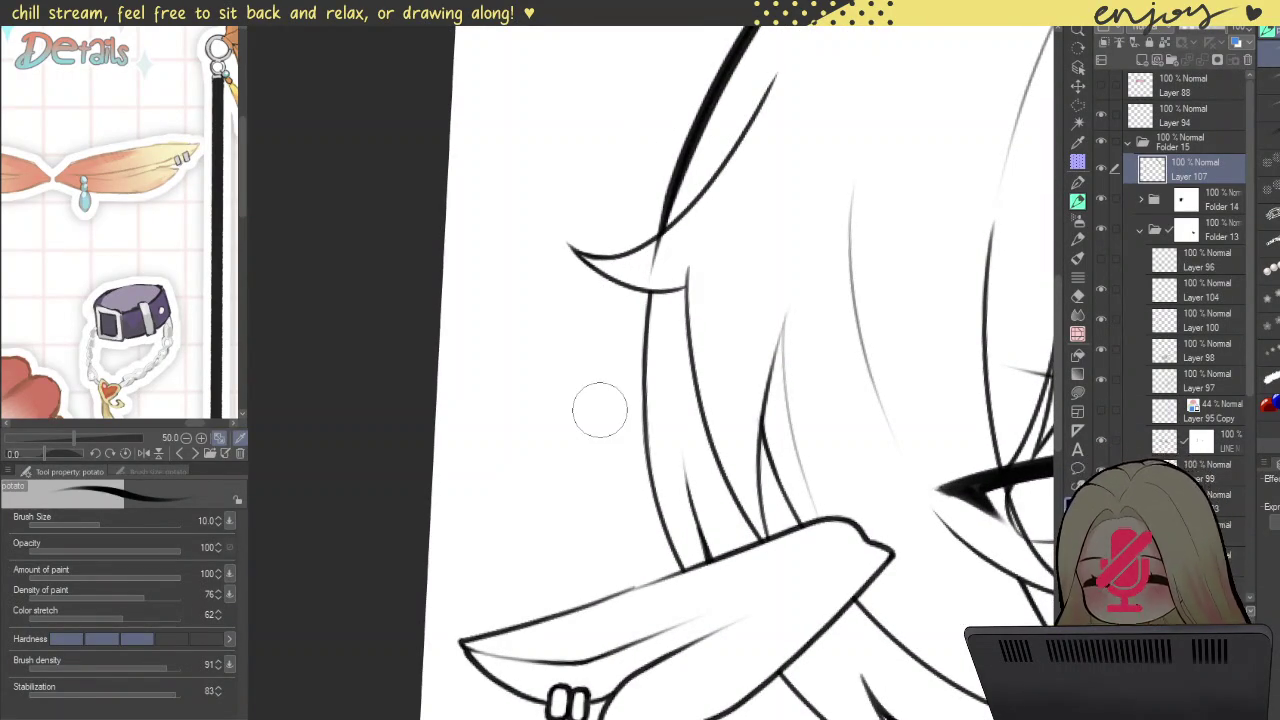
pyautogui.moveTo(623, 290); pyautogui.dragTo(596, 268)
pyautogui.moveTo(648, 158); pyautogui.dragTo(740, 690)
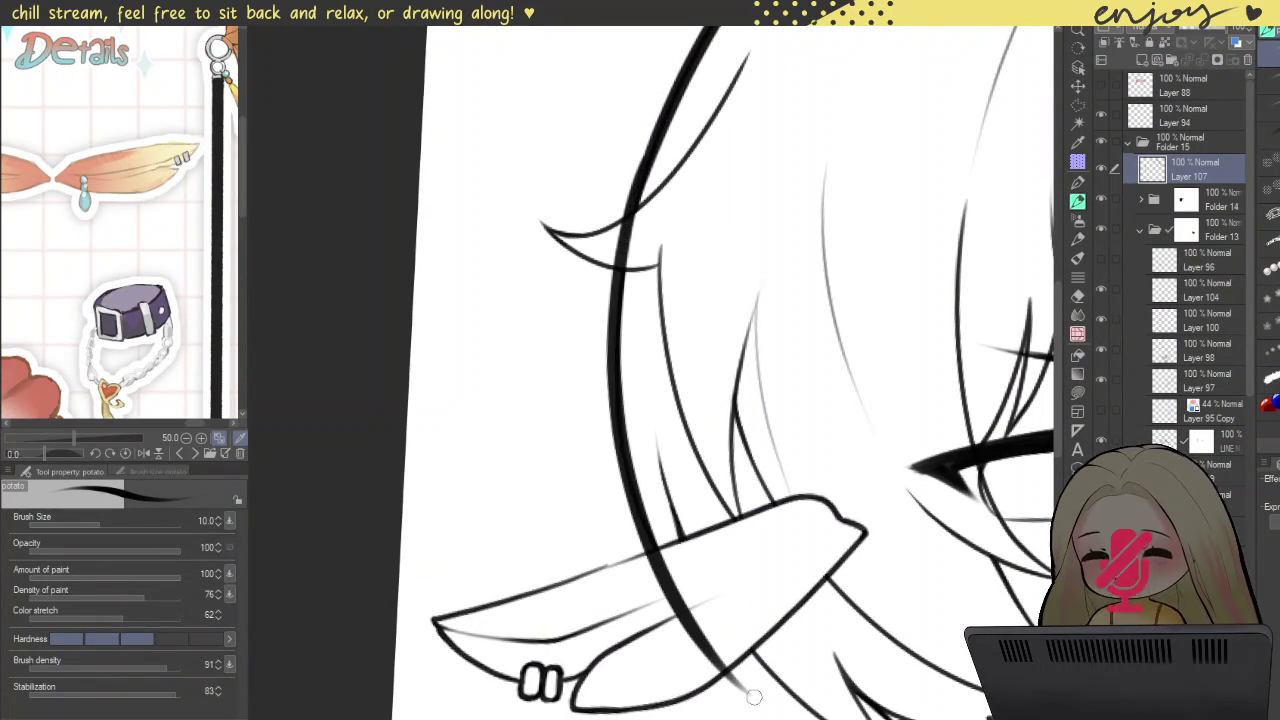
pyautogui.hotkey('ctrl', 'z')
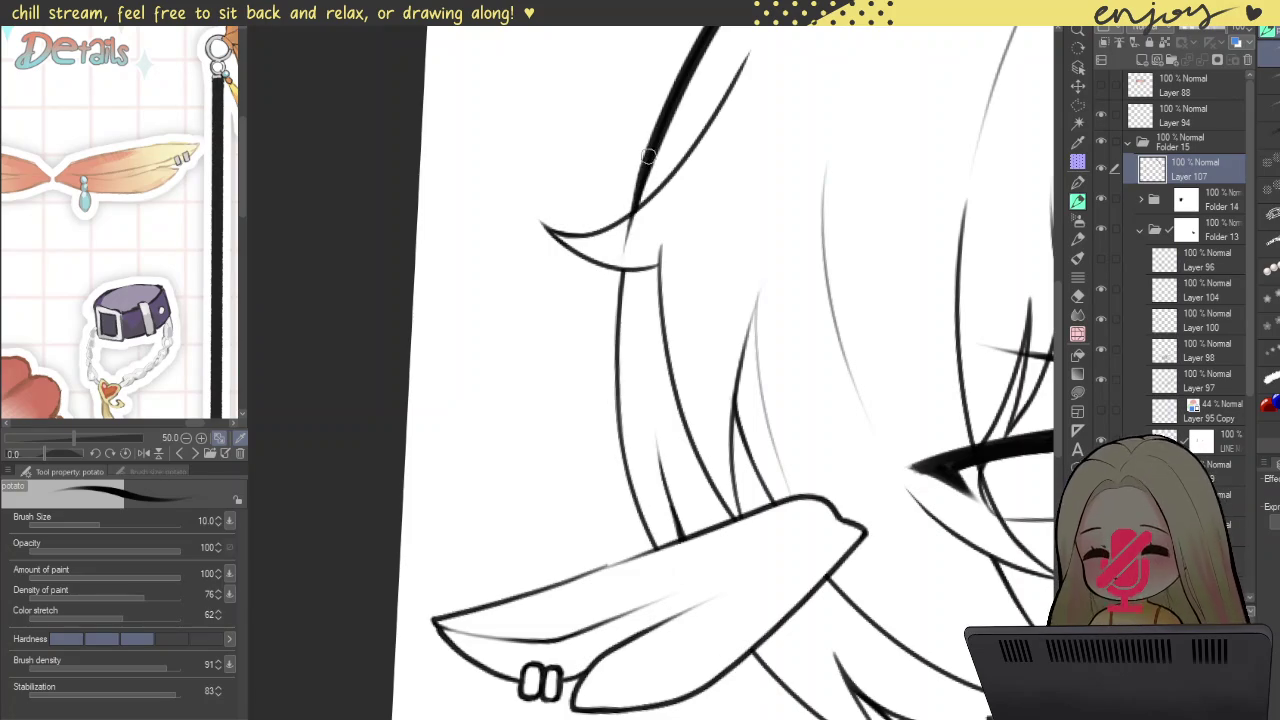
pyautogui.moveTo(648, 157); pyautogui.dragTo(710, 606)
pyautogui.moveTo(650, 139); pyautogui.dragTo(629, 333)
# Step: Retrace the long outer hair line at a slightly thinner weight
pyautogui.scroll(3, 646, 220)
pyautogui.moveTo(710, 44); pyautogui.dragTo(565, 500)
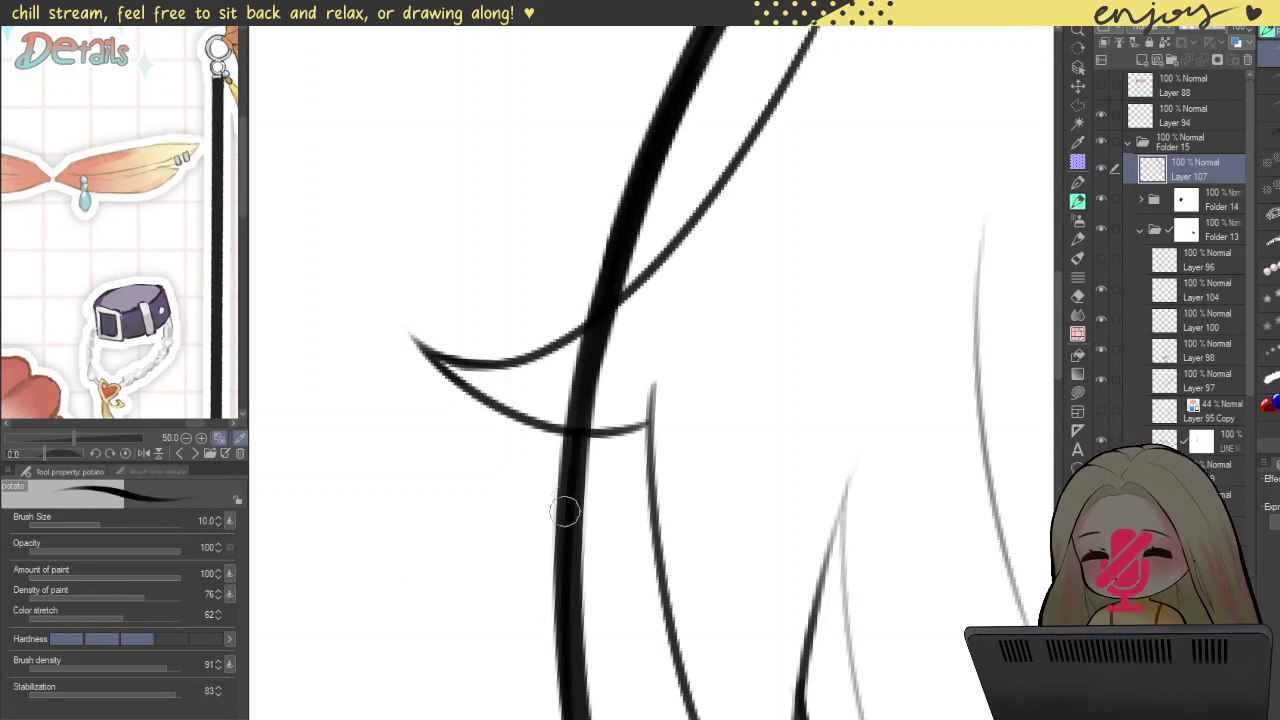
pyautogui.hotkey('ctrl', 'z')
pyautogui.moveTo(642, 167); pyautogui.dragTo(565, 551)
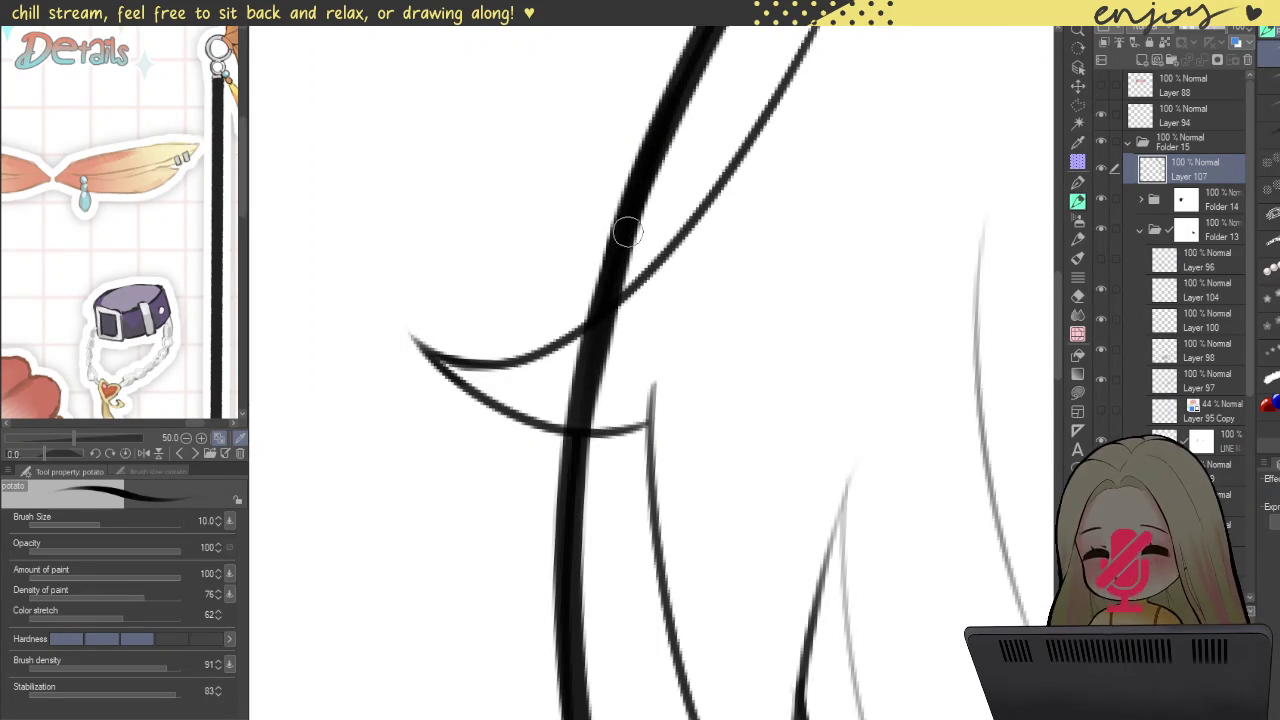
pyautogui.hotkey('ctrl', 'z')
pyautogui.moveTo(655, 146); pyautogui.dragTo(566, 477)
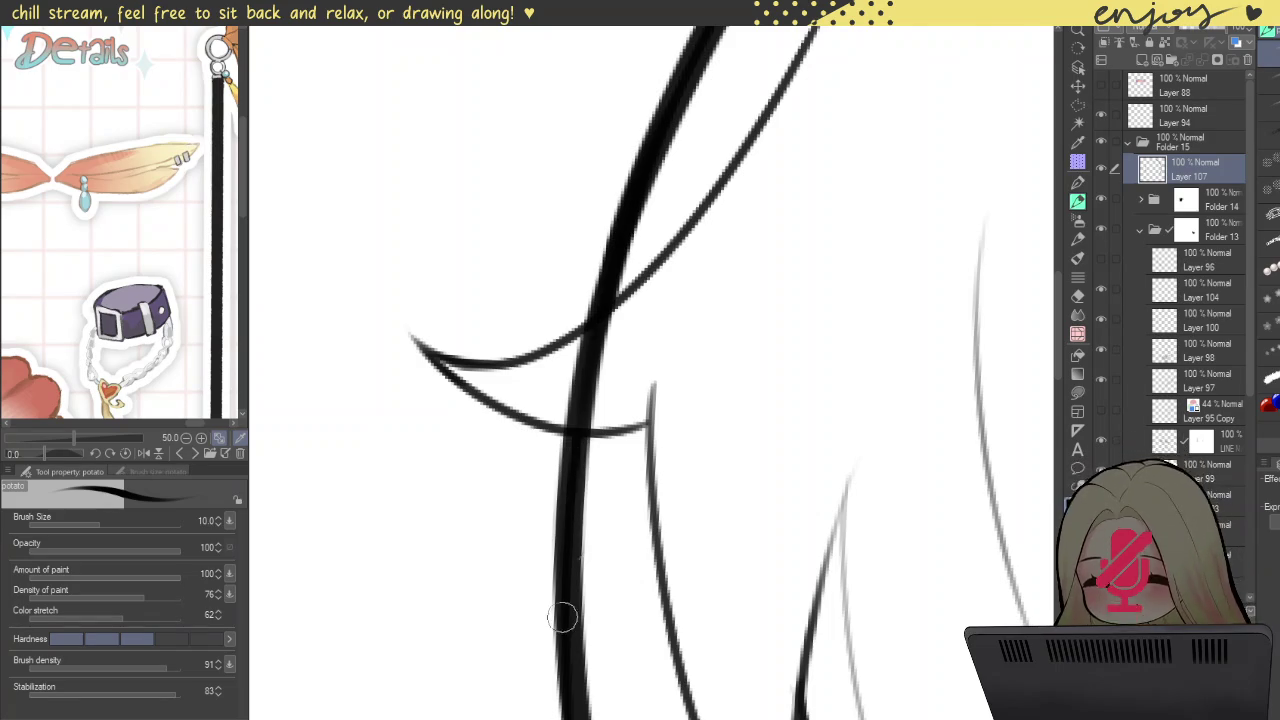
pyautogui.scroll(-3, 562, 617)
pyautogui.scroll(3, 532, 295)
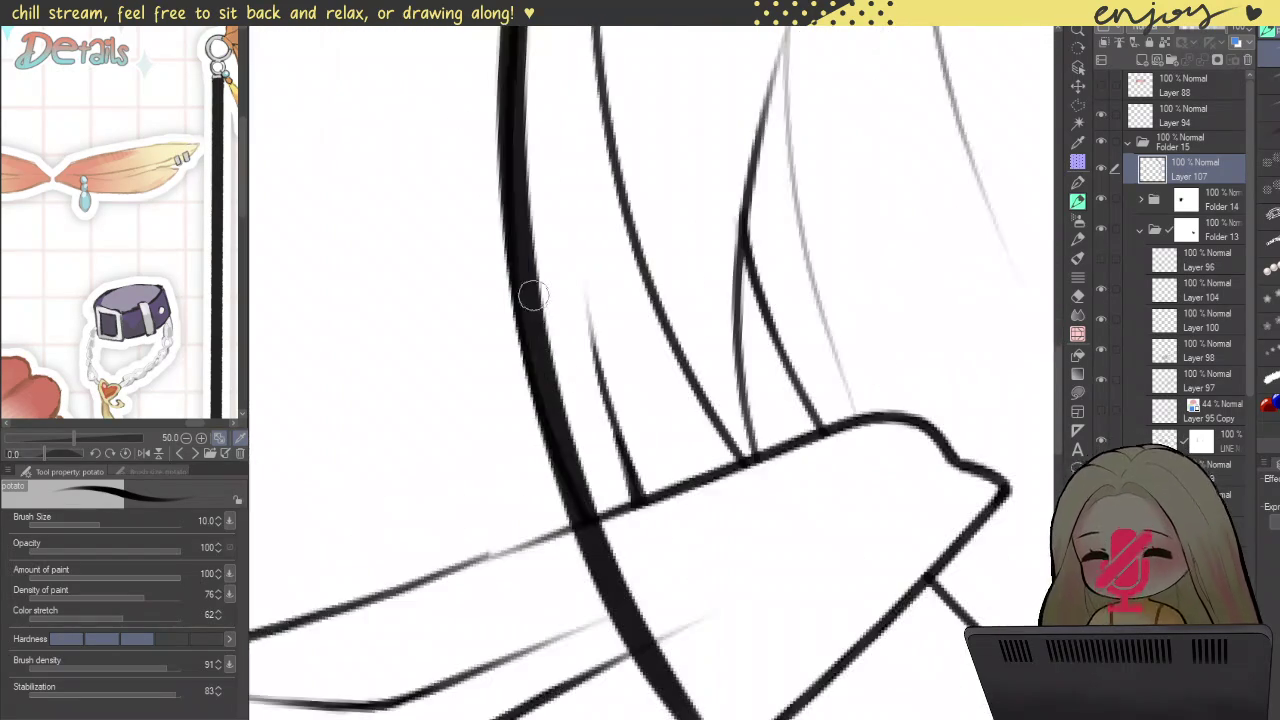
pyautogui.scroll(-1, 532, 295)
pyautogui.scroll(1, 564, 432)
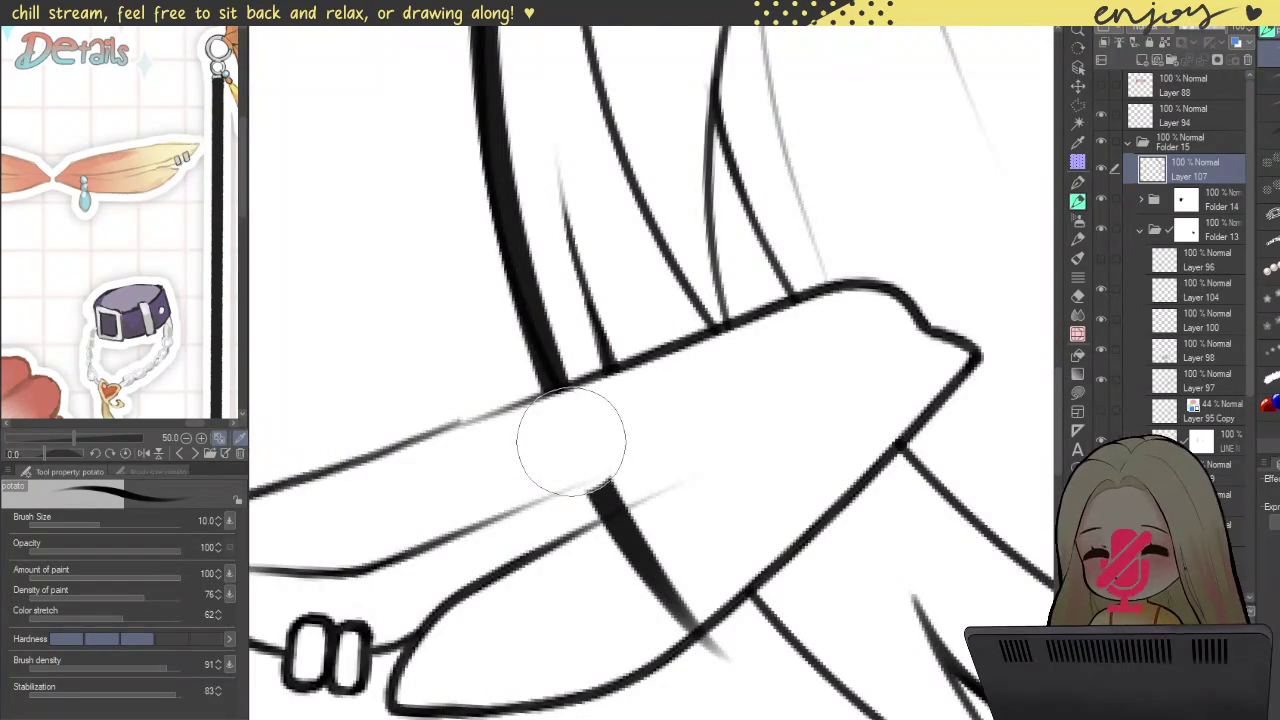
# Step: Erase the part of the hair line that crosses the ear
pyautogui.moveTo(571, 434)
pyautogui.mouseDown()
pyautogui.moveTo(614, 512)
pyautogui.moveTo(738, 640)
pyautogui.mouseUp()
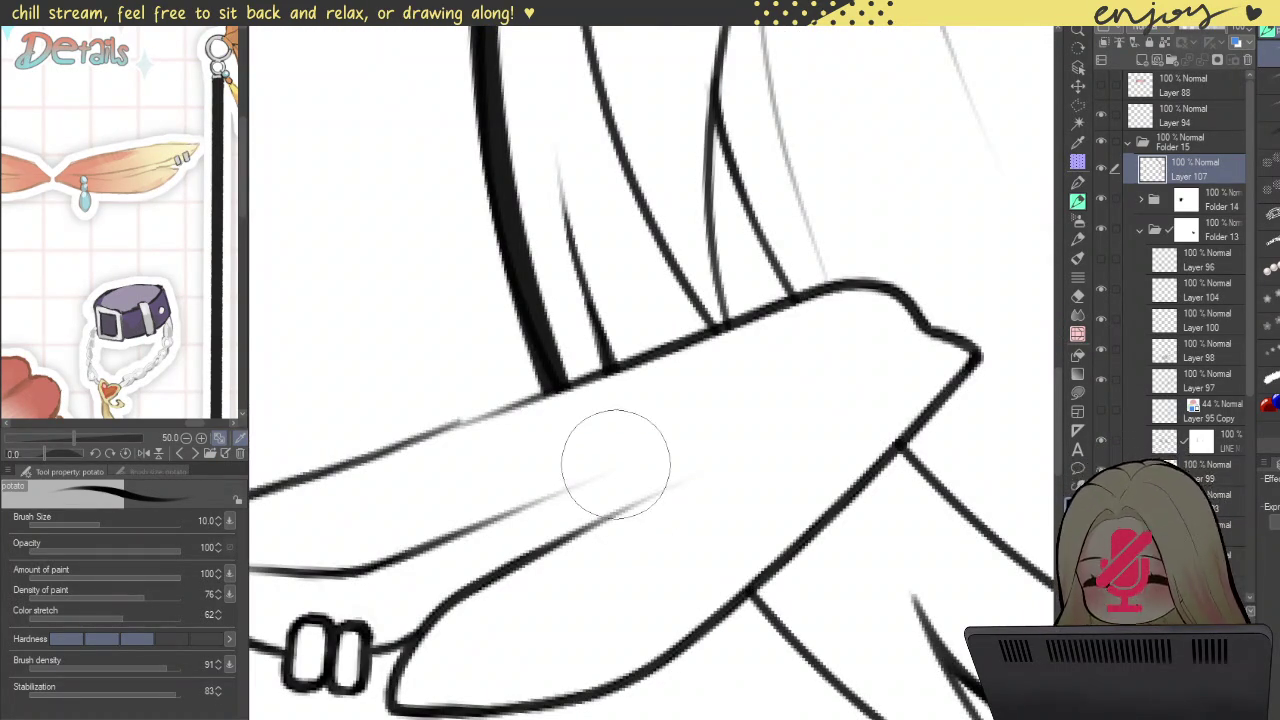
pyautogui.scroll(-2, 608, 437)
pyautogui.scroll(1, 578, 382)
pyautogui.scroll(1, 566, 408)
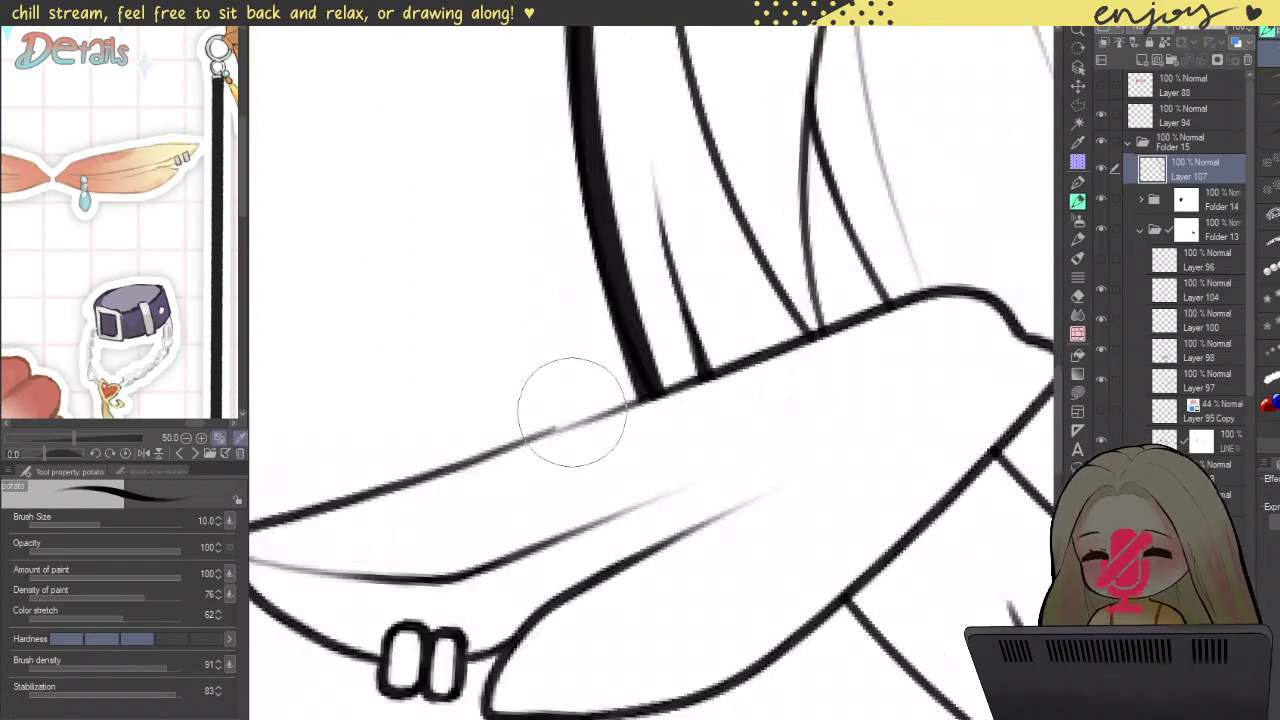
pyautogui.scroll(1, 566, 408)
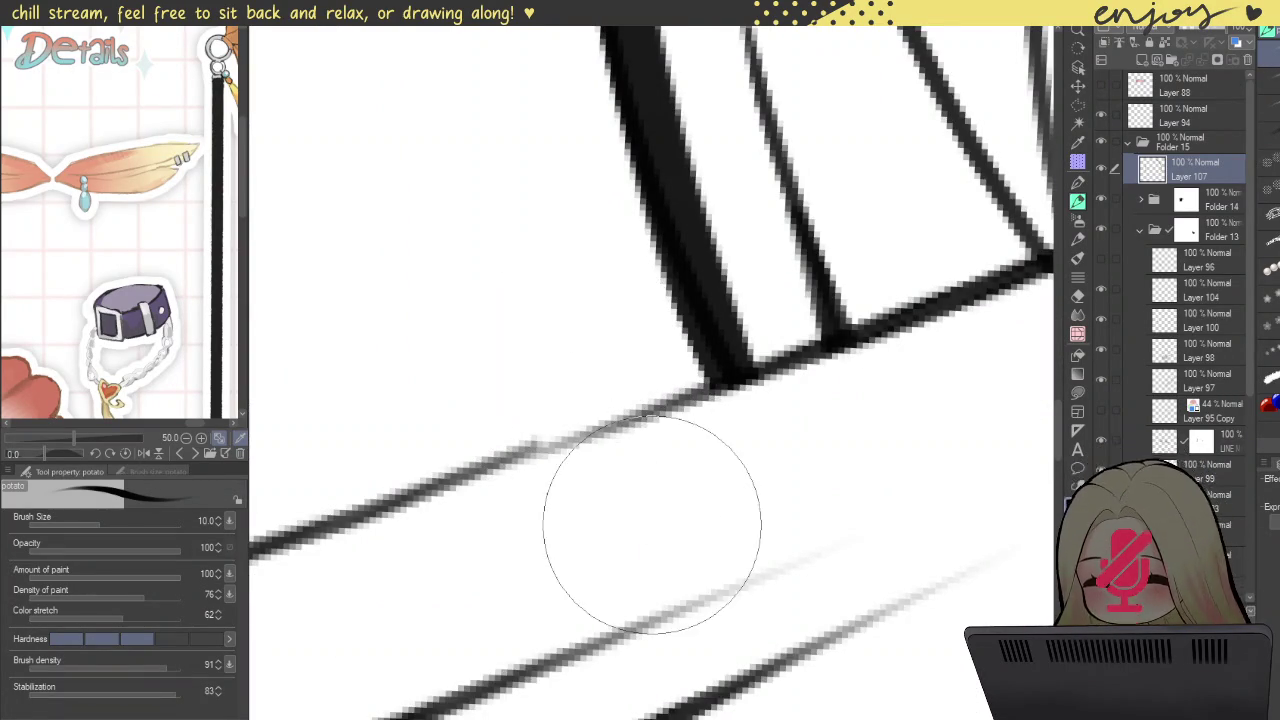
pyautogui.scroll(-2, 563, 368)
pyautogui.scroll(-2, 640, 300)
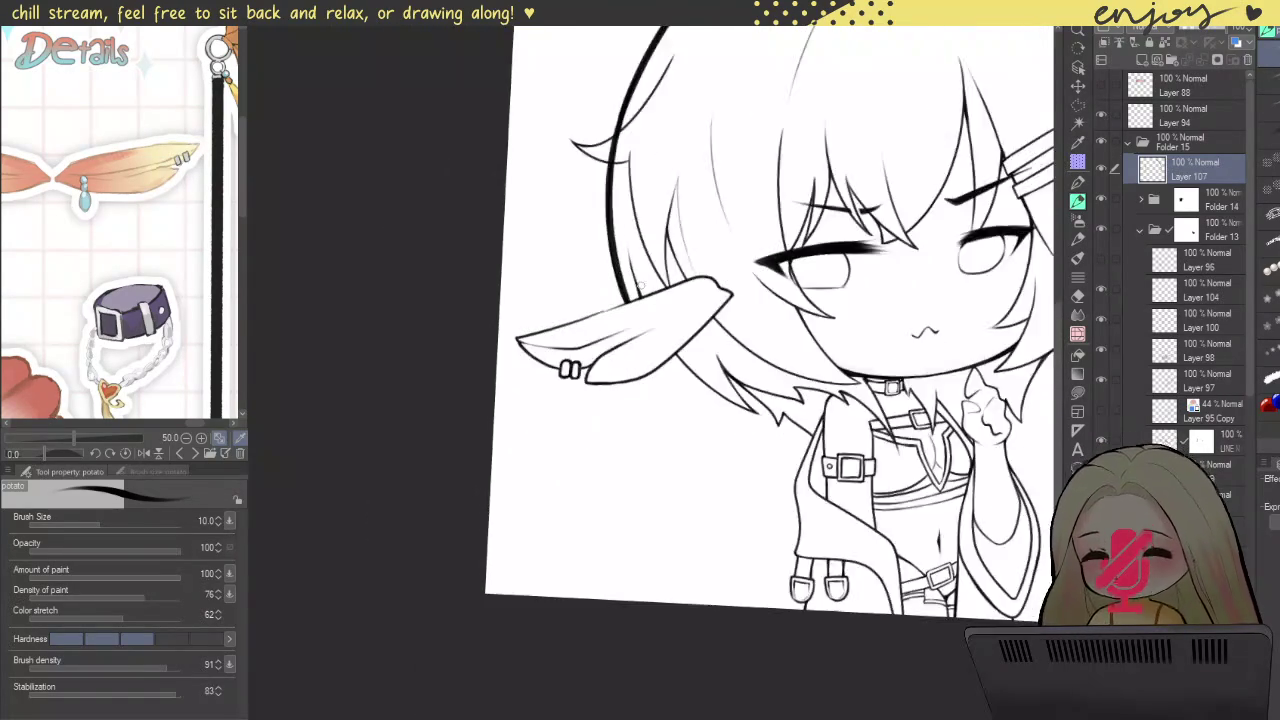
# Step: Rotate and zoom the canvas, then thicken the left hair strand below the ear
pyautogui.scroll(-1, 717, 205)
pyautogui.press('^')
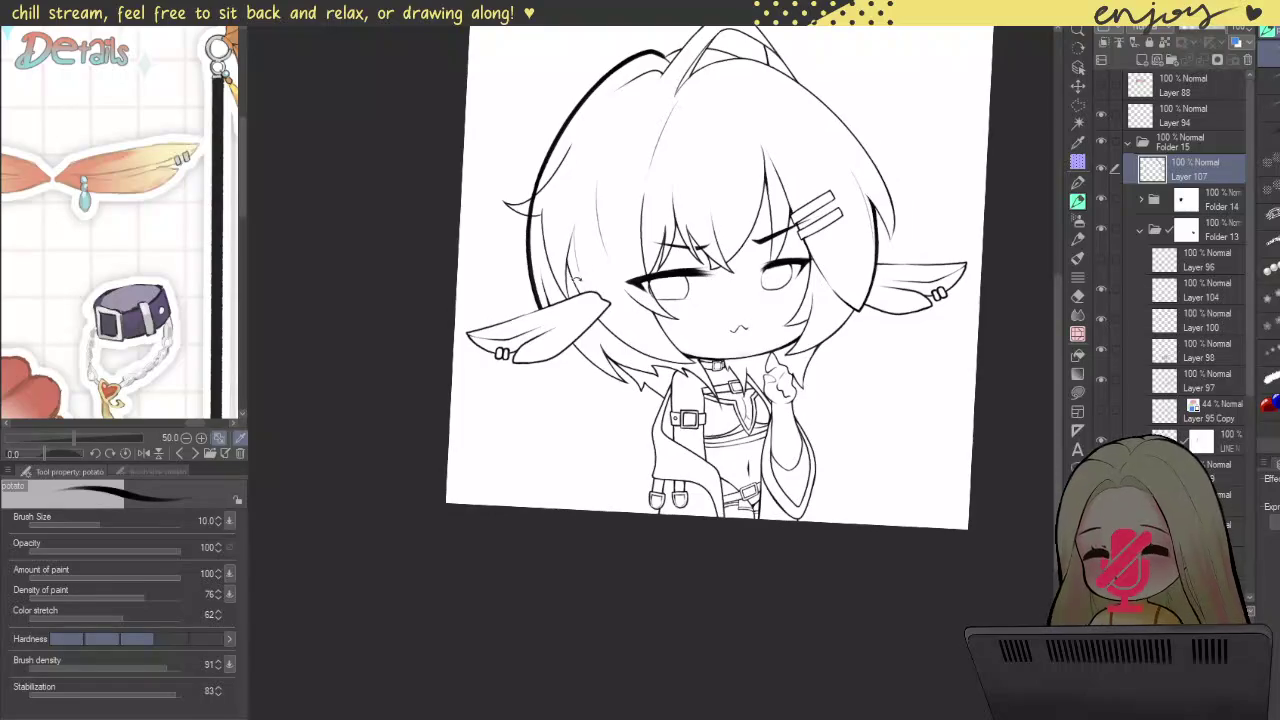
pyautogui.press('^')
pyautogui.scroll(2, 697, 200)
pyautogui.scroll(2, 650, 200)
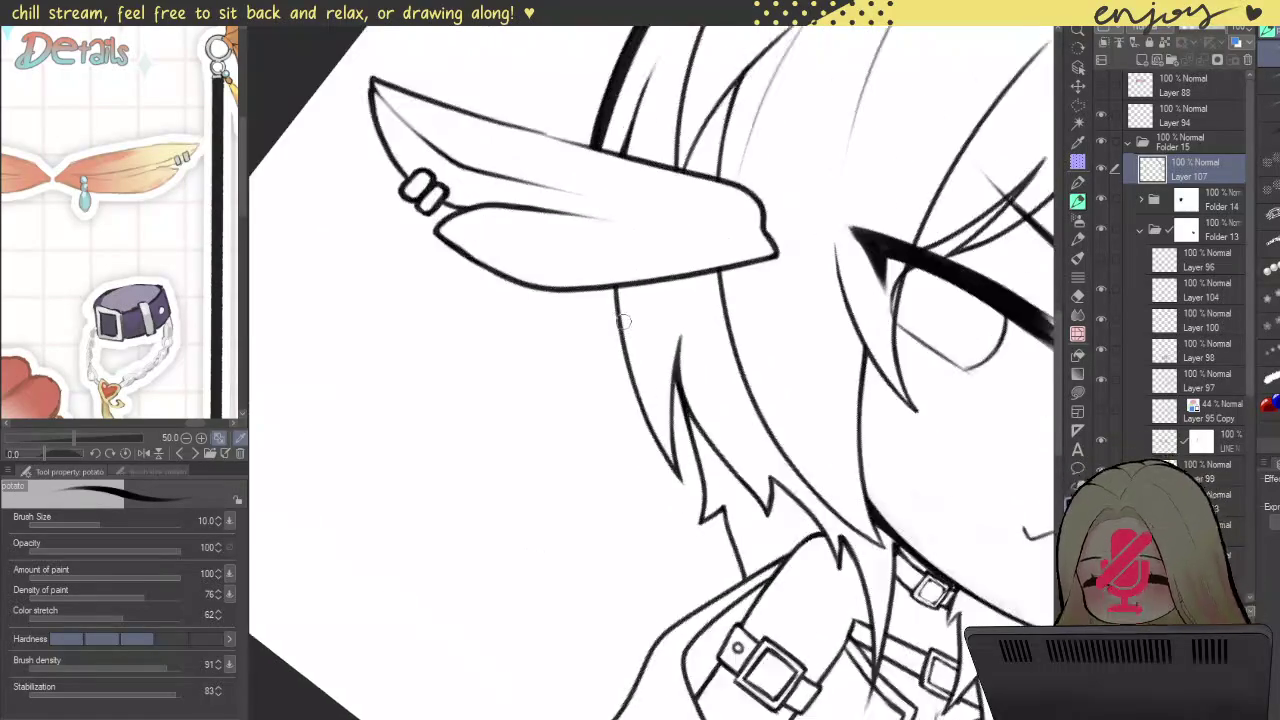
pyautogui.scroll(2, 600, 200)
pyautogui.moveTo(573, 201); pyautogui.dragTo(777, 675)
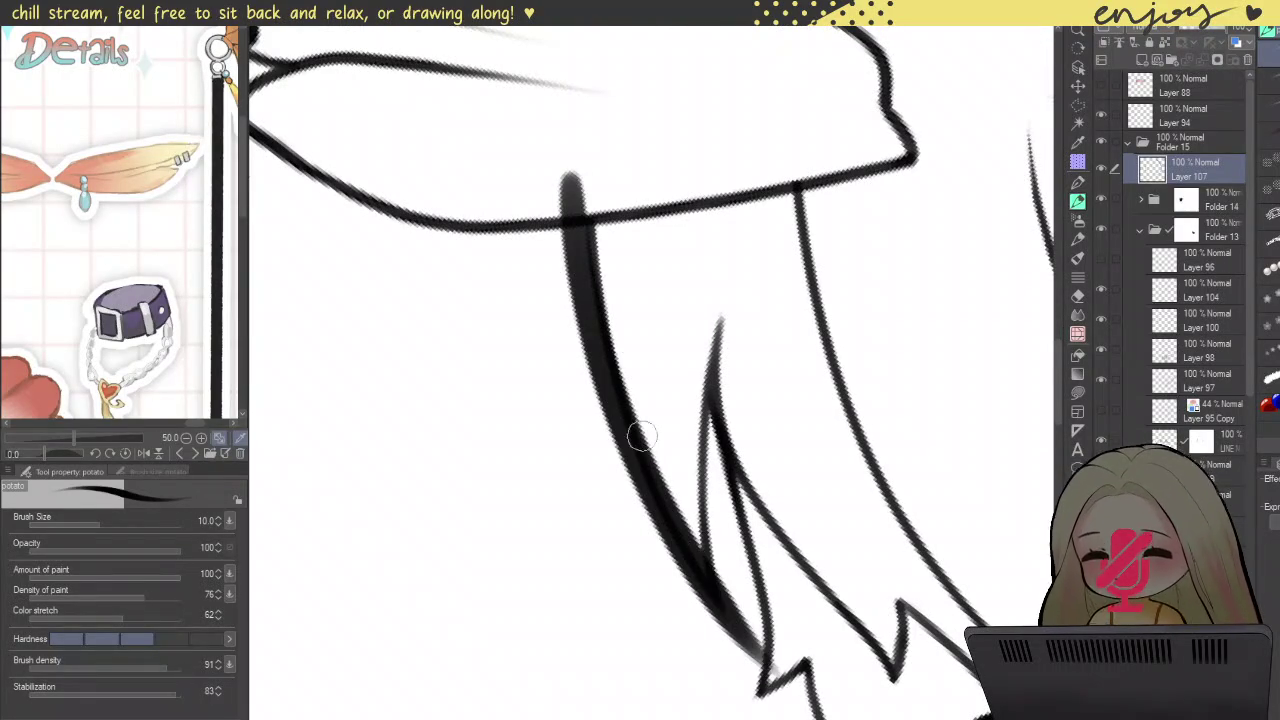
pyautogui.hotkey('ctrl', 'z')
pyautogui.moveTo(575, 188); pyautogui.dragTo(725, 607)
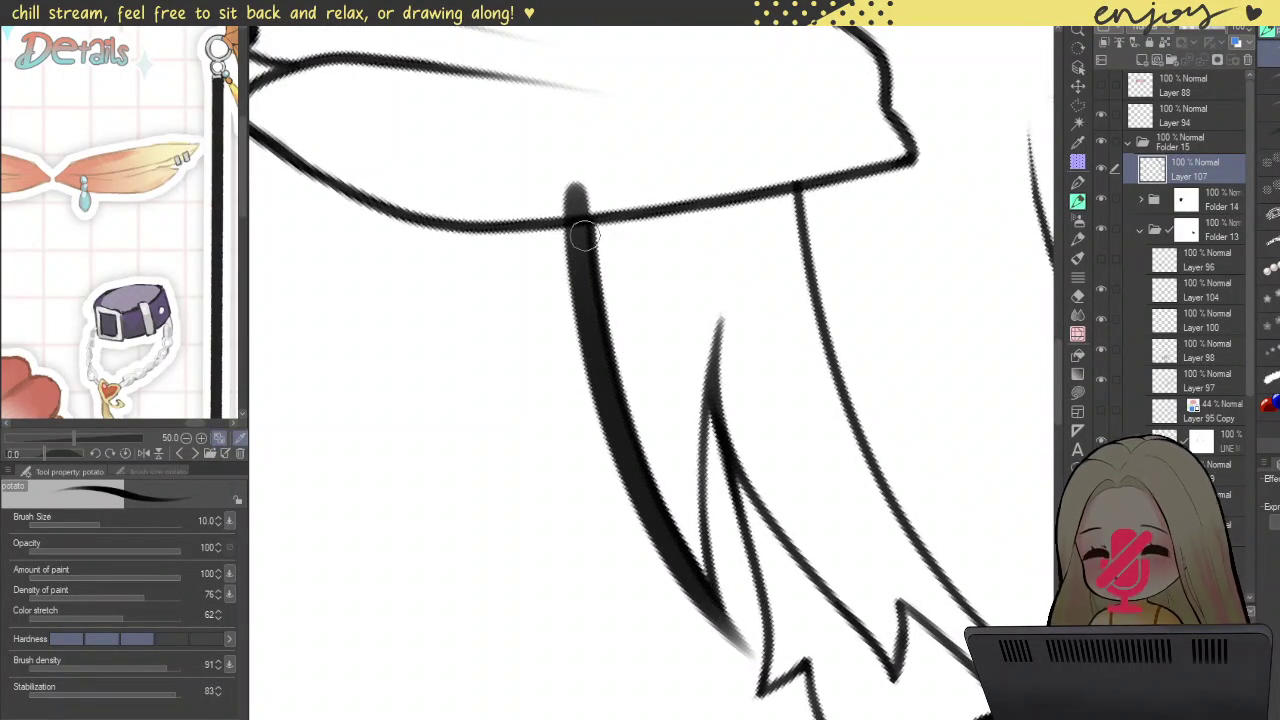
# Step: Thicken the left and middle strands down toward the zigzag
pyautogui.scroll(1, 605, 440)
pyautogui.scroll(1, 612, 455)
pyautogui.scroll(1, 661, 554)
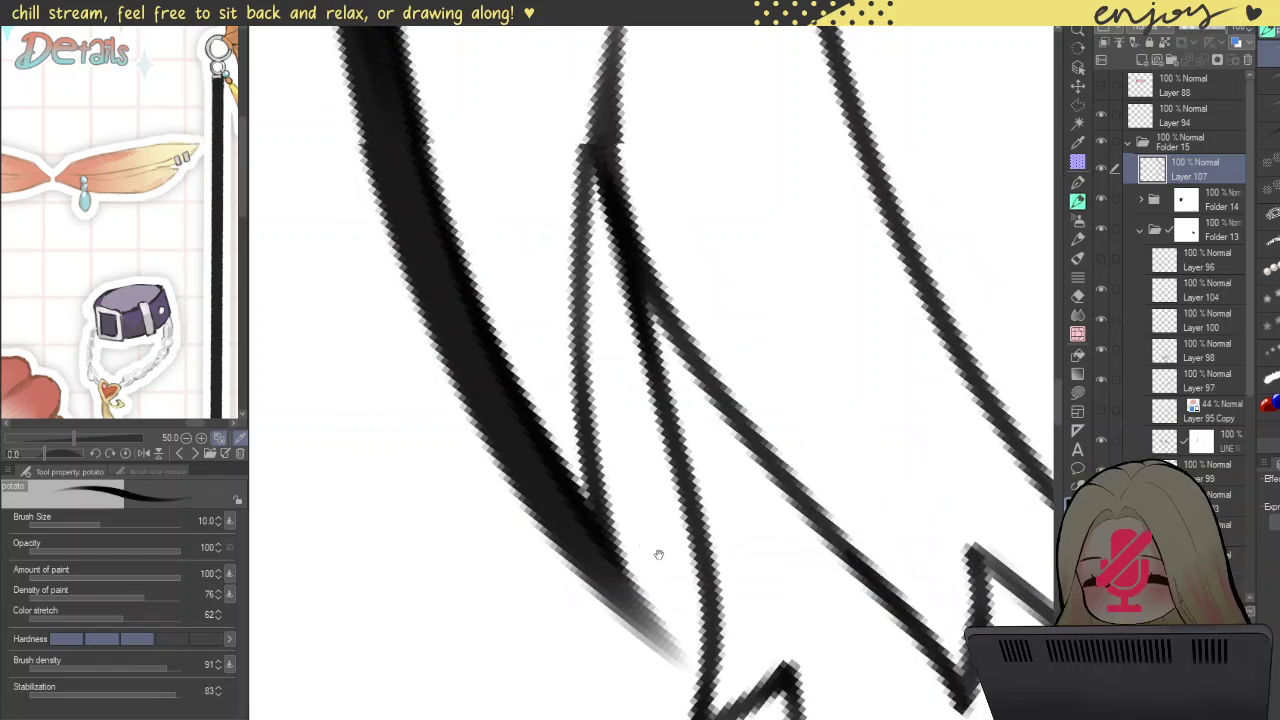
pyautogui.moveTo(629, 586); pyautogui.dragTo(600, 143)
pyautogui.moveTo(600, 200); pyautogui.dragTo(605, 478)
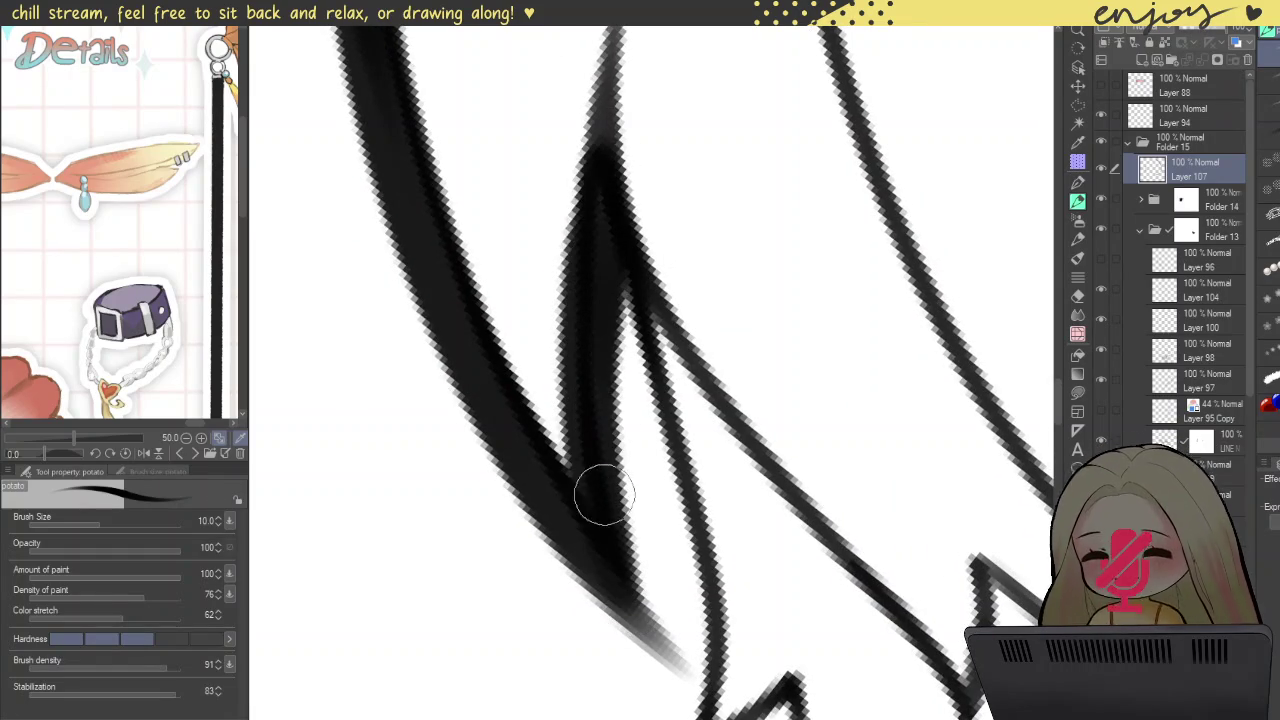
pyautogui.moveTo(606, 323)
pyautogui.mouseDown()
pyautogui.moveTo(571, 149)
pyautogui.moveTo(657, 623)
pyautogui.mouseUp()
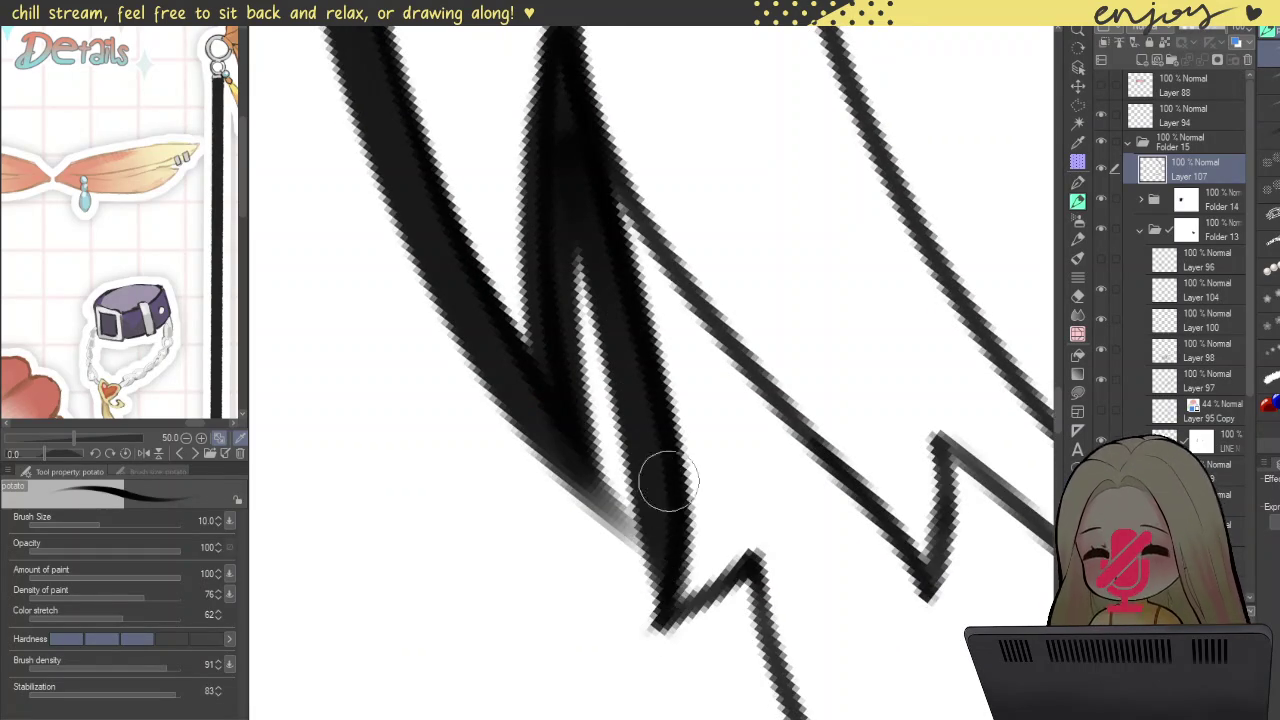
pyautogui.moveTo(665, 467); pyautogui.dragTo(657, 609)
pyautogui.moveTo(660, 500); pyautogui.dragTo(657, 623)
# Step: Fill the zigzag notch and widen the strand line from notch to bottom
pyautogui.moveTo(660, 570)
pyautogui.mouseDown()
pyautogui.moveTo(657, 608)
pyautogui.moveTo(729, 577)
pyautogui.moveTo(672, 460)
pyautogui.mouseUp()
pyautogui.click(555, 295)
pyautogui.moveTo(561, 292); pyautogui.dragTo(641, 604)
pyautogui.moveTo(640, 552)
pyautogui.mouseDown()
pyautogui.moveTo(646, 409)
pyautogui.moveTo(614, 349)
pyautogui.mouseUp()
pyautogui.scroll(-3, 605, 300)
pyautogui.scroll(-3, 600, 290)
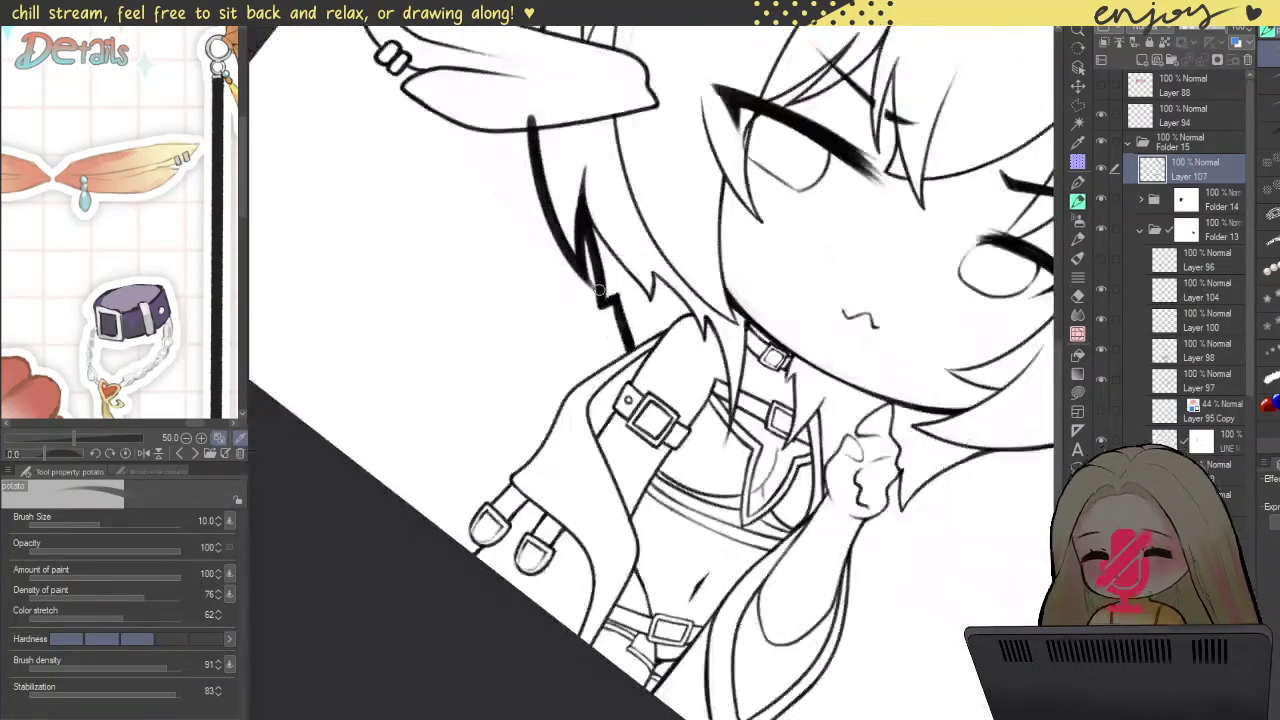
# Step: Thicken the coat's left outline just below the strap, retrying the stroke once
pyautogui.scroll(-3, 598, 290)
pyautogui.moveTo(598, 290)
pyautogui.mouseDown()
pyautogui.moveTo(458, 188)
pyautogui.moveTo(560, 230)
pyautogui.mouseUp()
pyautogui.scroll(3, 640, 250)
pyautogui.scroll(3, 659, 257)
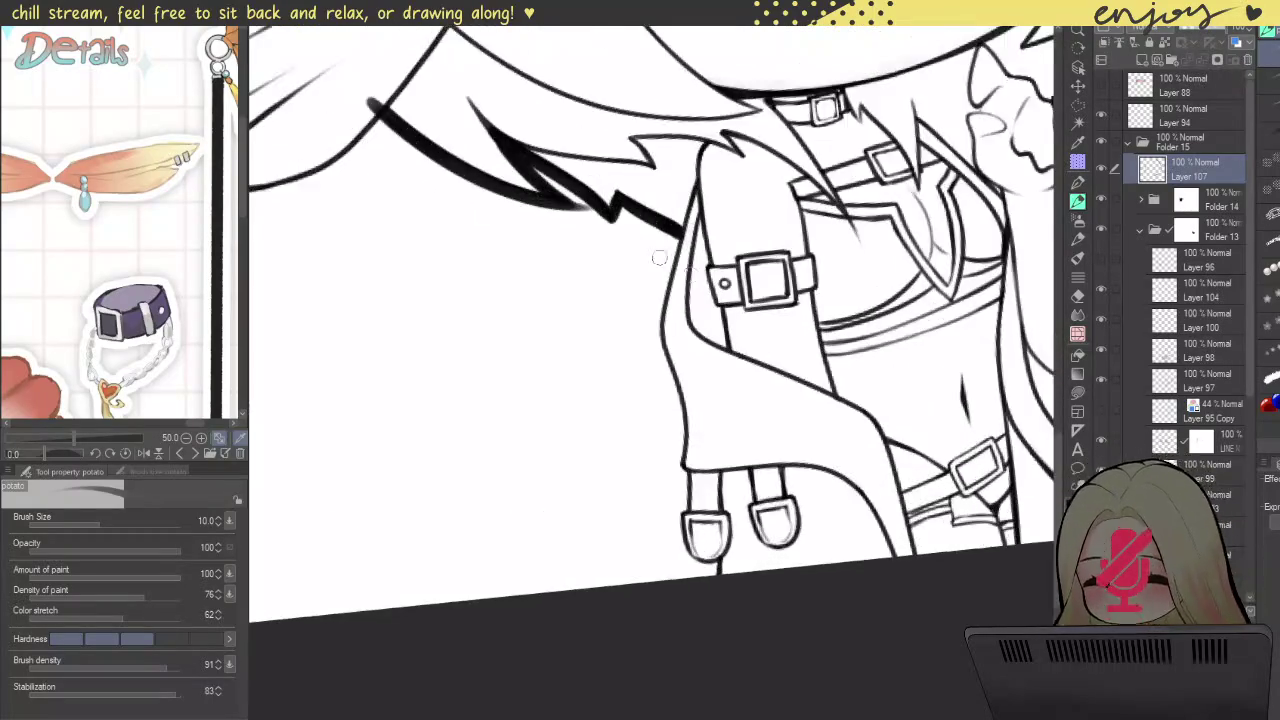
pyautogui.scroll(2, 659, 257)
pyautogui.scroll(2, 673, 145)
pyautogui.moveTo(675, 107); pyautogui.dragTo(641, 294)
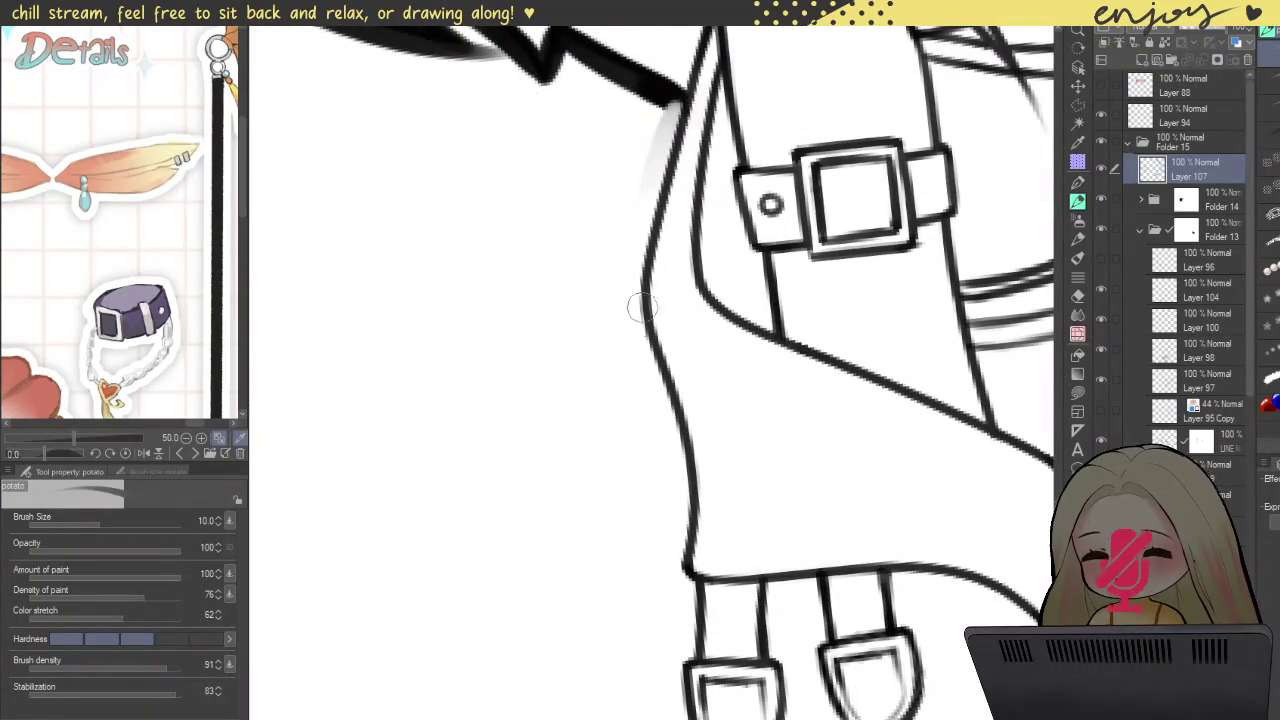
pyautogui.moveTo(672, 229)
pyautogui.mouseDown()
pyautogui.moveTo(676, 98)
pyautogui.moveTo(634, 300)
pyautogui.moveTo(677, 429)
pyautogui.moveTo(668, 543)
pyautogui.moveTo(712, 560)
pyautogui.moveTo(742, 250)
pyautogui.moveTo(698, 290)
pyautogui.moveTo(707, 352)
pyautogui.mouseUp()
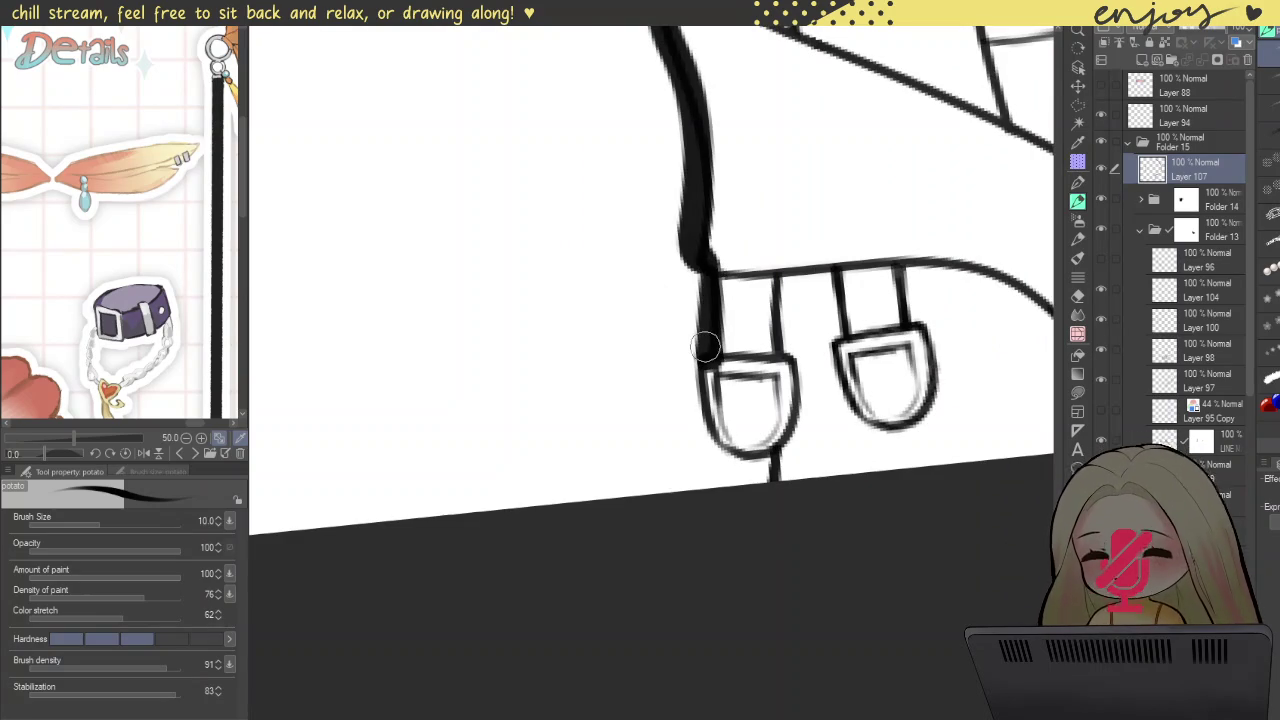
pyautogui.hotkey('ctrl', 'z')
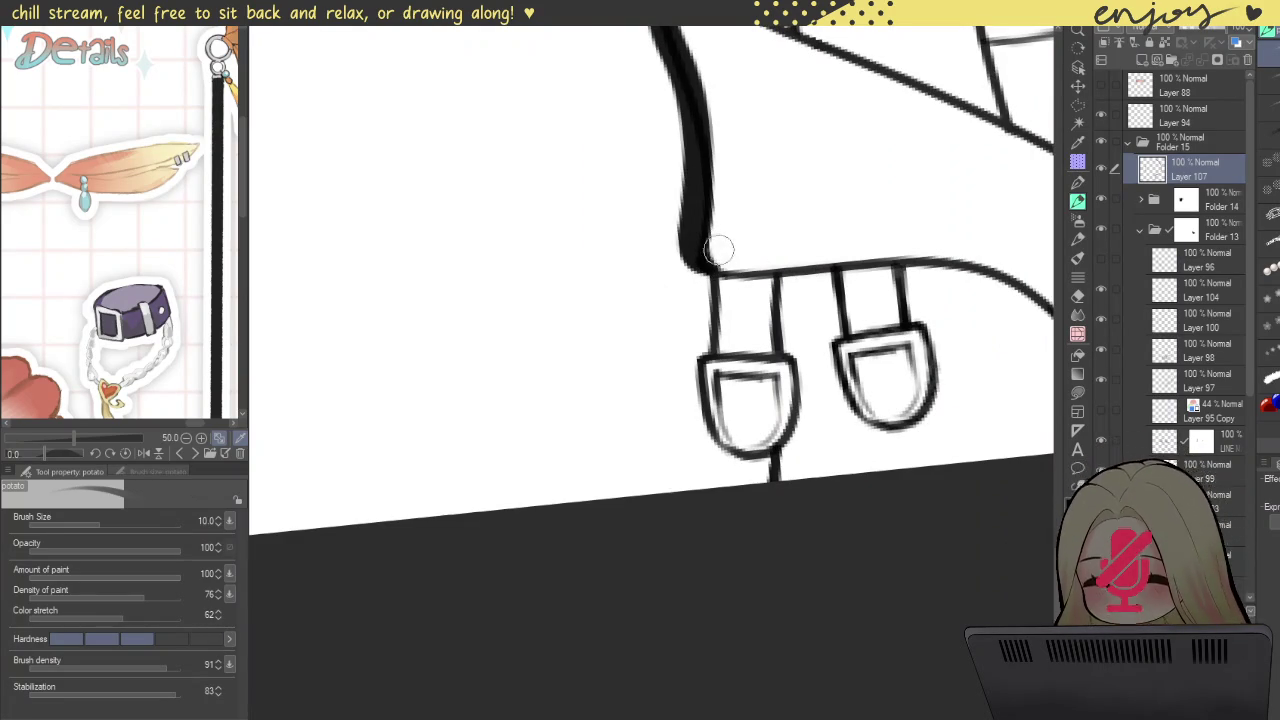
# Step: Bolden the coat edge down toward and around the left strap tab's outer side
pyautogui.moveTo(722, 258)
pyautogui.mouseDown()
pyautogui.moveTo(680, 420)
pyautogui.moveTo(740, 466)
pyautogui.moveTo(760, 455)
pyautogui.mouseUp()
pyautogui.hotkey('ctrl', 'z')
pyautogui.moveTo(688, 390)
pyautogui.mouseDown()
pyautogui.moveTo(705, 450)
pyautogui.moveTo(745, 472)
pyautogui.moveTo(772, 458)
pyautogui.mouseUp()
pyautogui.hotkey('ctrl', 'z')
pyautogui.moveTo(686, 372); pyautogui.dragTo(706, 443)
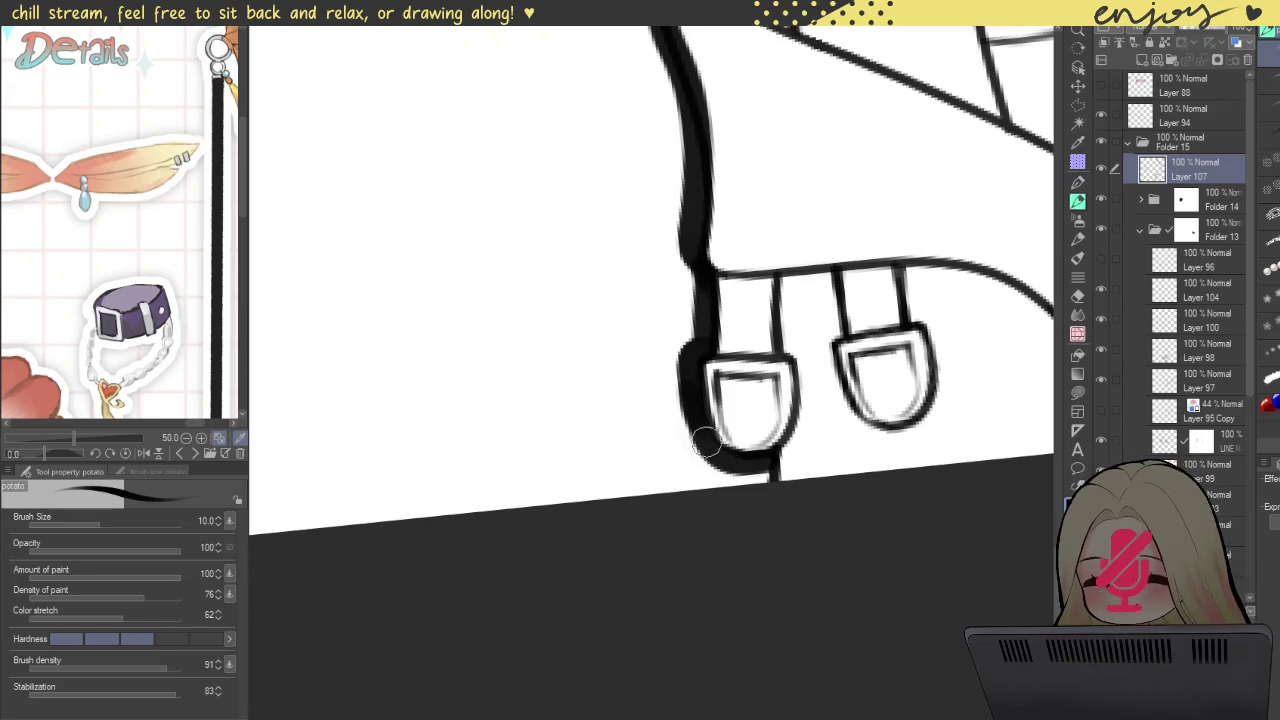
pyautogui.moveTo(782, 492); pyautogui.dragTo(695, 447)
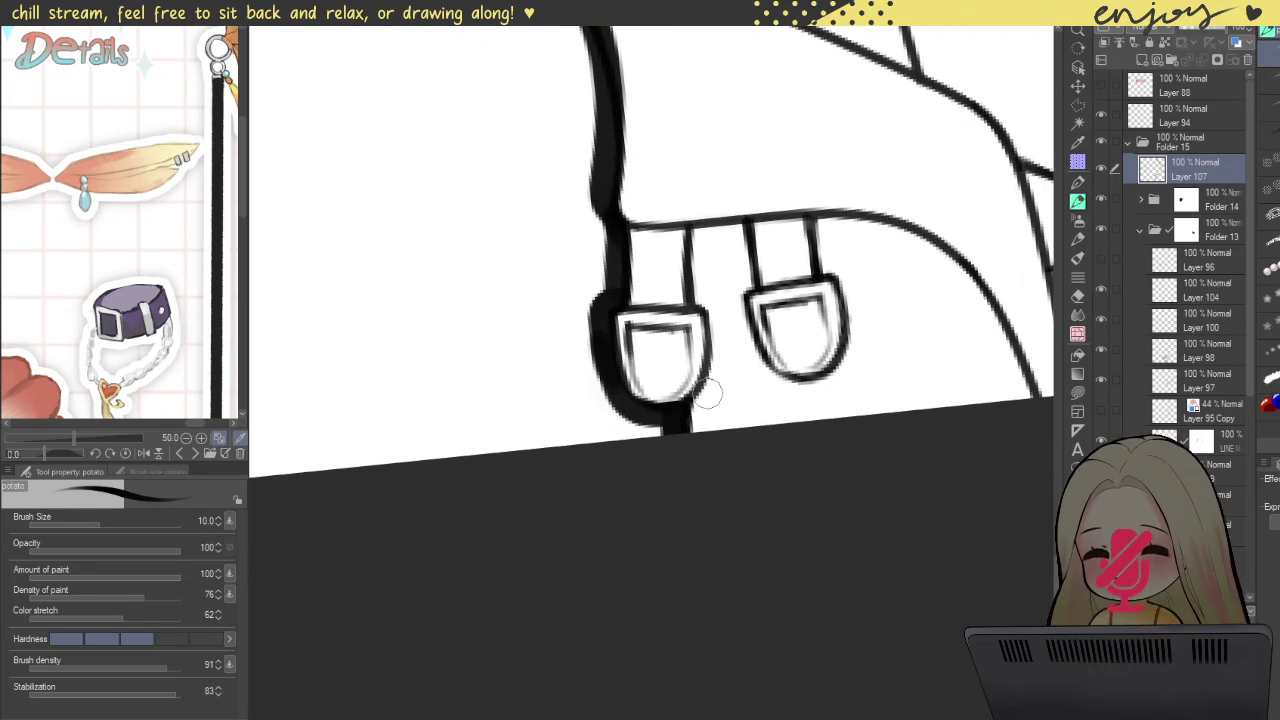
pyautogui.scroll(-3, 709, 395)
pyautogui.scroll(-3, 712, 380)
pyautogui.scroll(-2, 717, 357)
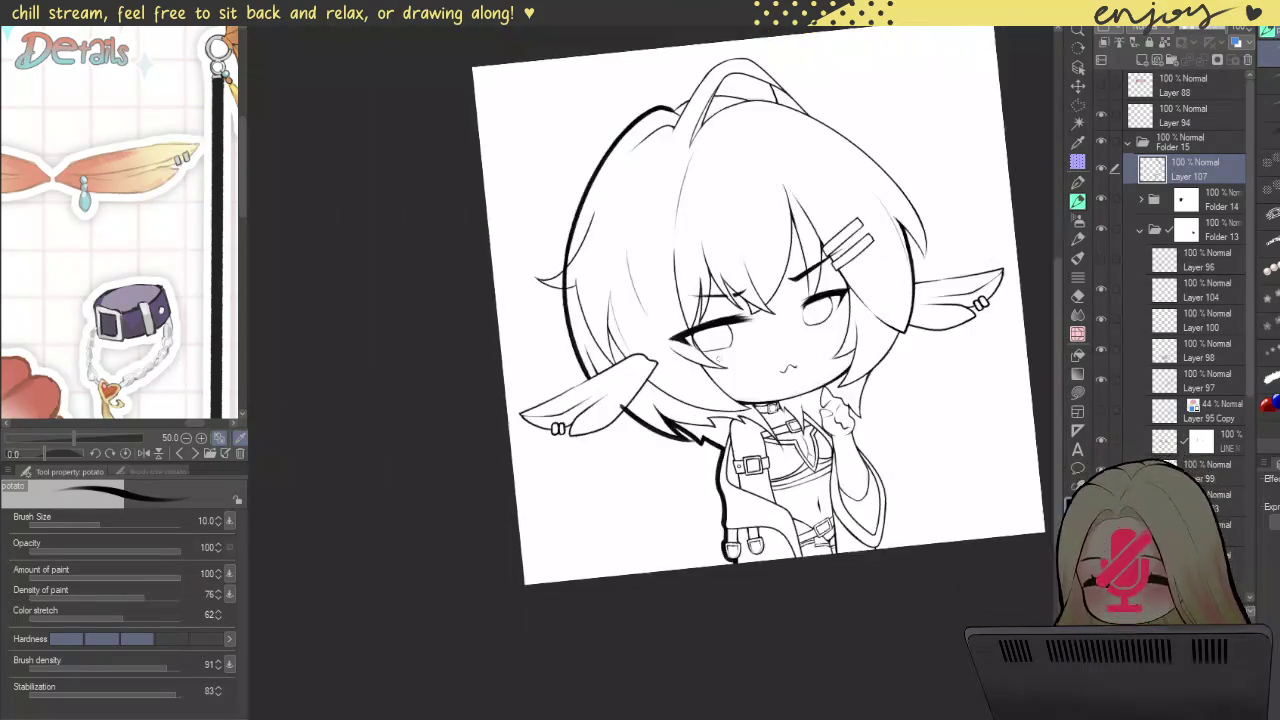
pyautogui.scroll(-2, 690, 335)
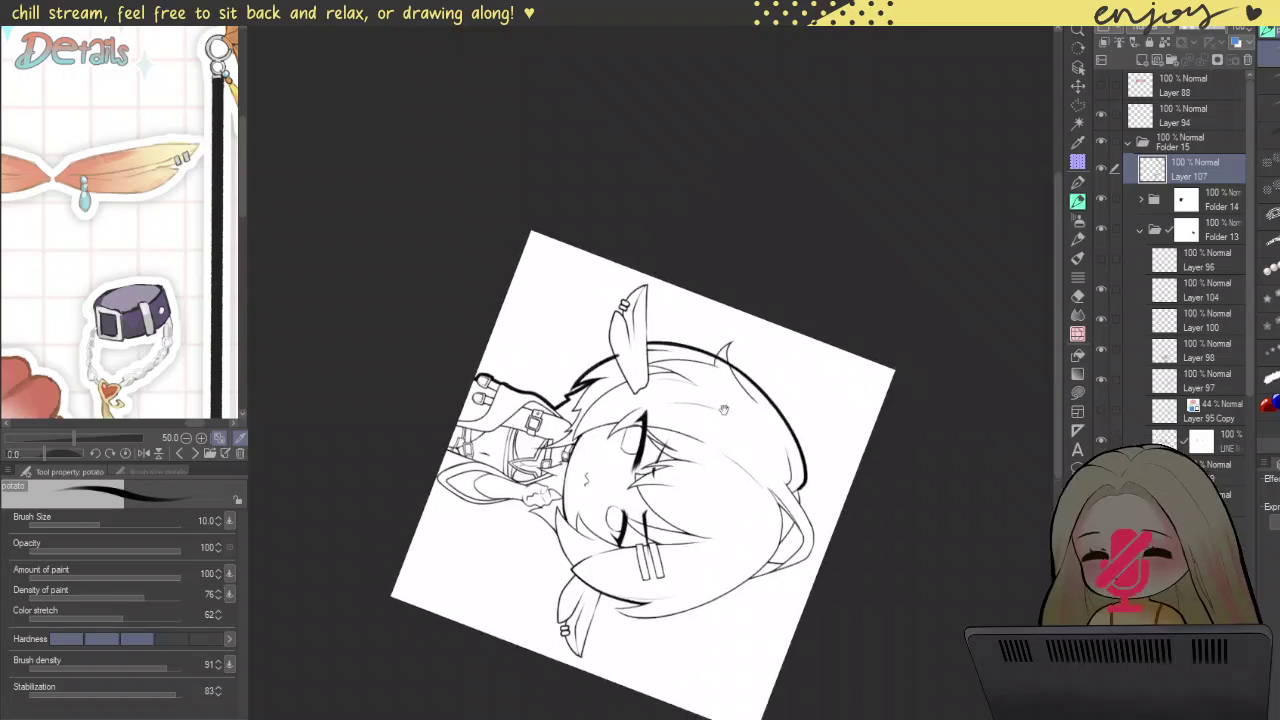
pyautogui.scroll(3, 594, 195)
pyautogui.scroll(3, 600, 242)
# Step: Thicken the inner hair line from its tip downward, undoing an accidental erasure
pyautogui.scroll(3, 600, 245)
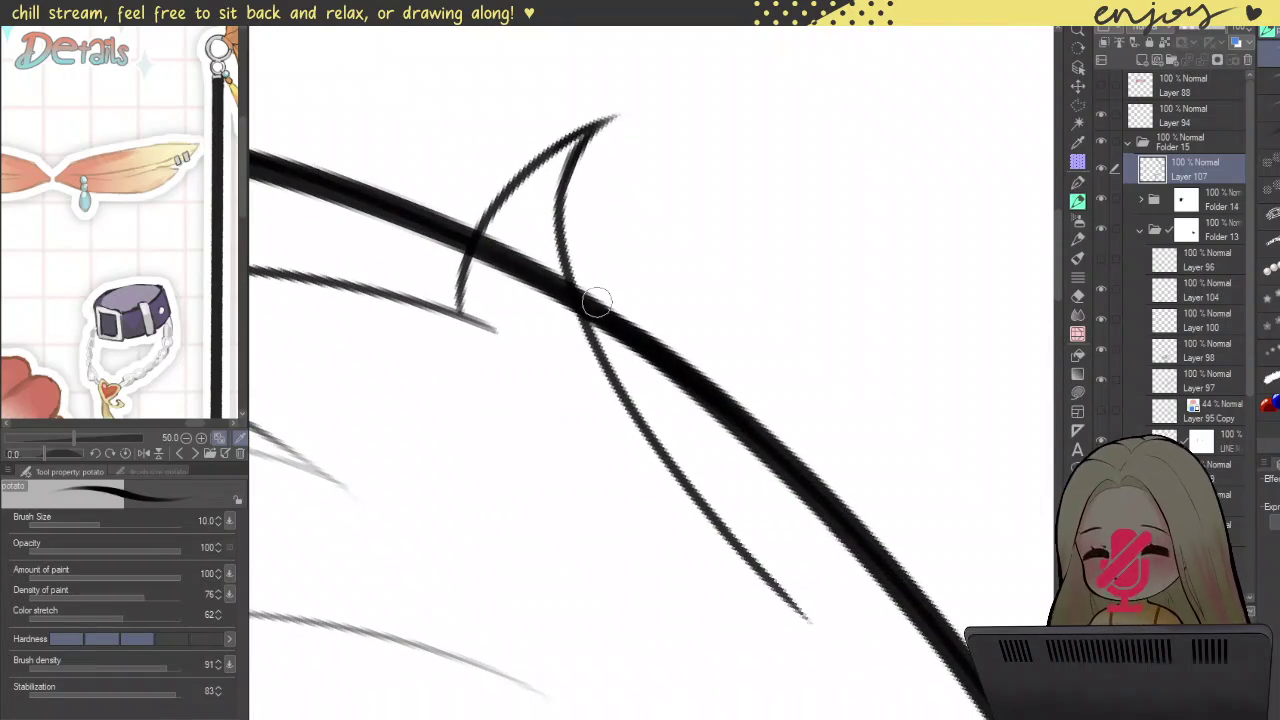
pyautogui.moveTo(568, 226); pyautogui.dragTo(712, 459)
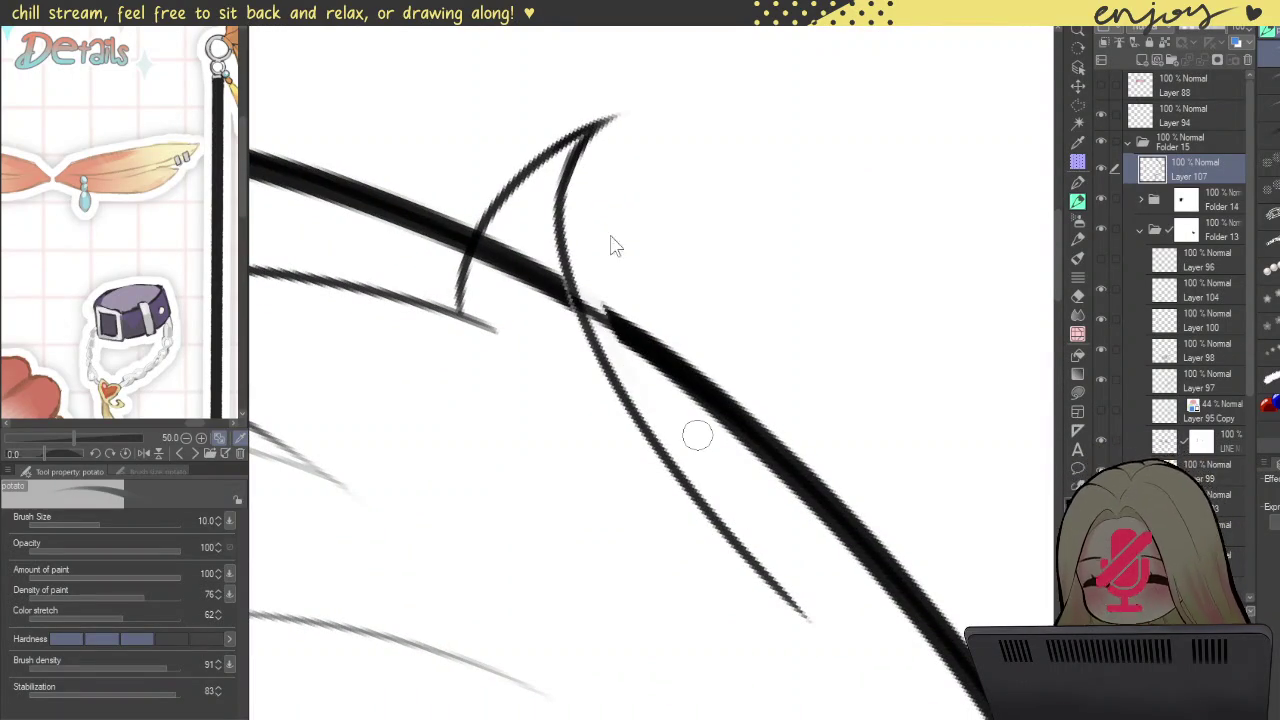
pyautogui.hotkey('ctrl', 'z')
pyautogui.moveTo(607, 127); pyautogui.dragTo(752, 553)
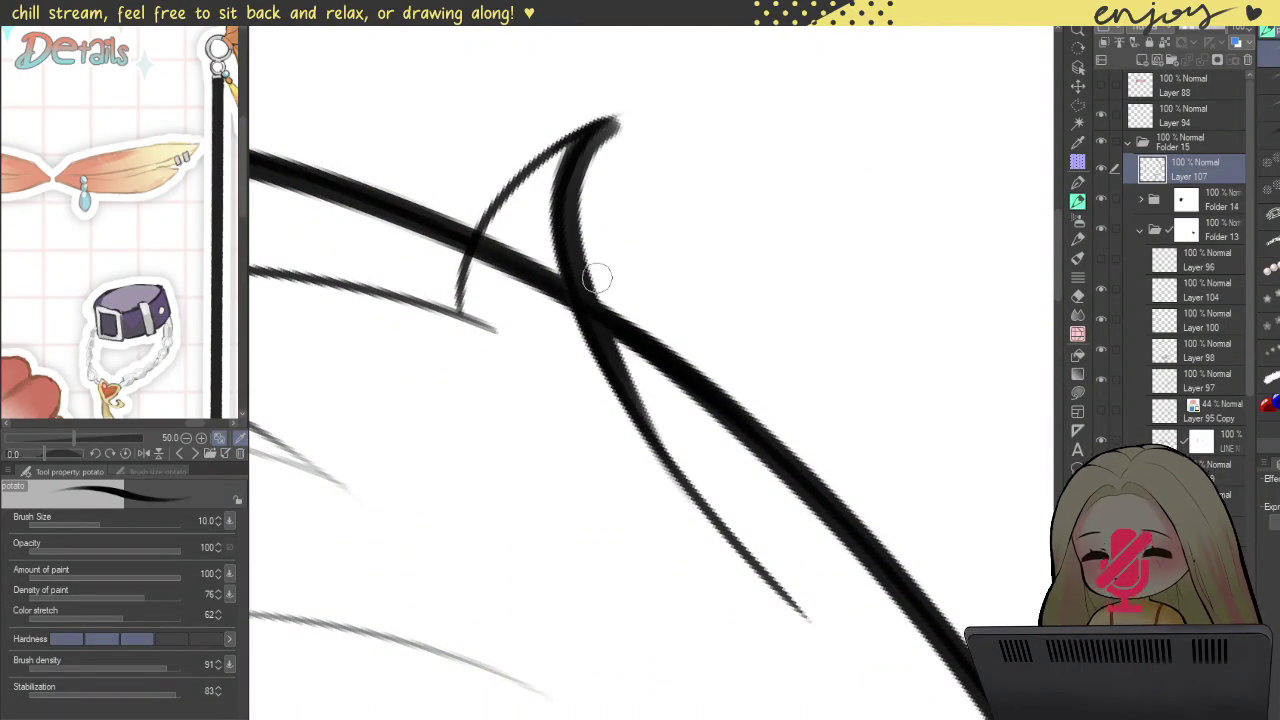
pyautogui.moveTo(620, 370); pyautogui.dragTo(770, 573)
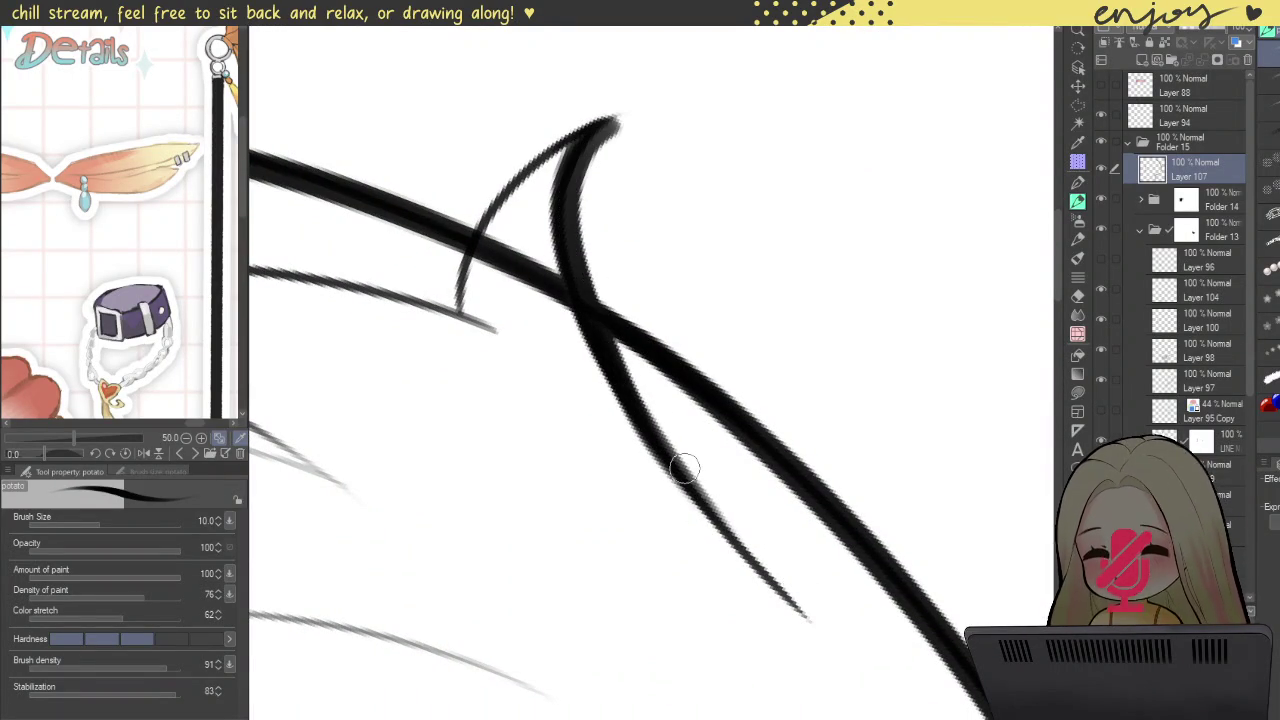
pyautogui.hotkey('ctrl', 'z')
# Step: With the canvas rotated level, redraw the hair spike's left curve thicker from its tip
pyautogui.moveTo(617, 375); pyautogui.dragTo(720, 440)
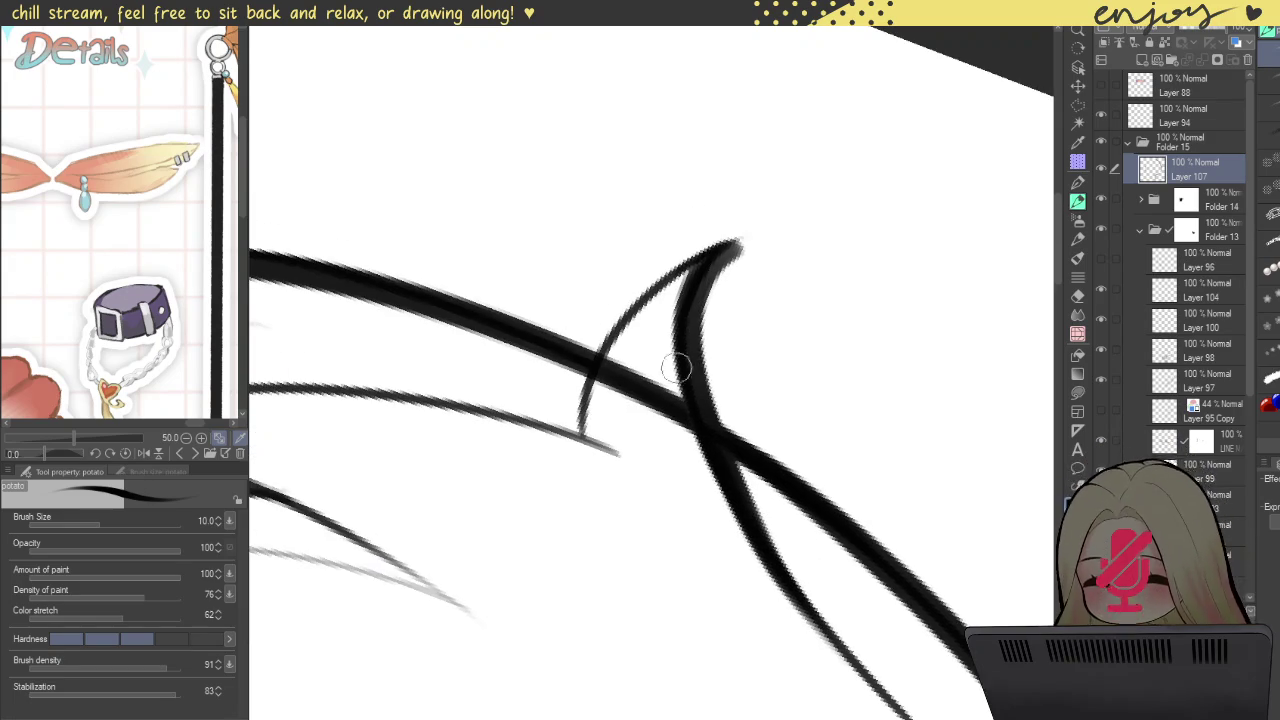
pyautogui.moveTo(580, 246); pyautogui.dragTo(566, 240)
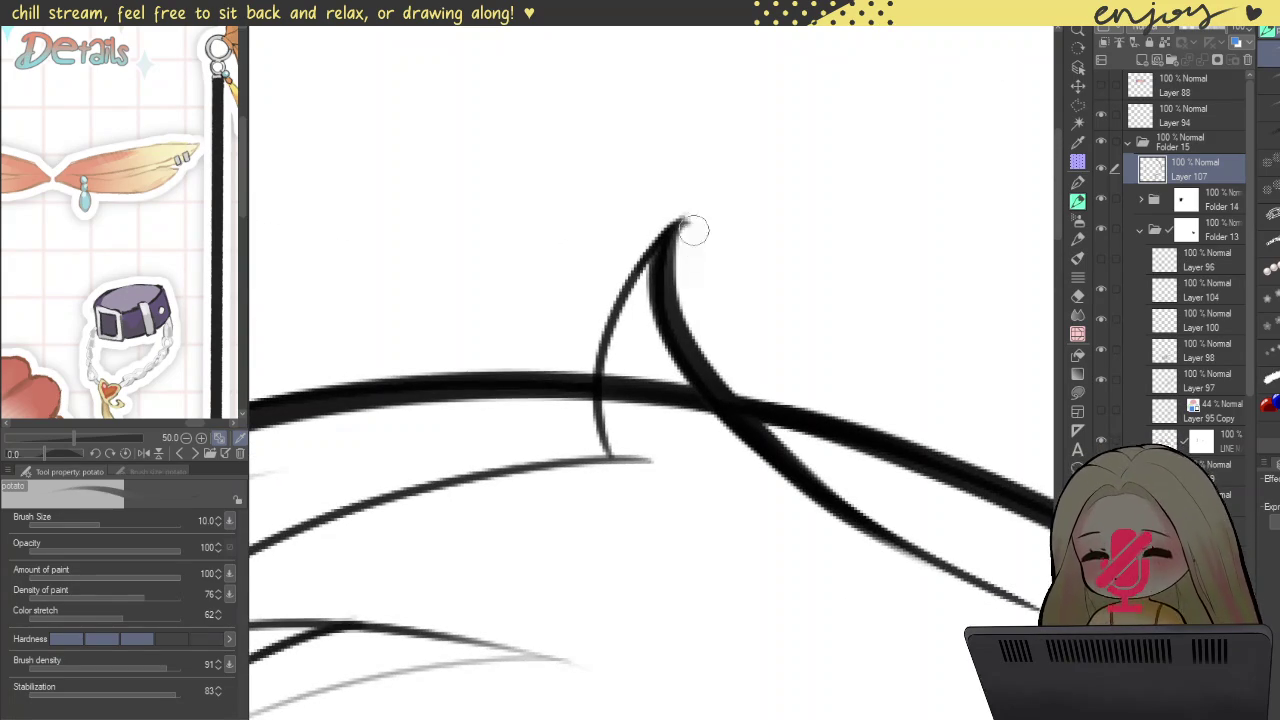
pyautogui.scroll(3, 660, 280)
pyautogui.moveTo(694, 206)
pyautogui.mouseDown()
pyautogui.moveTo(571, 134)
pyautogui.moveTo(594, 150)
pyautogui.moveTo(600, 343)
pyautogui.moveTo(703, 462)
pyautogui.mouseUp()
pyautogui.hotkey('ctrl', 'z')
pyautogui.moveTo(612, 90)
pyautogui.mouseDown()
pyautogui.moveTo(586, 366)
pyautogui.moveTo(628, 435)
pyautogui.mouseUp()
pyautogui.hotkey('ctrl', 'z')
pyautogui.moveTo(612, 100); pyautogui.dragTo(666, 457)
pyautogui.moveTo(617, 163); pyautogui.dragTo(620, 272)
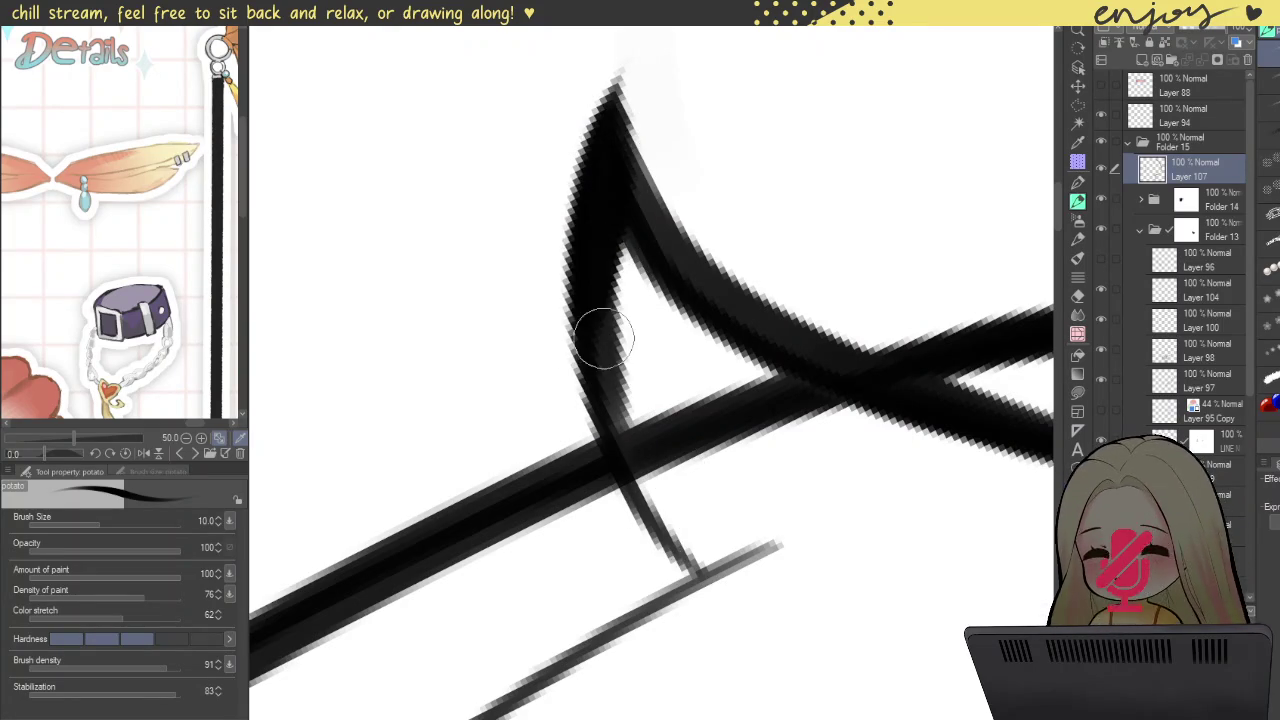
pyautogui.moveTo(614, 194); pyautogui.dragTo(620, 314)
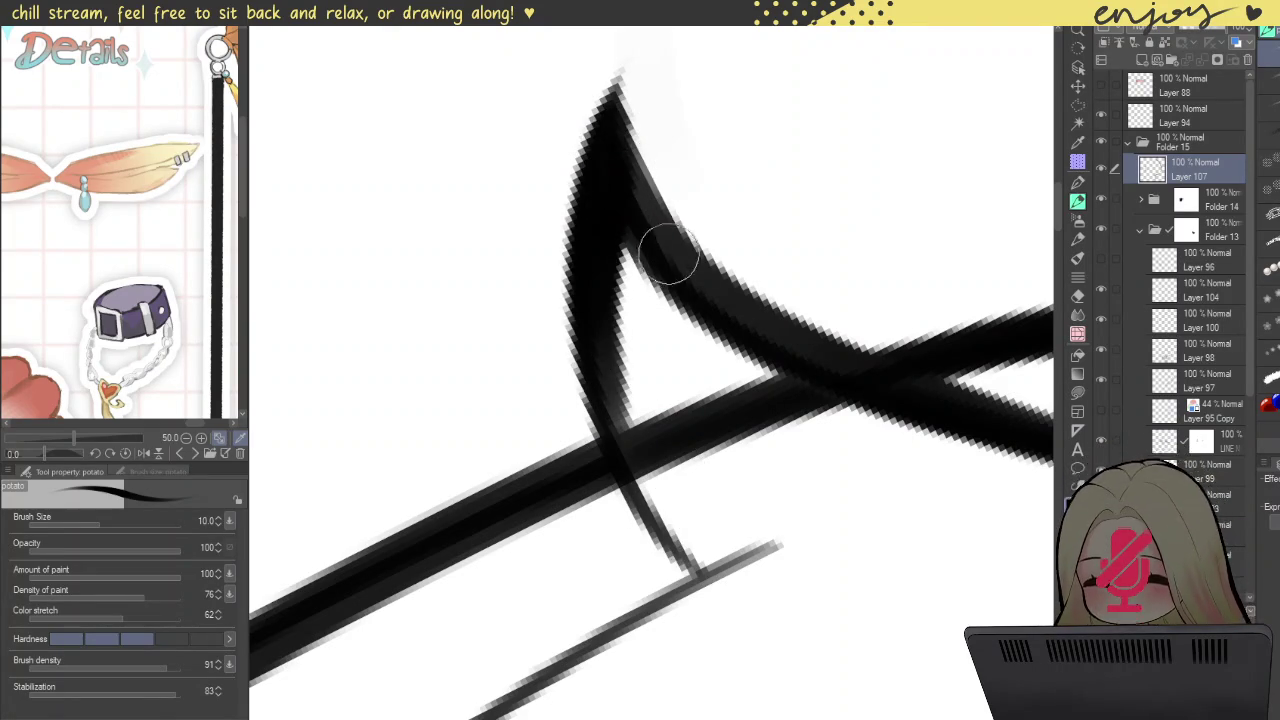
# Step: Erase the messy line crossing below the spike and retrace the diagonal contour thicker
pyautogui.scroll(-2, 670, 270)
pyautogui.scroll(2, 675, 340)
pyautogui.moveTo(670, 320)
pyautogui.mouseDown()
pyautogui.moveTo(700, 434)
pyautogui.moveTo(683, 338)
pyautogui.moveTo(800, 357)
pyautogui.moveTo(788, 342)
pyautogui.mouseUp()
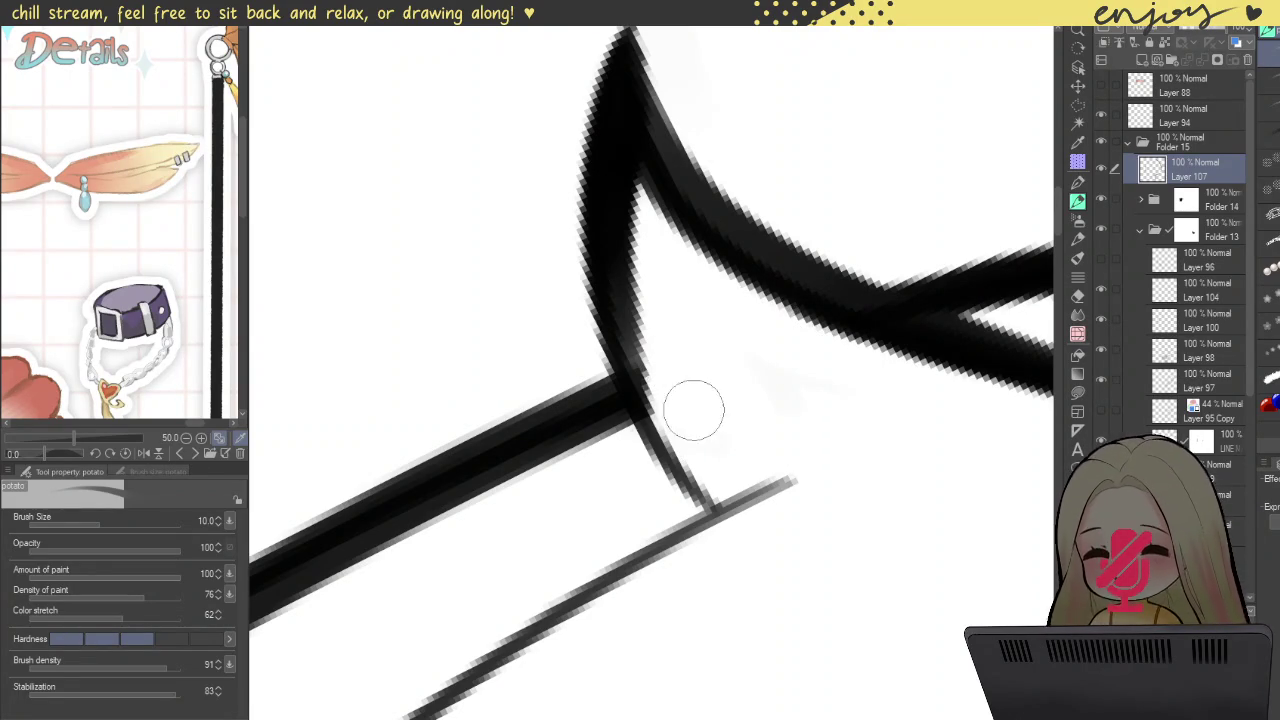
pyautogui.moveTo(623, 349); pyautogui.dragTo(688, 455)
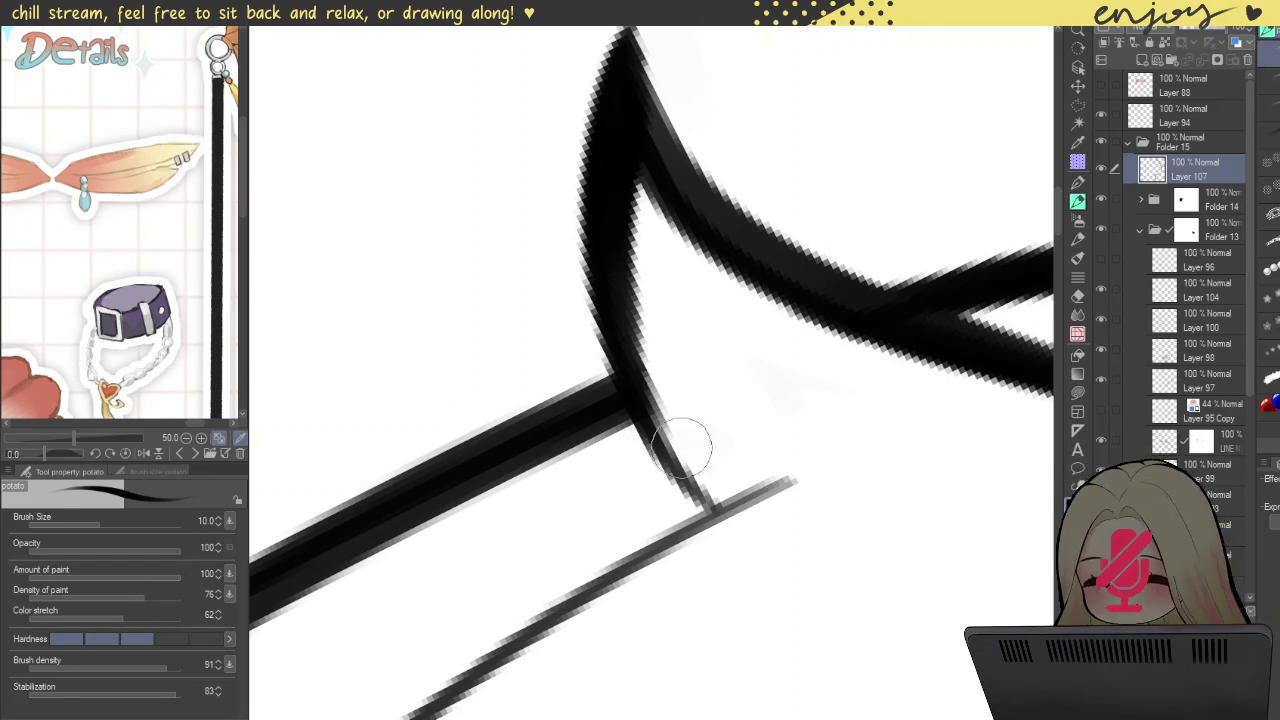
pyautogui.moveTo(670, 380); pyautogui.dragTo(671, 367)
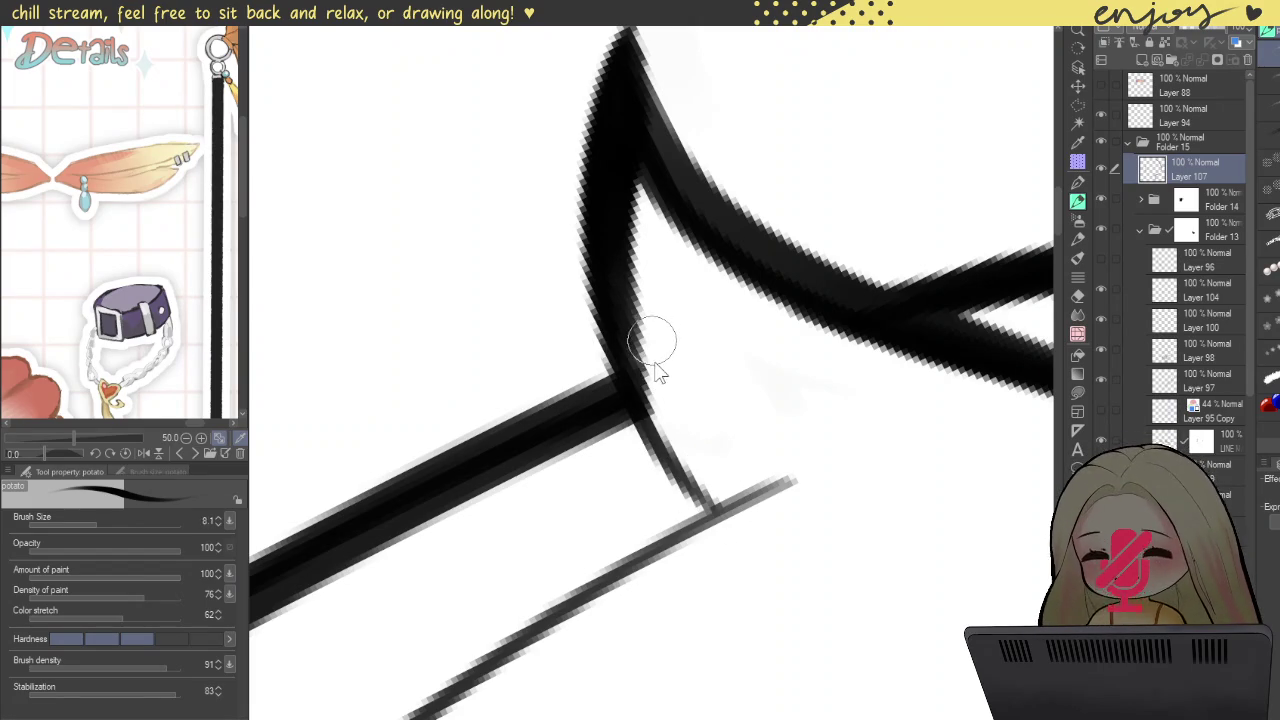
pyautogui.moveTo(620, 330); pyautogui.dragTo(713, 520)
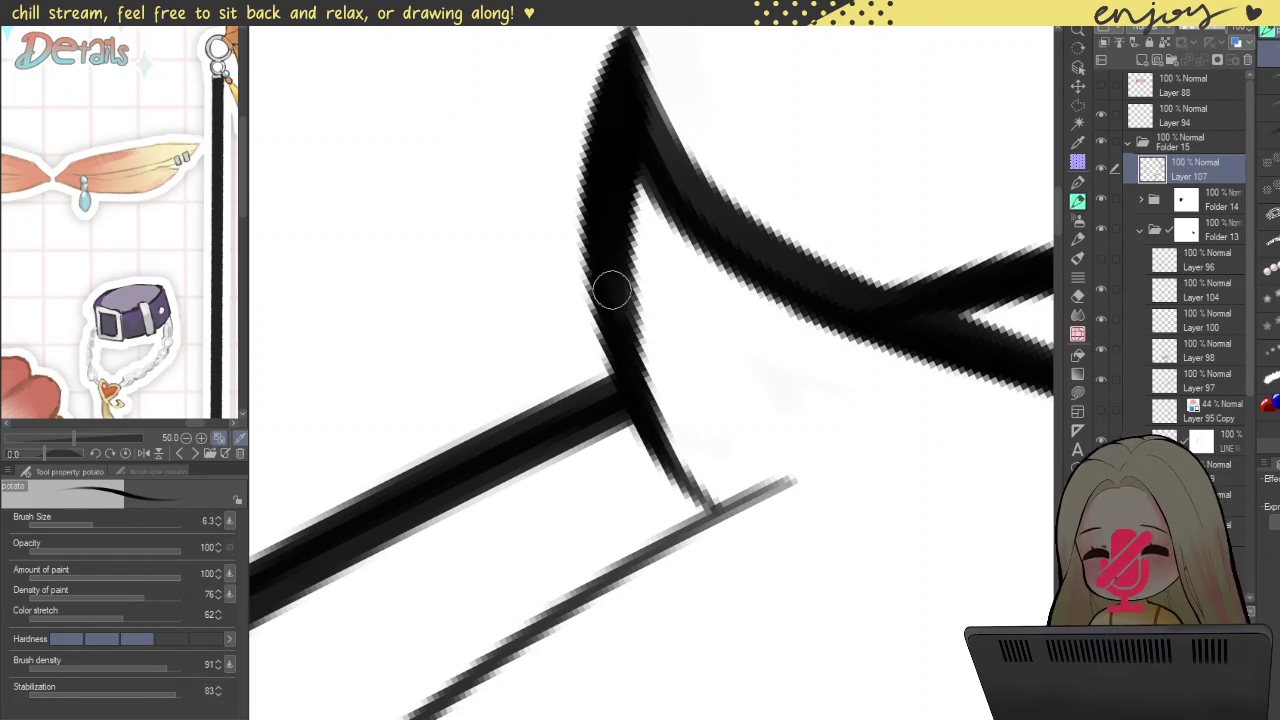
# Step: Darken the spike's upper-right edge and upper arc in black
pyautogui.press('c')
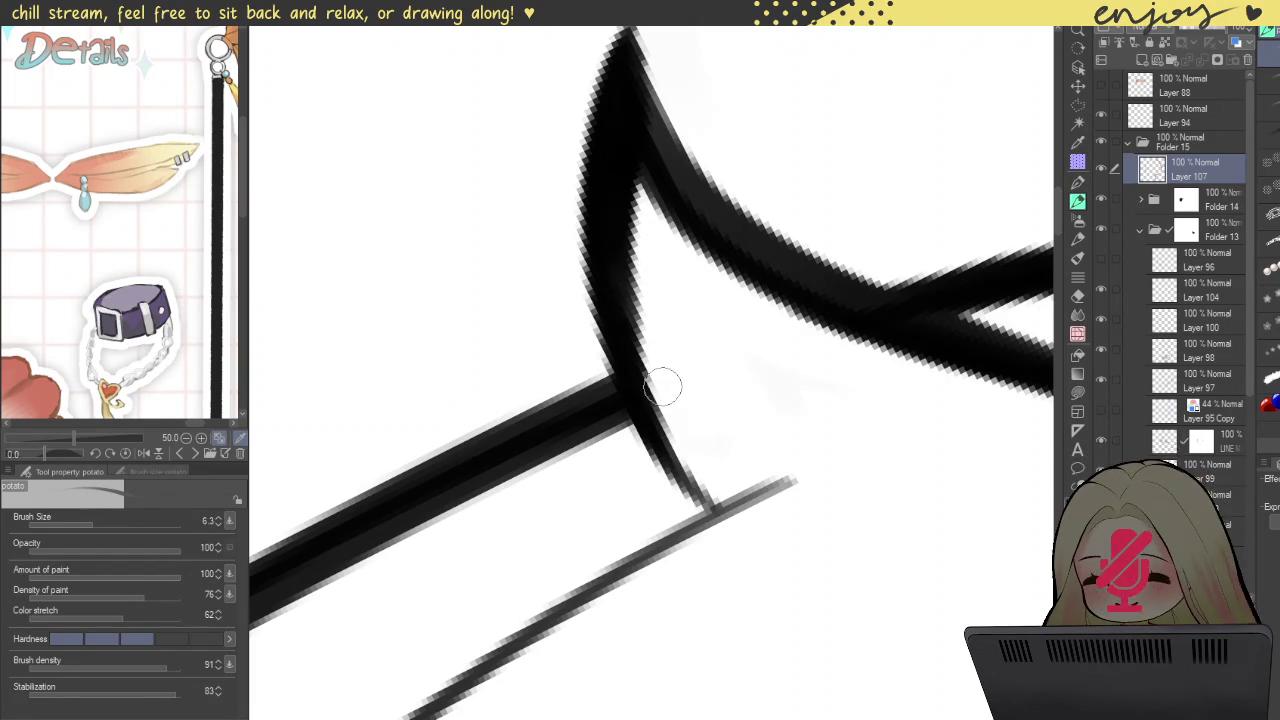
pyautogui.press('c')
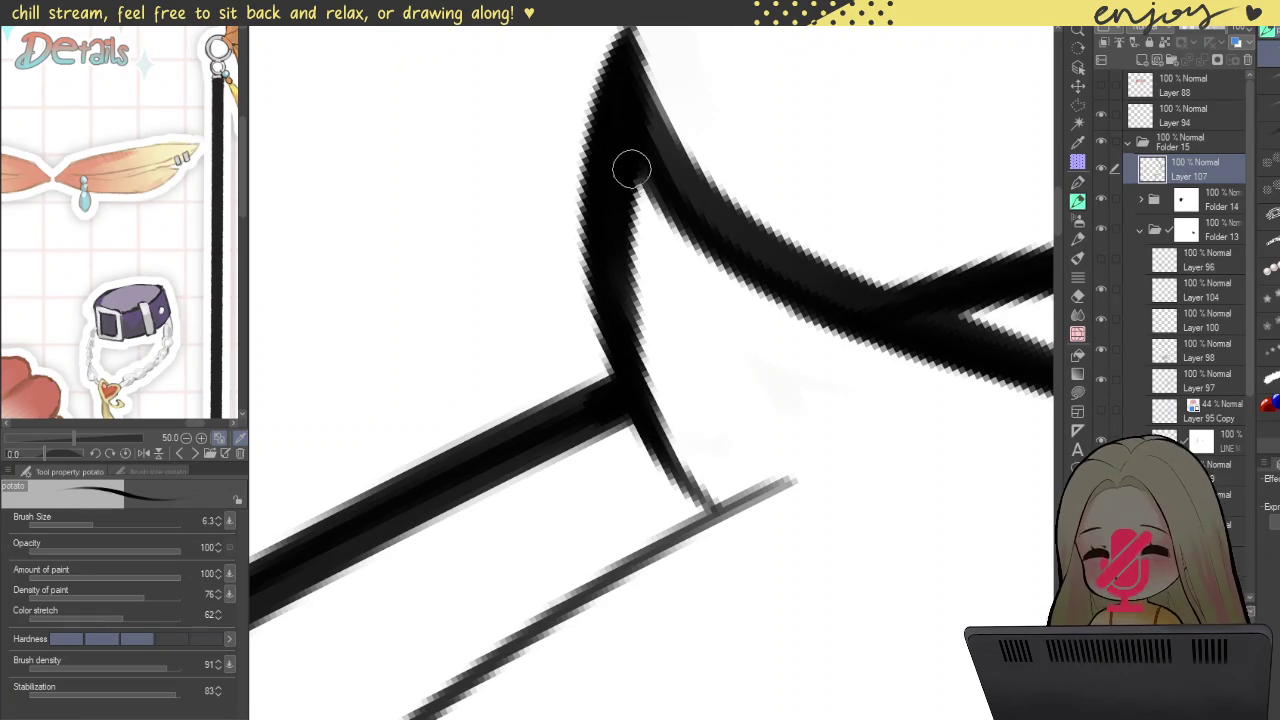
pyautogui.moveTo(641, 129); pyautogui.dragTo(704, 203)
pyautogui.moveTo(655, 138); pyautogui.dragTo(748, 250)
pyautogui.scroll(-2, 829, 280)
# Step: Try thickening the thin diagonal line beside the spike, then undo it
pyautogui.scroll(-3, 780, 250)
pyautogui.scroll(-3, 765, 240)
pyautogui.scroll(3, 765, 240)
pyautogui.scroll(1, 786, 109)
pyautogui.scroll(1, 894, 163)
pyautogui.scroll(1, 951, 363)
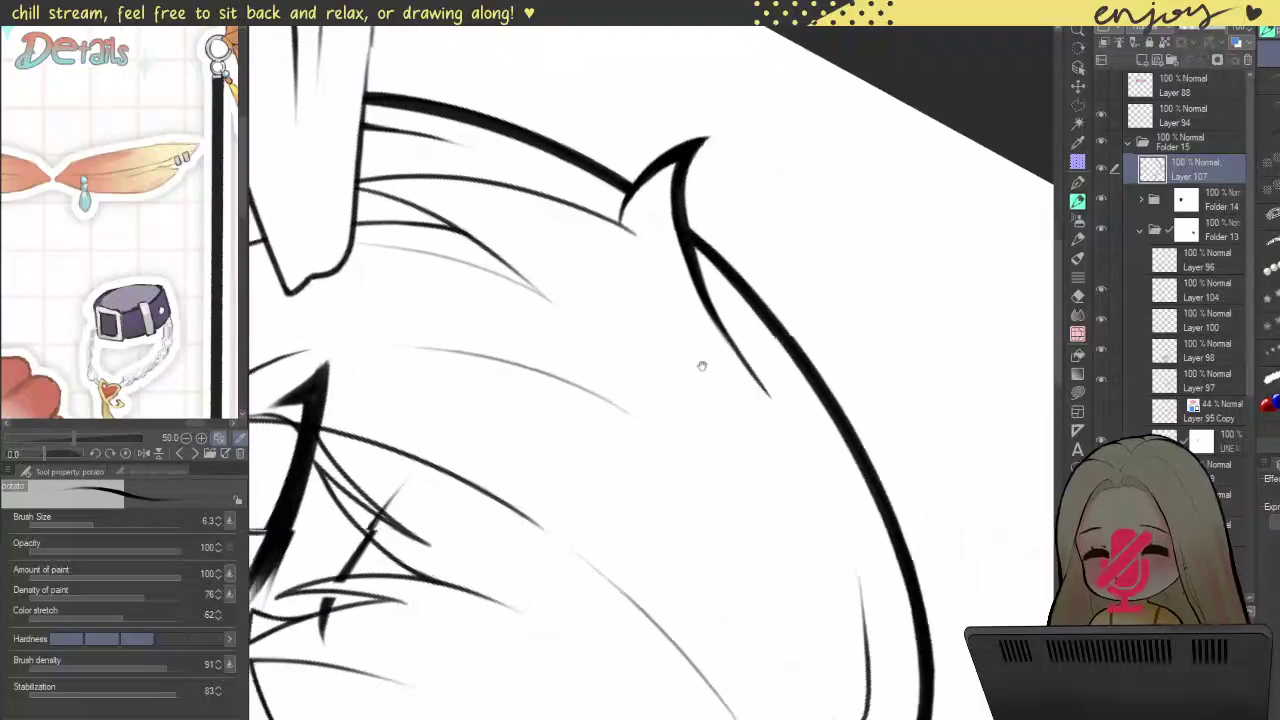
pyautogui.scroll(3, 613, 178)
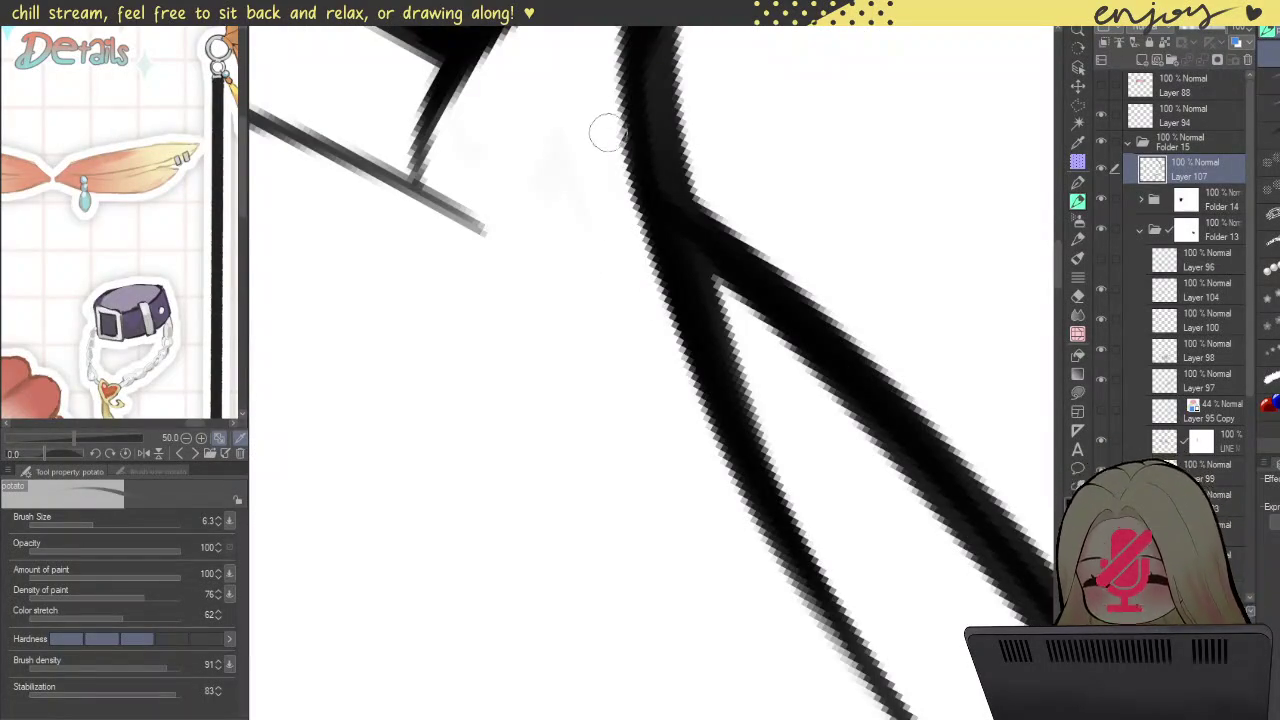
pyautogui.scroll(-1, 643, 297)
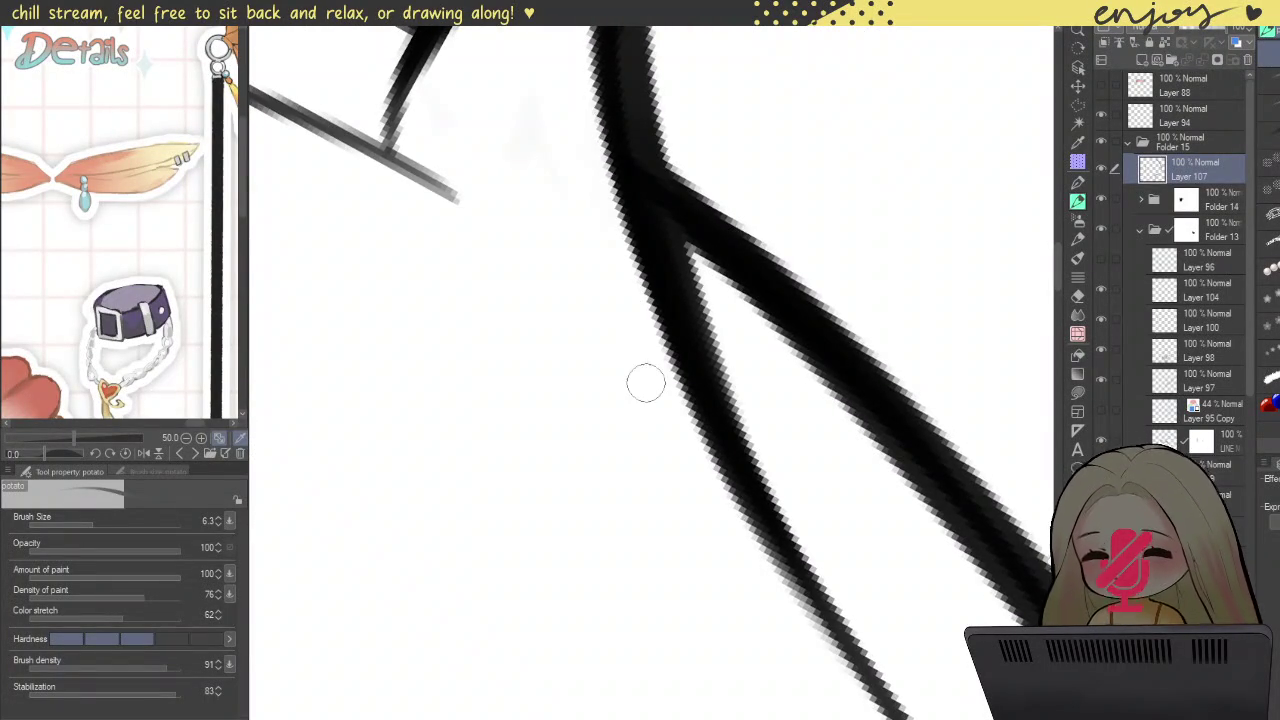
pyautogui.scroll(-2, 645, 388)
pyautogui.moveTo(740, 508); pyautogui.dragTo(643, 333)
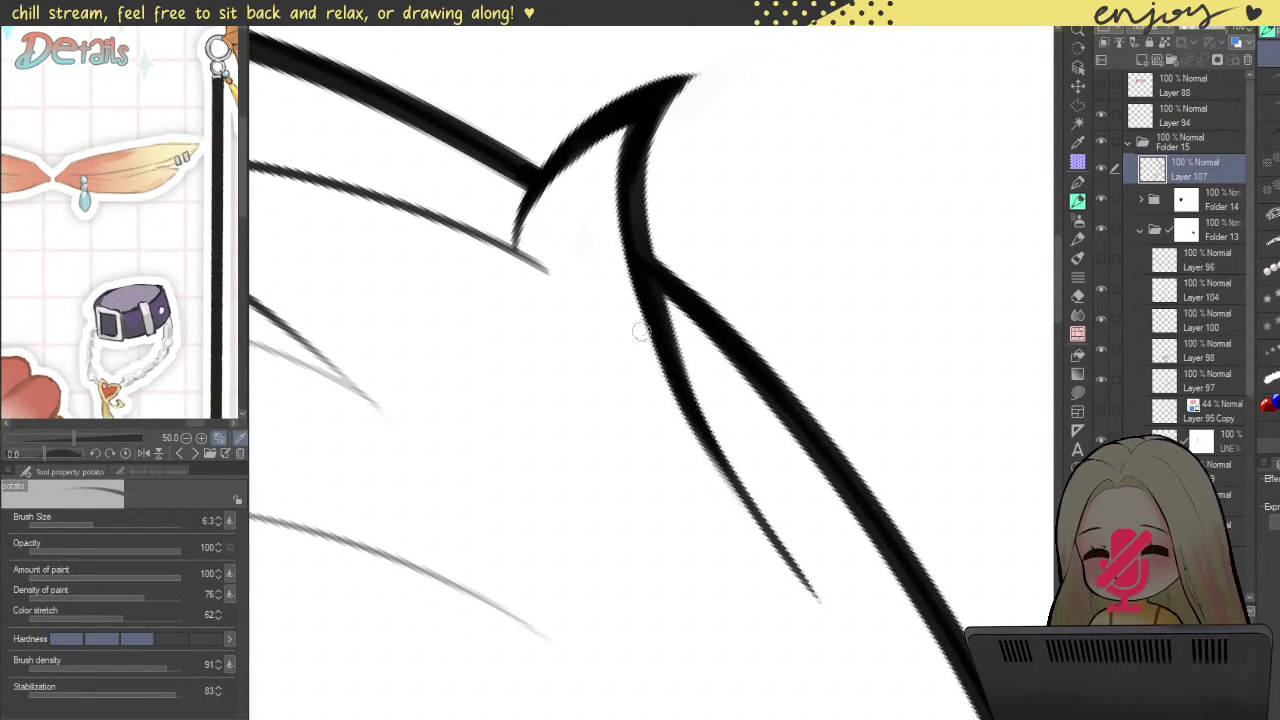
pyautogui.hotkey('ctrl', 'z')
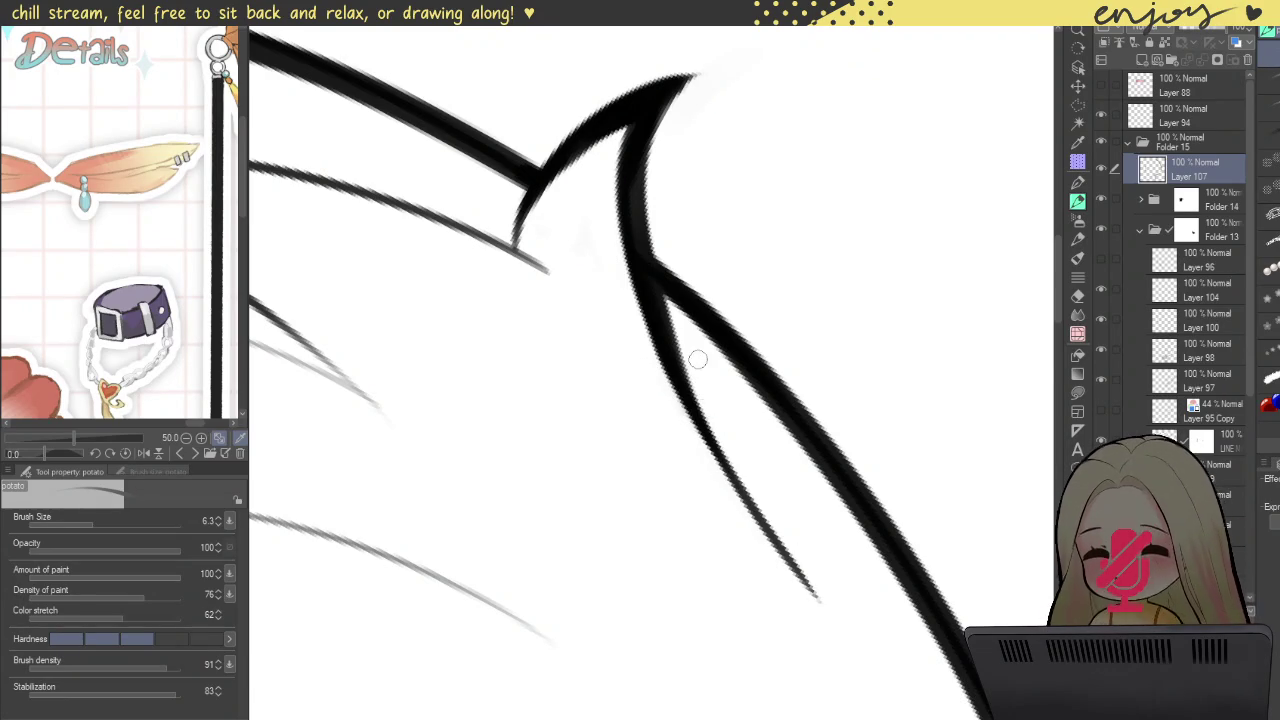
# Step: Redraw the main diagonal hair contour as one thick, dark stroke after several retries
pyautogui.scroll(-5, 699, 369)
pyautogui.scroll(3, 680, 270)
pyautogui.scroll(3, 657, 181)
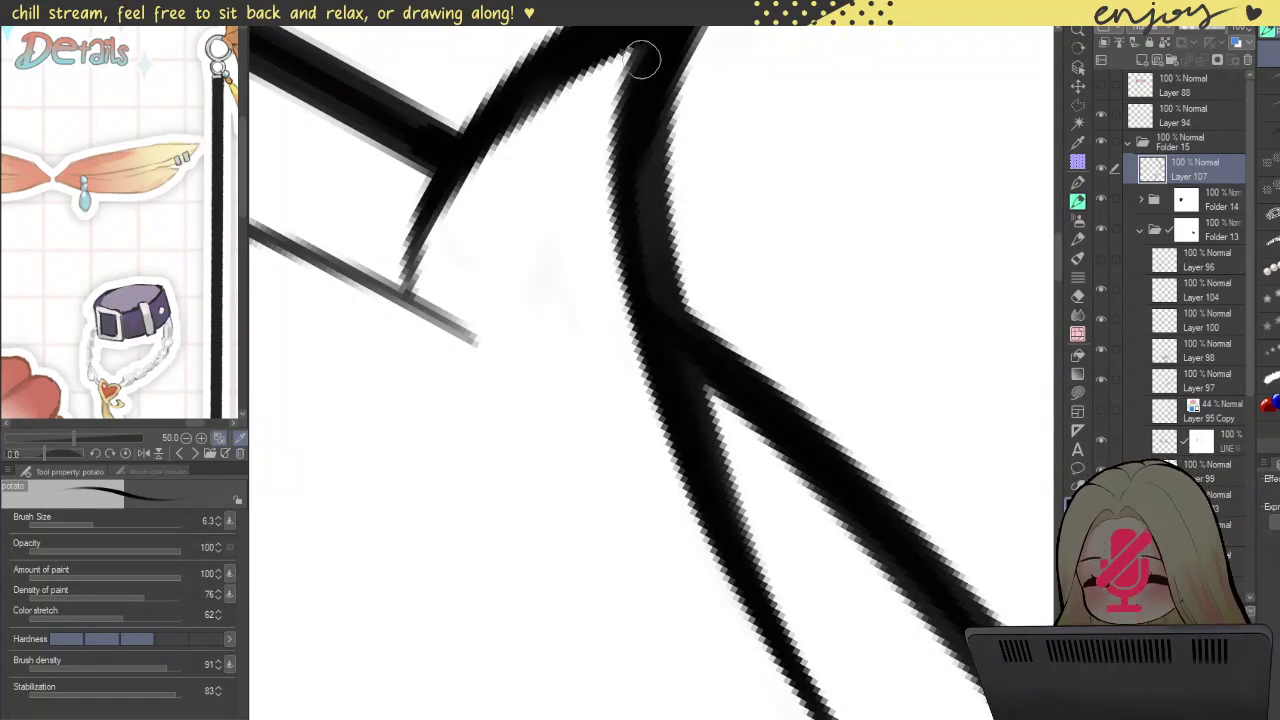
pyautogui.moveTo(643, 60); pyautogui.dragTo(757, 583)
pyautogui.hotkey('ctrl', 'z')
pyautogui.moveTo(640, 50)
pyautogui.mouseDown()
pyautogui.moveTo(634, 223)
pyautogui.moveTo(785, 640)
pyautogui.mouseUp()
pyautogui.hotkey('ctrl', 'z')
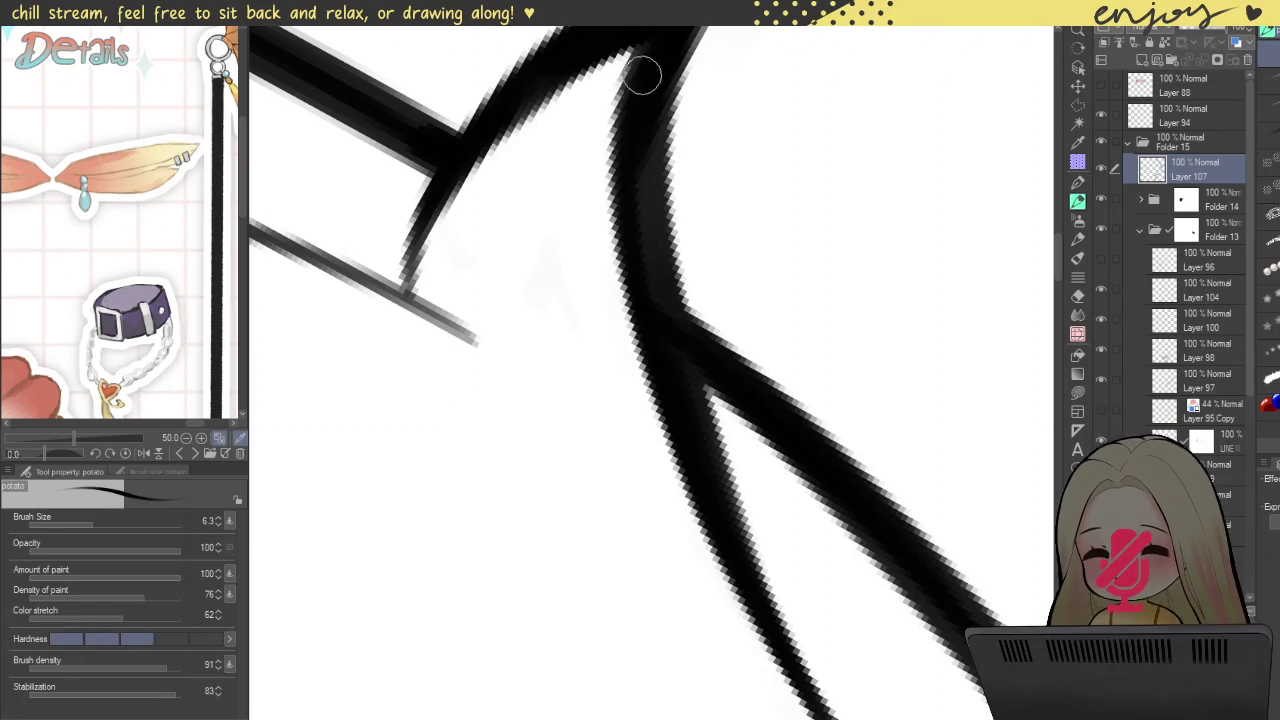
pyautogui.moveTo(640, 58); pyautogui.dragTo(778, 645)
pyautogui.hotkey('ctrl', 'z')
pyautogui.moveTo(640, 60)
pyautogui.mouseDown()
pyautogui.moveTo(623, 189)
pyautogui.moveTo(749, 594)
pyautogui.mouseUp()
# Step: Thicken the contour's left branch, then zoom out with the head rotated upright
pyautogui.moveTo(646, 369); pyautogui.dragTo(606, 219)
pyautogui.moveTo(667, 325); pyautogui.dragTo(844, 646)
pyautogui.hotkey('ctrl', 'z')
pyautogui.moveTo(611, 229); pyautogui.dragTo(842, 611)
pyautogui.moveTo(720, 460); pyautogui.dragTo(636, 342)
pyautogui.moveTo(585, 185); pyautogui.dragTo(760, 533)
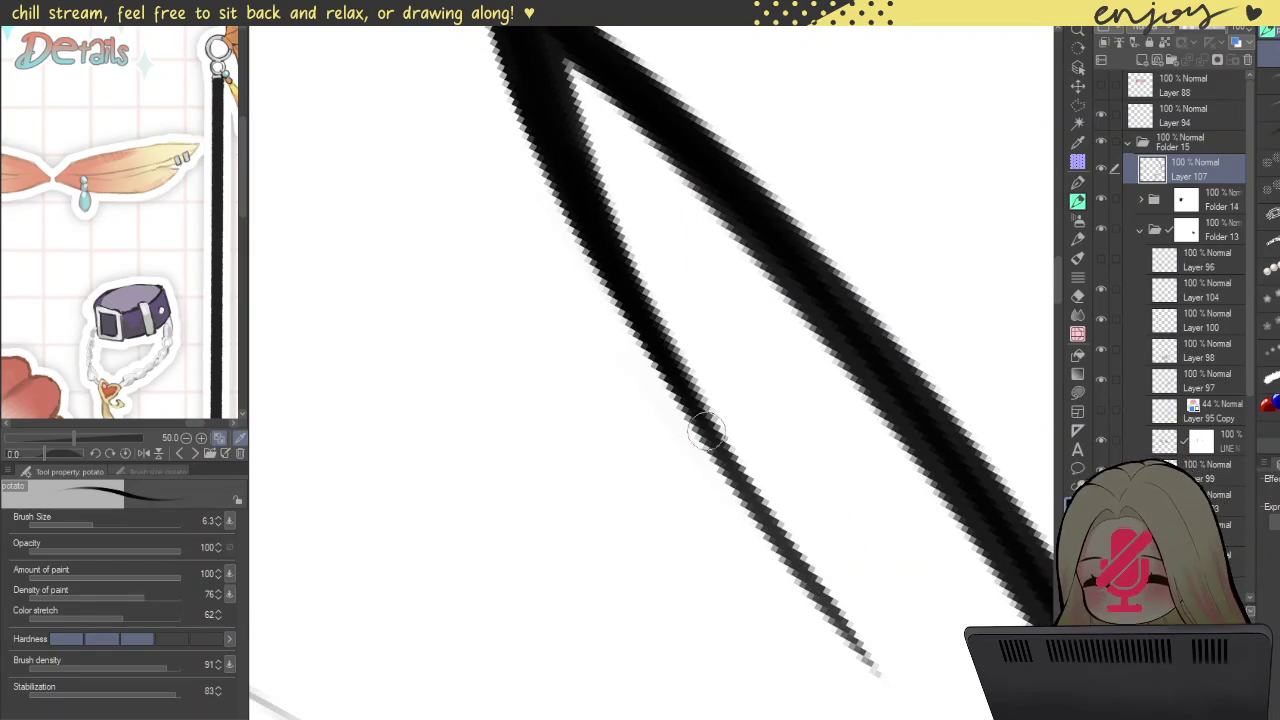
pyautogui.scroll(-3, 618, 83)
pyautogui.scroll(-4, 618, 83)
pyautogui.moveTo(618, 83)
pyautogui.mouseDown()
pyautogui.moveTo(529, 578)
pyautogui.moveTo(690, 415)
pyautogui.mouseUp()
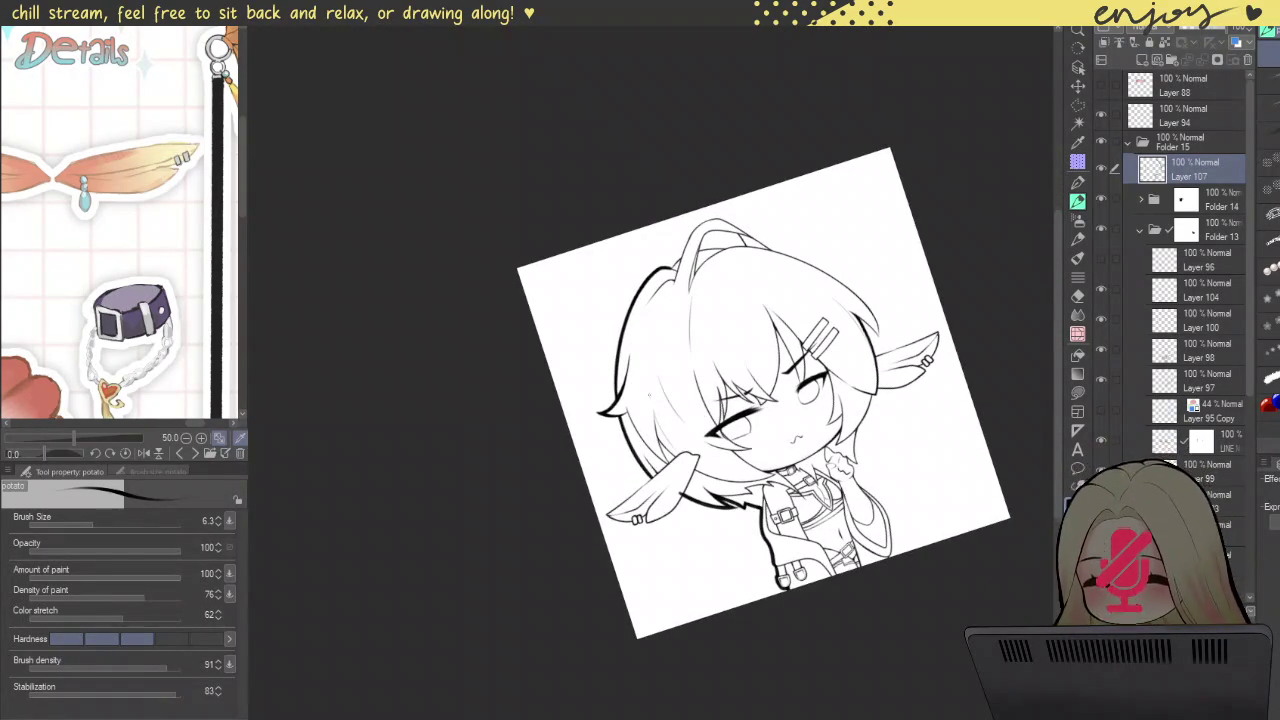
# Step: Zoom in on the pointed ear and ink a thicker line along its left and lower outline
pyautogui.scroll(2, 609, 372)
pyautogui.scroll(2, 609, 372)
pyautogui.scroll(2, 600, 380)
pyautogui.scroll(1, 508, 330)
pyautogui.scroll(-3, 508, 330)
pyautogui.scroll(-2, 586, 286)
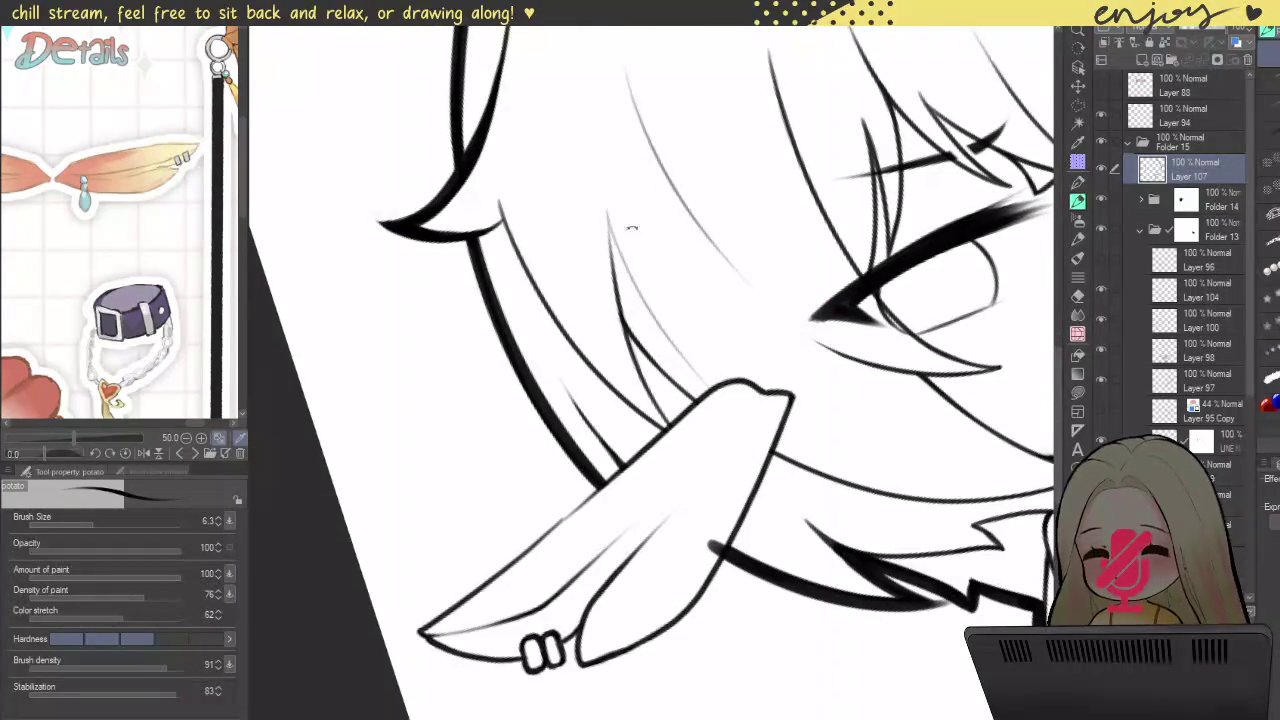
pyautogui.scroll(1, 623, 223)
pyautogui.scroll(2, 740, 200)
pyautogui.scroll(2, 735, 240)
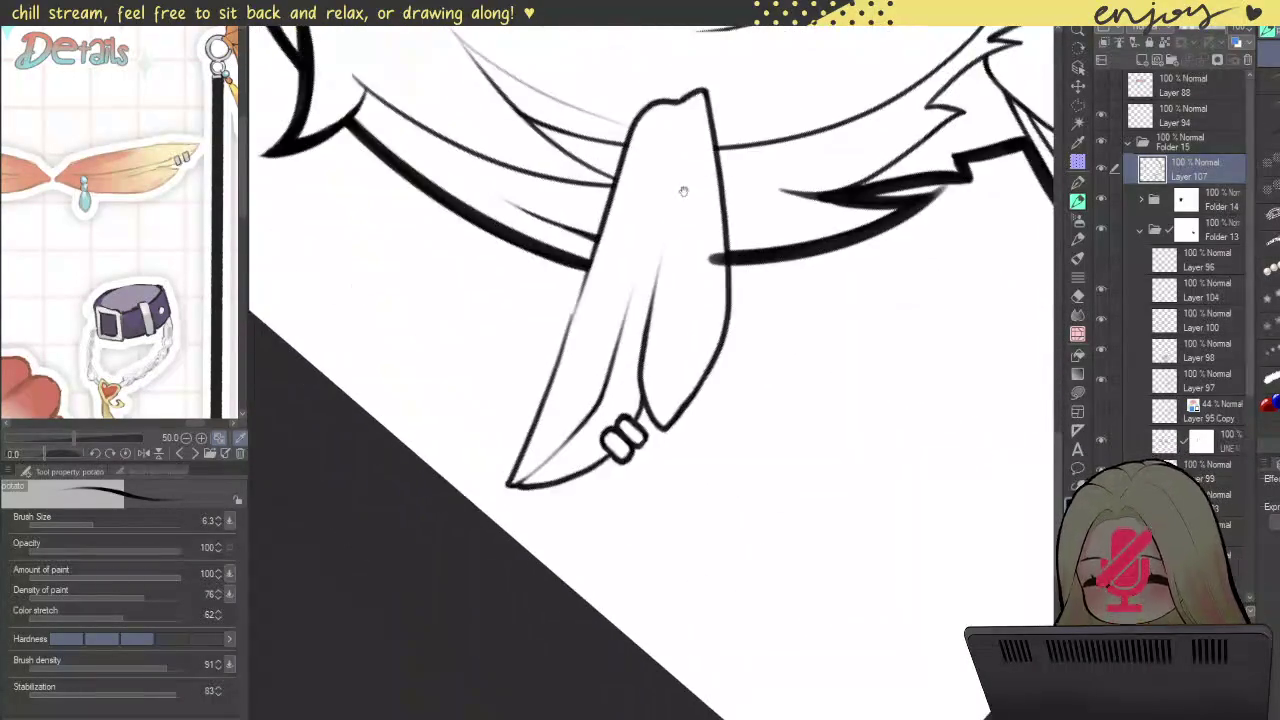
pyautogui.scroll(2, 728, 276)
pyautogui.scroll(-2, 728, 329)
pyautogui.moveTo(610, 424); pyautogui.dragTo(677, 378)
pyautogui.scroll(2, 677, 378)
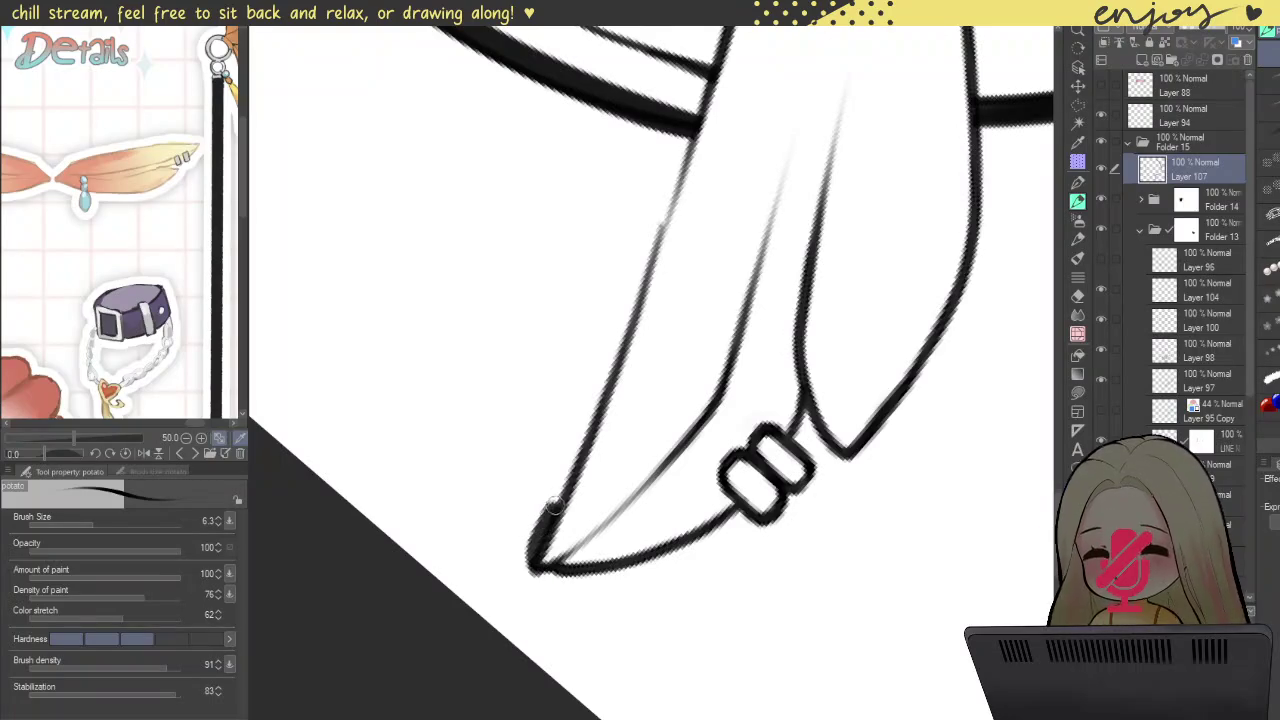
pyautogui.moveTo(548, 513); pyautogui.dragTo(643, 214)
pyautogui.scroll(1, 634, 351)
pyautogui.scroll(2, 634, 351)
pyautogui.moveTo(520, 600); pyautogui.dragTo(662, 216)
pyautogui.hotkey('ctrl', 'z')
pyautogui.moveTo(548, 510); pyautogui.dragTo(630, 272)
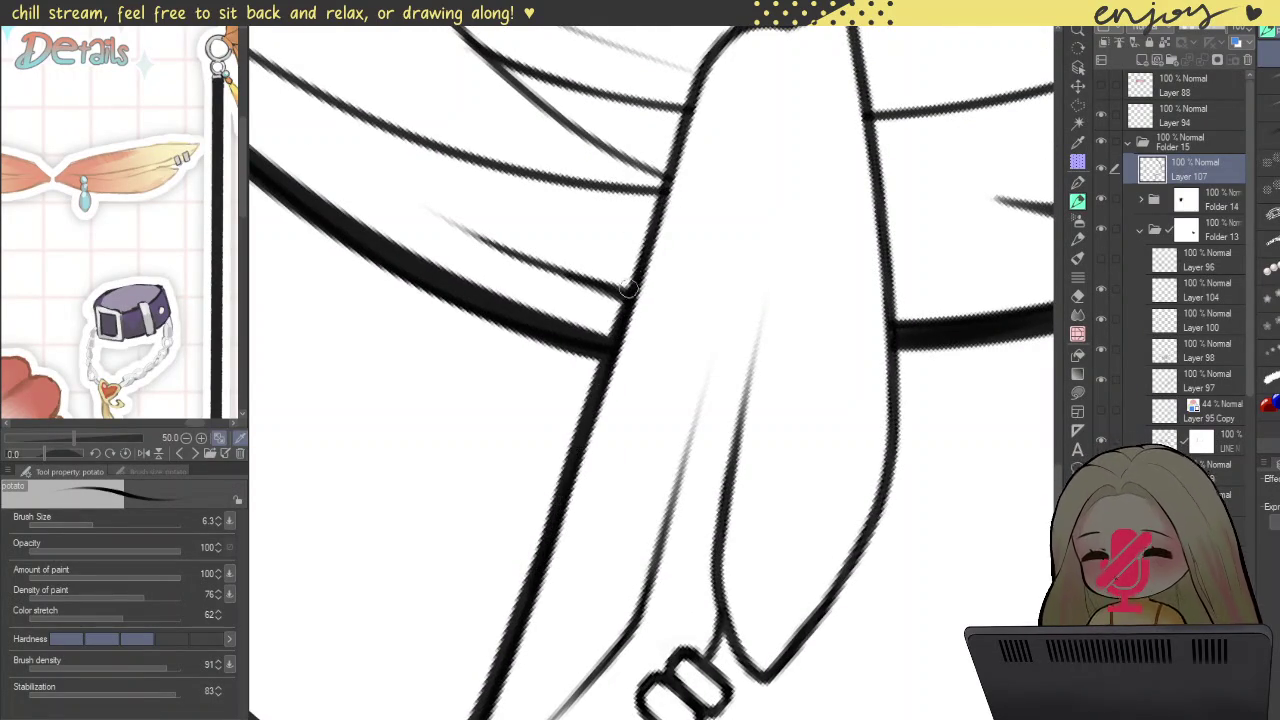
# Step: Redraw the ear's left edge thicker from the top down to the tip
pyautogui.moveTo(531, 590); pyautogui.dragTo(645, 313)
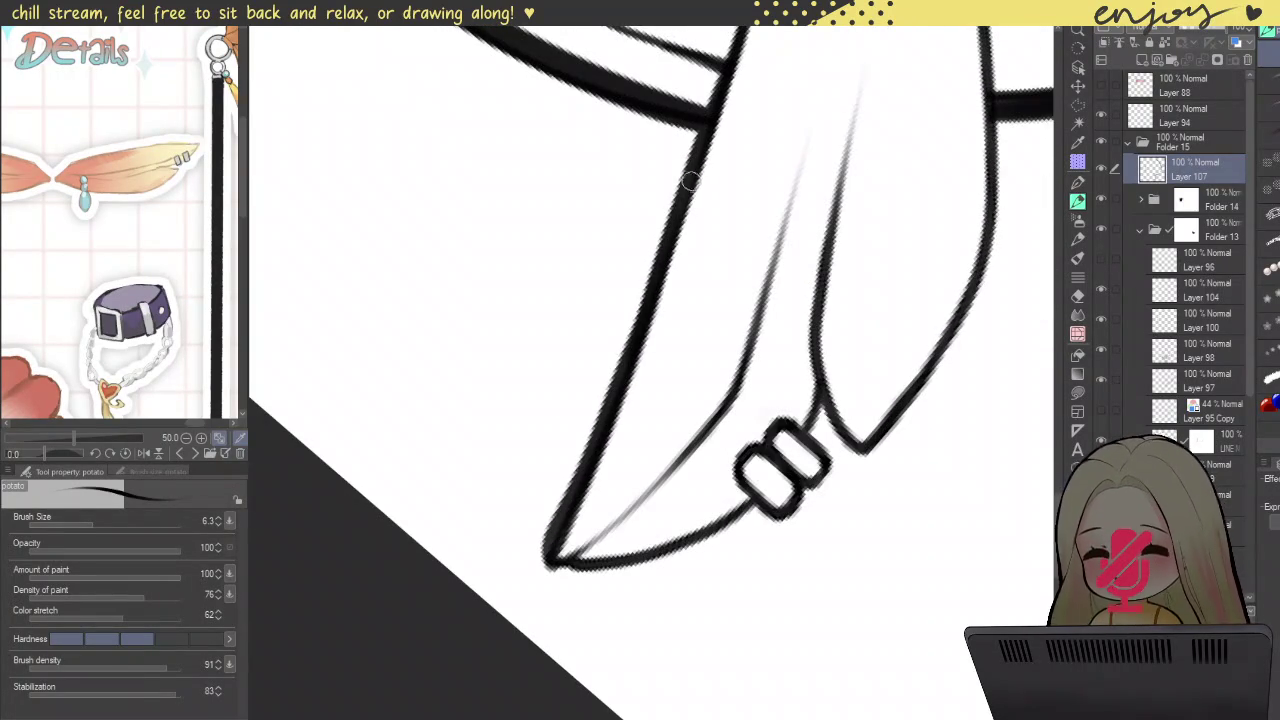
pyautogui.hotkey('ctrl', 'z')
pyautogui.moveTo(695, 172); pyautogui.dragTo(688, 262)
pyautogui.moveTo(712, 150); pyautogui.dragTo(627, 392)
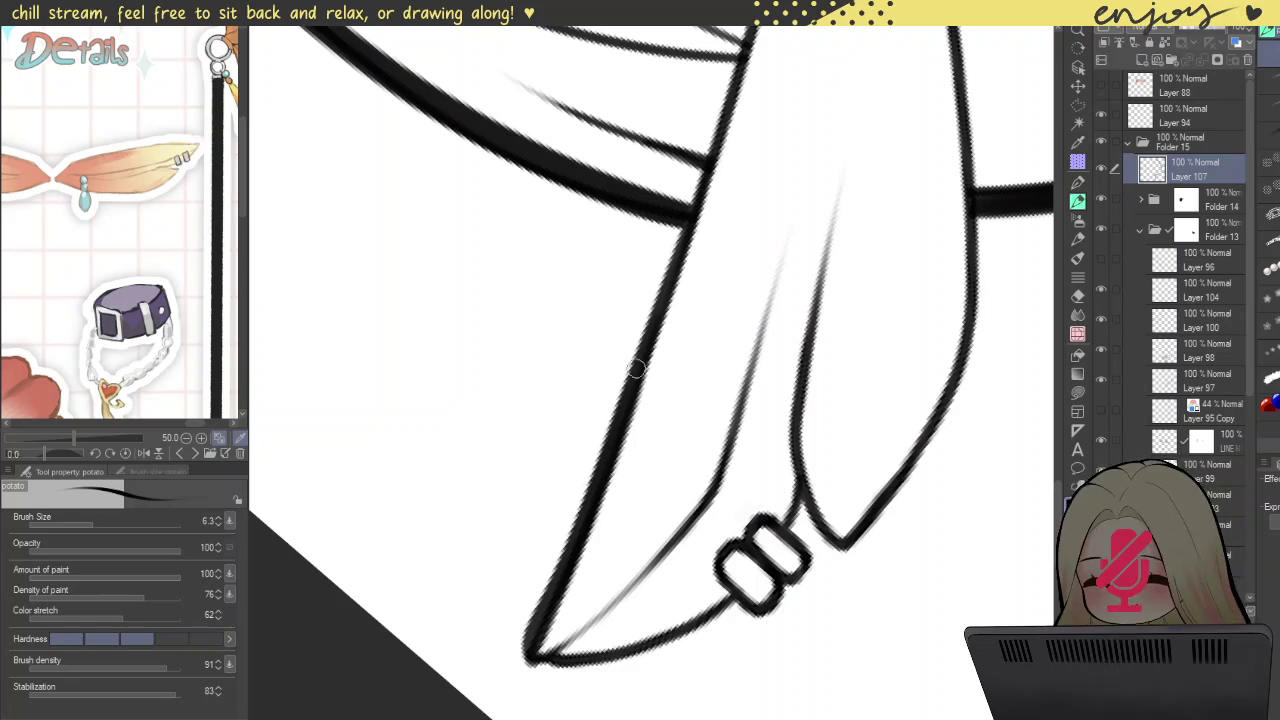
pyautogui.moveTo(705, 195); pyautogui.dragTo(546, 575)
pyautogui.moveTo(603, 464); pyautogui.dragTo(528, 628)
pyautogui.hotkey('ctrl', 'z')
pyautogui.moveTo(602, 472); pyautogui.dragTo(532, 645)
pyautogui.moveTo(604, 466); pyautogui.dragTo(563, 568)
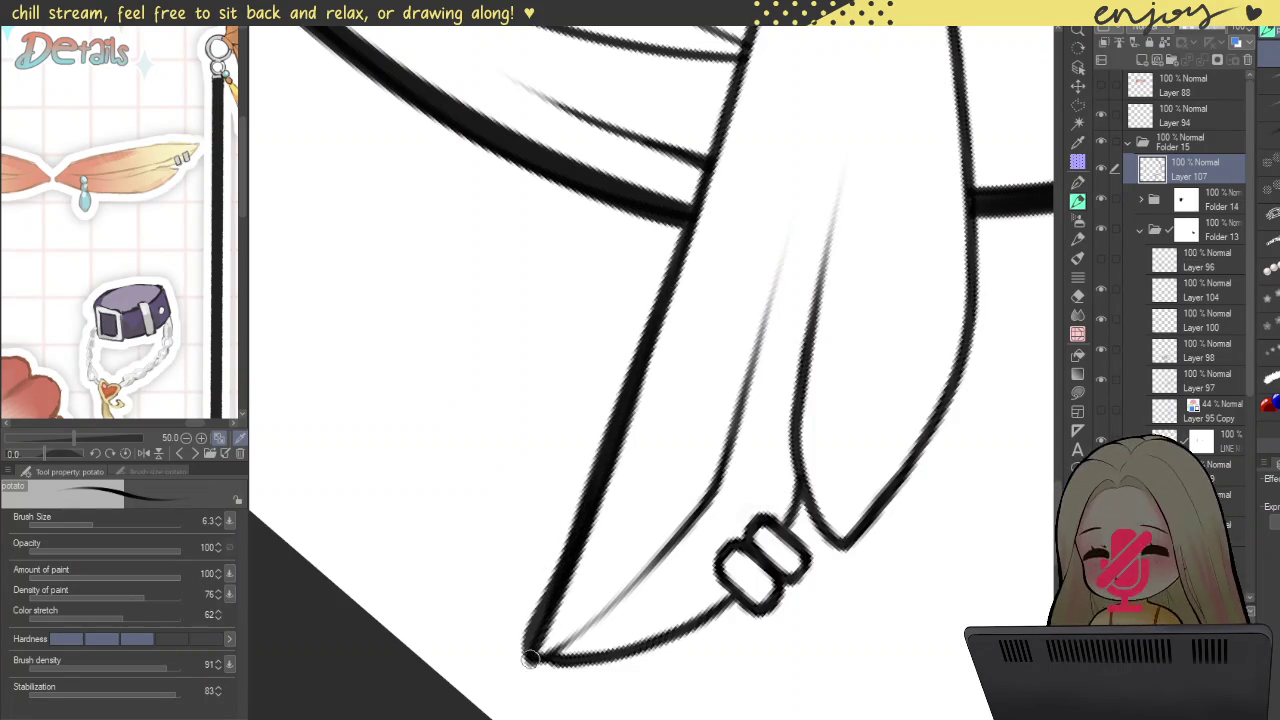
pyautogui.moveTo(593, 488); pyautogui.dragTo(558, 585)
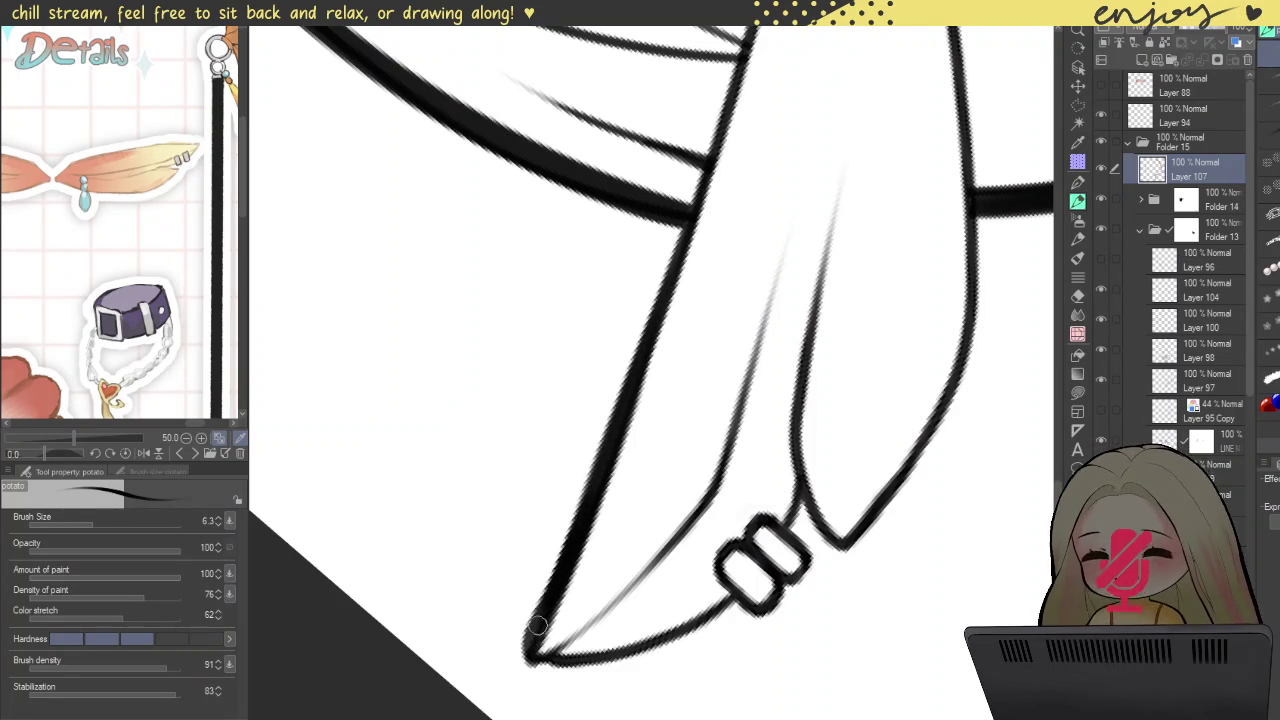
# Step: Rotate the view onto the next outline and ink a tapered stroke along it
pyautogui.moveTo(550, 540)
pyautogui.mouseDown()
pyautogui.moveTo(737, 343)
pyautogui.moveTo(691, 260)
pyautogui.moveTo(606, 237)
pyautogui.moveTo(719, 371)
pyautogui.mouseUp()
pyautogui.scroll(3, 680, 310)
pyautogui.moveTo(668, 222)
pyautogui.mouseDown()
pyautogui.moveTo(458, 497)
pyautogui.moveTo(518, 552)
pyautogui.moveTo(572, 515)
pyautogui.moveTo(695, 160)
pyautogui.mouseUp()
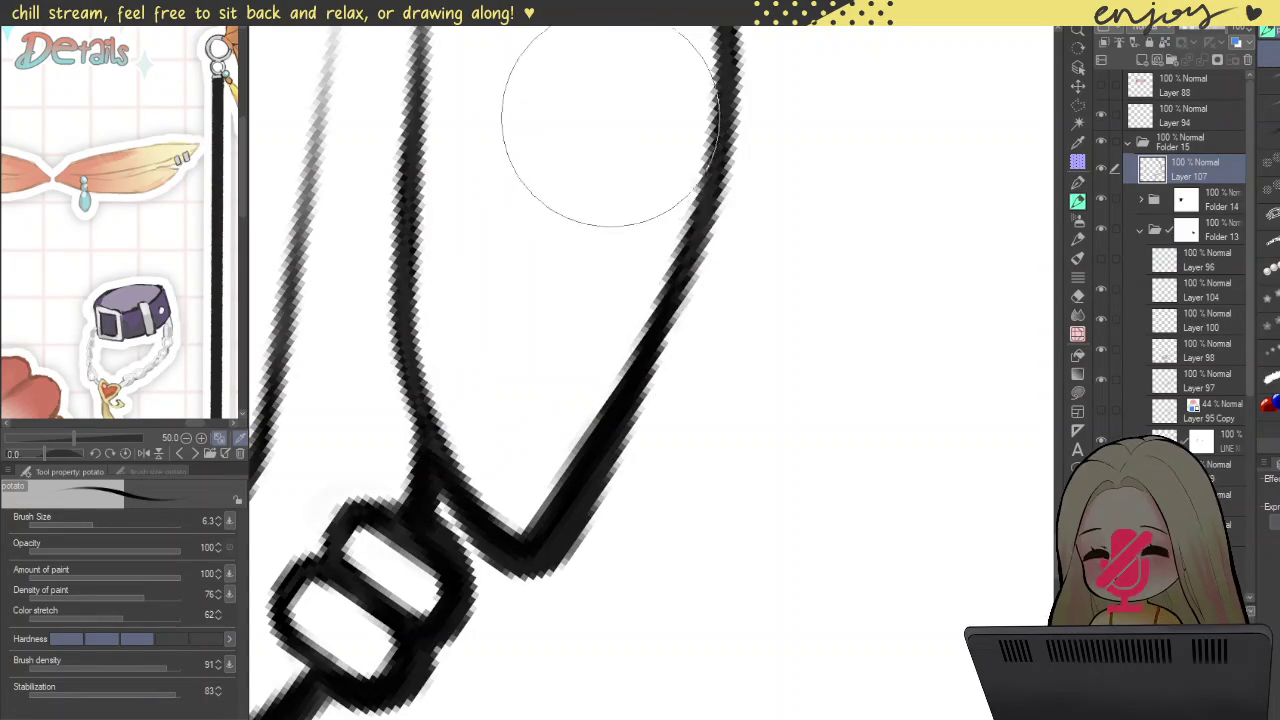
pyautogui.moveTo(571, 80); pyautogui.dragTo(565, 370)
pyautogui.scroll(-3, 565, 370)
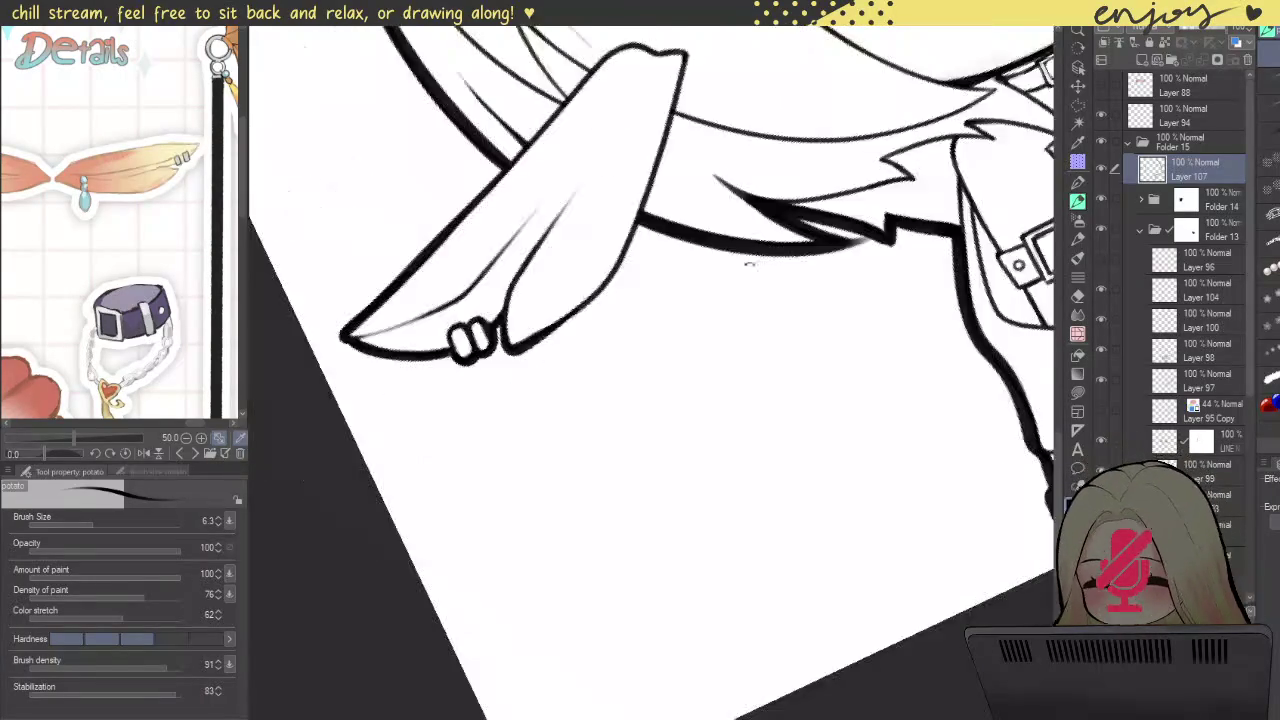
pyautogui.moveTo(537, 330); pyautogui.dragTo(590, 222)
pyautogui.scroll(3, 590, 222)
pyautogui.moveTo(581, 178); pyautogui.dragTo(830, 556)
pyautogui.hotkey('ctrl', 'z')
pyautogui.moveTo(578, 162); pyautogui.dragTo(751, 547)
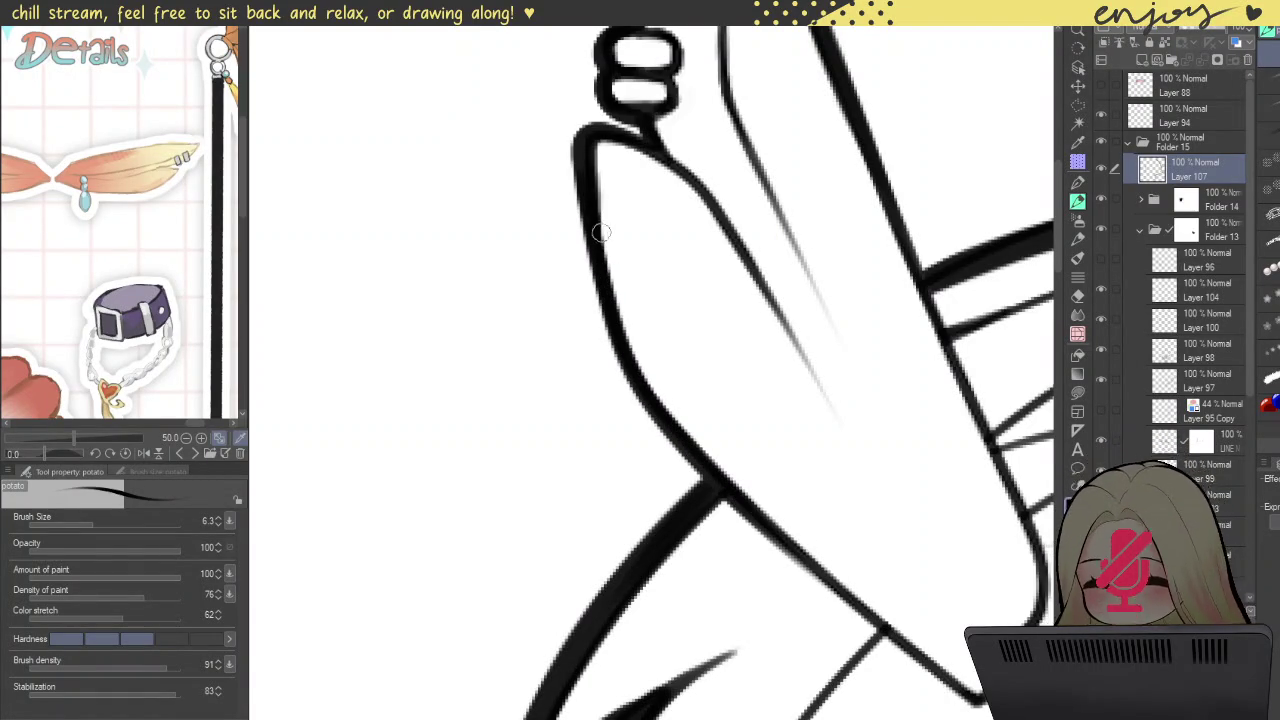
# Step: Retrace the ear's left outline as a smooth thick line extending further down
pyautogui.scroll(-2, 691, 423)
pyautogui.scroll(-2, 680, 400)
pyautogui.scroll(-2, 644, 291)
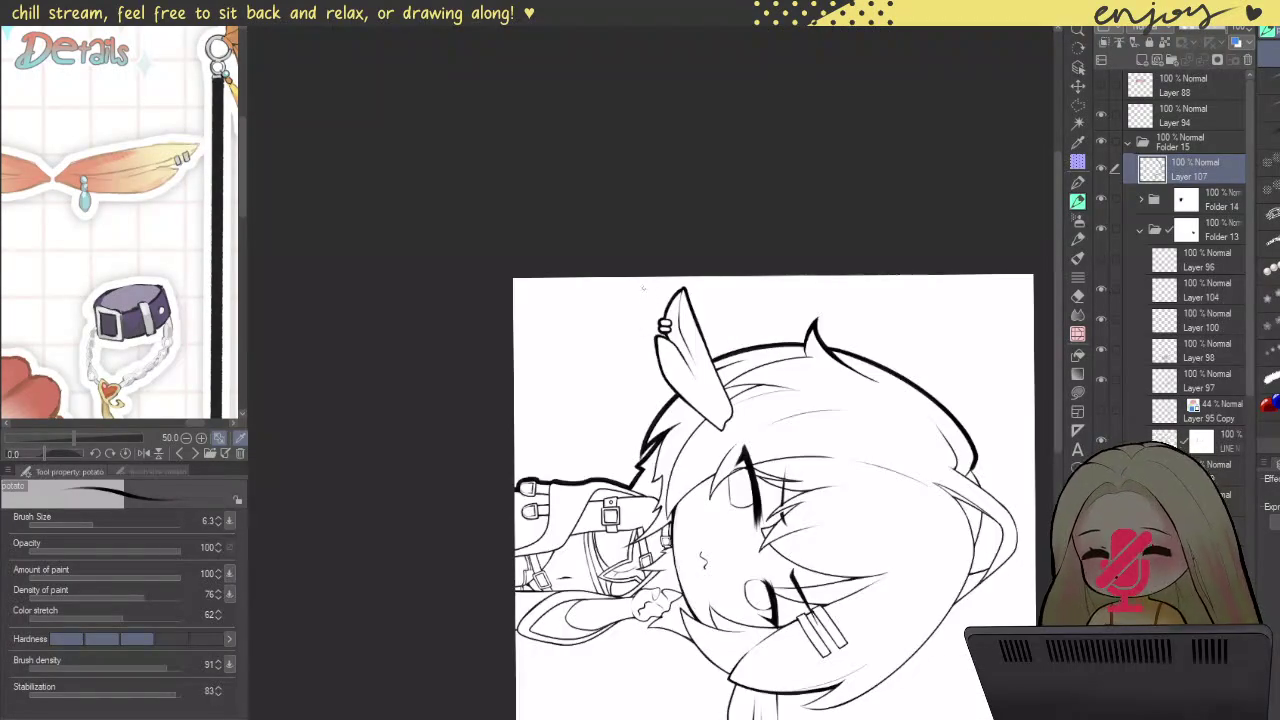
pyautogui.scroll(2, 660, 330)
pyautogui.scroll(2, 660, 330)
pyautogui.scroll(2, 660, 320)
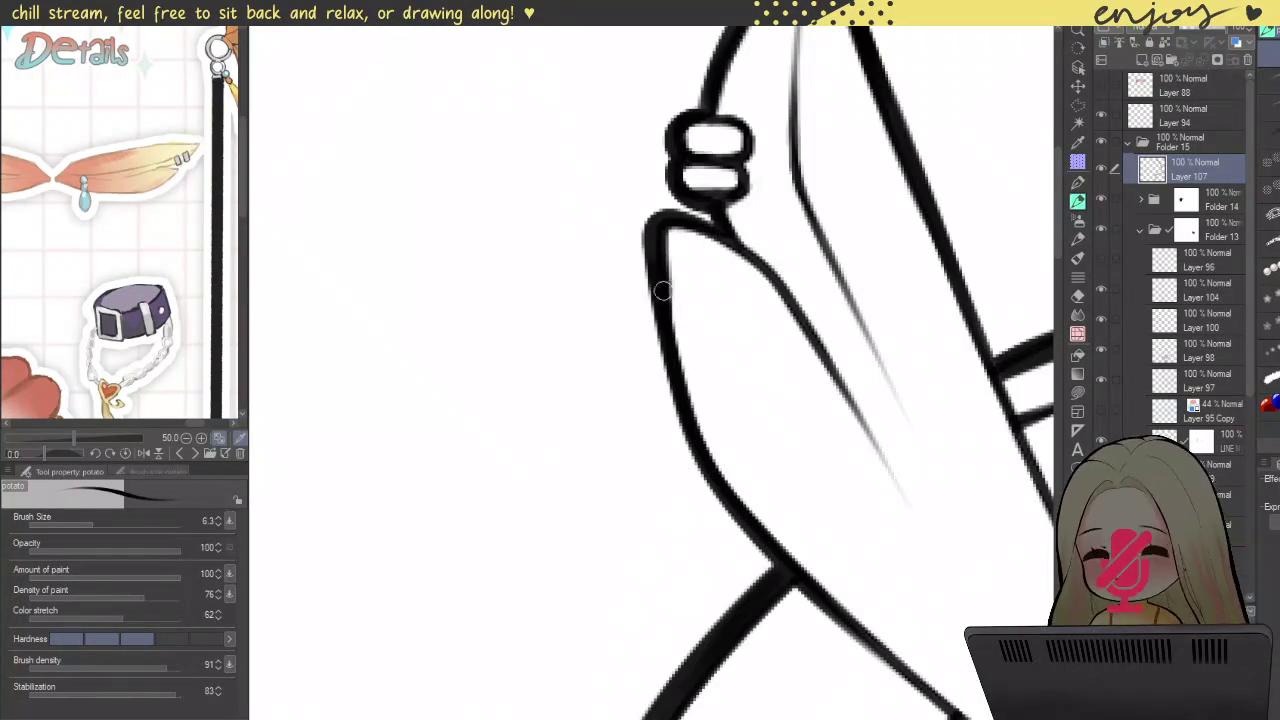
pyautogui.moveTo(655, 255); pyautogui.dragTo(734, 500)
pyautogui.hotkey('ctrl', 'z')
pyautogui.moveTo(651, 250); pyautogui.dragTo(712, 441)
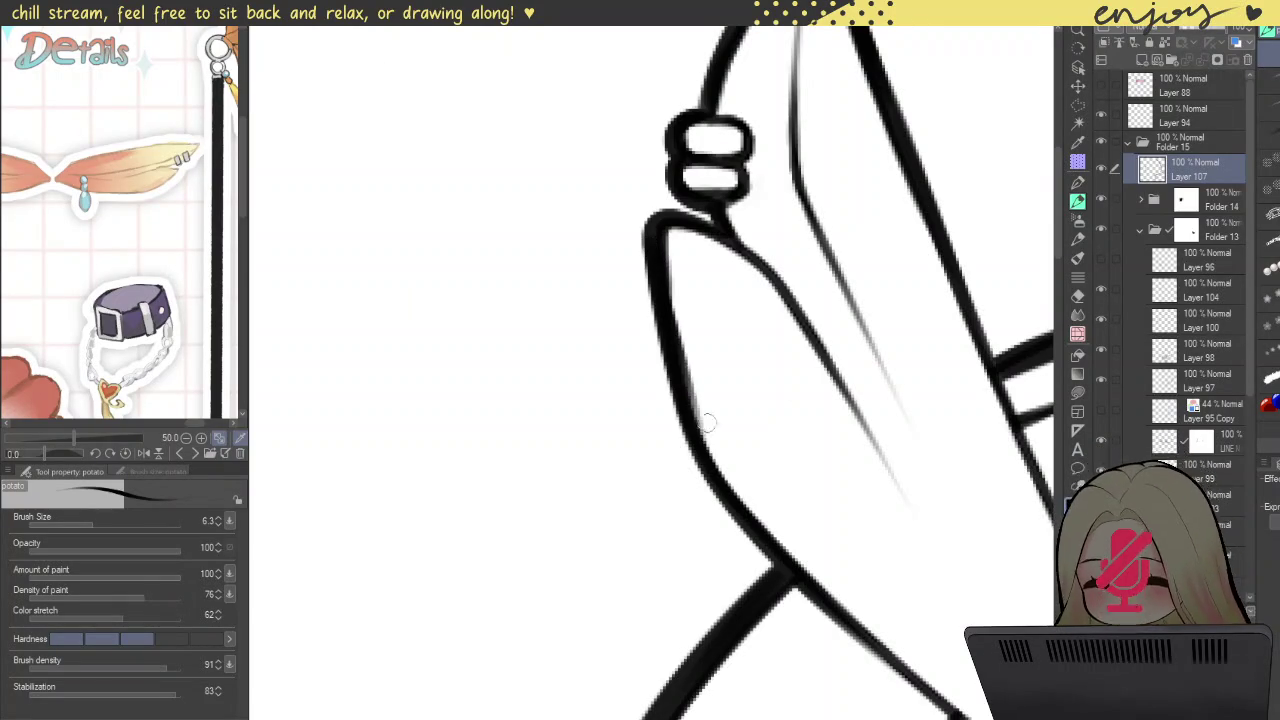
pyautogui.hotkey('ctrl', 'z')
pyautogui.moveTo(648, 225); pyautogui.dragTo(708, 468)
pyautogui.moveTo(682, 336); pyautogui.dragTo(757, 540)
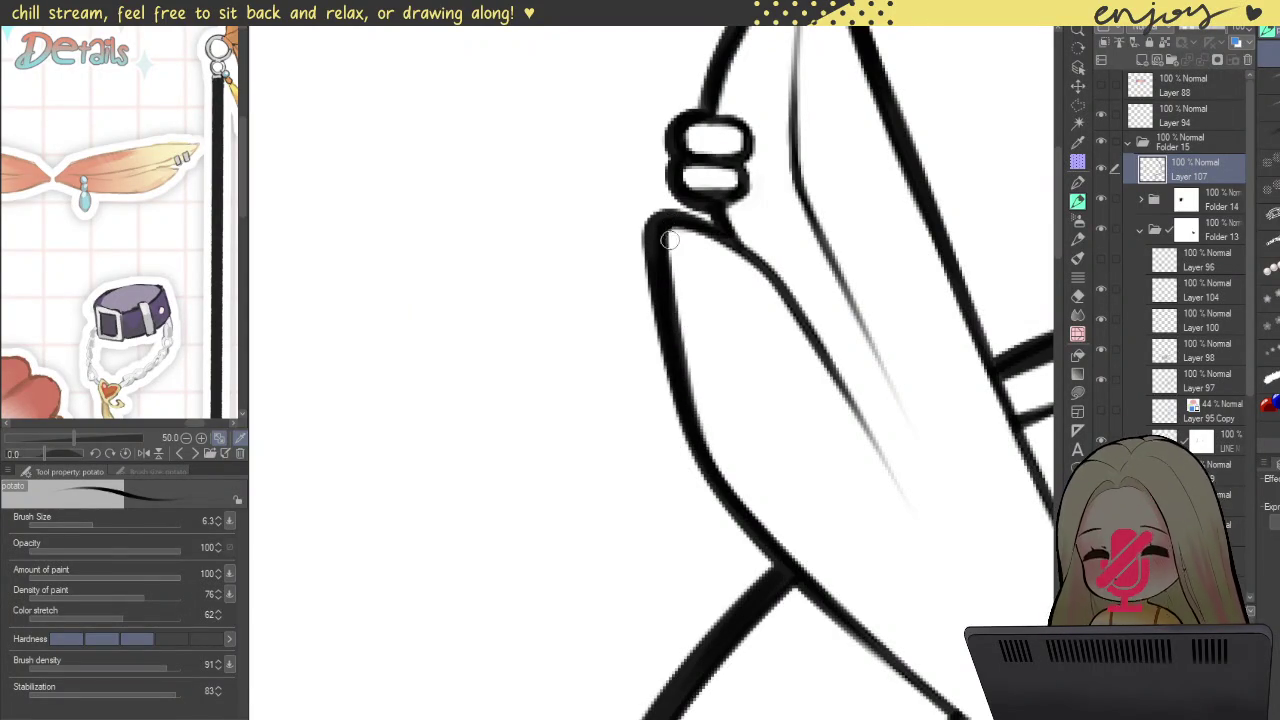
# Step: With the brush reduced slightly to 4.8, thicken the ear's edge above the earring down to the junction
pyautogui.scroll(-3, 674, 219)
pyautogui.scroll(-2, 674, 219)
pyautogui.scroll(3, 713, 320)
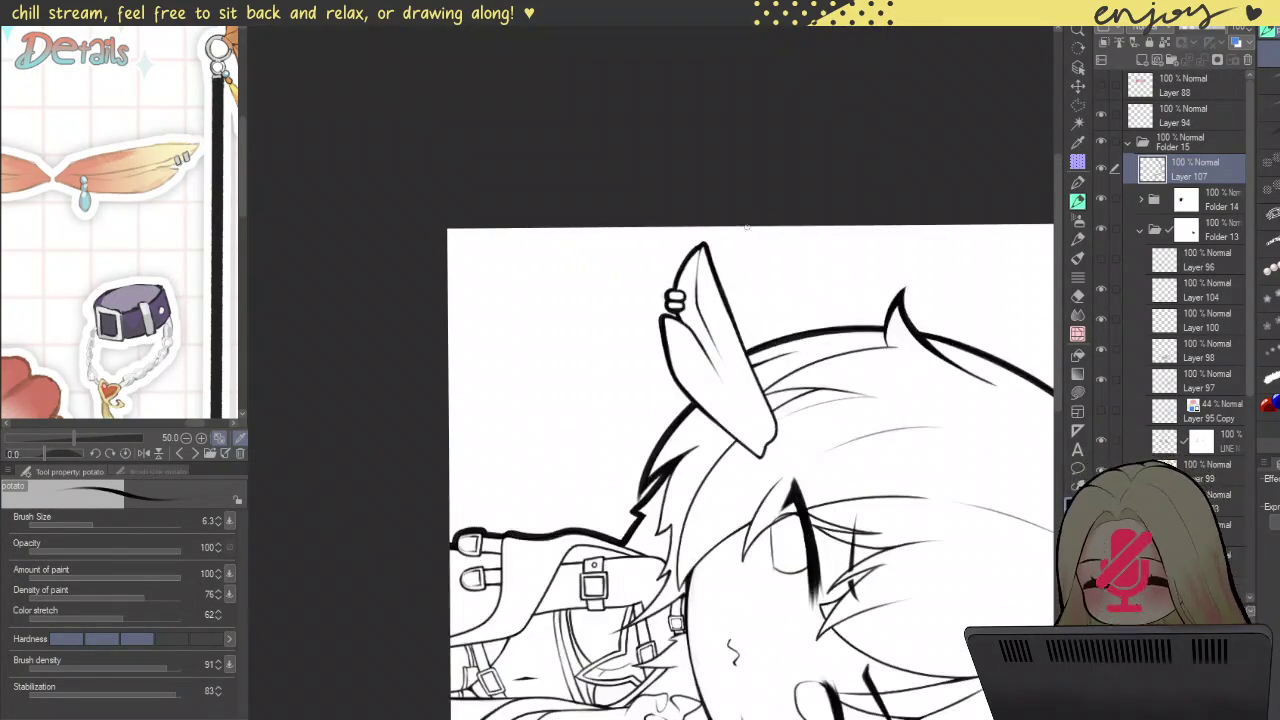
pyautogui.scroll(2, 713, 320)
pyautogui.moveTo(607, 242); pyautogui.dragTo(500, 677)
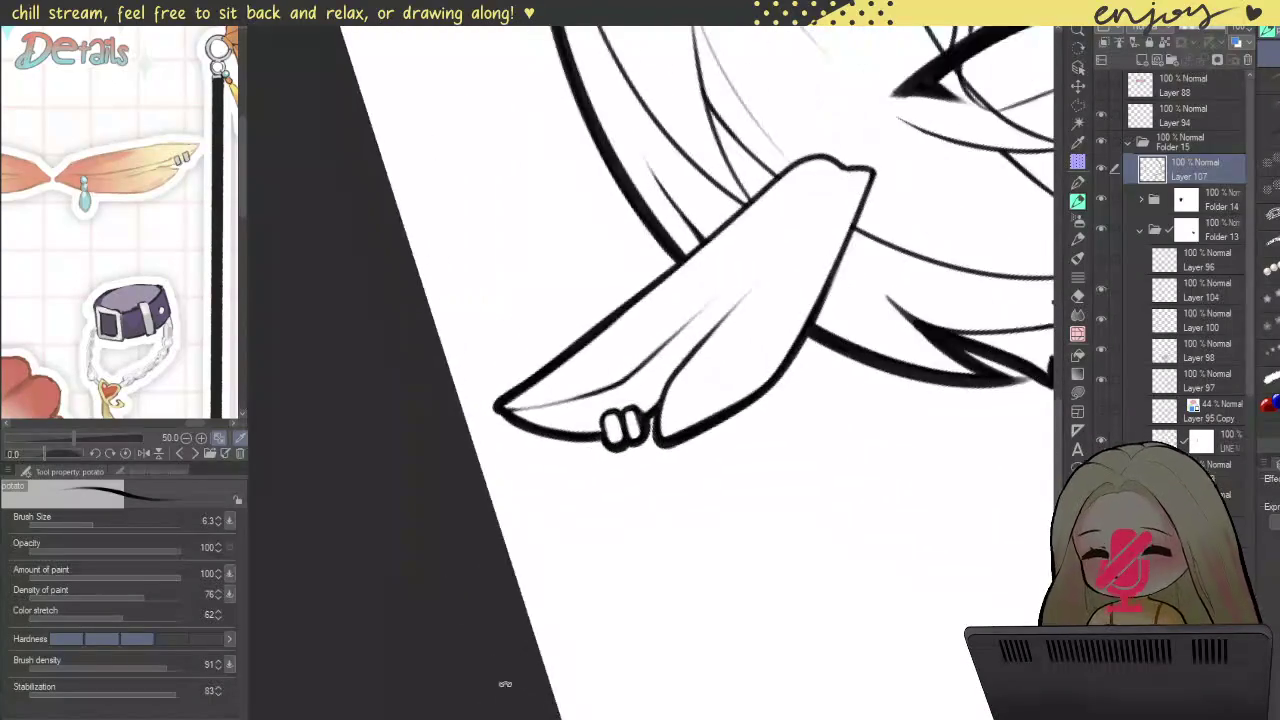
pyautogui.scroll(3, 660, 462)
pyautogui.moveTo(700, 368); pyautogui.dragTo(632, 516)
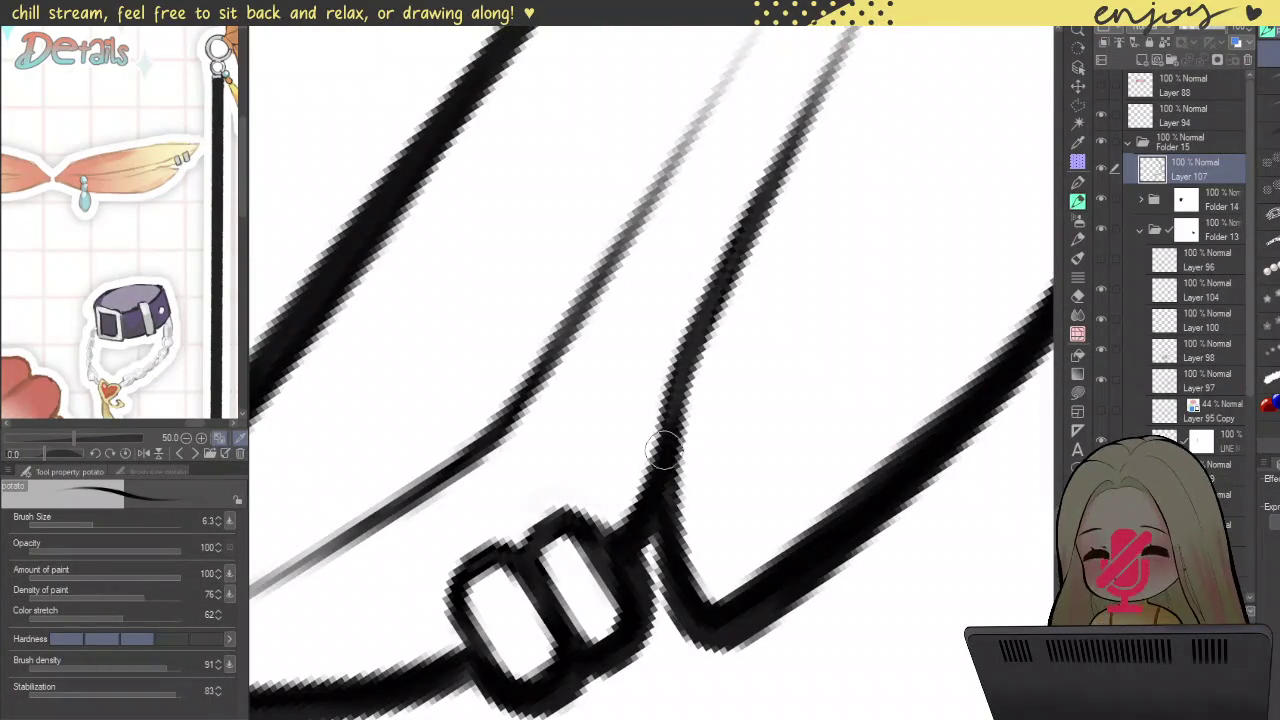
pyautogui.hotkey('ctrl', 'z')
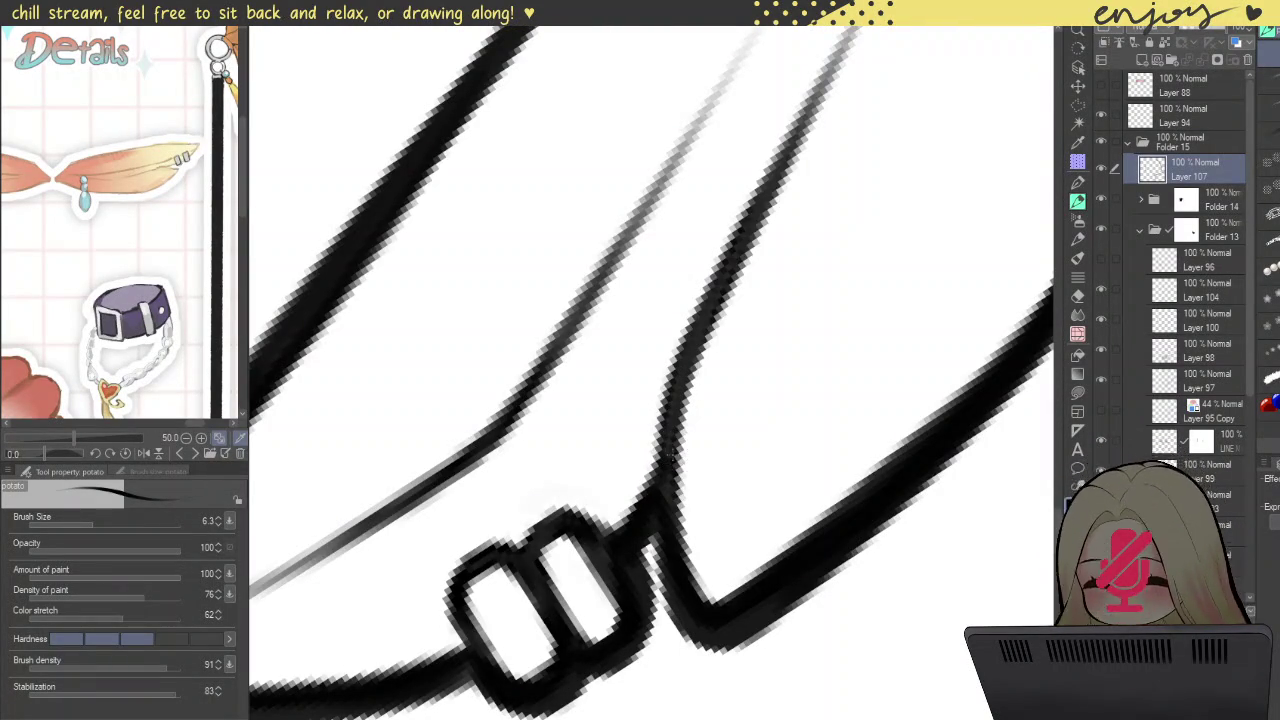
pyautogui.press('[')
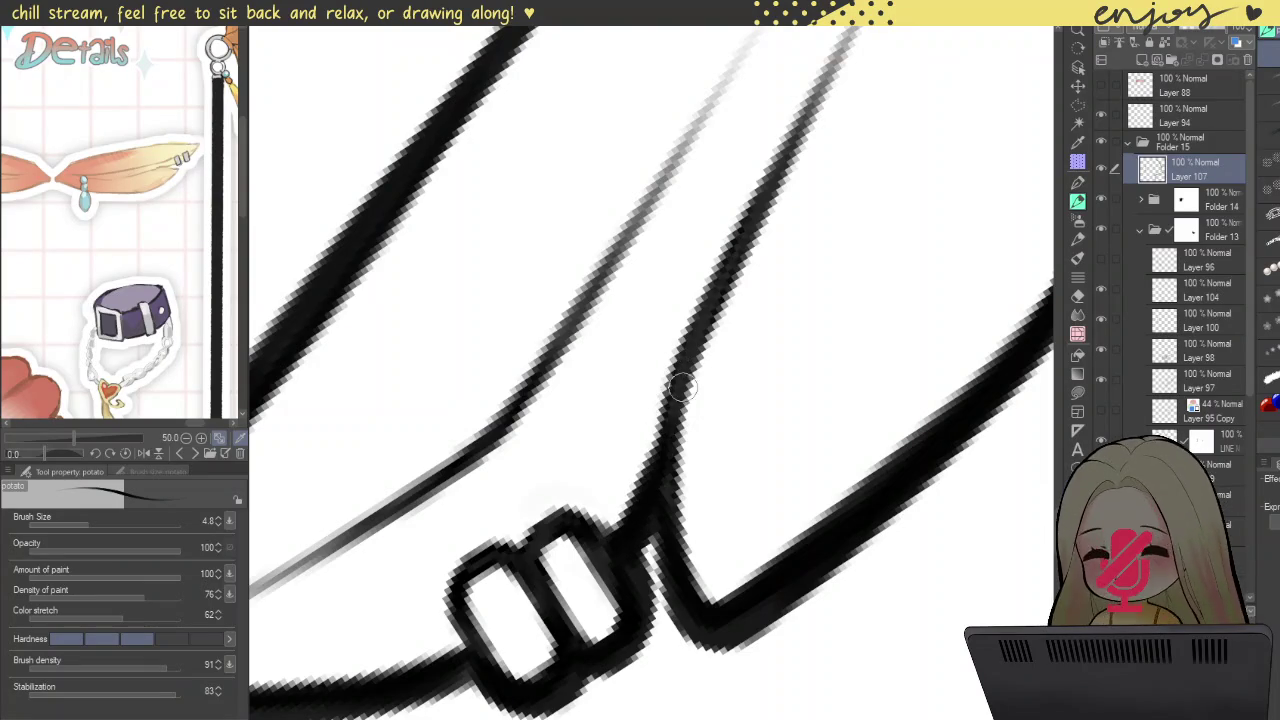
pyautogui.moveTo(651, 488); pyautogui.dragTo(686, 345)
pyautogui.moveTo(632, 524); pyautogui.dragTo(697, 317)
pyautogui.moveTo(623, 531); pyautogui.dragTo(651, 486)
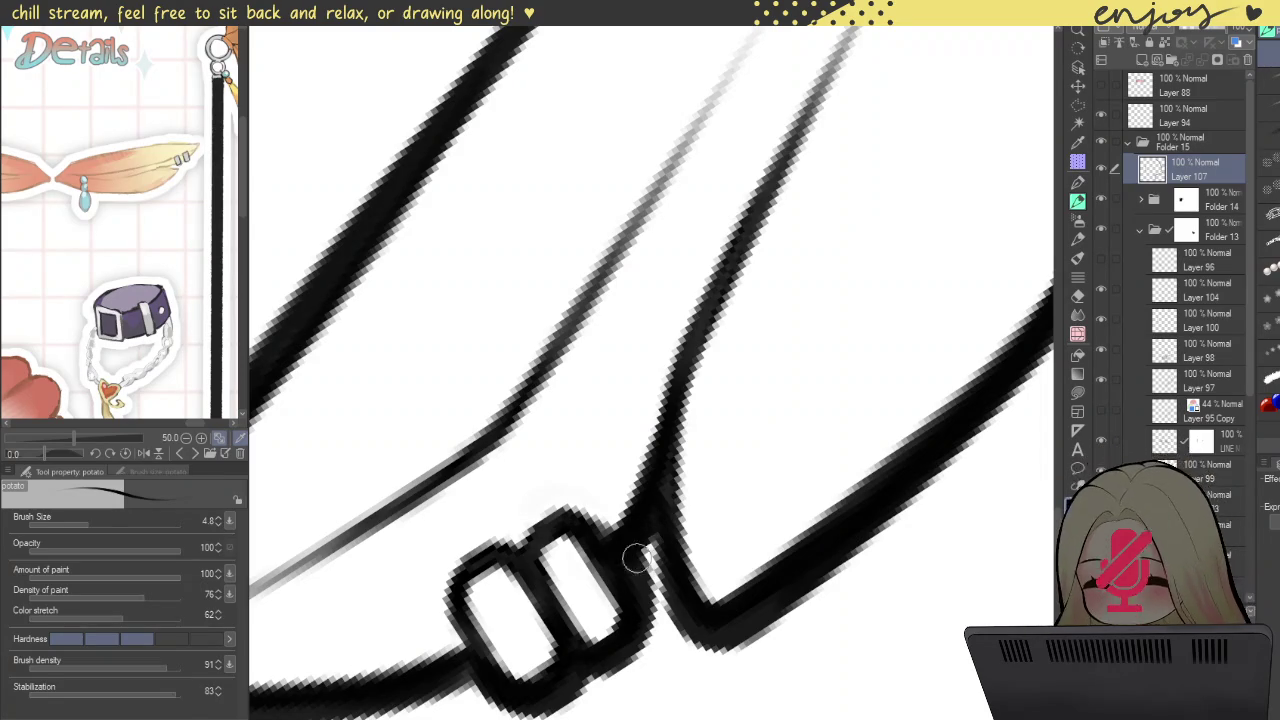
# Step: Zoom and tilt the canvas to review the ear, then rotate it back nearly upright
pyautogui.scroll(-2, 640, 530)
pyautogui.scroll(-3, 706, 400)
pyautogui.scroll(-3, 732, 334)
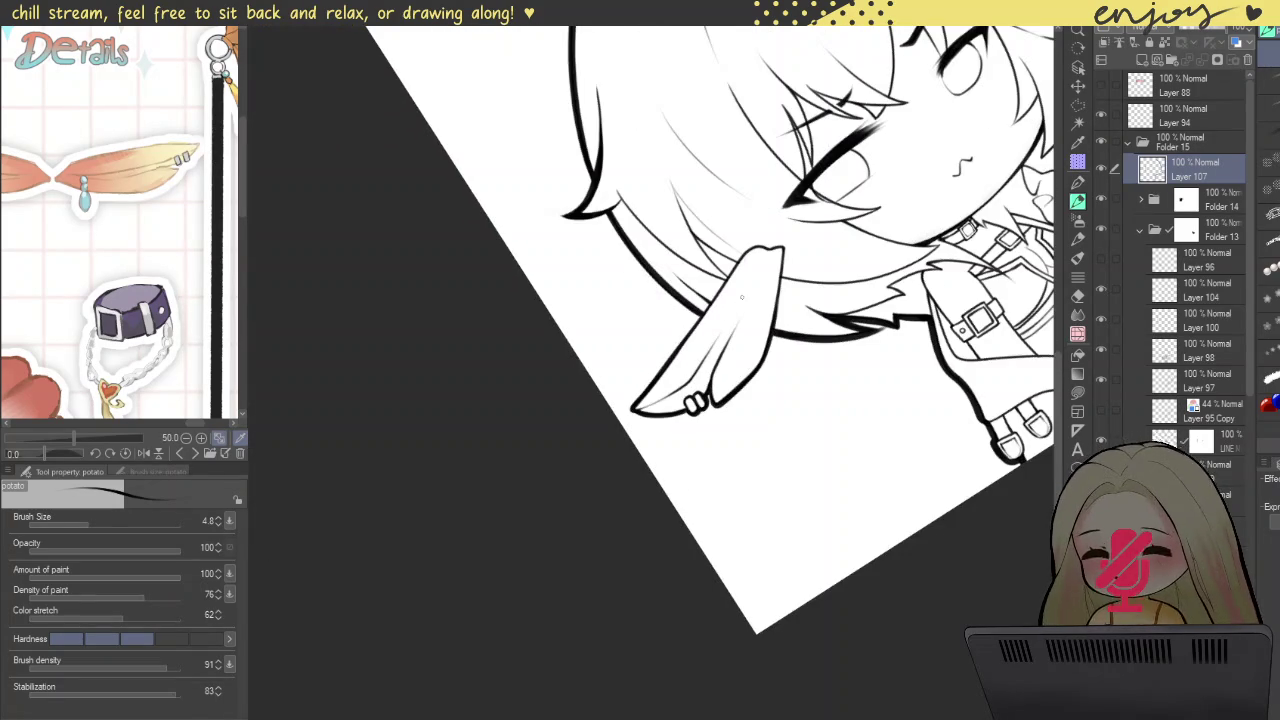
pyautogui.scroll(2, 737, 268)
pyautogui.scroll(2, 934, 513)
pyautogui.moveTo(934, 513); pyautogui.dragTo(700, 480)
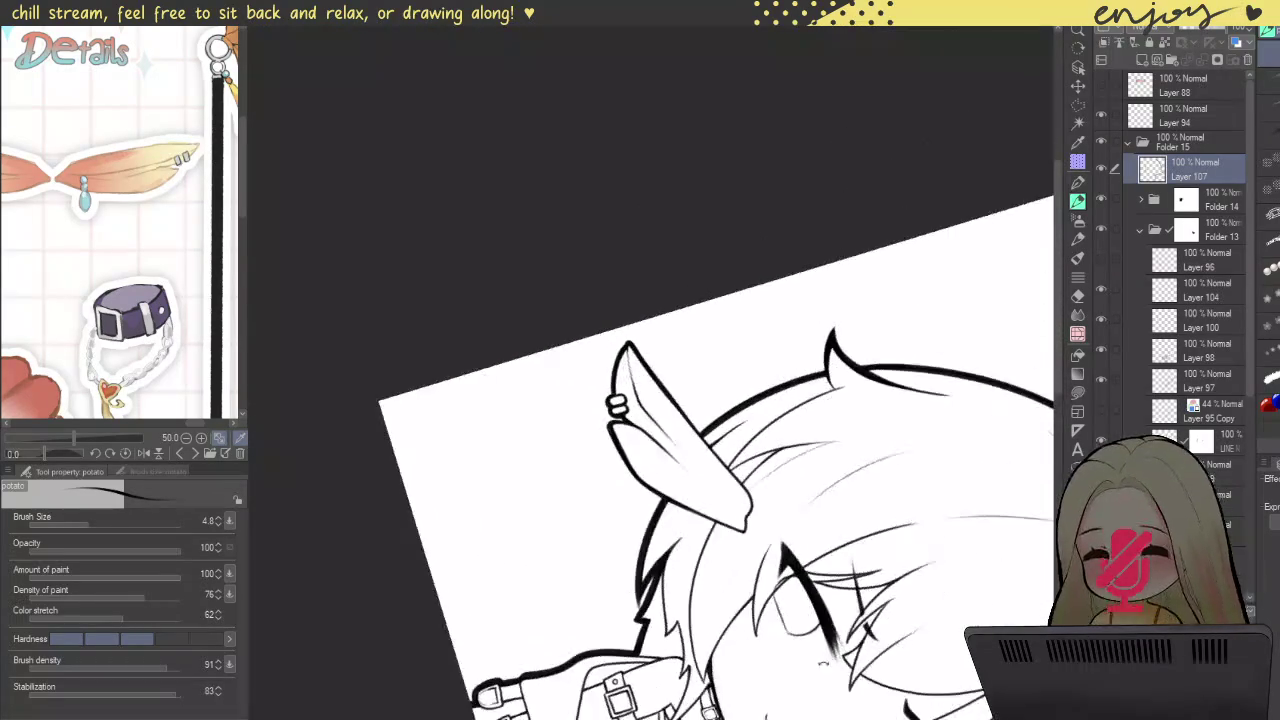
pyautogui.scroll(-2, 700, 480)
pyautogui.moveTo(608, 349)
pyautogui.mouseDown()
pyautogui.moveTo(591, 316)
pyautogui.moveTo(645, 368)
pyautogui.mouseUp()
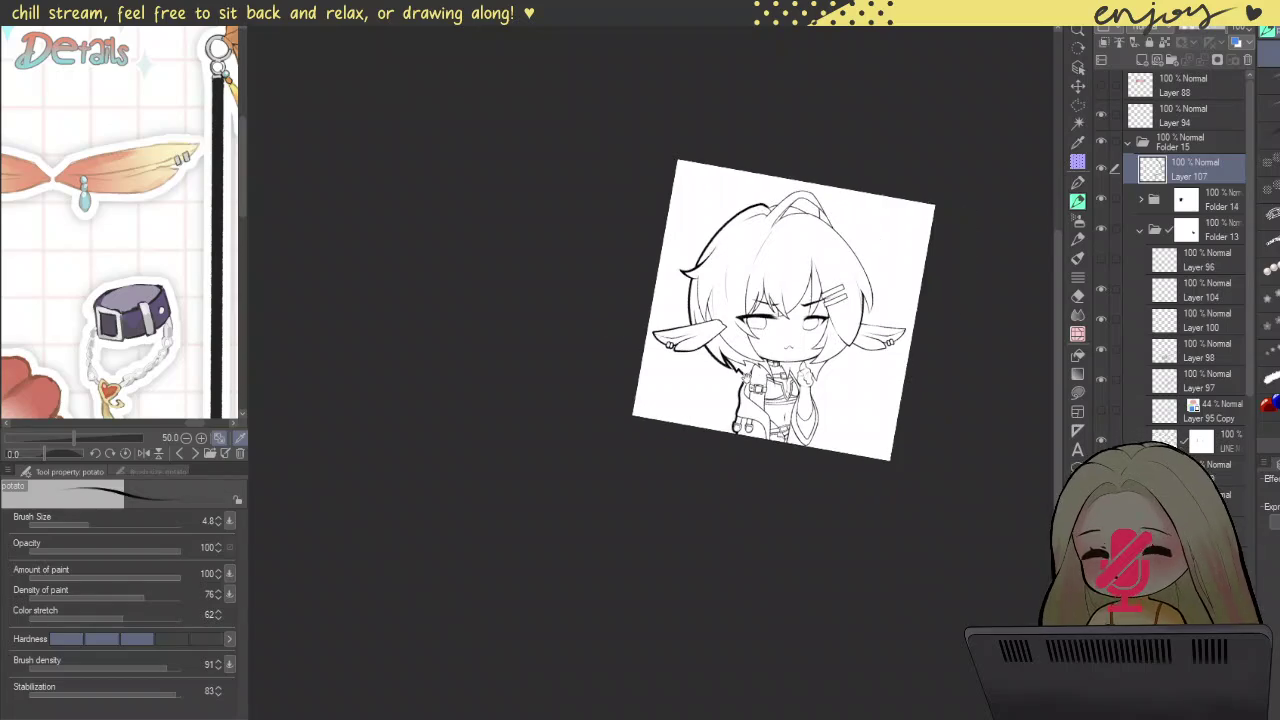
# Step: Thicken the coat's outer edge from below the hair up to the hair
pyautogui.scroll(2, 645, 368)
pyautogui.scroll(2, 645, 368)
pyautogui.scroll(3, 645, 368)
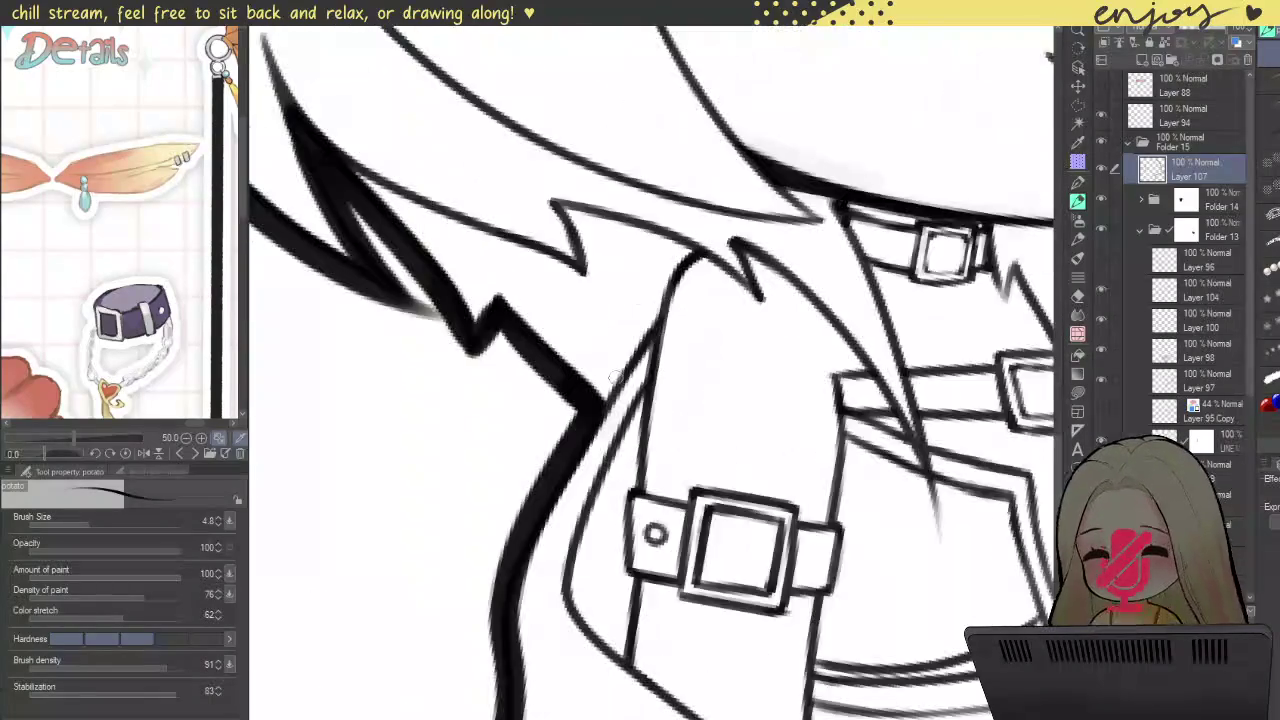
pyautogui.scroll(3, 645, 368)
pyautogui.moveTo(571, 428)
pyautogui.mouseDown()
pyautogui.moveTo(614, 343)
pyautogui.moveTo(577, 452)
pyautogui.moveTo(620, 360)
pyautogui.mouseUp()
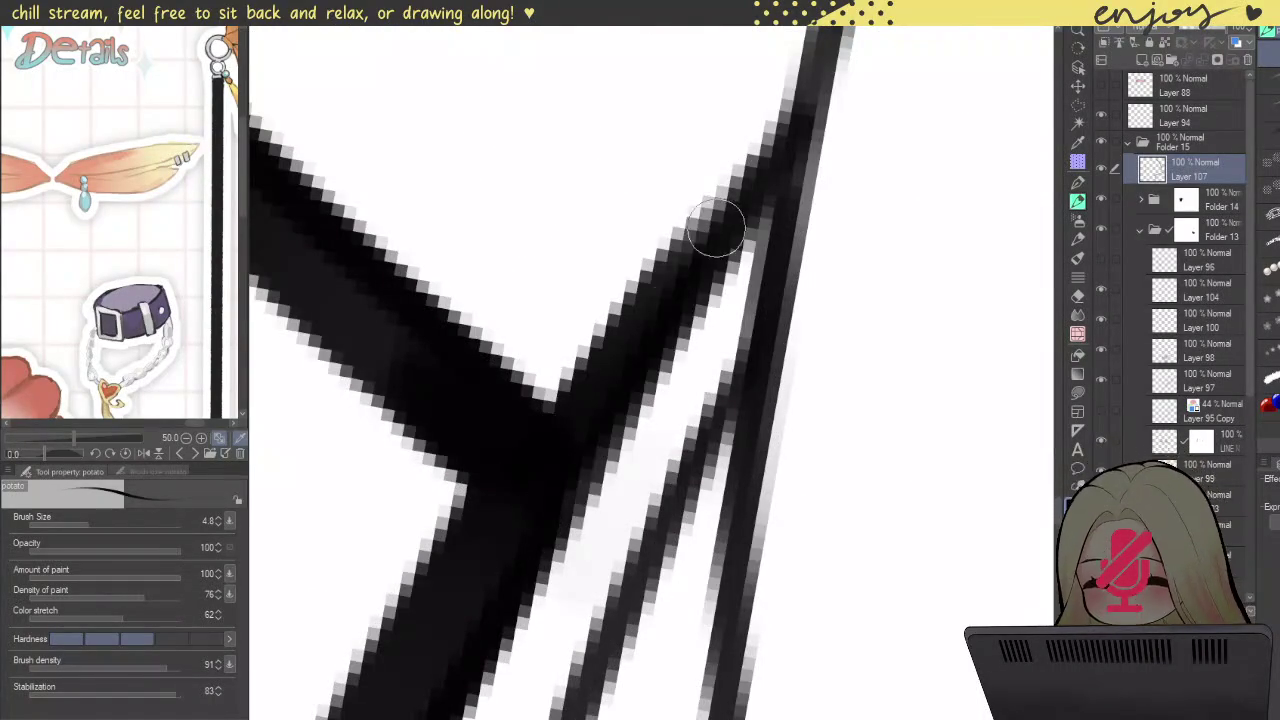
pyautogui.scroll(-2, 651, 334)
pyautogui.scroll(-3, 651, 334)
pyautogui.scroll(4, 648, 338)
pyautogui.moveTo(600, 405); pyautogui.dragTo(675, 280)
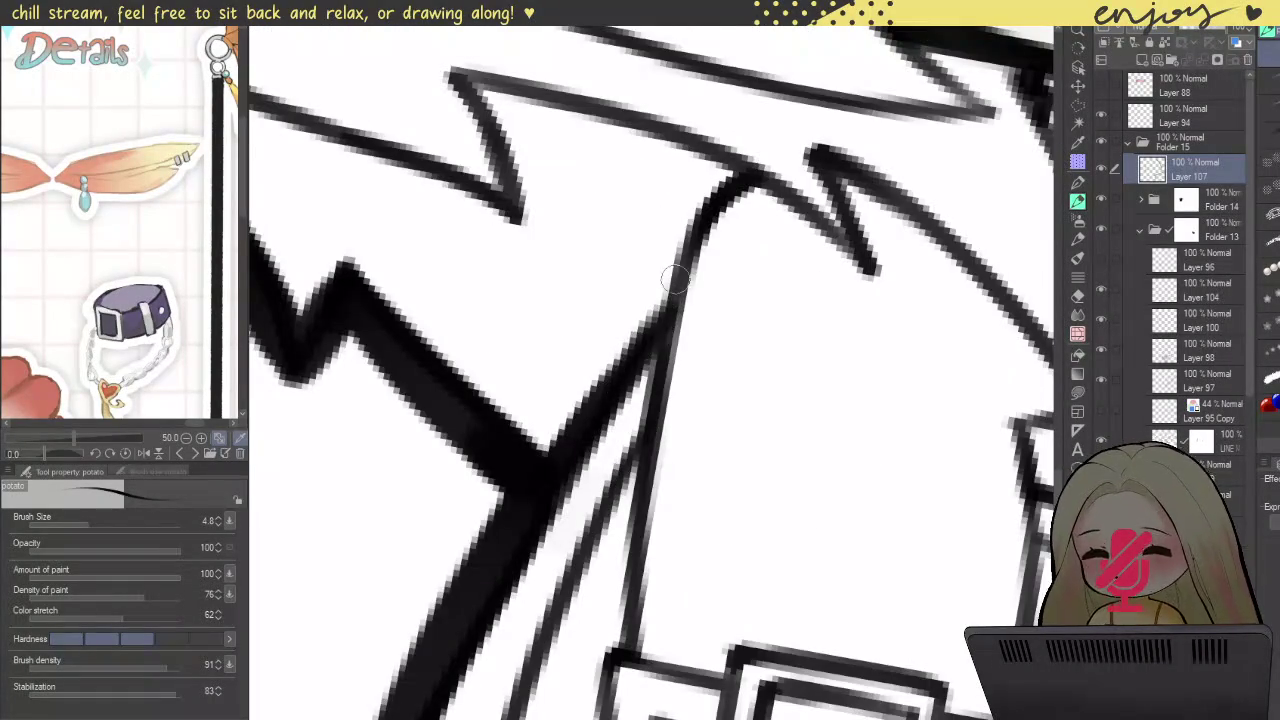
pyautogui.moveTo(655, 330); pyautogui.dragTo(695, 235)
# Step: Thicken the jacket's vertical edge near the pockets
pyautogui.scroll(-3, 700, 260)
pyautogui.scroll(-1, 725, 296)
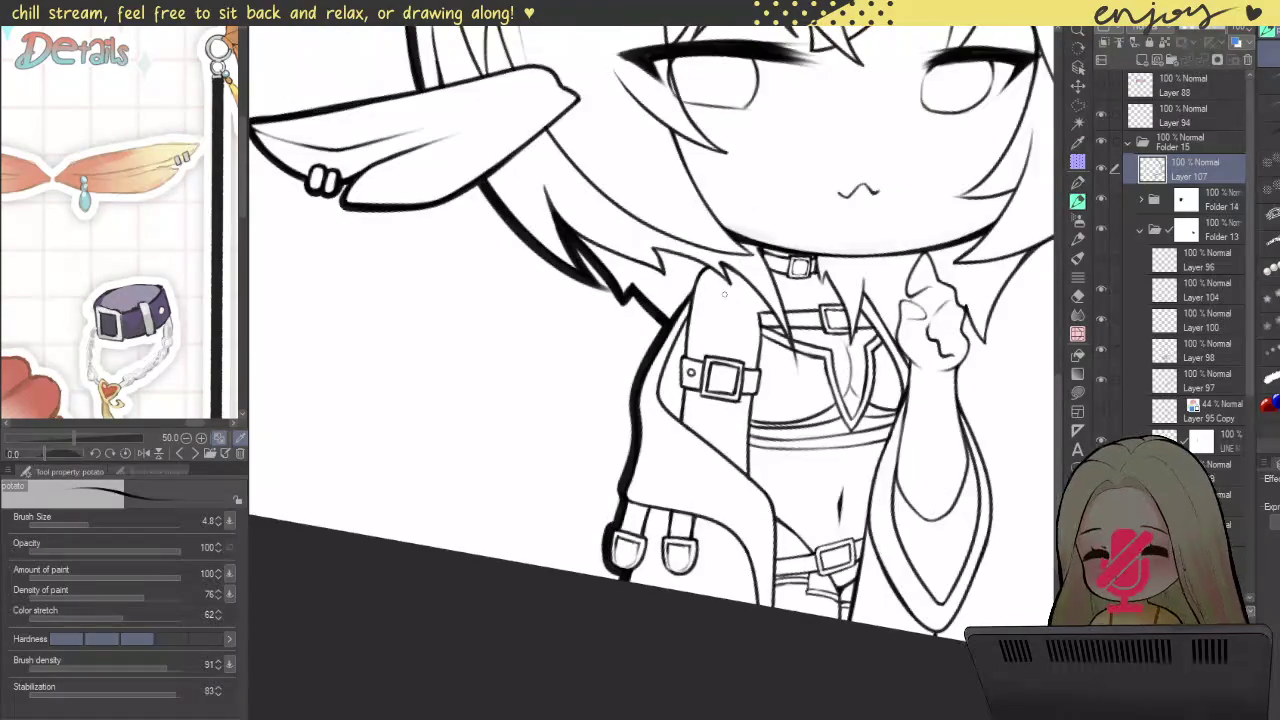
pyautogui.scroll(-2, 752, 272)
pyautogui.scroll(1, 720, 380)
pyautogui.scroll(2, 710, 420)
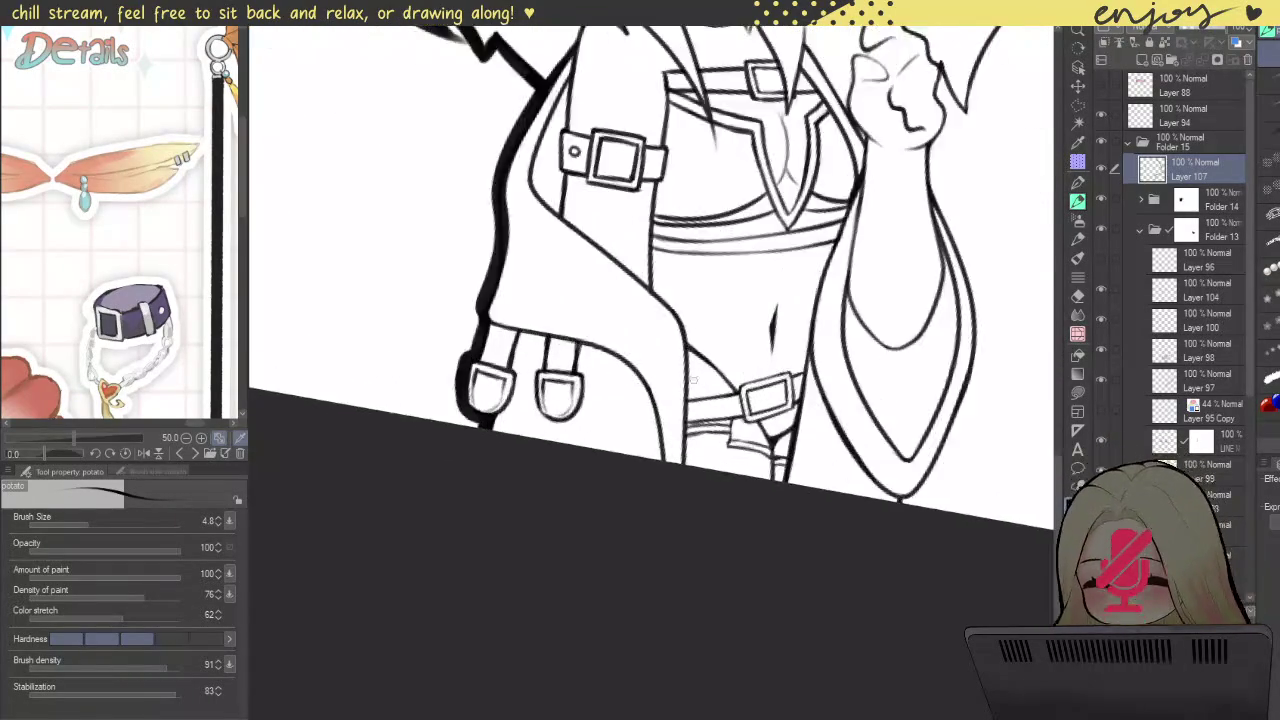
pyautogui.scroll(3, 705, 448)
pyautogui.scroll(-2, 705, 448)
pyautogui.scroll(-2, 690, 435)
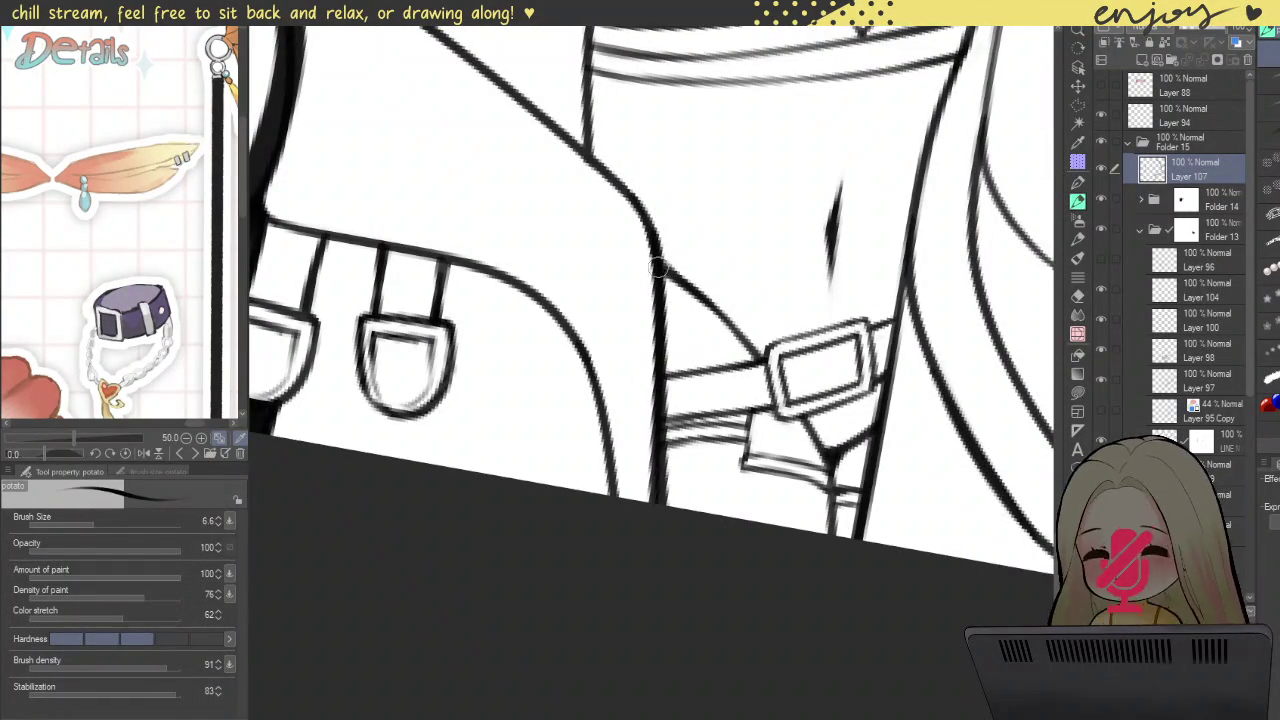
pyautogui.moveTo(672, 324); pyautogui.dragTo(660, 505)
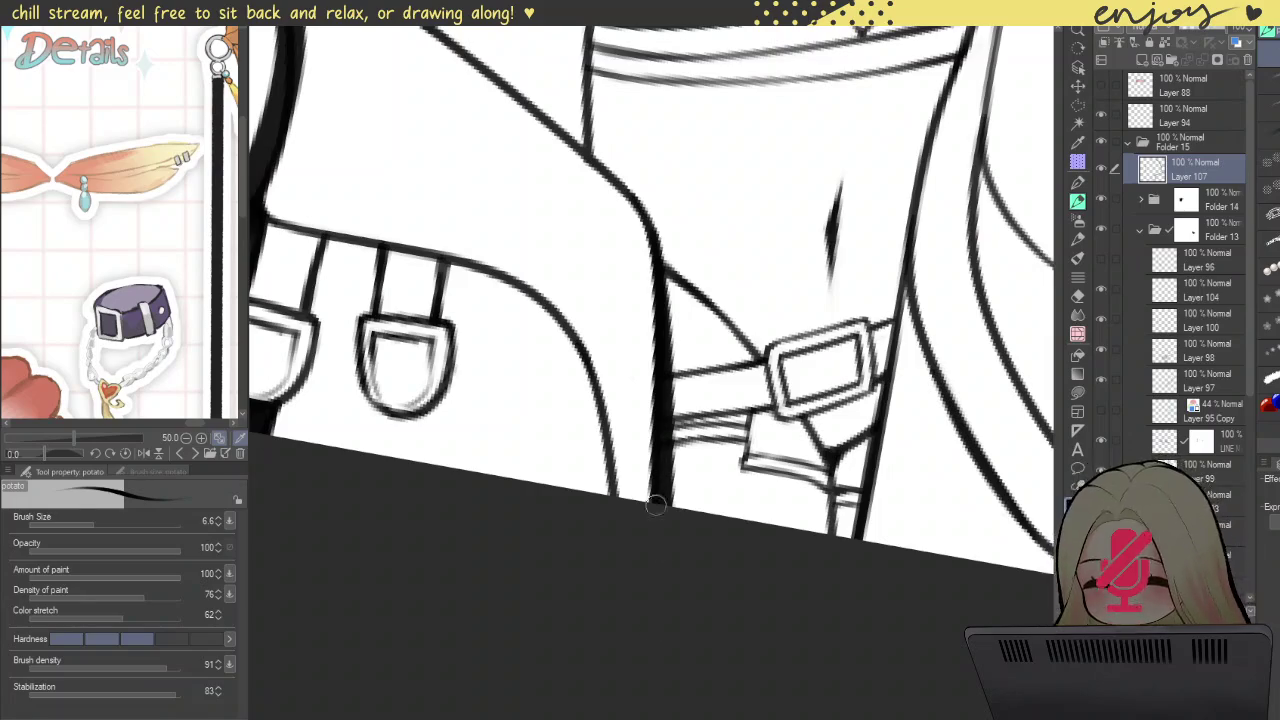
# Step: Rotate the view and redraw the jacket's outer edge line as a thick stroke
pyautogui.scroll(-2, 651, 543)
pyautogui.scroll(-2, 651, 543)
pyautogui.scroll(2, 479, 393)
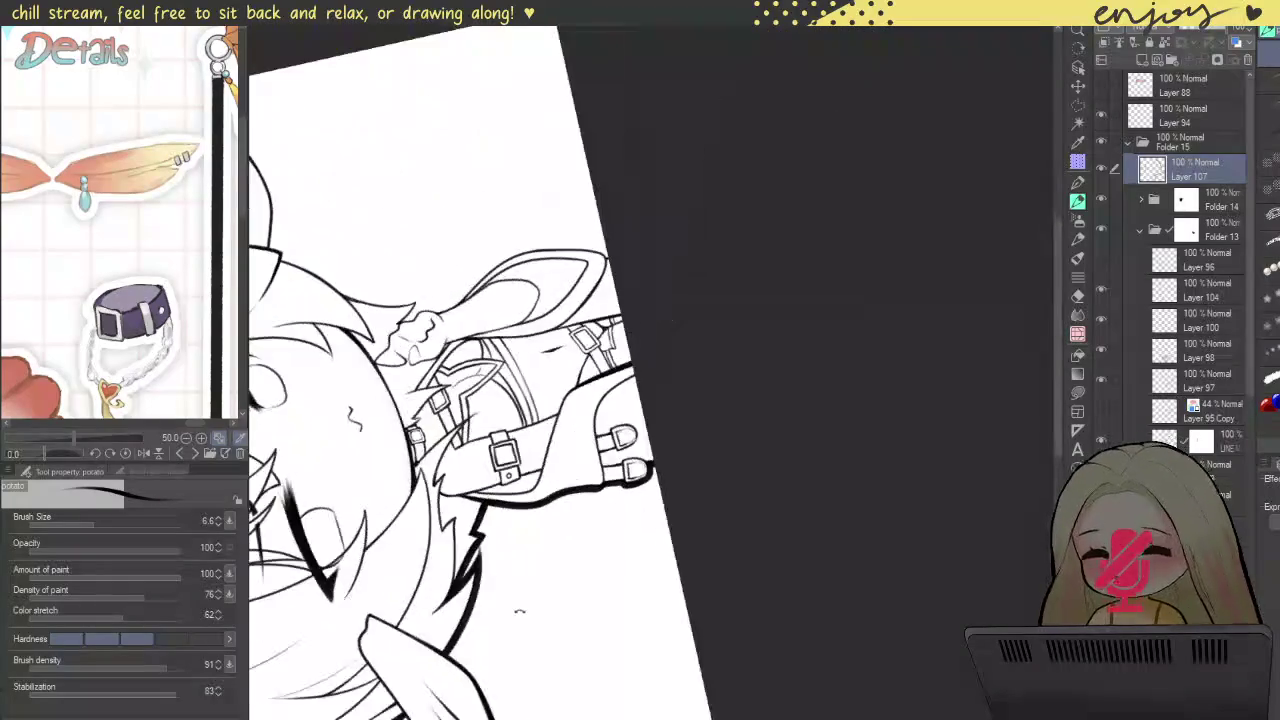
pyautogui.moveTo(479, 393); pyautogui.dragTo(660, 389)
pyautogui.scroll(2, 660, 389)
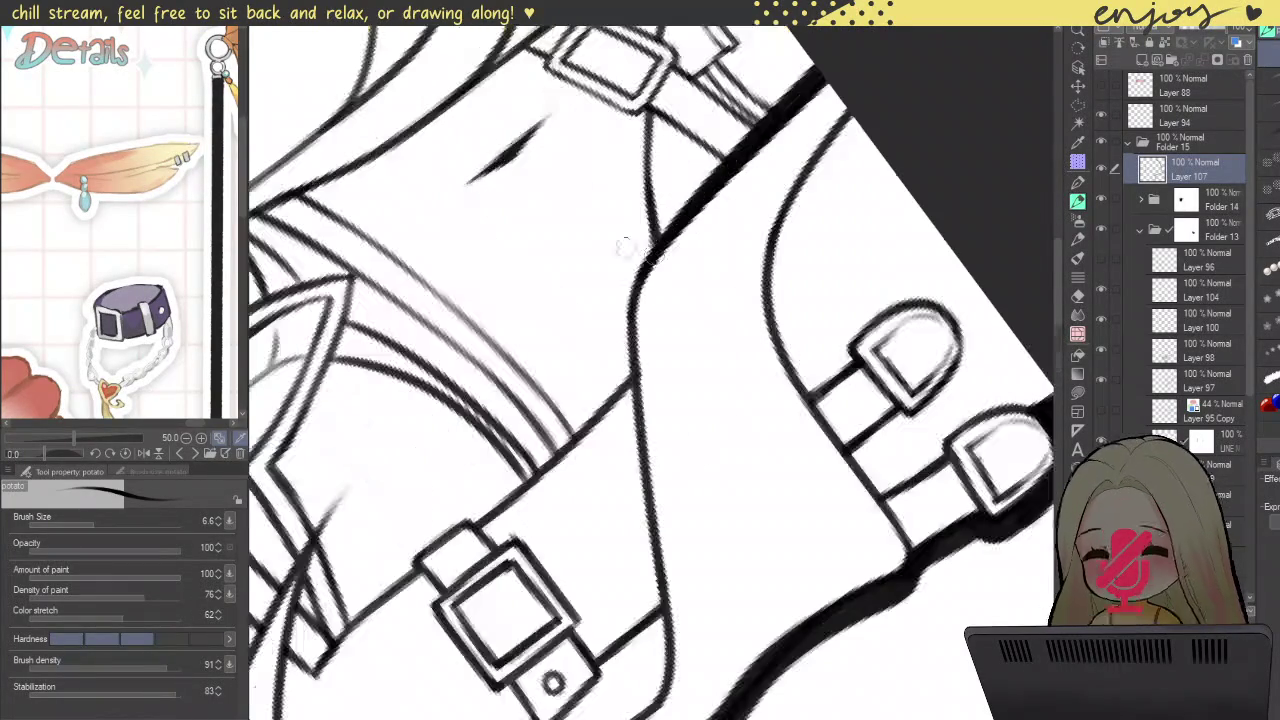
pyautogui.moveTo(652, 250); pyautogui.dragTo(667, 712)
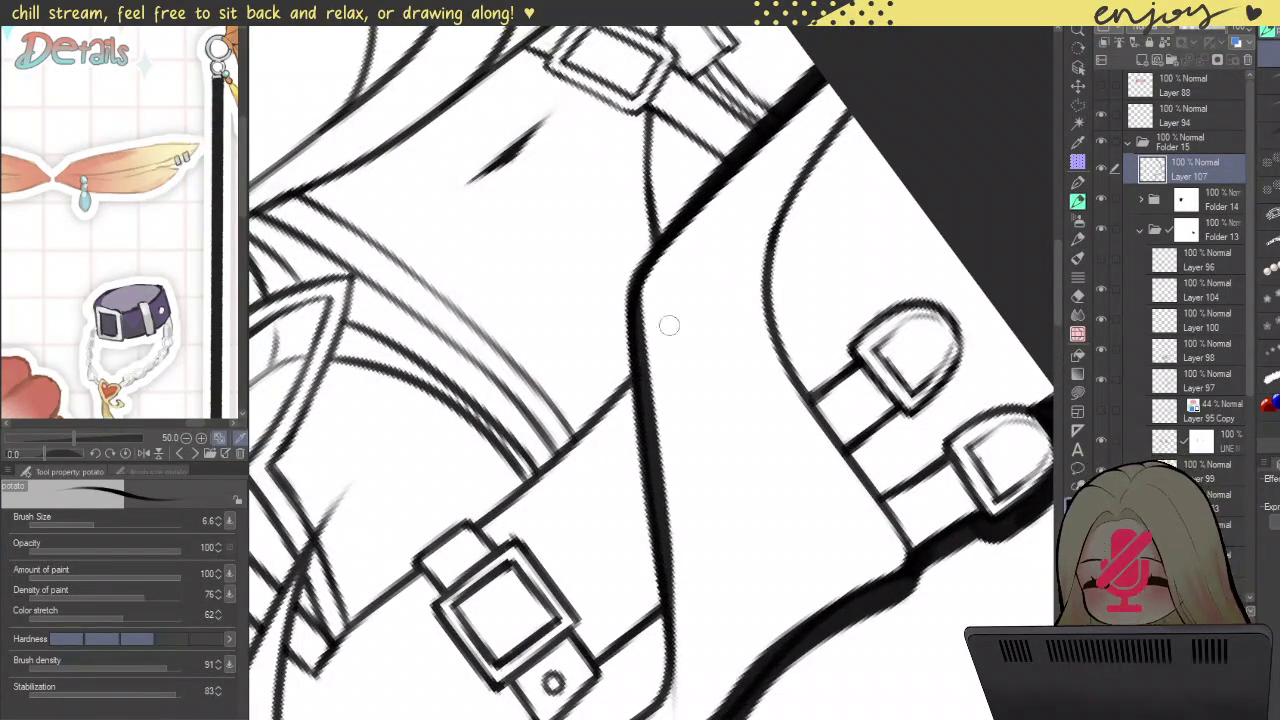
pyautogui.hotkey('ctrl', 'z')
pyautogui.moveTo(662, 226)
pyautogui.mouseDown()
pyautogui.moveTo(638, 332)
pyautogui.moveTo(650, 683)
pyautogui.mouseUp()
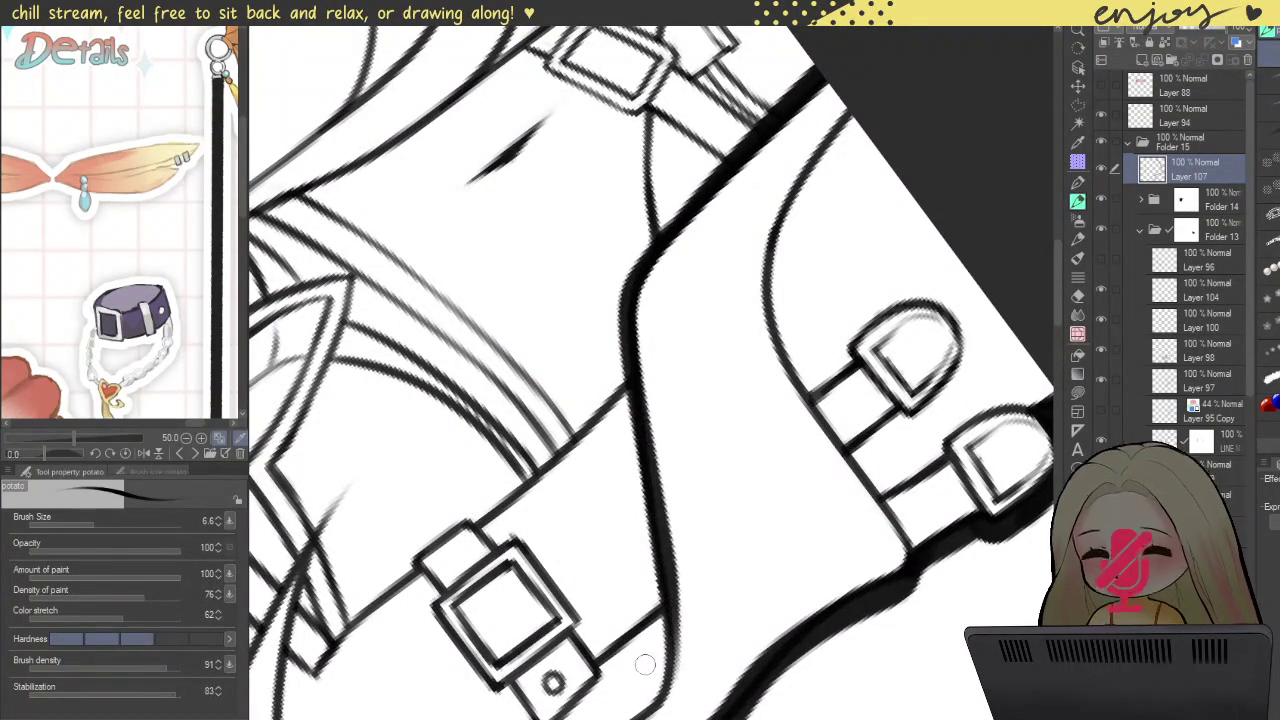
# Step: Thicken the lower jacket line near the buckle, redoing the stroke until clean
pyautogui.scroll(-3, 653, 386)
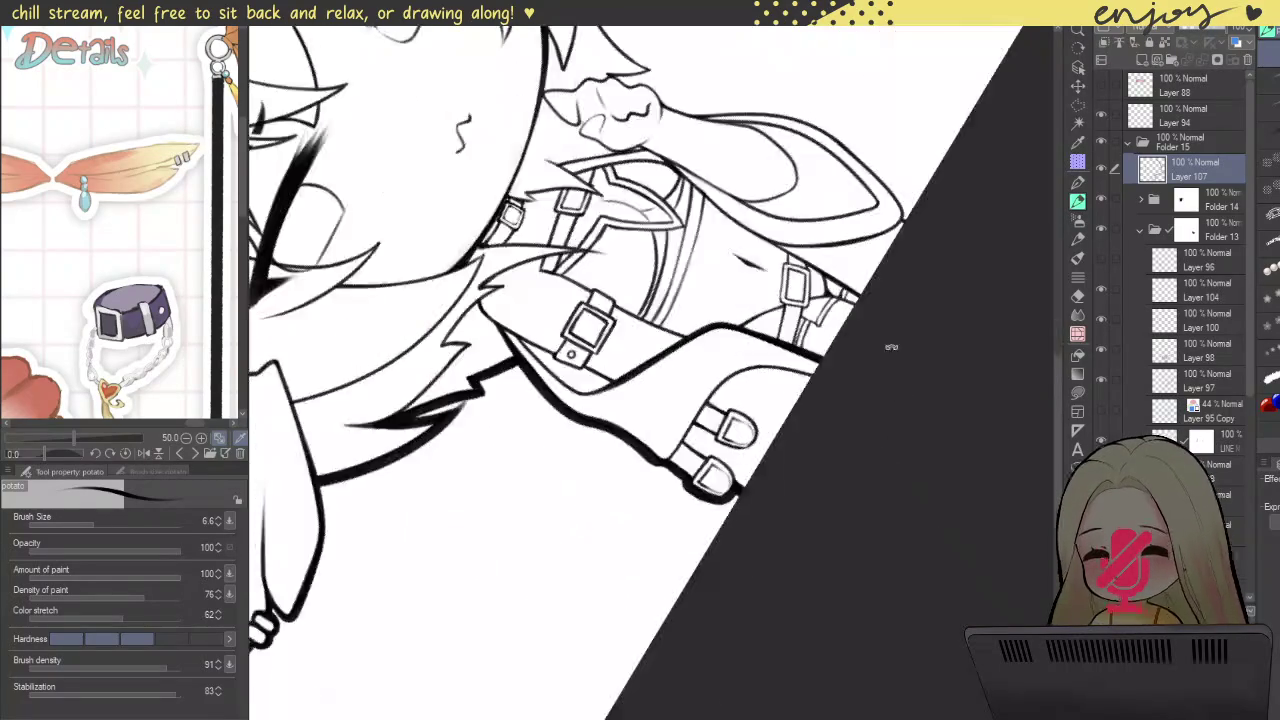
pyautogui.scroll(2, 614, 345)
pyautogui.scroll(3, 614, 345)
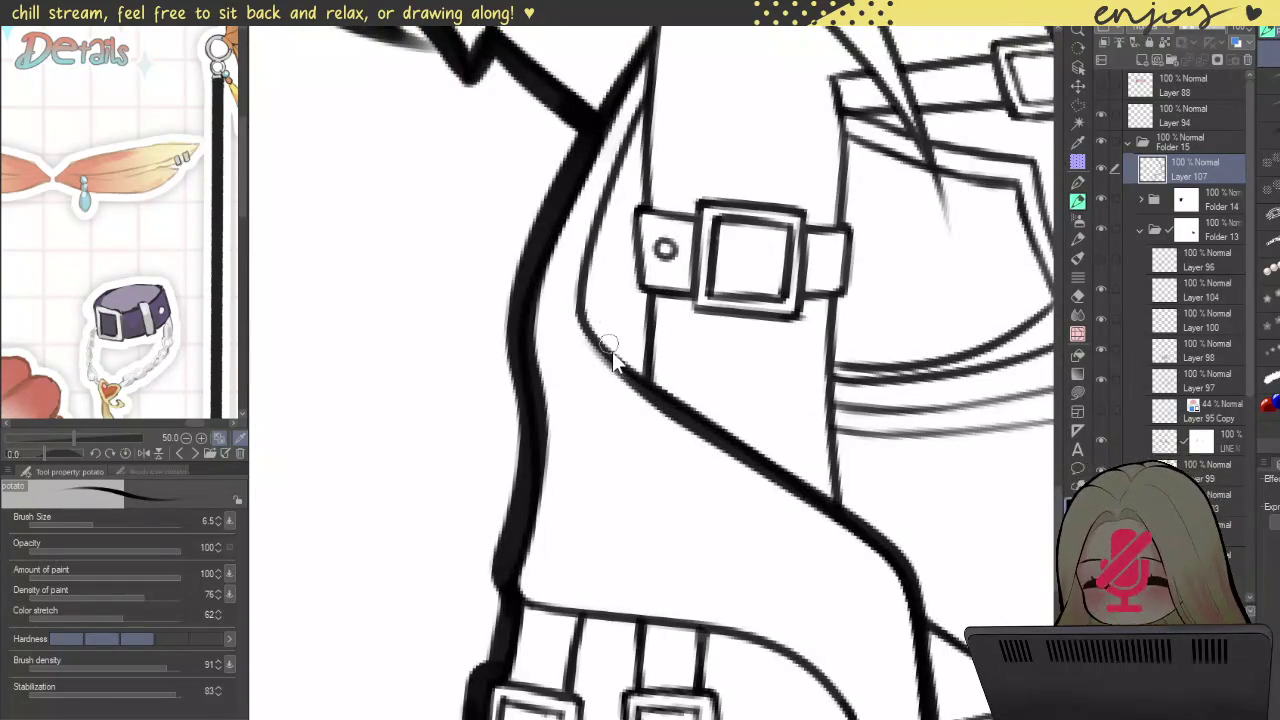
pyautogui.scroll(2, 608, 345)
pyautogui.moveTo(652, 421)
pyautogui.mouseDown()
pyautogui.moveTo(572, 335)
pyautogui.moveTo(590, 230)
pyautogui.mouseUp()
pyautogui.hotkey('ctrl', 'z')
pyautogui.moveTo(730, 488)
pyautogui.mouseDown()
pyautogui.moveTo(617, 399)
pyautogui.moveTo(585, 205)
pyautogui.mouseUp()
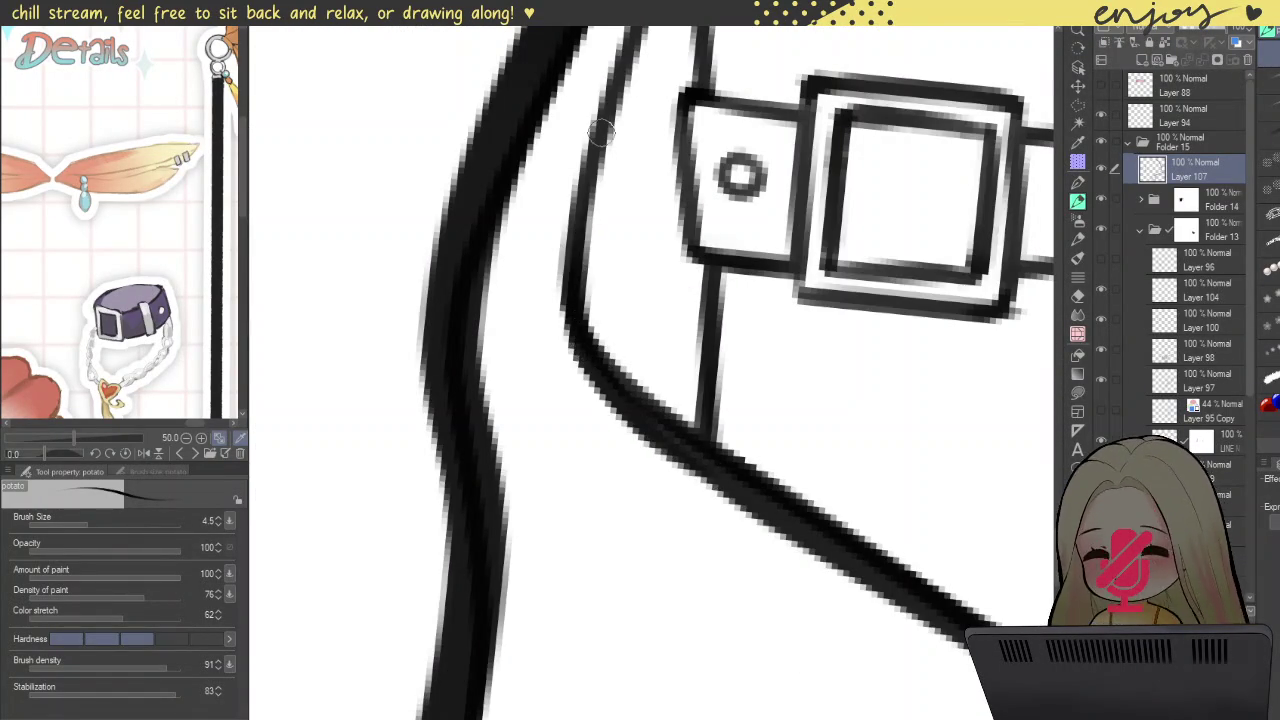
pyautogui.hotkey('ctrl', 'z')
pyautogui.moveTo(731, 491)
pyautogui.mouseDown()
pyautogui.moveTo(607, 380)
pyautogui.moveTo(600, 205)
pyautogui.mouseUp()
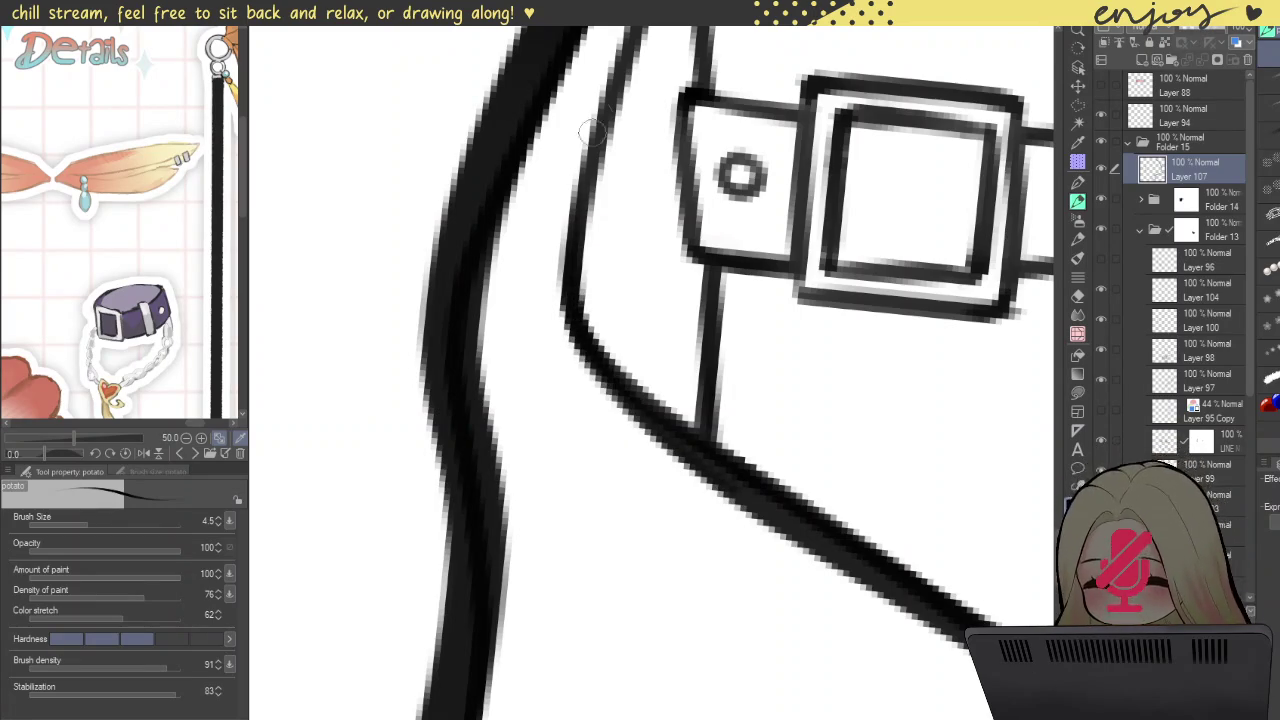
# Step: Fill the coat's lower right corner solid black where its bottom lines meet
pyautogui.scroll(-3, 606, 206)
pyautogui.scroll(-2, 815, 318)
pyautogui.moveTo(816, 319)
pyautogui.mouseDown()
pyautogui.moveTo(652, 410)
pyautogui.moveTo(726, 459)
pyautogui.mouseUp()
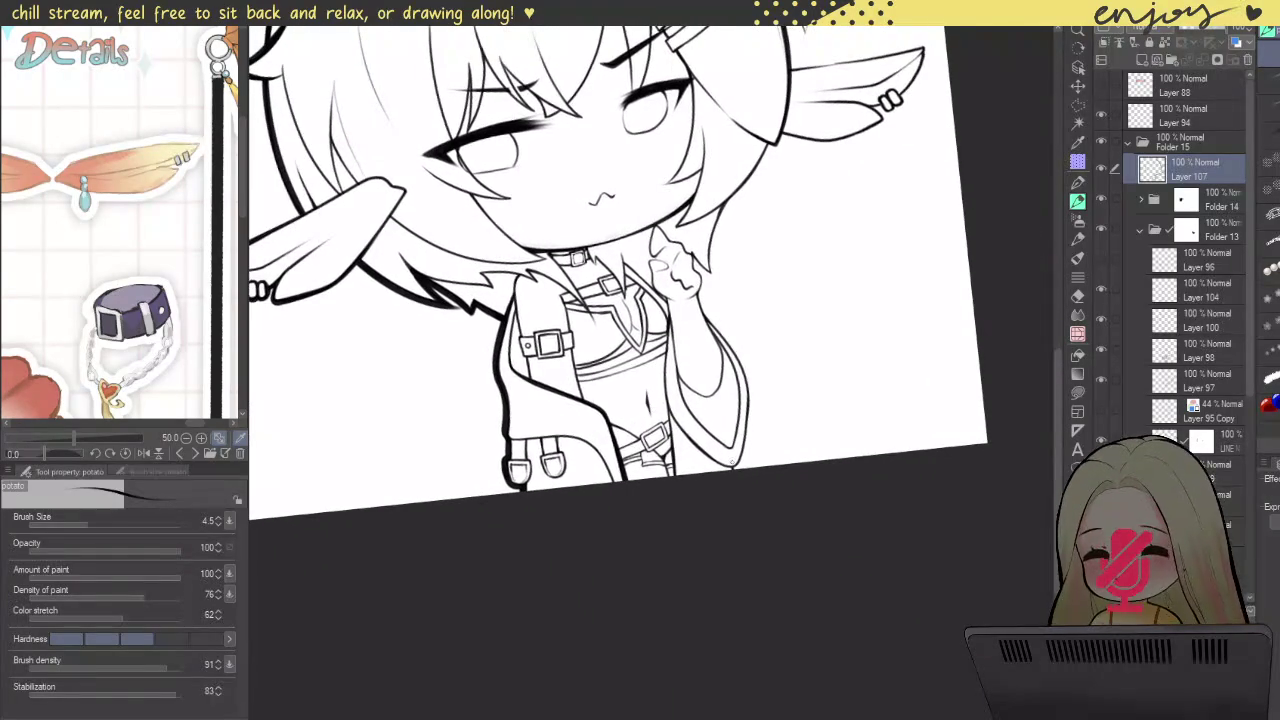
pyautogui.scroll(3, 754, 463)
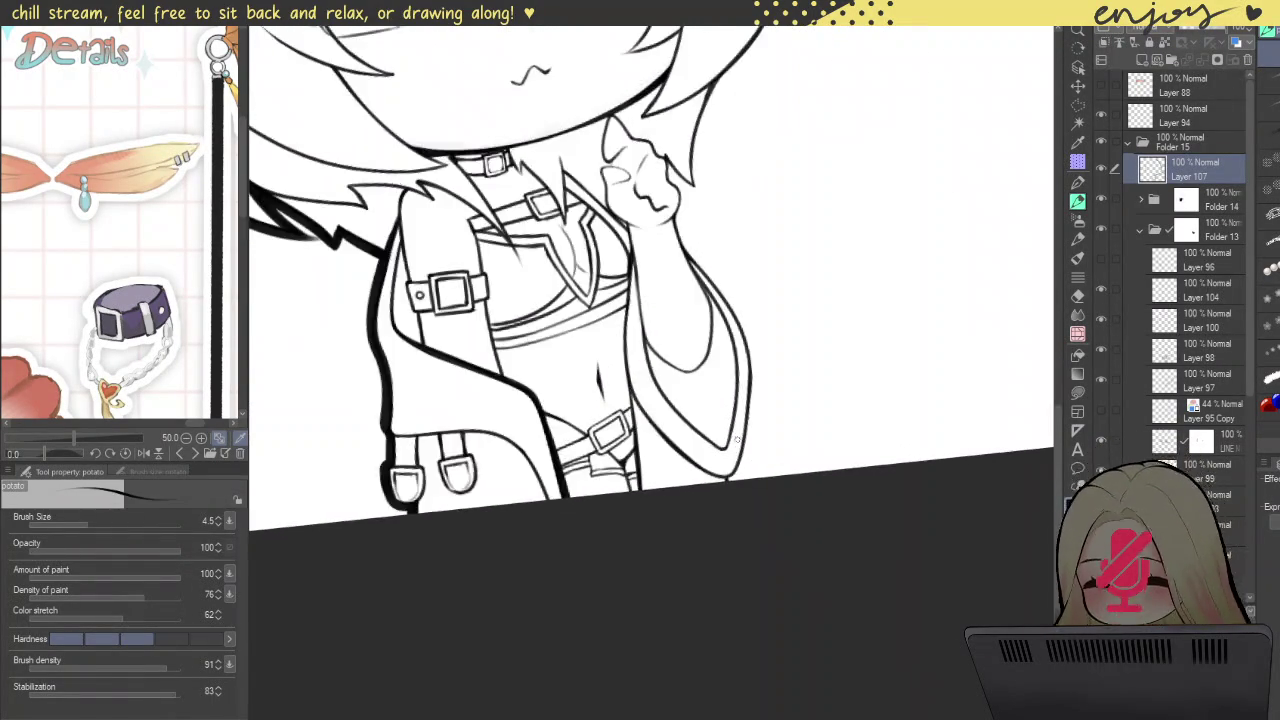
pyautogui.scroll(3, 745, 475)
pyautogui.scroll(3, 735, 490)
pyautogui.scroll(3, 716, 508)
pyautogui.moveTo(716, 508)
pyautogui.mouseDown()
pyautogui.moveTo(728, 586)
pyautogui.moveTo(708, 591)
pyautogui.moveTo(674, 514)
pyautogui.moveTo(703, 523)
pyautogui.moveTo(732, 480)
pyautogui.mouseUp()
# Step: Zoom out to review the whole drawing and rotate the canvas toward the hair
pyautogui.scroll(-3, 732, 480)
pyautogui.scroll(-3, 732, 480)
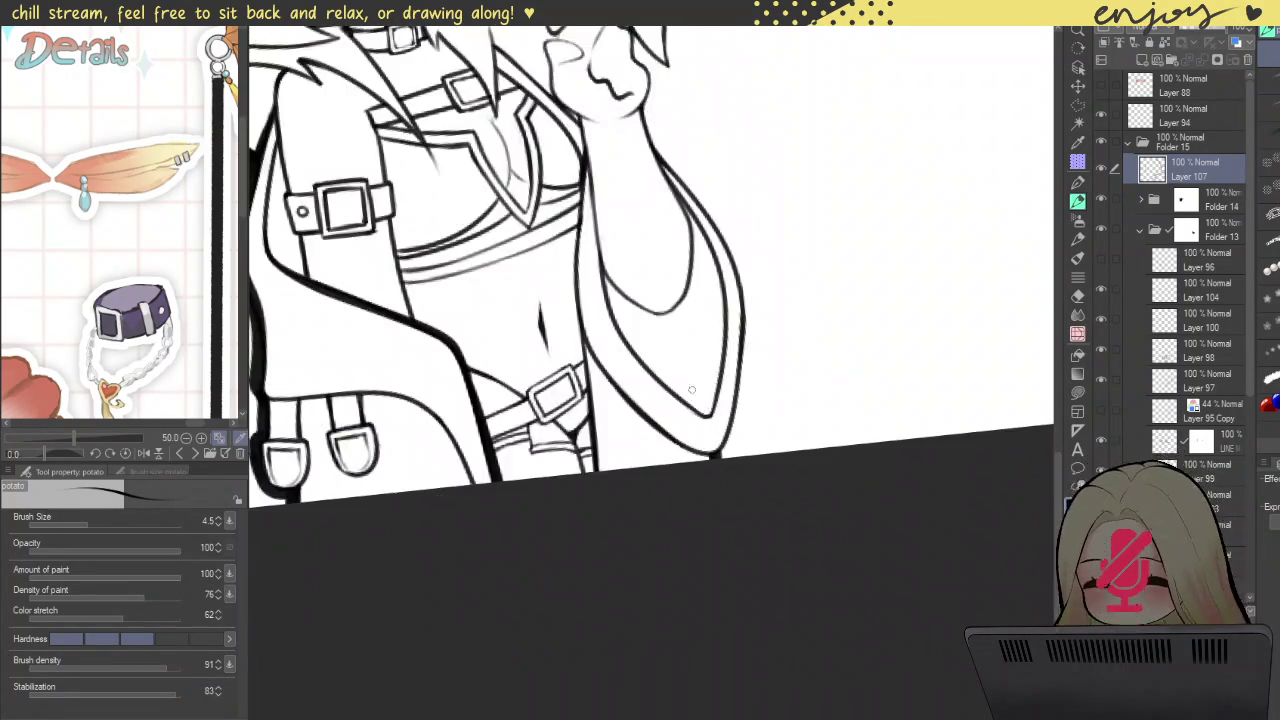
pyautogui.scroll(-2, 697, 397)
pyautogui.scroll(-1, 701, 352)
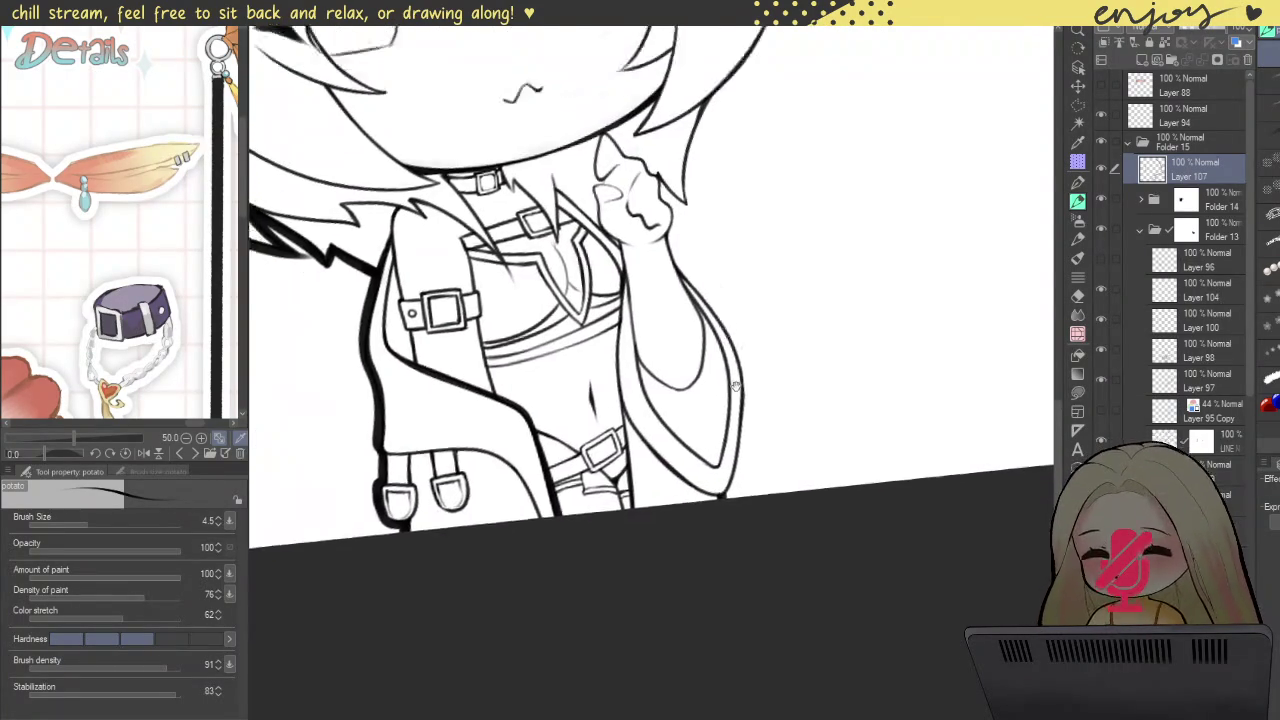
pyautogui.scroll(-2, 701, 360)
pyautogui.scroll(-2, 700, 380)
pyautogui.moveTo(651, 264); pyautogui.dragTo(745, 393)
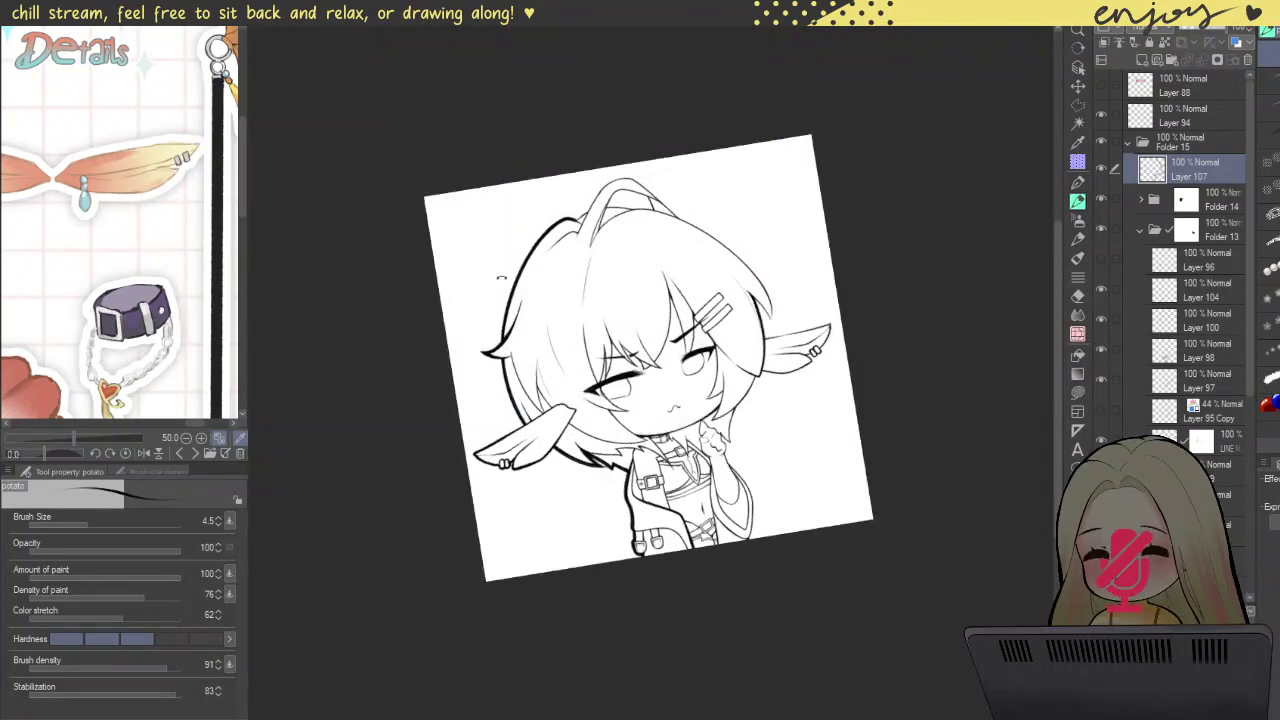
# Step: Zoom in on the hair and set the brush size to about 9.8
pyautogui.scroll(2, 745, 393)
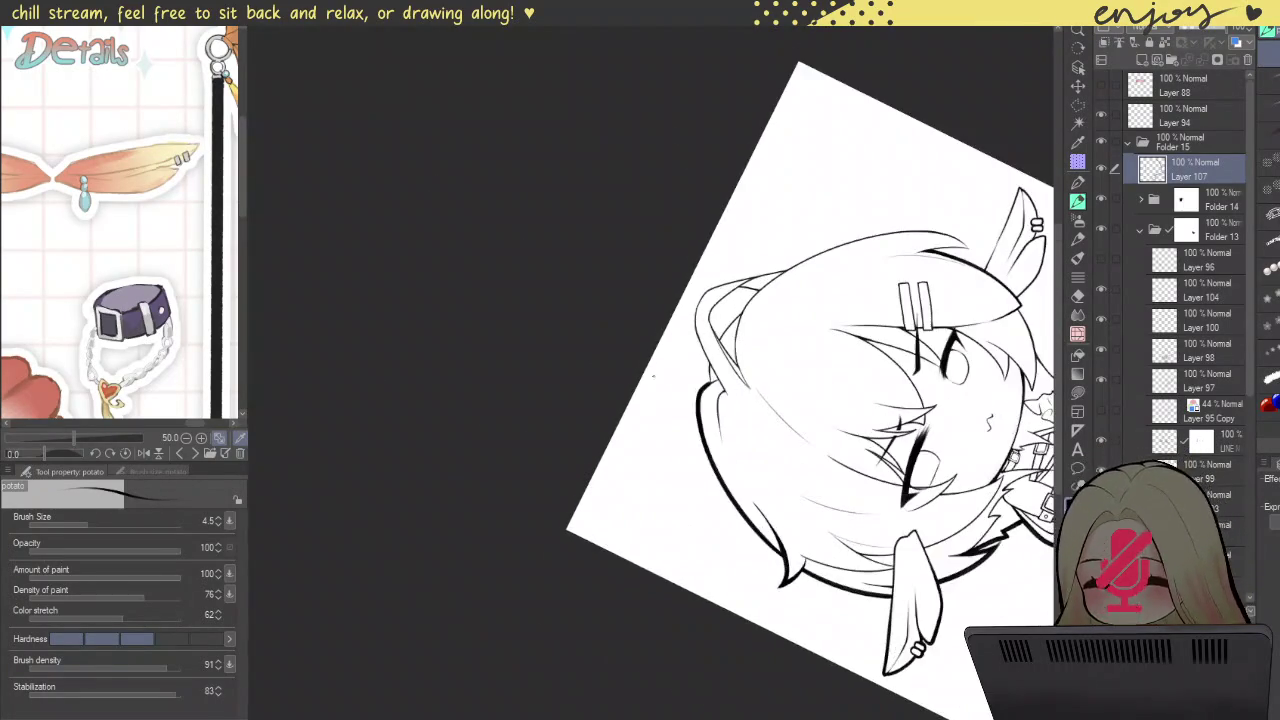
pyautogui.scroll(2, 760, 330)
pyautogui.scroll(2, 771, 257)
pyautogui.scroll(1, 689, 318)
pyautogui.scroll(-1, 689, 318)
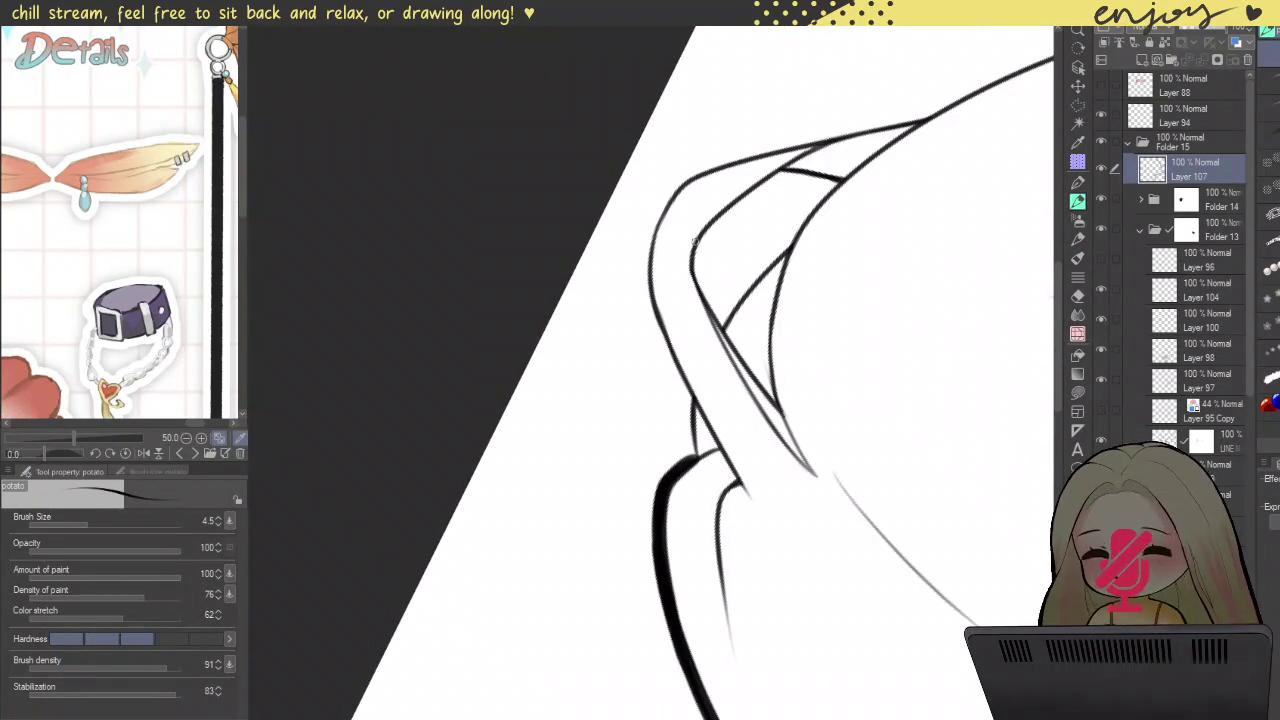
pyautogui.press(']')
pyautogui.press(']')
pyautogui.press(']')
pyautogui.scroll(1, 656, 234)
pyautogui.press('[')
pyautogui.press('[')
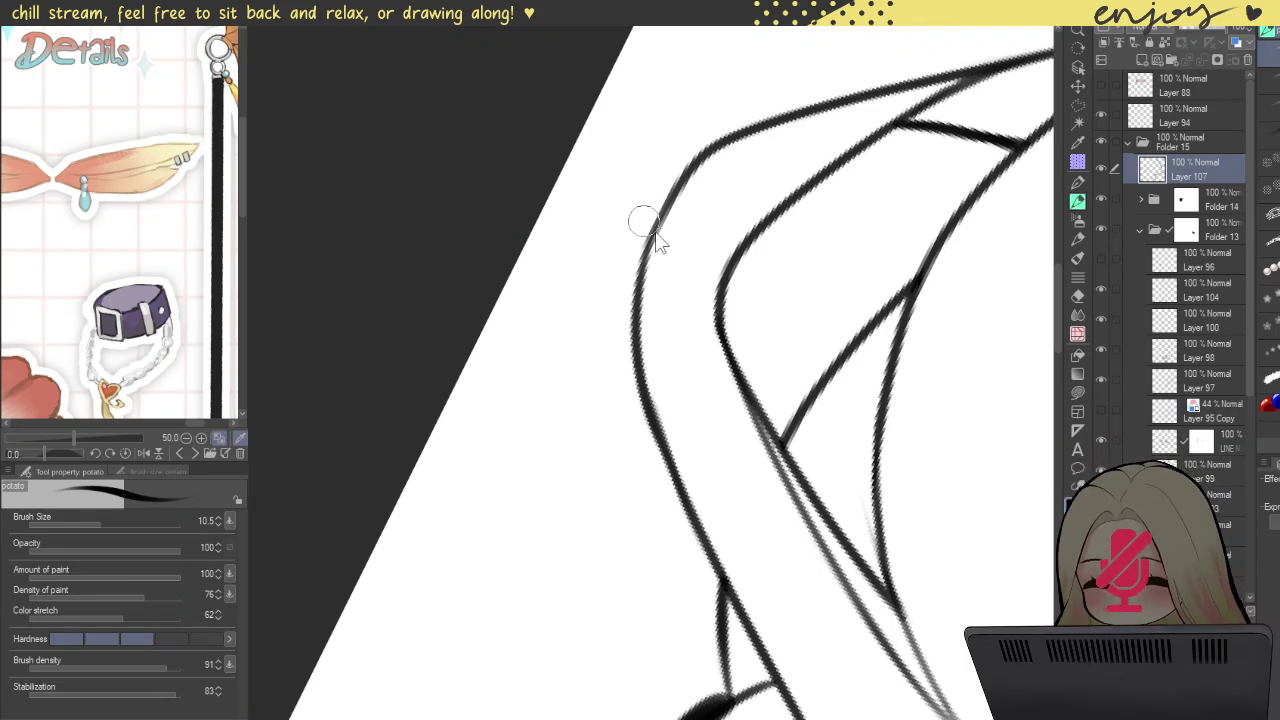
# Step: Paint a smooth thick black stroke along the hair's outer curve, retrying until it's even
pyautogui.moveTo(686, 150); pyautogui.dragTo(740, 560)
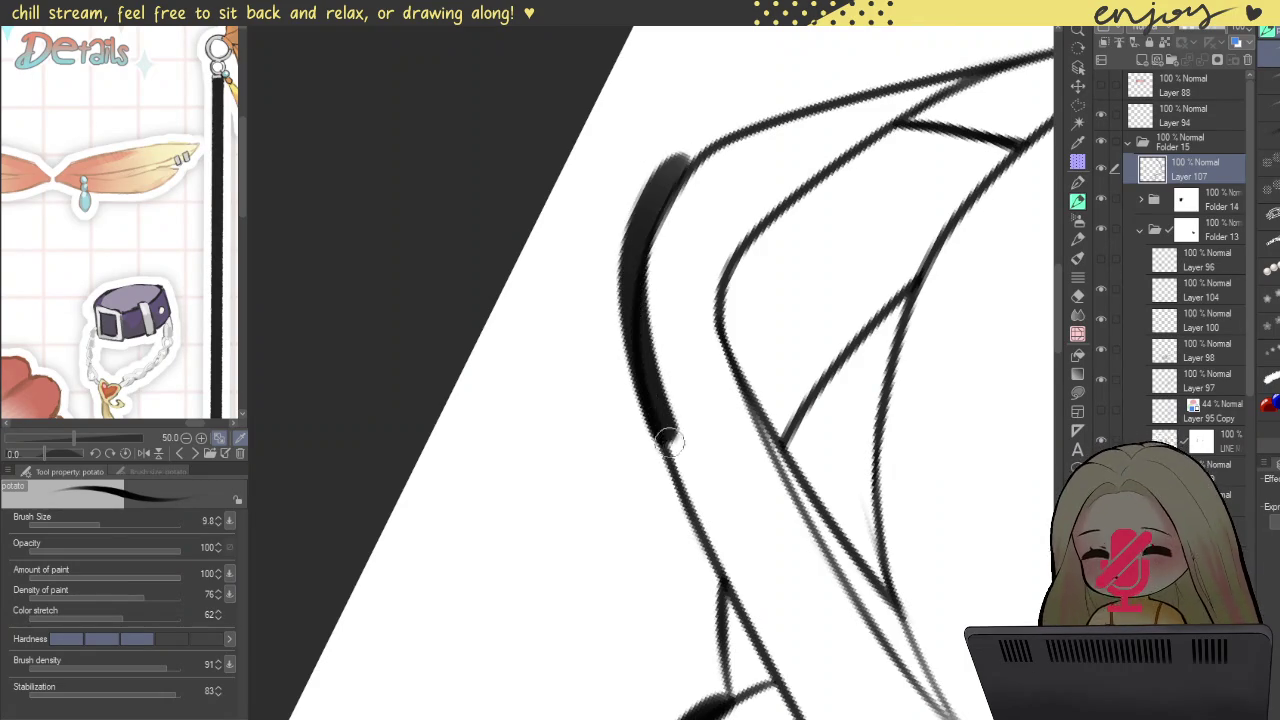
pyautogui.hotkey('ctrl', 'z')
pyautogui.moveTo(688, 142); pyautogui.dragTo(735, 650)
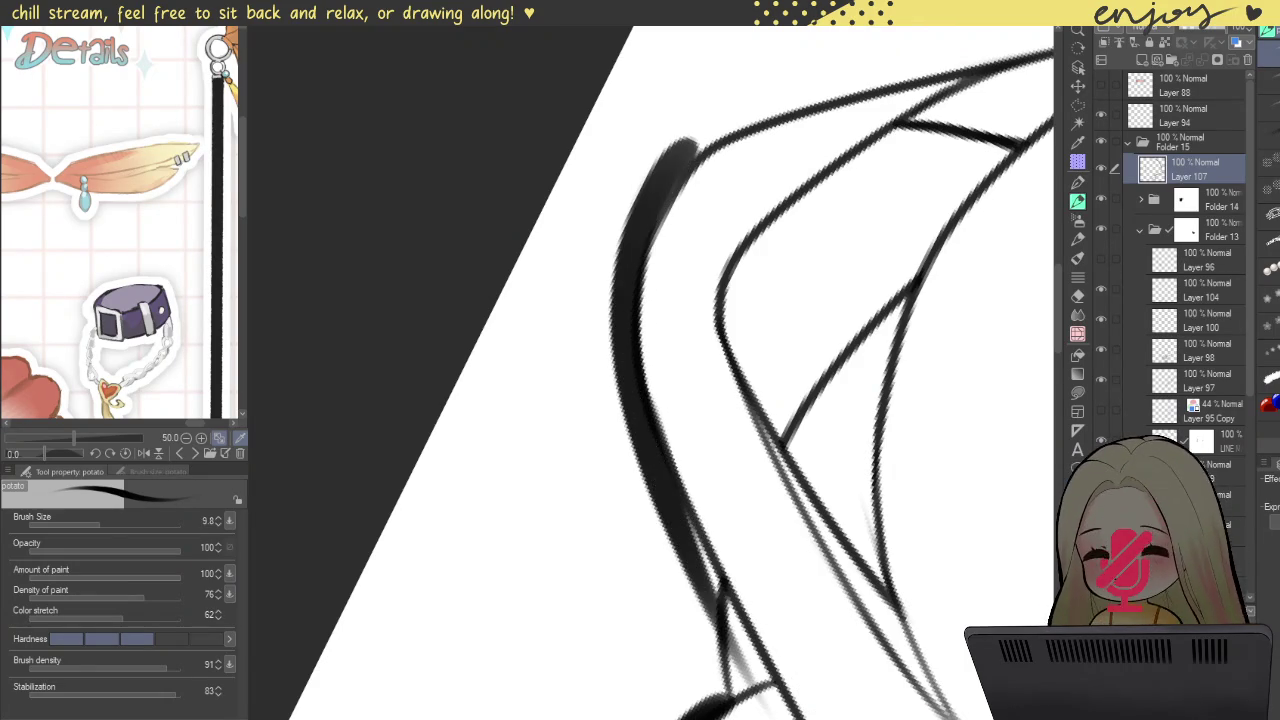
pyautogui.hotkey('ctrl', 'z')
pyautogui.moveTo(690, 140); pyautogui.dragTo(785, 700)
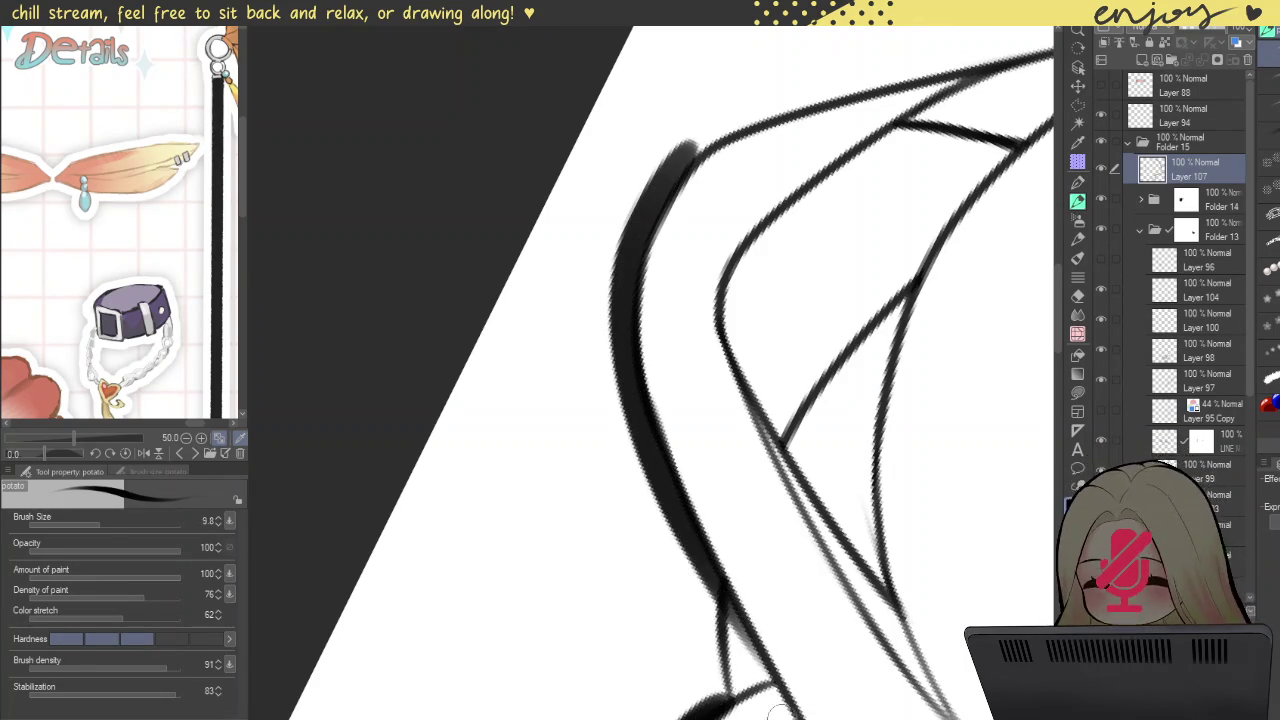
pyautogui.hotkey('ctrl', 'z')
pyautogui.moveTo(710, 135); pyautogui.dragTo(775, 705)
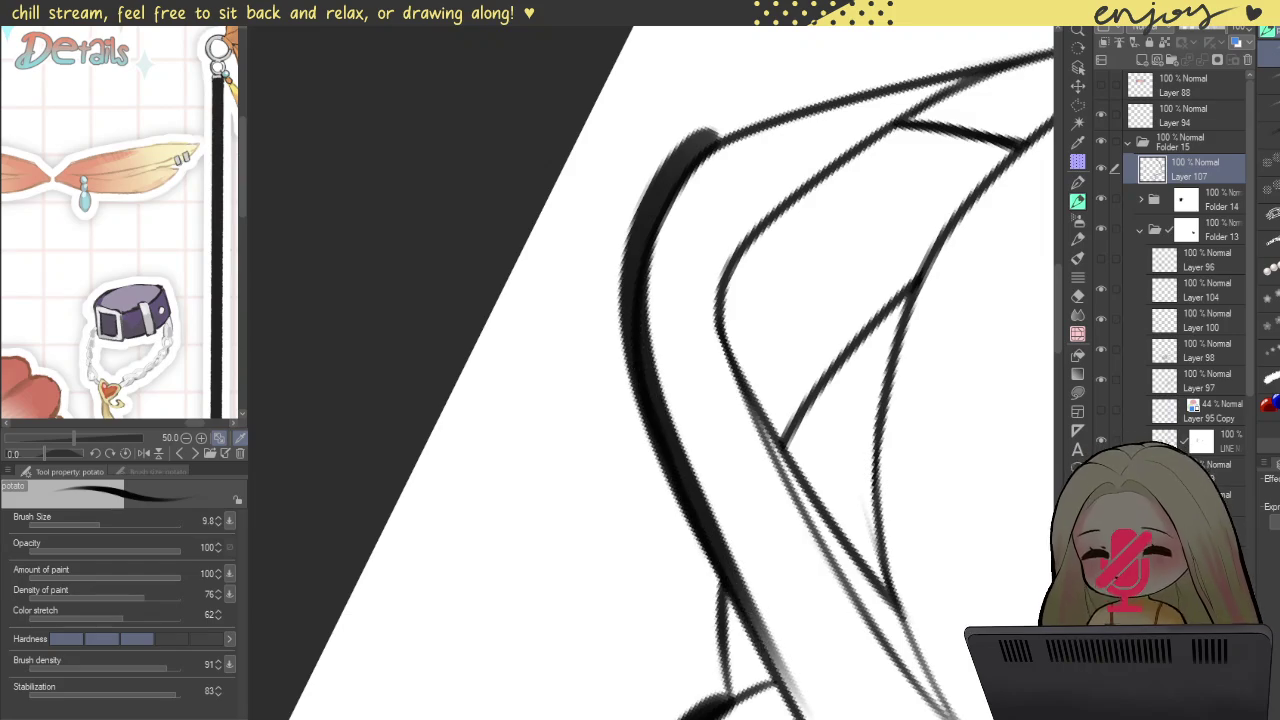
pyautogui.hotkey('ctrl', 'z')
pyautogui.moveTo(710, 132); pyautogui.dragTo(800, 700)
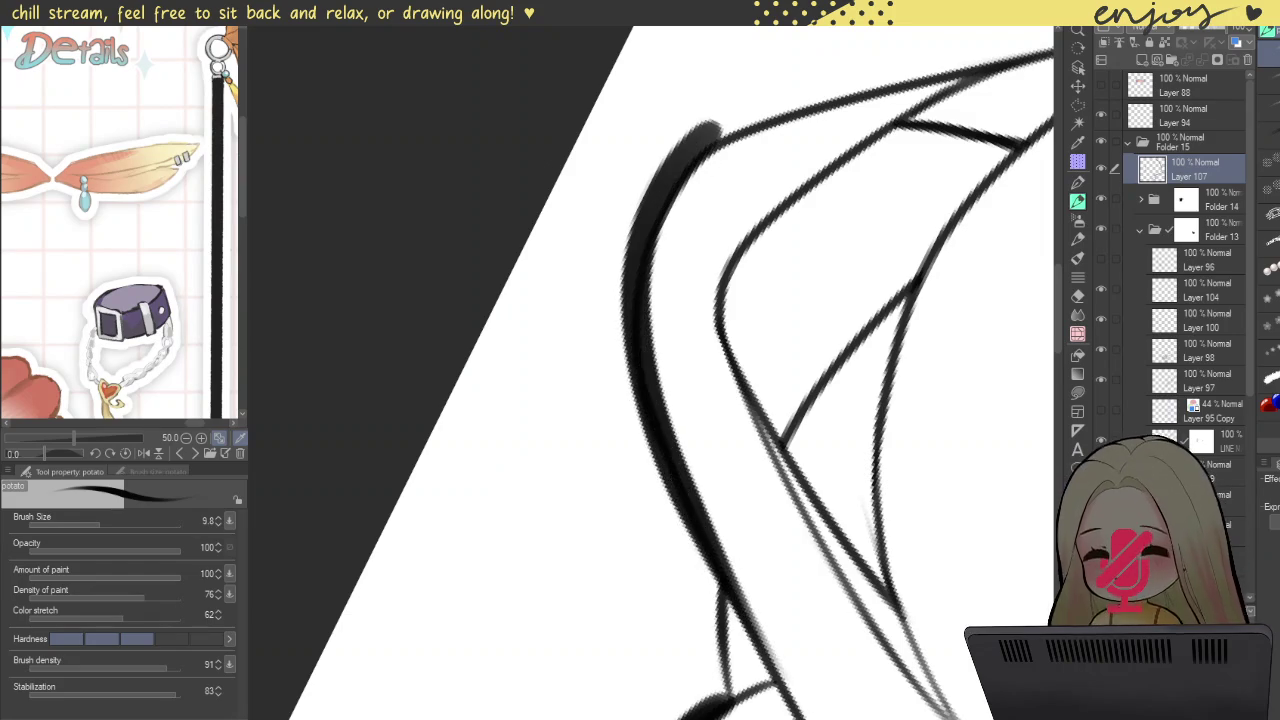
# Step: Thicken the pointed strand's left outer edge from the bottom up to its tip
pyautogui.moveTo(677, 466); pyautogui.dragTo(665, 280)
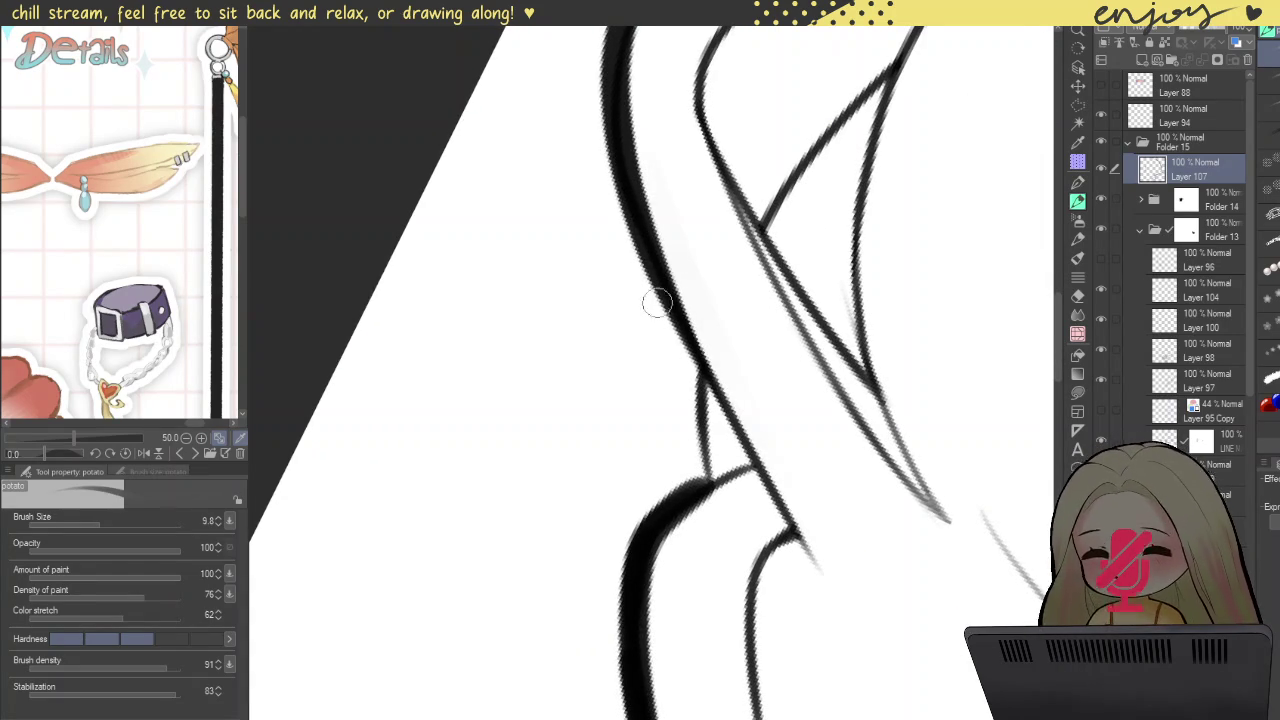
pyautogui.moveTo(684, 358)
pyautogui.mouseDown()
pyautogui.moveTo(525, 254)
pyautogui.moveTo(595, 220)
pyautogui.mouseUp()
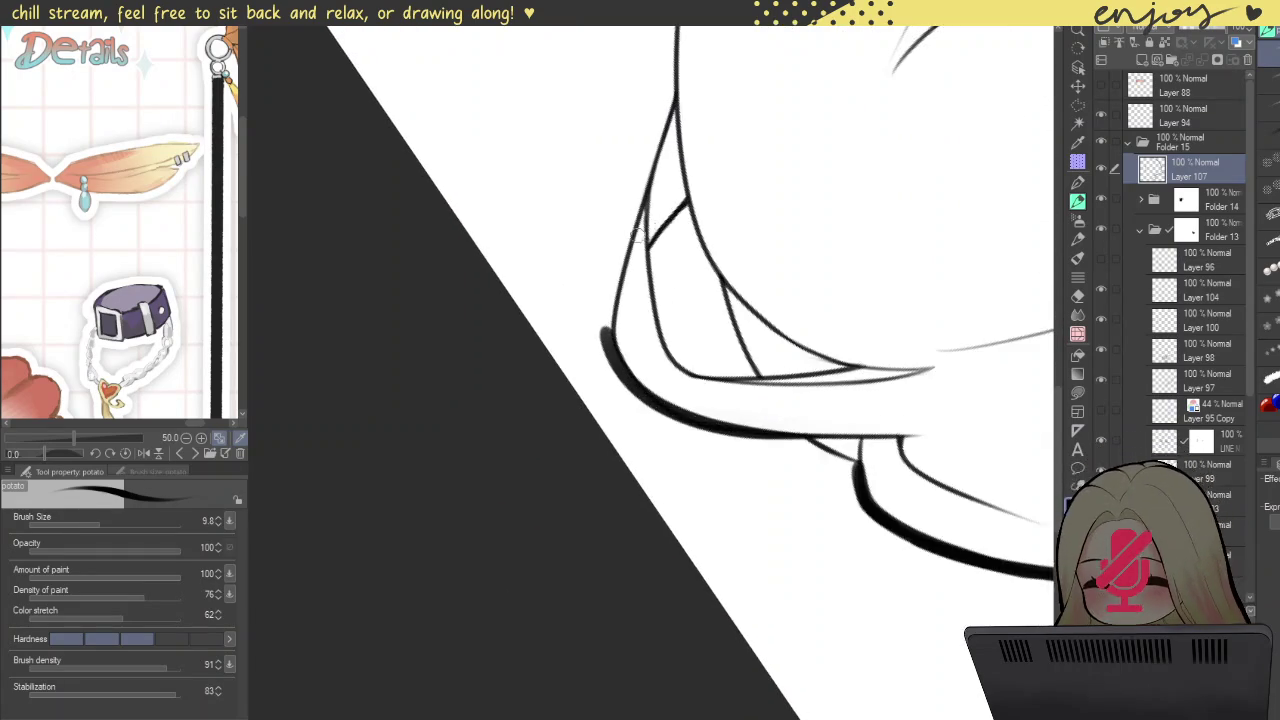
pyautogui.scroll(5, 608, 343)
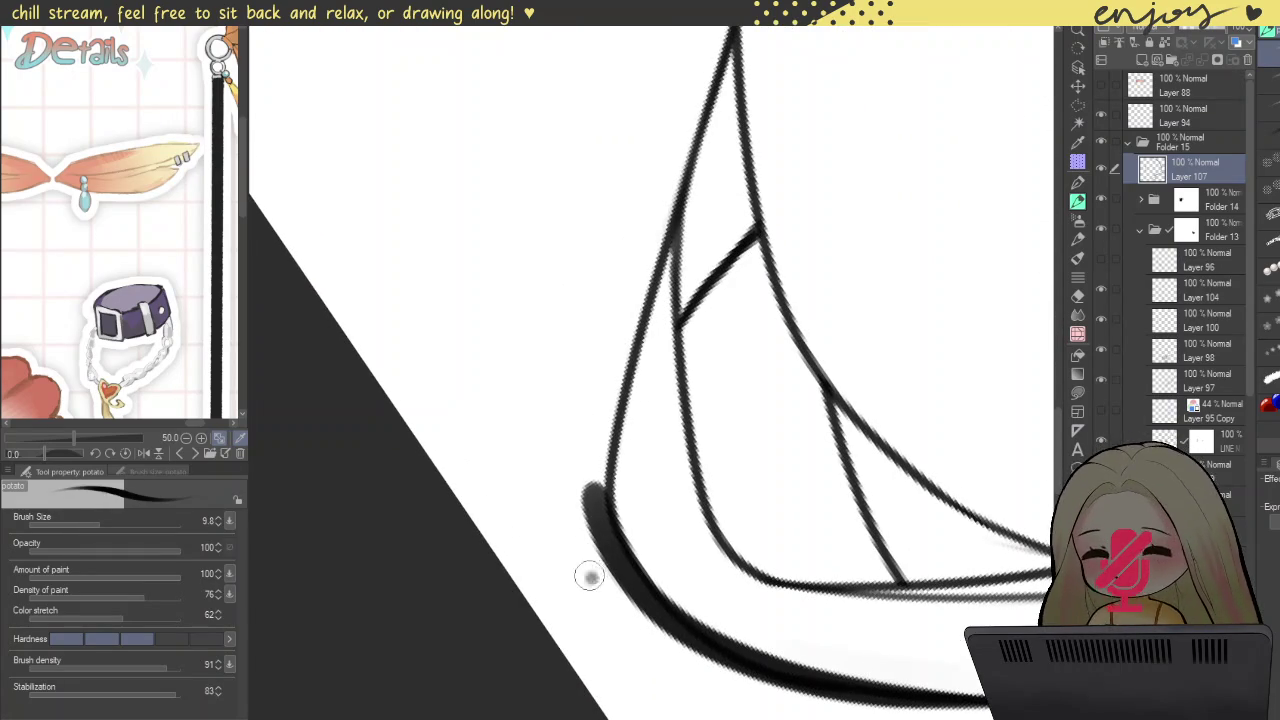
pyautogui.moveTo(586, 577); pyautogui.dragTo(566, 345)
pyautogui.hotkey('ctrl', 'z')
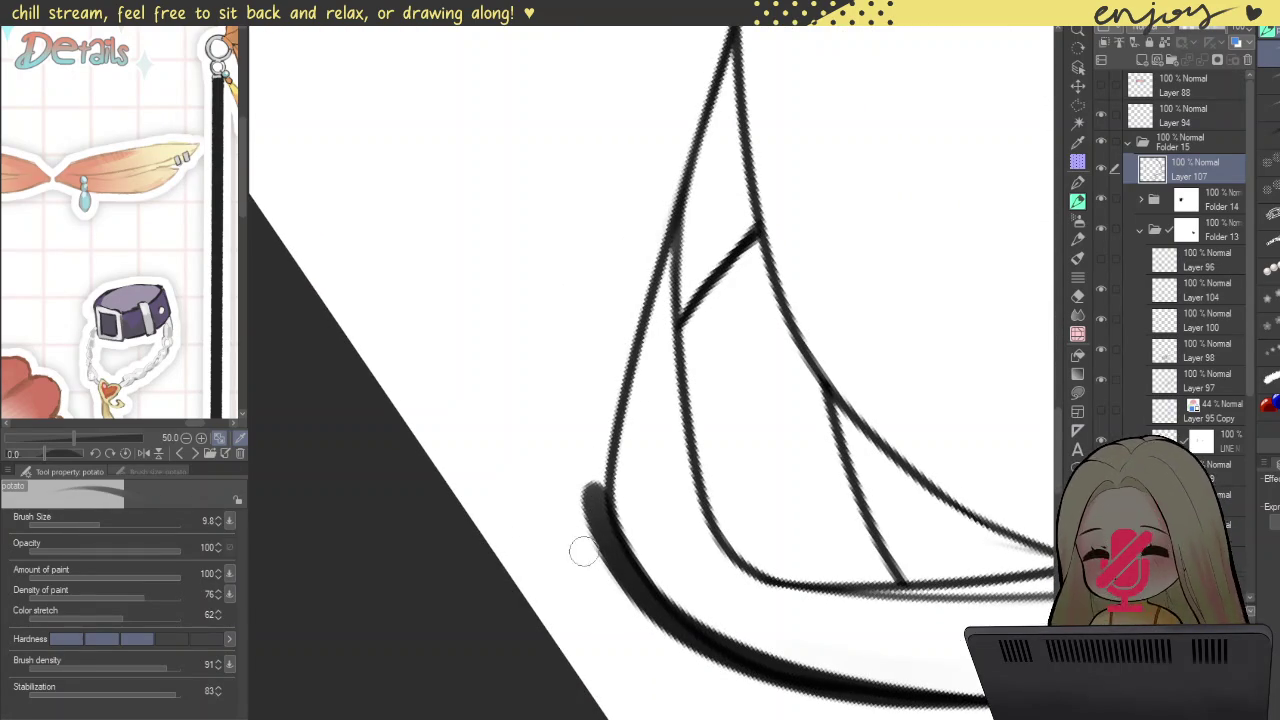
pyautogui.moveTo(608, 555)
pyautogui.mouseDown()
pyautogui.moveTo(600, 478)
pyautogui.moveTo(736, 46)
pyautogui.mouseUp()
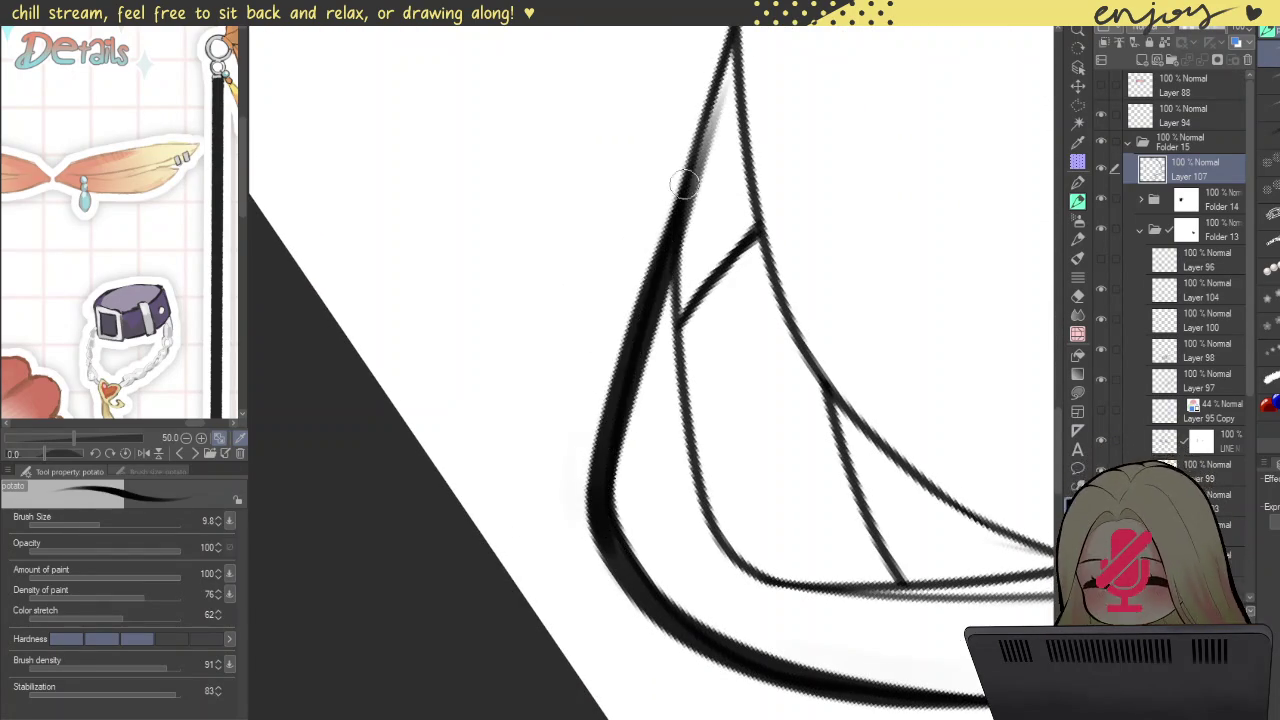
pyautogui.hotkey('ctrl', 'z')
pyautogui.moveTo(609, 557); pyautogui.dragTo(734, 43)
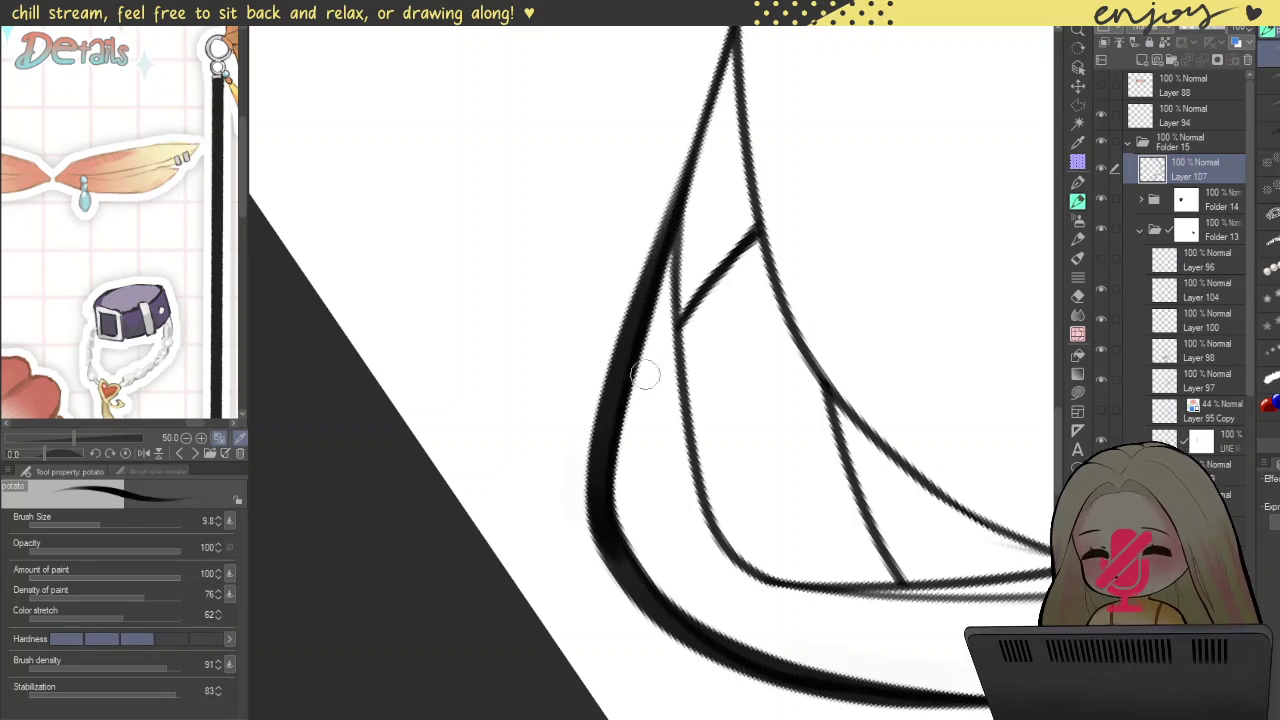
pyautogui.scroll(-5, 671, 561)
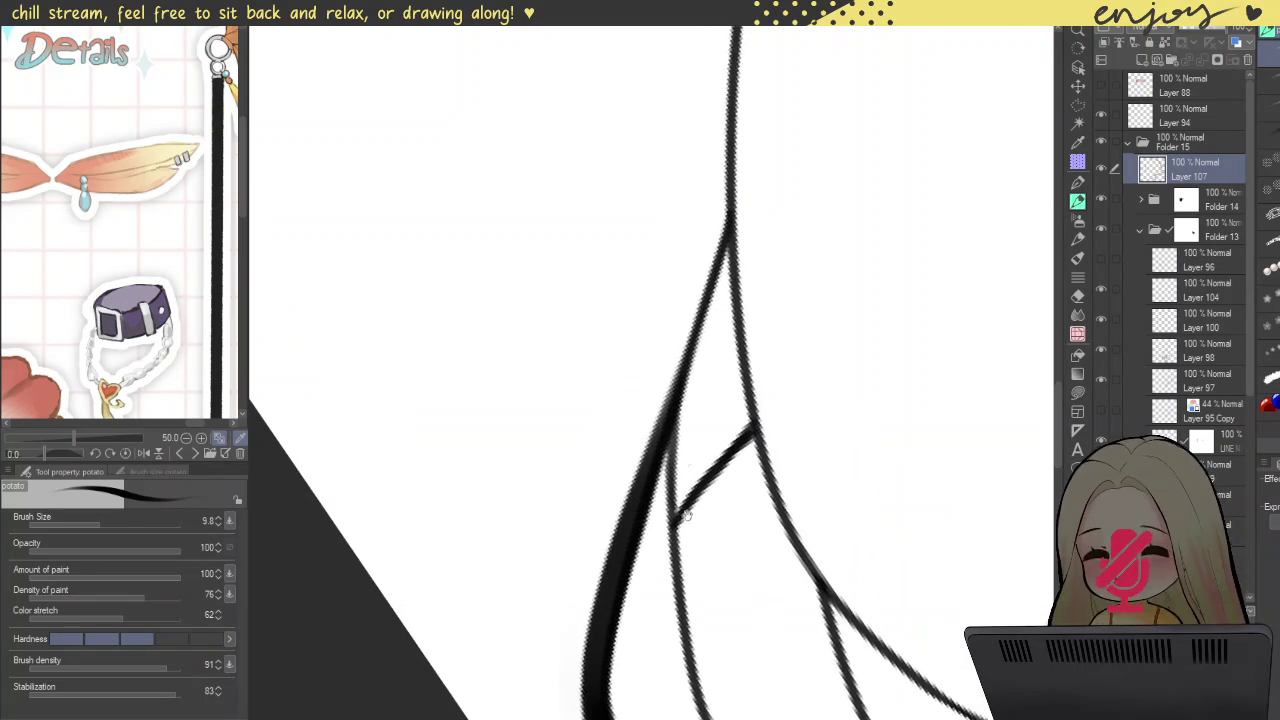
pyautogui.scroll(2, 707, 281)
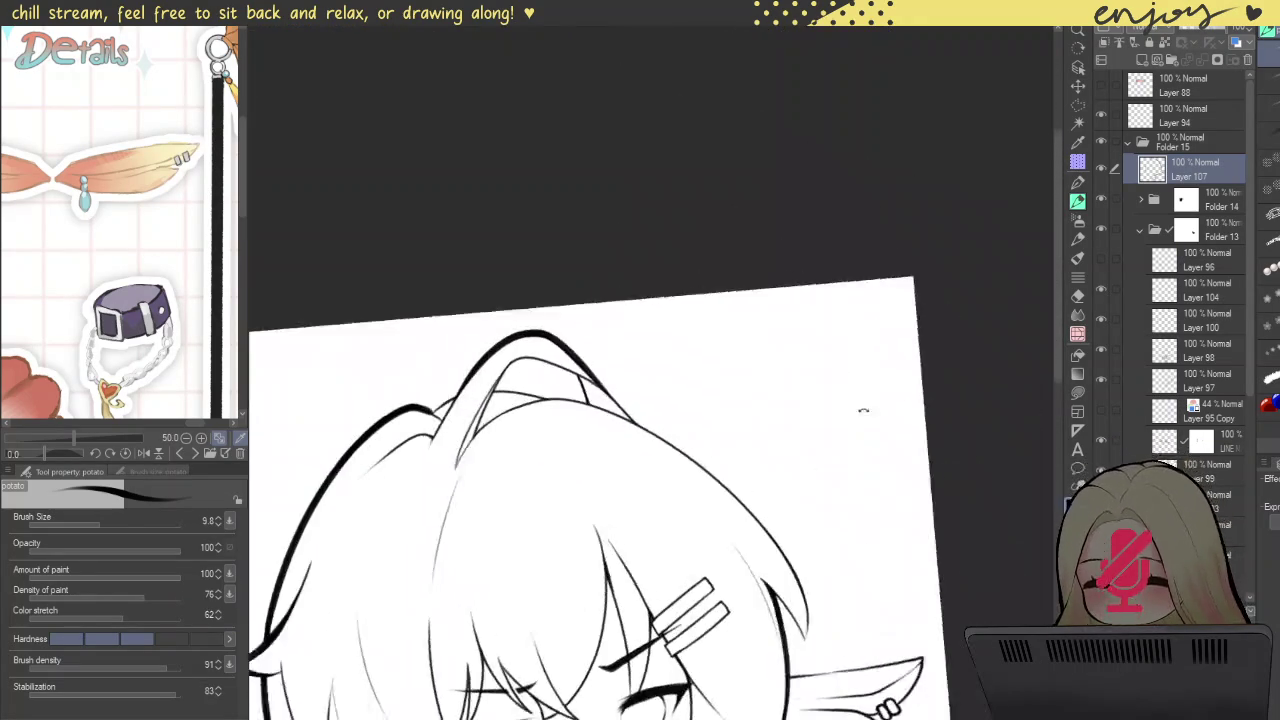
# Step: Zoom in and brush a thick stroke along the hair line atop the head
pyautogui.scroll(1, 863, 403)
pyautogui.scroll(2, 729, 449)
pyautogui.scroll(2, 566, 273)
pyautogui.moveTo(566, 273); pyautogui.dragTo(710, 575)
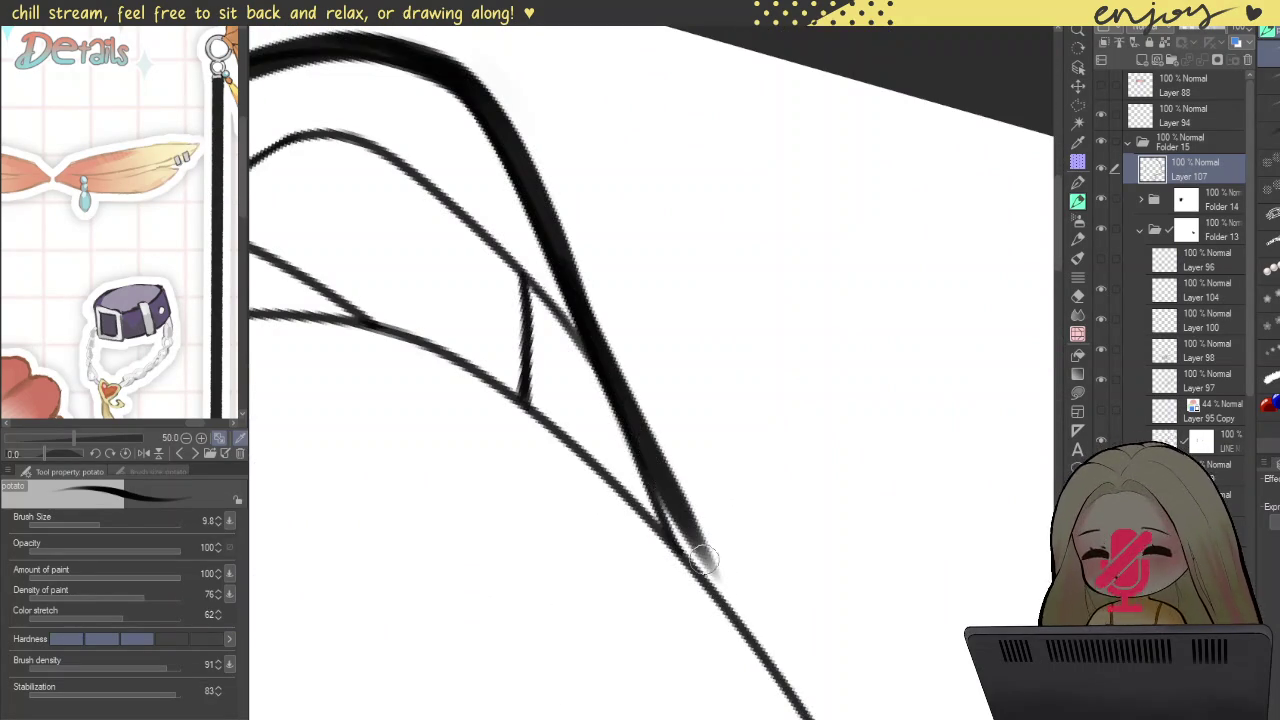
pyautogui.hotkey('ctrl', 'z')
pyautogui.moveTo(566, 278); pyautogui.dragTo(710, 578)
# Step: Redraw the tuft's lower right contour, extending the bold line further down
pyautogui.hotkey('ctrl', 'z')
pyautogui.moveTo(566, 278); pyautogui.dragTo(712, 590)
pyautogui.hotkey('ctrl', 'z')
pyautogui.moveTo(630, 455)
pyautogui.mouseDown()
pyautogui.moveTo(728, 600)
pyautogui.moveTo(666, 520)
pyautogui.moveTo(715, 600)
pyautogui.mouseUp()
pyautogui.hotkey('ctrl', 'z')
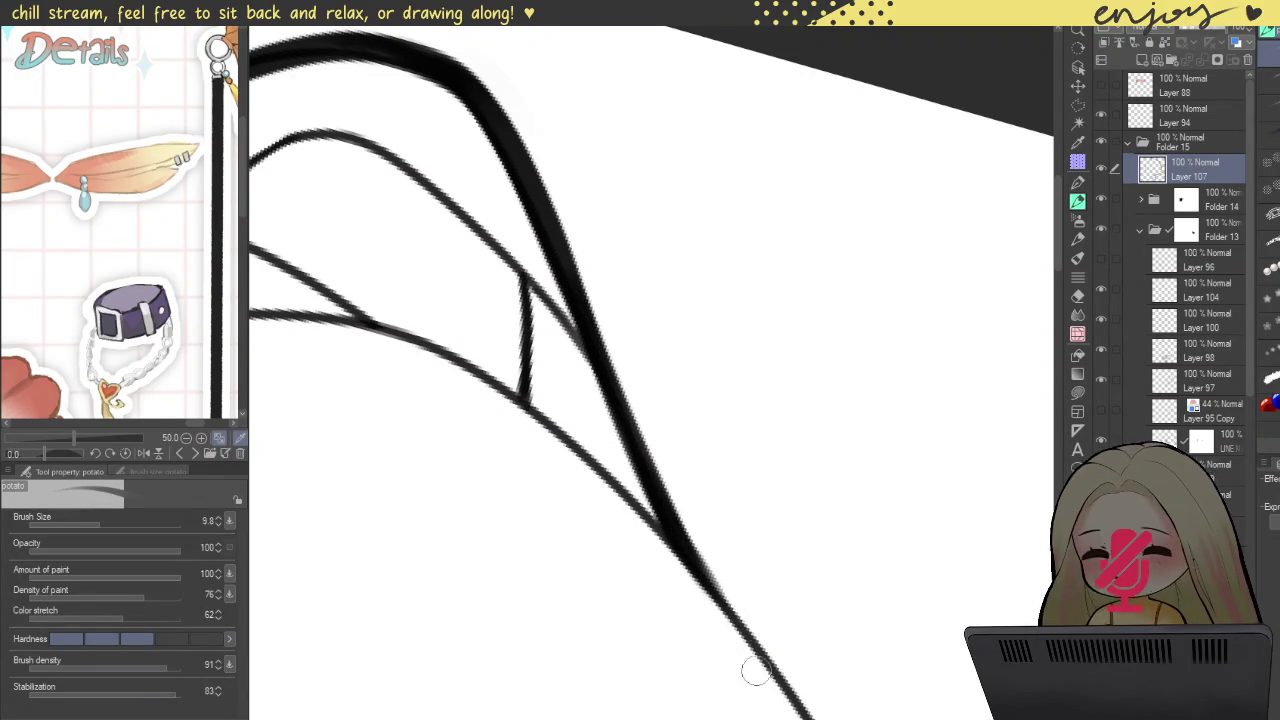
pyautogui.moveTo(700, 565); pyautogui.dragTo(755, 645)
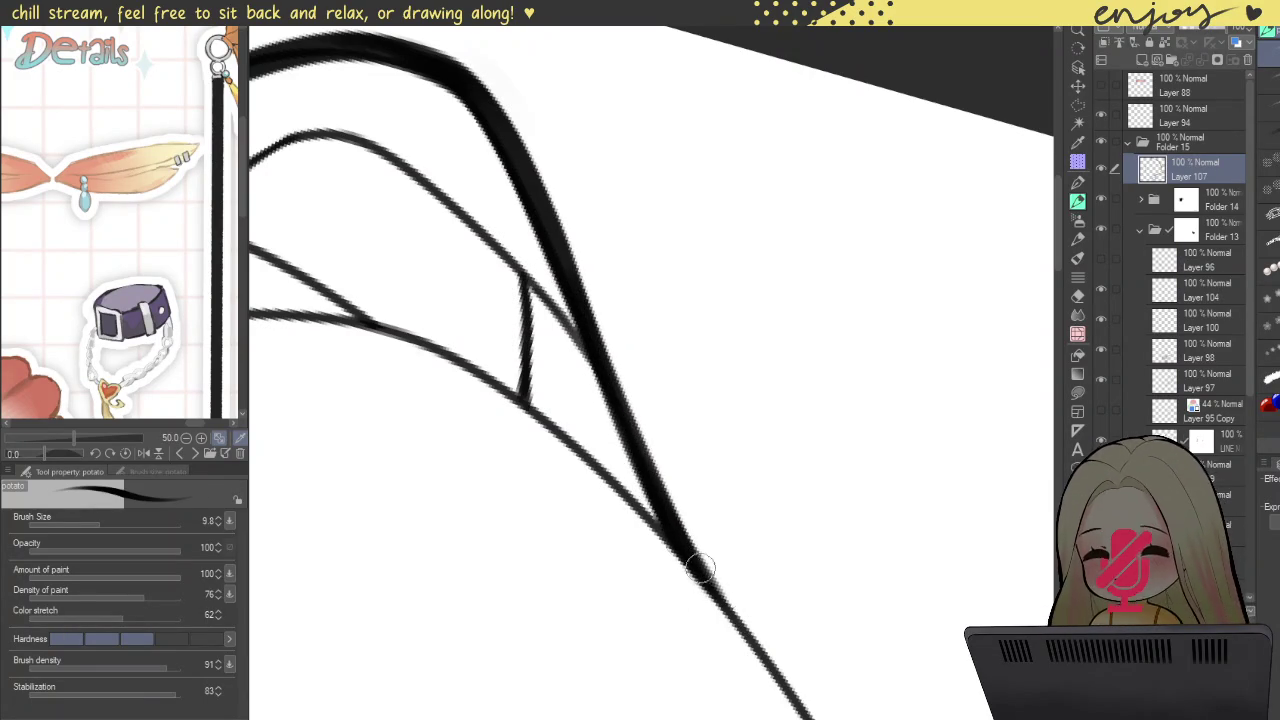
pyautogui.scroll(-3, 605, 325)
pyautogui.scroll(-2, 605, 325)
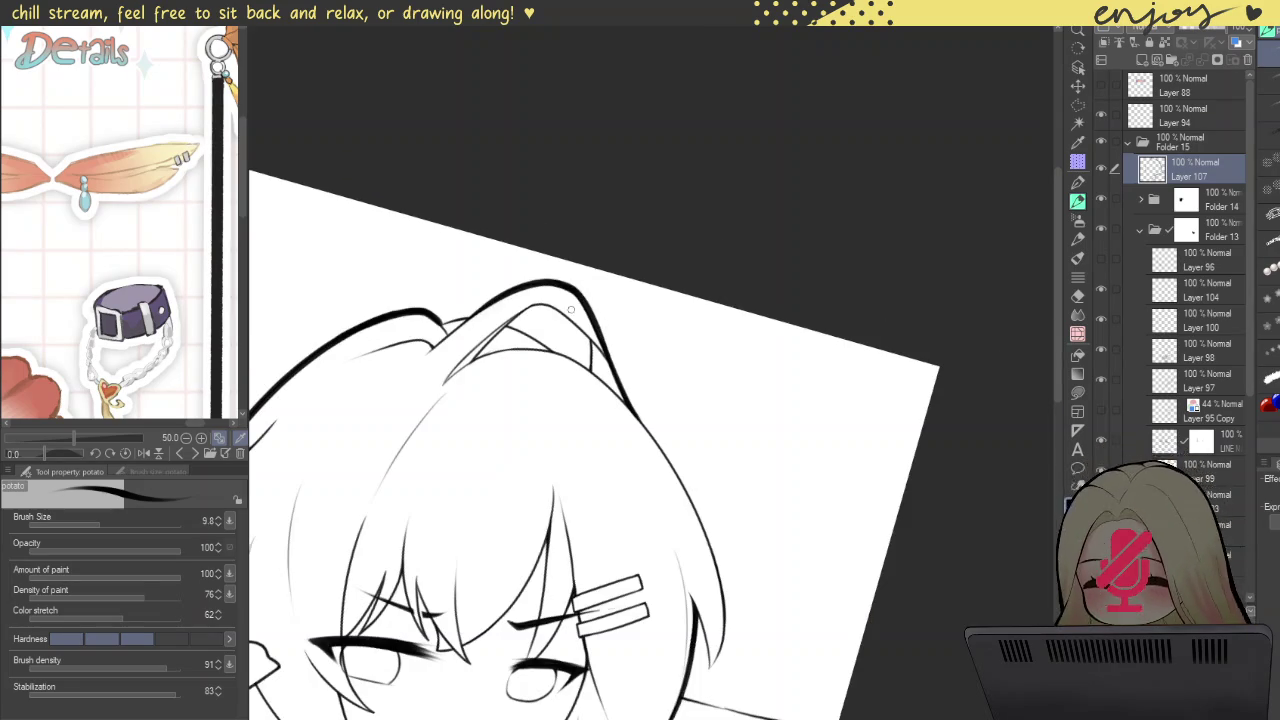
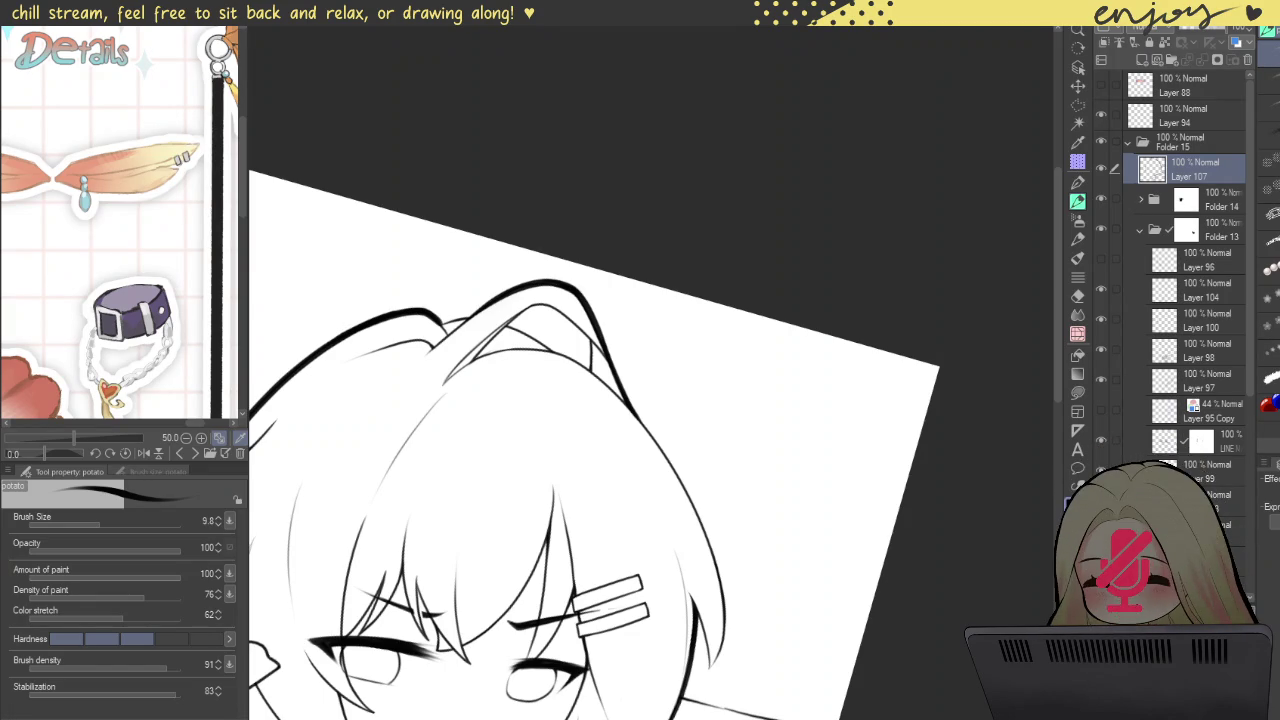
# Step: Retrace the thin hair line running up to the top of the head with a heavier stroke
pyautogui.moveTo(533, 374)
pyautogui.mouseDown()
pyautogui.moveTo(454, 495)
pyautogui.moveTo(682, 499)
pyautogui.mouseUp()
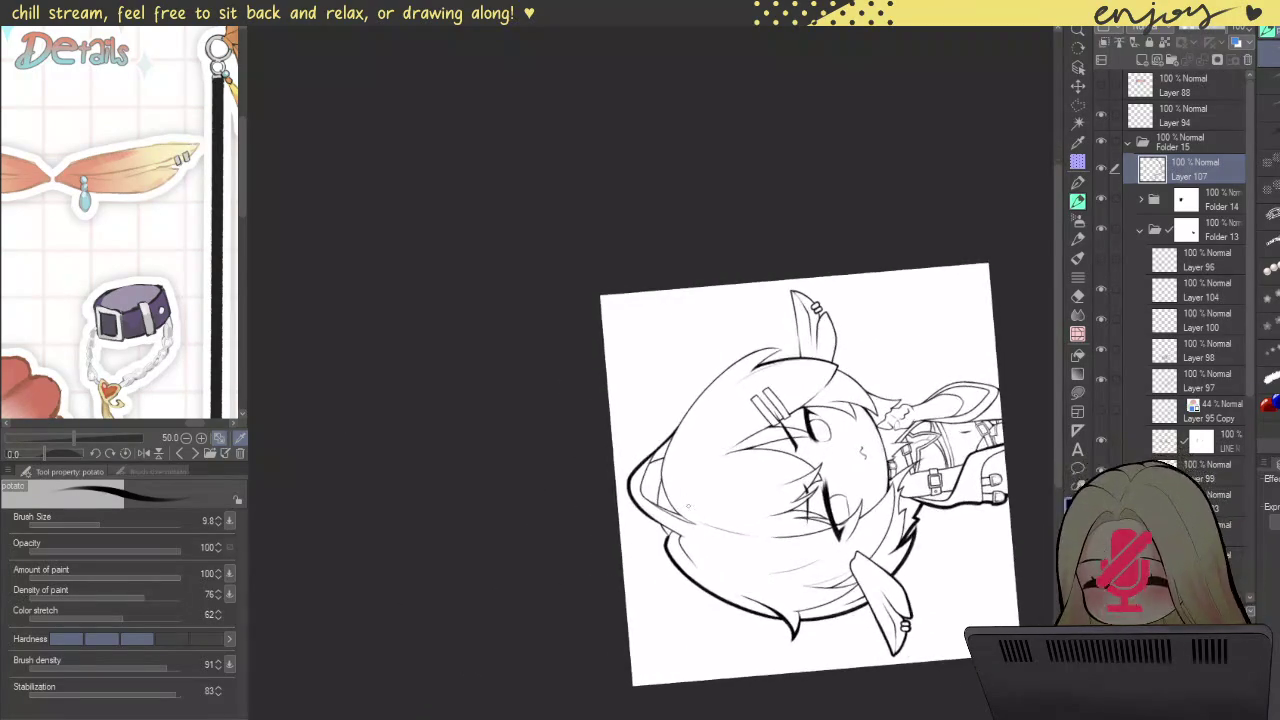
pyautogui.scroll(10, 545, 577)
pyautogui.moveTo(546, 577)
pyautogui.mouseDown()
pyautogui.moveTo(634, 350)
pyautogui.moveTo(932, 32)
pyautogui.mouseUp()
pyautogui.hotkey('ctrl', 'z')
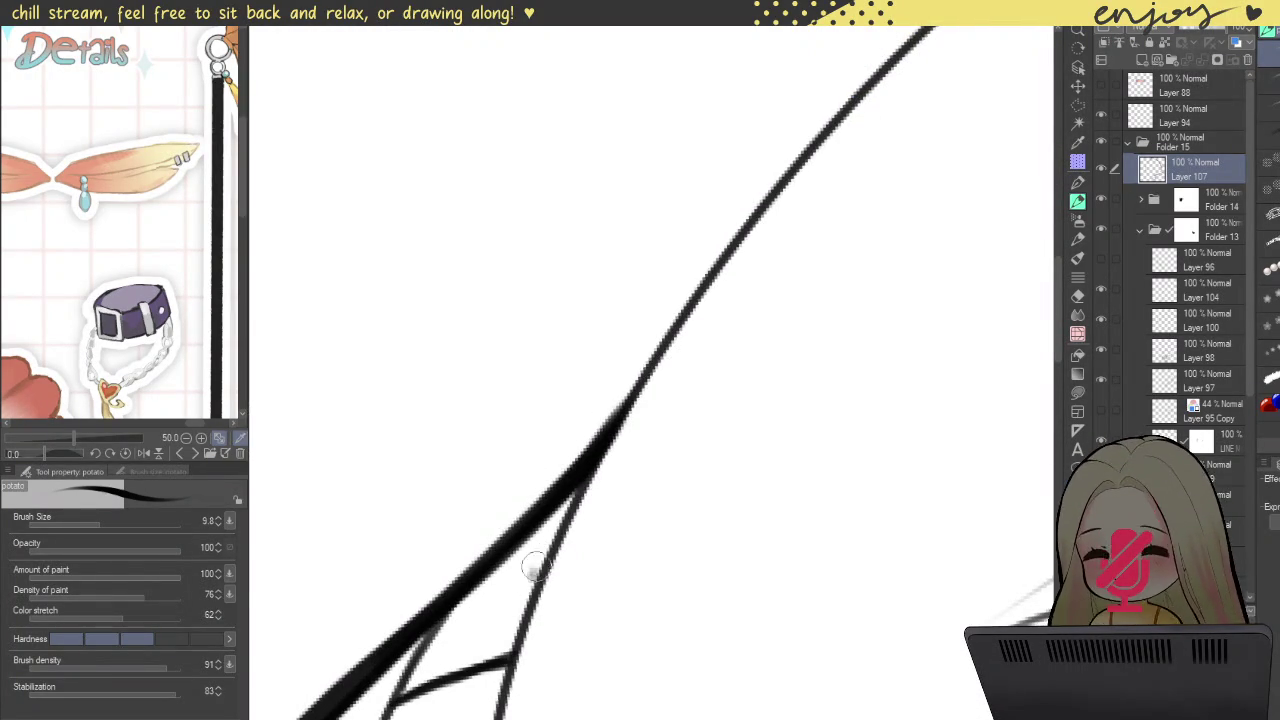
pyautogui.moveTo(530, 575); pyautogui.dragTo(965, 27)
pyautogui.hotkey('ctrl', 'z')
pyautogui.moveTo(530, 578); pyautogui.dragTo(928, 46)
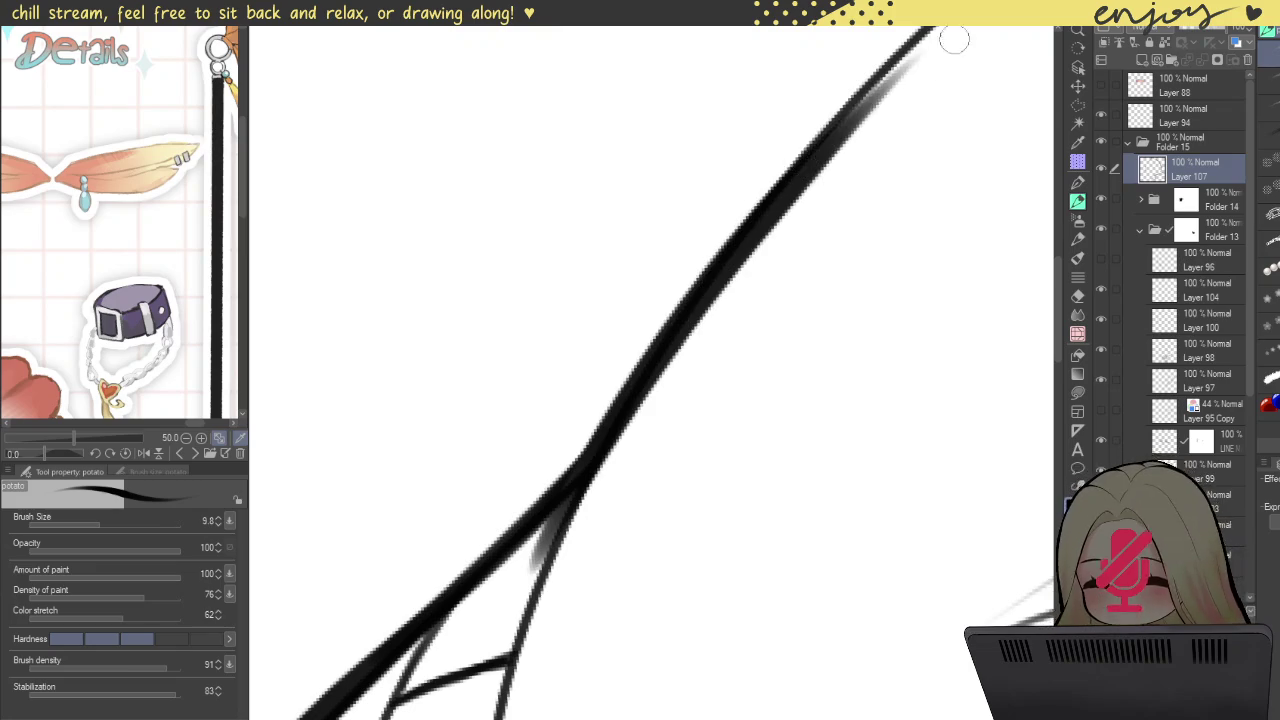
pyautogui.hotkey('ctrl', 'z')
pyautogui.moveTo(522, 598)
pyautogui.mouseDown()
pyautogui.moveTo(738, 244)
pyautogui.moveTo(938, 60)
pyautogui.mouseUp()
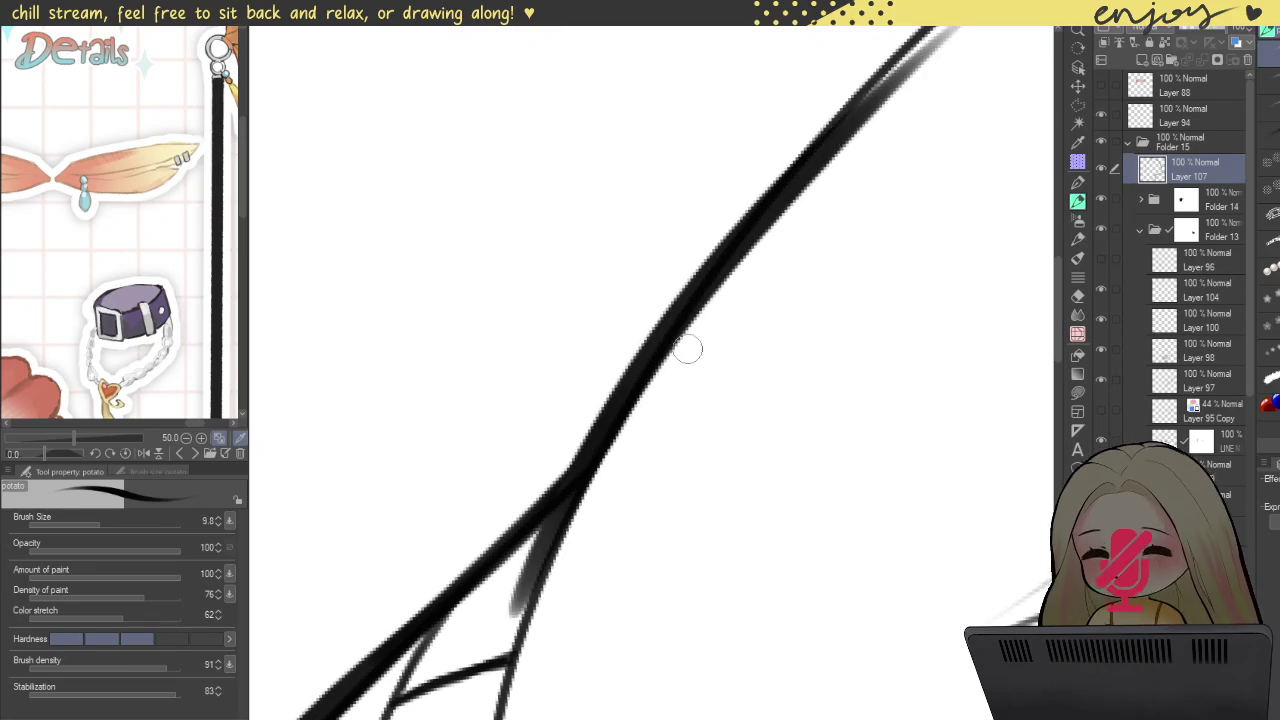
pyautogui.hotkey('ctrl', 'z')
pyautogui.moveTo(522, 617); pyautogui.dragTo(905, 30)
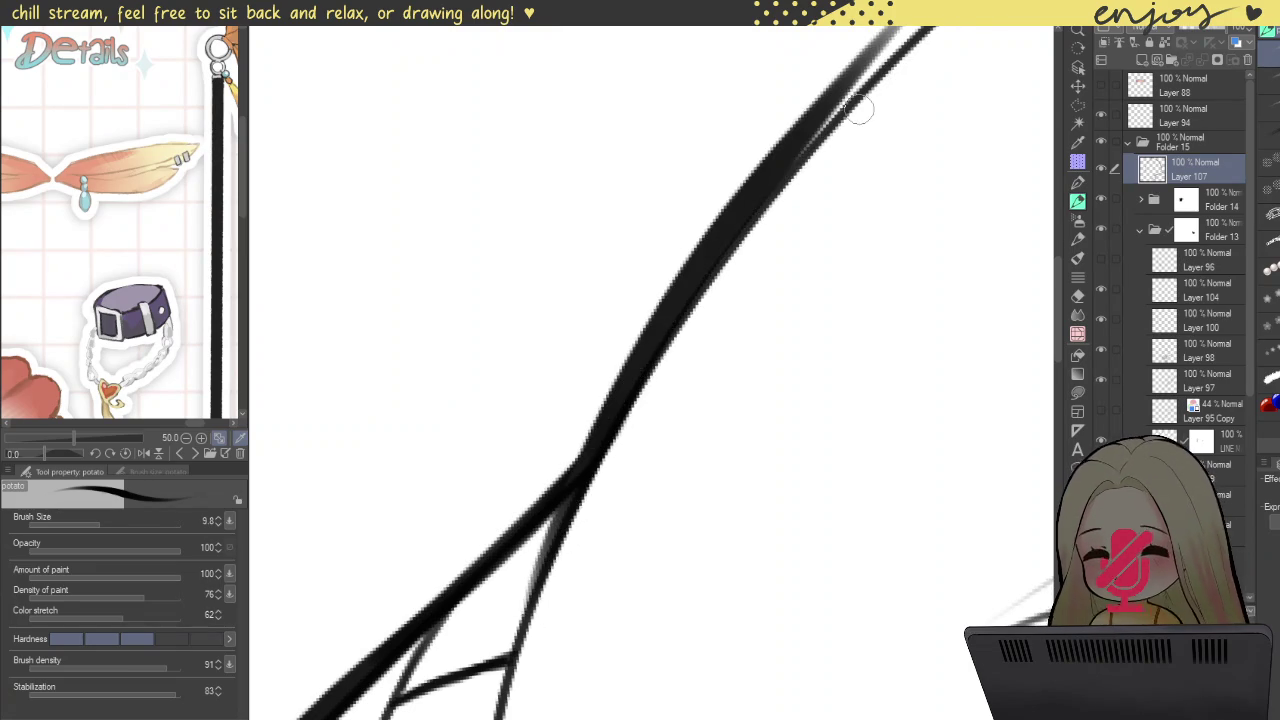
pyautogui.hotkey('ctrl', 'z')
pyautogui.moveTo(540, 570); pyautogui.dragTo(928, 30)
# Step: Thicken the thin right hair strand line with a heavier stroke
pyautogui.moveTo(610, 510); pyautogui.dragTo(702, 271)
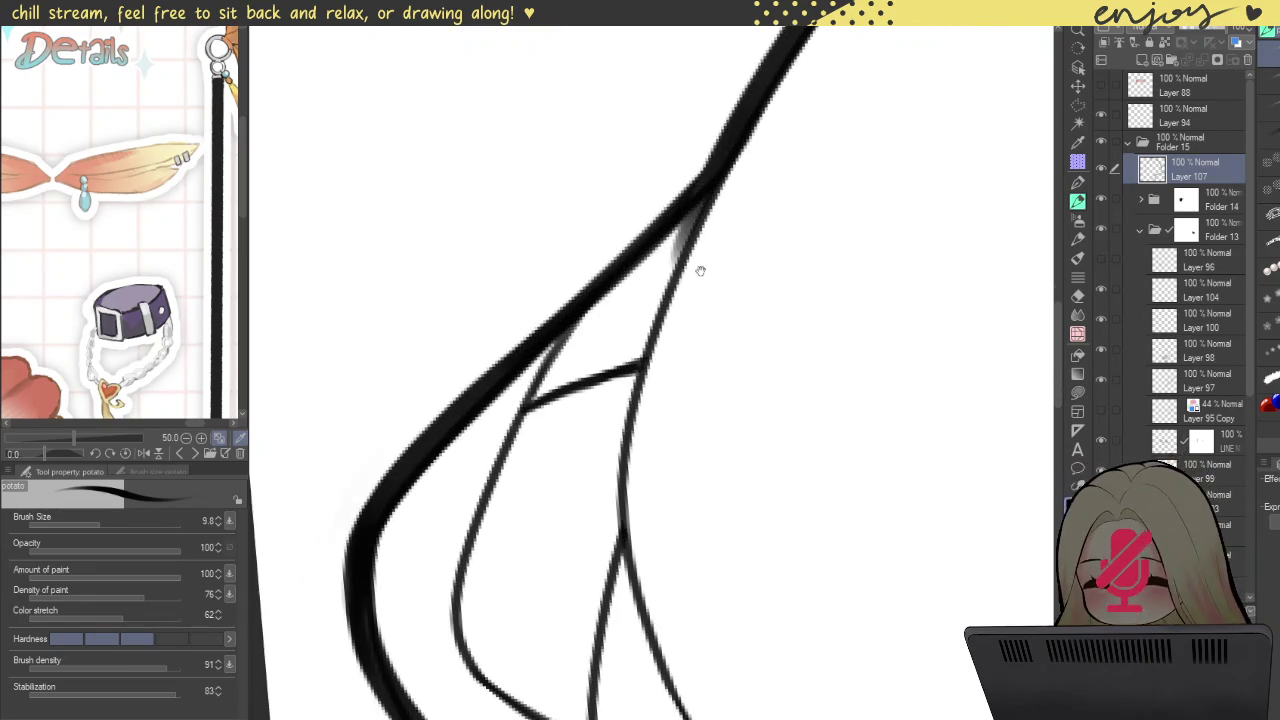
pyautogui.moveTo(727, 158); pyautogui.dragTo(647, 627)
pyautogui.hotkey('ctrl', 'z')
pyautogui.moveTo(765, 80)
pyautogui.mouseDown()
pyautogui.moveTo(666, 249)
pyautogui.moveTo(648, 551)
pyautogui.mouseUp()
pyautogui.hotkey('ctrl', 'z')
pyautogui.moveTo(790, 45)
pyautogui.mouseDown()
pyautogui.moveTo(700, 178)
pyautogui.moveTo(692, 673)
pyautogui.mouseUp()
pyautogui.scroll(-5, 640, 352)
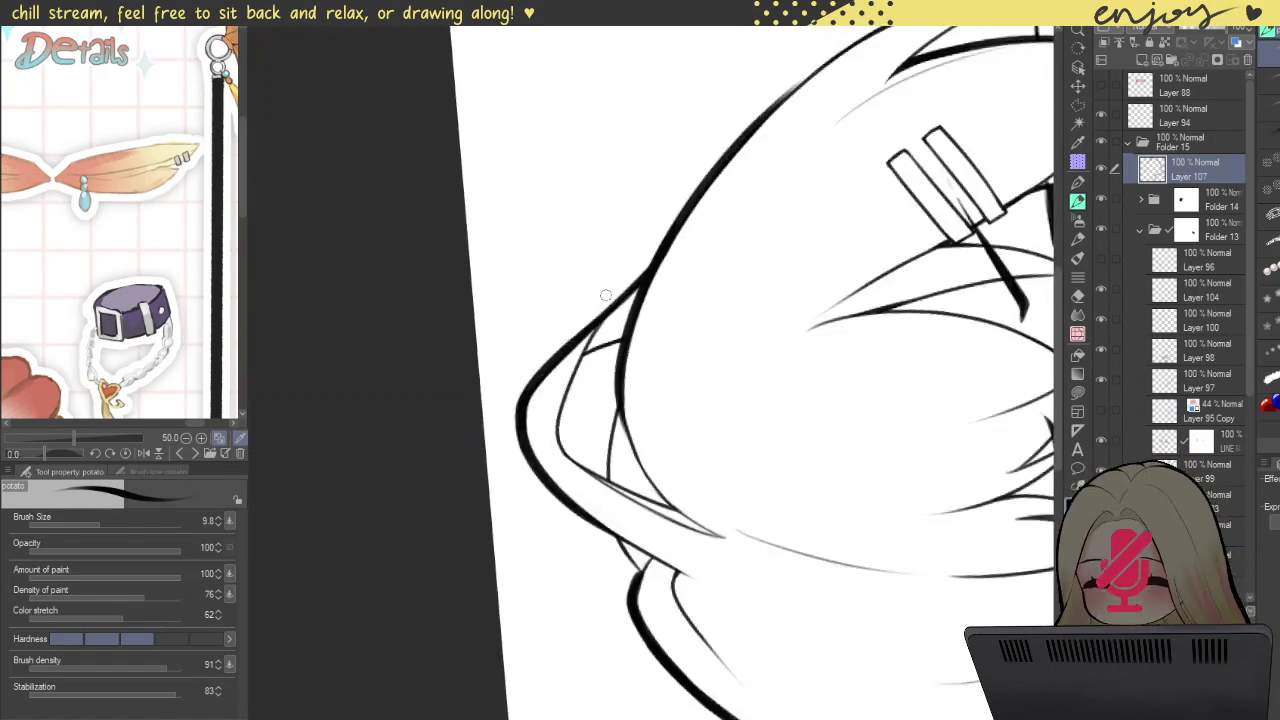
# Step: Thicken the thin inner hair line near the cheek
pyautogui.scroll(-3, 615, 266)
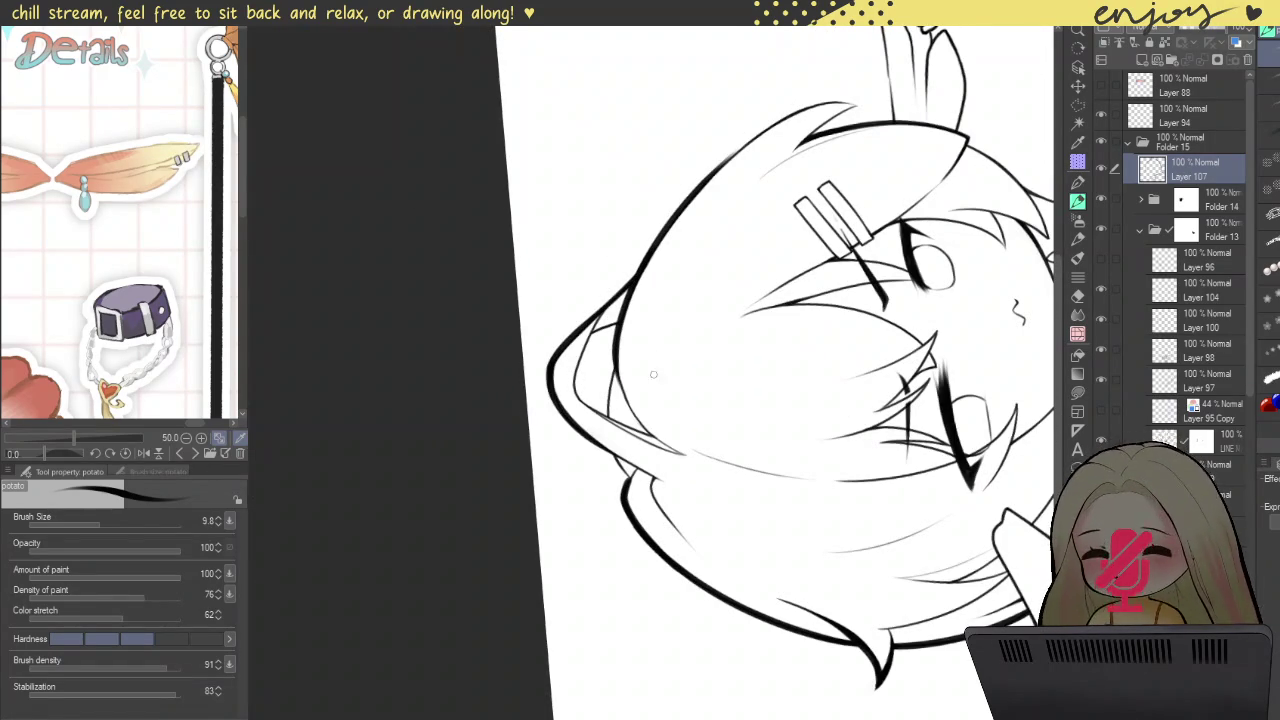
pyautogui.scroll(3, 628, 380)
pyautogui.scroll(3, 590, 430)
pyautogui.moveTo(585, 497)
pyautogui.mouseDown()
pyautogui.moveTo(614, 300)
pyautogui.moveTo(585, 418)
pyautogui.mouseUp()
pyautogui.moveTo(594, 343)
pyautogui.mouseDown()
pyautogui.moveTo(578, 485)
pyautogui.moveTo(590, 392)
pyautogui.mouseUp()
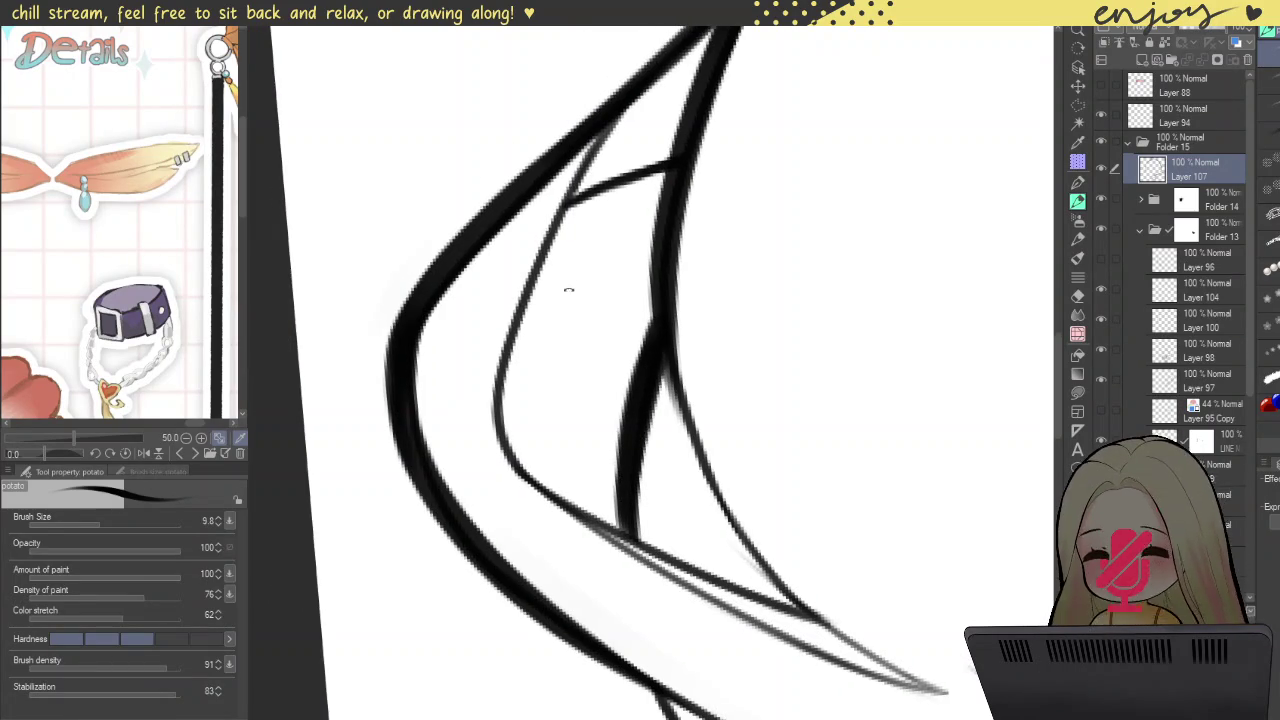
pyautogui.moveTo(571, 286); pyautogui.dragTo(726, 289)
pyautogui.moveTo(481, 592)
pyautogui.mouseDown()
pyautogui.moveTo(533, 272)
pyautogui.moveTo(478, 540)
pyautogui.mouseUp()
pyautogui.hotkey('ctrl', 'z')
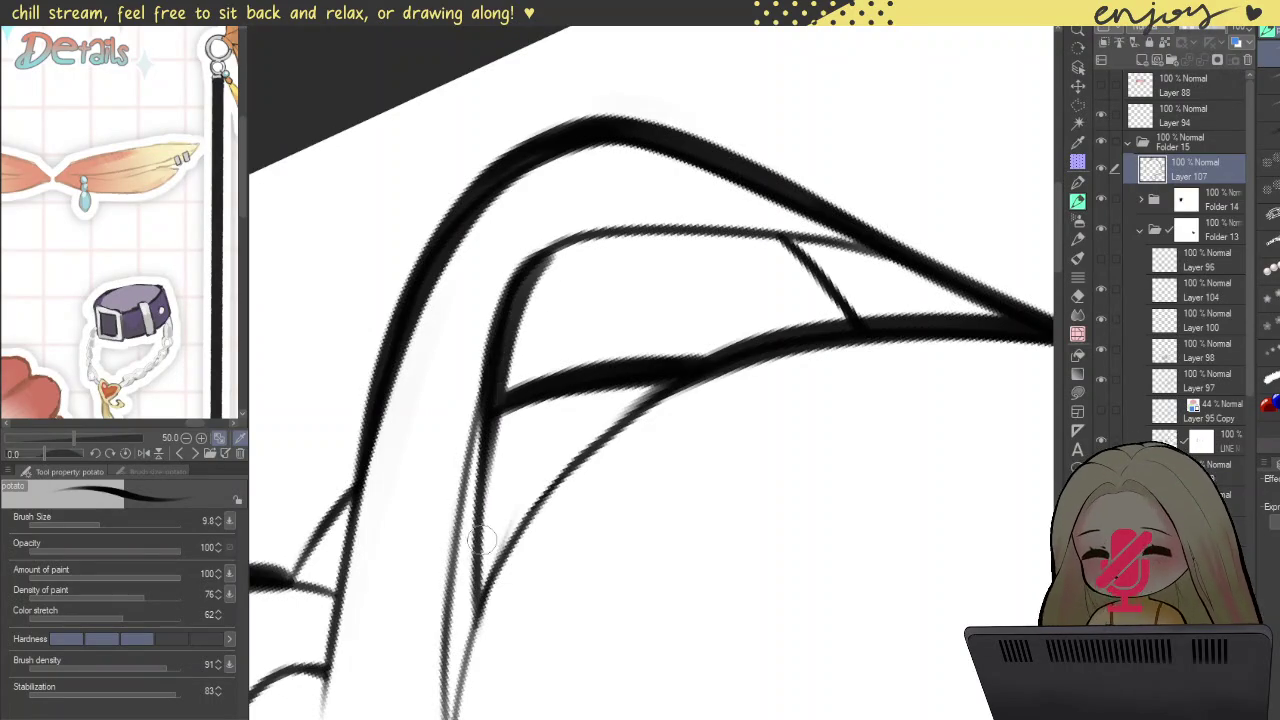
pyautogui.moveTo(509, 320); pyautogui.dragTo(486, 520)
pyautogui.hotkey('ctrl', 'z')
# Step: Thicken the inner curved hair line with a heavier stroke
pyautogui.moveTo(486, 600); pyautogui.dragTo(430, 365)
pyautogui.scroll(3, 583, 303)
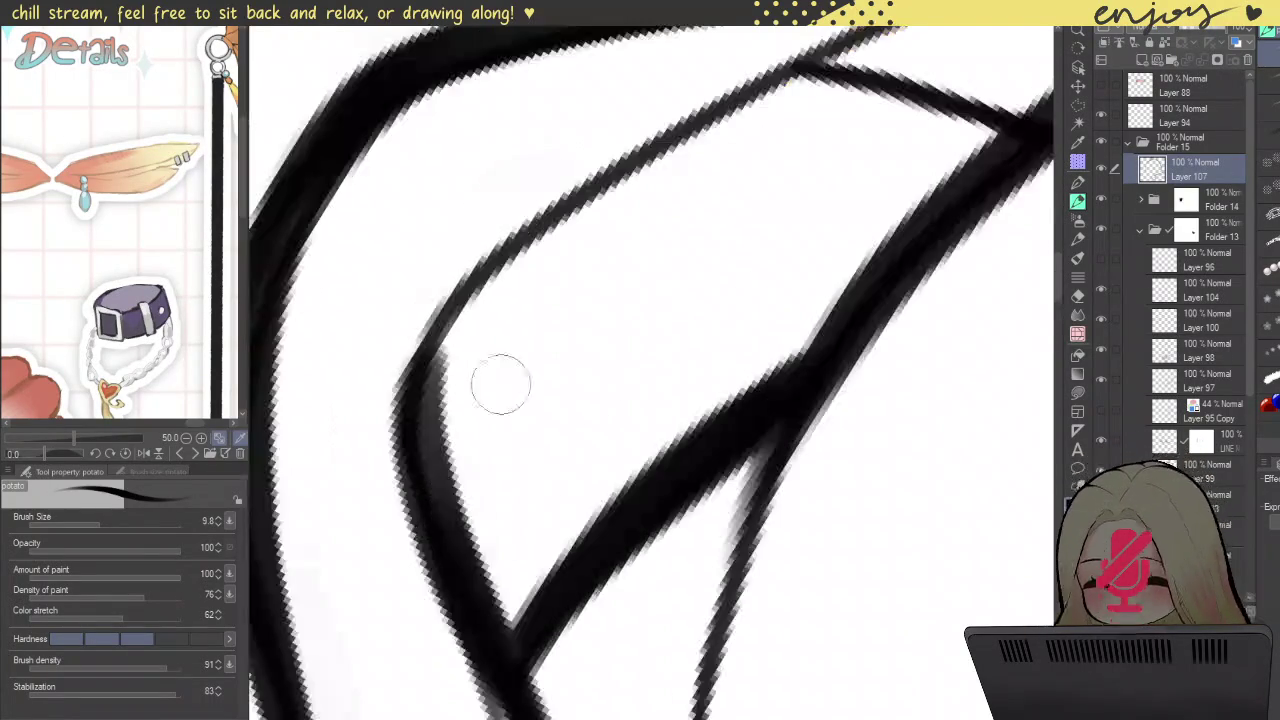
pyautogui.moveTo(457, 537)
pyautogui.mouseDown()
pyautogui.moveTo(430, 378)
pyautogui.moveTo(757, 129)
pyautogui.mouseUp()
pyautogui.scroll(-1, 720, 323)
pyautogui.moveTo(560, 460)
pyautogui.mouseDown()
pyautogui.moveTo(658, 245)
pyautogui.moveTo(760, 330)
pyautogui.mouseUp()
pyautogui.scroll(-2, 658, 245)
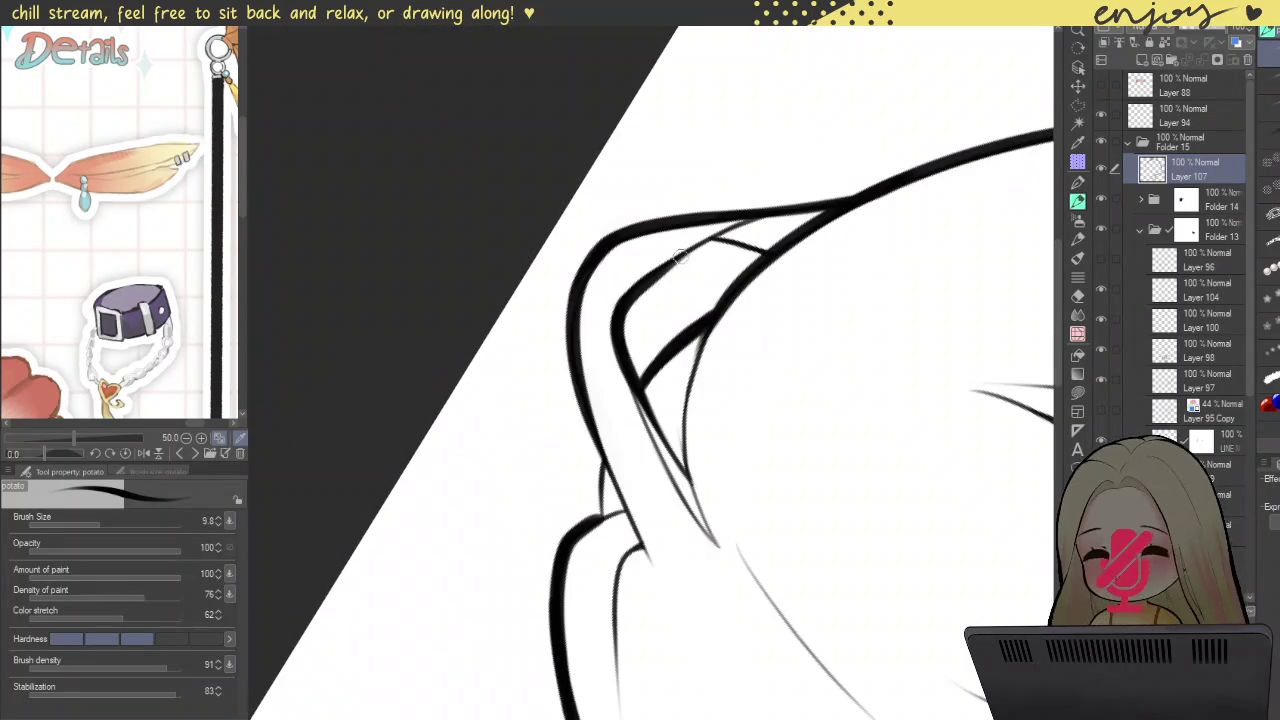
pyautogui.scroll(2, 843, 333)
pyautogui.scroll(1, 634, 323)
pyautogui.scroll(2, 651, 271)
# Step: Retrace the inner diagonal hair line with a bolder stroke
pyautogui.moveTo(576, 168); pyautogui.dragTo(733, 431)
pyautogui.hotkey('ctrl', 'z')
pyautogui.moveTo(580, 185)
pyautogui.mouseDown()
pyautogui.moveTo(680, 310)
pyautogui.moveTo(824, 589)
pyautogui.moveTo(845, 462)
pyautogui.mouseUp()
pyautogui.moveTo(700, 500)
pyautogui.mouseDown()
pyautogui.moveTo(714, 251)
pyautogui.moveTo(697, 450)
pyautogui.moveTo(729, 271)
pyautogui.moveTo(697, 487)
pyautogui.mouseUp()
pyautogui.hotkey('ctrl', 'z')
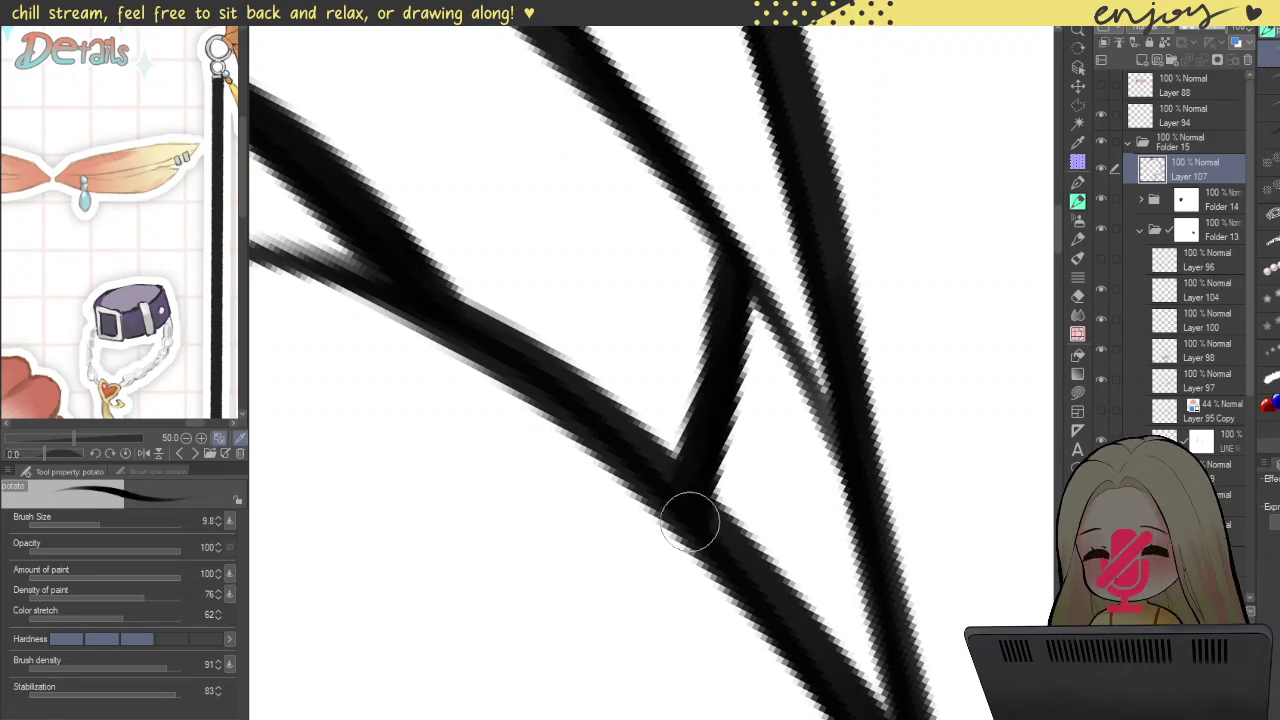
# Step: Thicken the thin diagonal connector line with repeated passes
pyautogui.scroll(-3, 695, 470)
pyautogui.scroll(2, 715, 410)
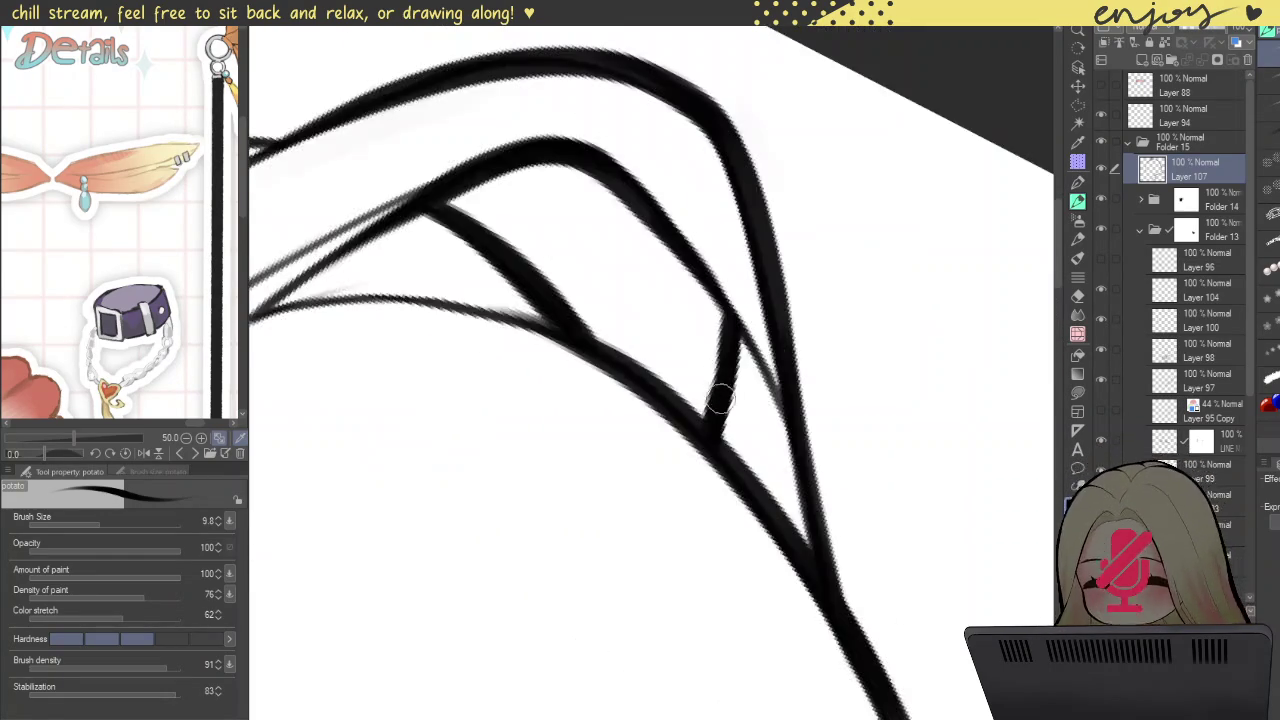
pyautogui.scroll(2, 718, 400)
pyautogui.moveTo(734, 309); pyautogui.dragTo(718, 427)
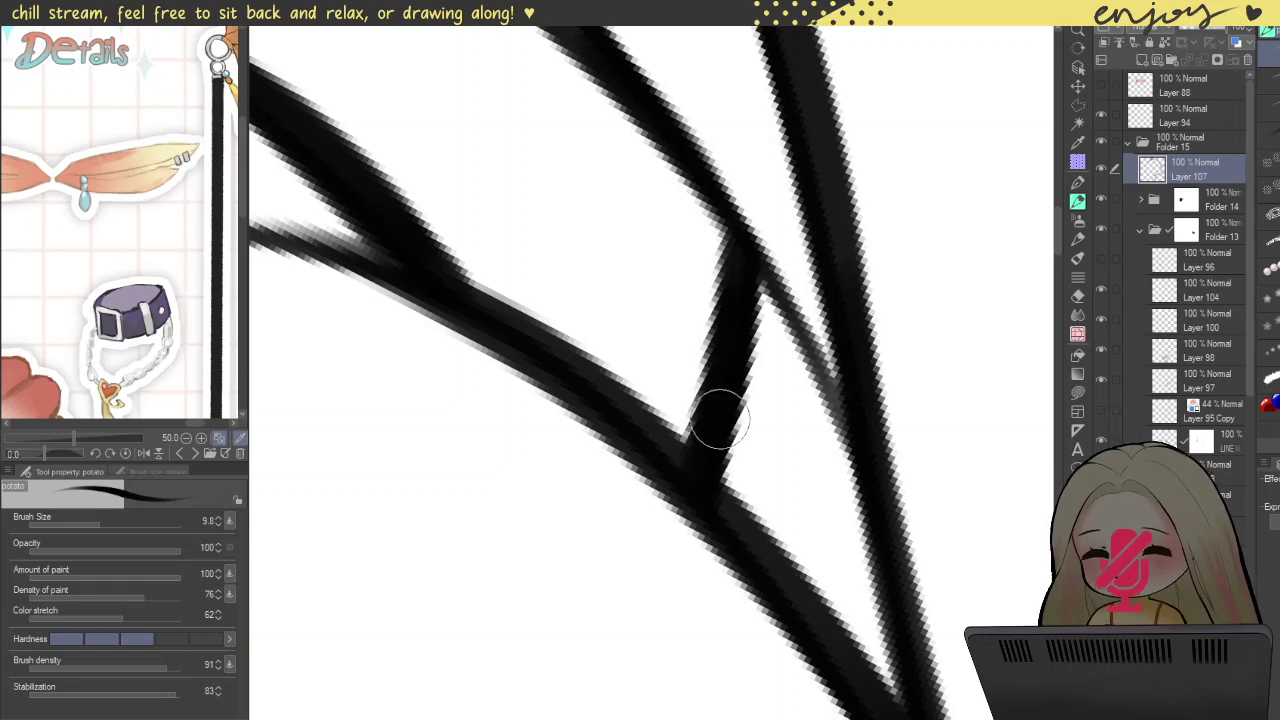
pyautogui.scroll(-3, 725, 400)
pyautogui.scroll(-2, 688, 182)
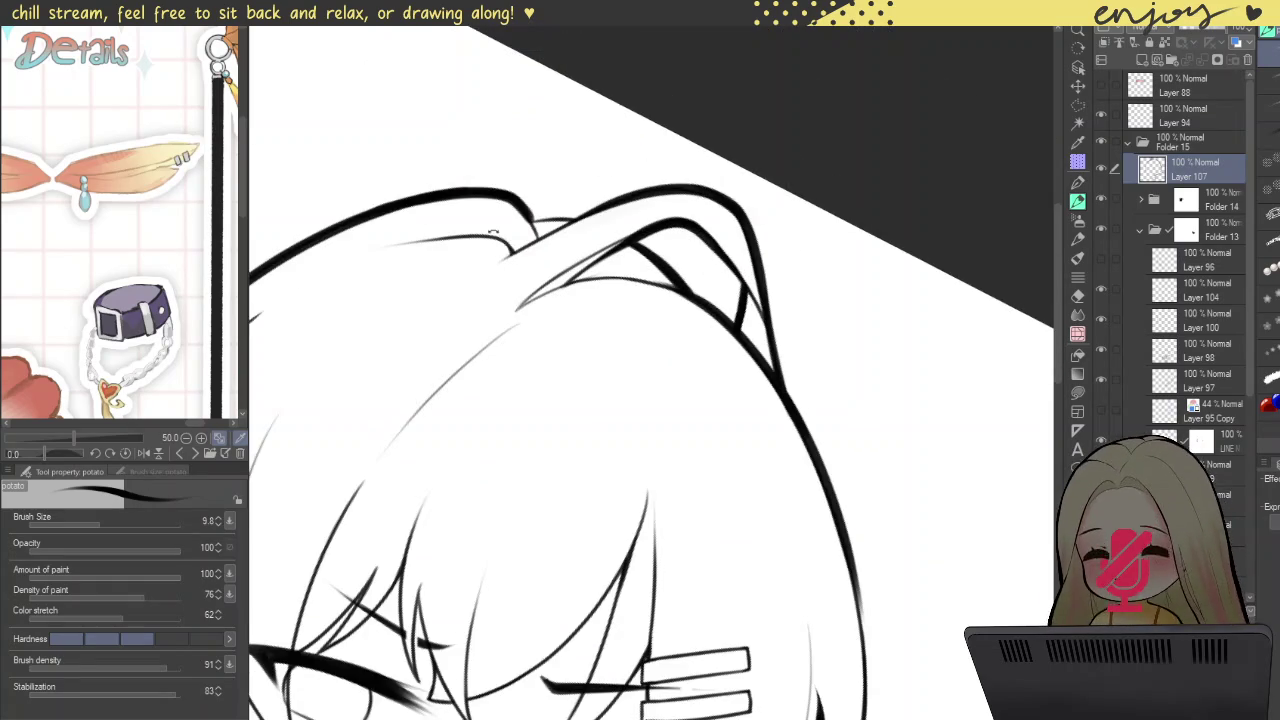
# Step: Thicken the thin left hair line near the junction
pyautogui.moveTo(503, 219); pyautogui.dragTo(423, 437)
pyautogui.scroll(5, 486, 486)
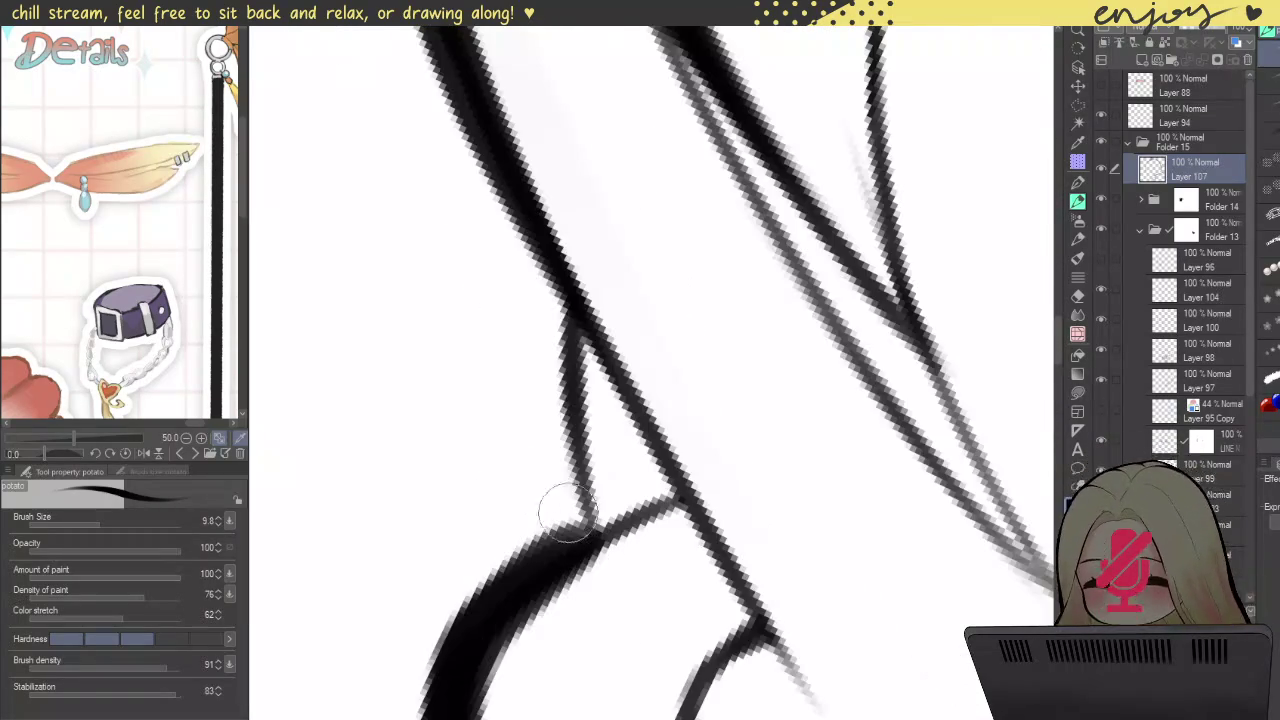
pyautogui.moveTo(560, 500)
pyautogui.mouseDown()
pyautogui.moveTo(575, 330)
pyautogui.moveTo(590, 500)
pyautogui.mouseUp()
pyautogui.hotkey('ctrl', 'z')
pyautogui.hotkey('ctrl', 'z')
pyautogui.moveTo(580, 320); pyautogui.dragTo(598, 560)
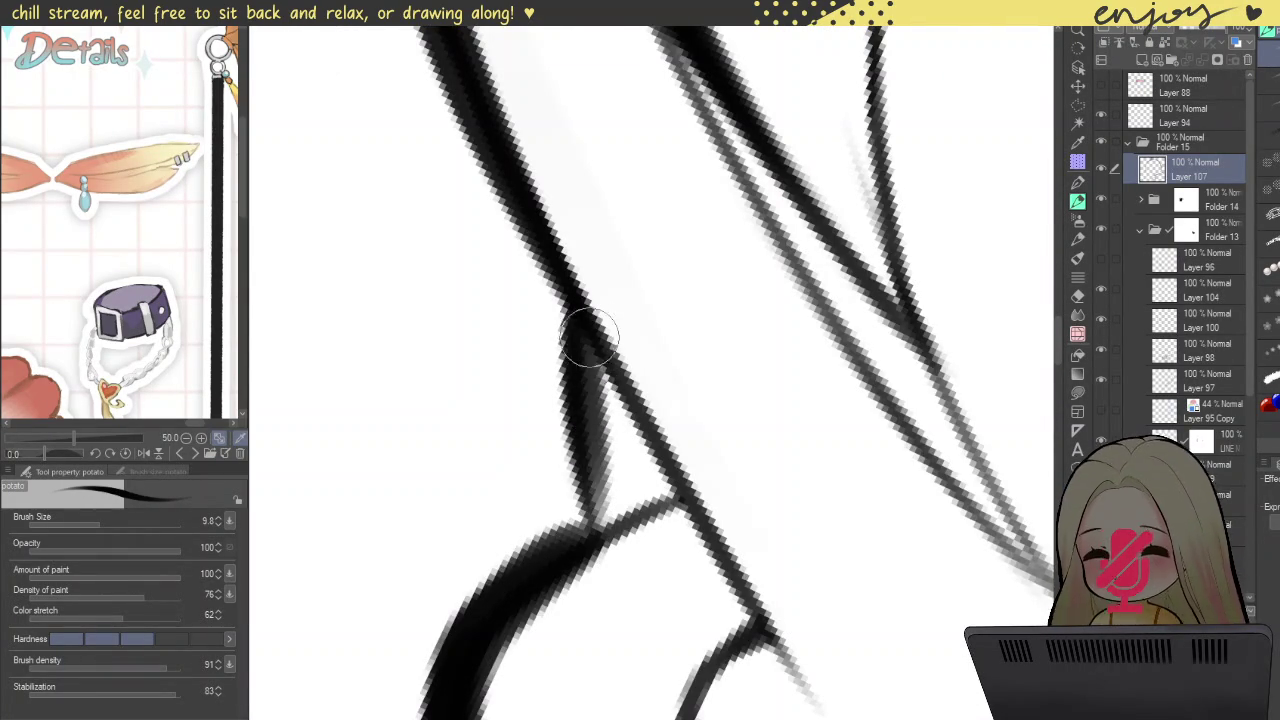
pyautogui.moveTo(590, 345); pyautogui.dragTo(565, 514)
pyautogui.hotkey('ctrl', 'z')
pyautogui.moveTo(590, 345); pyautogui.dragTo(598, 507)
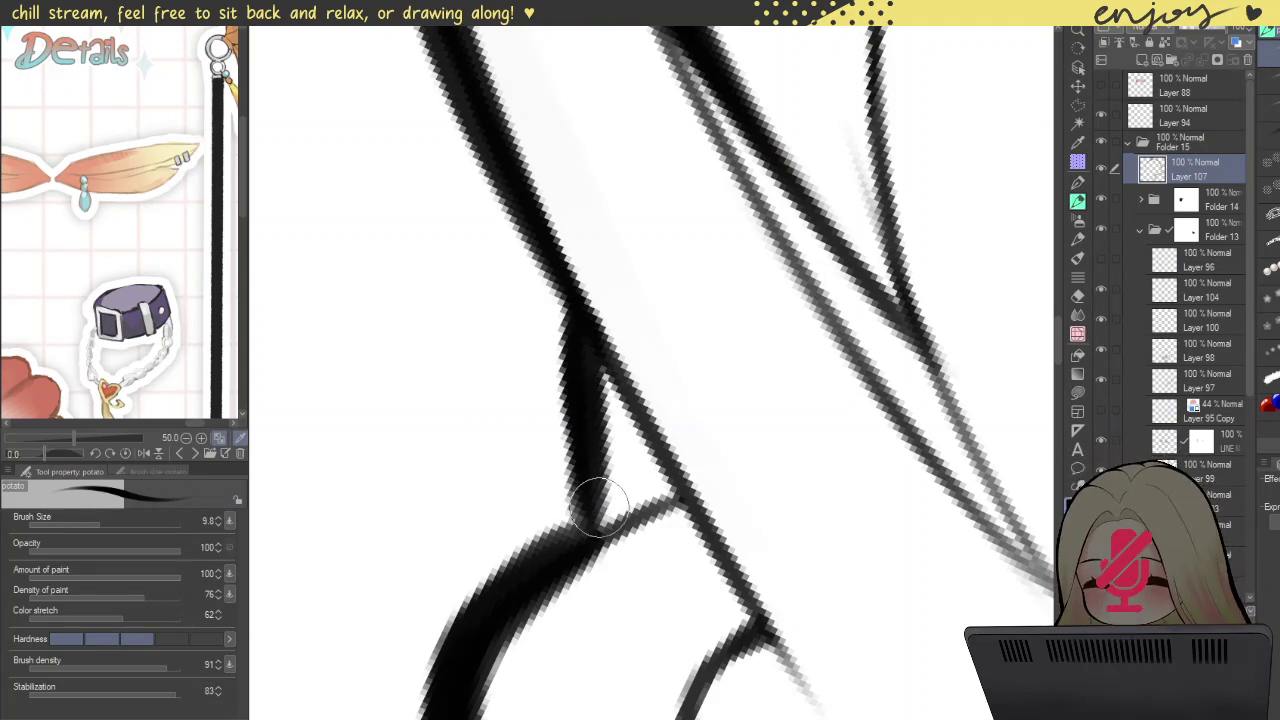
# Step: Add a bold connecting stroke at the hair junction and touch up the left line
pyautogui.moveTo(571, 380)
pyautogui.mouseDown()
pyautogui.moveTo(586, 529)
pyautogui.moveTo(711, 500)
pyautogui.mouseUp()
pyautogui.hotkey('ctrl', 'z')
pyautogui.moveTo(600, 530); pyautogui.dragTo(690, 490)
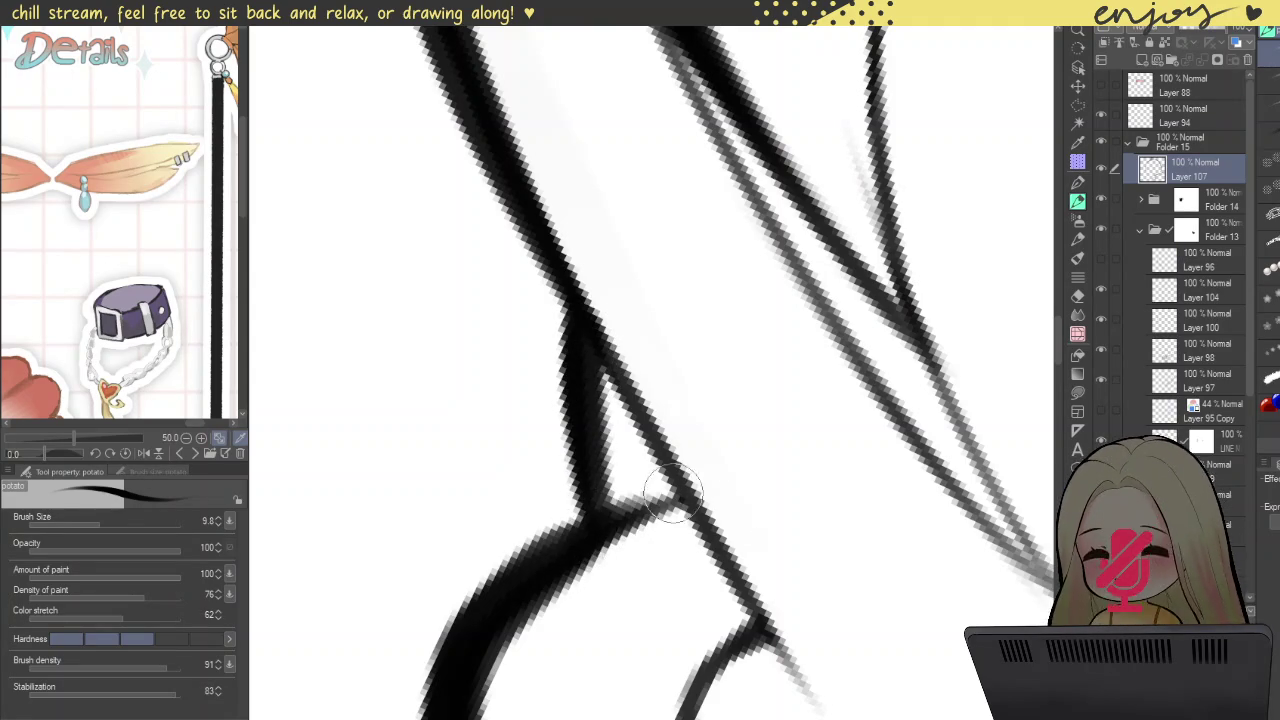
pyautogui.moveTo(605, 525); pyautogui.dragTo(690, 495)
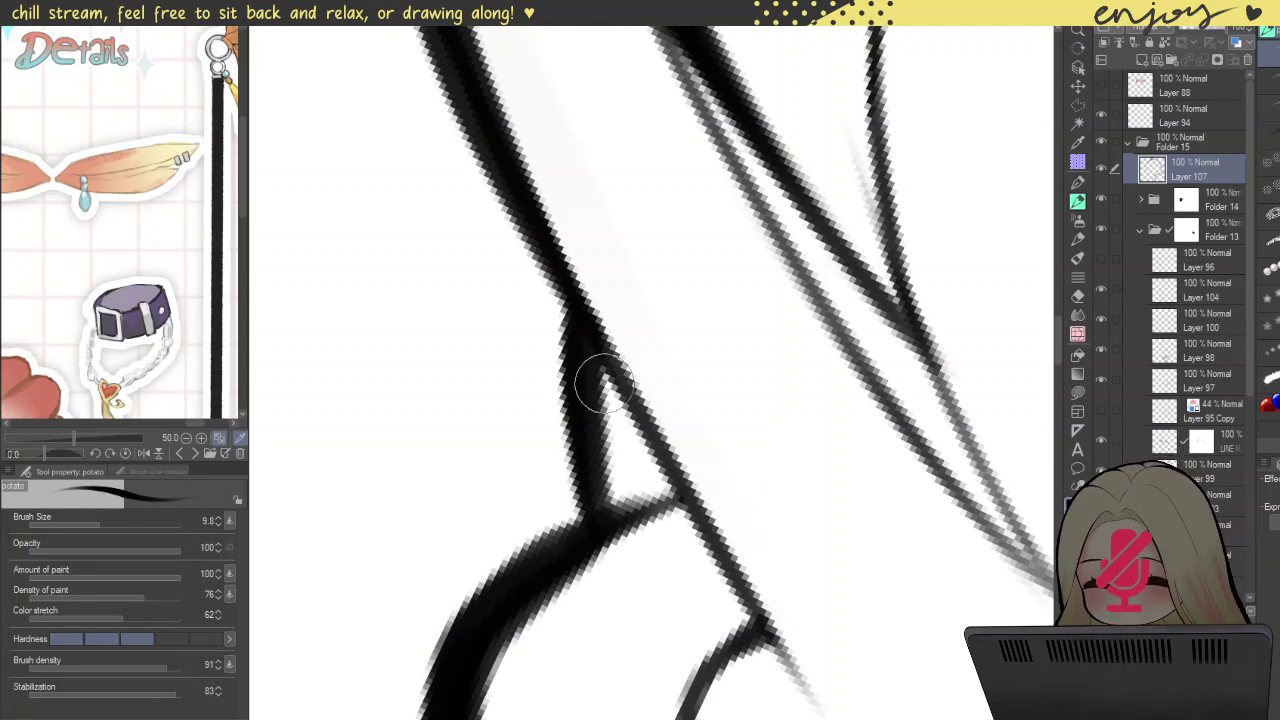
pyautogui.moveTo(586, 429); pyautogui.dragTo(605, 362)
# Step: Reduce the brush size for finer strand lines
pyautogui.scroll(-3, 605, 362)
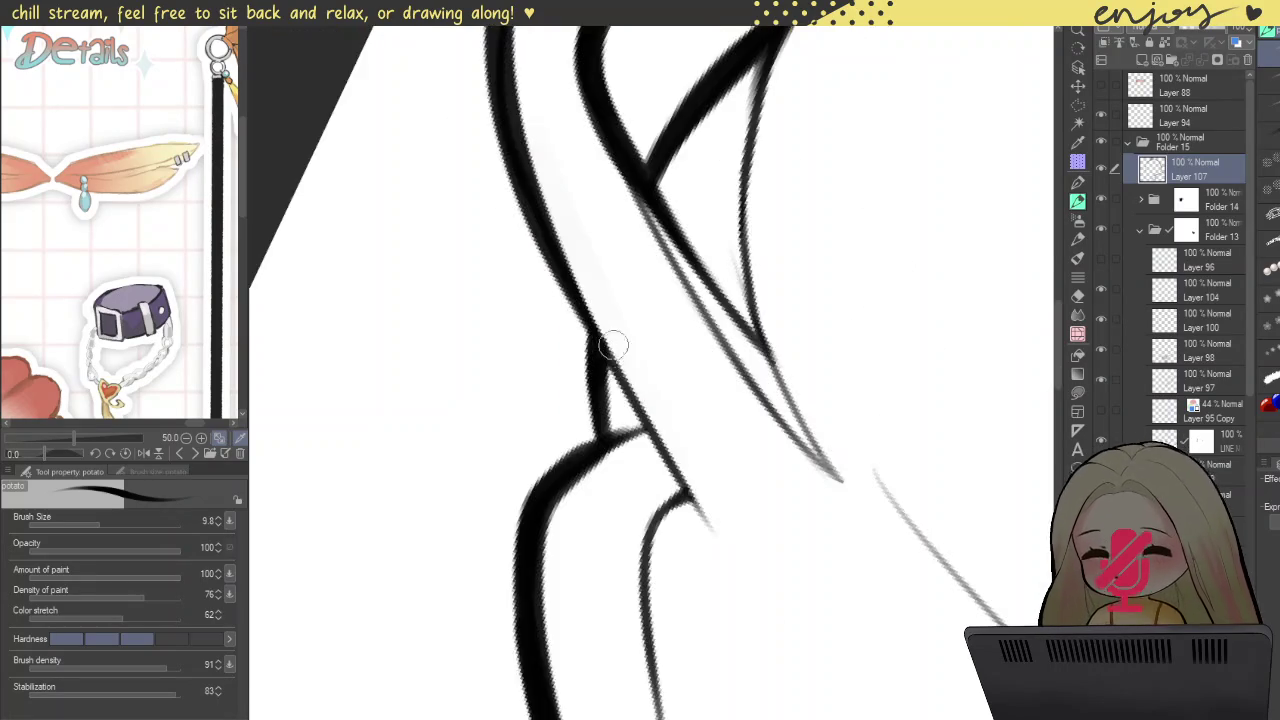
pyautogui.scroll(3, 652, 233)
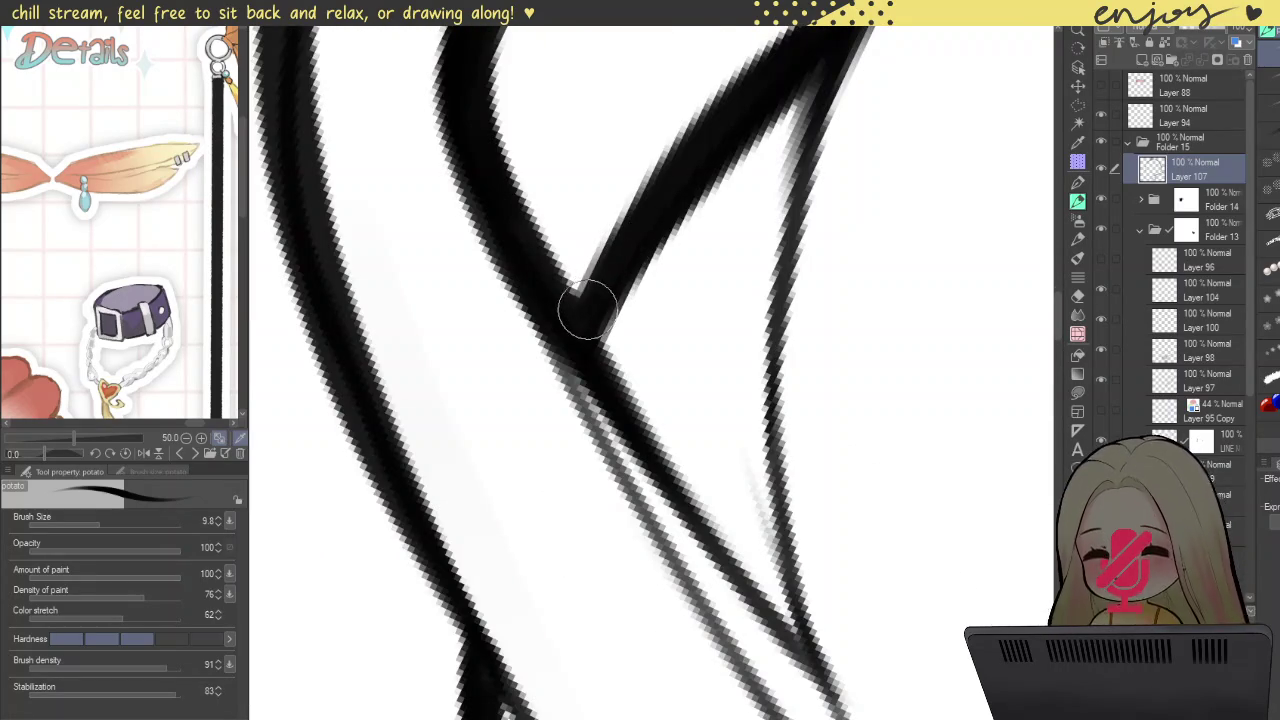
pyautogui.scroll(2, 680, 255)
pyautogui.scroll(-2, 680, 449)
pyautogui.scroll(-2, 708, 423)
pyautogui.scroll(1, 672, 381)
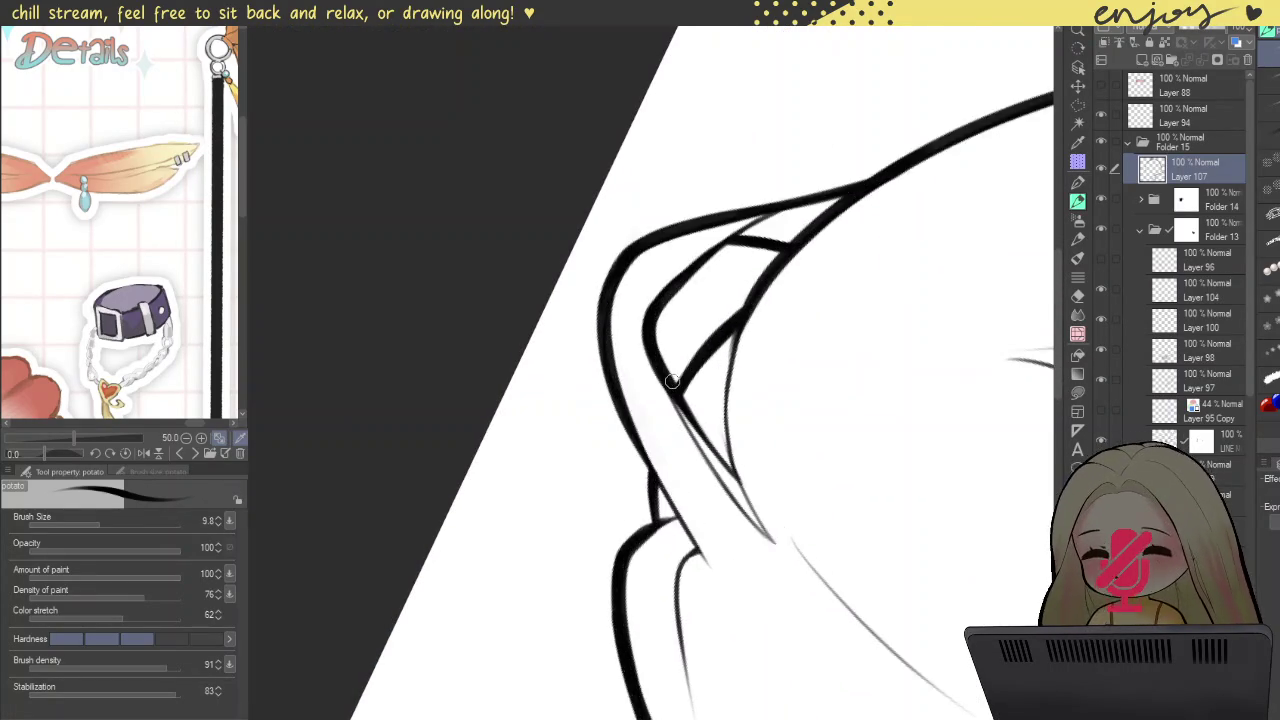
pyautogui.scroll(2, 680, 385)
pyautogui.press('[')
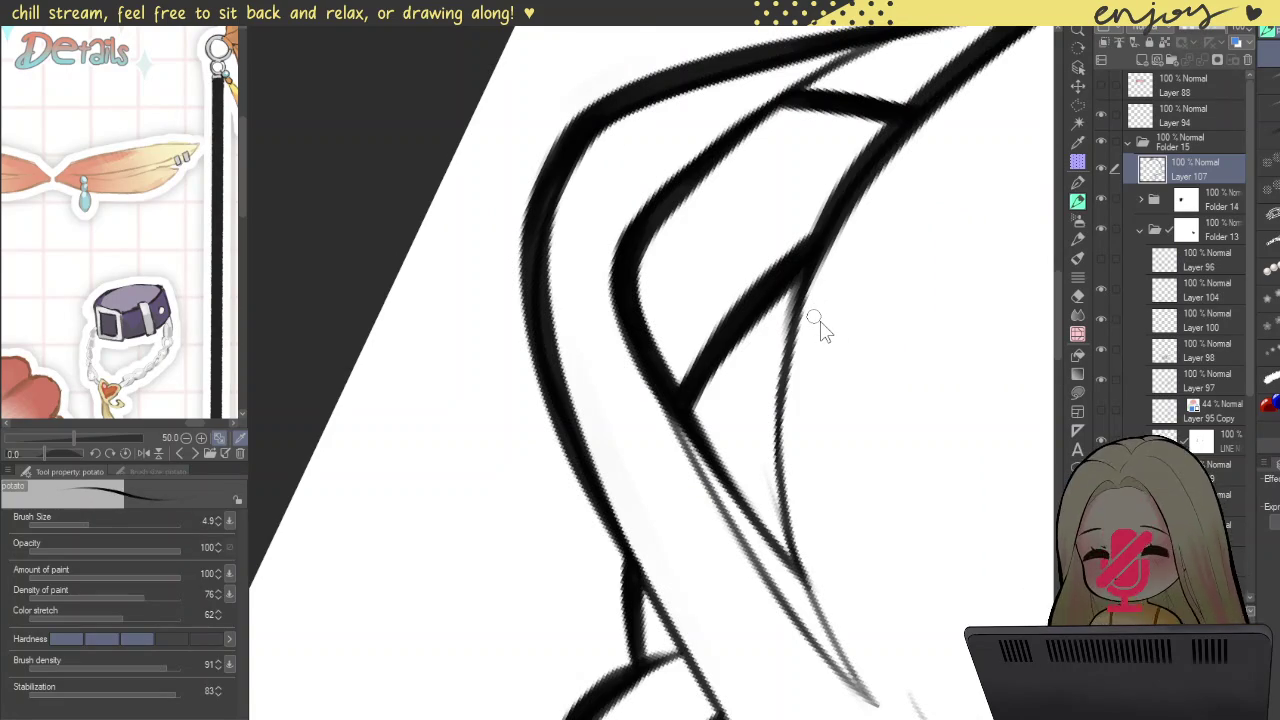
pyautogui.scroll(2, 812, 283)
# Step: Retrace the thin right strand line with a darker stroke until it looks clean
pyautogui.moveTo(788, 265); pyautogui.dragTo(730, 553)
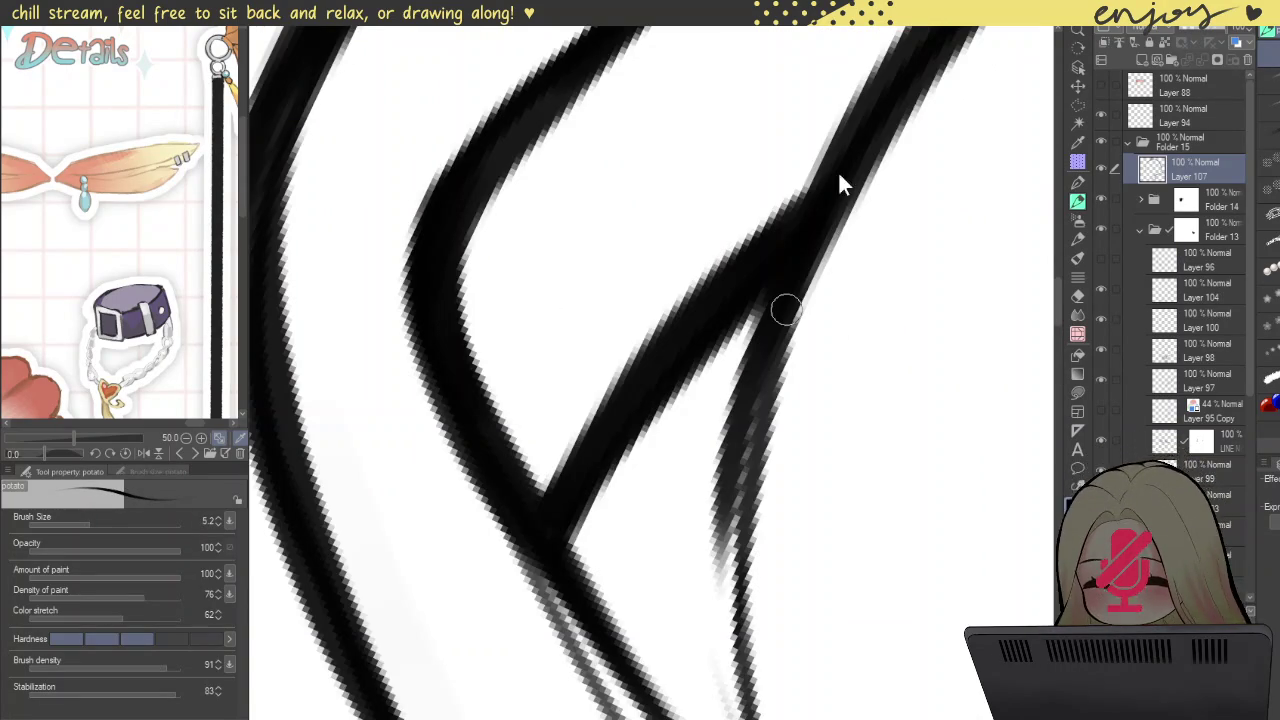
pyautogui.hotkey('ctrl', 'z')
pyautogui.moveTo(834, 143); pyautogui.dragTo(752, 435)
pyautogui.hotkey('ctrl', 'z')
pyautogui.moveTo(838, 150); pyautogui.dragTo(728, 619)
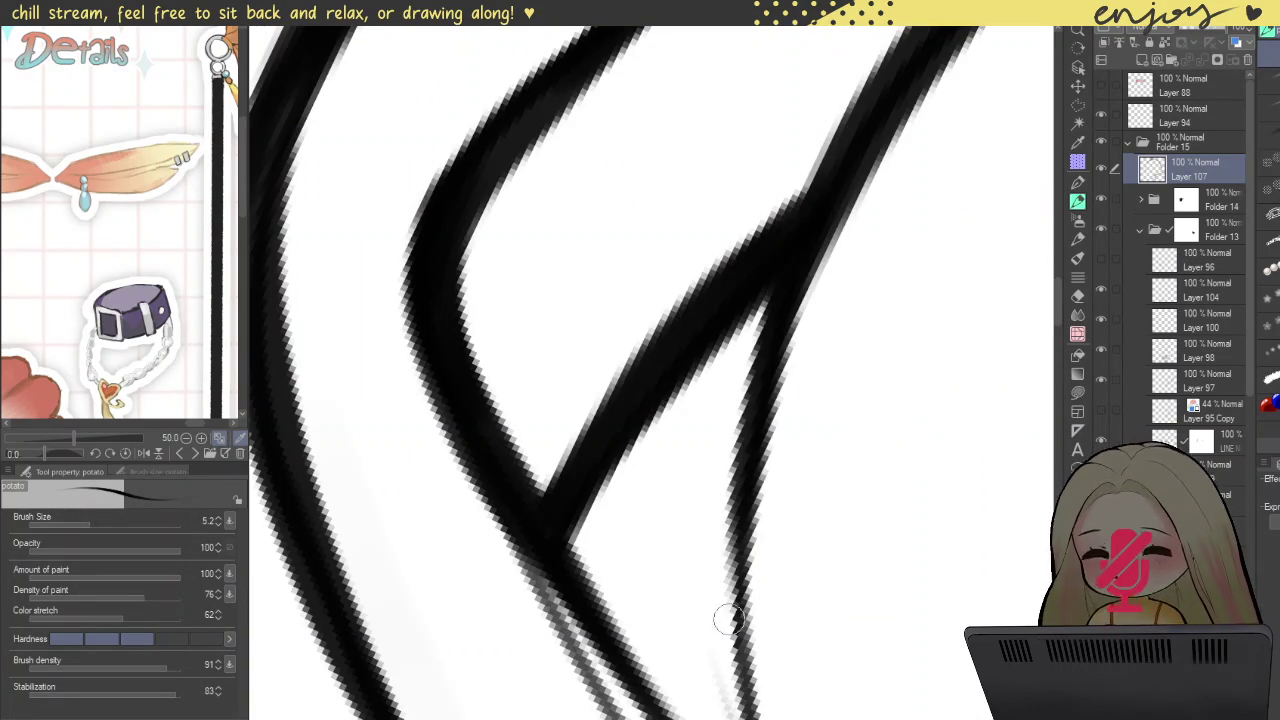
pyautogui.moveTo(769, 372); pyautogui.dragTo(735, 605)
pyautogui.hotkey('ctrl', 'z')
pyautogui.moveTo(829, 163); pyautogui.dragTo(760, 598)
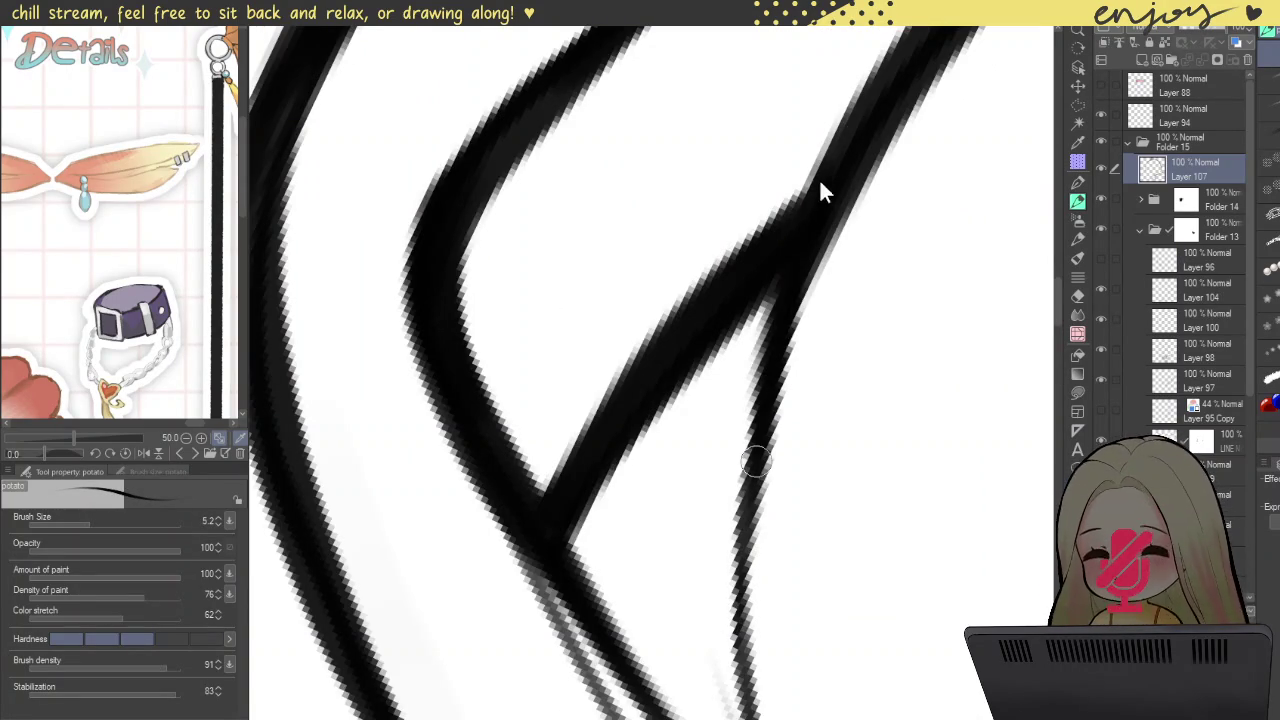
pyautogui.hotkey('ctrl', 'z')
pyautogui.moveTo(818, 196); pyautogui.dragTo(733, 597)
pyautogui.hotkey('ctrl', 'z')
pyautogui.moveTo(817, 184); pyautogui.dragTo(738, 597)
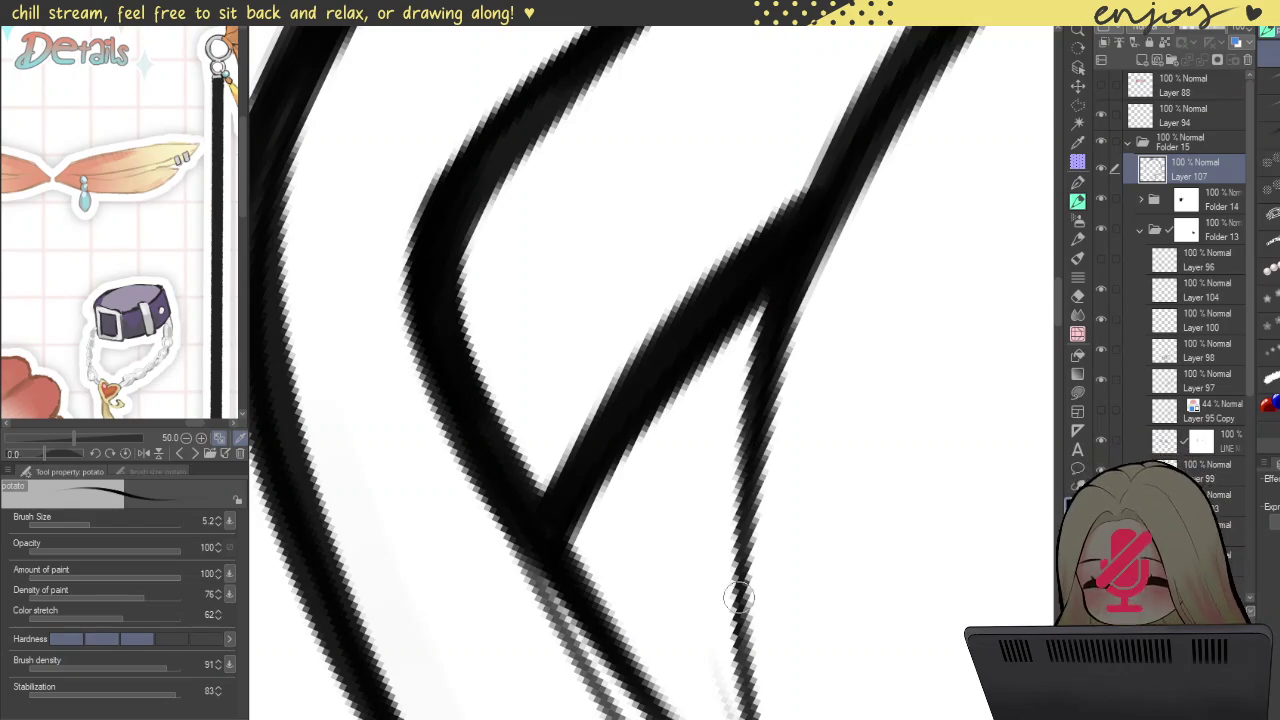
pyautogui.hotkey('ctrl', 'z')
pyautogui.moveTo(818, 200); pyautogui.dragTo(724, 624)
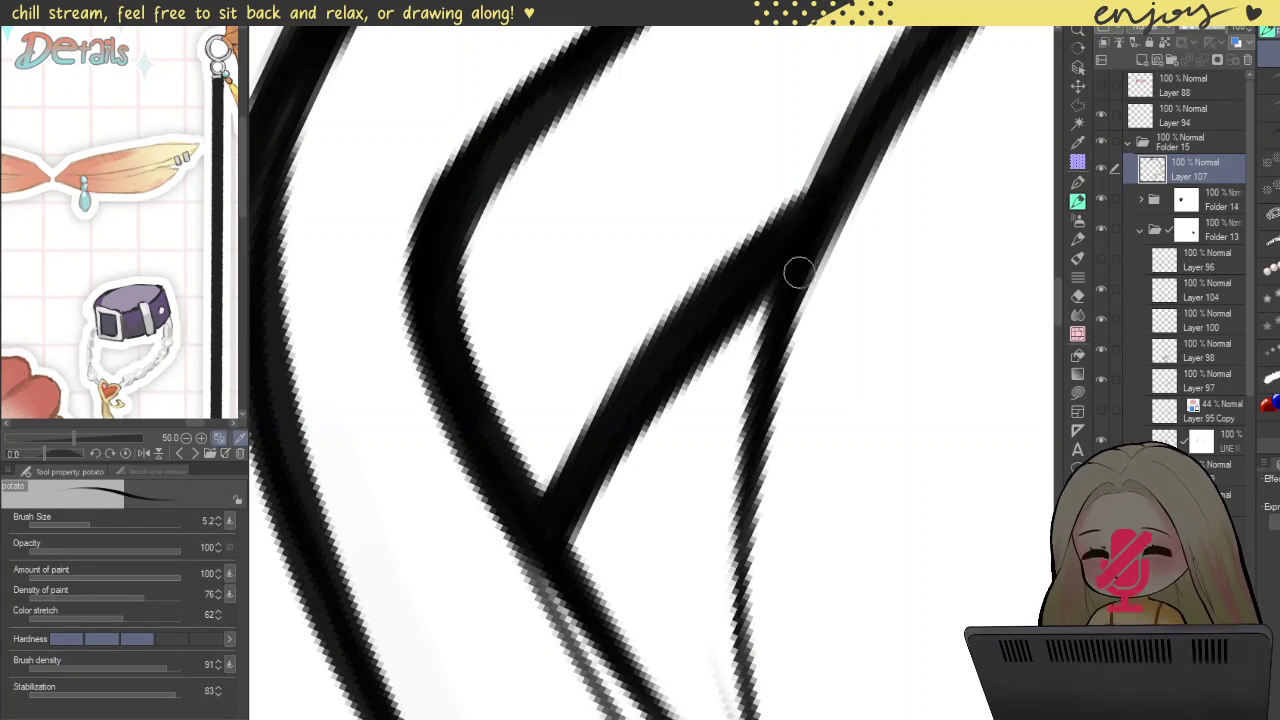
pyautogui.scroll(-3, 789, 297)
pyautogui.scroll(-2, 789, 297)
pyautogui.scroll(-2, 775, 160)
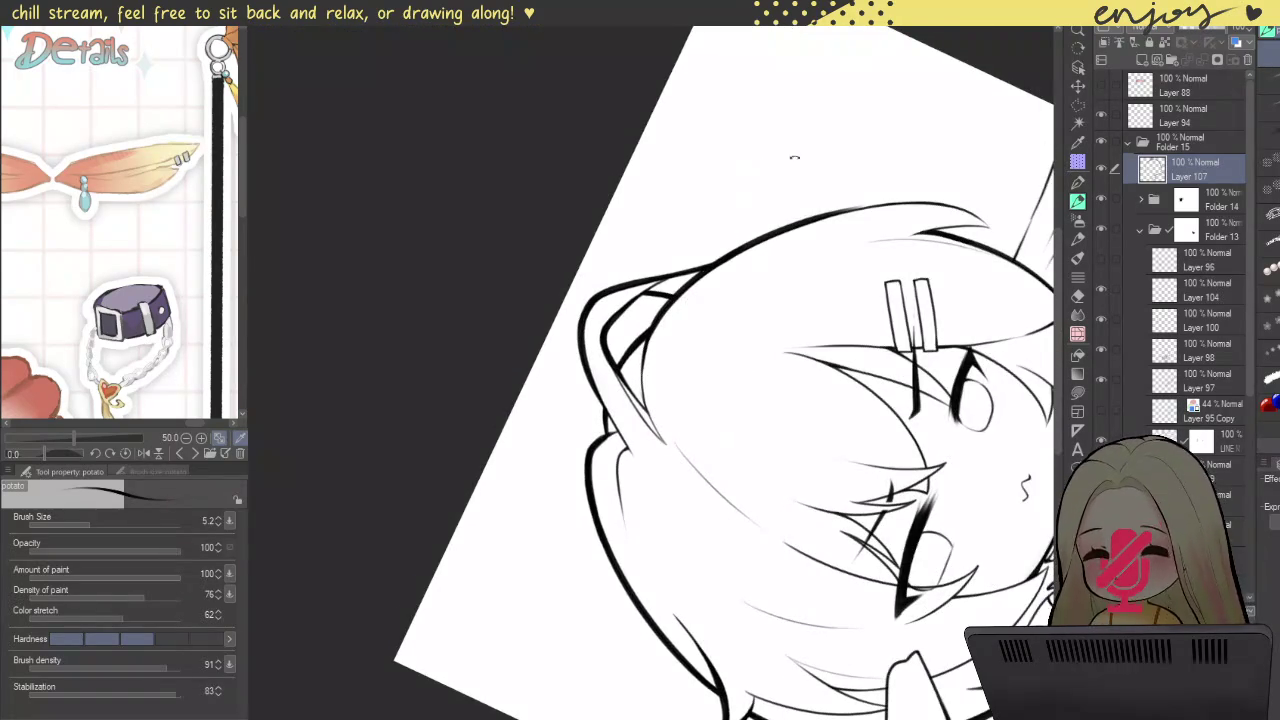
pyautogui.scroll(-2, 775, 160)
pyautogui.moveTo(986, 329); pyautogui.dragTo(931, 500)
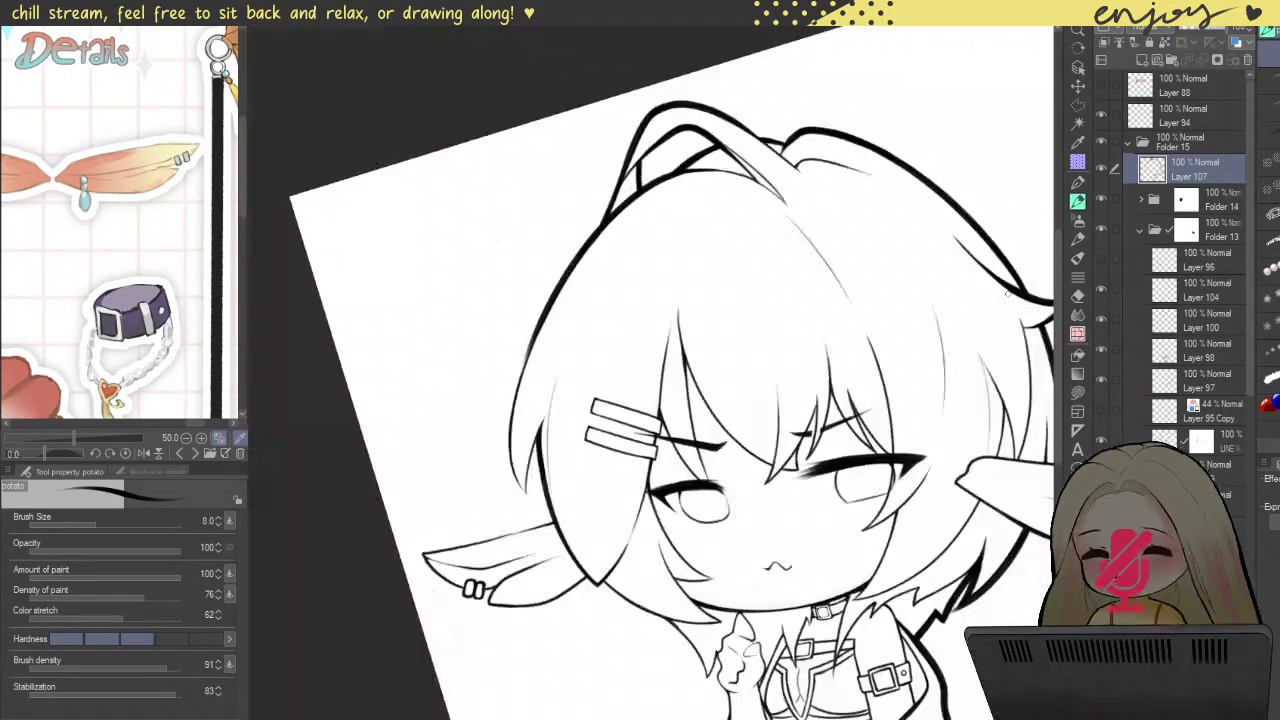
# Step: Retrace the left hair strand outline with a thicker pen line, redoing unsatisfying strokes
pyautogui.scroll(2, 546, 477)
pyautogui.scroll(3, 546, 477)
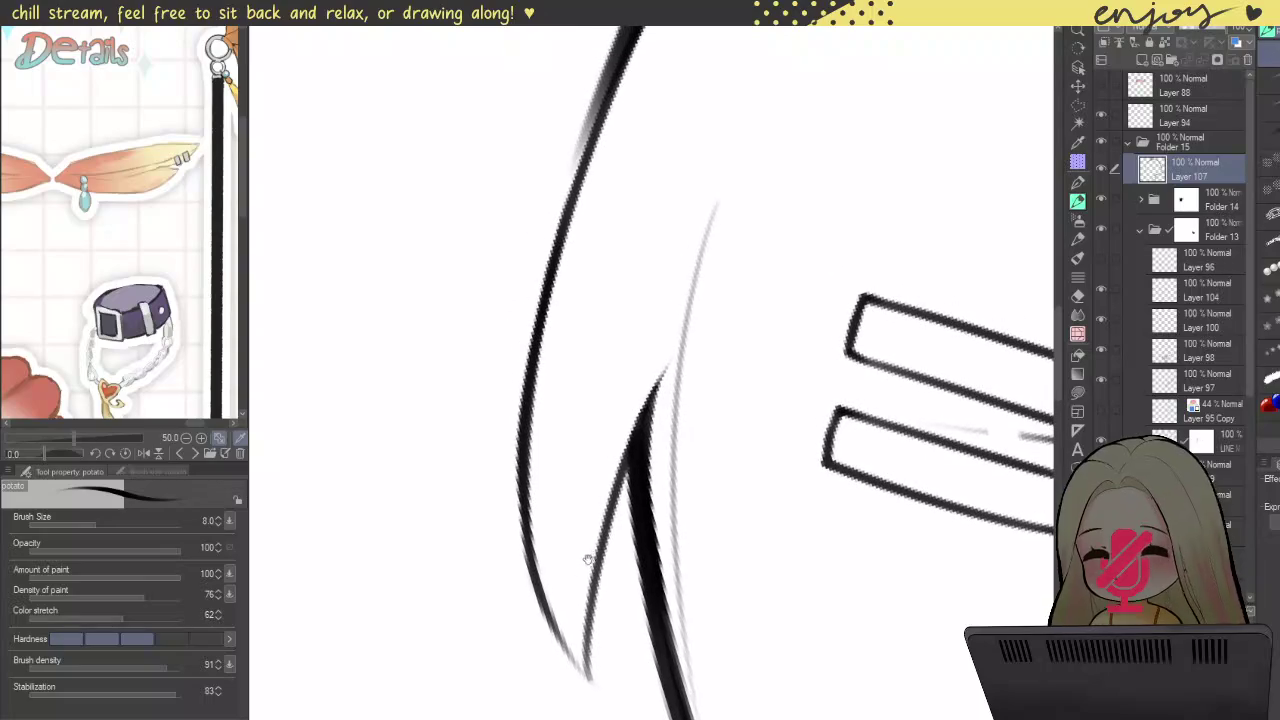
pyautogui.moveTo(585, 675); pyautogui.dragTo(620, 85)
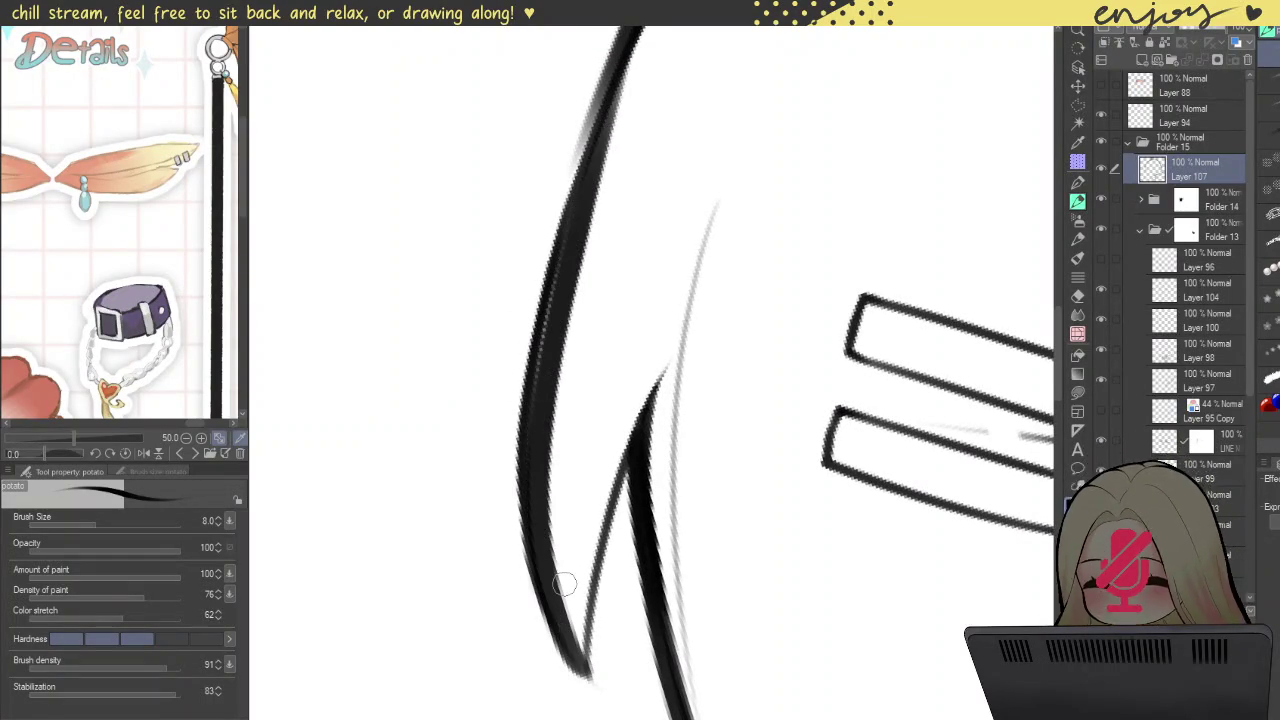
pyautogui.hotkey('ctrl', 'z')
pyautogui.moveTo(586, 680); pyautogui.dragTo(615, 40)
pyautogui.hotkey('ctrl', 'z')
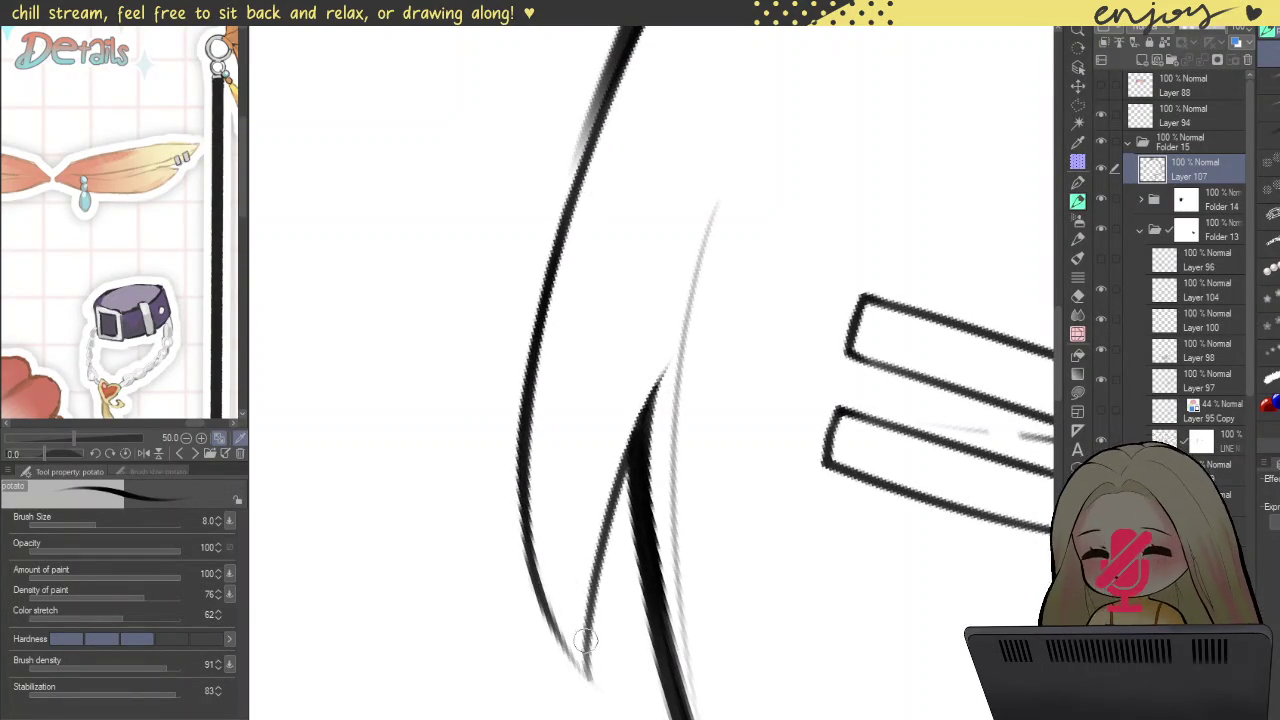
pyautogui.moveTo(586, 685); pyautogui.dragTo(655, 30)
pyautogui.moveTo(563, 237); pyautogui.dragTo(537, 486)
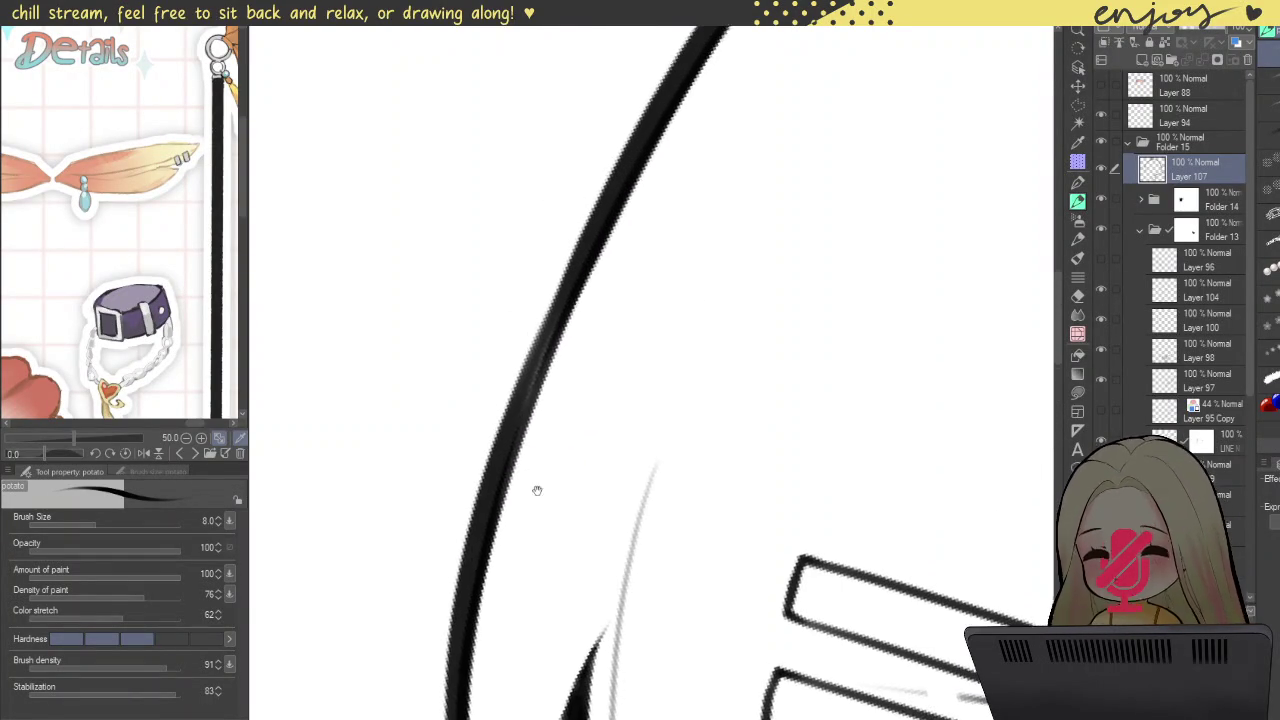
pyautogui.moveTo(474, 572)
pyautogui.mouseDown()
pyautogui.moveTo(597, 257)
pyautogui.moveTo(685, 100)
pyautogui.mouseUp()
# Step: Thicken and darken the middle, inner and lower sections of the left hair line
pyautogui.hotkey('ctrl', 'z')
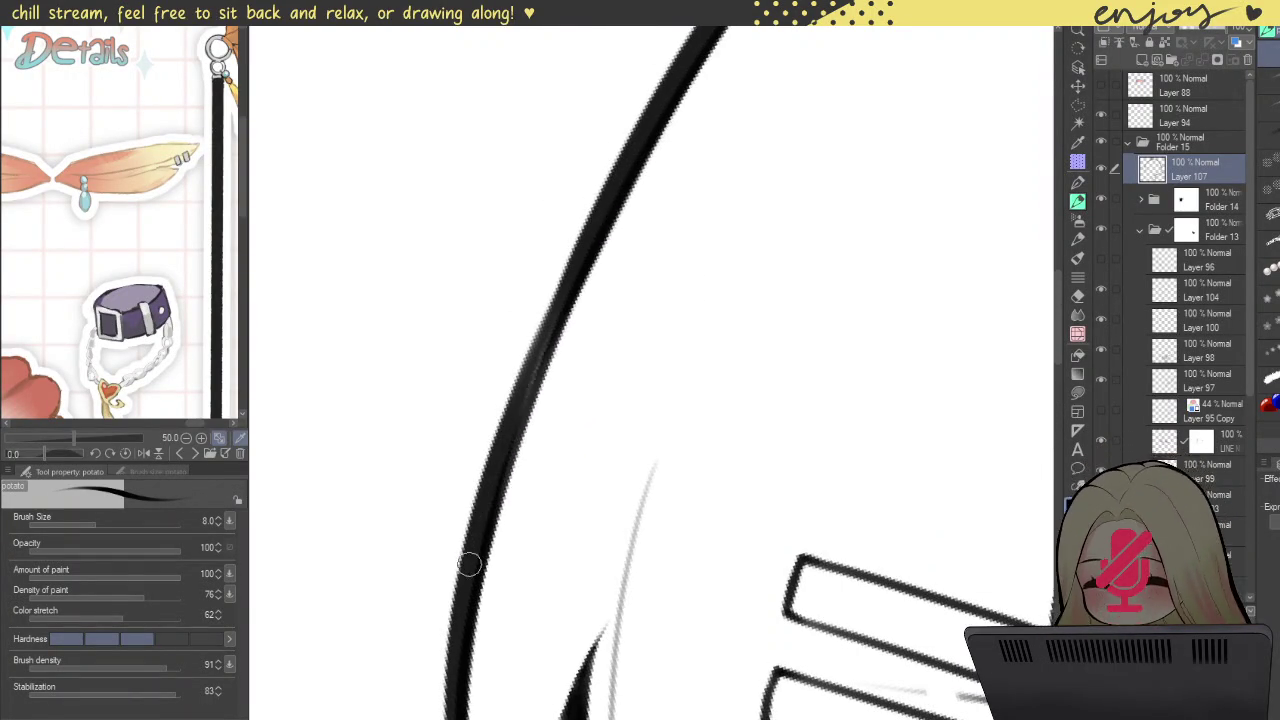
pyautogui.moveTo(466, 577); pyautogui.dragTo(670, 95)
pyautogui.hotkey('ctrl', 'z')
pyautogui.moveTo(463, 618); pyautogui.dragTo(646, 130)
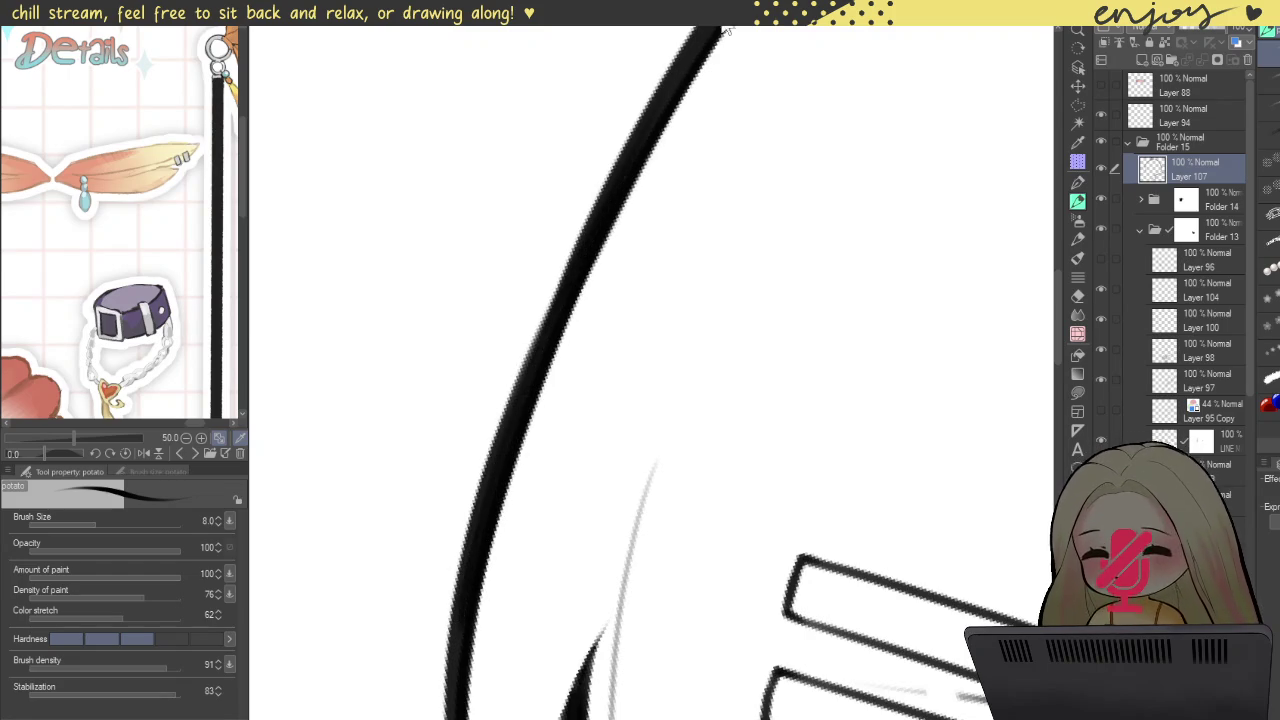
pyautogui.moveTo(498, 516); pyautogui.dragTo(687, 52)
pyautogui.scroll(-5, 511, 511)
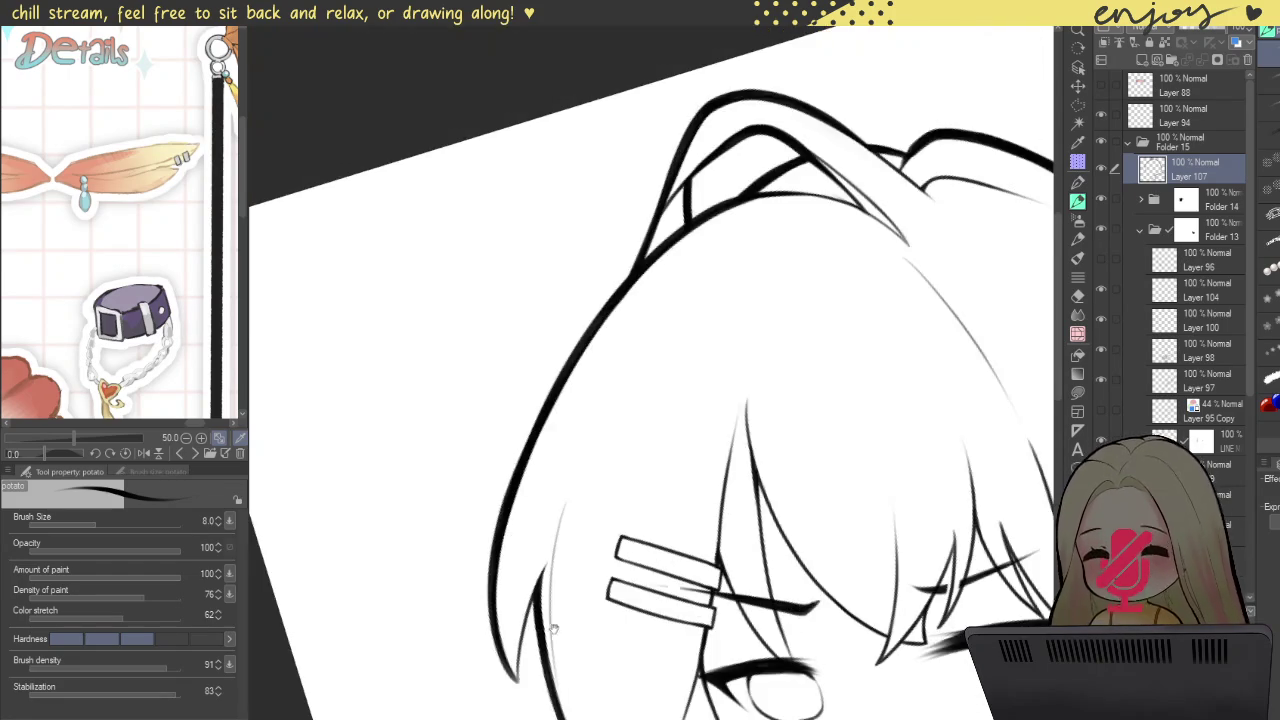
pyautogui.scroll(5, 520, 410)
pyautogui.moveTo(564, 515); pyautogui.dragTo(640, 195)
pyautogui.moveTo(569, 502); pyautogui.dragTo(632, 246)
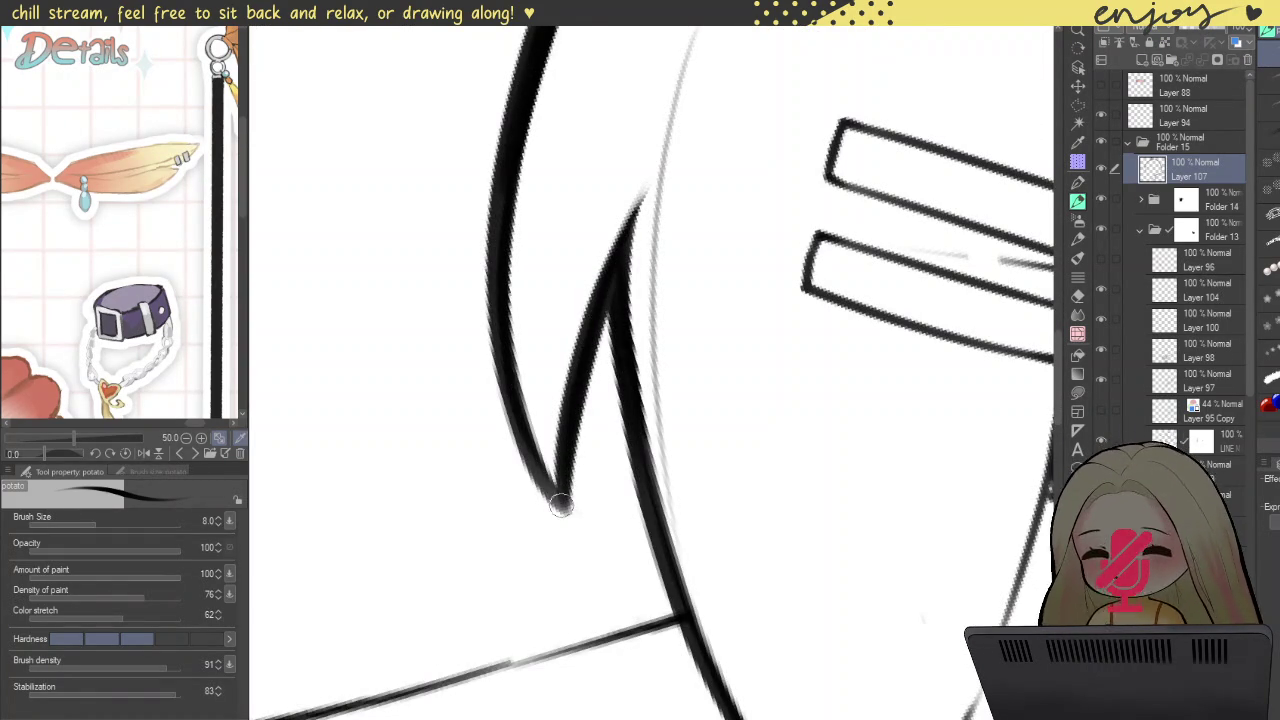
pyautogui.moveTo(560, 502); pyautogui.dragTo(513, 418)
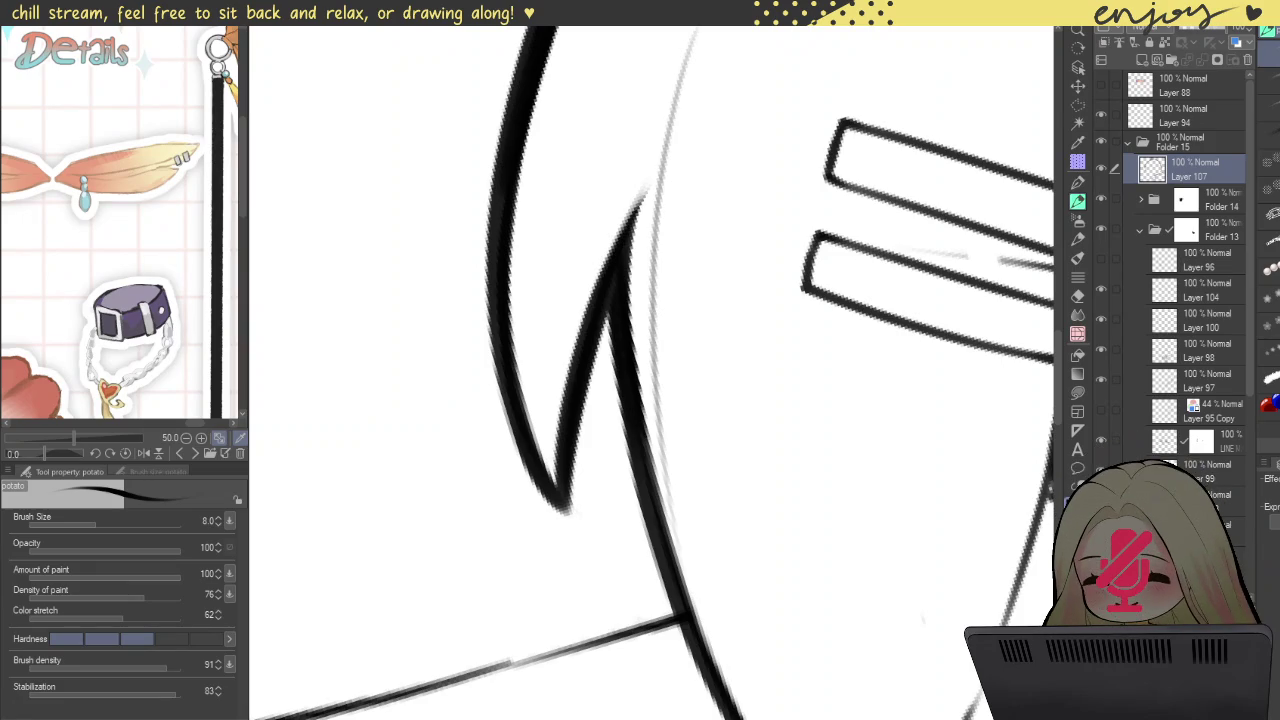
# Step: Tilt the canvas, zoom in on the ear and lay a thick line along its right edge
pyautogui.scroll(-5, 603, 421)
pyautogui.scroll(-5, 603, 421)
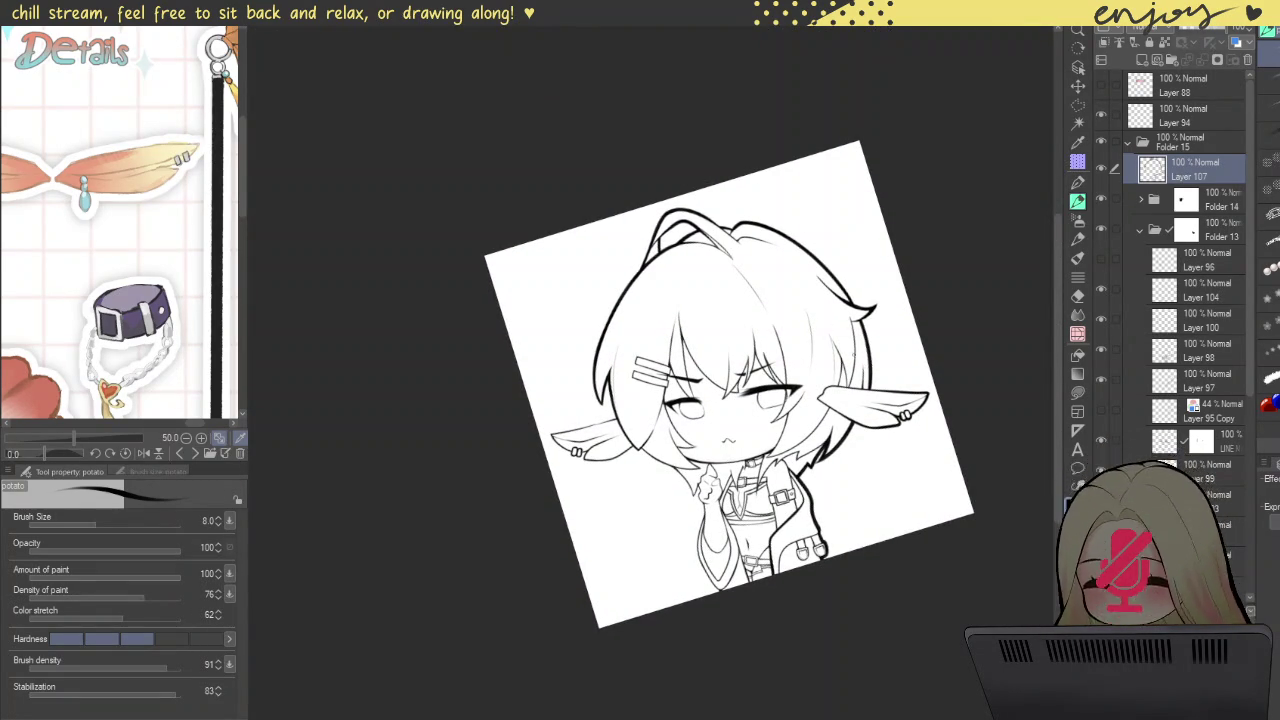
pyautogui.moveTo(819, 328); pyautogui.dragTo(678, 461)
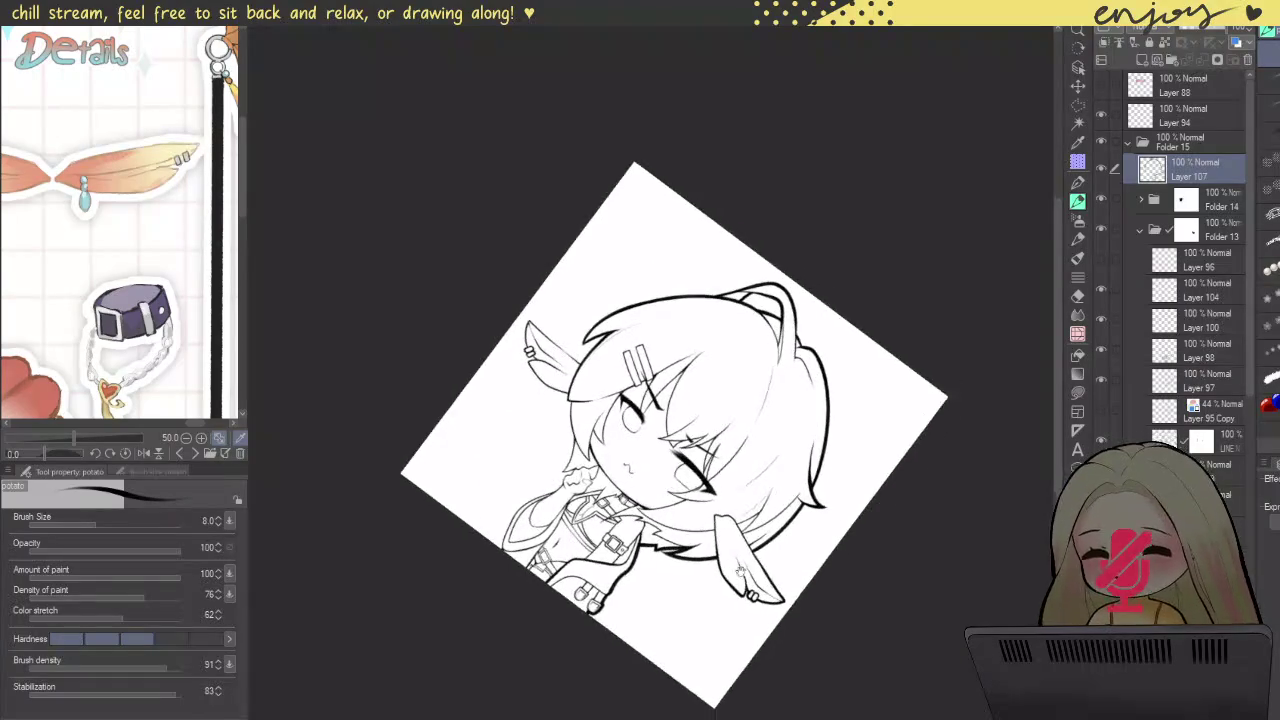
pyautogui.scroll(5, 678, 461)
pyautogui.scroll(5, 687, 347)
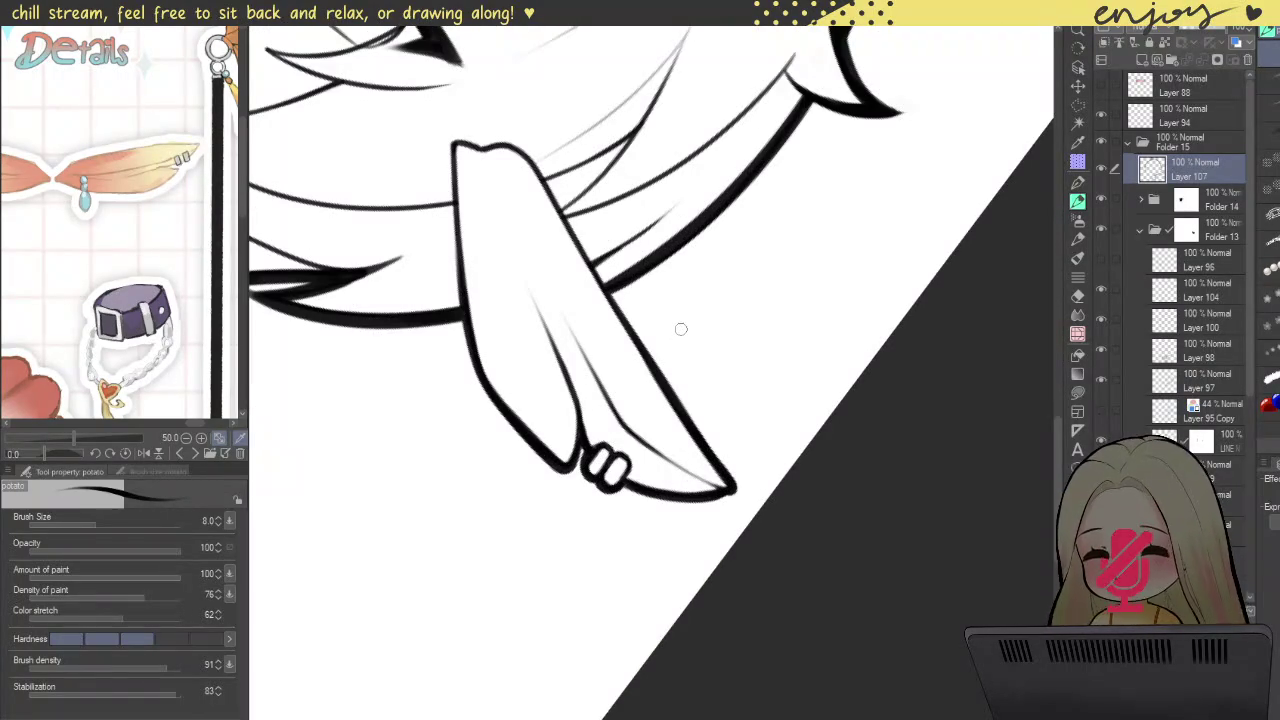
pyautogui.scroll(3, 700, 386)
pyautogui.scroll(3, 677, 523)
pyautogui.moveTo(668, 512); pyautogui.dragTo(870, 485)
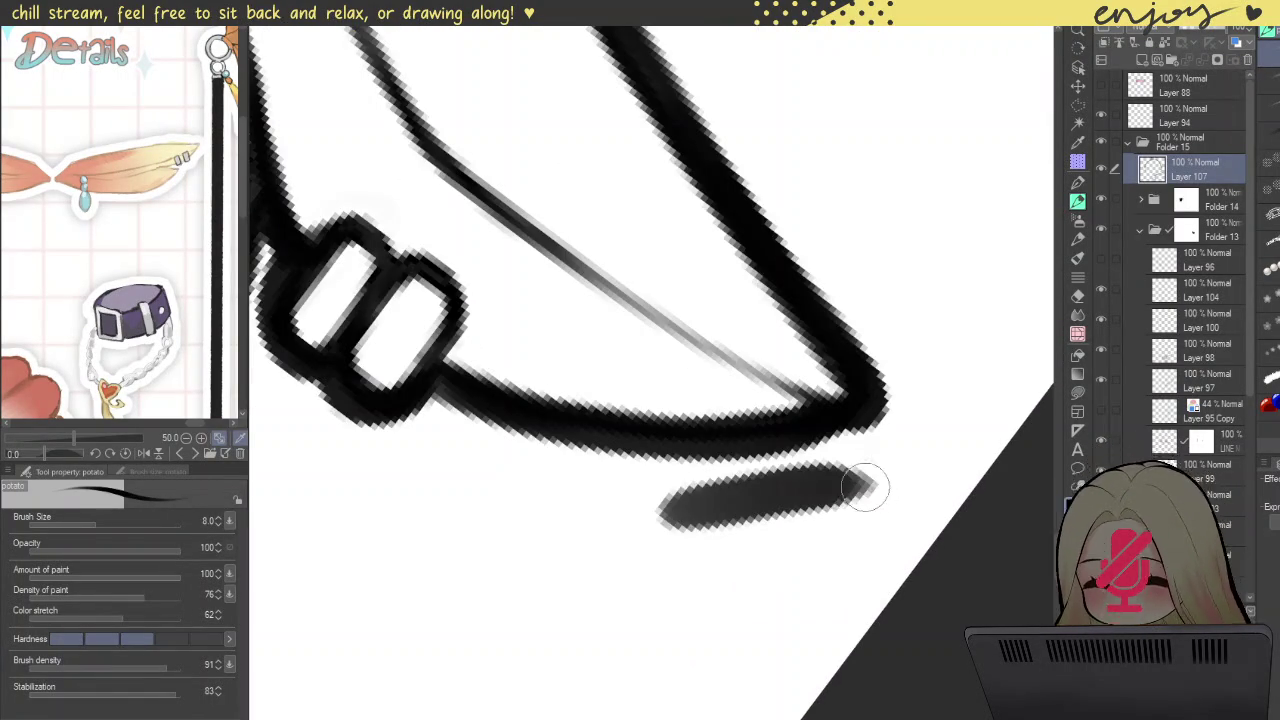
pyautogui.hotkey('ctrl', 'z')
pyautogui.scroll(-3, 806, 486)
pyautogui.scroll(-3, 806, 486)
pyautogui.scroll(-3, 806, 486)
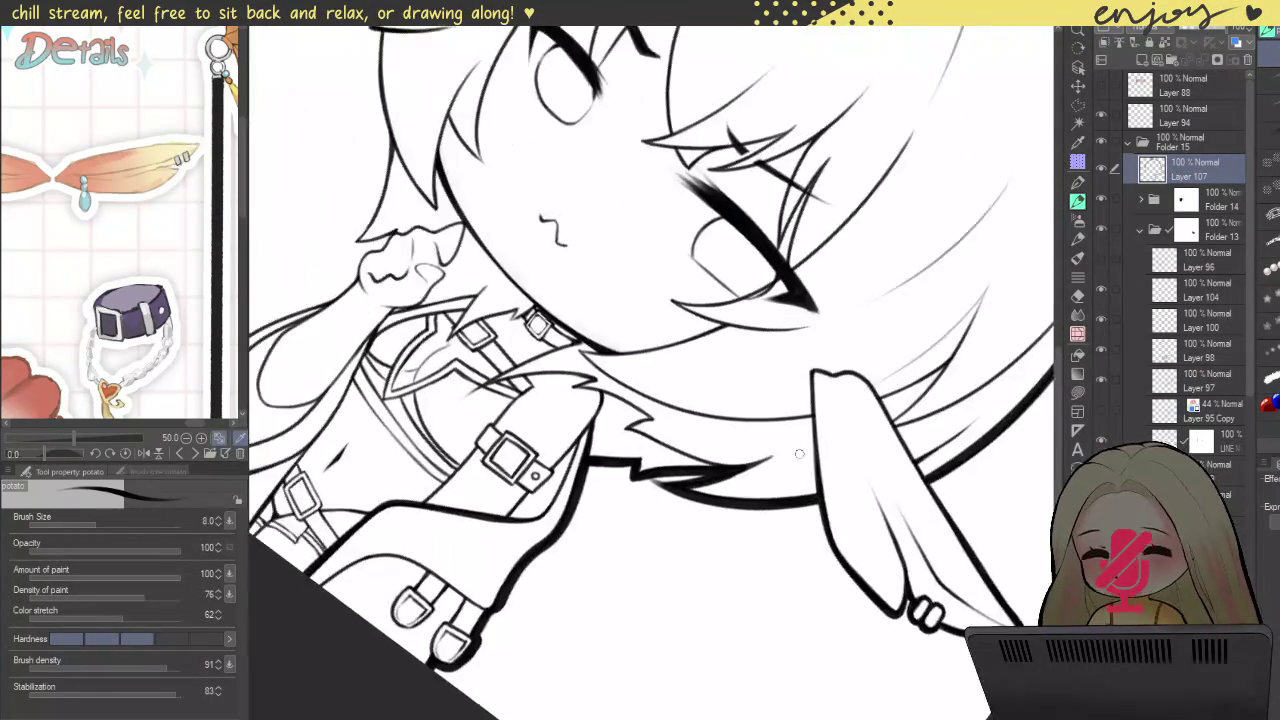
pyautogui.scroll(-3, 806, 486)
pyautogui.scroll(1, 633, 291)
pyautogui.scroll(2, 660, 260)
pyautogui.scroll(2, 670, 248)
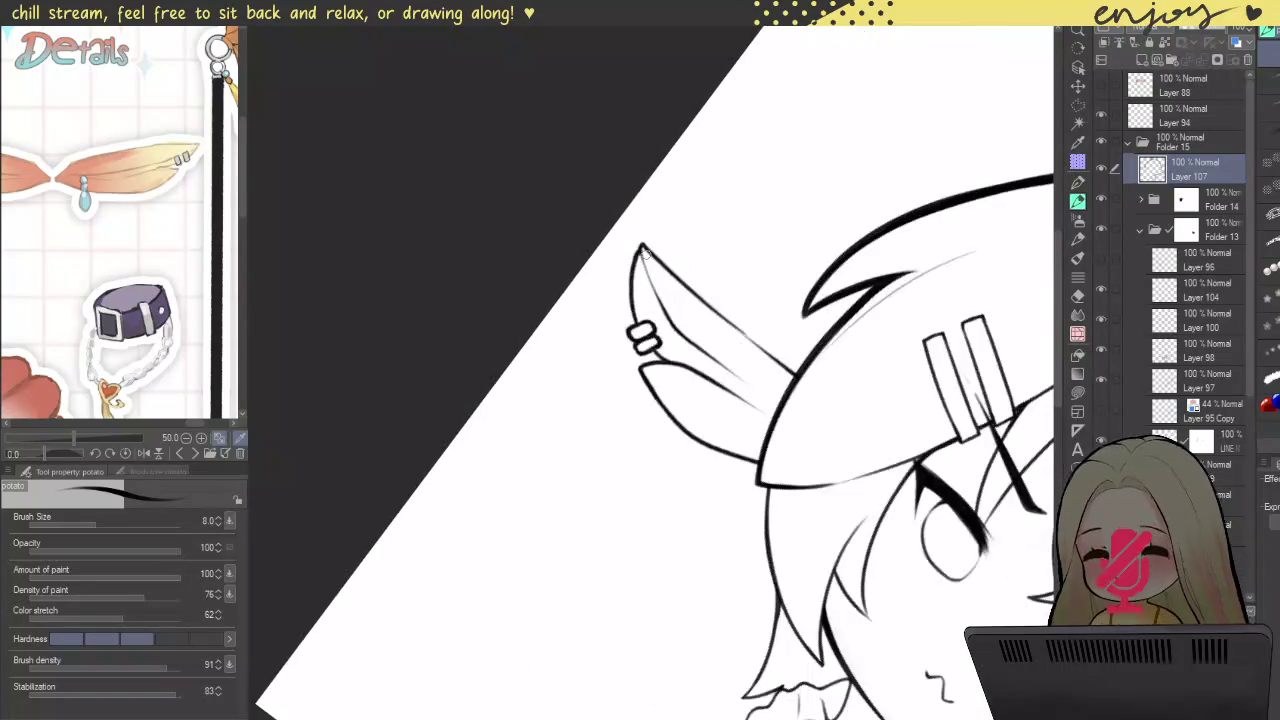
pyautogui.scroll(3, 673, 242)
pyautogui.scroll(2, 673, 242)
pyautogui.scroll(2, 657, 175)
pyautogui.scroll(1, 640, 185)
pyautogui.scroll(1, 635, 183)
pyautogui.moveTo(640, 185); pyautogui.dragTo(748, 708)
# Step: Retrace the ear's long right edge darker and thicker, redoing strokes until clean
pyautogui.scroll(-3, 688, 458)
pyautogui.moveTo(634, 260); pyautogui.dragTo(712, 545)
pyautogui.hotkey('ctrl', 'z')
pyautogui.moveTo(624, 212); pyautogui.dragTo(735, 600)
pyautogui.hotkey('ctrl', 'z')
pyautogui.moveTo(728, 556); pyautogui.dragTo(618, 209)
pyautogui.hotkey('ctrl', 'z')
pyautogui.moveTo(730, 585)
pyautogui.mouseDown()
pyautogui.moveTo(645, 250)
pyautogui.moveTo(700, 460)
pyautogui.mouseUp()
pyautogui.moveTo(640, 280); pyautogui.dragTo(688, 493)
pyautogui.hotkey('ctrl', 'z')
pyautogui.moveTo(645, 245); pyautogui.dragTo(722, 585)
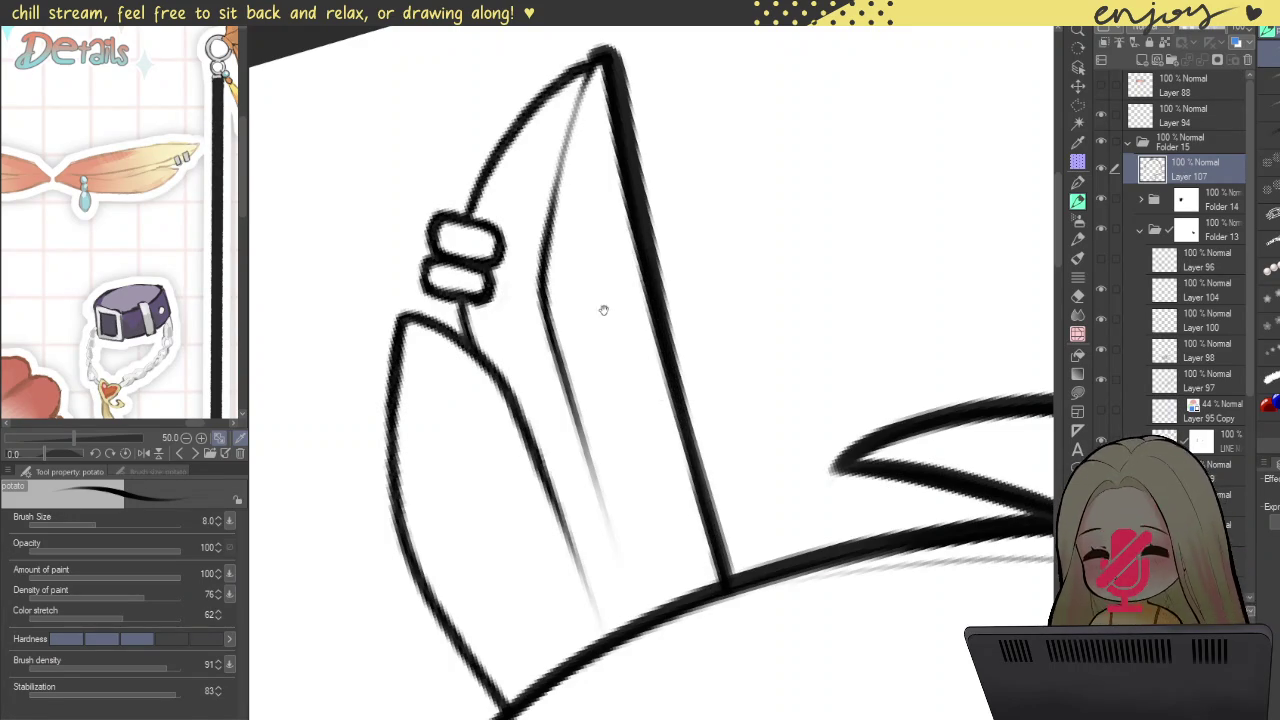
# Step: Thicken the ear's upper-left edge, the earring's upper loop and the edge to the ear tip
pyautogui.moveTo(618, 311); pyautogui.dragTo(724, 394)
pyautogui.moveTo(755, 194)
pyautogui.mouseDown()
pyautogui.moveTo(637, 350)
pyautogui.moveTo(666, 276)
pyautogui.mouseUp()
pyautogui.moveTo(616, 350); pyautogui.dragTo(593, 428)
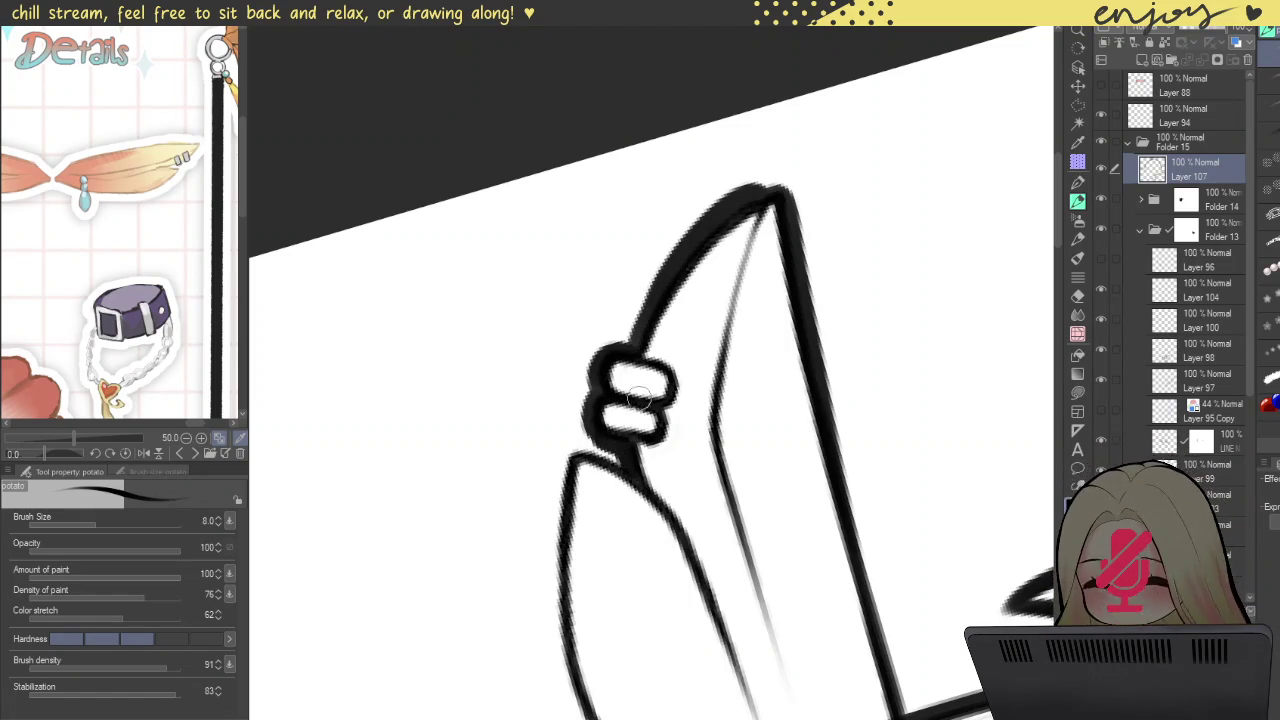
pyautogui.moveTo(632, 340); pyautogui.dragTo(684, 234)
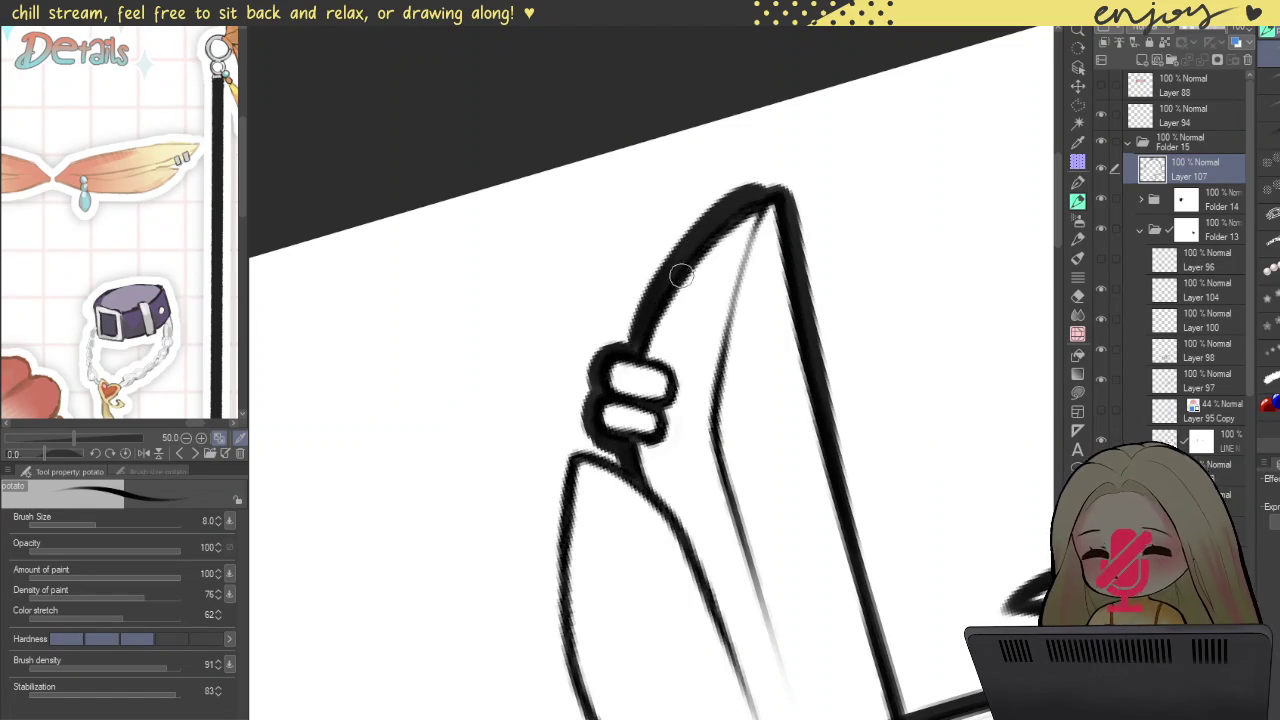
pyautogui.moveTo(645, 305); pyautogui.dragTo(688, 242)
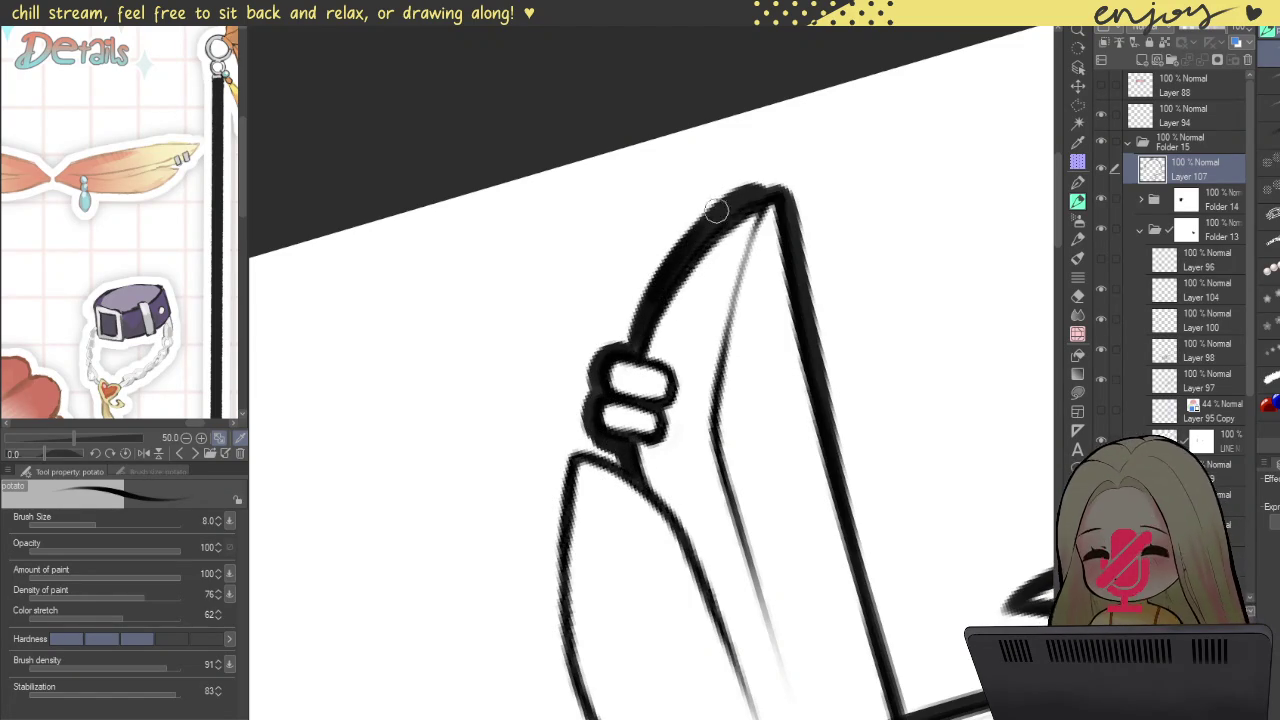
pyautogui.moveTo(672, 315); pyautogui.dragTo(752, 210)
# Step: With the ear rotated horizontal, ink the edge from the earring along the ear thicker
pyautogui.moveTo(705, 338); pyautogui.dragTo(491, 423)
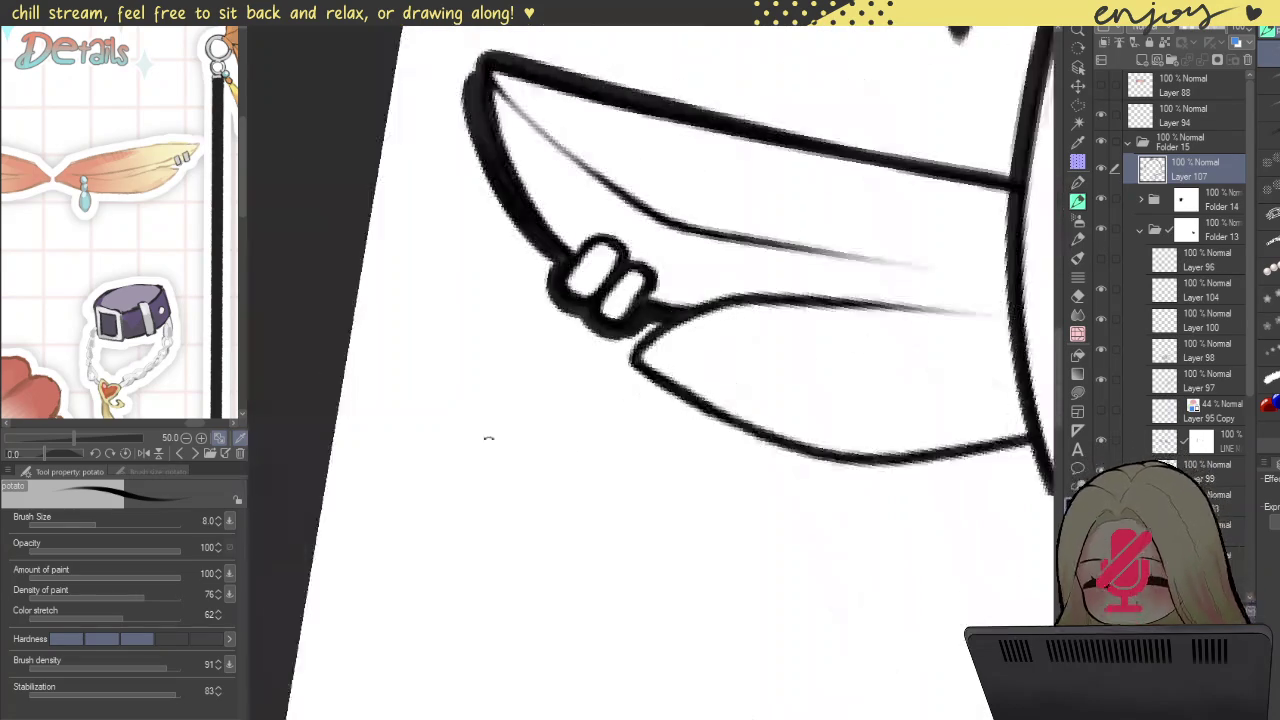
pyautogui.scroll(3, 523, 406)
pyautogui.moveTo(603, 492)
pyautogui.mouseDown()
pyautogui.moveTo(600, 428)
pyautogui.moveTo(745, 255)
pyautogui.mouseUp()
pyautogui.moveTo(600, 428)
pyautogui.mouseDown()
pyautogui.moveTo(590, 505)
pyautogui.moveTo(586, 437)
pyautogui.moveTo(757, 266)
pyautogui.moveTo(654, 289)
pyautogui.mouseUp()
pyautogui.moveTo(770, 232)
pyautogui.mouseDown()
pyautogui.moveTo(714, 271)
pyautogui.moveTo(837, 209)
pyautogui.mouseUp()
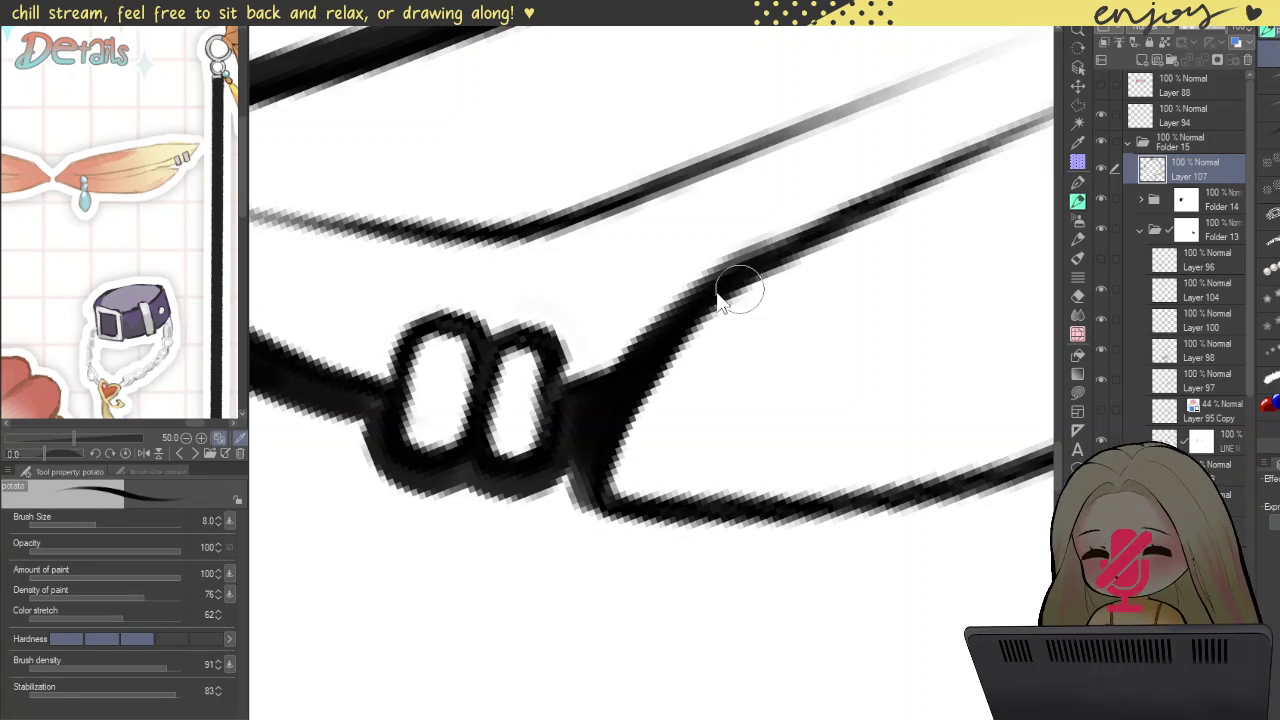
pyautogui.moveTo(740, 290); pyautogui.dragTo(820, 220)
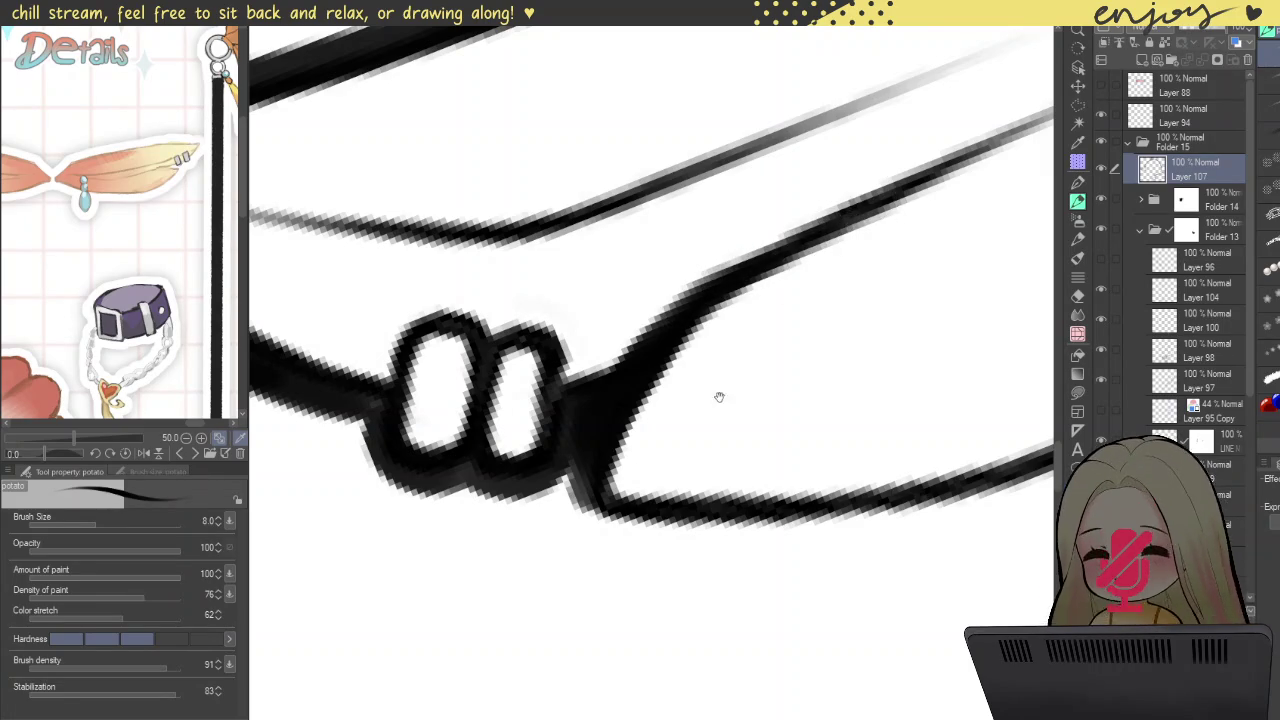
pyautogui.moveTo(740, 360); pyautogui.dragTo(606, 314)
# Step: Redraw the ear's left edge as a bold, thick line from bottom to top
pyautogui.moveTo(776, 266); pyautogui.dragTo(760, 470)
pyautogui.moveTo(640, 250)
pyautogui.mouseDown()
pyautogui.moveTo(590, 330)
pyautogui.moveTo(685, 660)
pyautogui.mouseUp()
pyautogui.hotkey('ctrl', 'z')
pyautogui.moveTo(608, 251)
pyautogui.mouseDown()
pyautogui.moveTo(595, 300)
pyautogui.moveTo(715, 715)
pyautogui.mouseUp()
pyautogui.scroll(-5, 601, 399)
pyautogui.moveTo(601, 399); pyautogui.dragTo(702, 310)
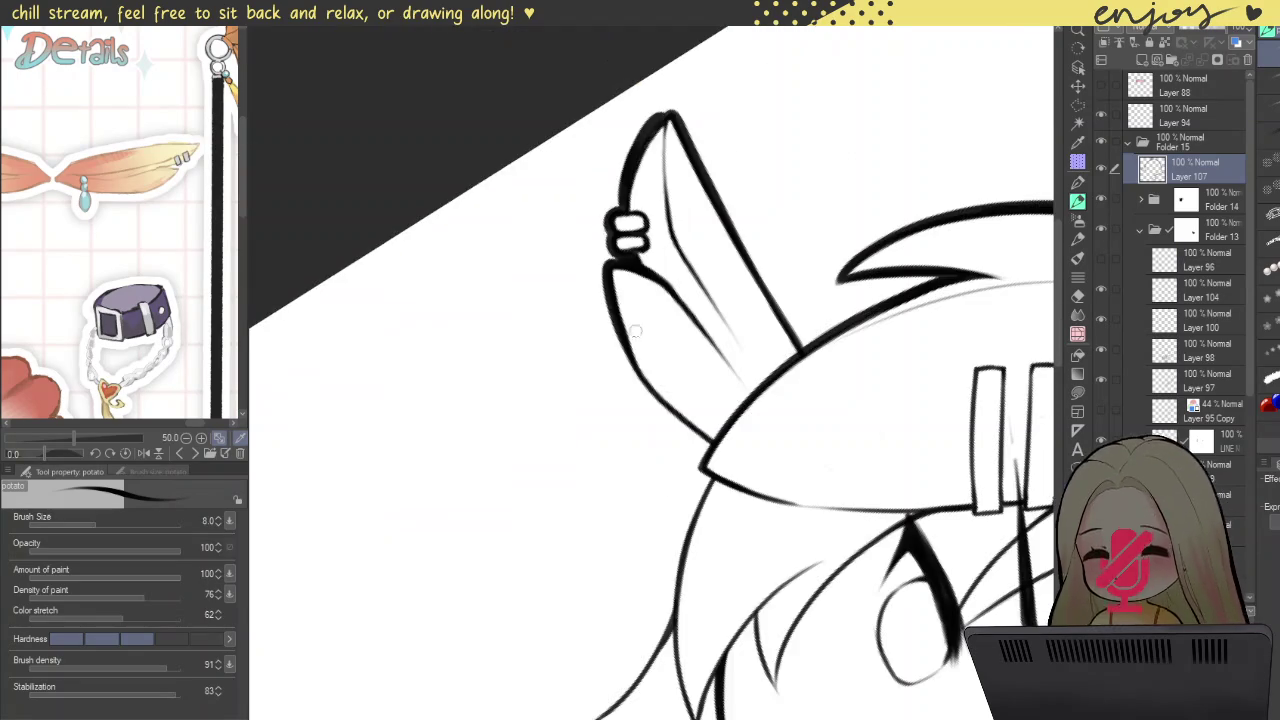
pyautogui.scroll(3, 678, 405)
pyautogui.moveTo(608, 527)
pyautogui.mouseDown()
pyautogui.moveTo(600, 380)
pyautogui.moveTo(676, 238)
pyautogui.mouseUp()
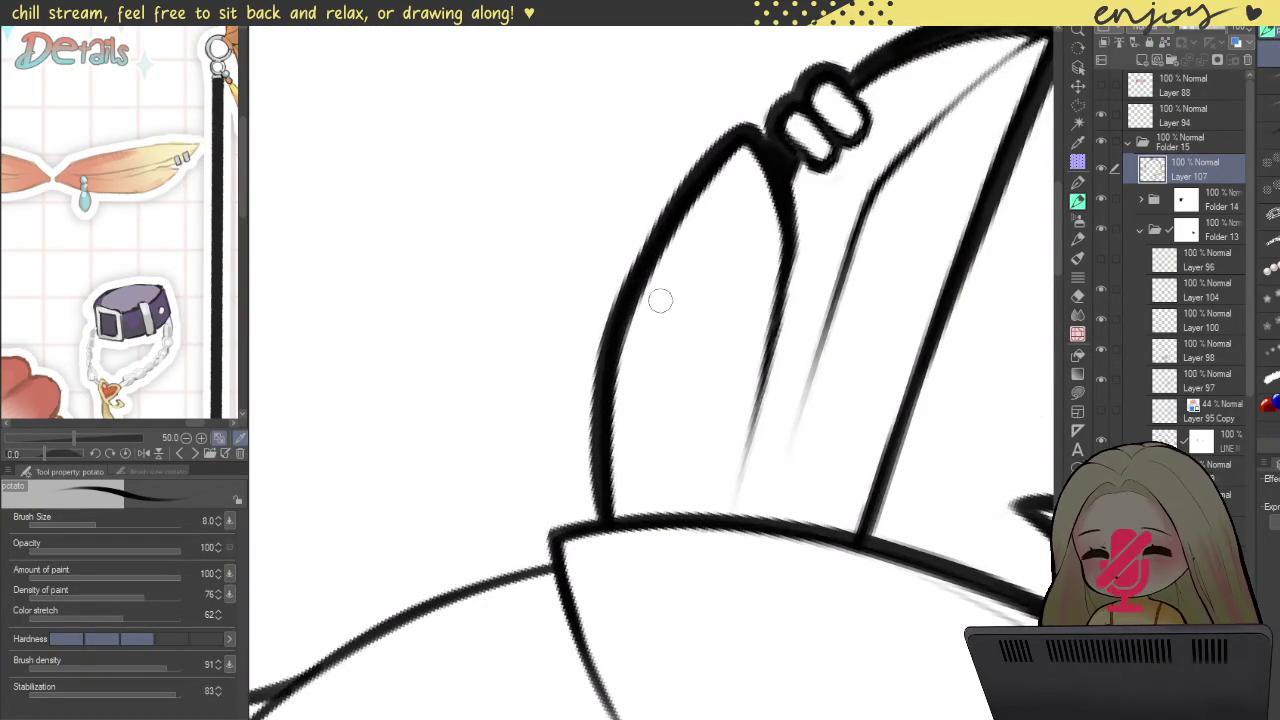
pyautogui.hotkey('ctrl', 'z')
pyautogui.moveTo(598, 502)
pyautogui.mouseDown()
pyautogui.moveTo(615, 305)
pyautogui.moveTo(670, 262)
pyautogui.mouseUp()
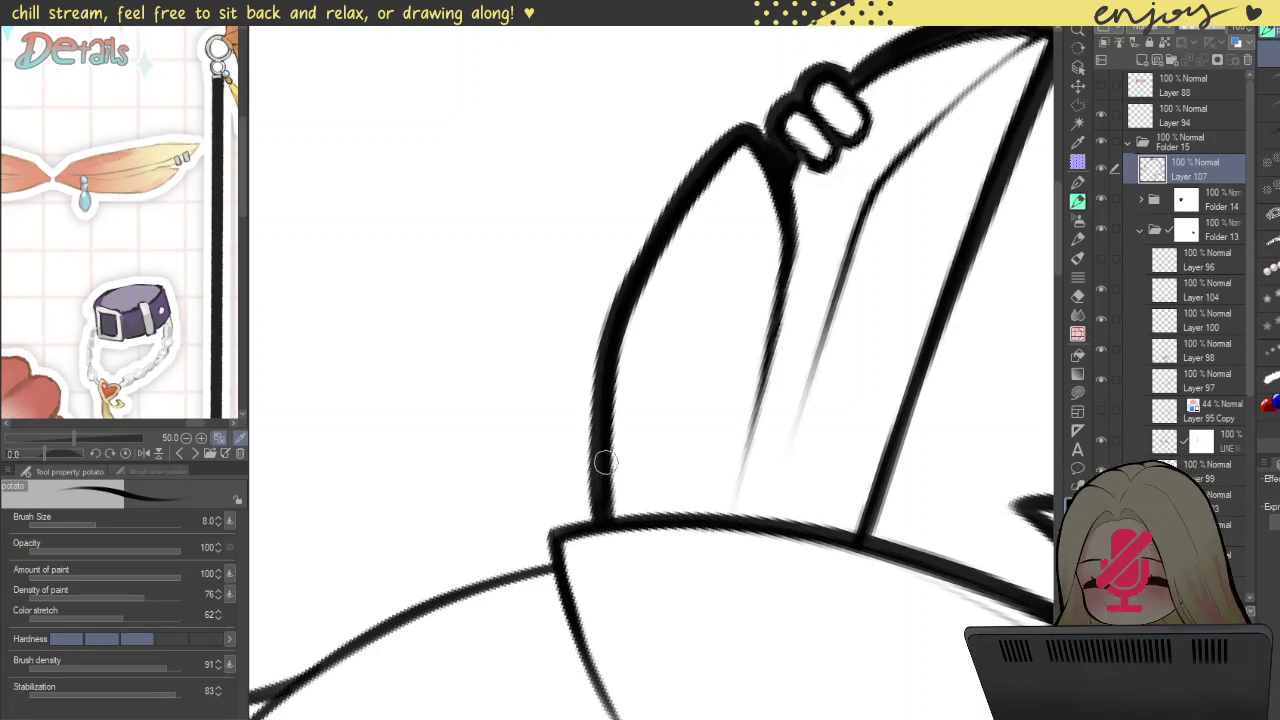
pyautogui.scroll(-5, 605, 462)
pyautogui.scroll(5, 578, 435)
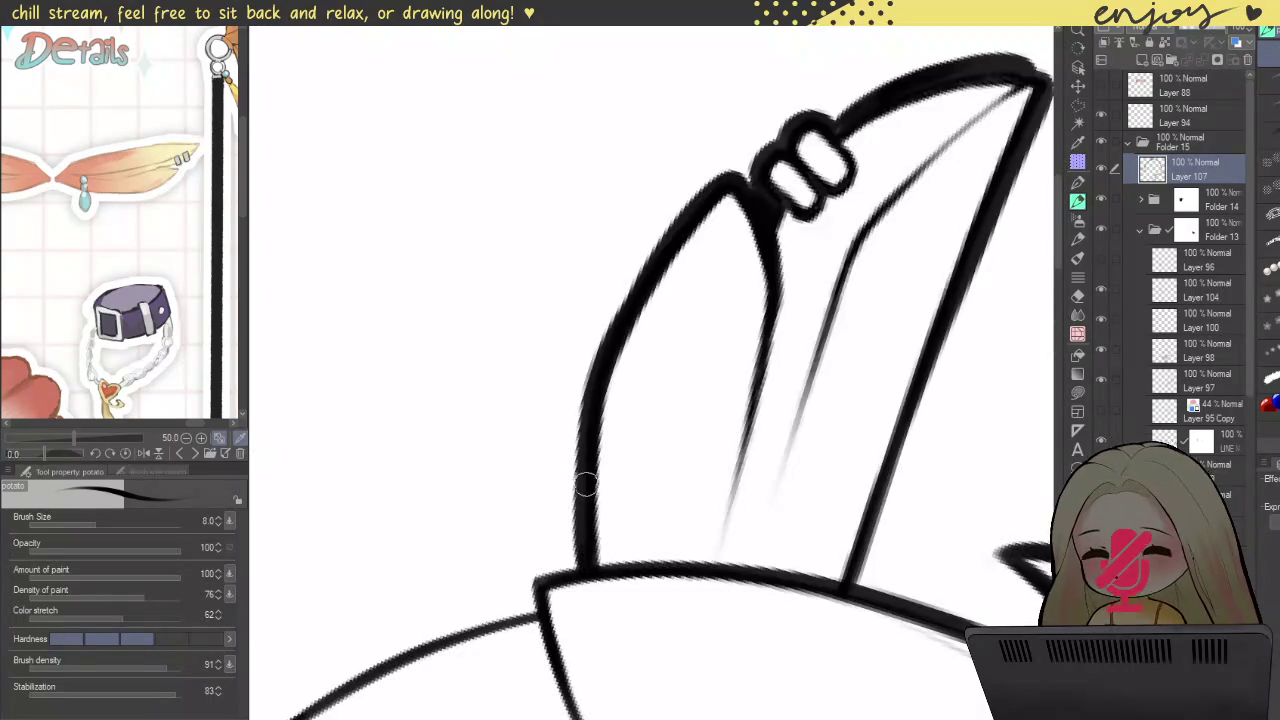
pyautogui.hotkey('ctrl', 'z')
pyautogui.moveTo(592, 566)
pyautogui.mouseDown()
pyautogui.moveTo(588, 420)
pyautogui.moveTo(676, 226)
pyautogui.mouseUp()
pyautogui.scroll(-3, 616, 413)
pyautogui.scroll(-2, 616, 413)
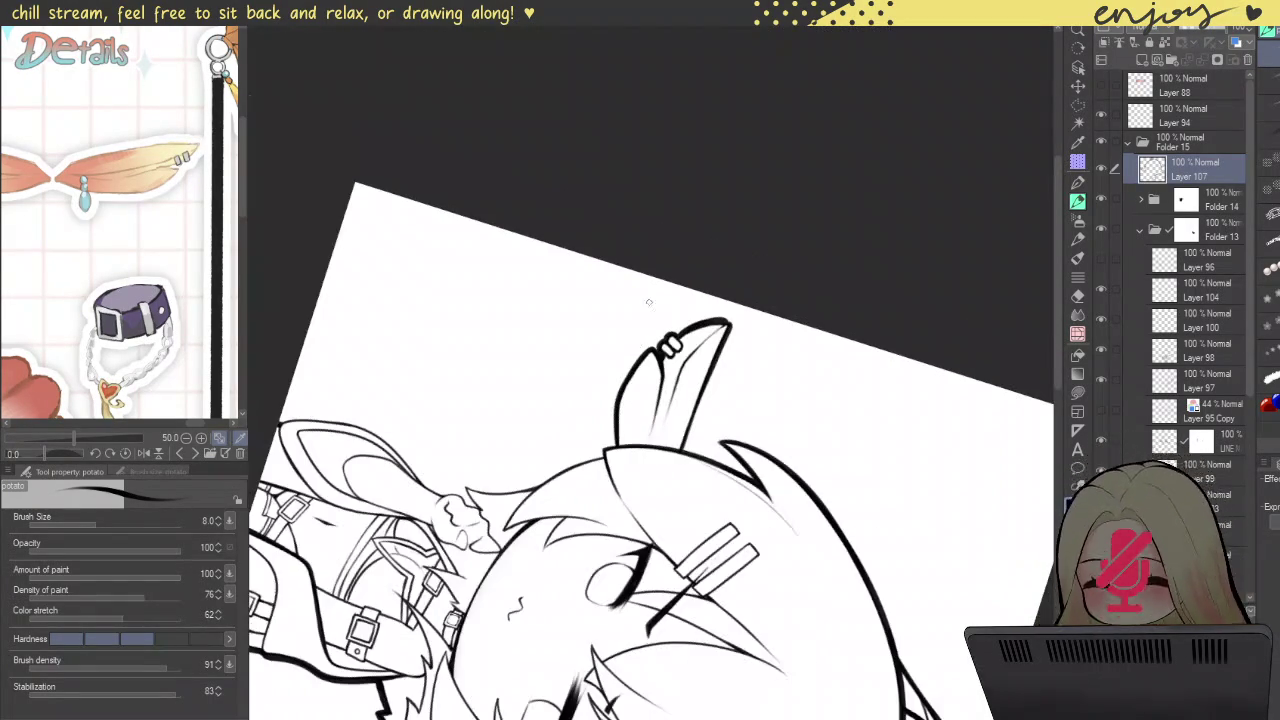
# Step: Rotate the canvas upright and redraw the contour below the ear thicker and darker
pyautogui.scroll(3, 491, 463)
pyautogui.moveTo(491, 463); pyautogui.dragTo(614, 480)
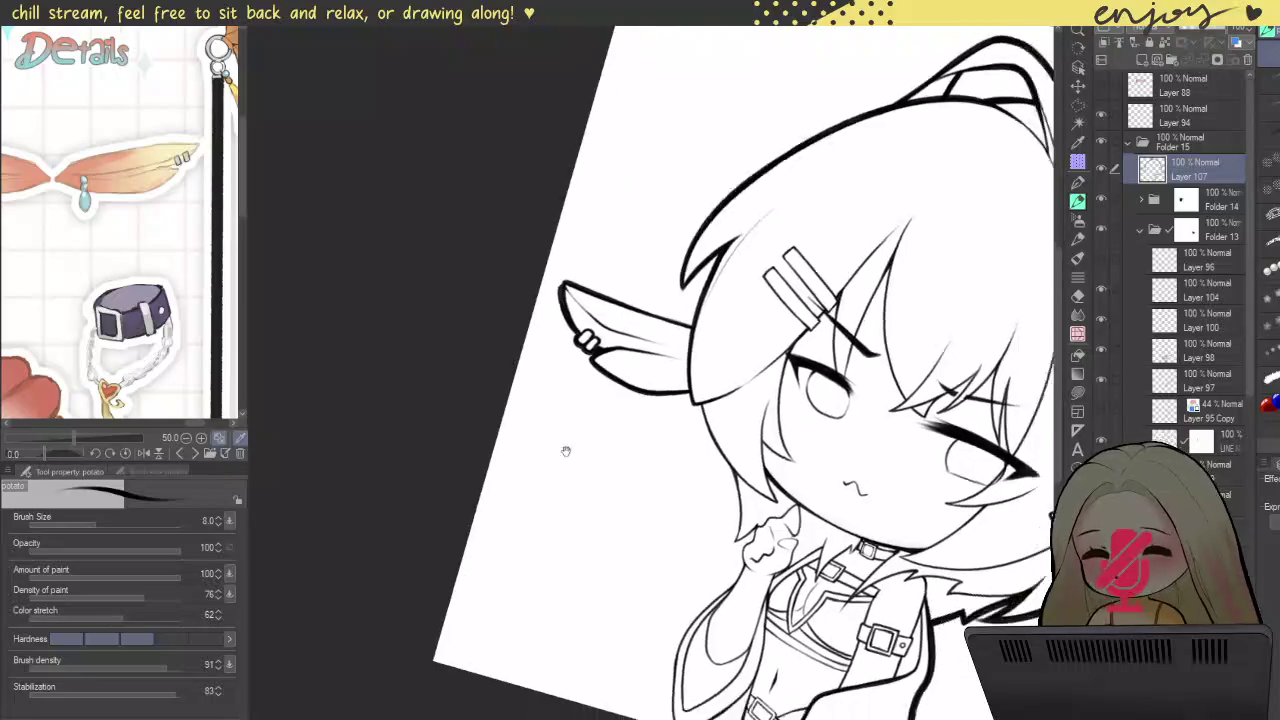
pyautogui.scroll(3, 577, 323)
pyautogui.scroll(2, 577, 323)
pyautogui.scroll(1, 577, 323)
pyautogui.moveTo(520, 240)
pyautogui.mouseDown()
pyautogui.moveTo(543, 314)
pyautogui.moveTo(700, 560)
pyautogui.mouseUp()
pyautogui.hotkey('ctrl', 'z')
pyautogui.moveTo(520, 236)
pyautogui.mouseDown()
pyautogui.moveTo(580, 368)
pyautogui.moveTo(710, 565)
pyautogui.mouseUp()
pyautogui.hotkey('ctrl', 'z')
pyautogui.moveTo(527, 250)
pyautogui.mouseDown()
pyautogui.moveTo(610, 420)
pyautogui.moveTo(725, 578)
pyautogui.mouseUp()
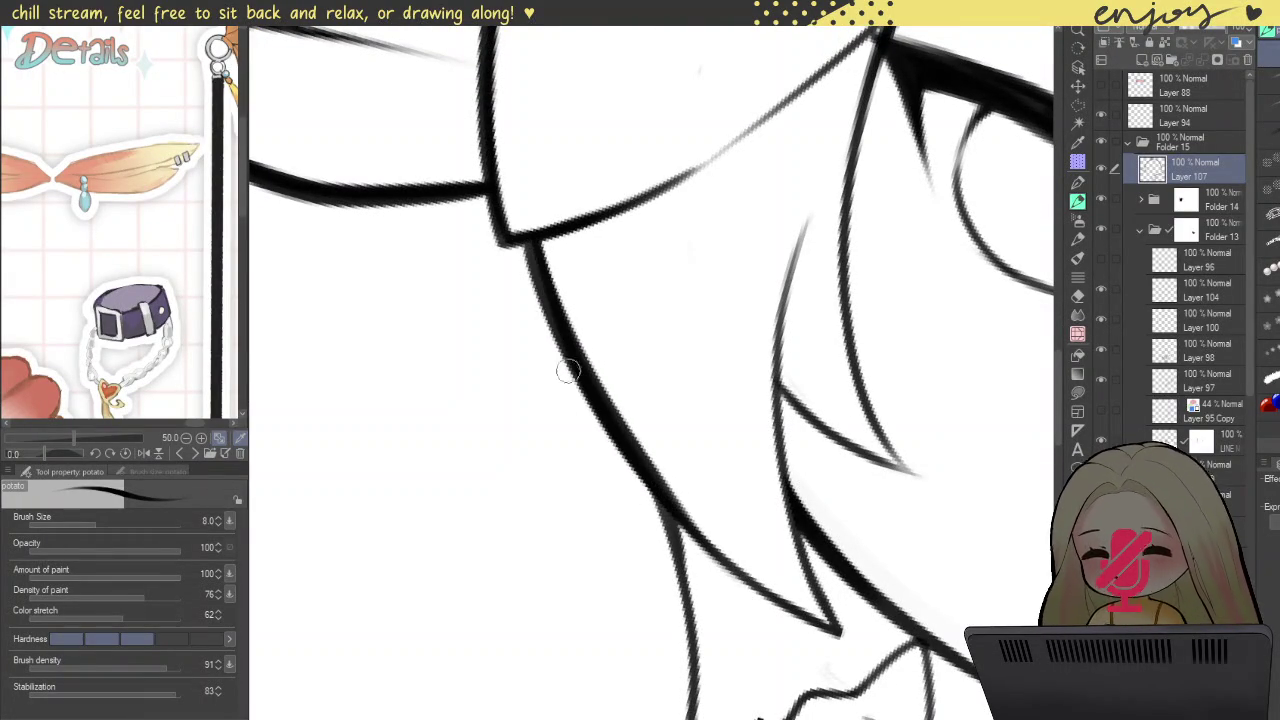
pyautogui.moveTo(533, 257); pyautogui.dragTo(646, 452)
pyautogui.hotkey('ctrl', 'z')
pyautogui.hotkey('ctrl', 'z')
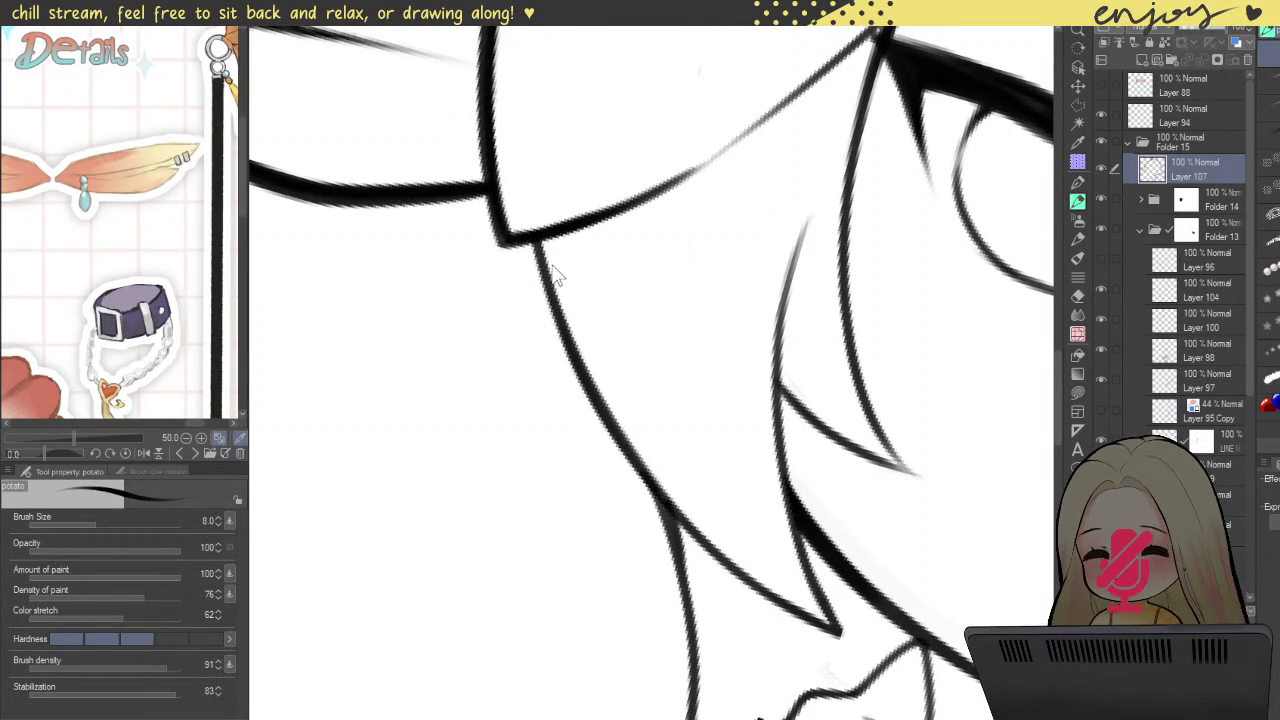
pyautogui.moveTo(523, 247); pyautogui.dragTo(737, 577)
pyautogui.hotkey('ctrl', 'z')
pyautogui.moveTo(520, 240); pyautogui.dragTo(640, 452)
pyautogui.moveTo(530, 250)
pyautogui.mouseDown()
pyautogui.moveTo(634, 451)
pyautogui.moveTo(767, 574)
pyautogui.mouseUp()
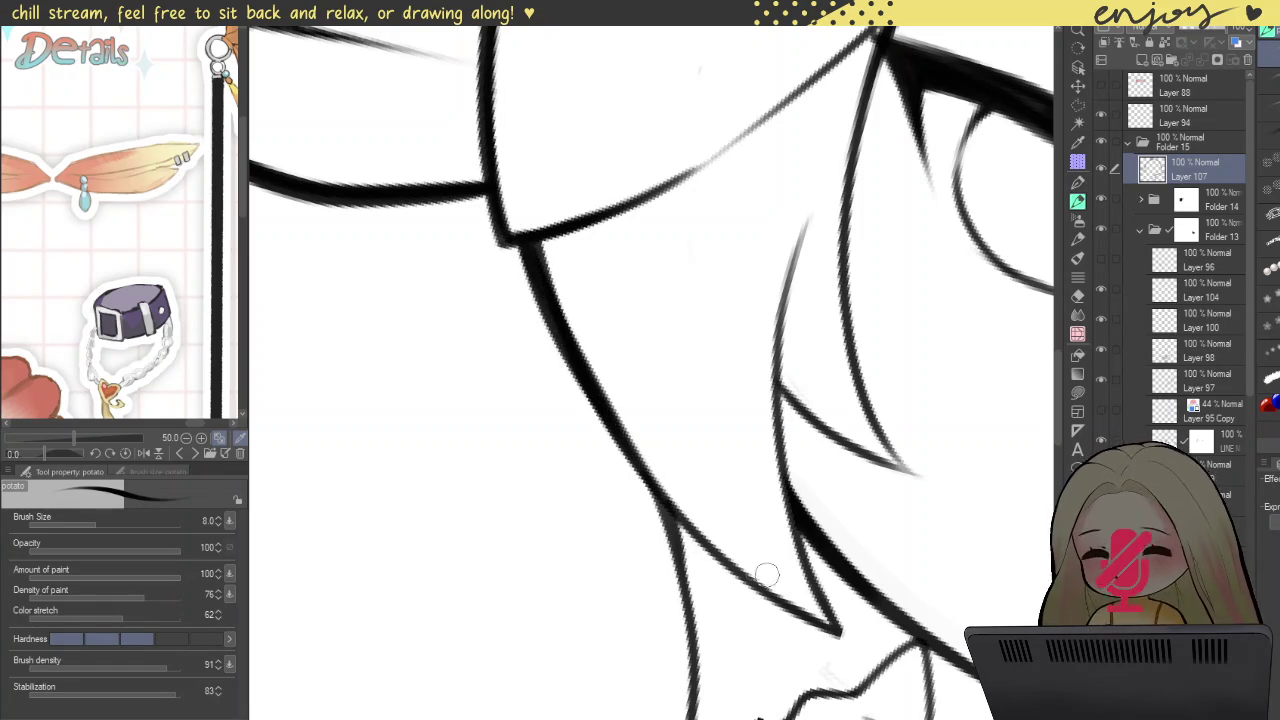
# Step: Thicken the jaw line beside the hair down toward the collar and lower jaw
pyautogui.scroll(-5, 581, 393)
pyautogui.scroll(4, 607, 371)
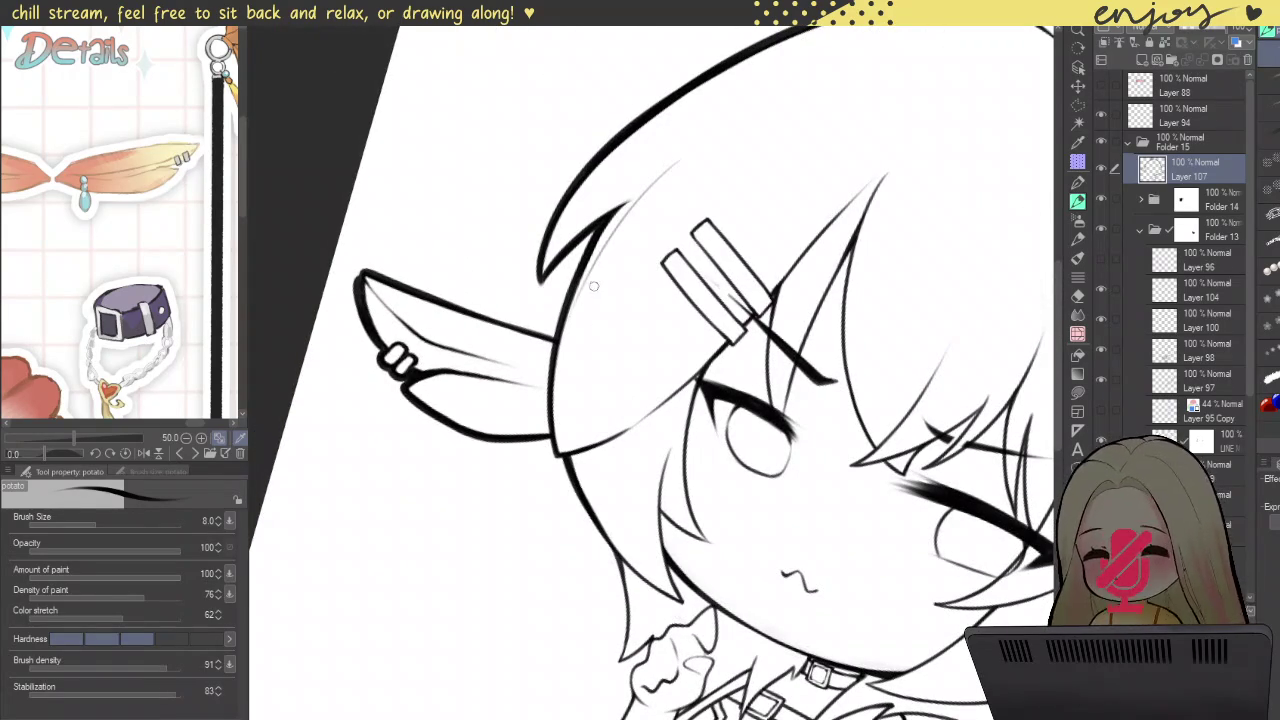
pyautogui.scroll(5, 560, 280)
pyautogui.moveTo(546, 274); pyautogui.dragTo(563, 397)
pyautogui.scroll(-2, 563, 397)
pyautogui.scroll(-1, 580, 380)
pyautogui.scroll(-1, 603, 368)
pyautogui.scroll(2, 603, 368)
pyautogui.scroll(3, 610, 366)
pyautogui.scroll(1, 620, 364)
pyautogui.moveTo(545, 112)
pyautogui.mouseDown()
pyautogui.moveTo(665, 362)
pyautogui.moveTo(700, 640)
pyautogui.mouseUp()
pyautogui.hotkey('ctrl', 'z')
pyautogui.moveTo(520, 75)
pyautogui.mouseDown()
pyautogui.moveTo(638, 258)
pyautogui.moveTo(690, 650)
pyautogui.mouseUp()
pyautogui.moveTo(694, 591)
pyautogui.mouseDown()
pyautogui.moveTo(692, 652)
pyautogui.moveTo(775, 582)
pyautogui.mouseUp()
pyautogui.hotkey('ctrl', 'z')
pyautogui.moveTo(686, 651); pyautogui.dragTo(788, 562)
# Step: With the jaw rotated horizontal, join the lower jaw point to the upper line
pyautogui.moveTo(783, 413); pyautogui.dragTo(508, 486)
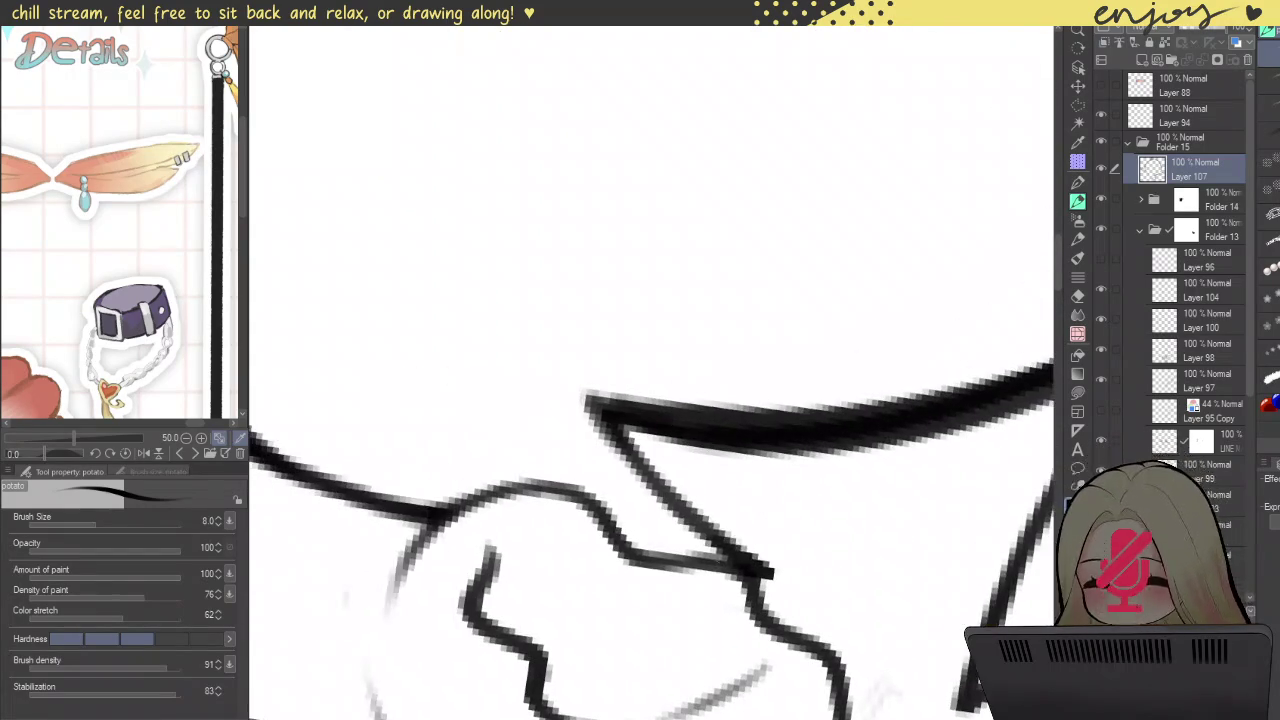
pyautogui.moveTo(752, 574); pyautogui.dragTo(595, 398)
pyautogui.hotkey('ctrl', 'z')
pyautogui.moveTo(740, 570)
pyautogui.mouseDown()
pyautogui.moveTo(592, 398)
pyautogui.moveTo(657, 471)
pyautogui.mouseUp()
pyautogui.scroll(-5, 623, 423)
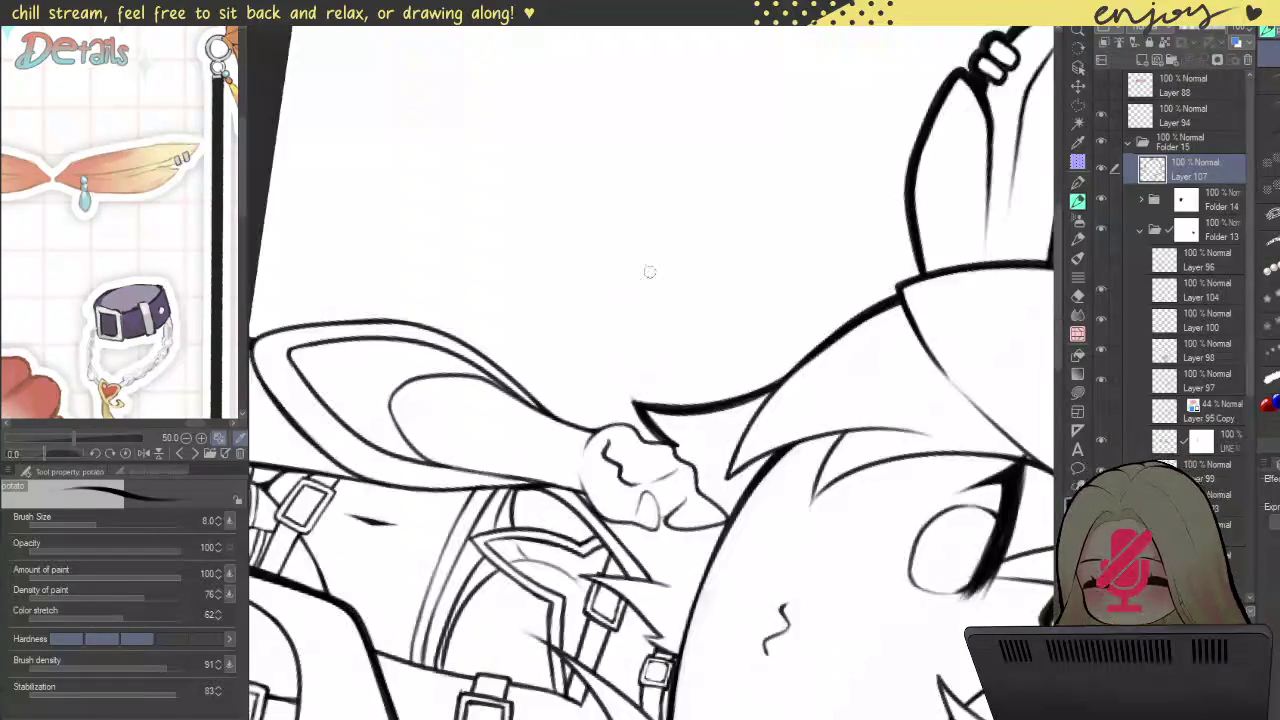
# Step: Thicken the outline below the hand and add dark touches along it
pyautogui.scroll(5, 740, 333)
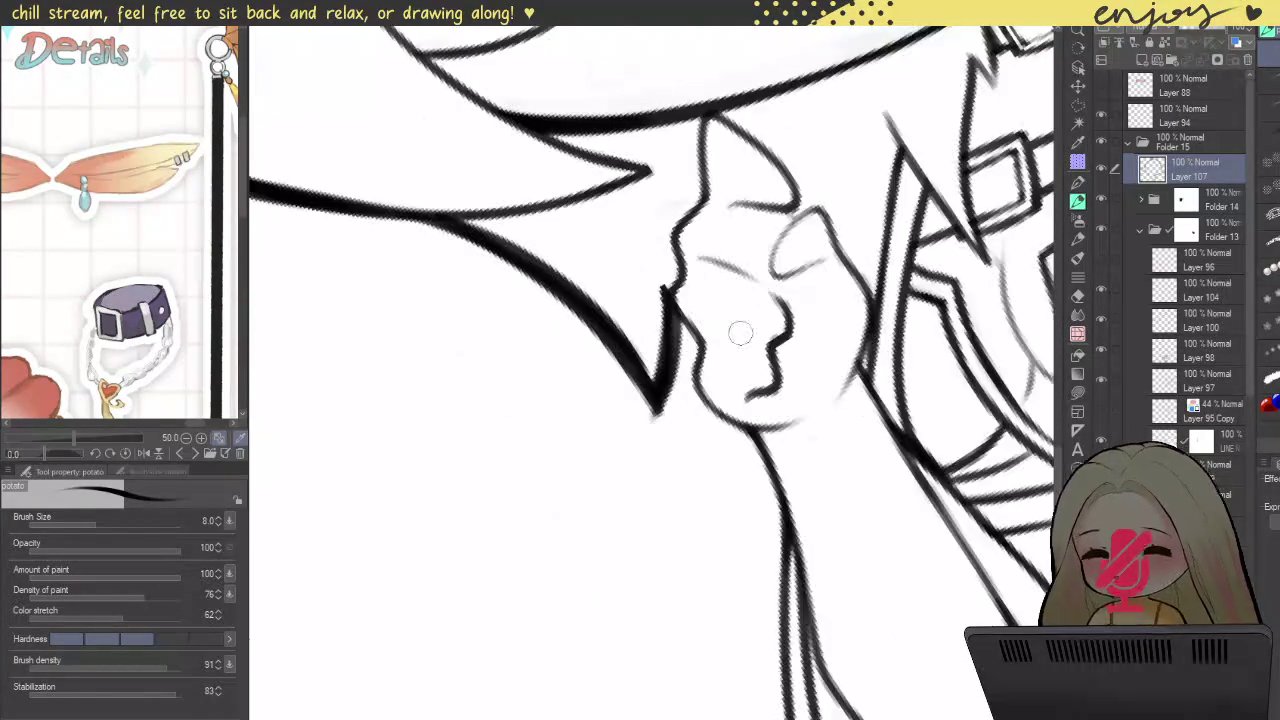
pyautogui.scroll(3, 740, 333)
pyautogui.scroll(-2, 586, 286)
pyautogui.moveTo(545, 278)
pyautogui.mouseDown()
pyautogui.moveTo(591, 334)
pyautogui.moveTo(591, 410)
pyautogui.moveTo(765, 655)
pyautogui.mouseUp()
pyautogui.moveTo(576, 348); pyautogui.dragTo(520, 430)
pyautogui.scroll(-2, 609, 214)
pyautogui.scroll(-2, 628, 232)
# Step: Redraw the outer neck and jacket line as one thick black stroke, erasing and retrying
pyautogui.moveTo(605, 206)
pyautogui.mouseDown()
pyautogui.moveTo(634, 250)
pyautogui.moveTo(645, 400)
pyautogui.moveTo(770, 715)
pyautogui.mouseUp()
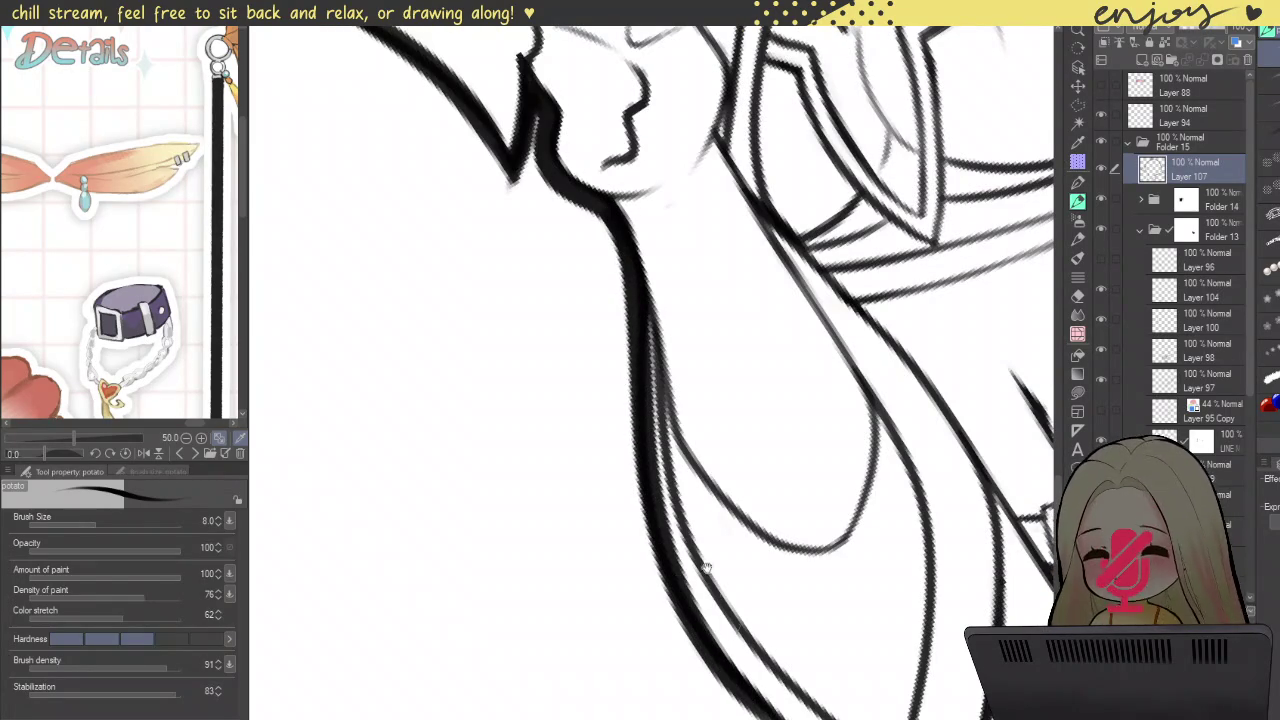
pyautogui.hotkey('ctrl', 'z')
pyautogui.moveTo(605, 206)
pyautogui.mouseDown()
pyautogui.moveTo(640, 298)
pyautogui.moveTo(630, 480)
pyautogui.moveTo(790, 715)
pyautogui.mouseUp()
pyautogui.moveTo(706, 580)
pyautogui.mouseDown()
pyautogui.moveTo(561, 311)
pyautogui.moveTo(731, 517)
pyautogui.mouseUp()
pyautogui.press('c')
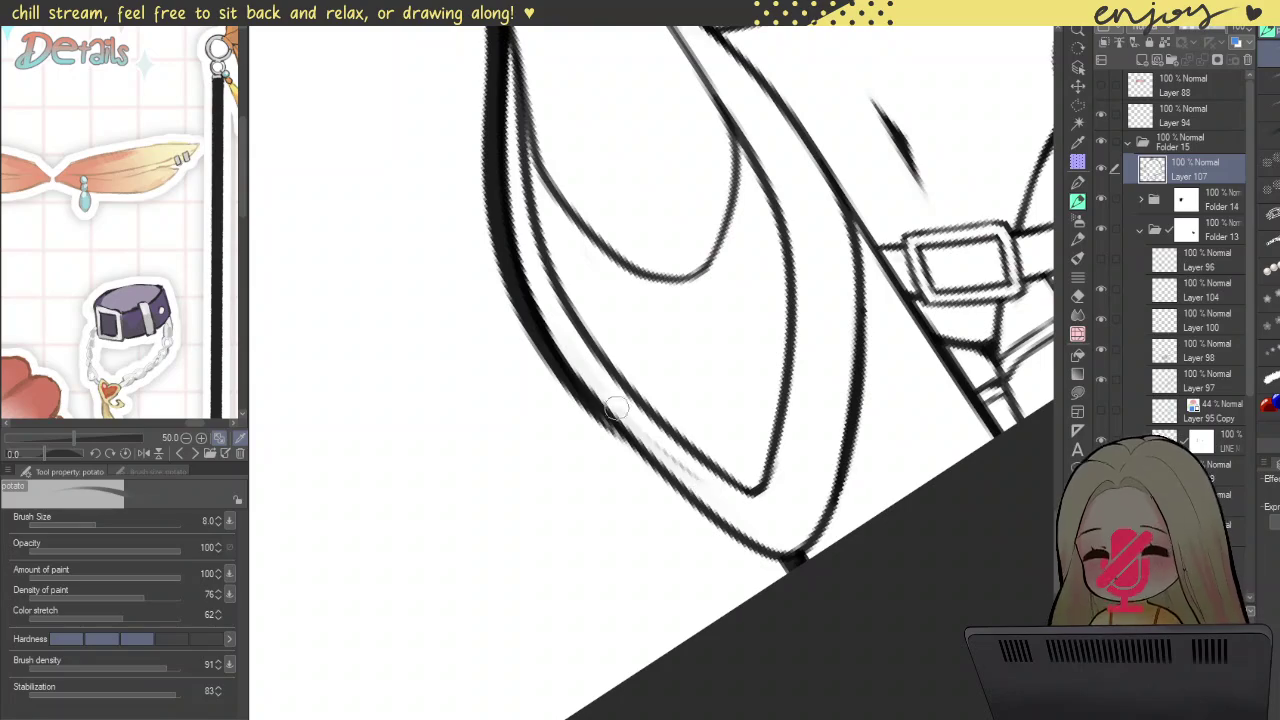
pyautogui.press('c')
pyautogui.moveTo(530, 325)
pyautogui.mouseDown()
pyautogui.moveTo(657, 457)
pyautogui.moveTo(827, 579)
pyautogui.mouseUp()
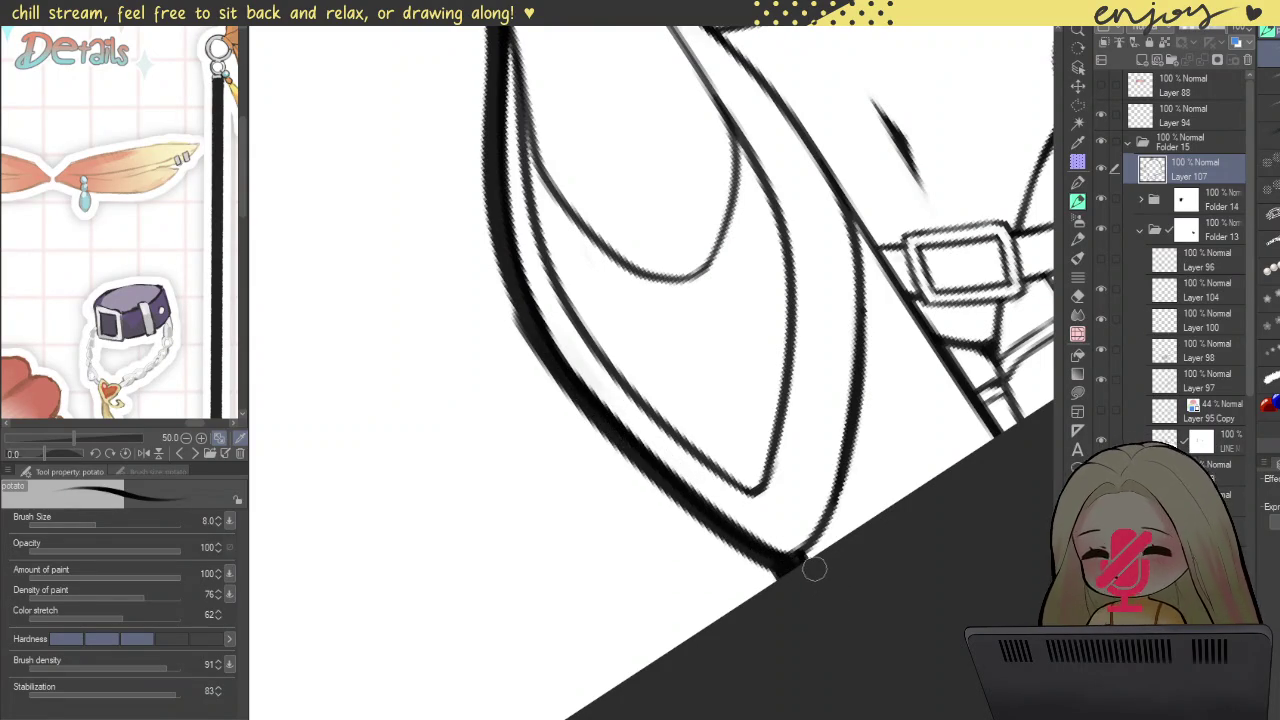
pyautogui.scroll(-3, 831, 632)
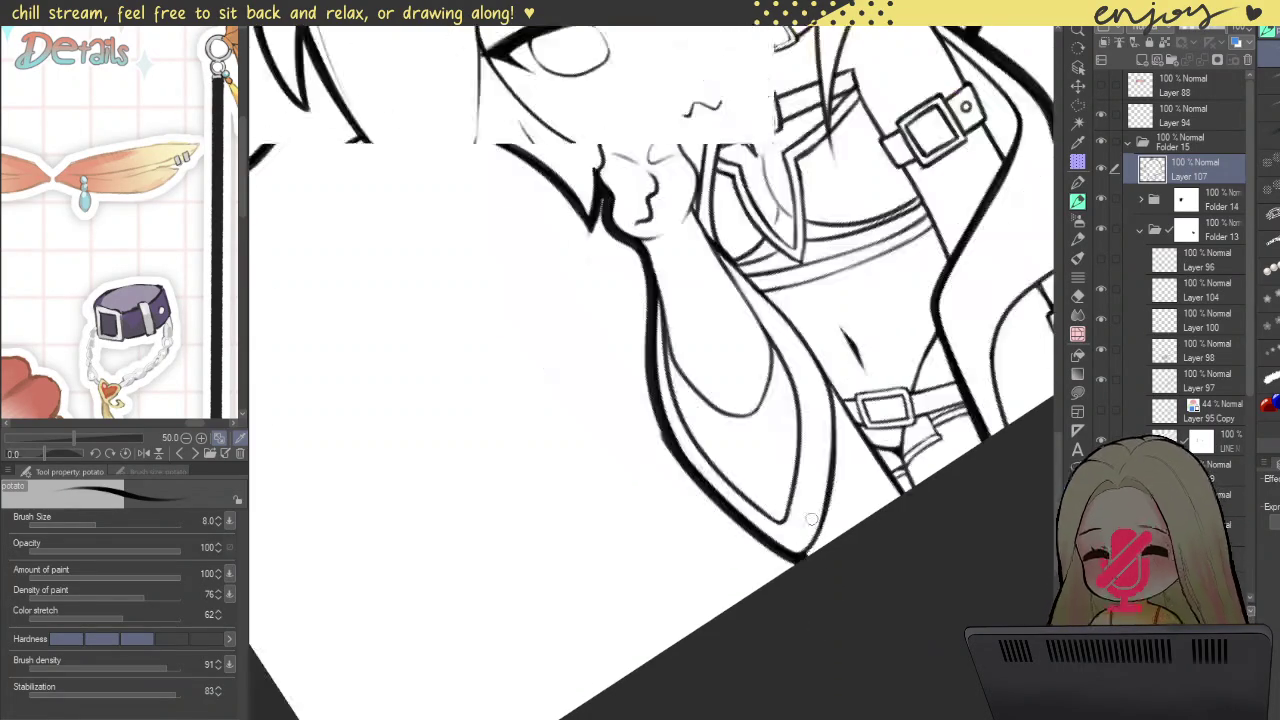
# Step: Zoom into the belt buckle and darken the jacket's left edge line
pyautogui.scroll(-2, 831, 632)
pyautogui.scroll(2, 728, 512)
pyautogui.scroll(3, 728, 512)
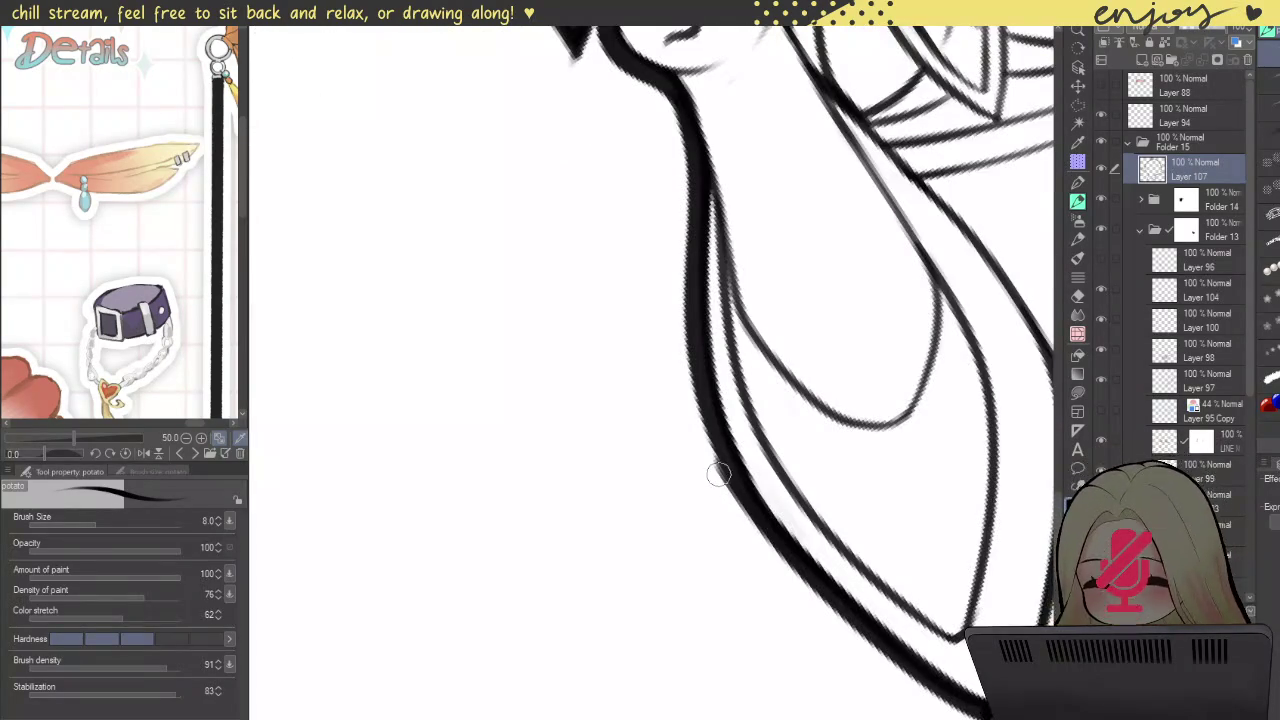
pyautogui.scroll(3, 720, 471)
pyautogui.scroll(-3, 727, 513)
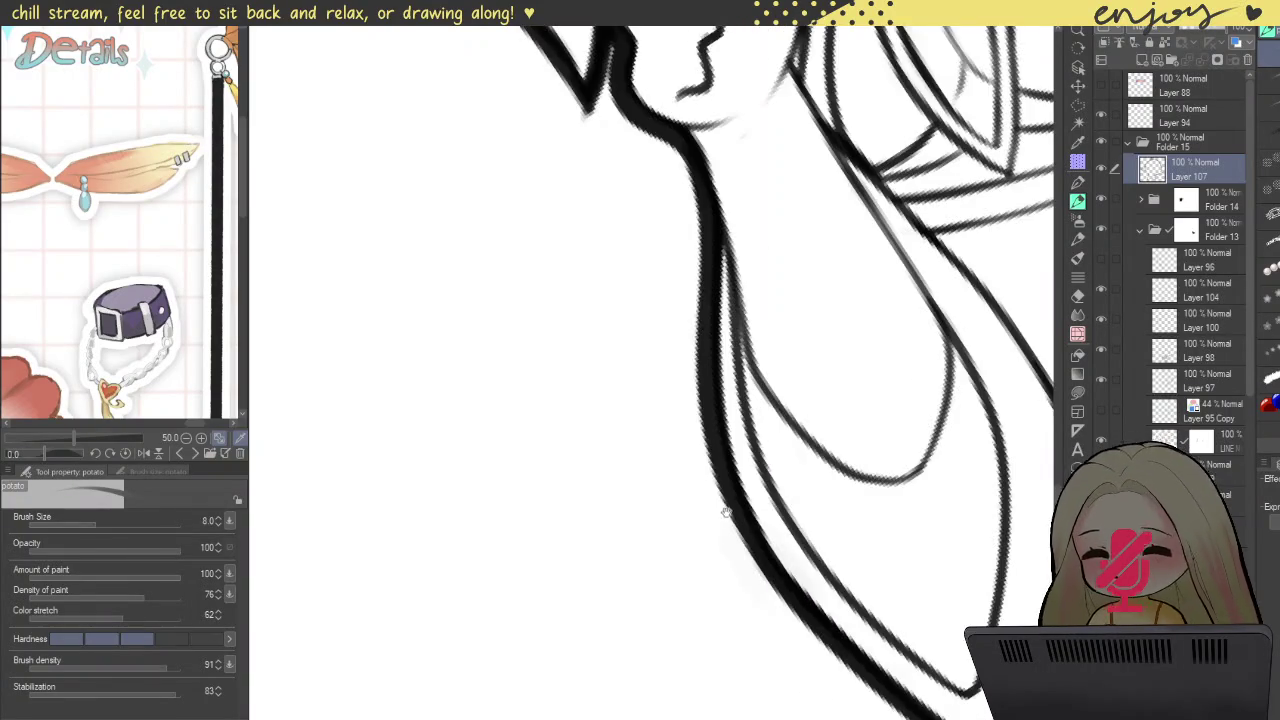
pyautogui.moveTo(727, 513); pyautogui.dragTo(700, 502)
pyautogui.scroll(-3, 707, 494)
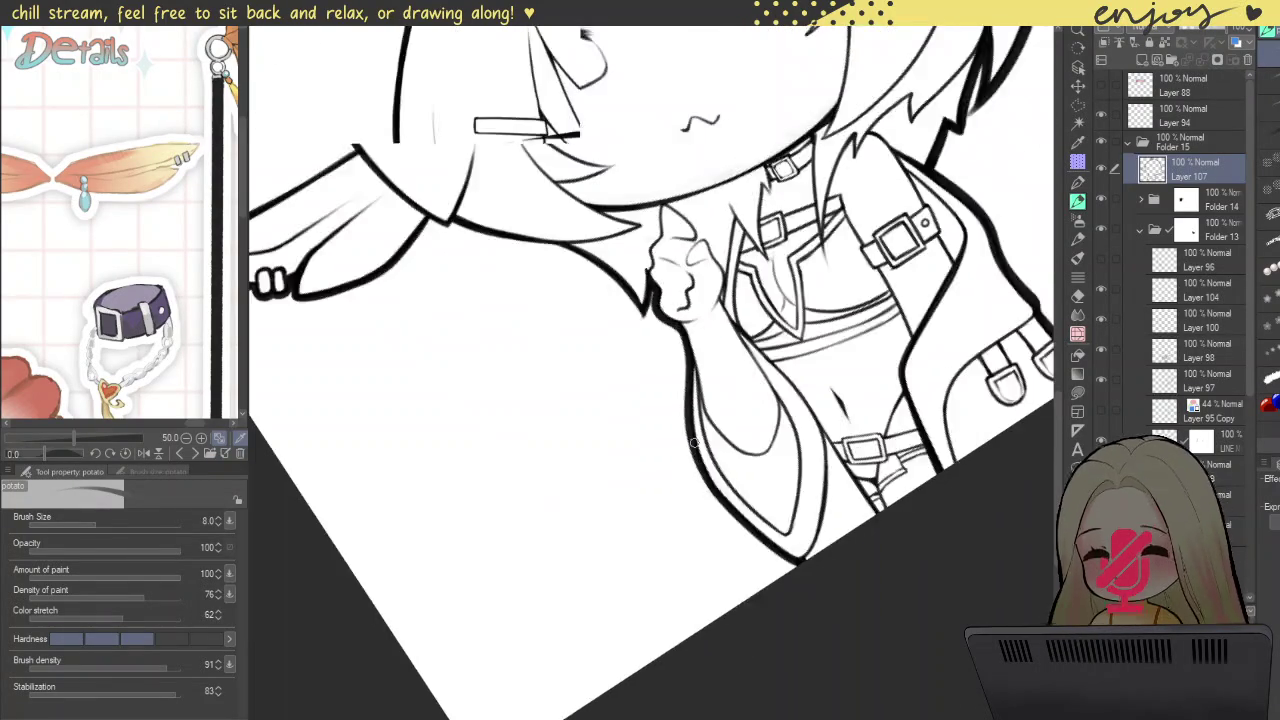
pyautogui.scroll(-2, 707, 494)
pyautogui.scroll(1, 707, 494)
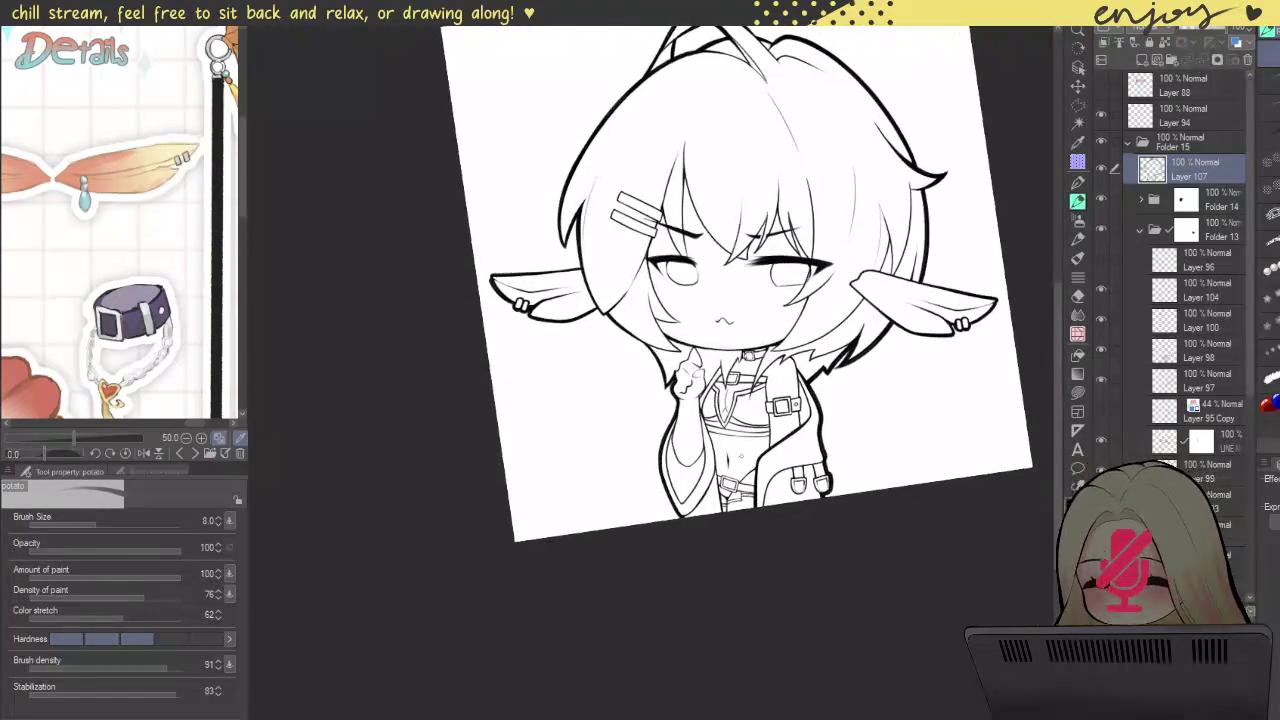
pyautogui.scroll(2, 700, 480)
pyautogui.scroll(2, 672, 503)
pyautogui.scroll(2, 670, 502)
pyautogui.scroll(1, 670, 502)
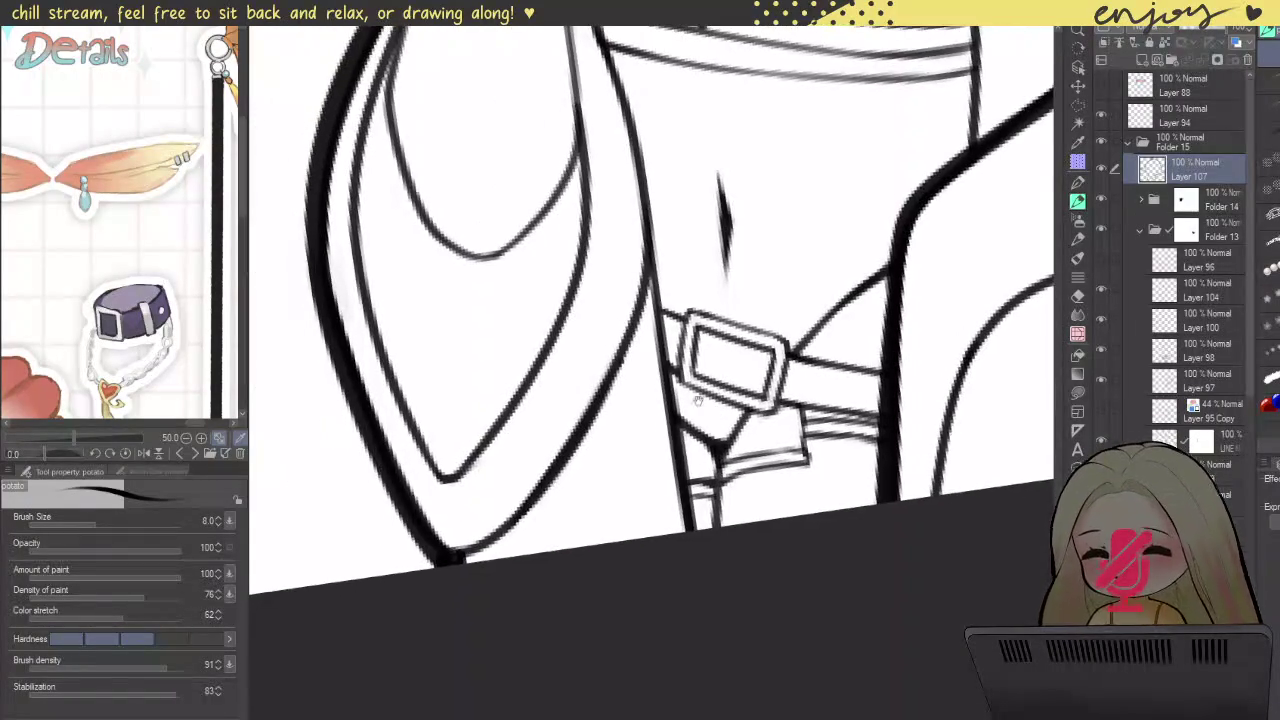
pyautogui.moveTo(648, 262); pyautogui.dragTo(700, 535)
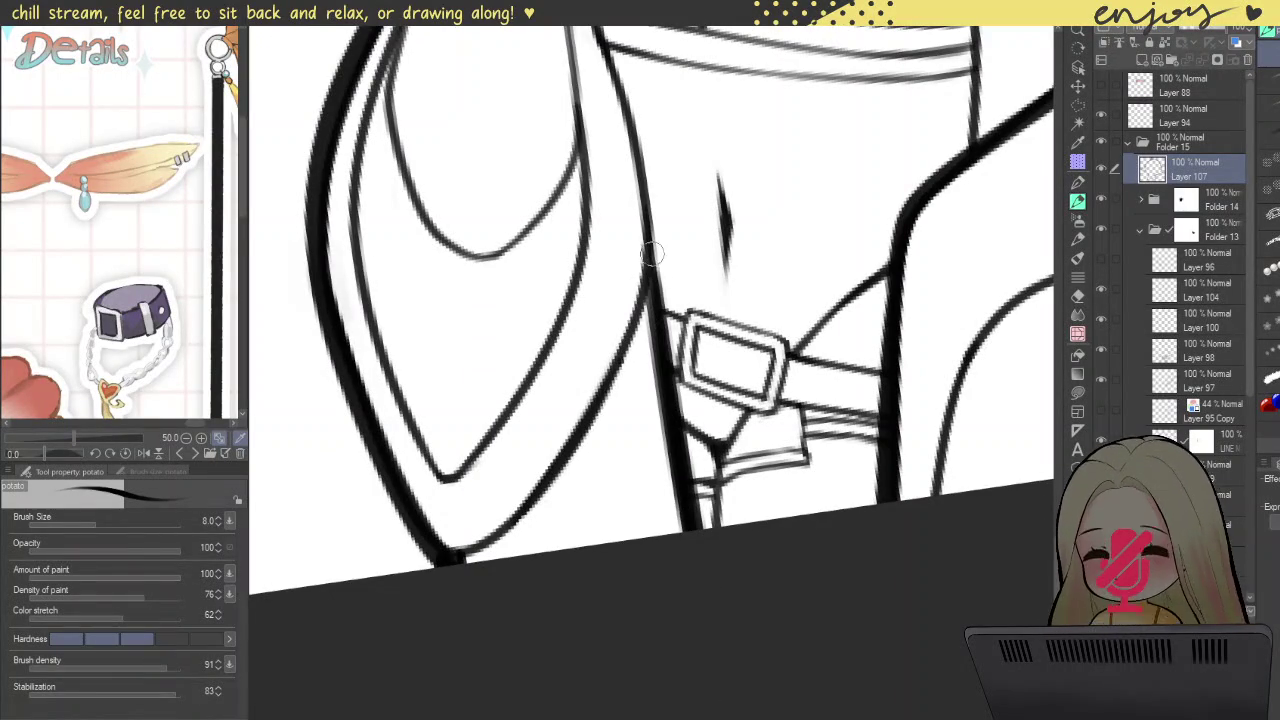
# Step: Darken the jacket's right edge line, redrawing it until it sits right
pyautogui.scroll(5, 651, 258)
pyautogui.scroll(1, 641, 262)
pyautogui.moveTo(612, 208); pyautogui.dragTo(700, 610)
pyautogui.hotkey('ctrl', 'z')
pyautogui.moveTo(630, 255)
pyautogui.mouseDown()
pyautogui.moveTo(678, 450)
pyautogui.moveTo(660, 648)
pyautogui.mouseUp()
pyautogui.hotkey('ctrl', 'z')
pyautogui.moveTo(616, 252)
pyautogui.mouseDown()
pyautogui.moveTo(700, 566)
pyautogui.moveTo(660, 652)
pyautogui.mouseUp()
# Step: Shrink the brush to 5.1 and re-ink the jacket's right edge line
pyautogui.moveTo(683, 423)
pyautogui.mouseDown()
pyautogui.moveTo(785, 345)
pyautogui.moveTo(716, 528)
pyautogui.mouseUp()
pyautogui.press('[')
pyautogui.moveTo(792, 360); pyautogui.dragTo(716, 551)
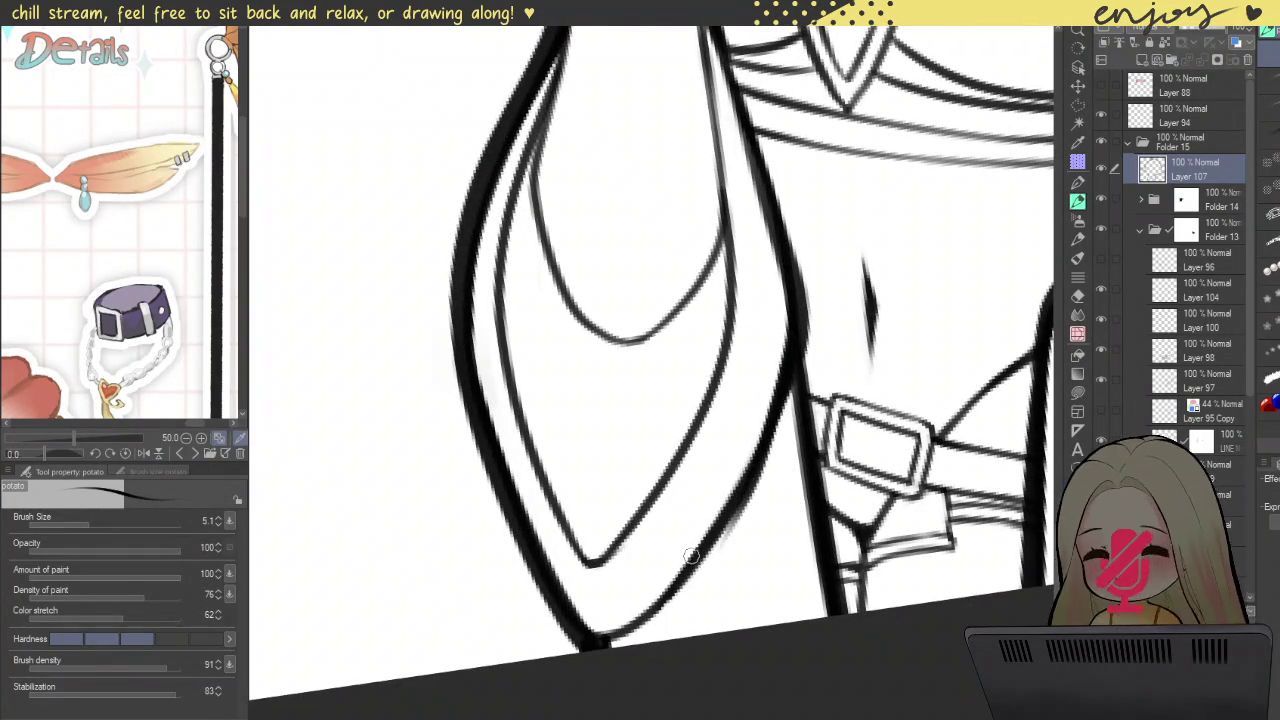
pyautogui.moveTo(794, 349); pyautogui.dragTo(721, 289)
pyautogui.scroll(-5, 722, 288)
pyautogui.scroll(-3, 722, 288)
pyautogui.moveTo(795, 200); pyautogui.dragTo(797, 355)
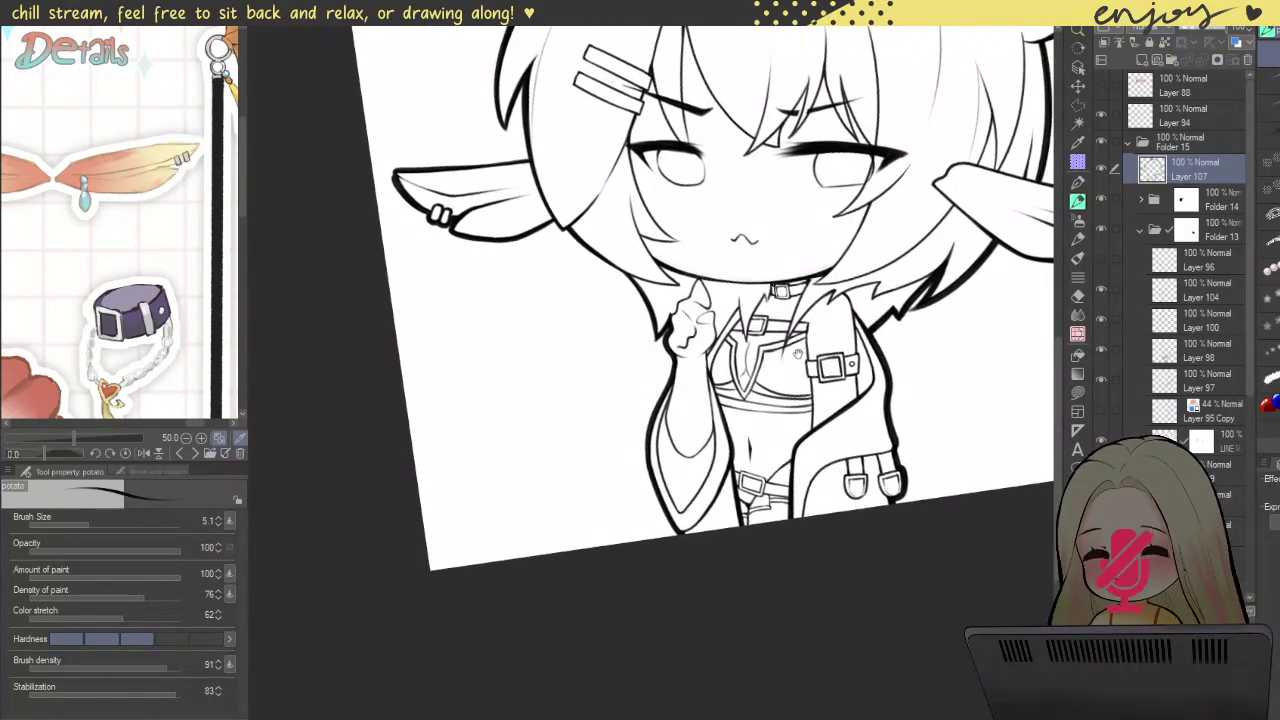
# Step: Darken the outer neck outline from top to bottom
pyautogui.scroll(2, 797, 355)
pyautogui.scroll(3, 806, 458)
pyautogui.moveTo(875, 347)
pyautogui.mouseDown()
pyautogui.moveTo(912, 405)
pyautogui.moveTo(913, 322)
pyautogui.mouseUp()
pyautogui.moveTo(841, 408)
pyautogui.mouseDown()
pyautogui.moveTo(900, 425)
pyautogui.moveTo(870, 430)
pyautogui.mouseUp()
pyautogui.moveTo(722, 143); pyautogui.dragTo(736, 226)
pyautogui.moveTo(720, 152); pyautogui.dragTo(750, 440)
pyautogui.hotkey('ctrl', 'z')
pyautogui.moveTo(718, 148); pyautogui.dragTo(752, 415)
pyautogui.moveTo(741, 309); pyautogui.dragTo(752, 428)
pyautogui.moveTo(746, 348); pyautogui.dragTo(760, 495)
pyautogui.moveTo(742, 322); pyautogui.dragTo(760, 490)
# Step: Darken the left neck line
pyautogui.scroll(-3, 749, 478)
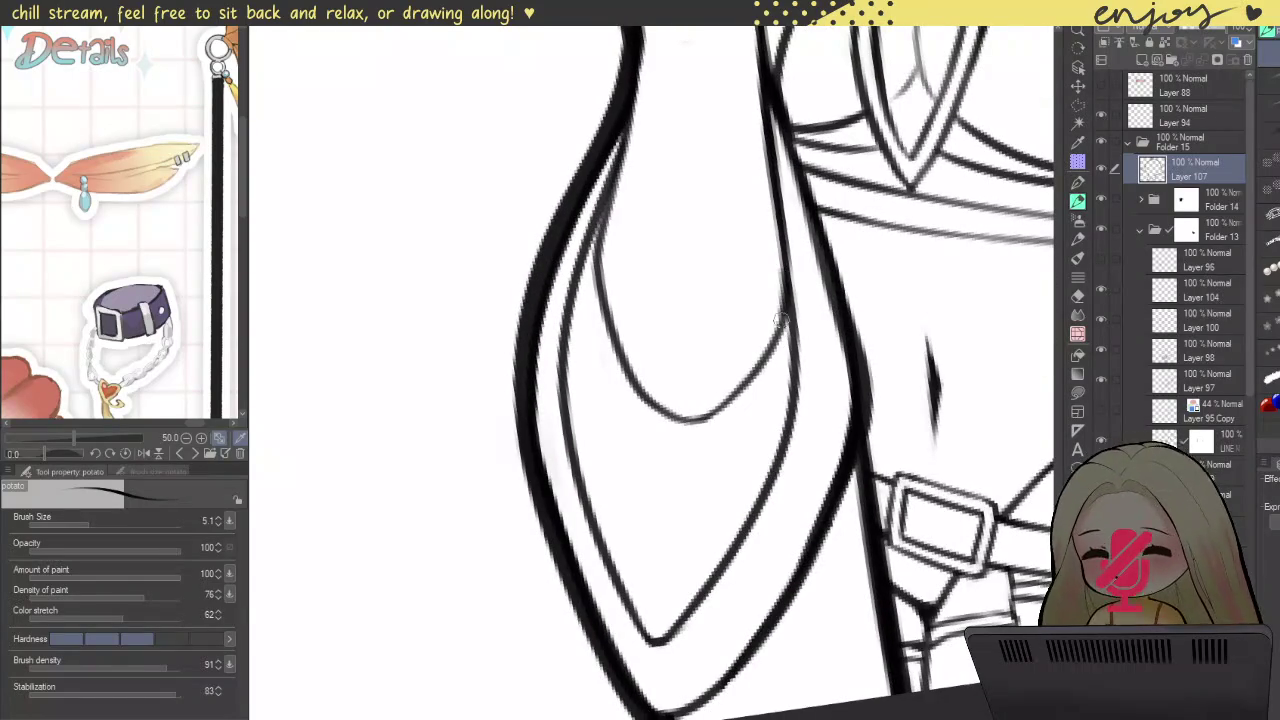
pyautogui.scroll(3, 700, 400)
pyautogui.moveTo(638, 400); pyautogui.dragTo(672, 260)
pyautogui.hotkey('ctrl', 'z')
pyautogui.moveTo(632, 412); pyautogui.dragTo(674, 259)
# Step: Darken the inner neck line down toward the jacket lapel
pyautogui.moveTo(640, 375); pyautogui.dragTo(640, 456)
pyautogui.moveTo(628, 390); pyautogui.dragTo(655, 487)
pyautogui.hotkey('ctrl', 'z')
pyautogui.moveTo(636, 378); pyautogui.dragTo(641, 449)
pyautogui.moveTo(632, 398); pyautogui.dragTo(681, 528)
pyautogui.moveTo(629, 397); pyautogui.dragTo(604, 494)
pyautogui.hotkey('ctrl', 'z')
pyautogui.moveTo(636, 390); pyautogui.dragTo(613, 480)
pyautogui.scroll(-5, 686, 200)
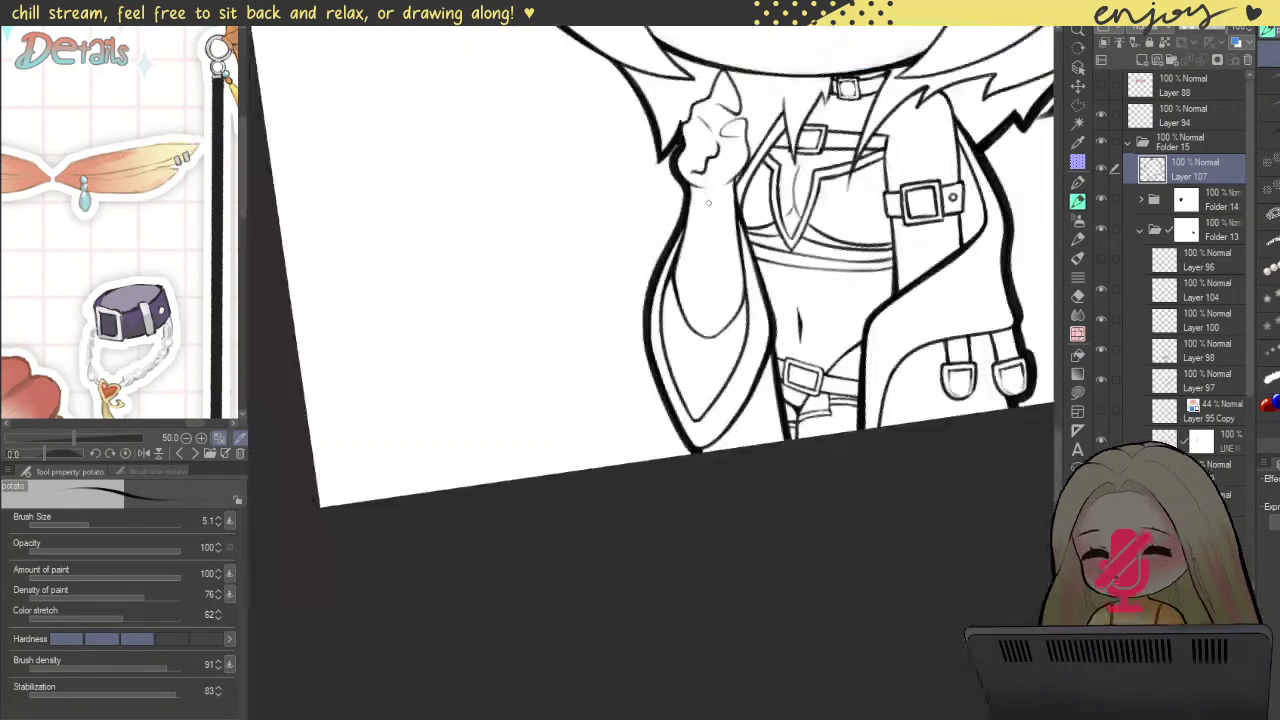
pyautogui.moveTo(686, 200); pyautogui.dragTo(700, 420)
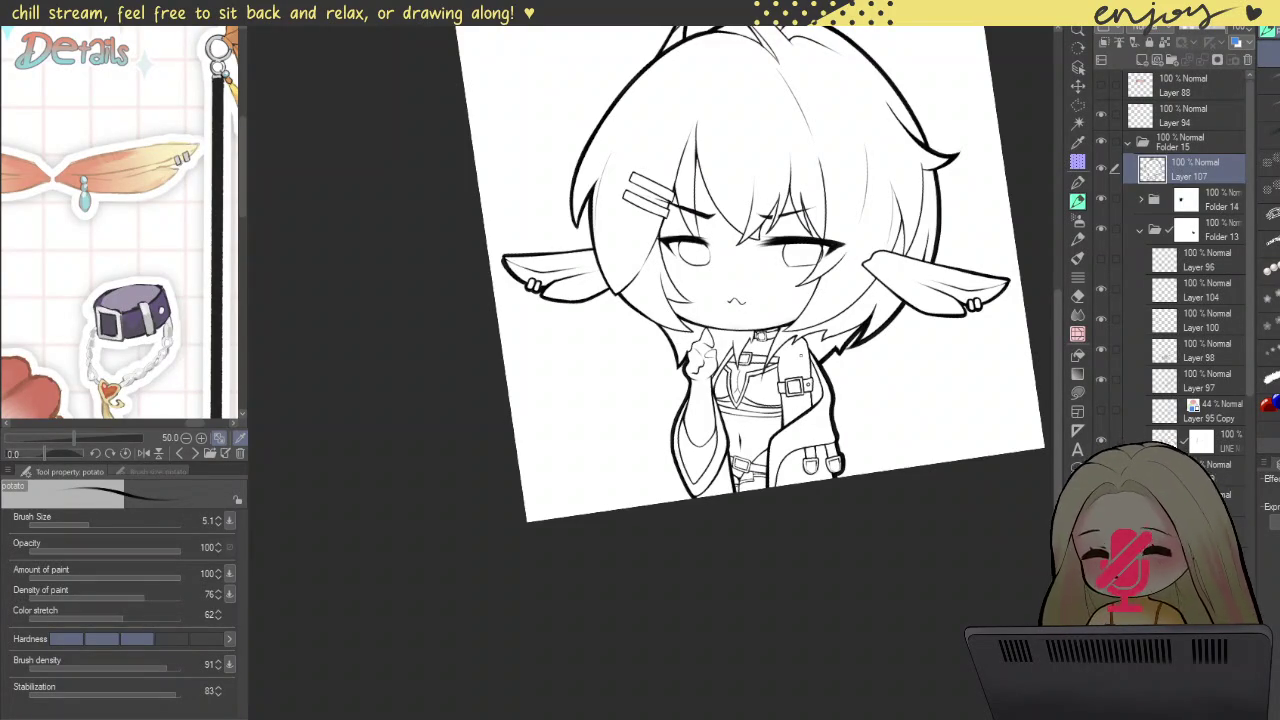
pyautogui.moveTo(760, 300); pyautogui.dragTo(700, 230)
# Step: Raise the brush size to 6.8 and draw a bold neck line down to the chin
pyautogui.scroll(3, 640, 222)
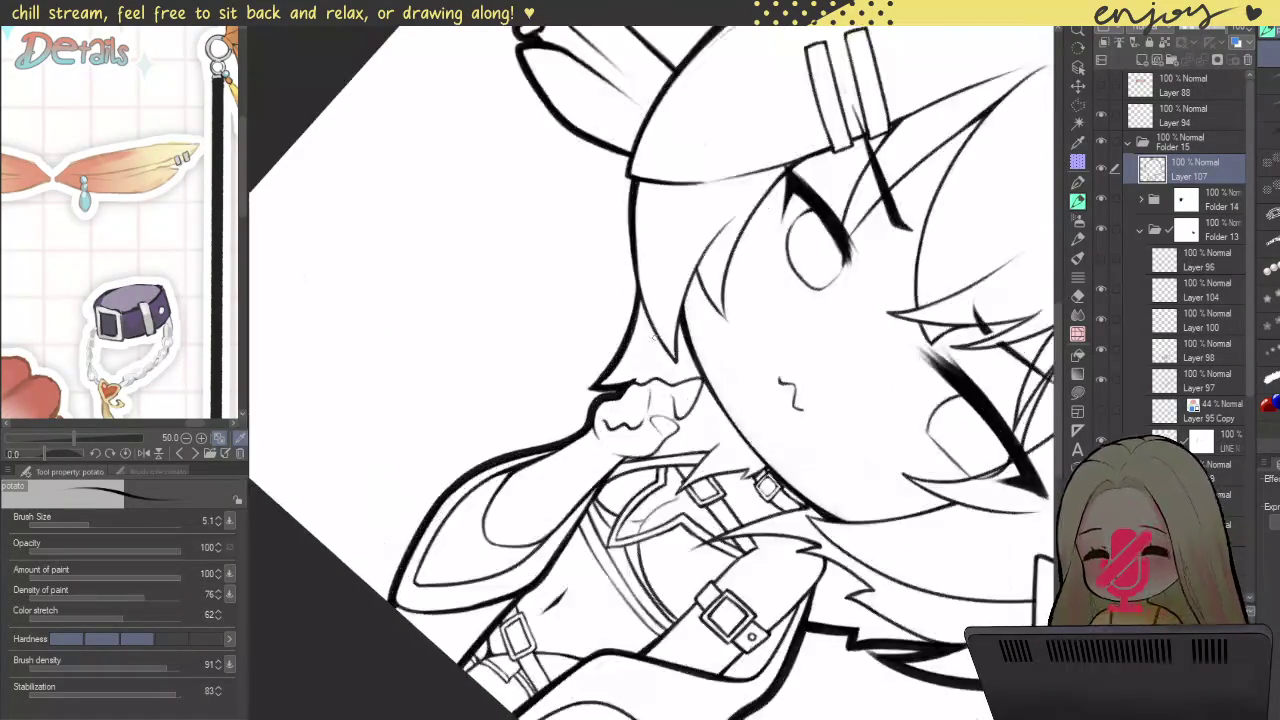
pyautogui.scroll(3, 640, 222)
pyautogui.press(']')
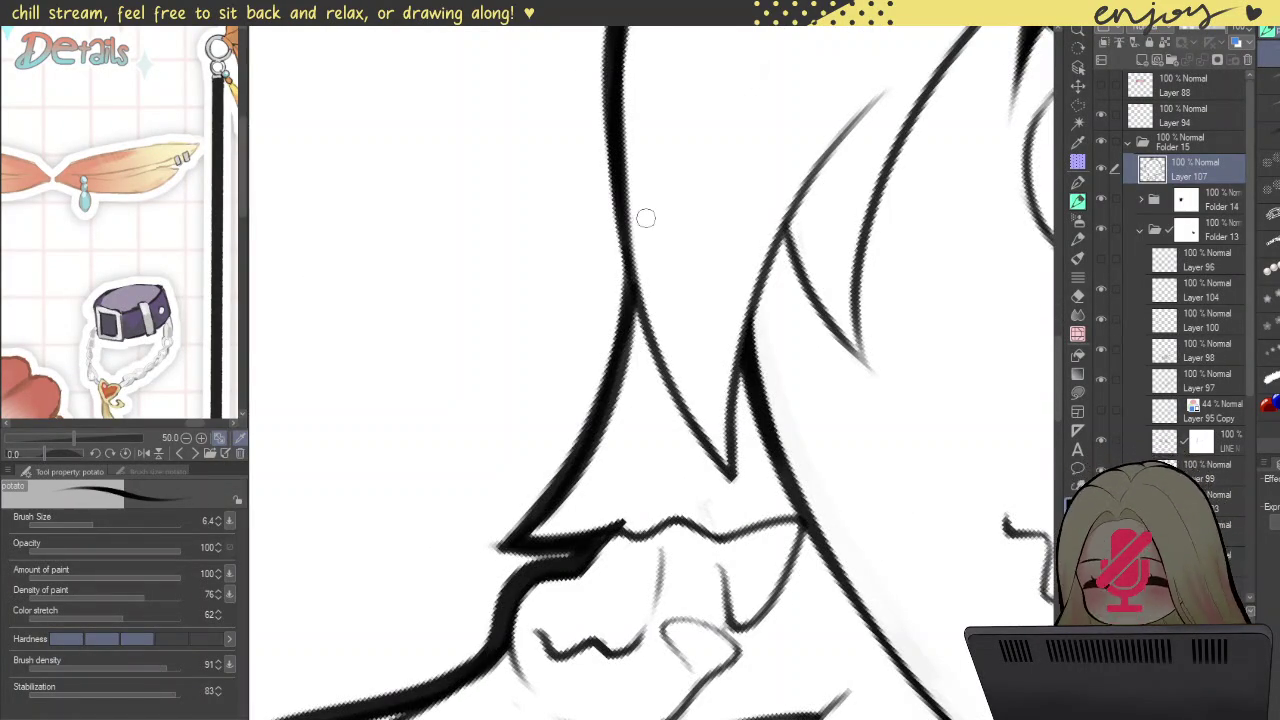
pyautogui.moveTo(606, 122); pyautogui.dragTo(712, 463)
pyautogui.hotkey('ctrl', 'z')
pyautogui.moveTo(606, 116); pyautogui.dragTo(734, 455)
pyautogui.hotkey('ctrl', 'z')
pyautogui.moveTo(614, 140); pyautogui.dragTo(726, 486)
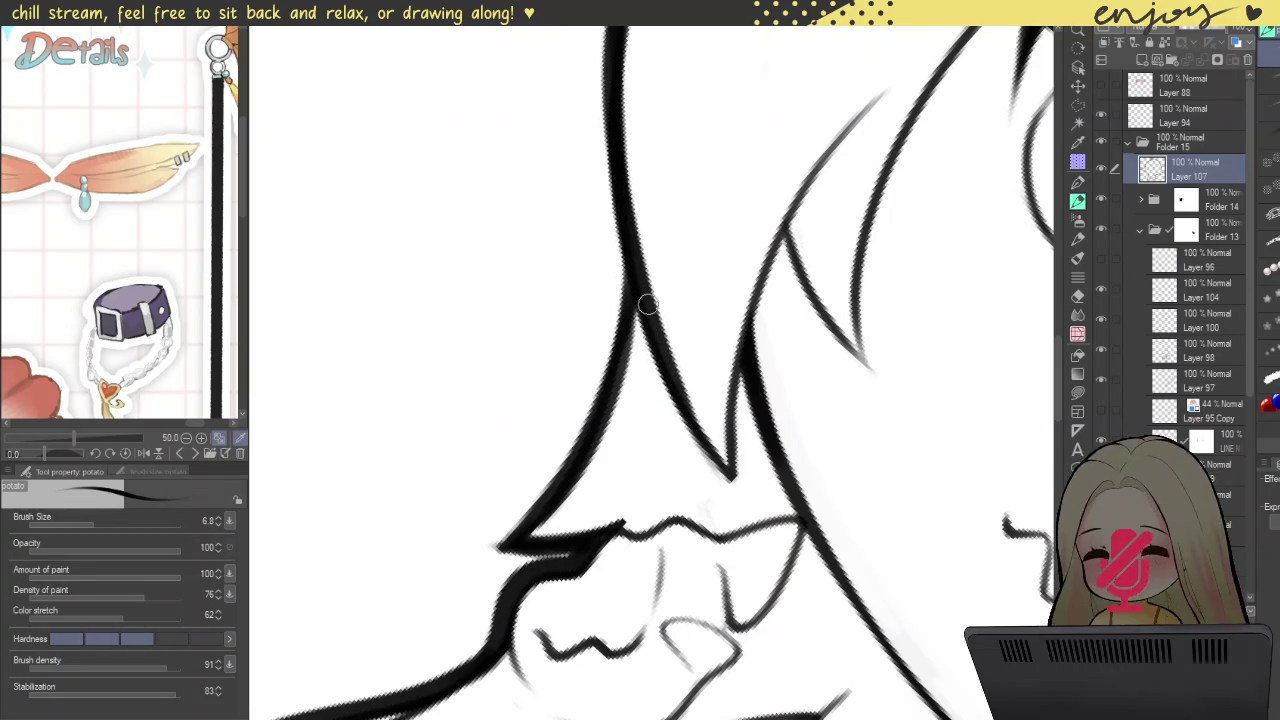
pyautogui.hotkey('ctrl', 'z')
pyautogui.moveTo(608, 136); pyautogui.dragTo(726, 464)
pyautogui.hotkey('ctrl', 'z')
pyautogui.moveTo(610, 145); pyautogui.dragTo(737, 495)
# Step: Rework the top and middle of the neck line with bold, clean strokes
pyautogui.moveTo(620, 131); pyautogui.dragTo(640, 246)
pyautogui.hotkey('ctrl', 'z')
pyautogui.moveTo(610, 136); pyautogui.dragTo(668, 345)
pyautogui.moveTo(644, 210); pyautogui.dragTo(678, 337)
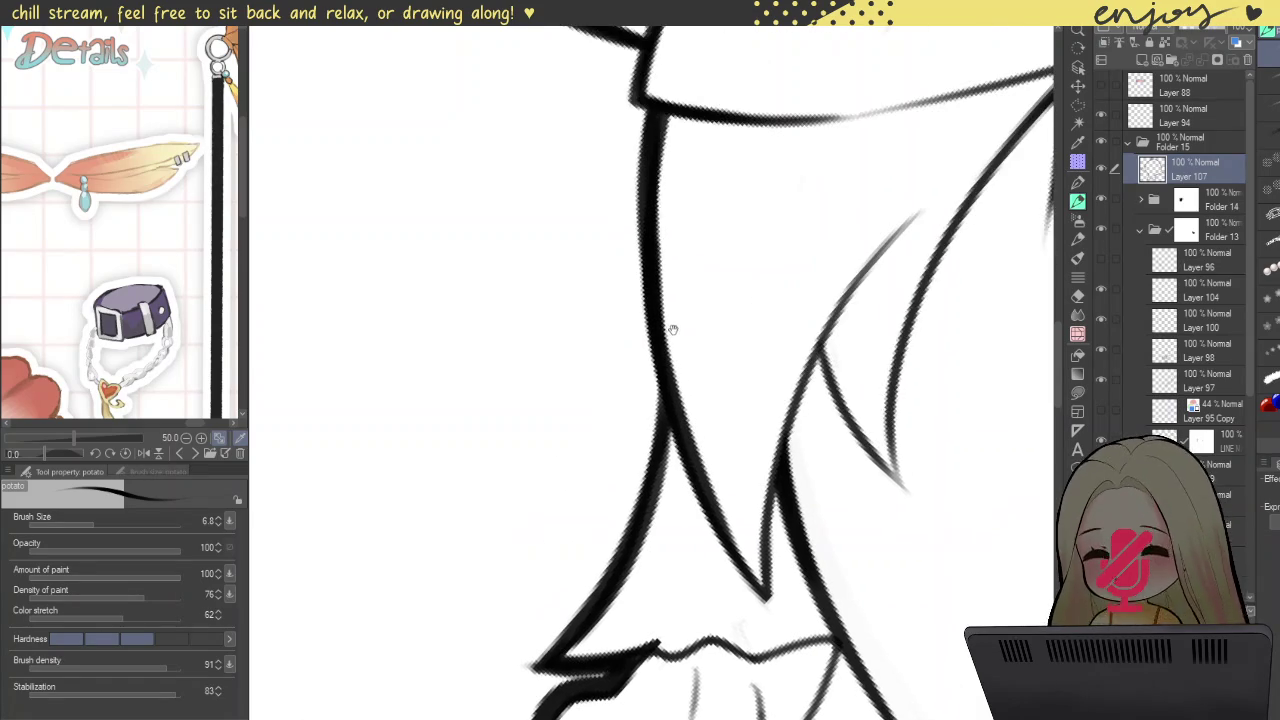
pyautogui.moveTo(647, 178); pyautogui.dragTo(655, 283)
pyautogui.hotkey('ctrl', 'z')
pyautogui.moveTo(645, 150); pyautogui.dragTo(677, 413)
pyautogui.moveTo(648, 220); pyautogui.dragTo(683, 432)
pyautogui.hotkey('ctrl', 'z')
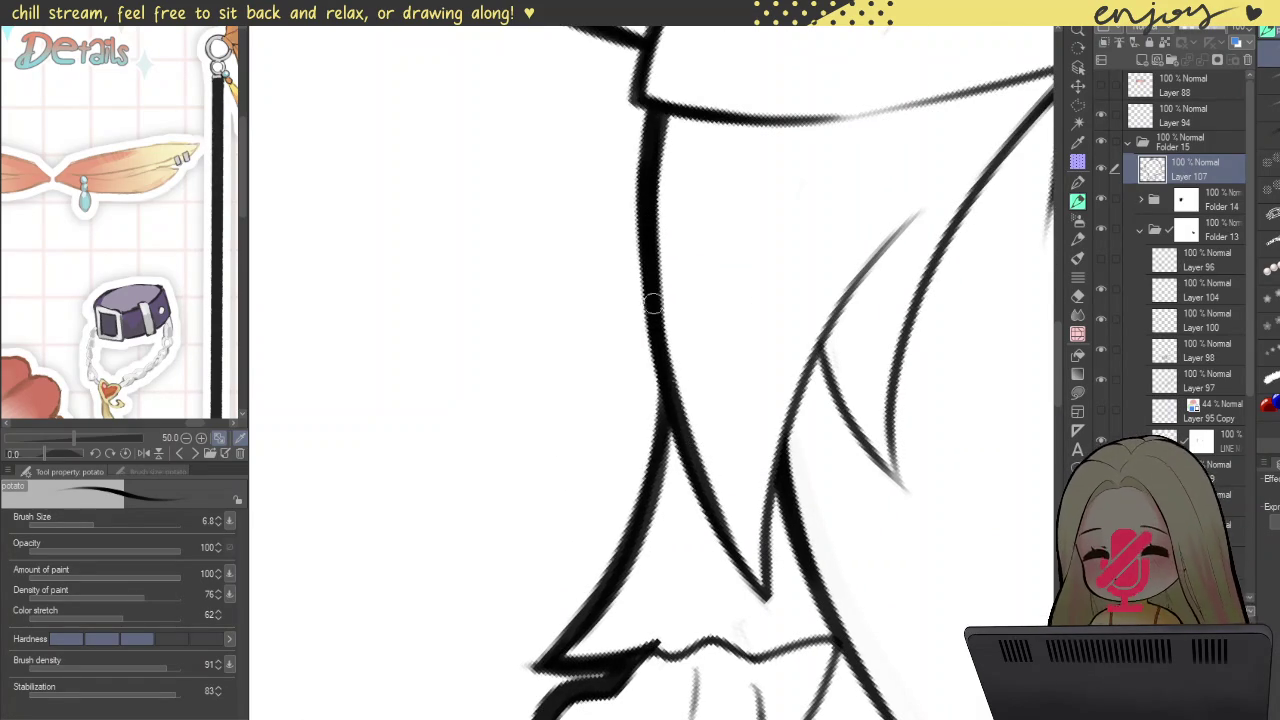
pyautogui.moveTo(654, 266); pyautogui.dragTo(686, 429)
pyautogui.hotkey('ctrl', 'z')
pyautogui.moveTo(654, 263); pyautogui.dragTo(688, 438)
pyautogui.moveTo(641, 188); pyautogui.dragTo(677, 402)
# Step: Darken the inner neck line running toward the hair
pyautogui.moveTo(766, 598)
pyautogui.mouseDown()
pyautogui.moveTo(710, 504)
pyautogui.moveTo(793, 236)
pyautogui.mouseUp()
pyautogui.moveTo(722, 478)
pyautogui.mouseDown()
pyautogui.moveTo(747, 320)
pyautogui.moveTo(851, 171)
pyautogui.mouseUp()
pyautogui.scroll(-4, 736, 405)
pyautogui.scroll(-2, 741, 350)
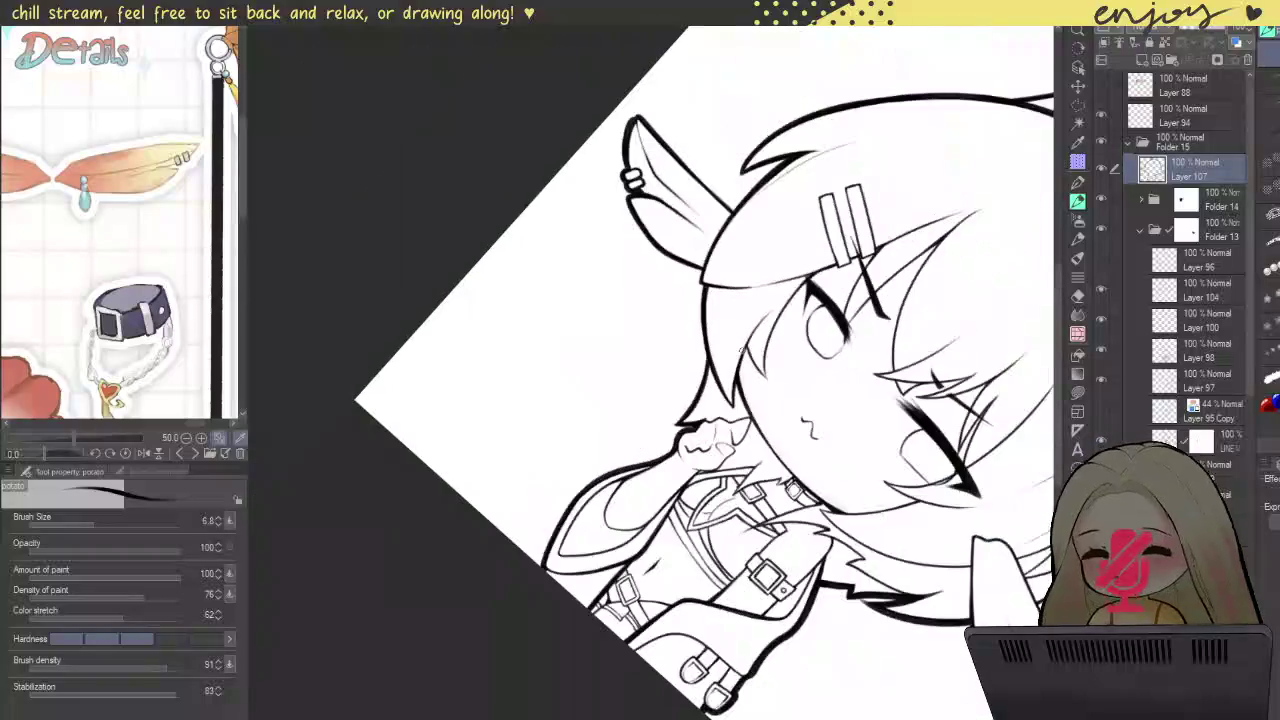
# Step: Ink a dark stroke along the neck line beside the collar
pyautogui.moveTo(802, 288); pyautogui.dragTo(690, 350)
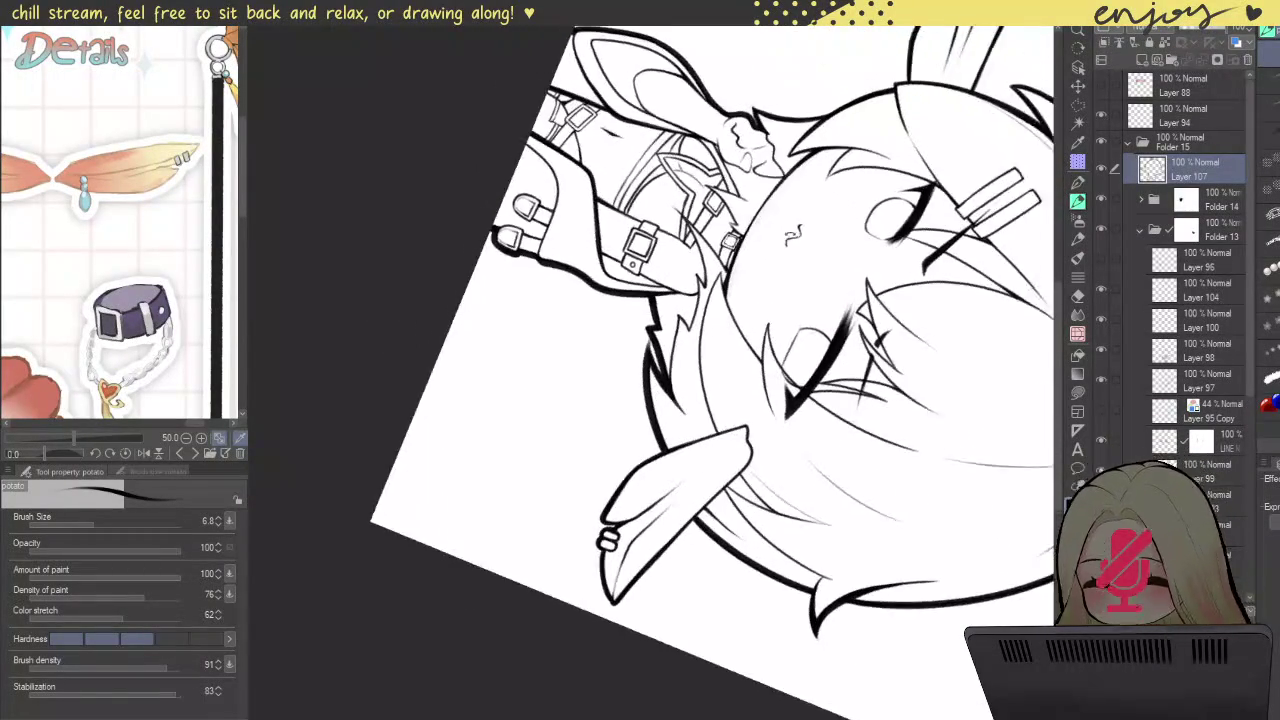
pyautogui.scroll(4, 676, 359)
pyautogui.scroll(2, 676, 359)
pyautogui.moveTo(668, 455); pyautogui.dragTo(720, 105)
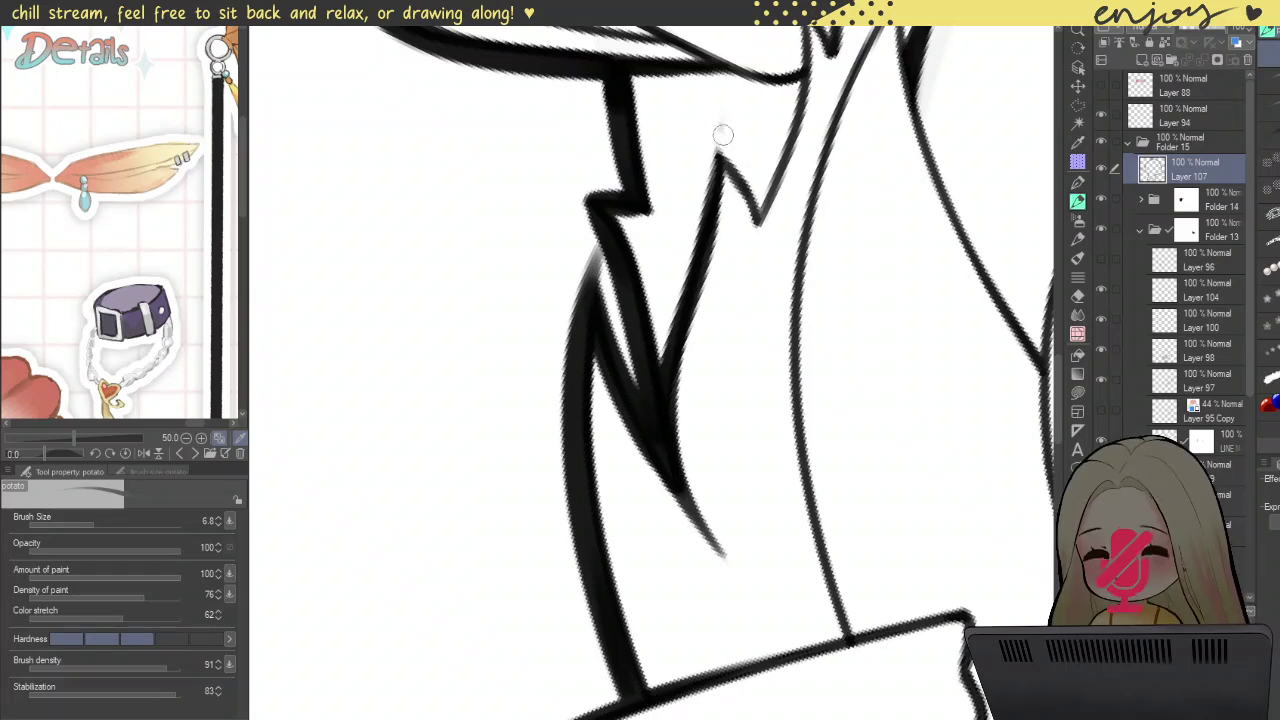
pyautogui.moveTo(716, 150); pyautogui.dragTo(758, 215)
pyautogui.hotkey('ctrl', 'z')
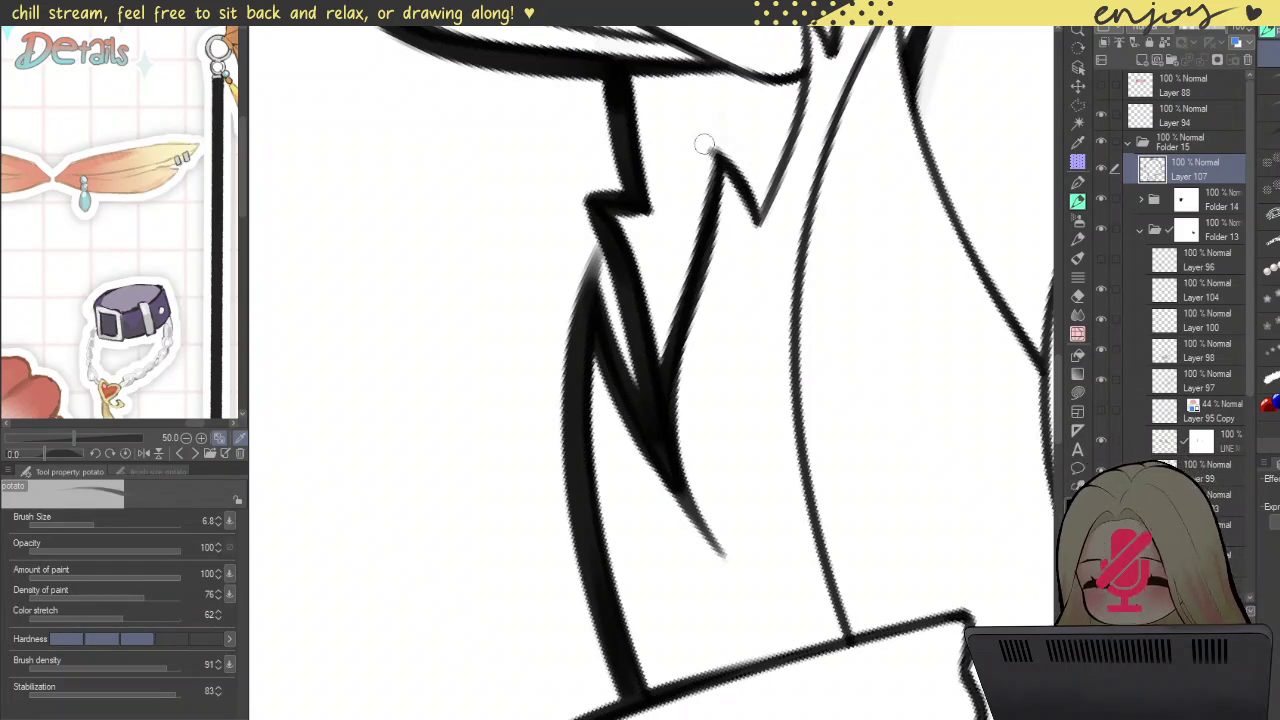
# Step: Thicken the lines beside the hair spikes and the strap
pyautogui.moveTo(698, 175); pyautogui.dragTo(633, 375)
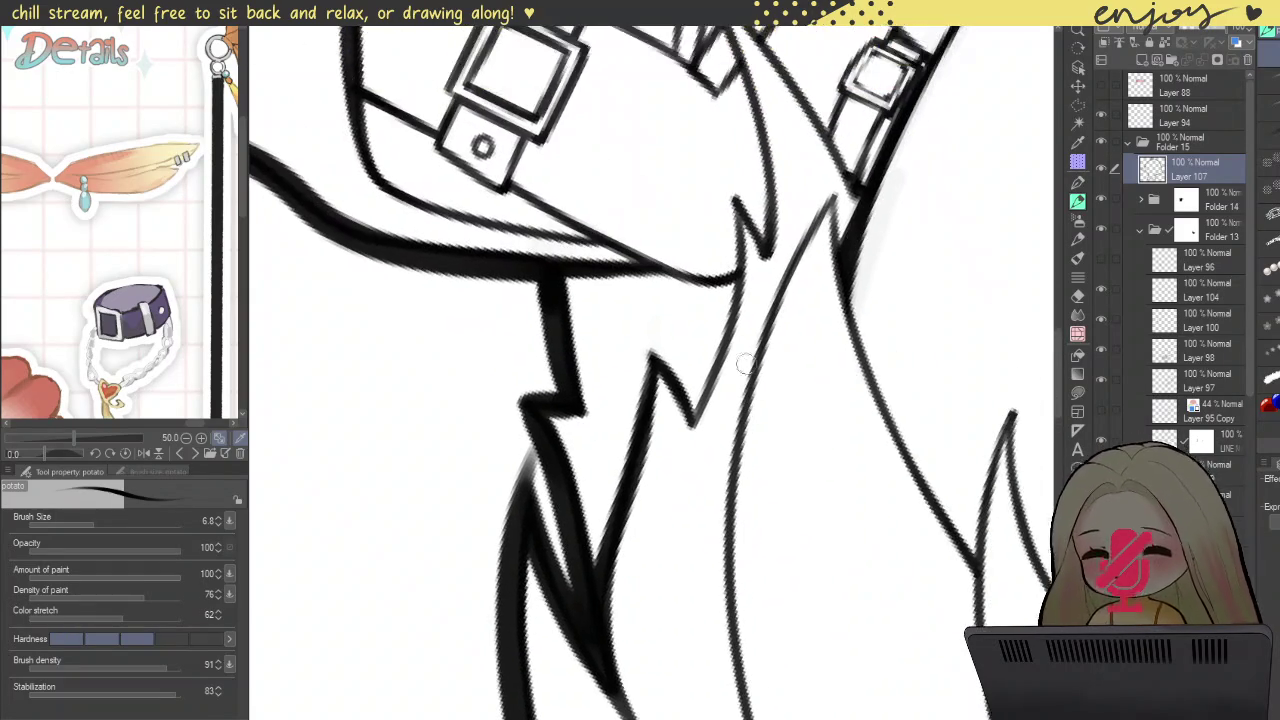
pyautogui.moveTo(692, 418); pyautogui.dragTo(735, 200)
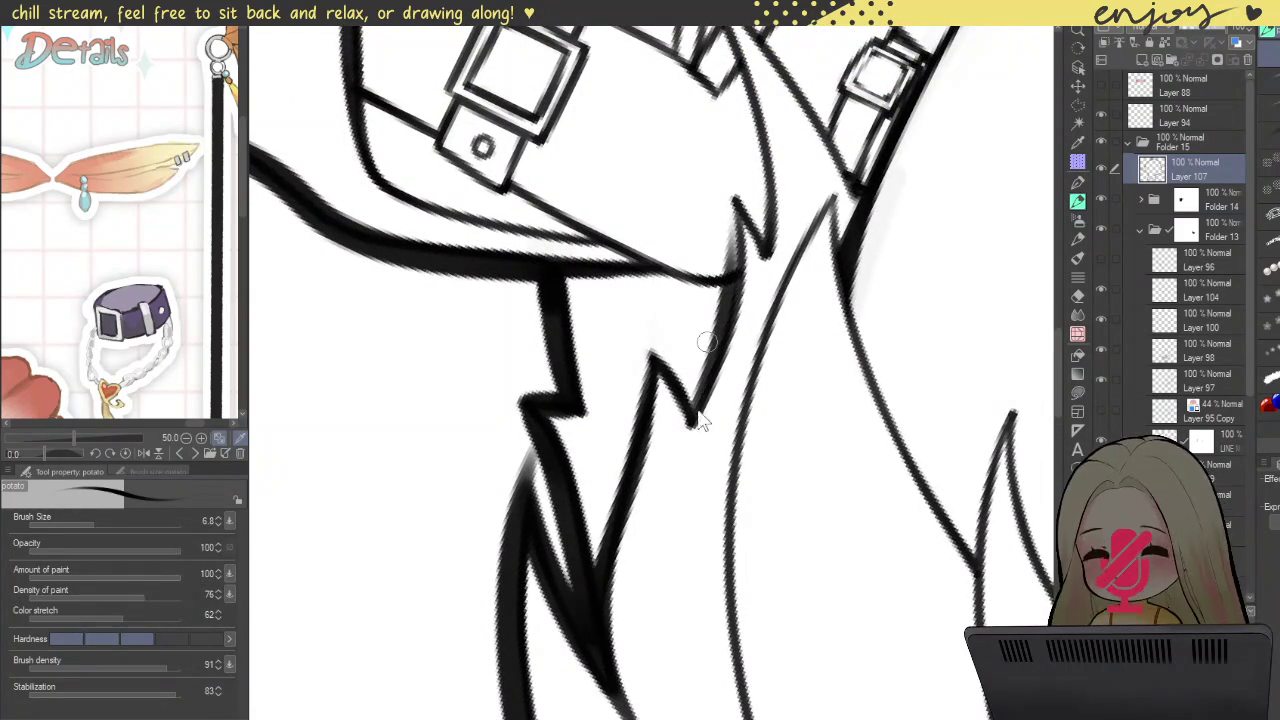
pyautogui.hotkey('ctrl', 'z')
pyautogui.moveTo(690, 424); pyautogui.dragTo(718, 300)
pyautogui.moveTo(704, 388); pyautogui.dragTo(740, 252)
pyautogui.hotkey('ctrl', 'z')
pyautogui.scroll(-5, 748, 268)
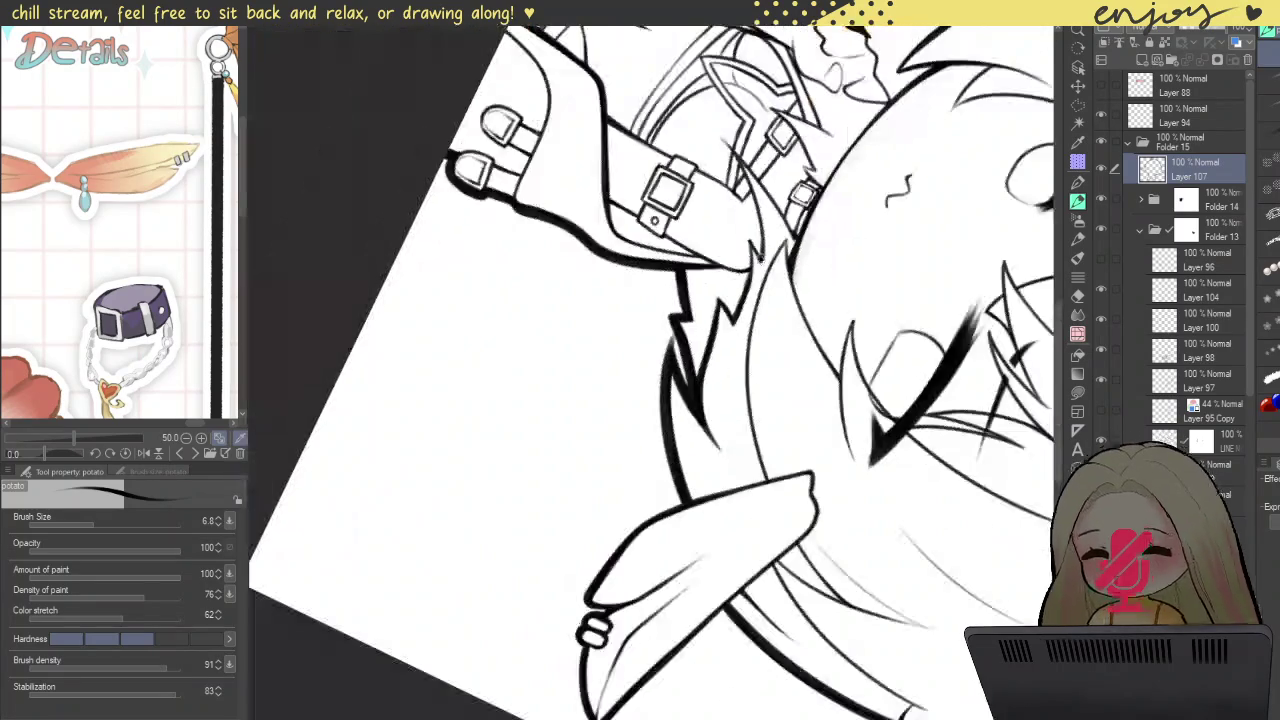
pyautogui.scroll(3, 773, 246)
pyautogui.scroll(2, 760, 260)
pyautogui.moveTo(748, 298); pyautogui.dragTo(731, 113)
pyautogui.moveTo(748, 296); pyautogui.dragTo(707, 237)
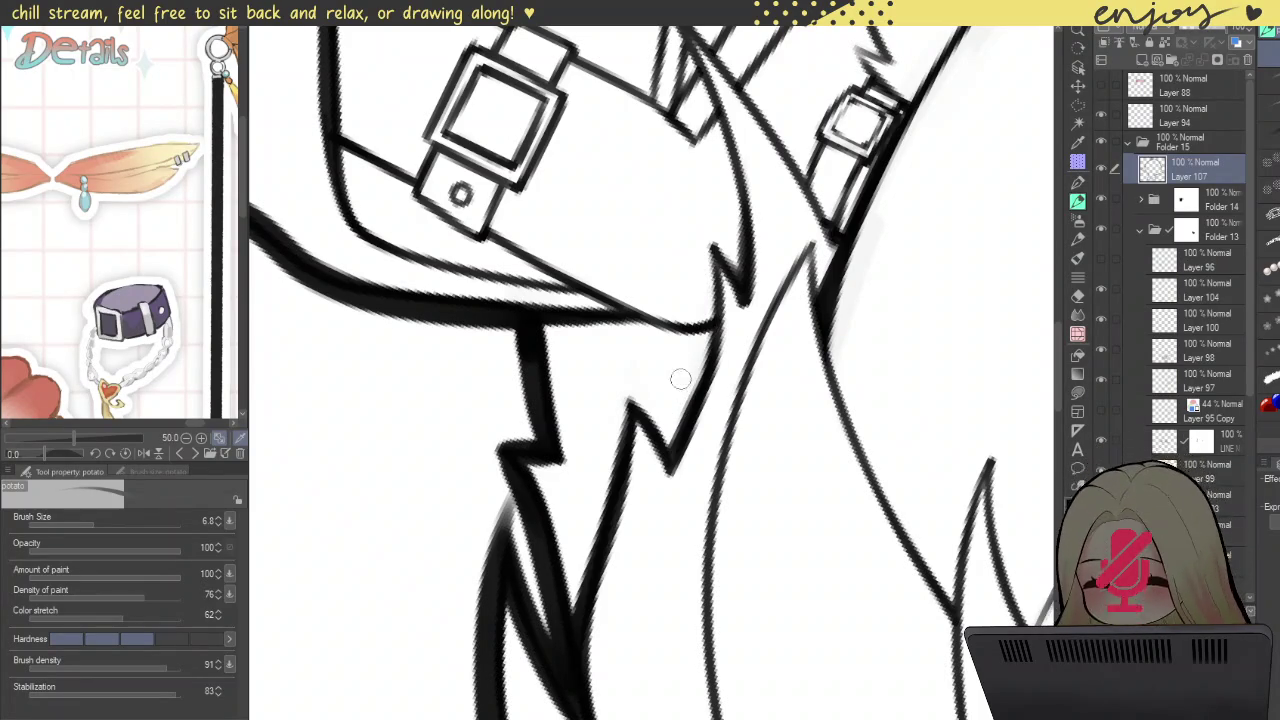
# Step: Draw the thin centre collar line and ink over the grey zig-zag sketch
pyautogui.scroll(-3, 693, 403)
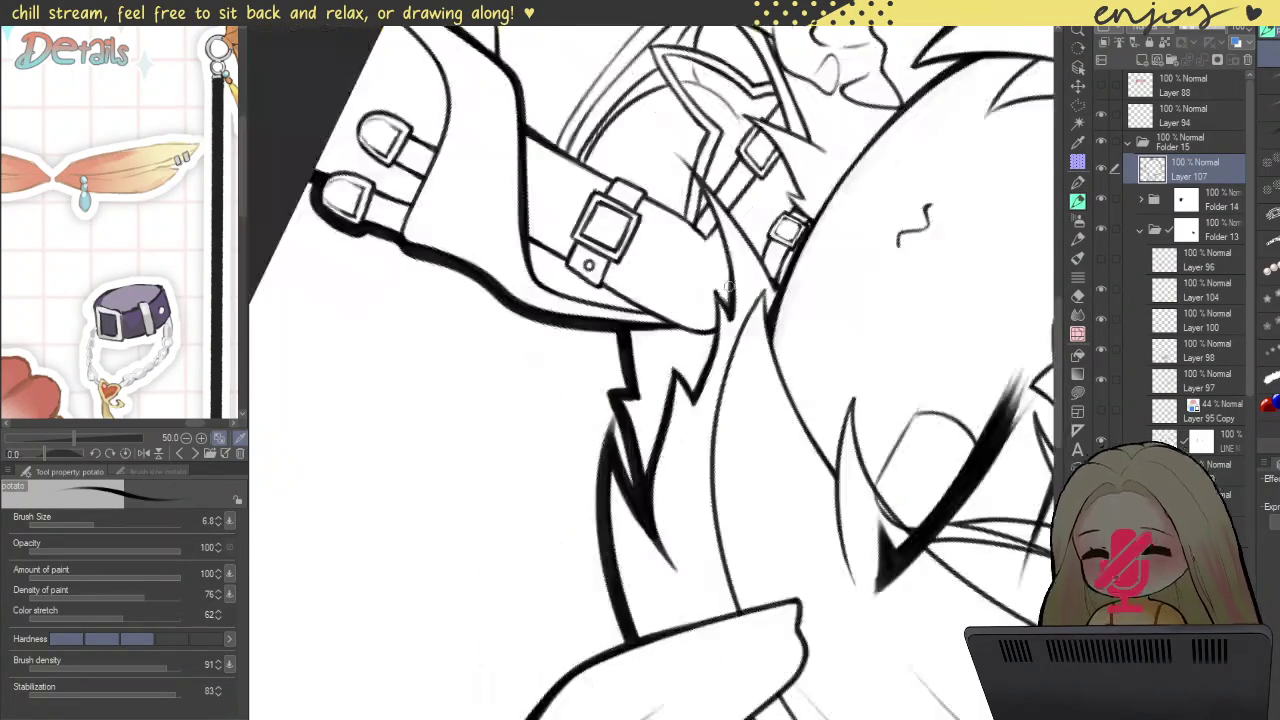
pyautogui.scroll(-3, 693, 403)
pyautogui.scroll(3, 693, 403)
pyautogui.moveTo(693, 403)
pyautogui.mouseDown()
pyautogui.moveTo(640, 330)
pyautogui.moveTo(560, 420)
pyautogui.moveTo(620, 340)
pyautogui.moveTo(680, 362)
pyautogui.mouseUp()
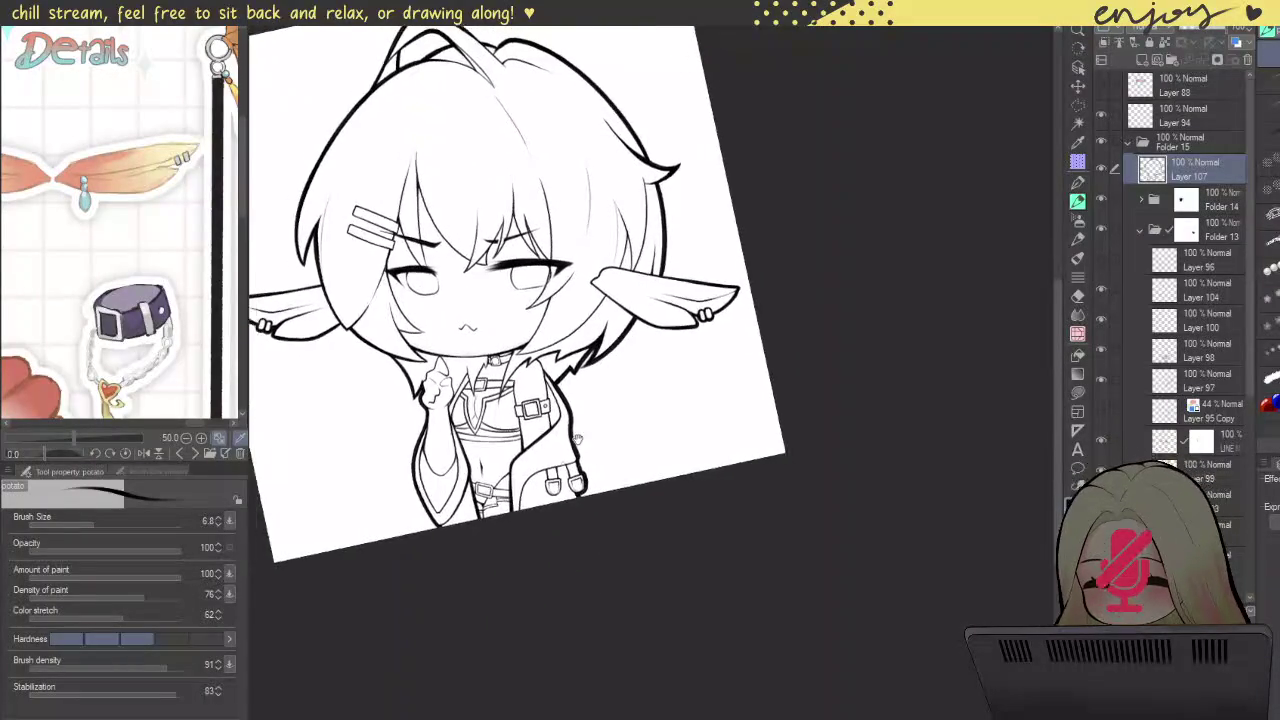
pyautogui.scroll(3, 680, 362)
pyautogui.scroll(2, 680, 362)
pyautogui.scroll(2, 680, 362)
pyautogui.moveTo(625, 245)
pyautogui.mouseDown()
pyautogui.moveTo(707, 605)
pyautogui.moveTo(625, 245)
pyautogui.mouseUp()
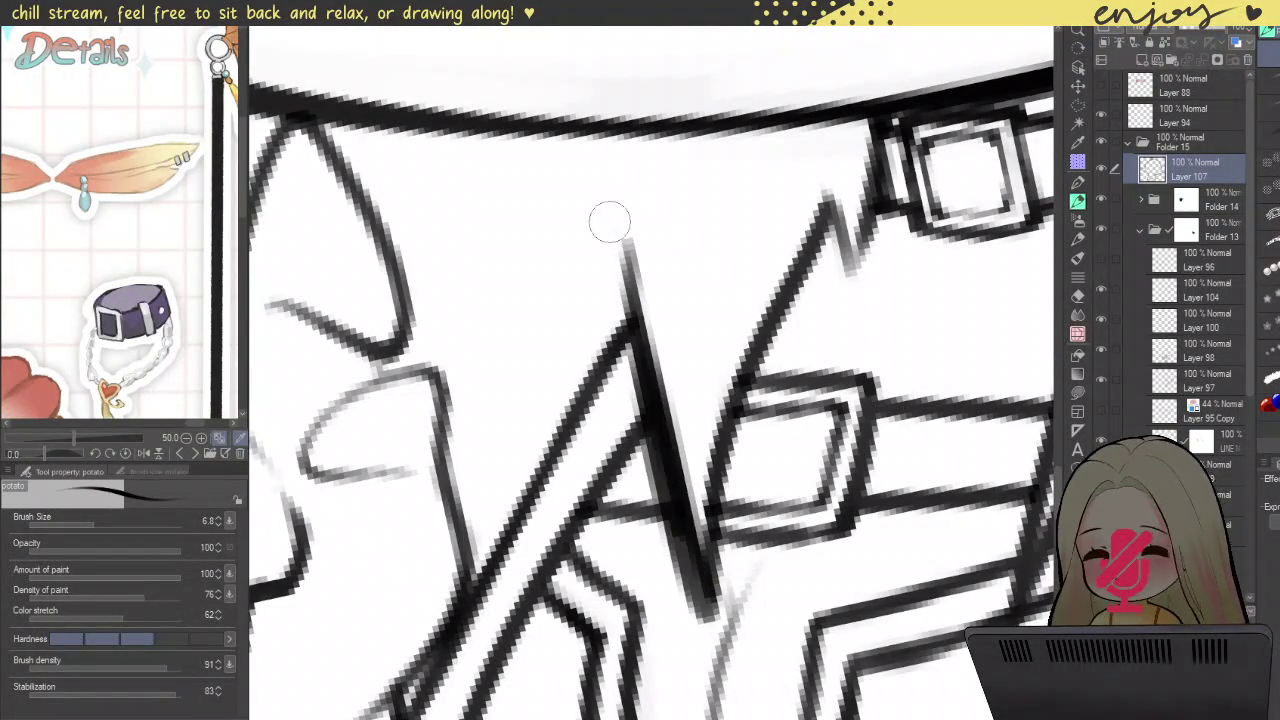
pyautogui.moveTo(715, 605); pyautogui.dragTo(760, 350)
pyautogui.moveTo(808, 270)
pyautogui.mouseDown()
pyautogui.moveTo(830, 210)
pyautogui.moveTo(845, 272)
pyautogui.moveTo(884, 200)
pyautogui.mouseUp()
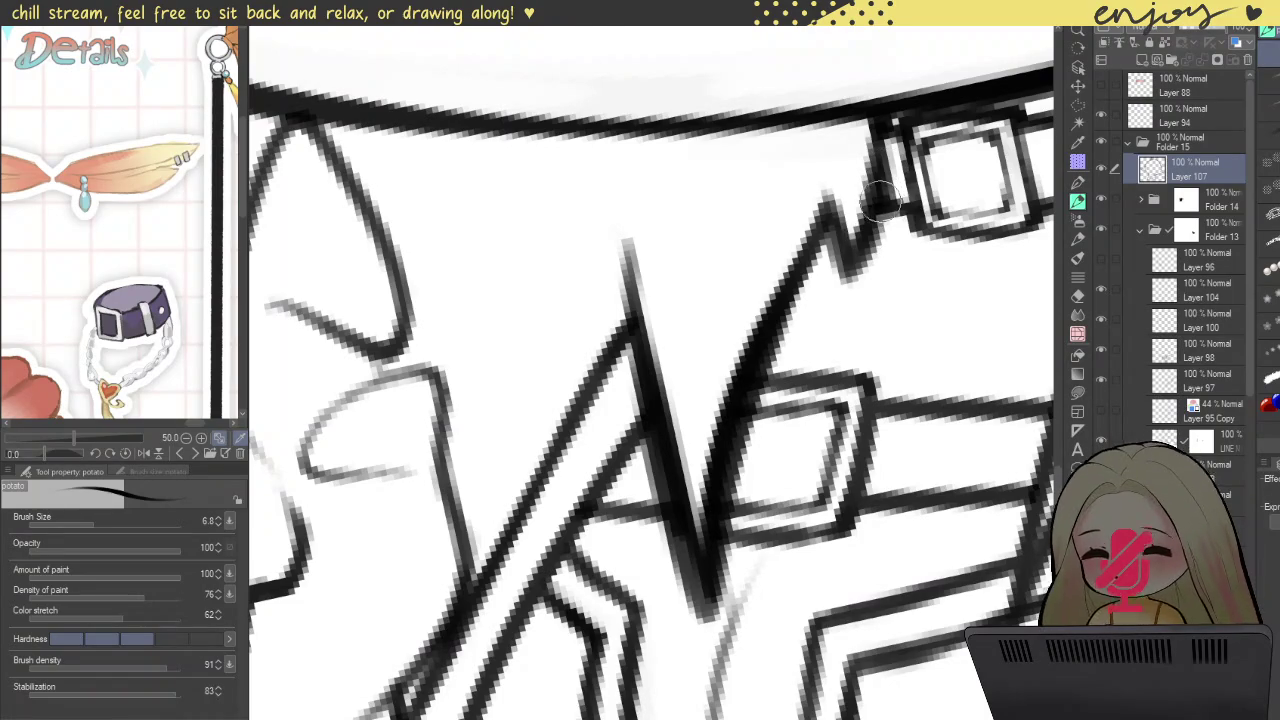
# Step: Reset the canvas rotation back to upright
pyautogui.scroll(-2, 885, 175)
pyautogui.scroll(-2, 842, 178)
pyautogui.scroll(2, 841, 178)
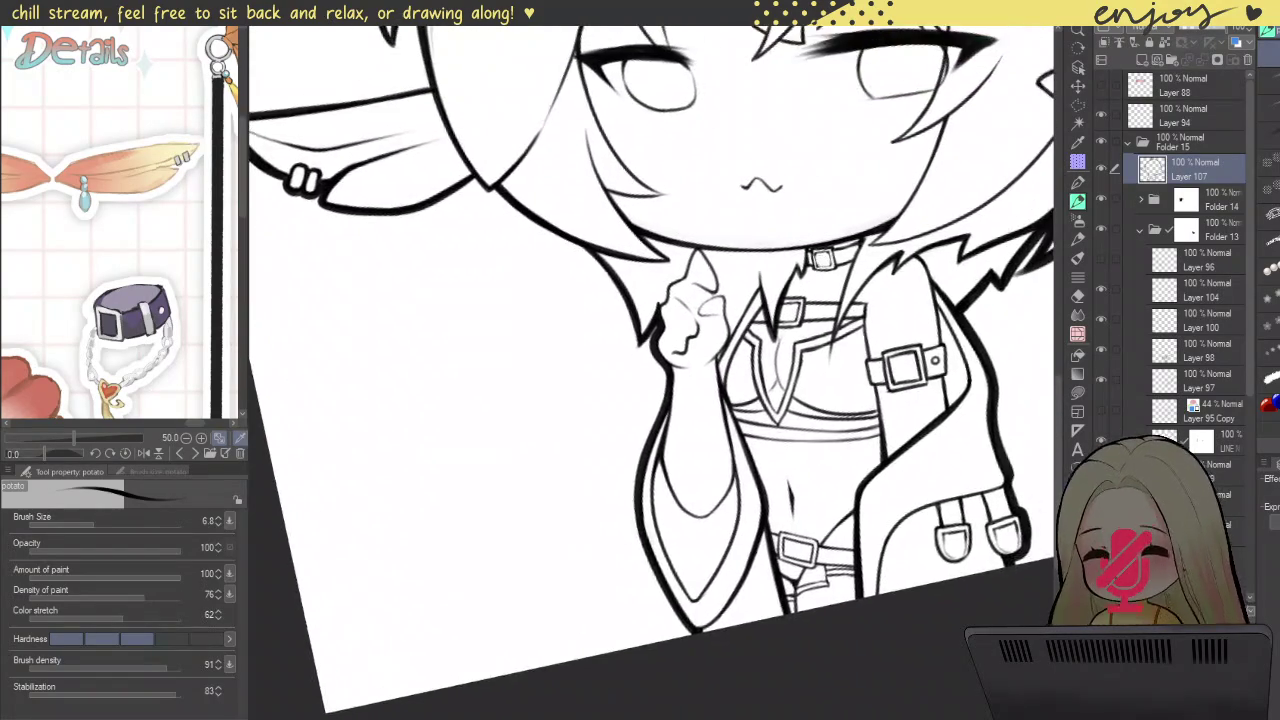
pyautogui.scroll(3, 800, 240)
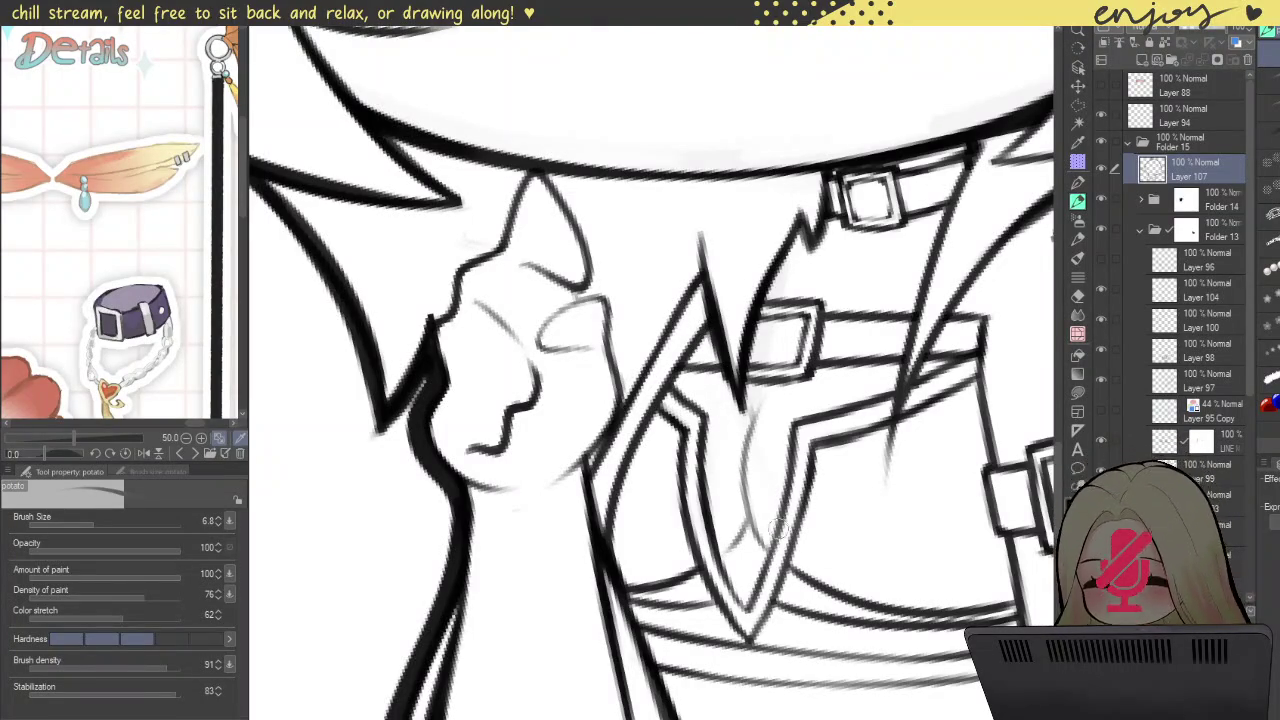
pyautogui.scroll(-5, 750, 487)
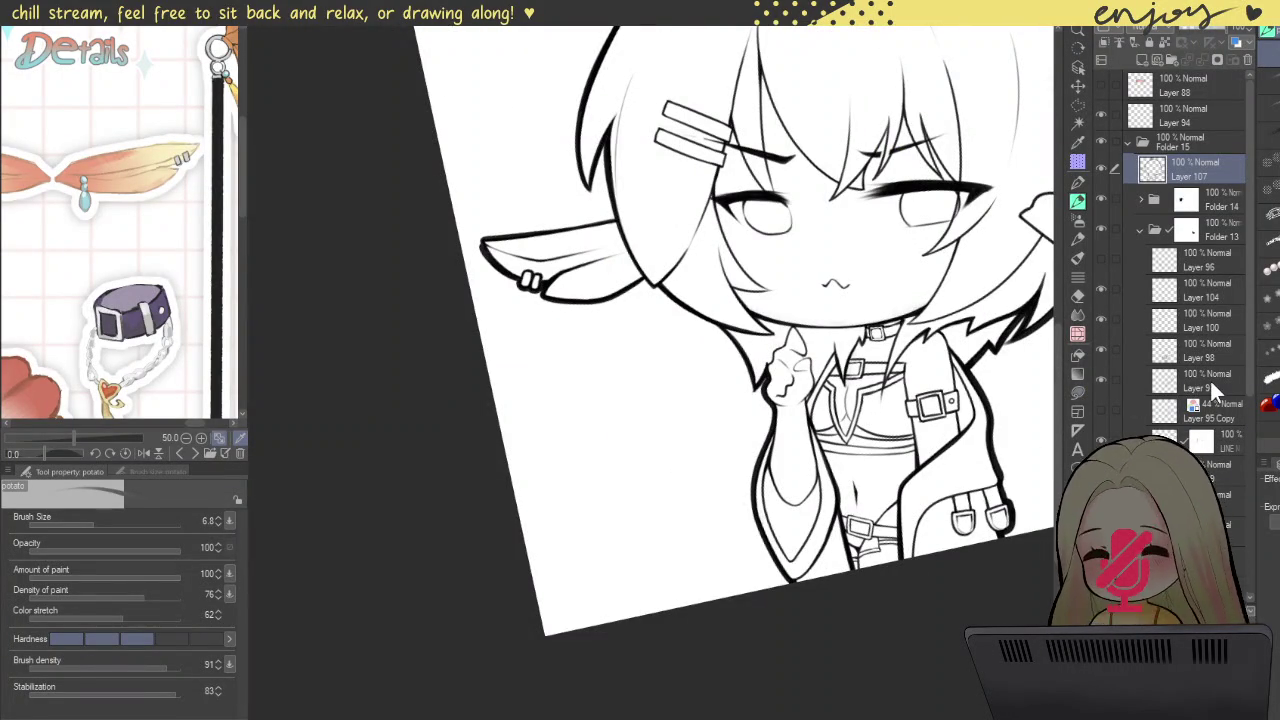
pyautogui.scroll(-3, 921, 330)
pyautogui.press('^')
pyautogui.press('^')
pyautogui.press('^')
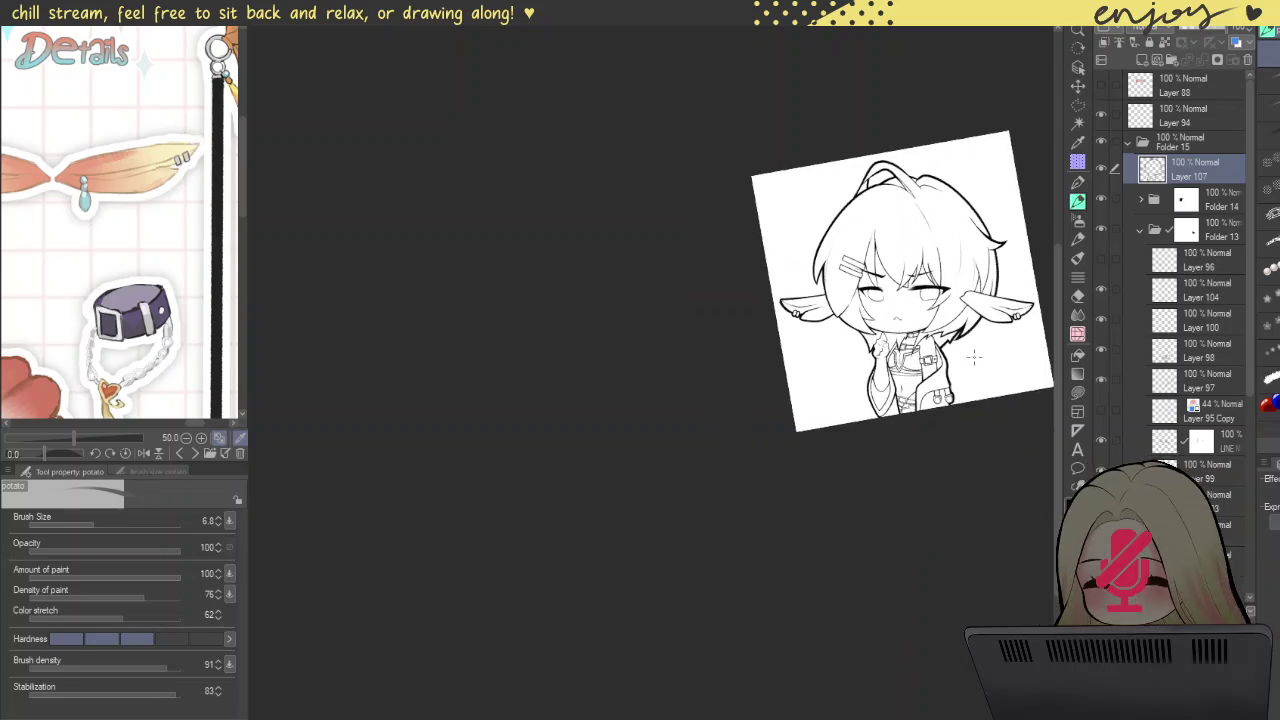
pyautogui.scroll(2, 774, 341)
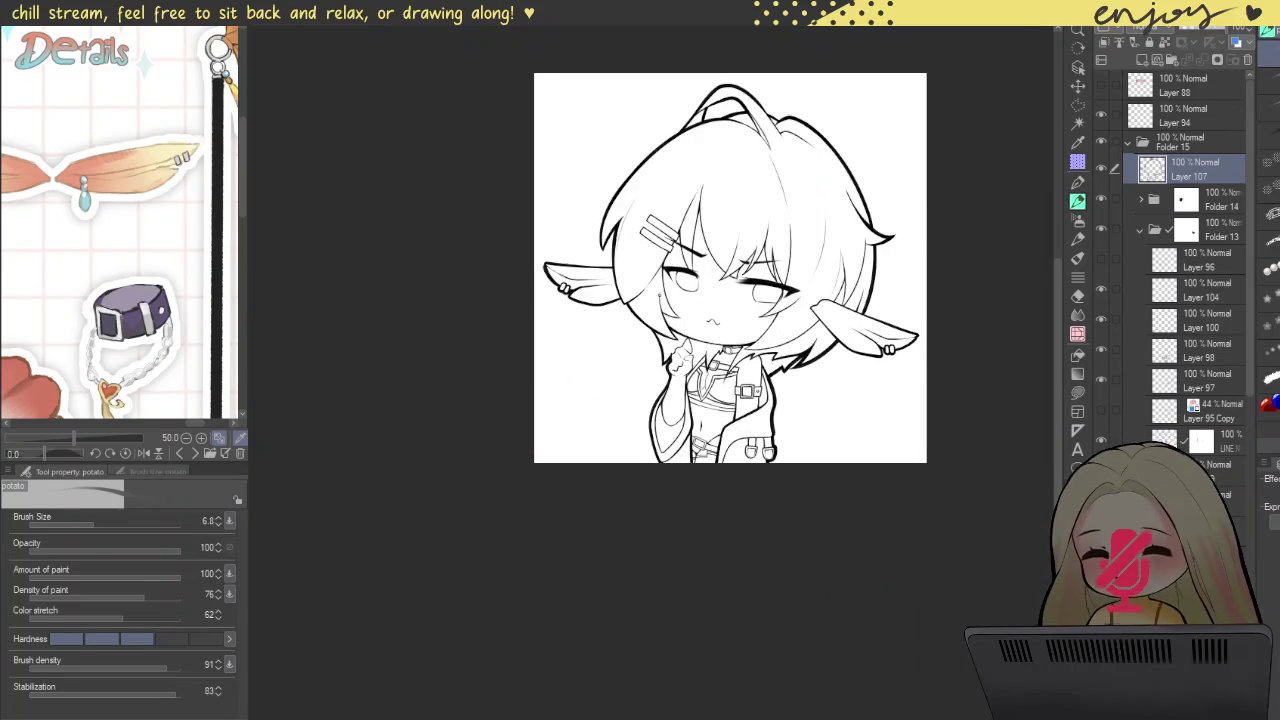
# Step: Draw the curved line down the face edge, then undo and redraw it more cleanly
pyautogui.scroll(2, 700, 250)
pyautogui.scroll(2, 650, 150)
pyautogui.scroll(2, 615, 97)
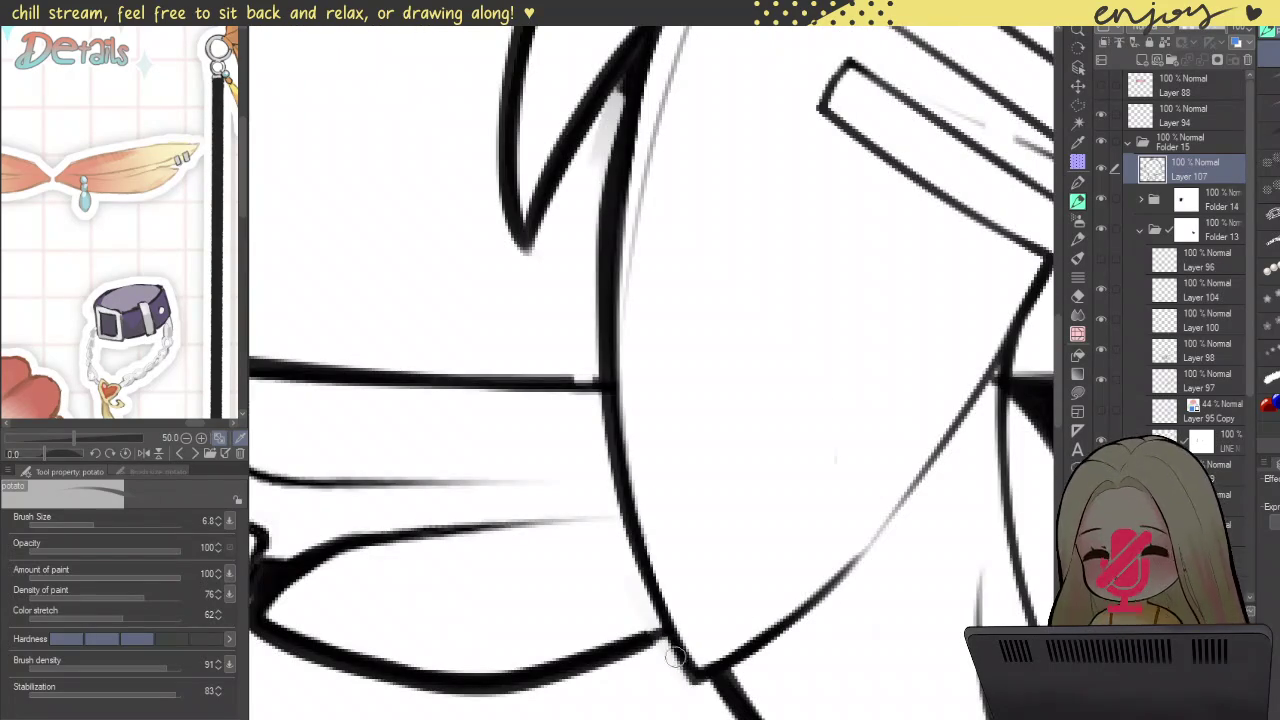
pyautogui.moveTo(627, 91); pyautogui.dragTo(690, 660)
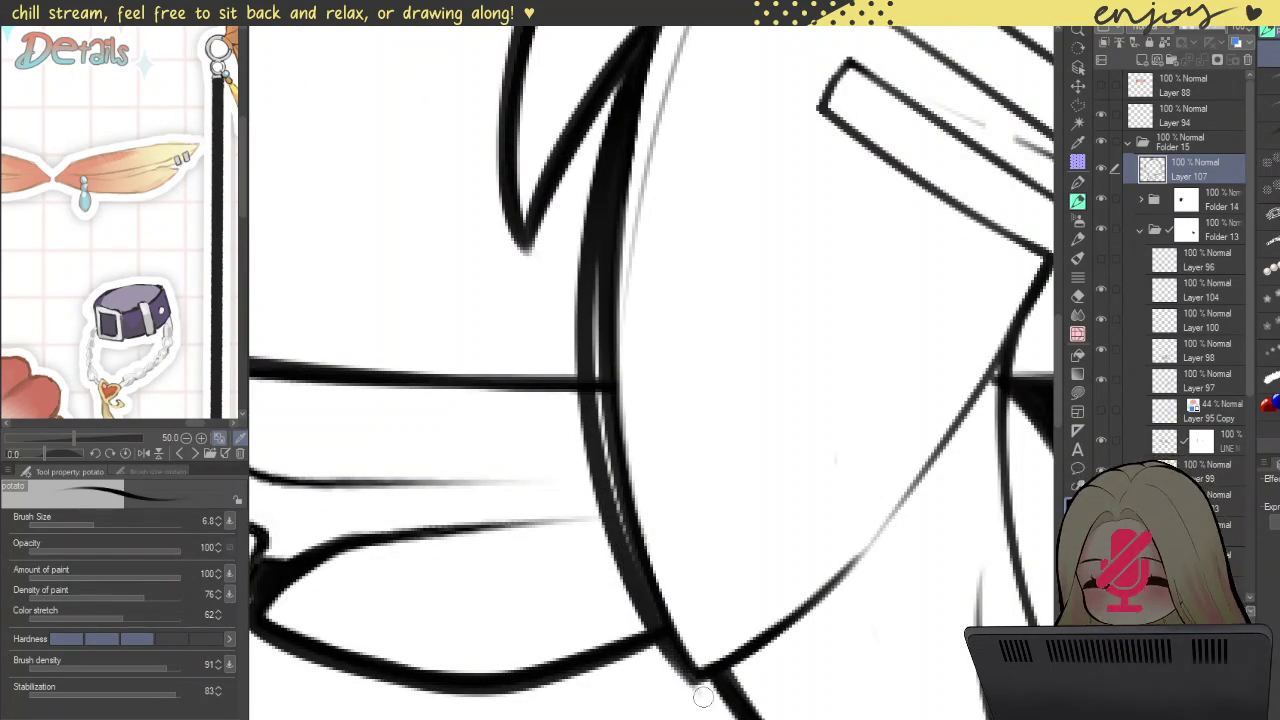
pyautogui.hotkey('ctrl', 'z')
pyautogui.moveTo(630, 110); pyautogui.dragTo(693, 668)
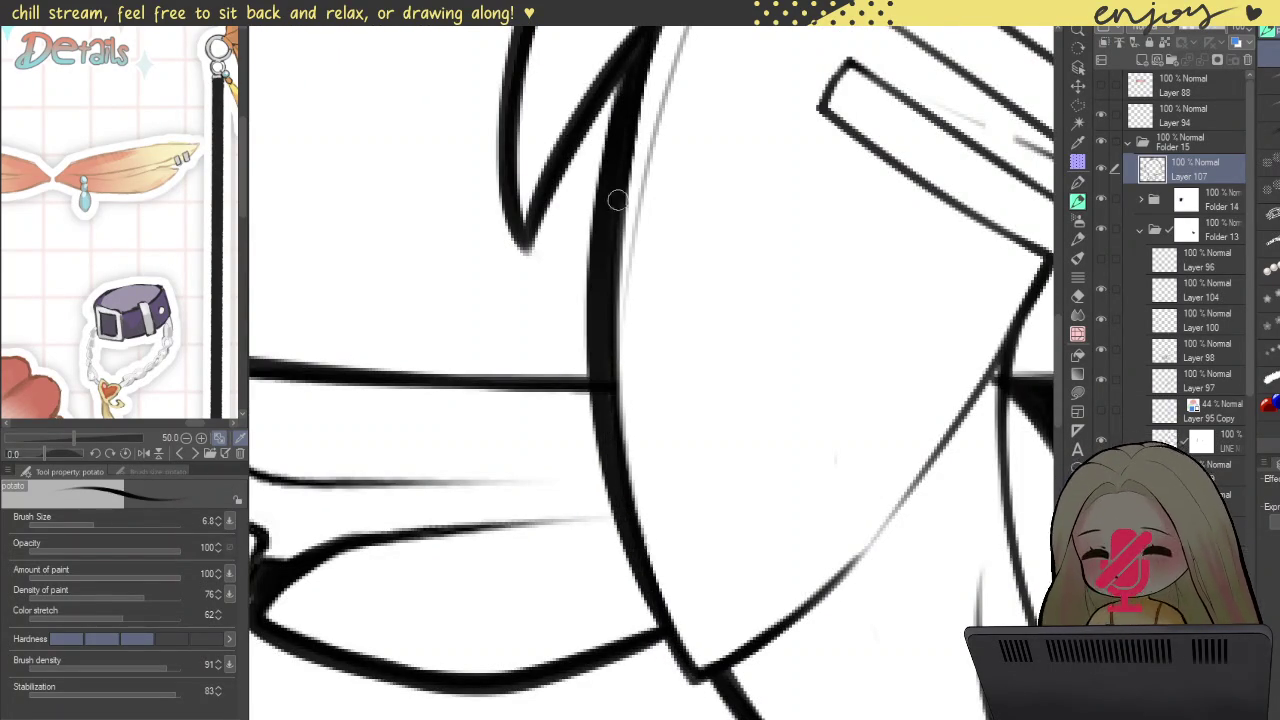
# Step: Try a thinner stroke beside the collar line, then undo it
pyautogui.scroll(-2, 620, 130)
pyautogui.scroll(-2, 680, 250)
pyautogui.scroll(-1, 730, 318)
pyautogui.moveTo(730, 318)
pyautogui.mouseDown()
pyautogui.moveTo(668, 442)
pyautogui.moveTo(648, 426)
pyautogui.mouseUp()
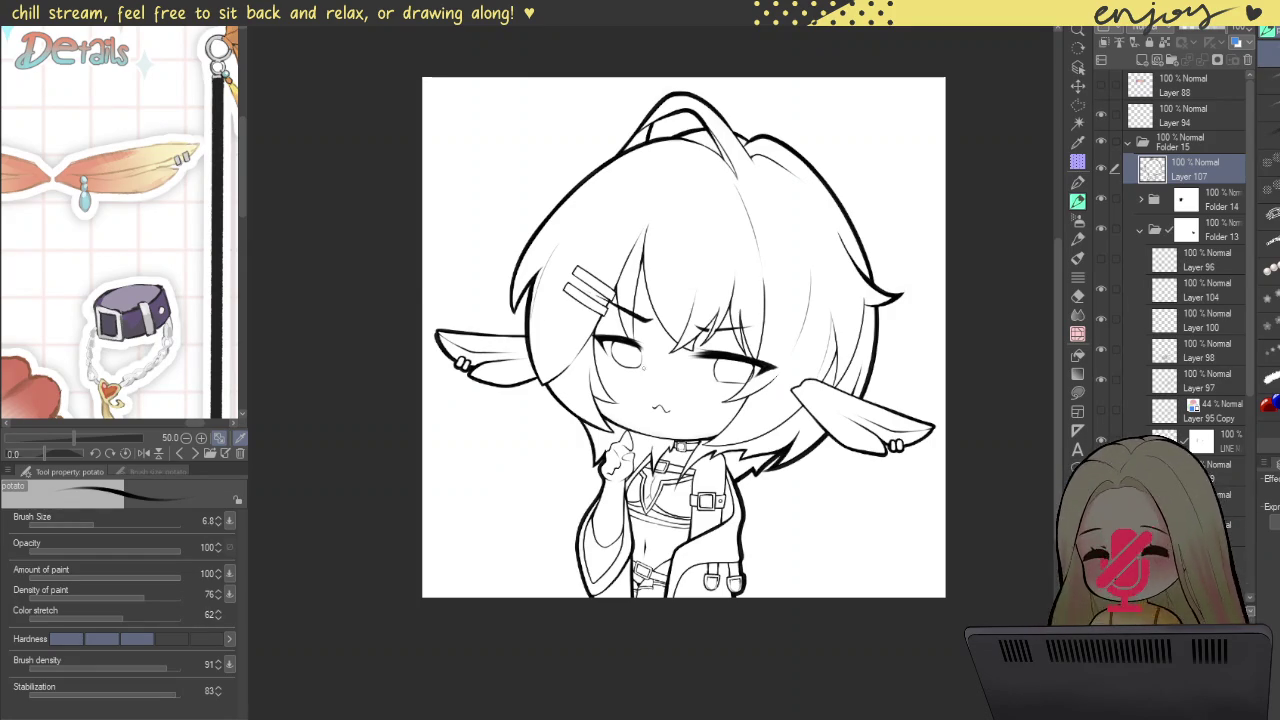
pyautogui.scroll(3, 655, 445)
pyautogui.scroll(3, 660, 446)
pyautogui.scroll(3, 662, 447)
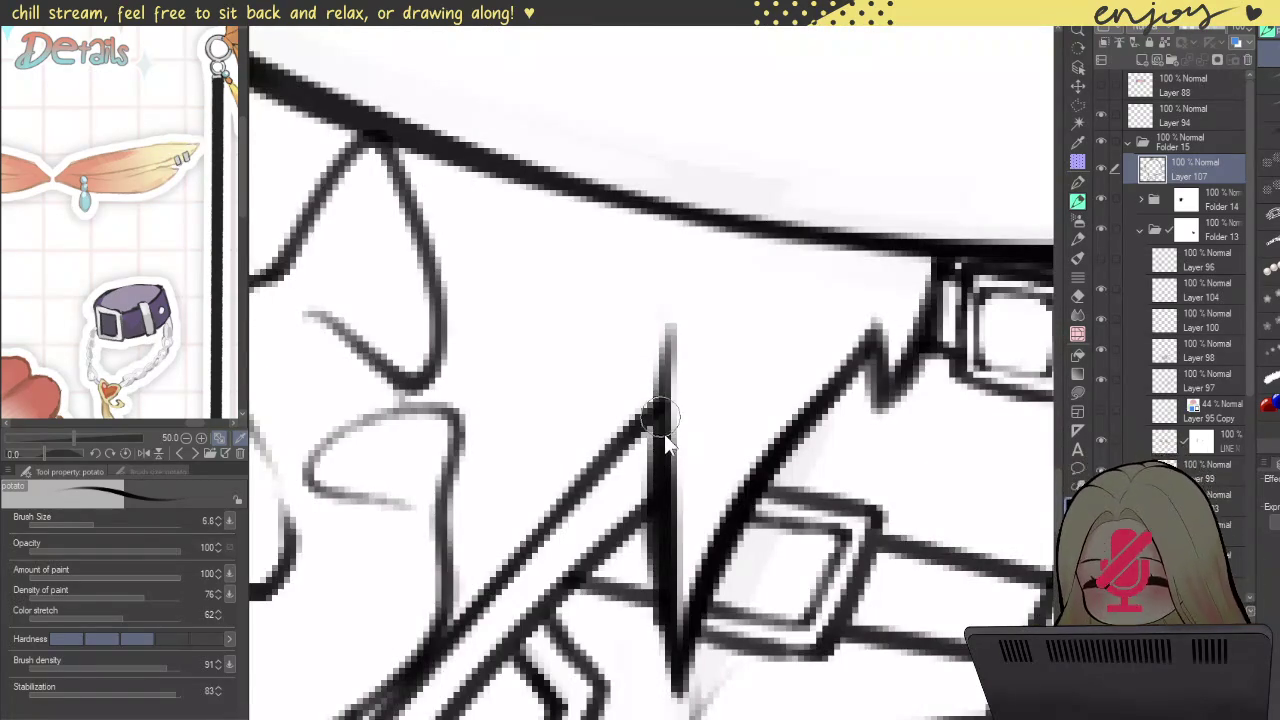
pyautogui.moveTo(670, 392); pyautogui.dragTo(683, 575)
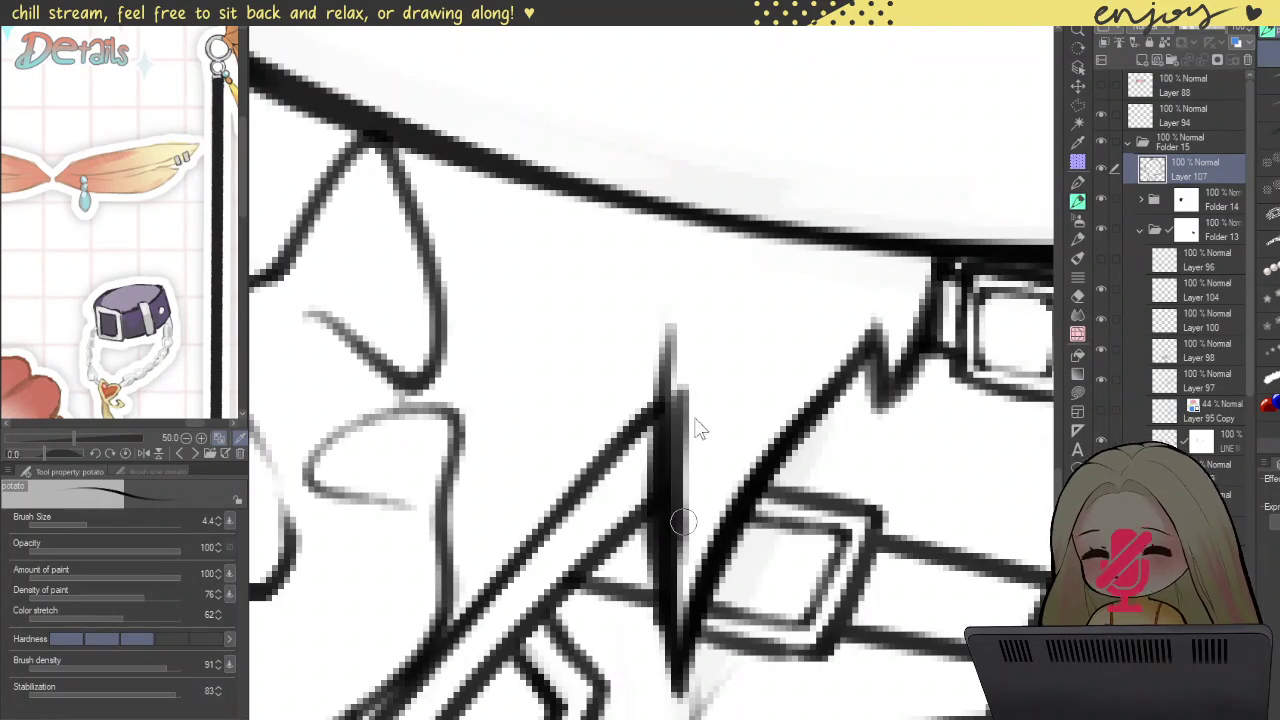
pyautogui.hotkey('ctrl', 'z')
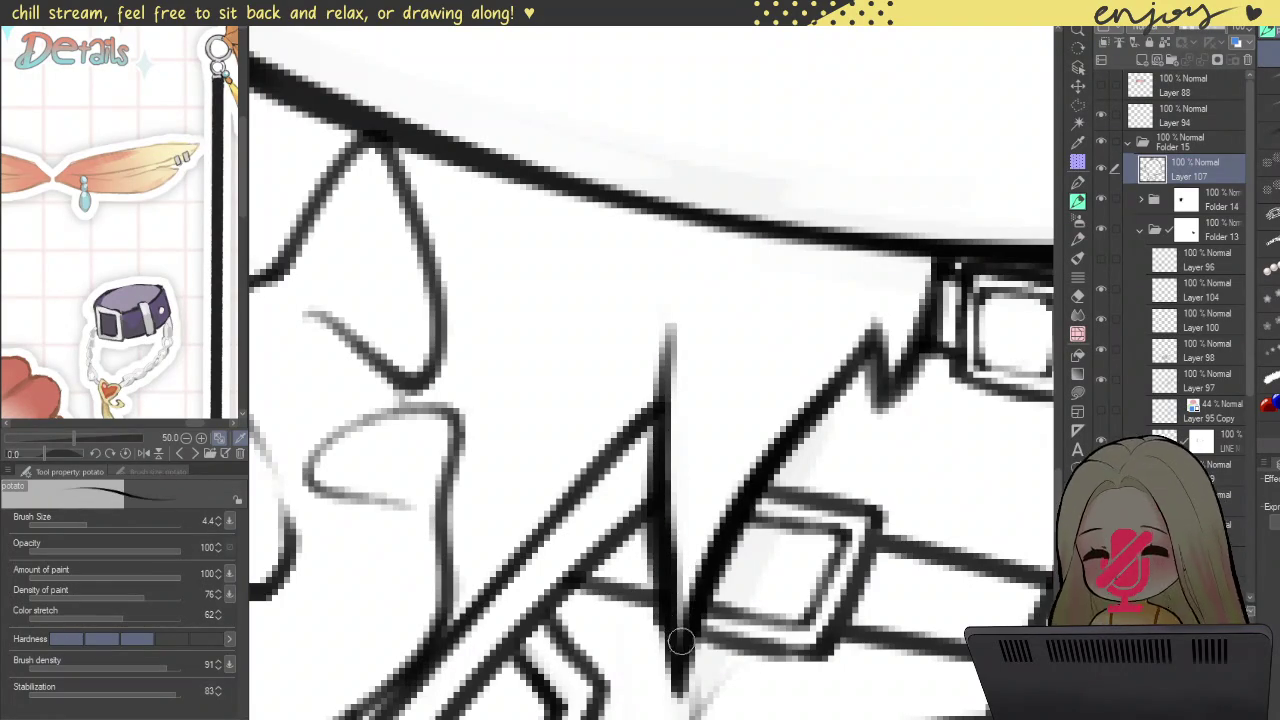
# Step: Centre the whole character in view and collapse Folder 15 in the layer list
pyautogui.scroll(-2, 670, 415)
pyautogui.scroll(-3, 715, 195)
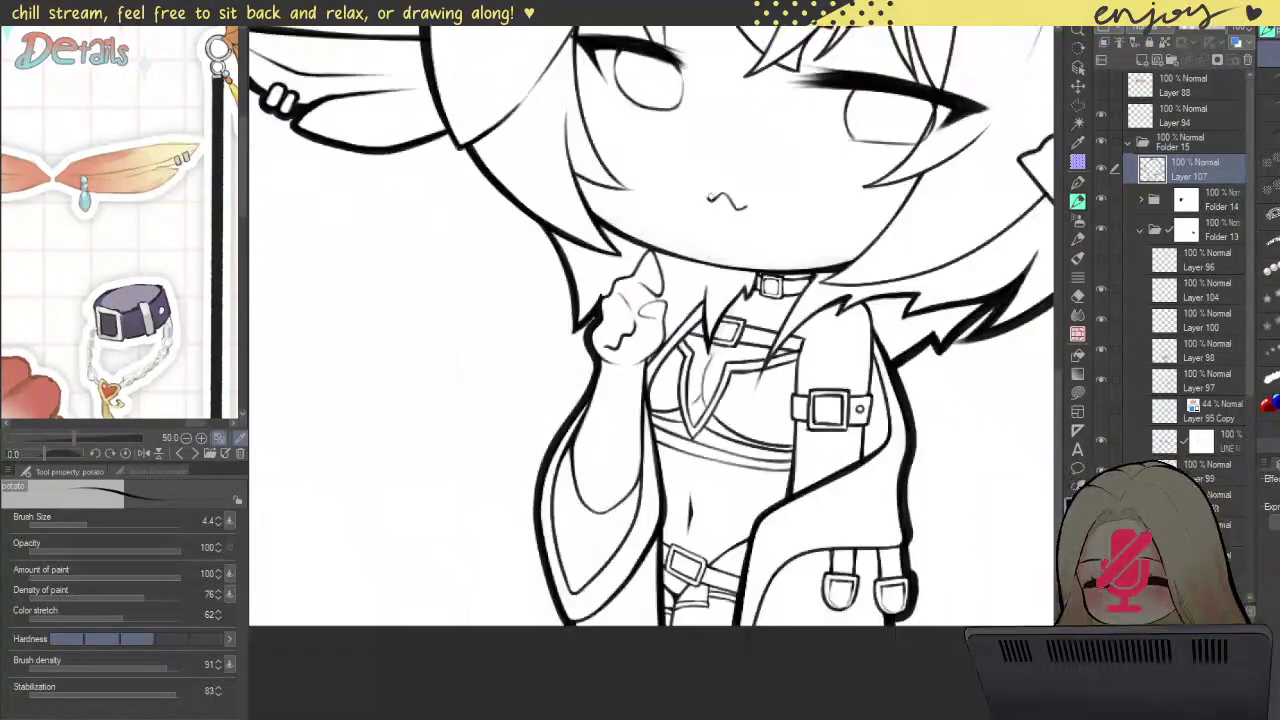
pyautogui.scroll(-1, 721, 189)
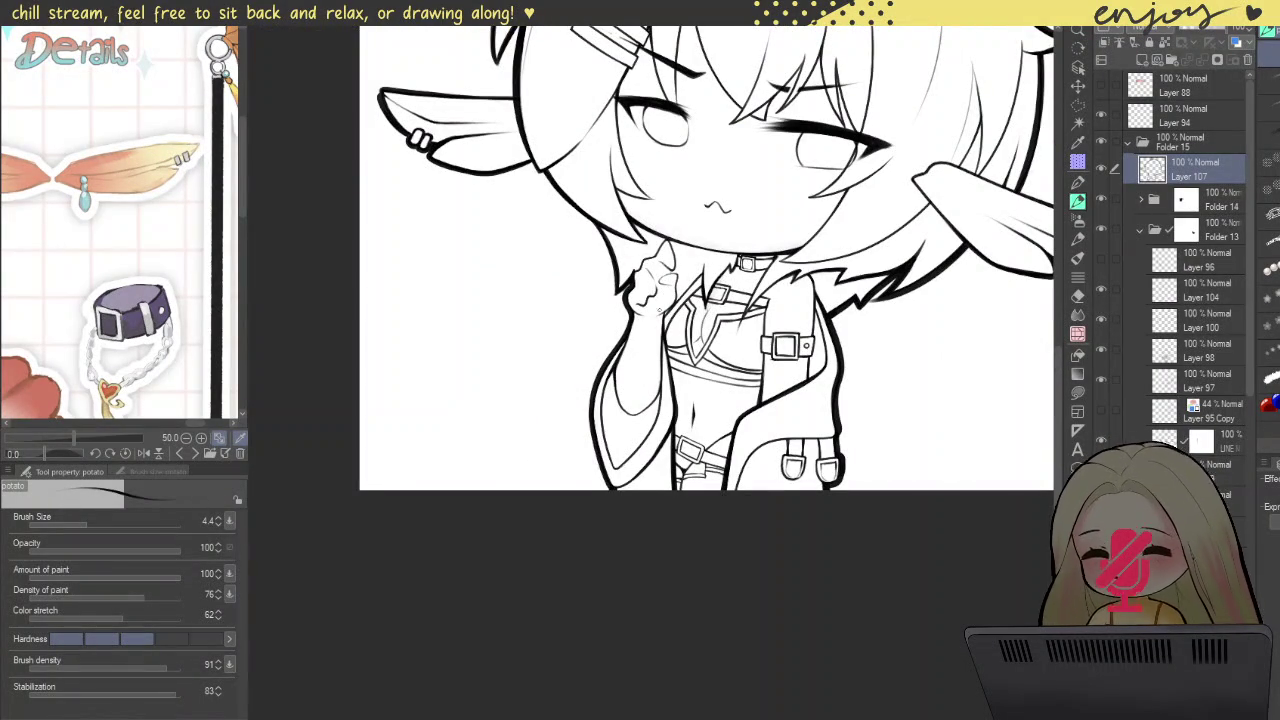
pyautogui.scroll(-1, 810, 397)
pyautogui.scroll(-1, 810, 397)
pyautogui.moveTo(810, 397); pyautogui.dragTo(792, 477)
pyautogui.click(1128, 143)
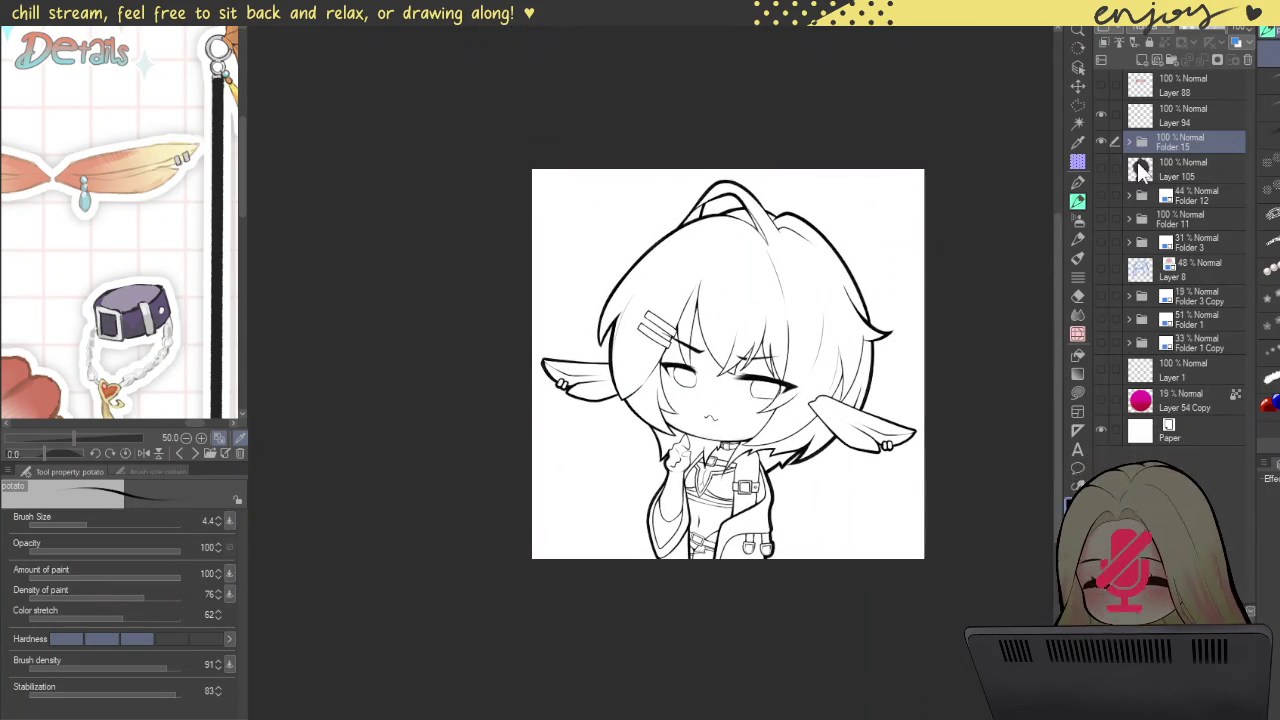
# Step: Show Layer 105 and clear its old dark silhouette fill
pyautogui.click(1101, 168)
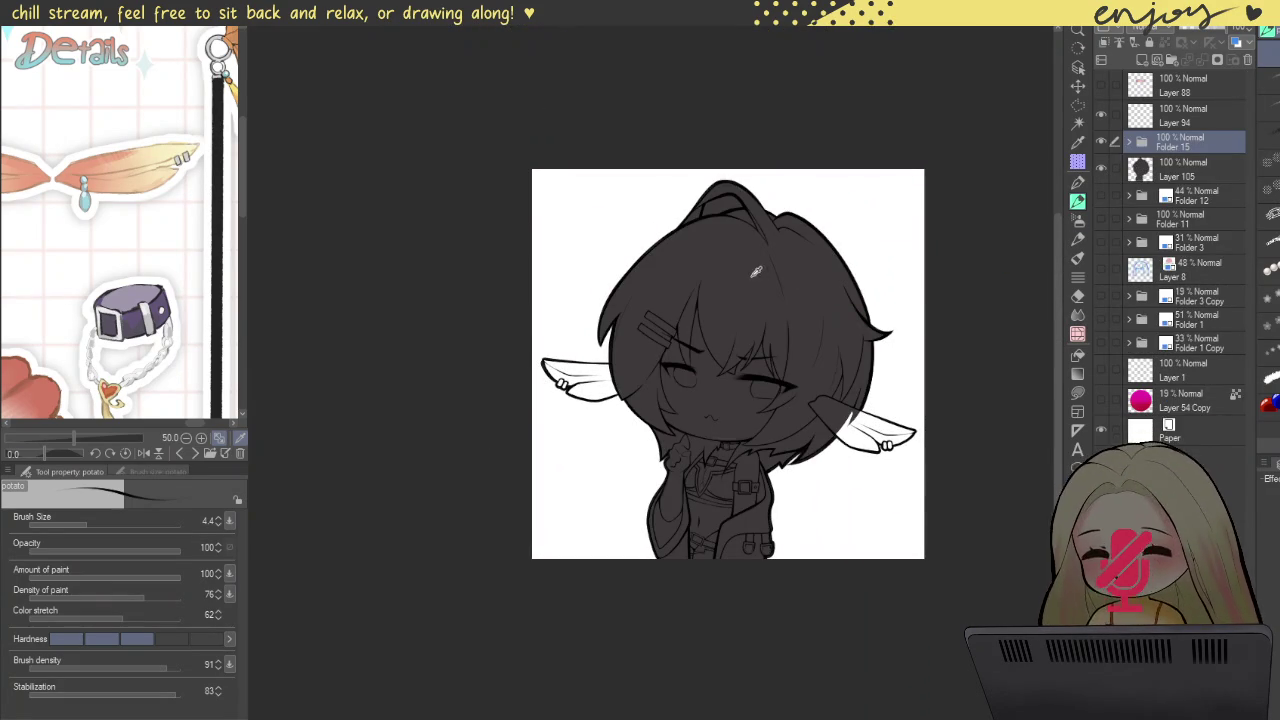
pyautogui.click(1077, 392)
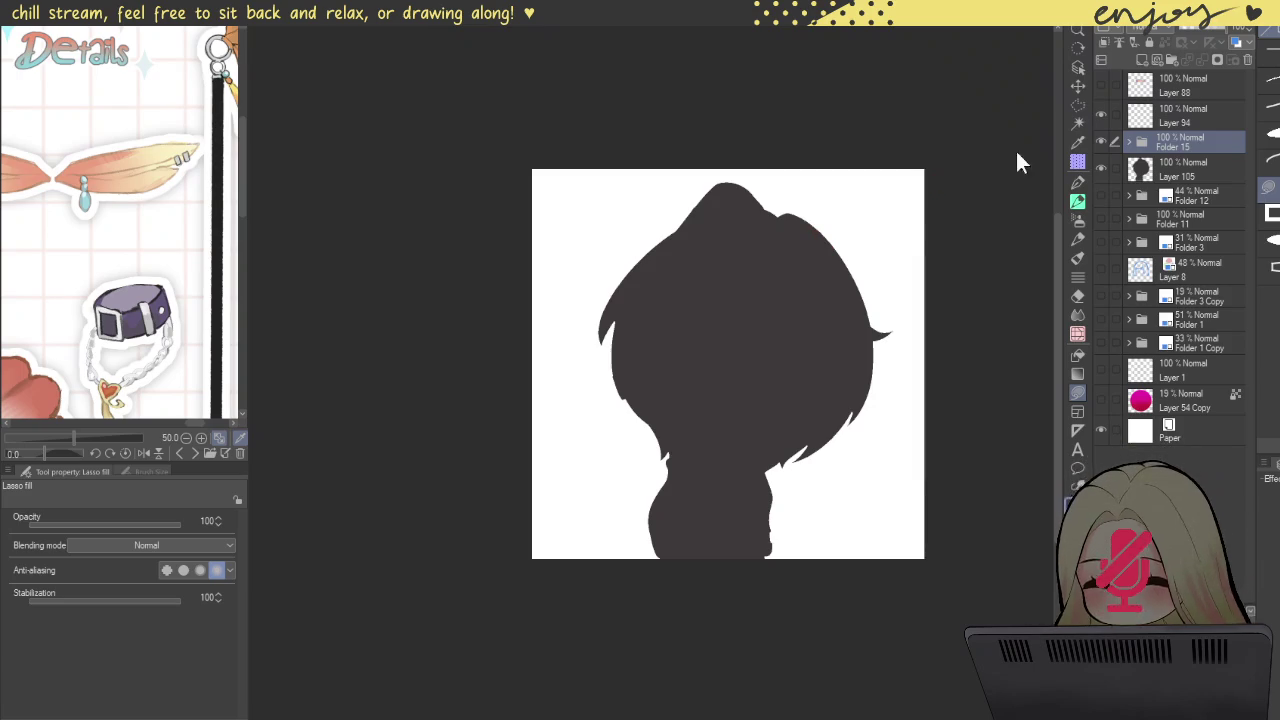
pyautogui.click(1198, 166)
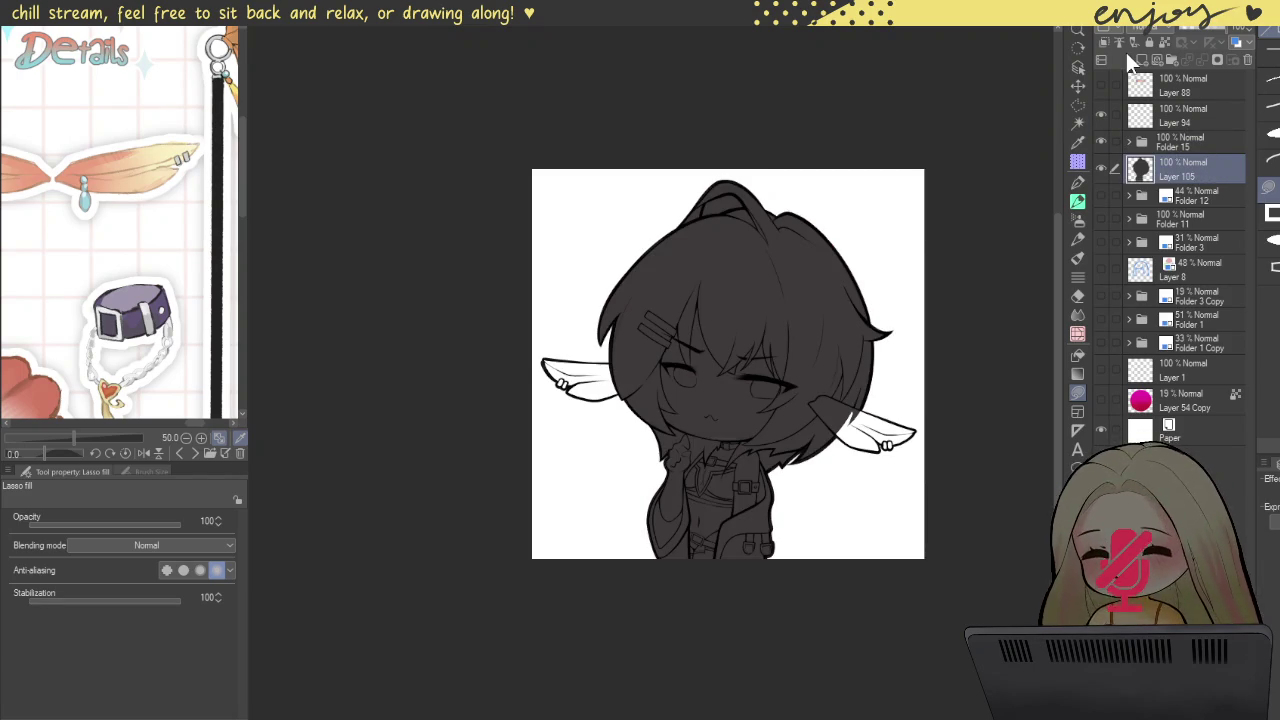
pyautogui.press('Delete')
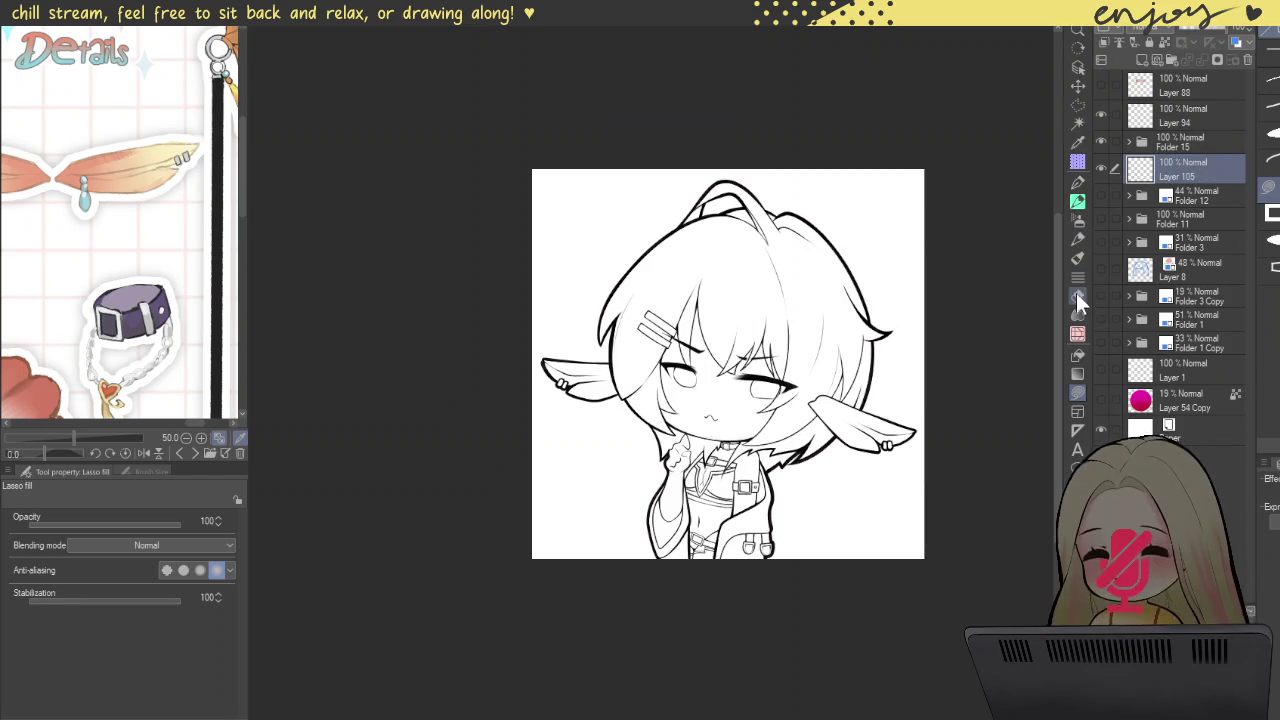
# Step: Refill the whole character silhouette in dark grey using enclose-and-fill
pyautogui.click(1079, 355)
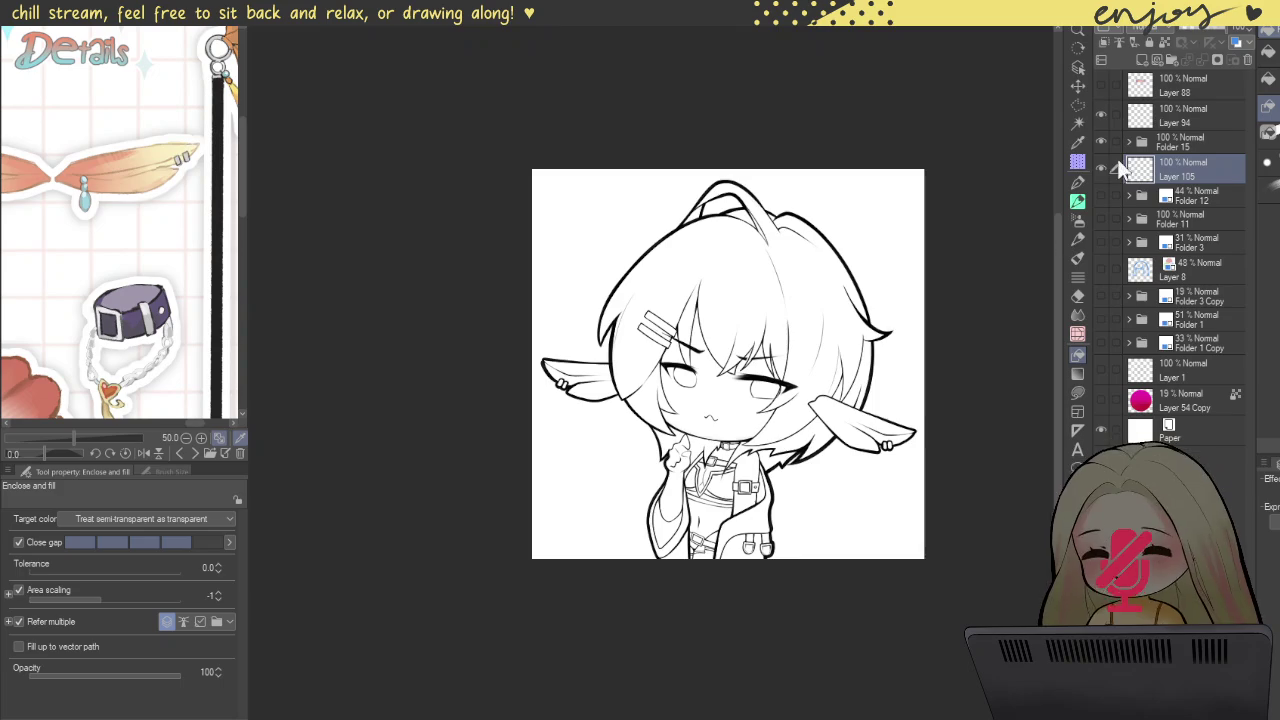
pyautogui.moveTo(566, 286)
pyautogui.mouseDown()
pyautogui.moveTo(719, 157)
pyautogui.moveTo(946, 323)
pyautogui.moveTo(920, 489)
pyautogui.moveTo(780, 606)
pyautogui.moveTo(618, 526)
pyautogui.moveTo(552, 316)
pyautogui.mouseUp()
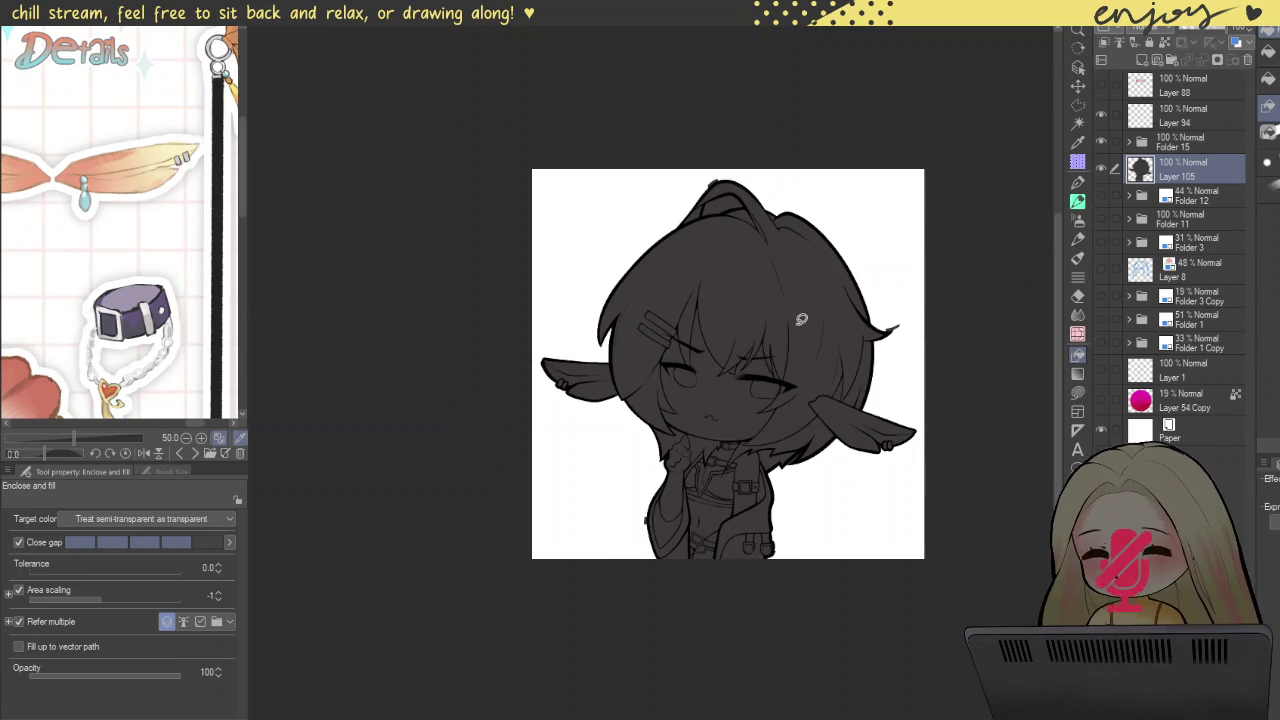
pyautogui.click(1083, 396)
pyautogui.scroll(1, 722, 188)
pyautogui.scroll(3, 722, 188)
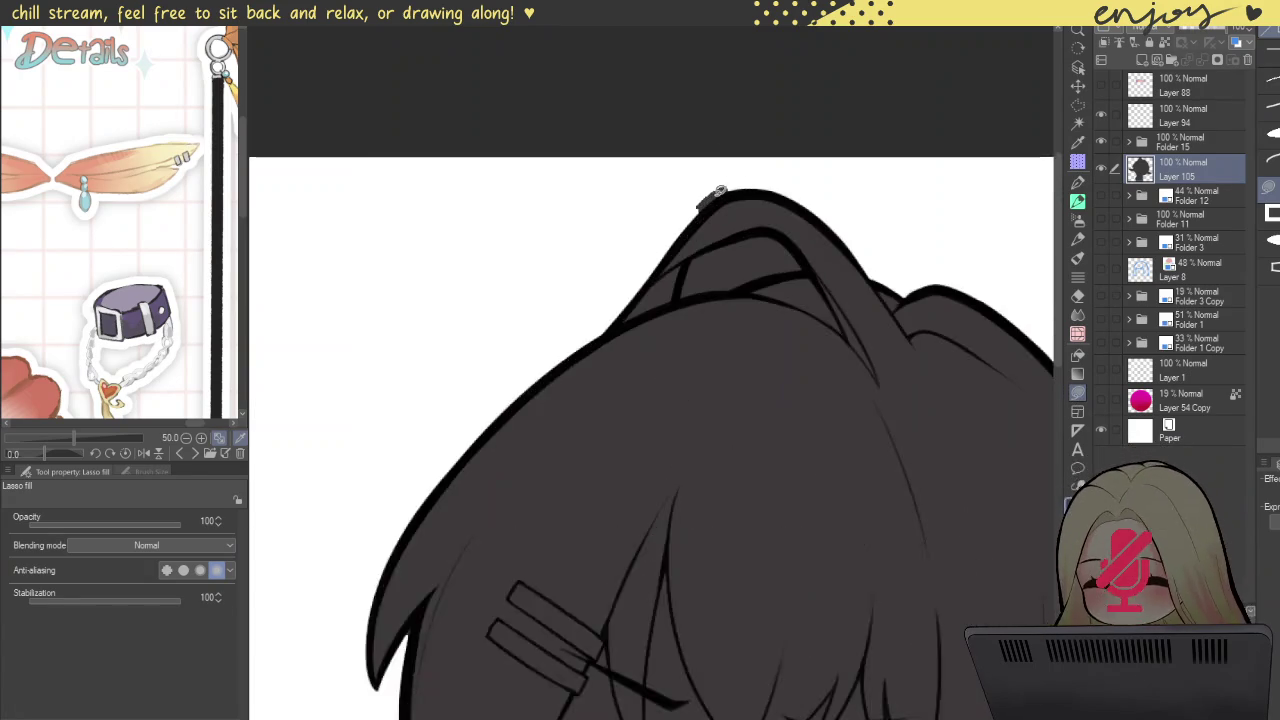
# Step: Fill base colour along the hair edge at the head's top and between hair strands
pyautogui.scroll(2, 720, 187)
pyautogui.moveTo(572, 242)
pyautogui.mouseDown()
pyautogui.moveTo(693, 69)
pyautogui.moveTo(694, 80)
pyautogui.mouseUp()
pyautogui.scroll(-2, 694, 103)
pyautogui.scroll(-2, 771, 169)
pyautogui.scroll(-2, 820, 211)
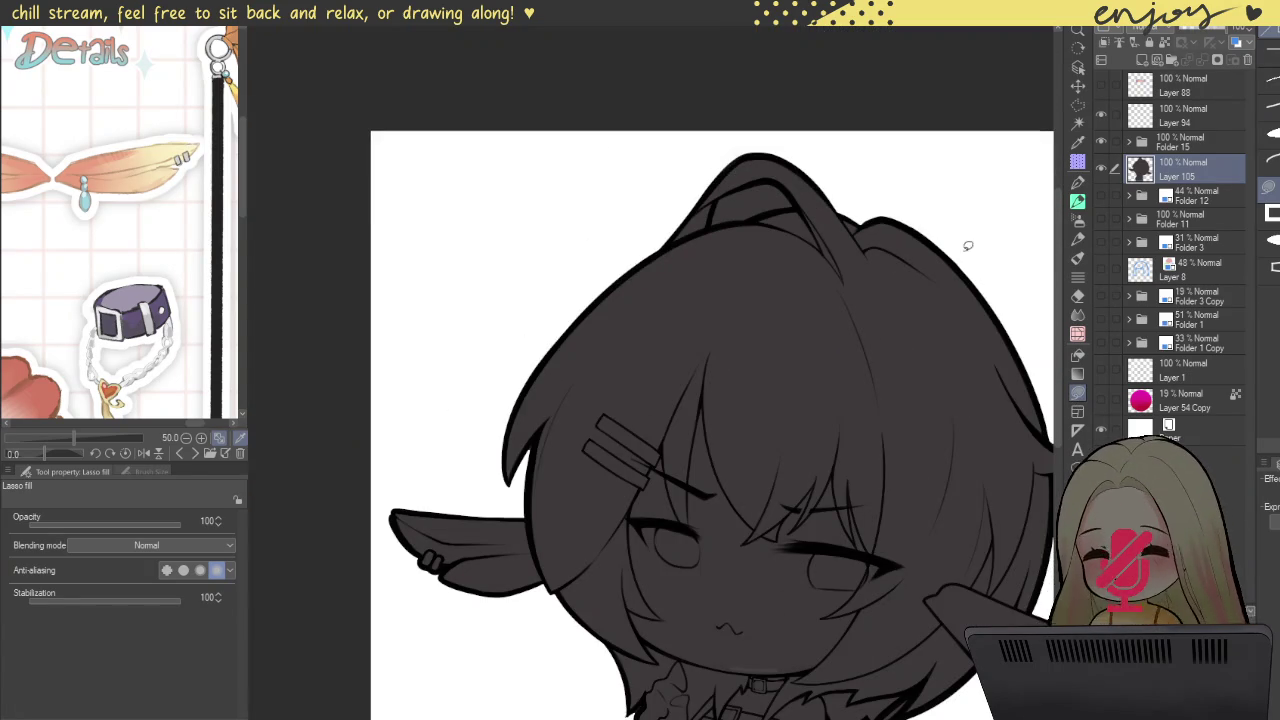
pyautogui.click(1078, 354)
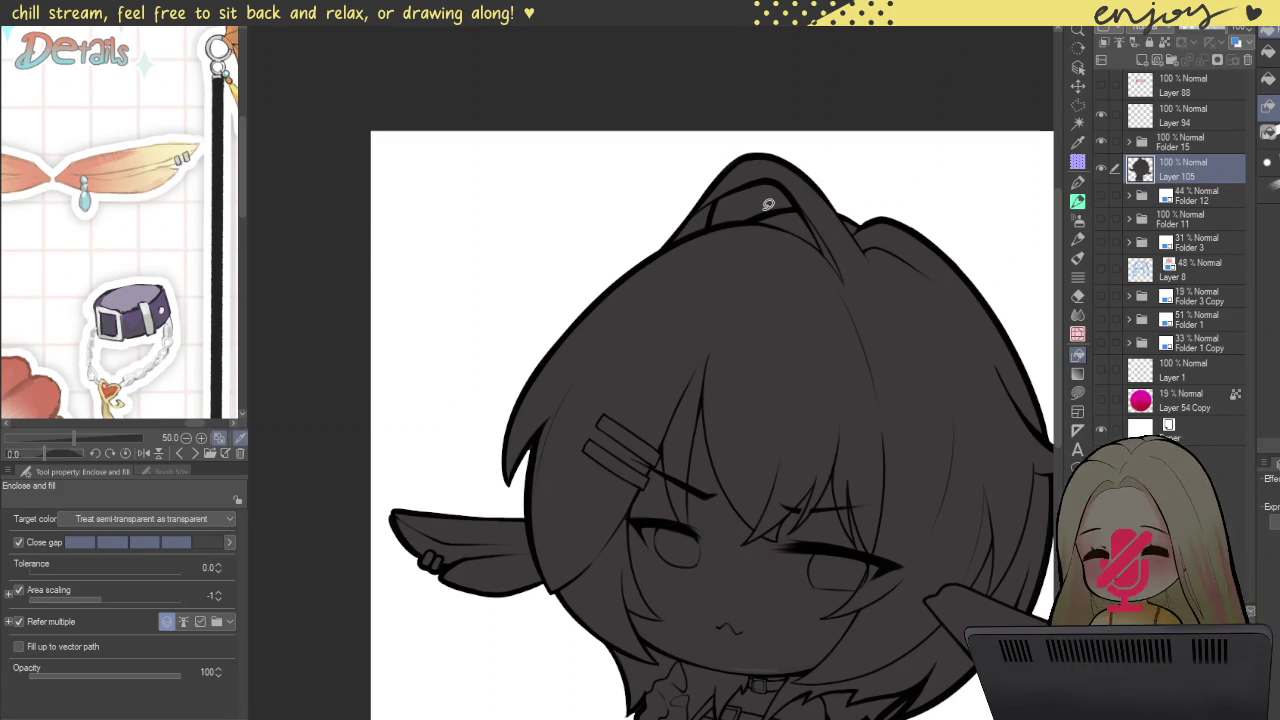
pyautogui.press('g')
pyautogui.click(759, 199)
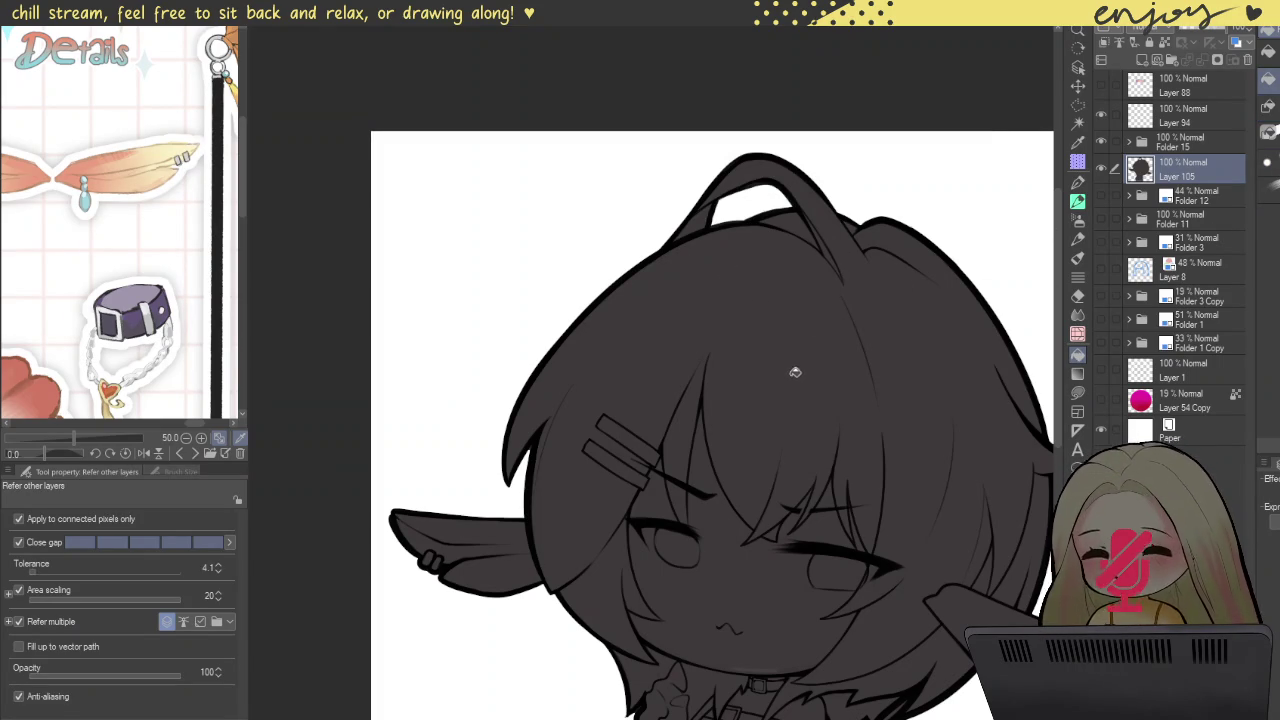
pyautogui.click(1079, 395)
# Step: Fill the gap between the dark base and the torso outline
pyautogui.moveTo(518, 480); pyautogui.dragTo(689, 386)
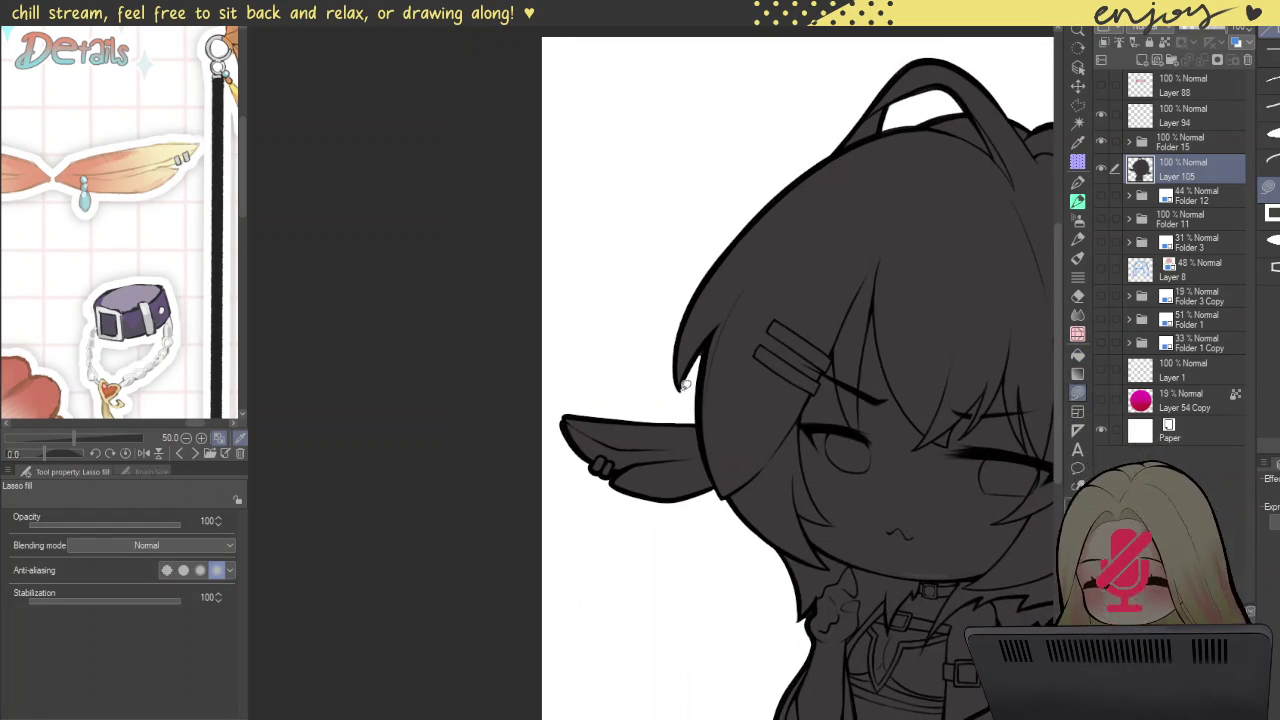
pyautogui.scroll(2, 677, 357)
pyautogui.scroll(3, 740, 340)
pyautogui.scroll(2, 697, 328)
pyautogui.scroll(-2, 697, 328)
pyautogui.scroll(-2, 623, 358)
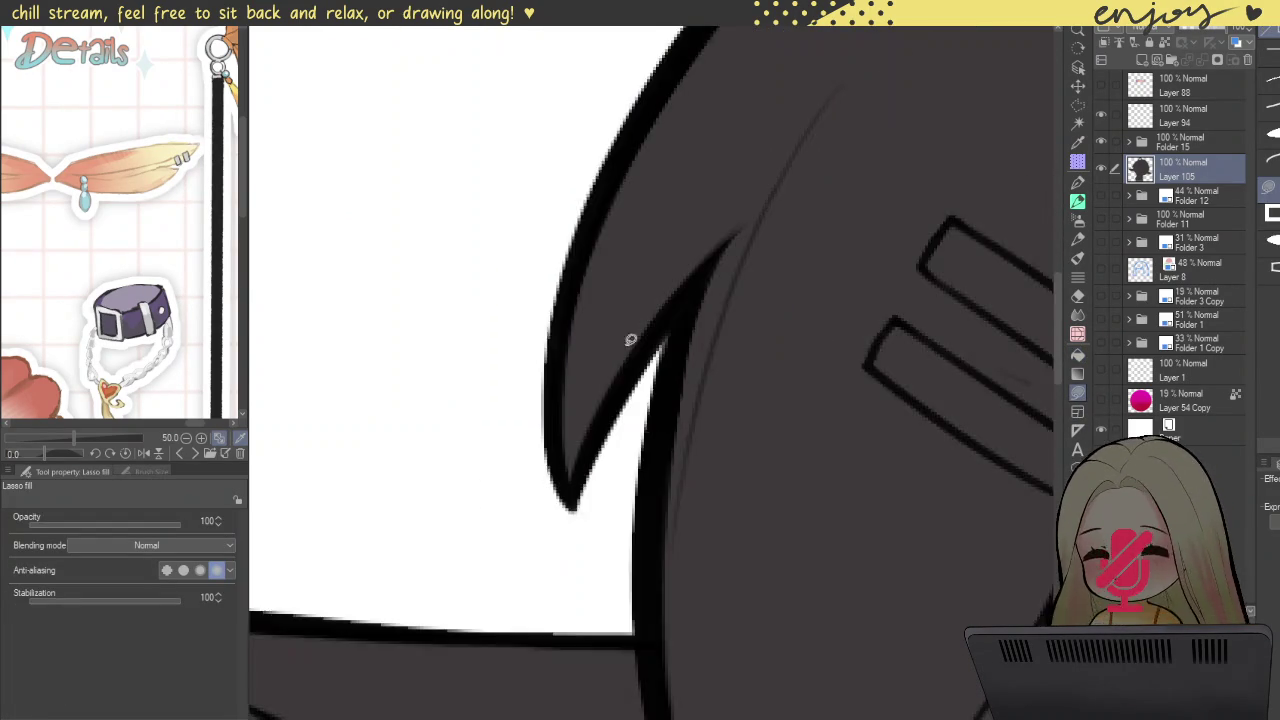
pyautogui.scroll(-3, 623, 358)
pyautogui.moveTo(569, 491); pyautogui.dragTo(771, 409)
pyautogui.scroll(4, 645, 507)
pyautogui.scroll(-1, 645, 507)
pyautogui.scroll(-2, 677, 466)
pyautogui.scroll(-2, 768, 459)
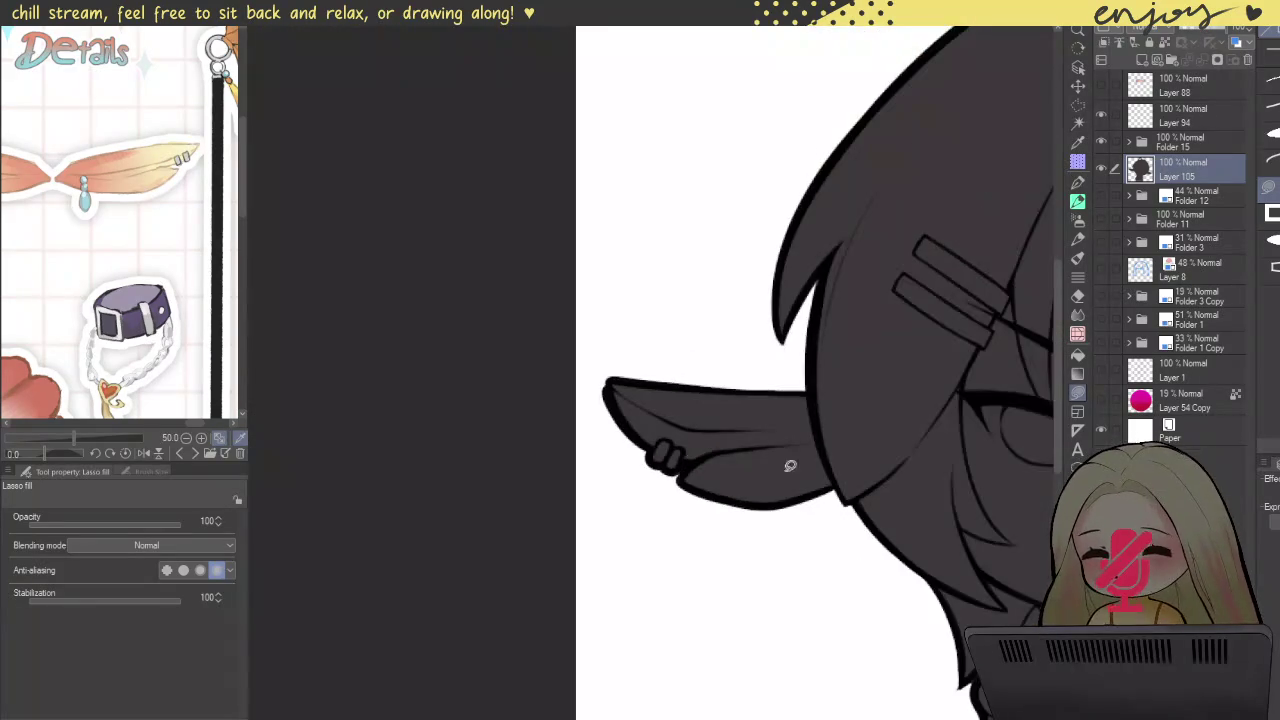
pyautogui.scroll(-2, 768, 459)
pyautogui.moveTo(680, 380); pyautogui.dragTo(666, 309)
pyautogui.scroll(1, 657, 400)
pyautogui.scroll(4, 643, 393)
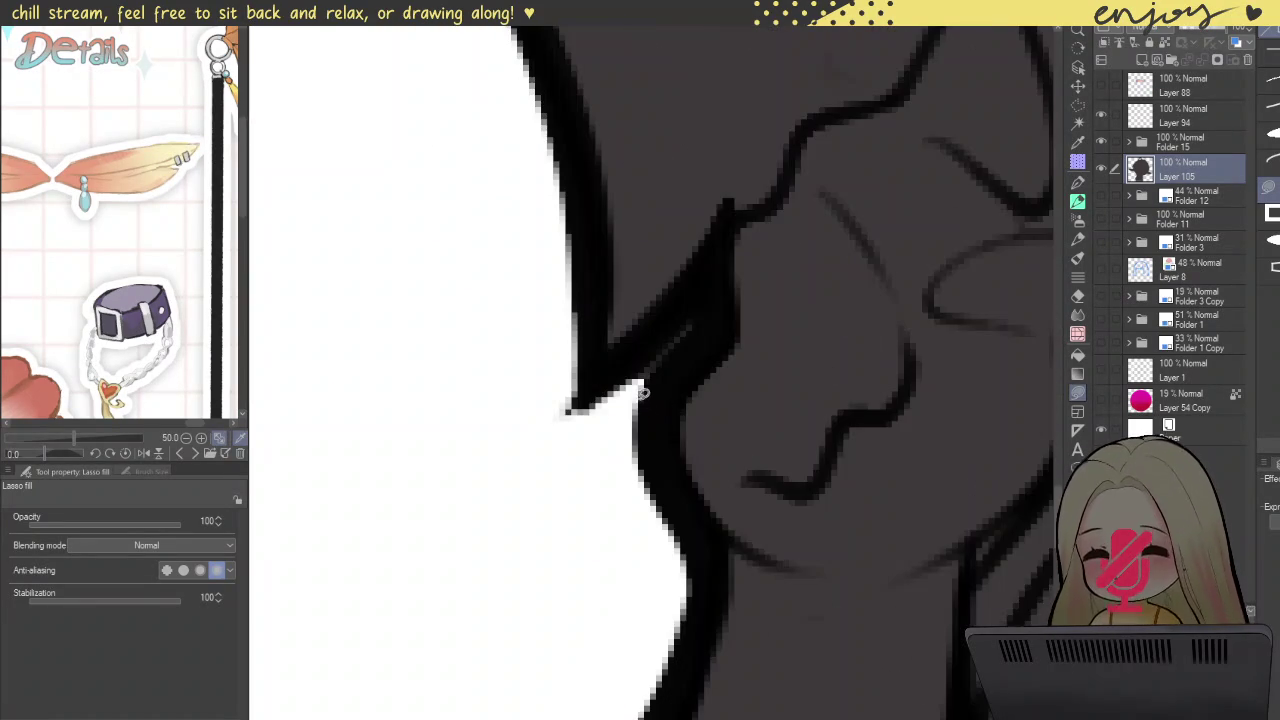
pyautogui.moveTo(640, 400)
pyautogui.mouseDown()
pyautogui.moveTo(648, 432)
pyautogui.moveTo(677, 374)
pyautogui.mouseUp()
pyautogui.scroll(-2, 687, 286)
pyautogui.scroll(-3, 687, 286)
# Step: Fill the outline gaps along the jacket edge and at the torso's bottom
pyautogui.scroll(3, 624, 447)
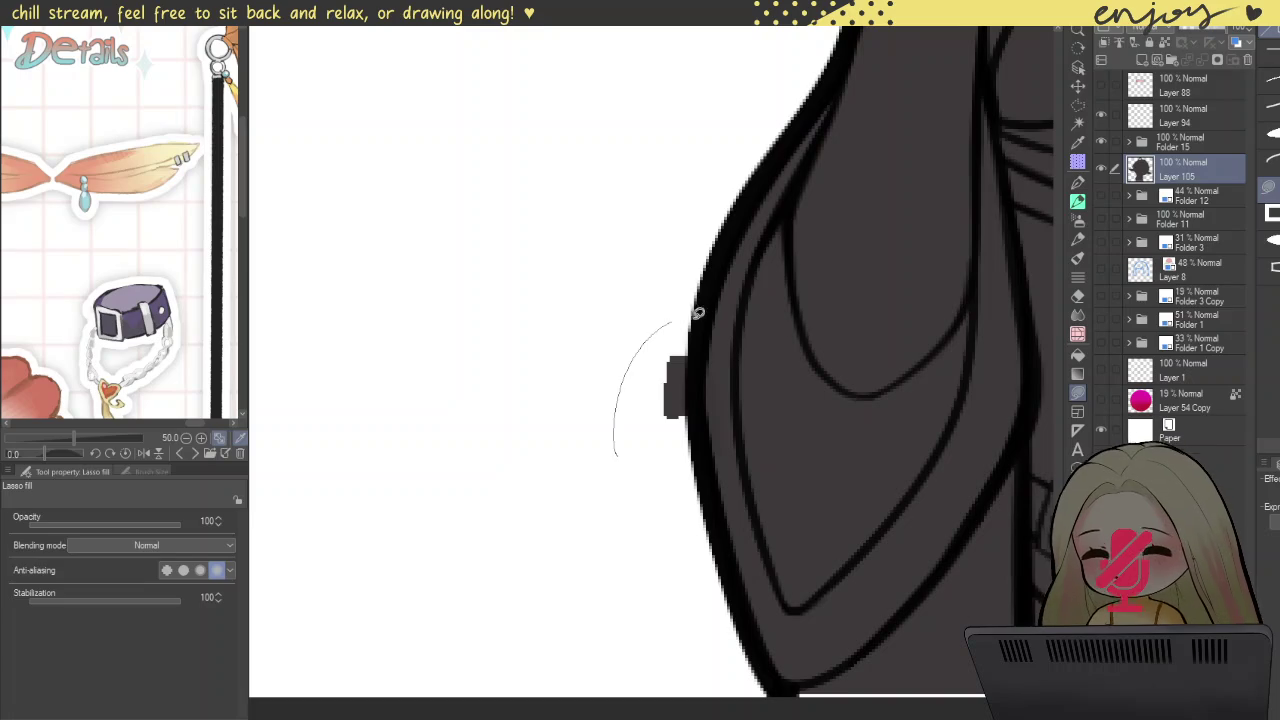
pyautogui.moveTo(718, 602); pyautogui.dragTo(700, 522)
pyautogui.scroll(-2, 720, 474)
pyautogui.moveTo(720, 474); pyautogui.dragTo(674, 471)
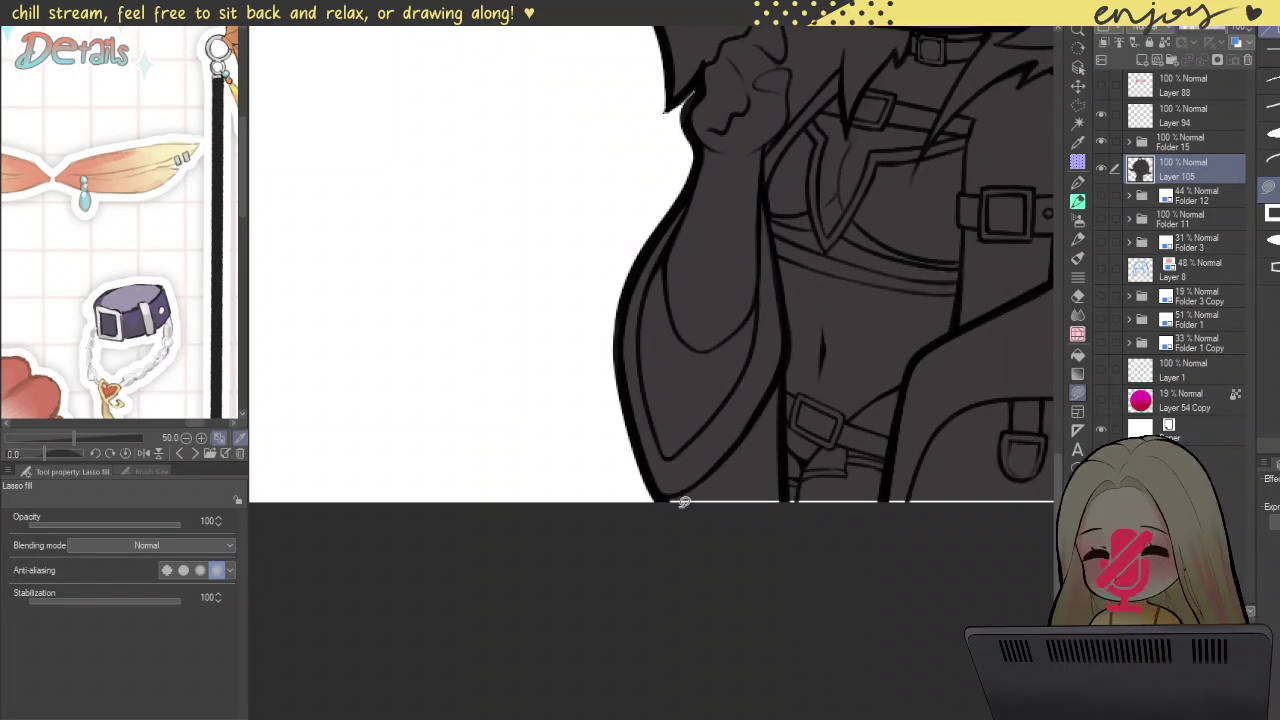
pyautogui.scroll(3, 682, 508)
pyautogui.scroll(-3, 659, 530)
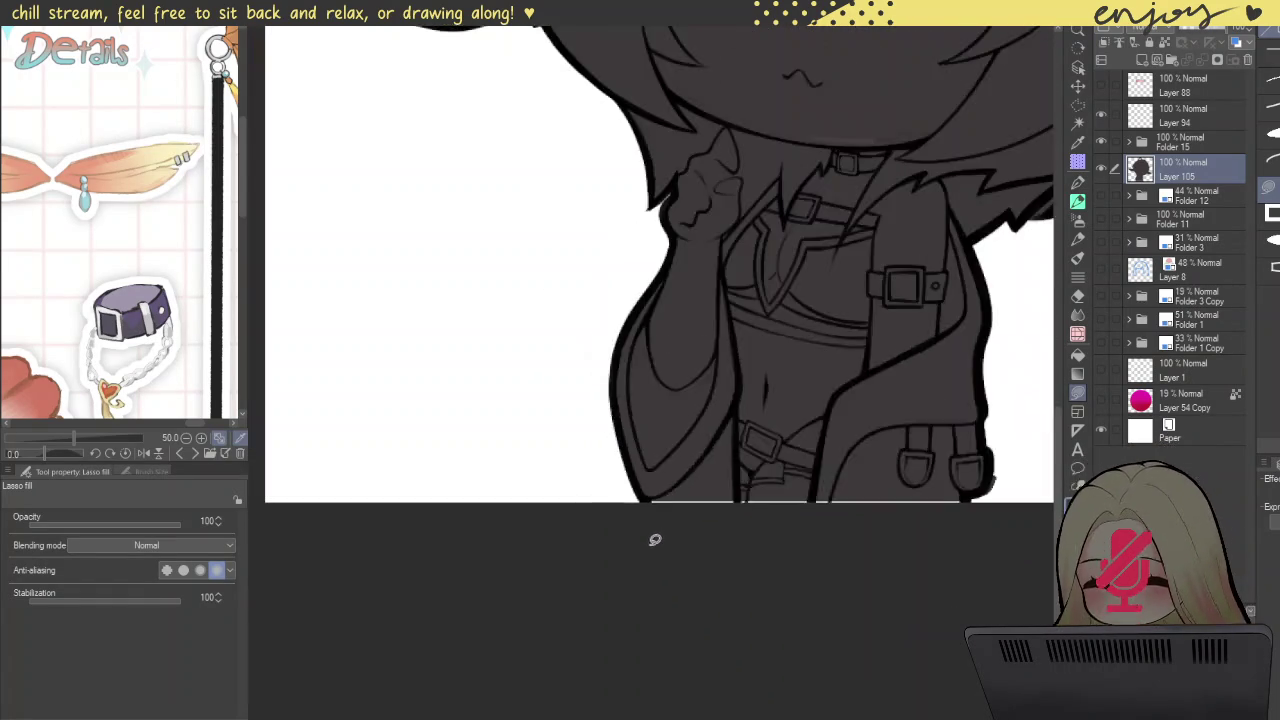
pyautogui.moveTo(869, 536); pyautogui.dragTo(857, 491)
# Step: Fill the remaining gap beside the belt loops with dark grey base
pyautogui.scroll(2, 852, 500)
pyautogui.scroll(1, 847, 520)
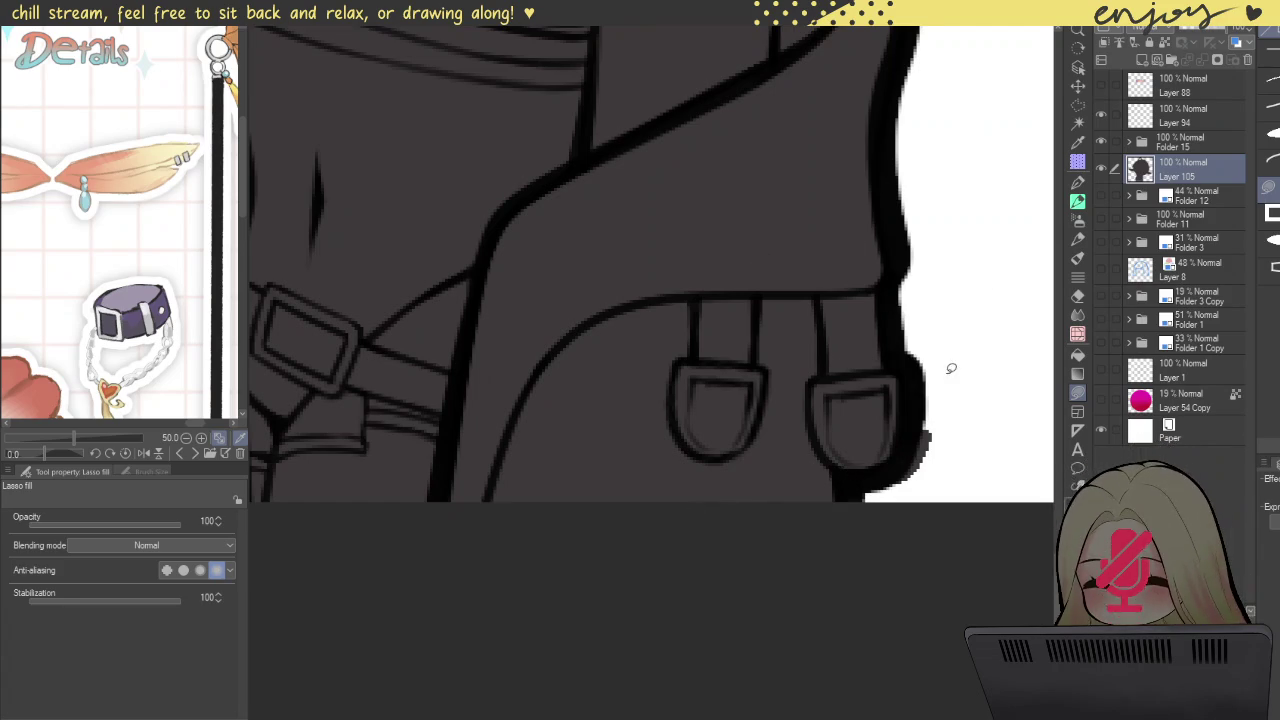
pyautogui.scroll(-1, 750, 381)
pyautogui.scroll(1, 780, 396)
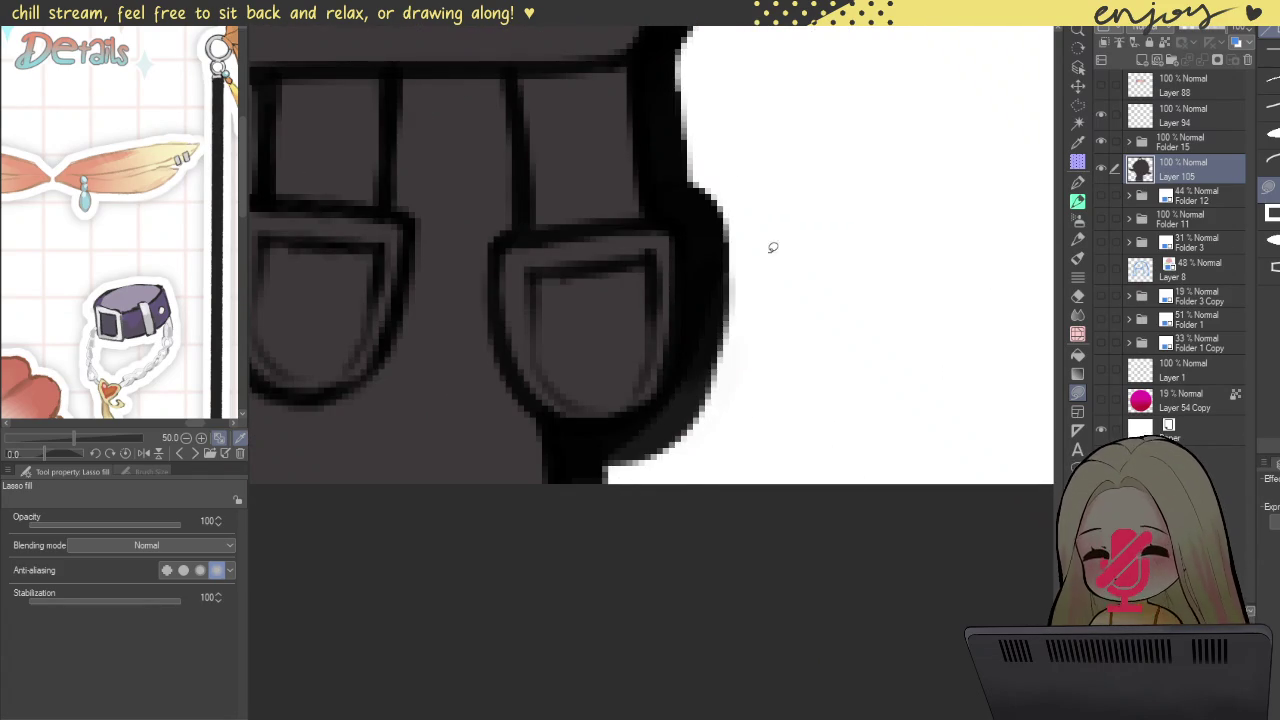
pyautogui.scroll(-1, 794, 229)
pyautogui.moveTo(794, 229); pyautogui.dragTo(789, 360)
pyautogui.scroll(2, 789, 360)
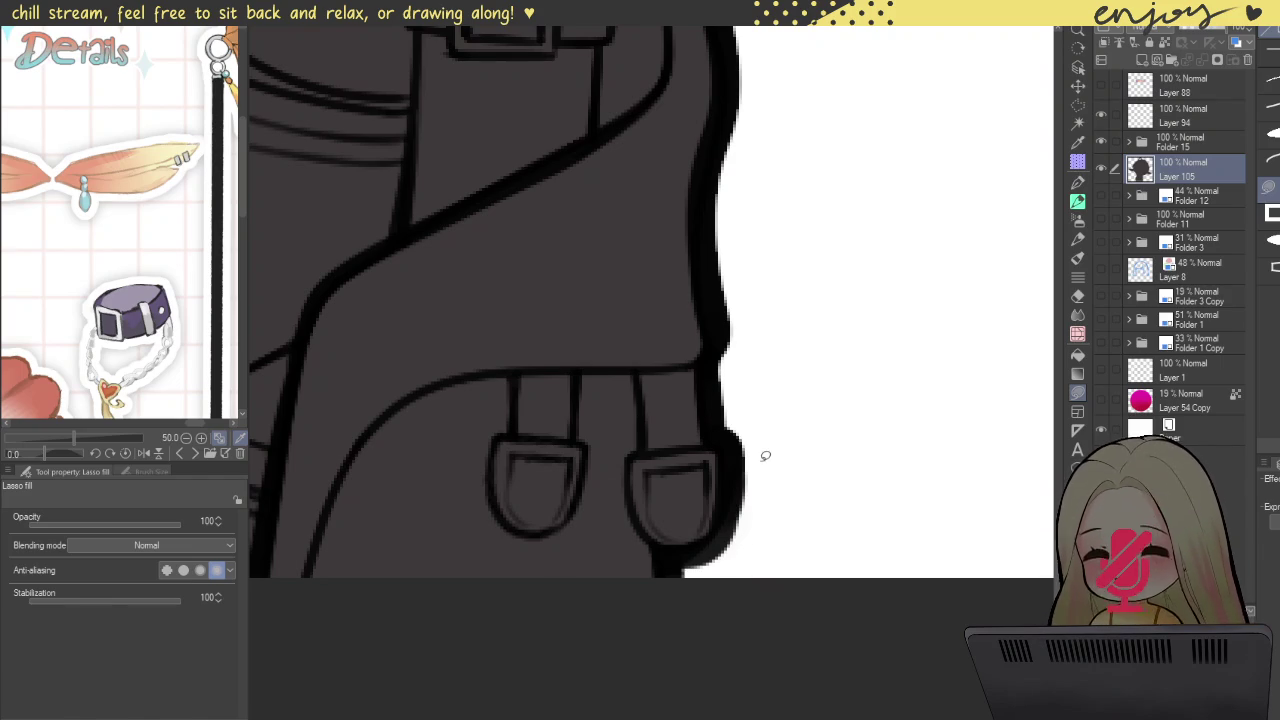
# Step: Scroll the canvas view toward the lower jacket edge beside the belt loops
pyautogui.scroll(-5, 806, 189)
# Step: Fill the gap and remaining sliver under the jagged hair edge
pyautogui.moveTo(806, 189); pyautogui.dragTo(837, 240)
pyautogui.scroll(2, 808, 429)
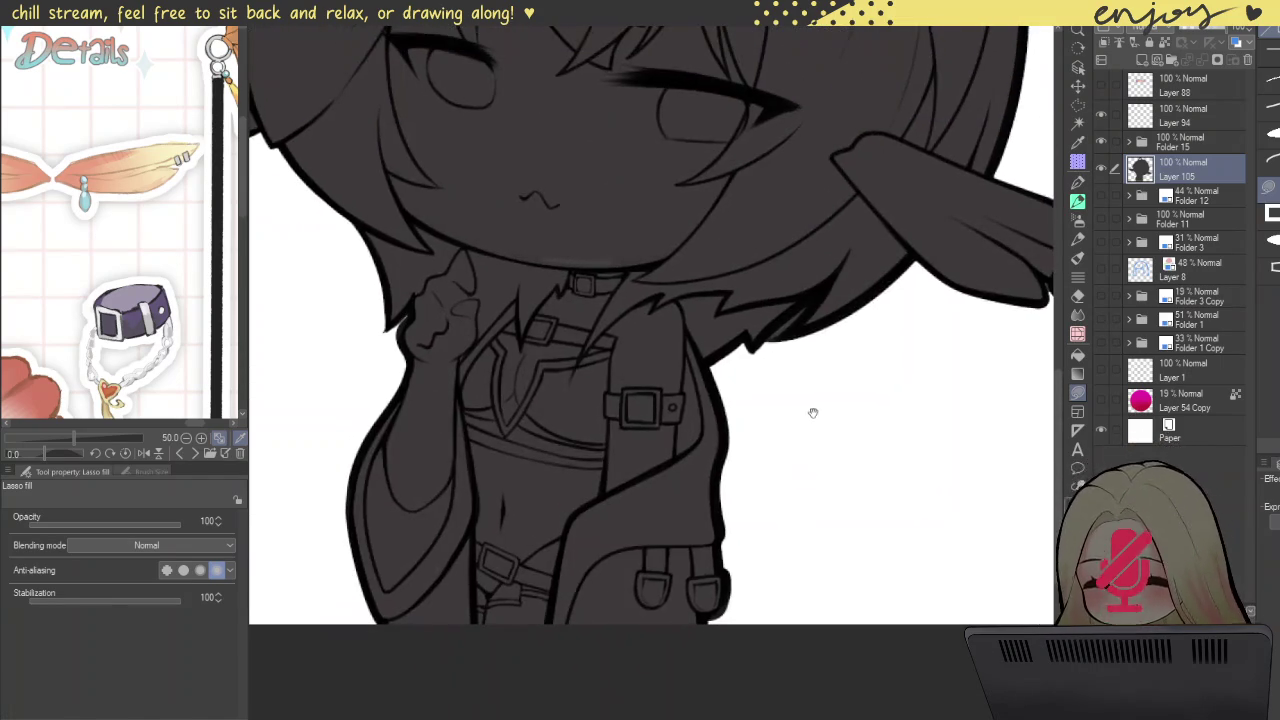
pyautogui.scroll(1, 791, 391)
pyautogui.scroll(2, 791, 391)
pyautogui.scroll(2, 723, 391)
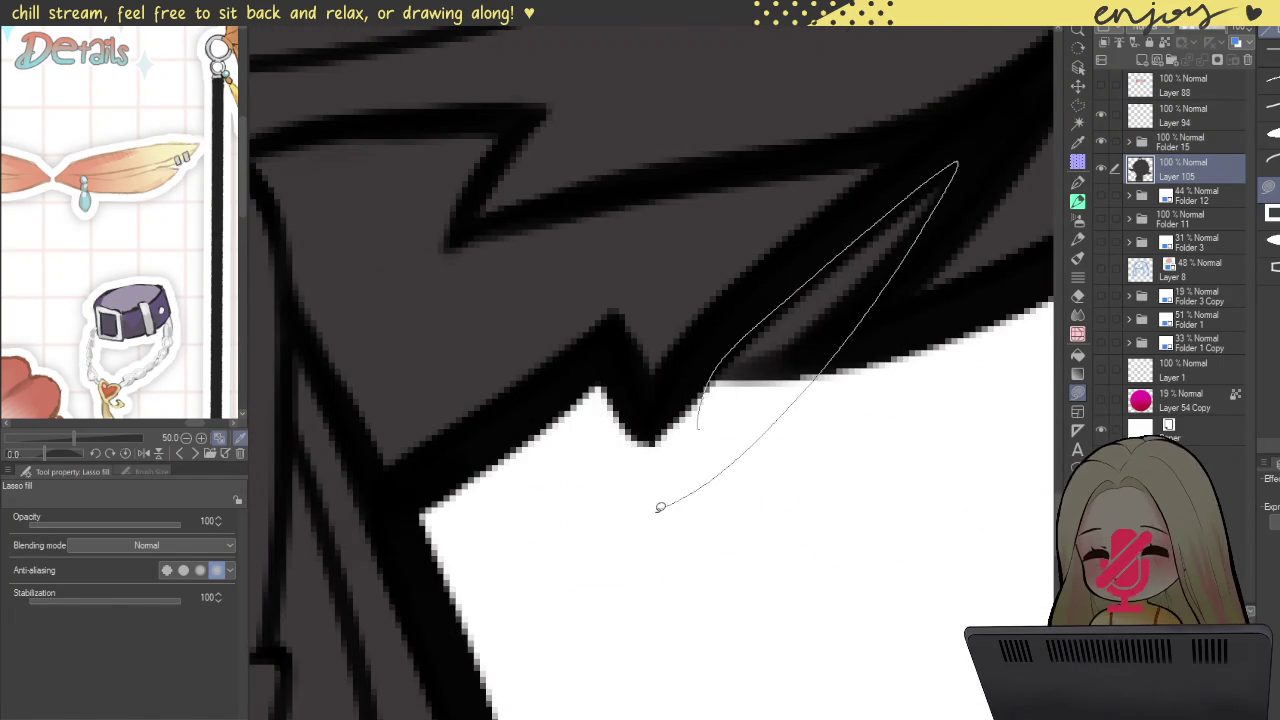
pyautogui.moveTo(660, 507); pyautogui.dragTo(676, 434)
pyautogui.moveTo(603, 370); pyautogui.dragTo(605, 378)
# Step: Zoom in and out to inspect the base fill around the hair and ears
pyautogui.scroll(-3, 640, 400)
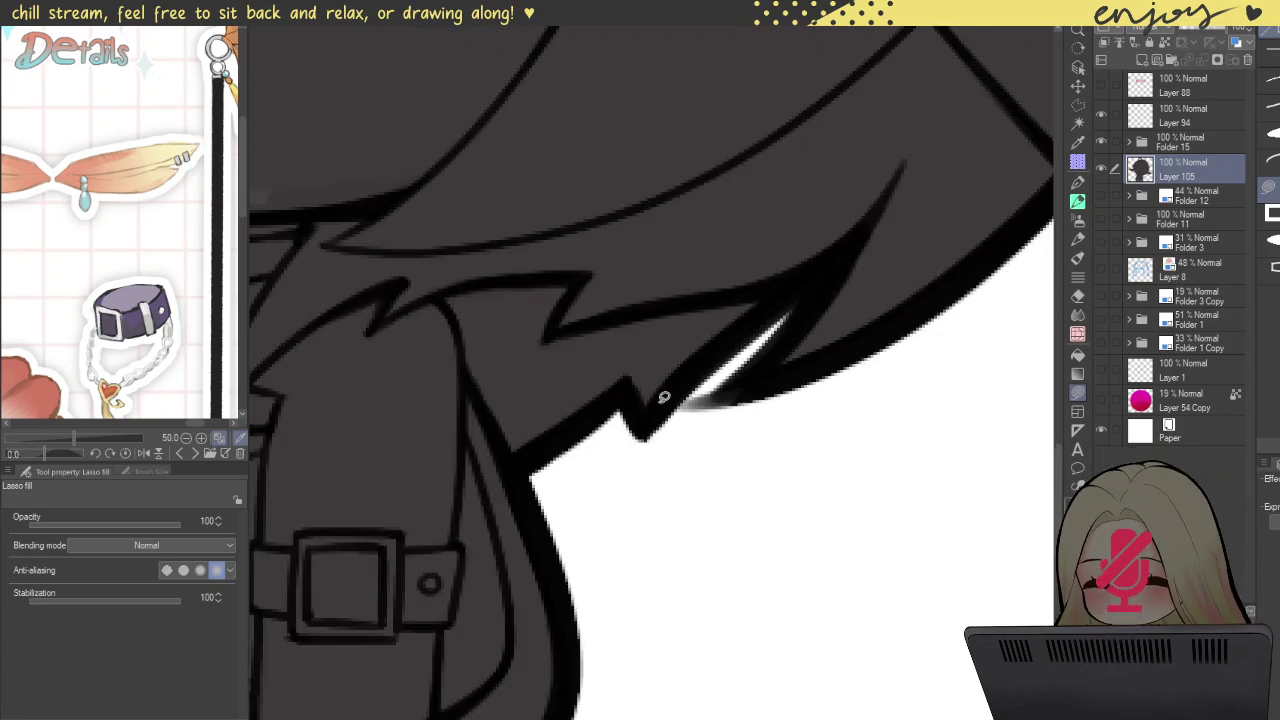
pyautogui.scroll(-2, 654, 400)
pyautogui.scroll(1, 886, 371)
pyautogui.scroll(2, 700, 429)
pyautogui.scroll(3, 803, 417)
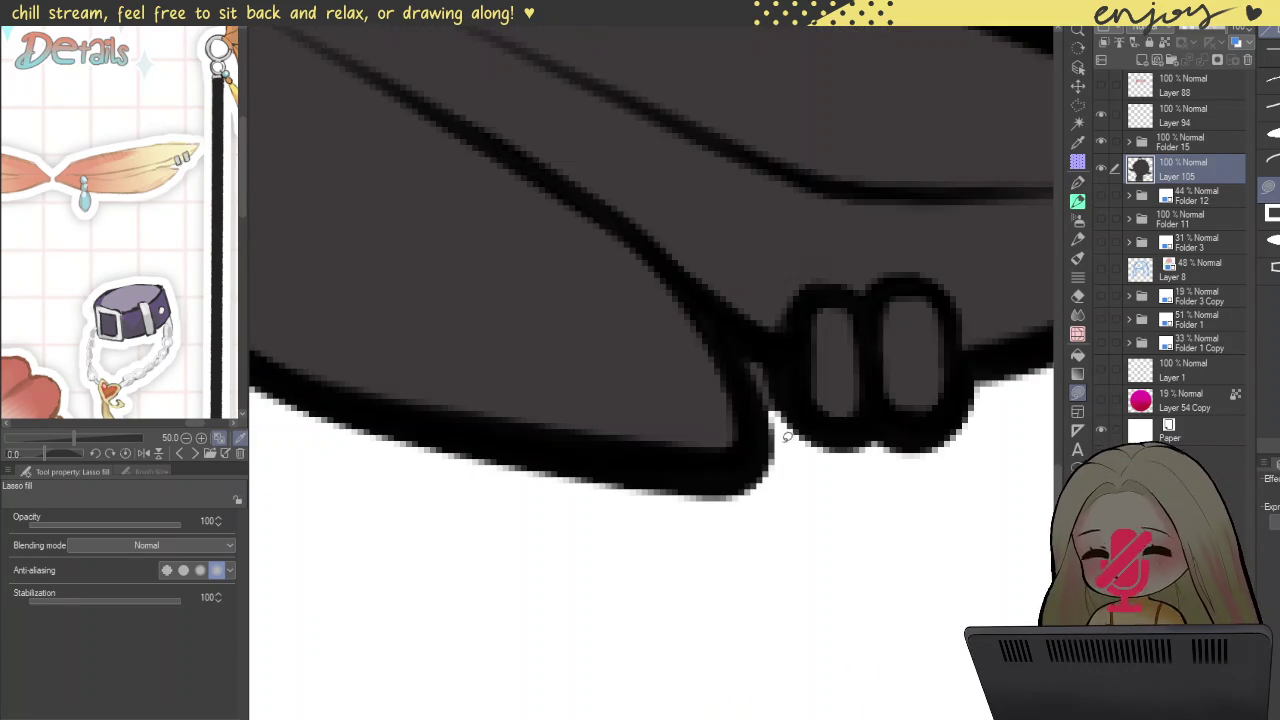
pyautogui.scroll(-2, 800, 330)
pyautogui.scroll(-2, 785, 350)
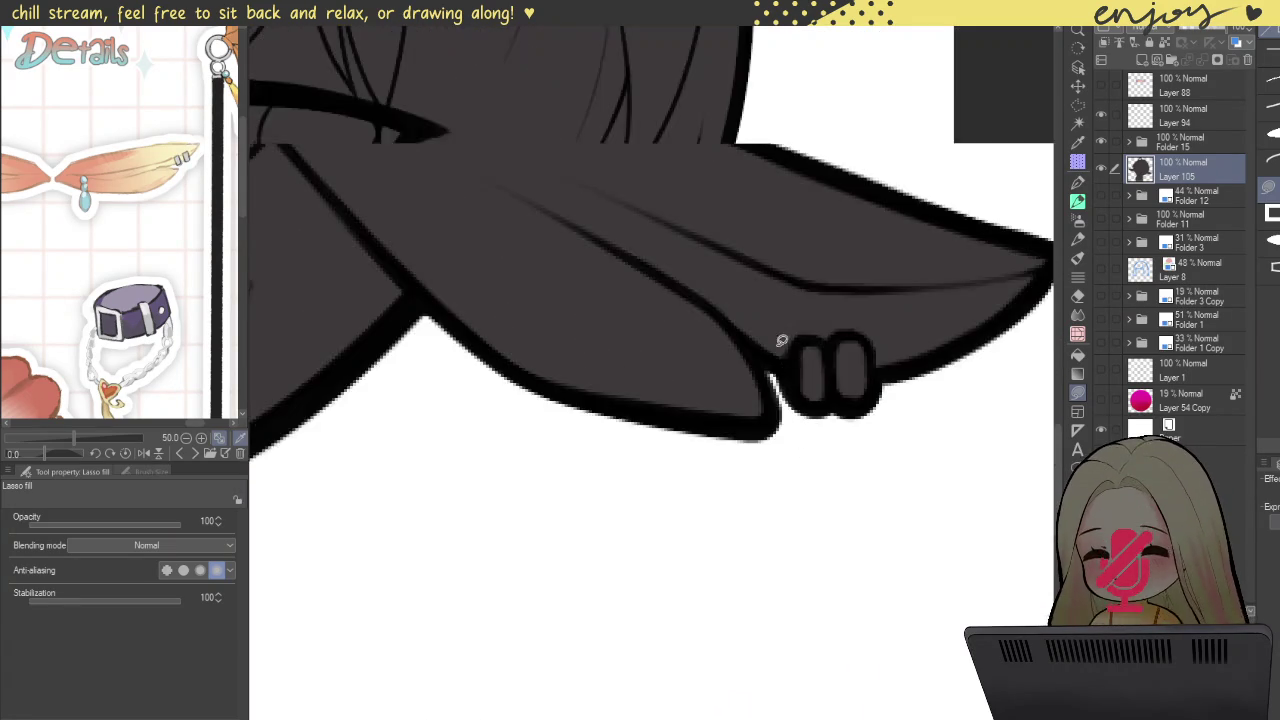
pyautogui.scroll(-2, 740, 240)
pyautogui.scroll(1, 788, 558)
pyautogui.scroll(1, 871, 266)
pyautogui.scroll(2, 800, 270)
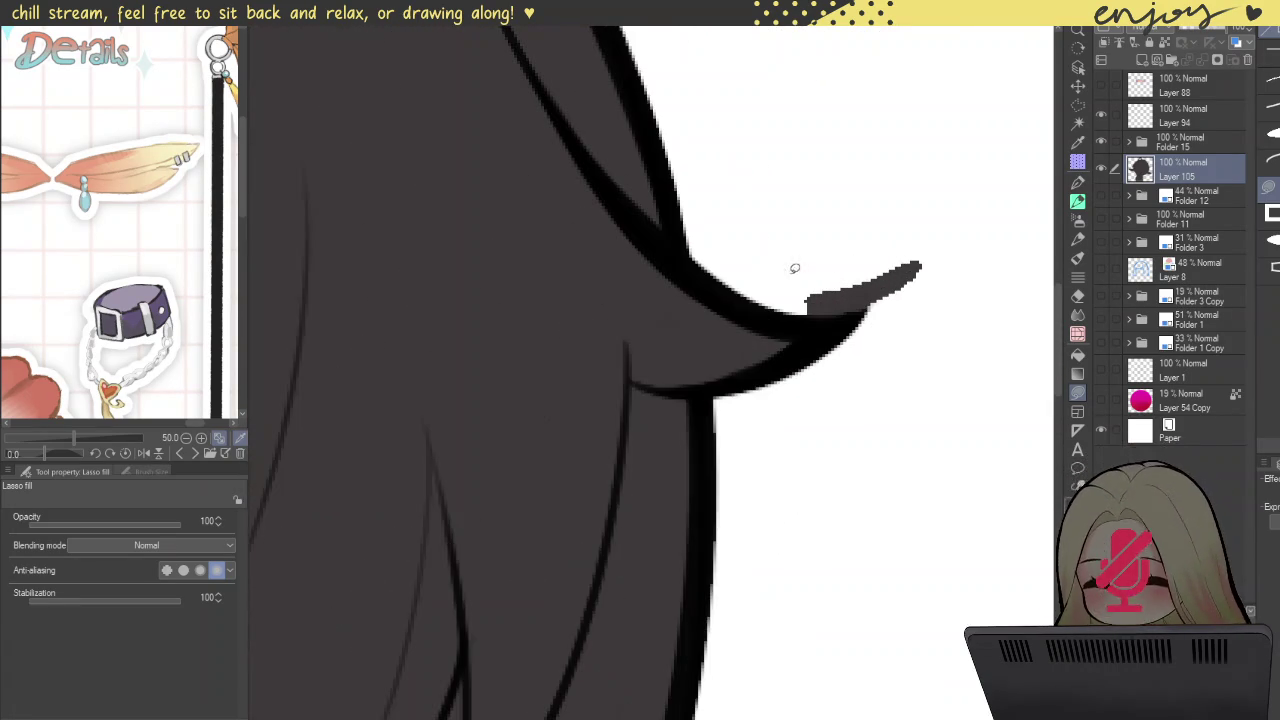
pyautogui.scroll(-1, 975, 162)
pyautogui.scroll(-2, 786, 166)
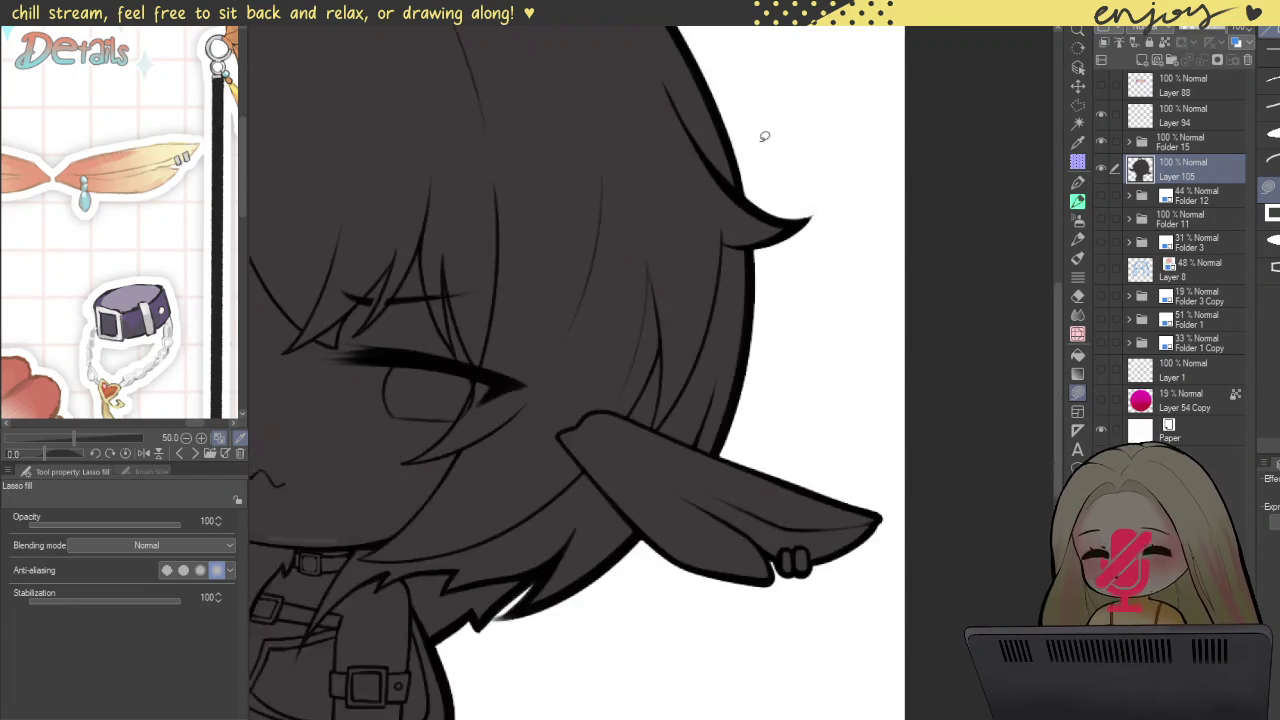
pyautogui.scroll(-1, 763, 129)
pyautogui.scroll(-2, 851, 292)
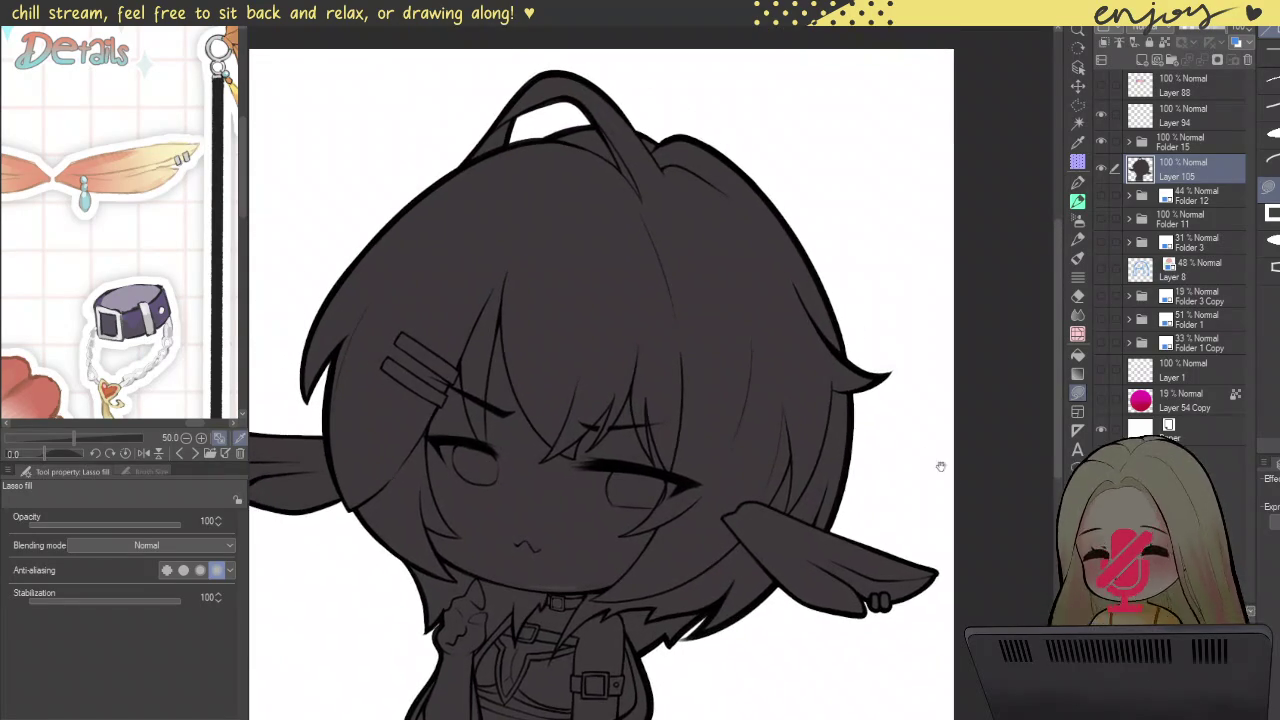
pyautogui.scroll(2, 929, 416)
pyautogui.scroll(-2, 929, 416)
pyautogui.scroll(2, 812, 479)
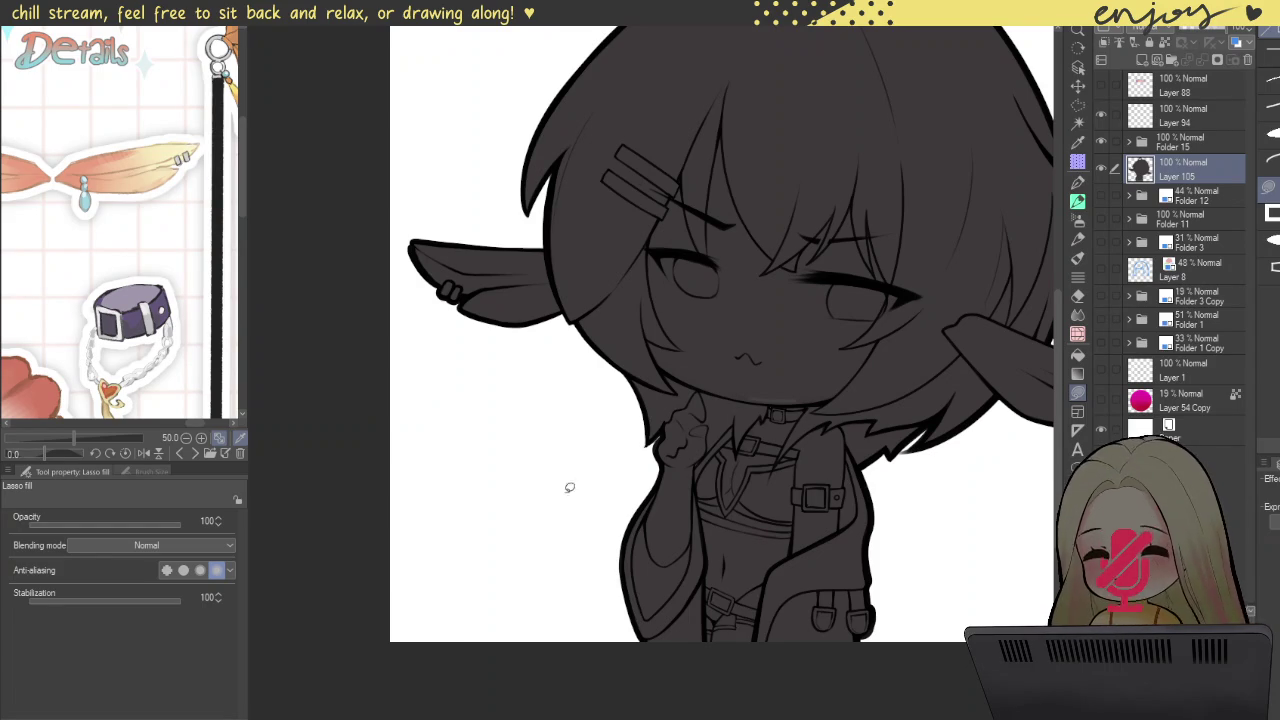
# Step: Pan and zoom so the whole character fits in view
pyautogui.scroll(-2, 557, 458)
pyautogui.moveTo(620, 403)
pyautogui.mouseDown()
pyautogui.moveTo(609, 449)
pyautogui.moveTo(624, 466)
pyautogui.moveTo(608, 462)
pyautogui.mouseUp()
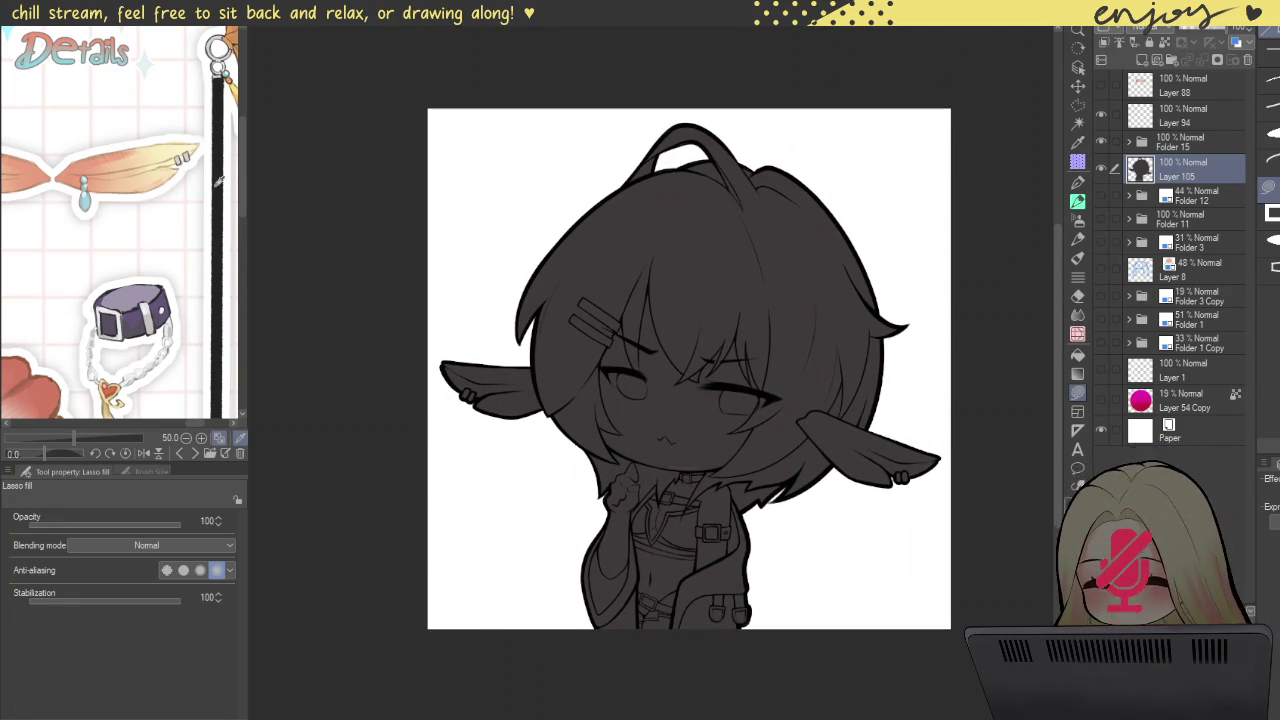
pyautogui.scroll(-5, 161, 214)
pyautogui.scroll(5, 100, 220)
pyautogui.scroll(-2, 100, 180)
pyautogui.scroll(-4, 78, 174)
pyautogui.scroll(5, 77, 175)
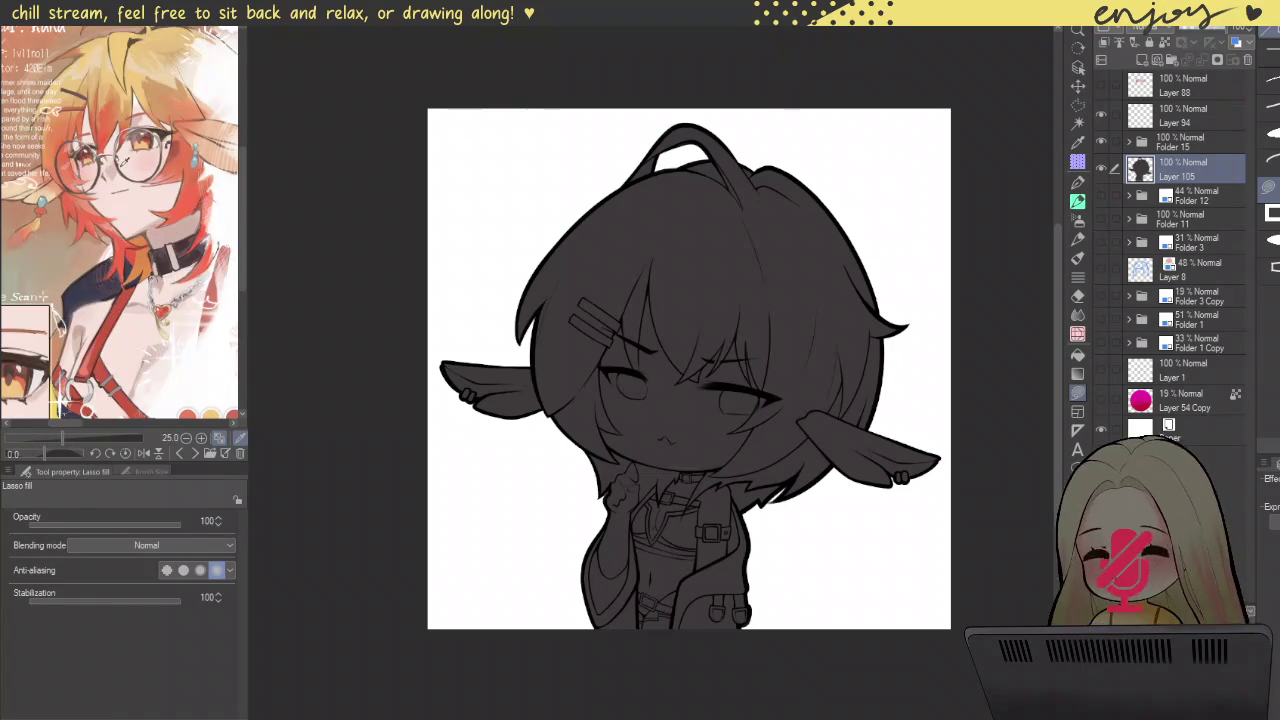
pyautogui.scroll(-5, 116, 162)
pyautogui.scroll(4, 174, 152)
pyautogui.scroll(2, 240, 151)
pyautogui.scroll(2, 188, 147)
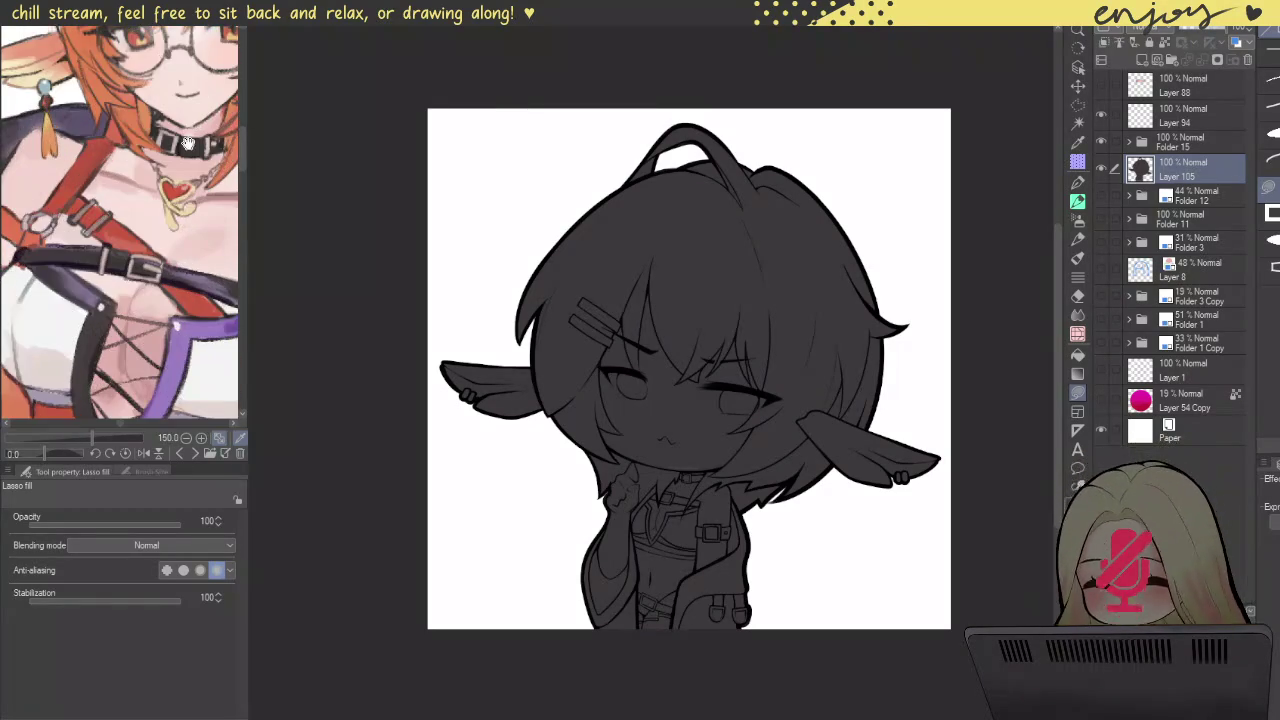
pyautogui.scroll(2, 170, 155)
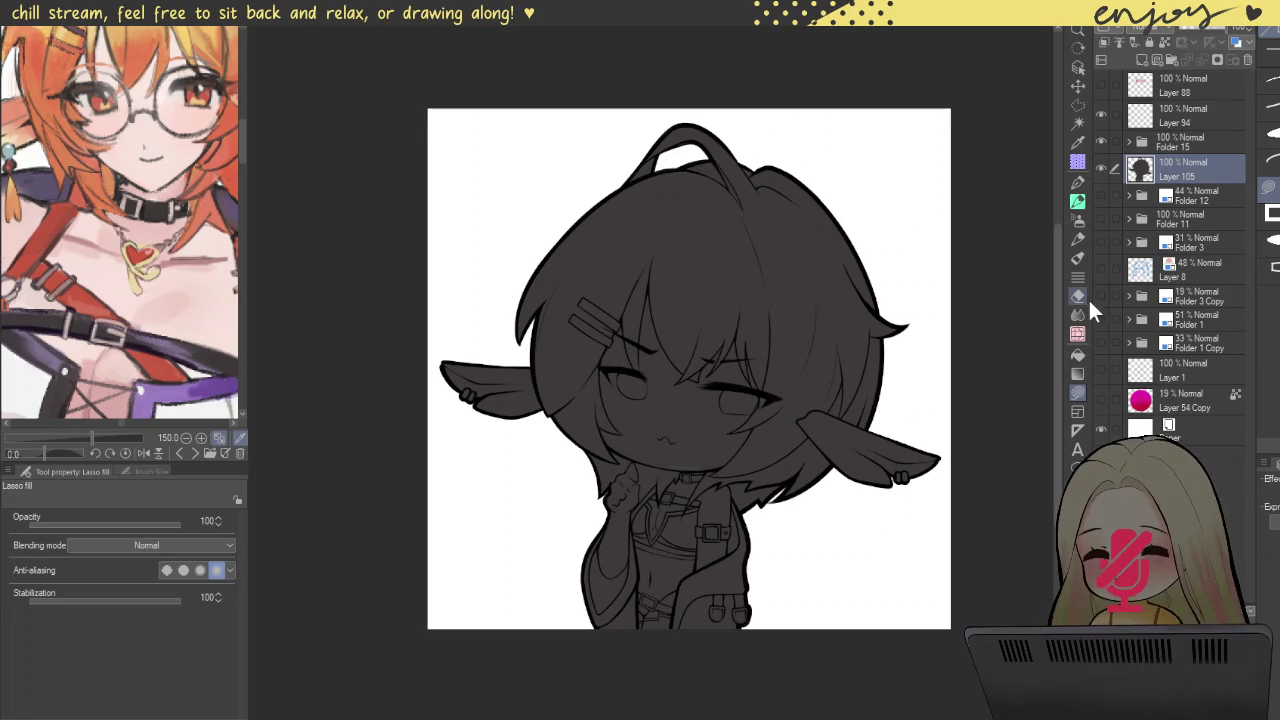
# Step: Test filling the face with light pink, then restore the dark grey base
pyautogui.click(1077, 338)
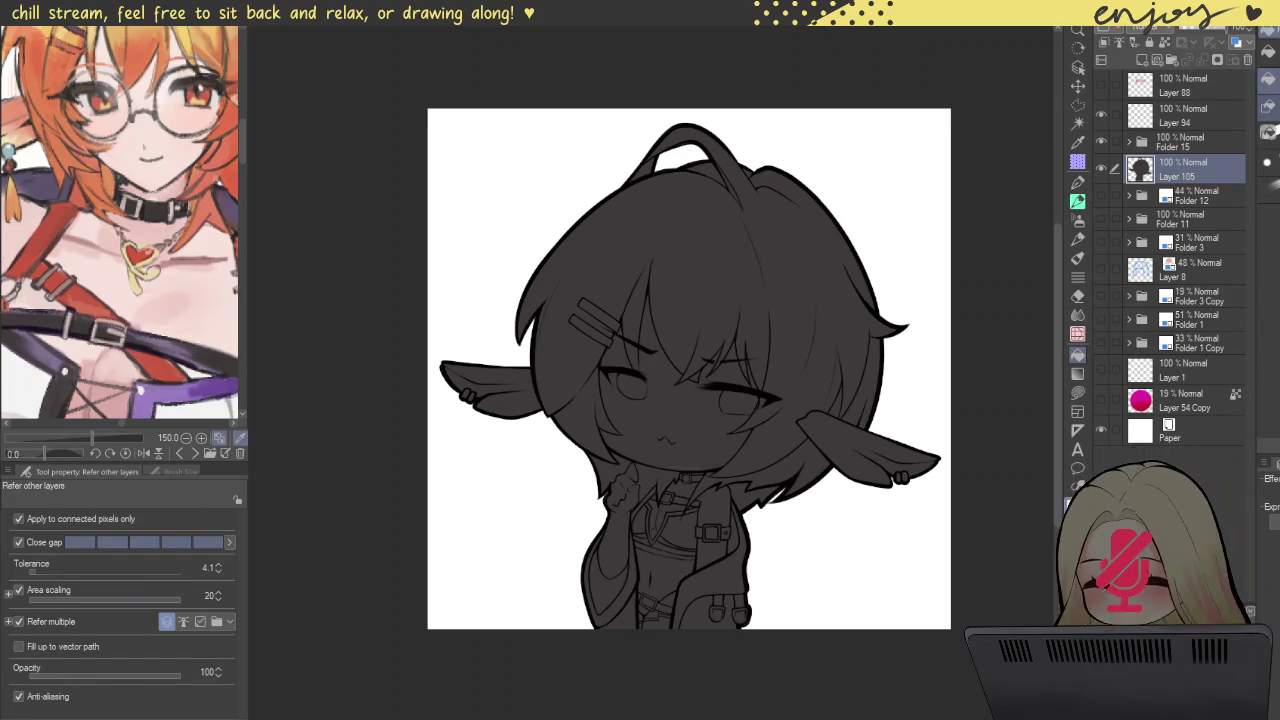
pyautogui.click(1077, 355)
pyautogui.scroll(4, 693, 418)
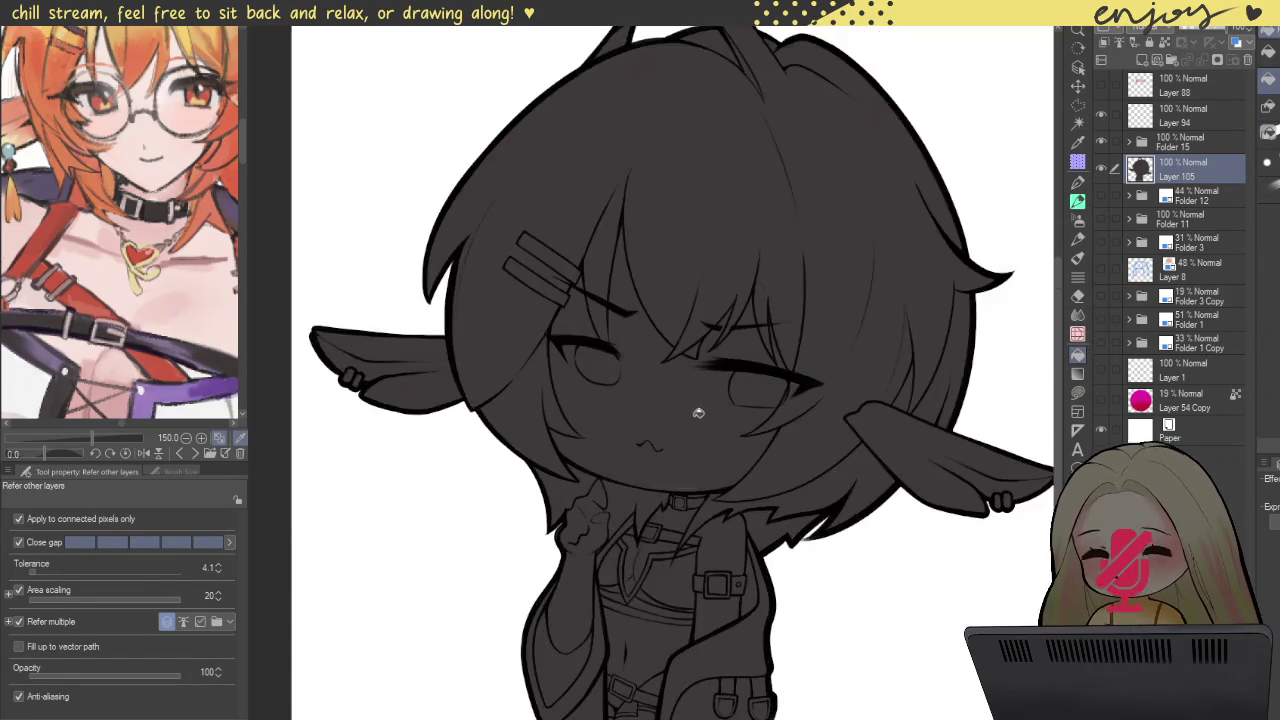
pyautogui.click(737, 445)
pyautogui.click(736, 445)
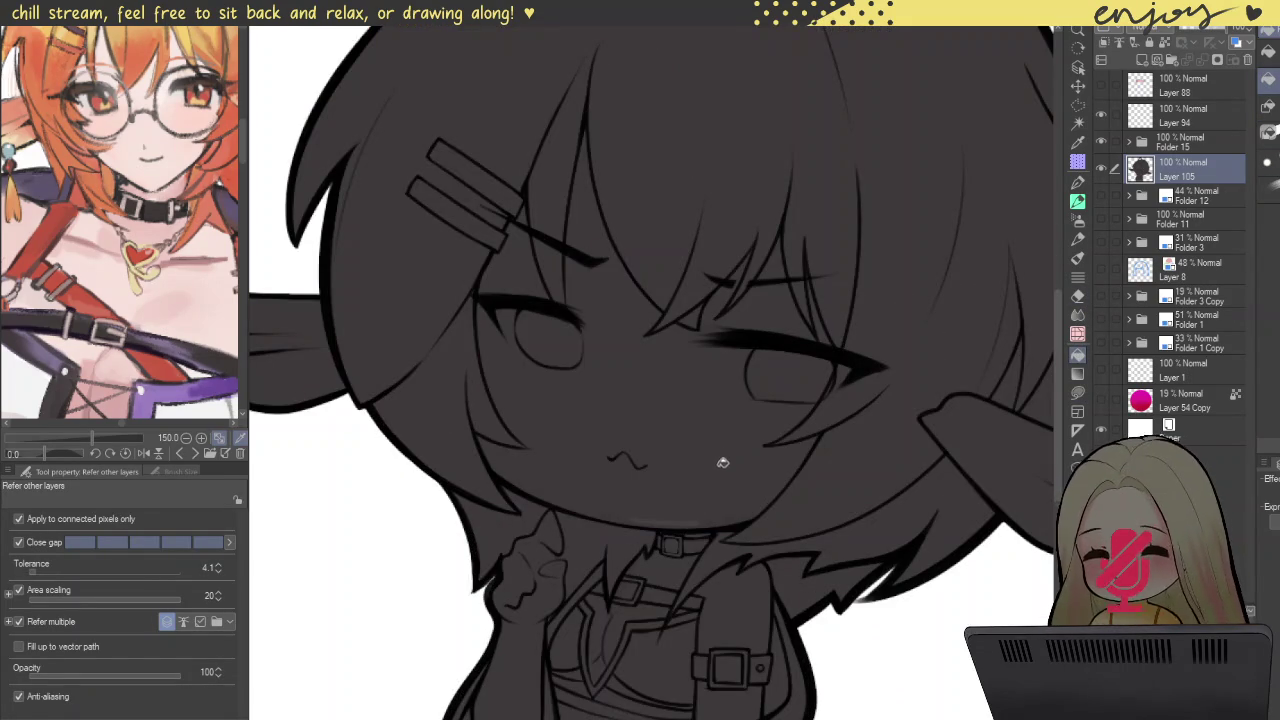
pyautogui.scroll(2, 670, 550)
pyautogui.scroll(3, 671, 549)
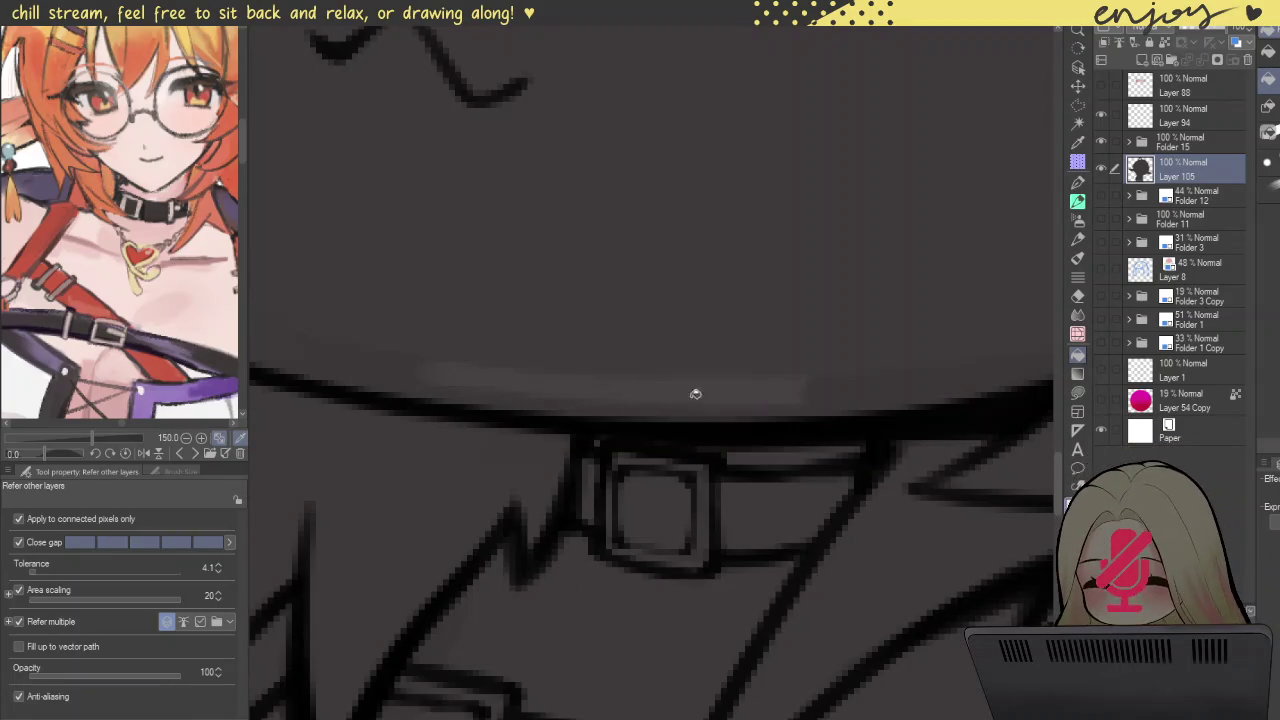
pyautogui.press('o')
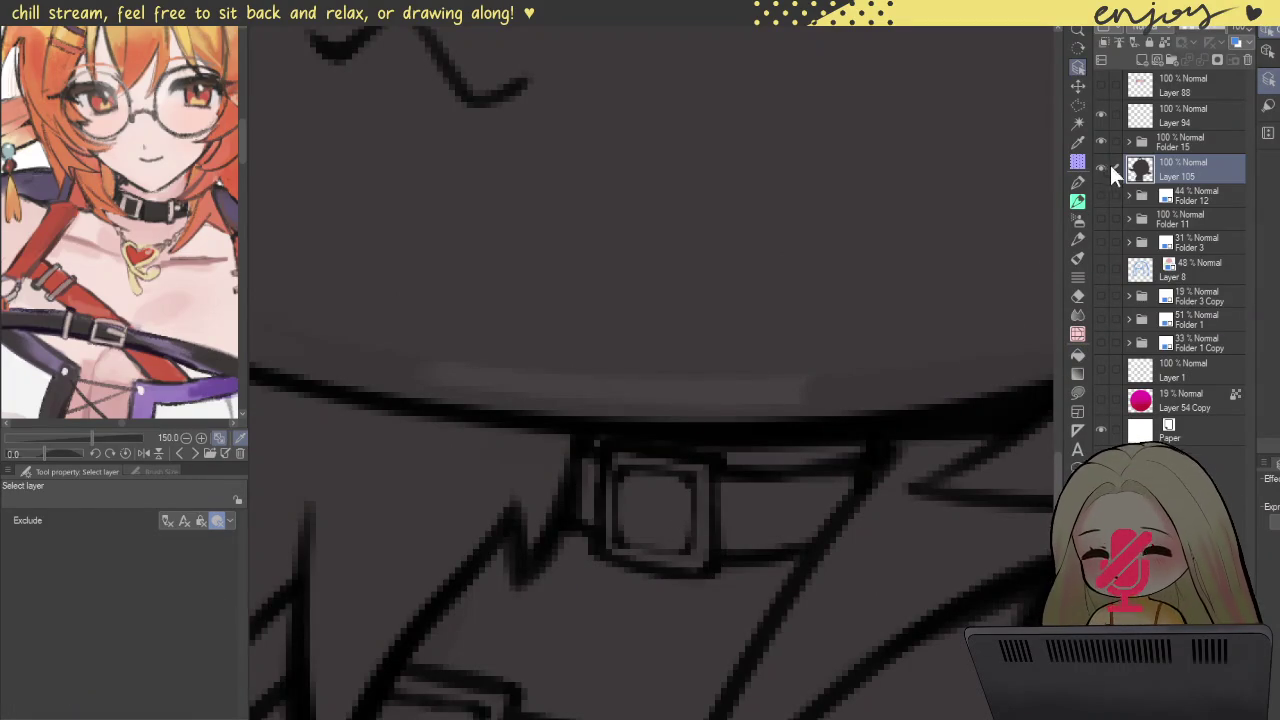
# Step: Toggle Layer 105's visibility to check the base fill, then select Layer 54 Copy
pyautogui.click(1100, 167)
pyautogui.click(1100, 166)
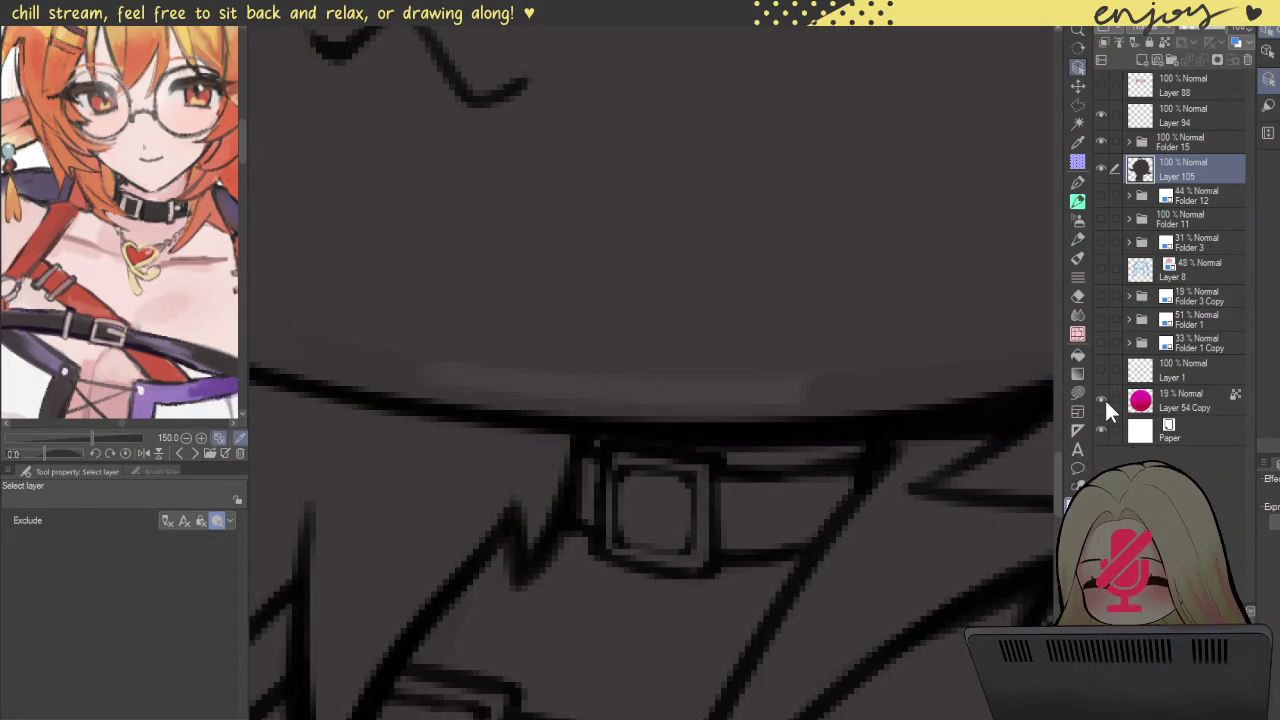
pyautogui.hotkey('ctrl', '-')
pyautogui.hotkey('ctrl', '-')
pyautogui.hotkey('ctrl', '+')
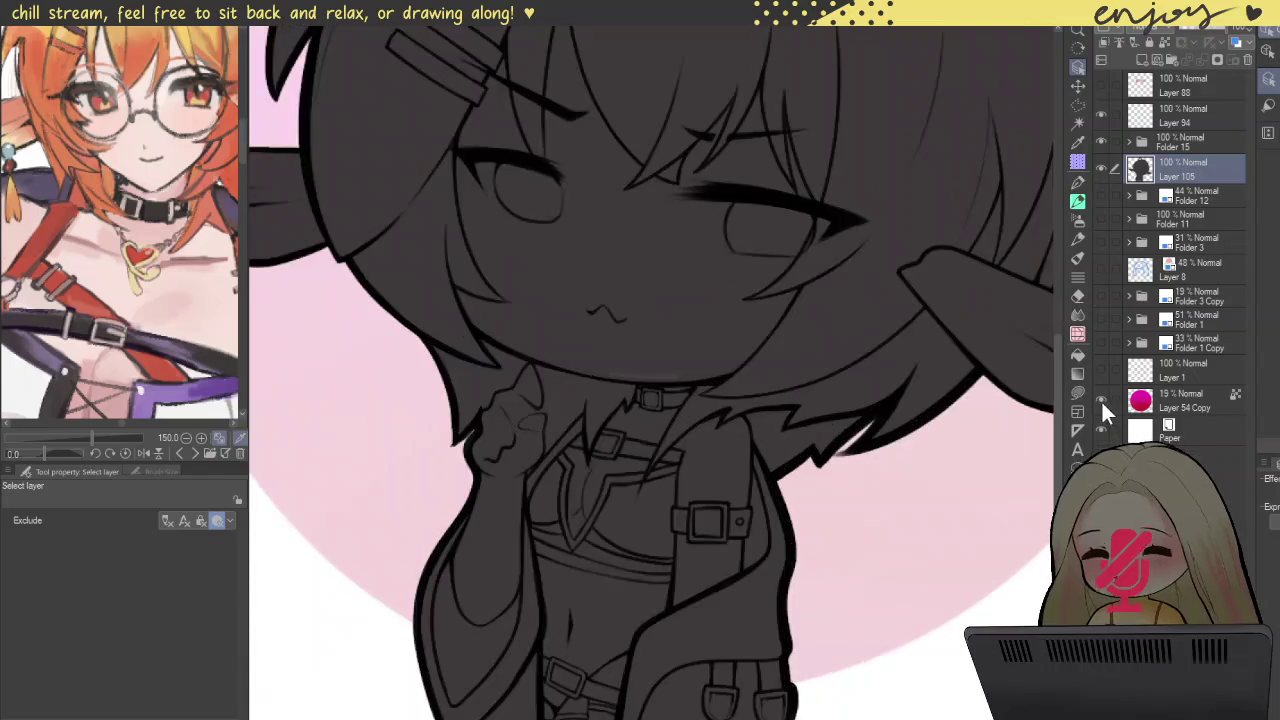
pyautogui.hotkey('ctrl', '+')
pyautogui.hotkey('ctrl', '+')
pyautogui.hotkey('ctrl', '+')
pyautogui.hotkey('ctrl', '+')
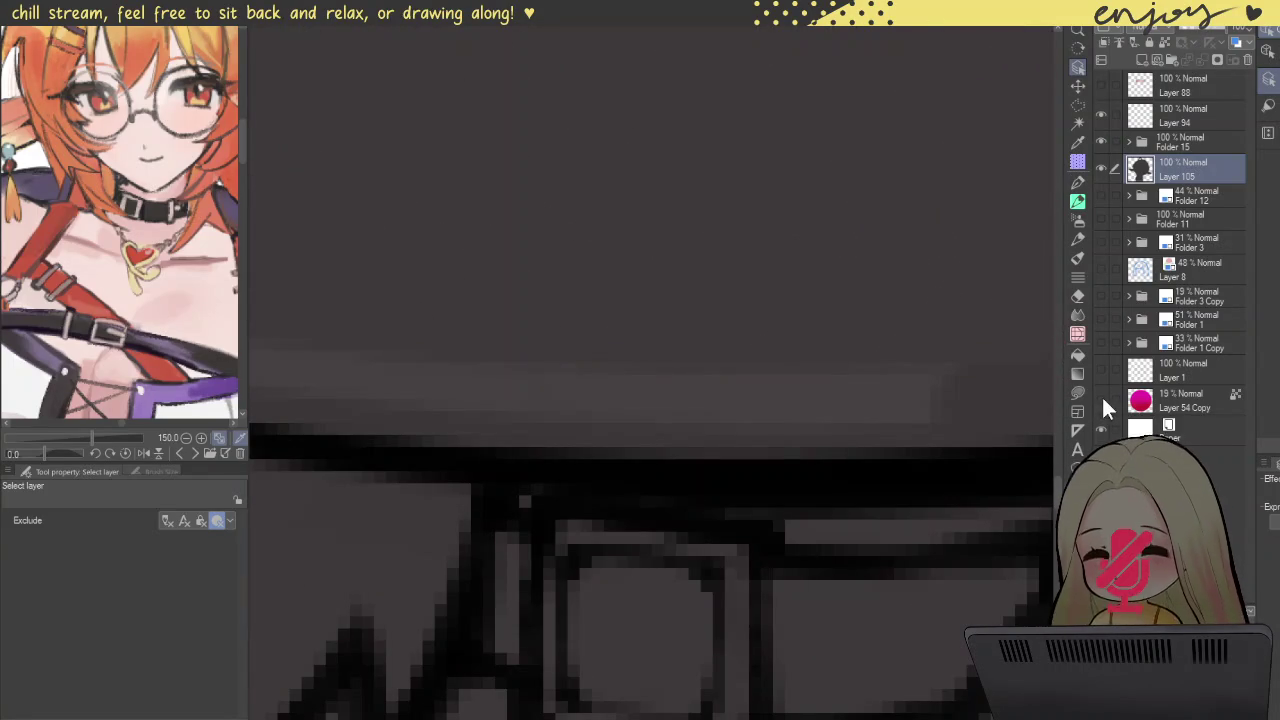
pyautogui.click(1151, 398)
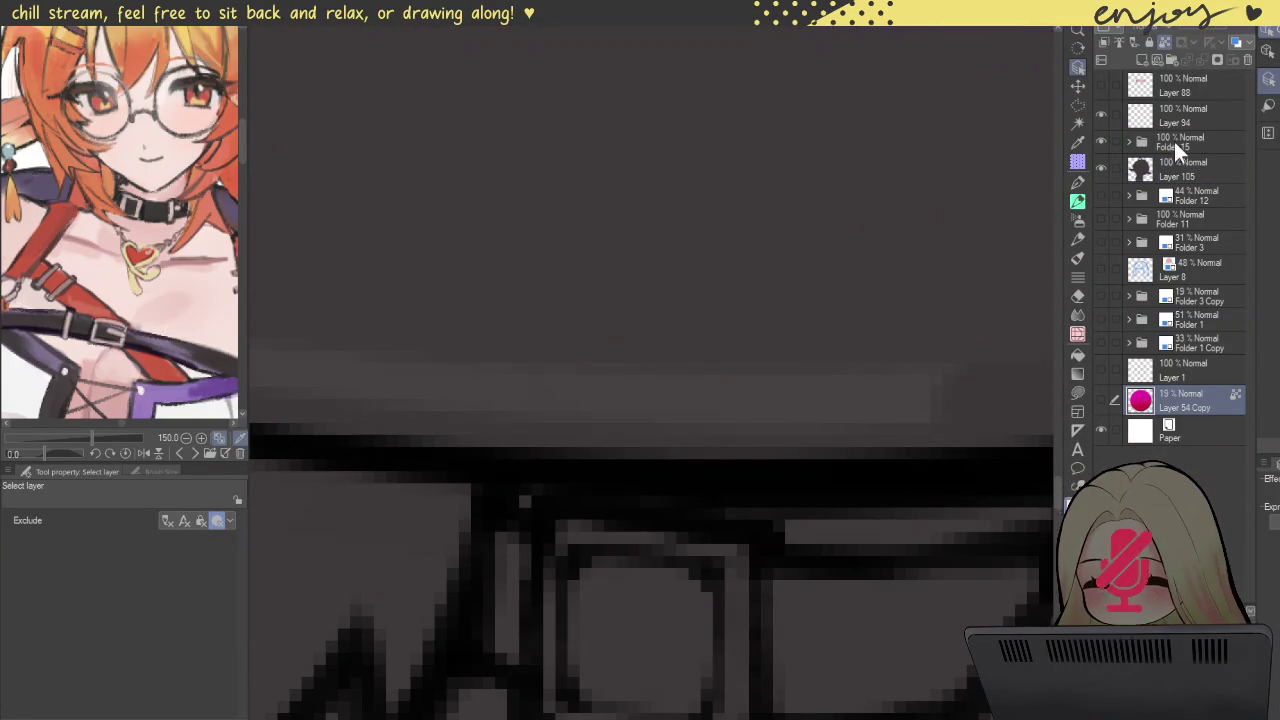
# Step: Fit the canvas in view and lighten the background circle to pale pink
pyautogui.hotkey('ctrl', '0')
pyautogui.click(714, 418)
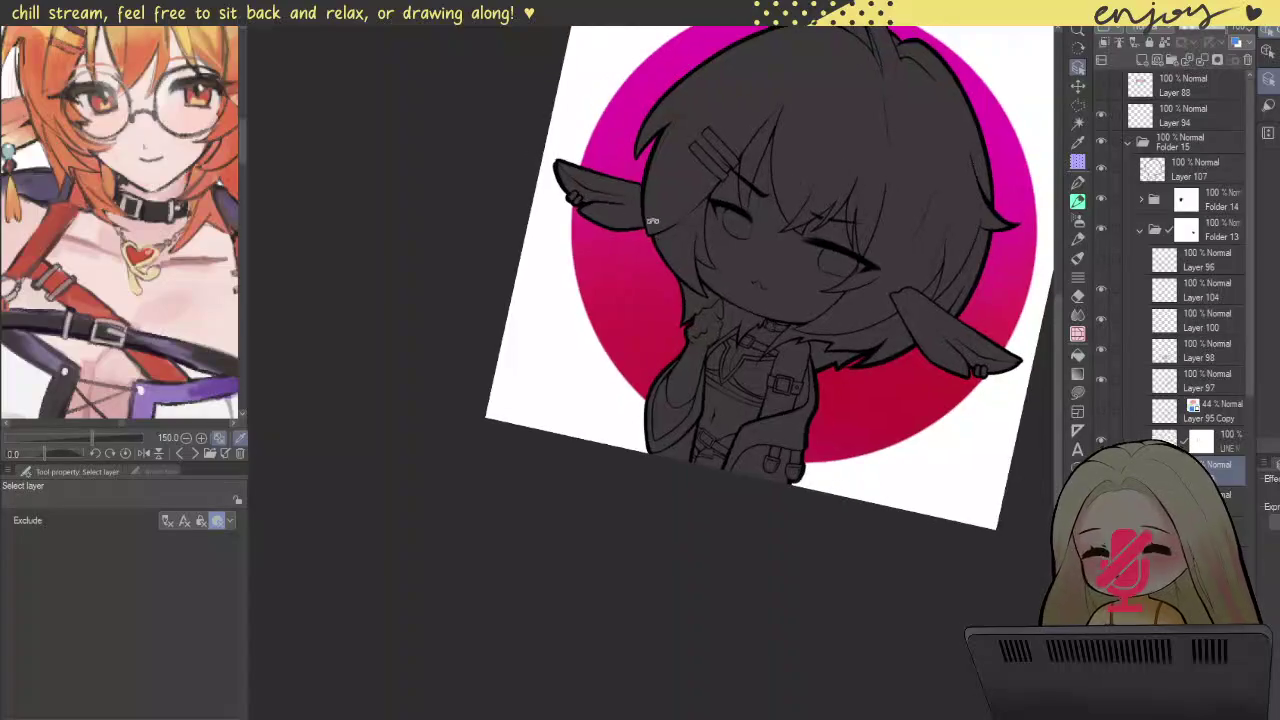
pyautogui.moveTo(714, 418); pyautogui.dragTo(709, 508)
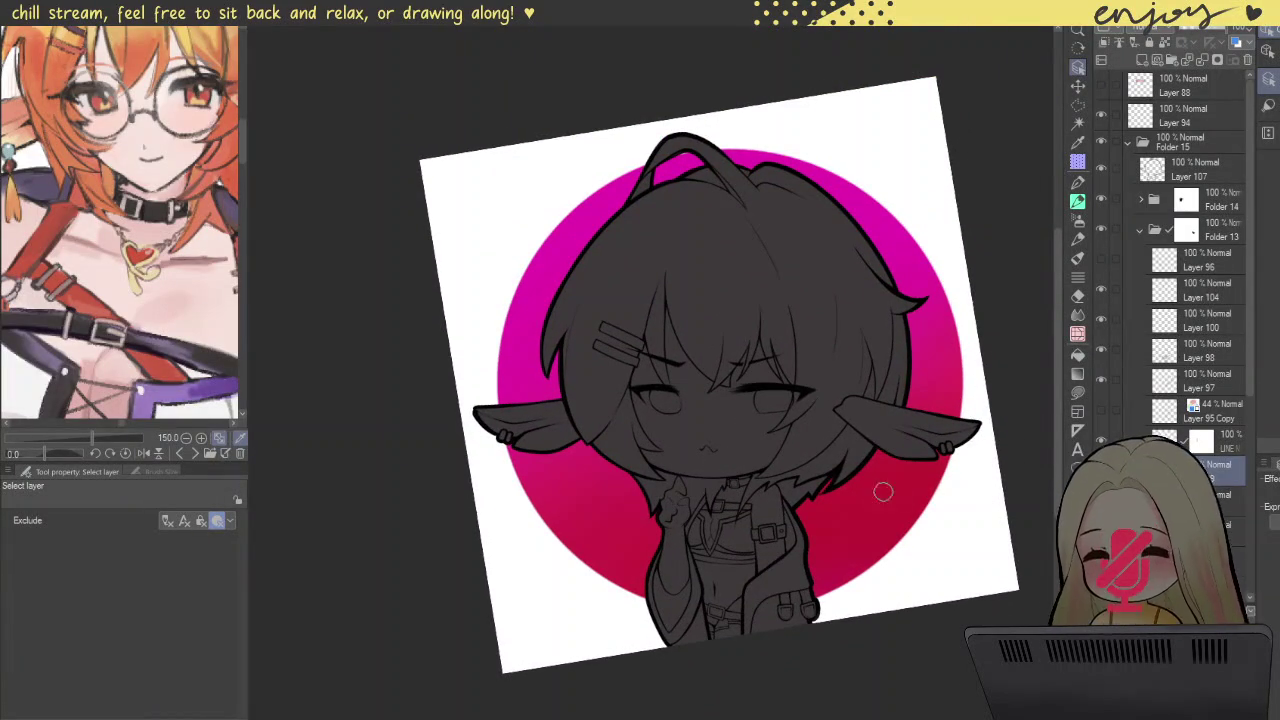
pyautogui.scroll(-5, 1210, 250)
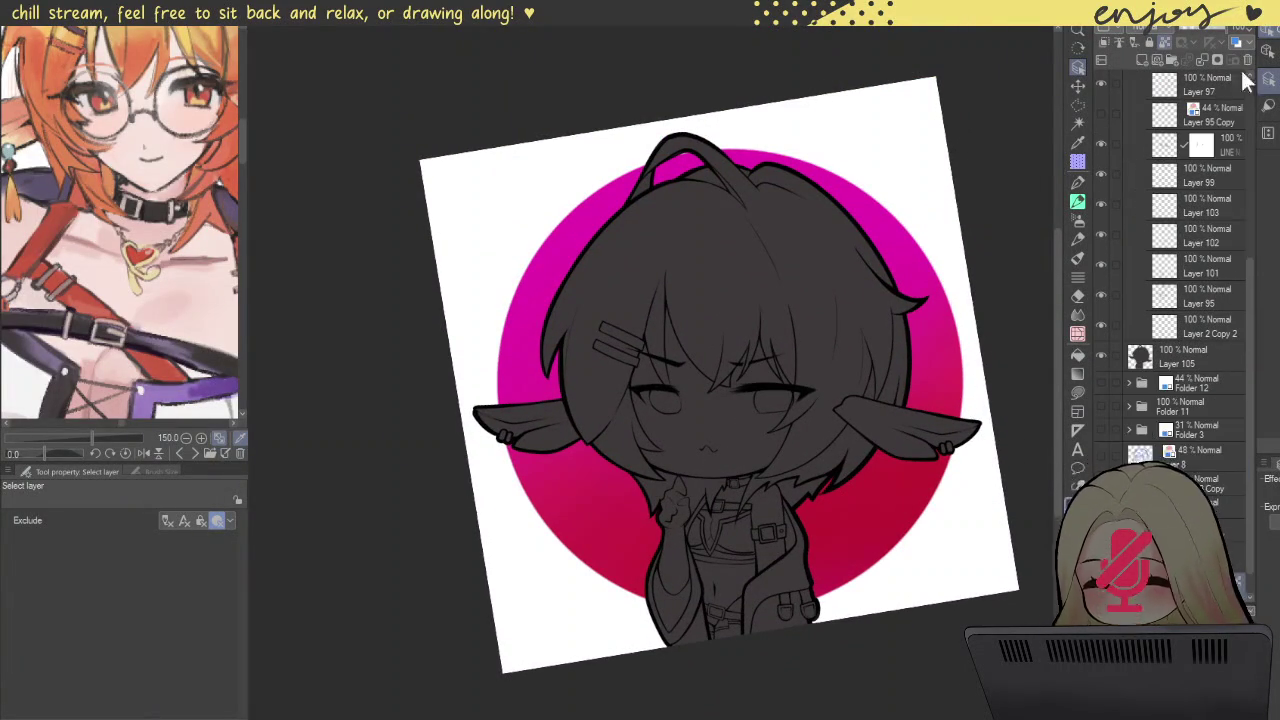
pyautogui.click(1196, 30)
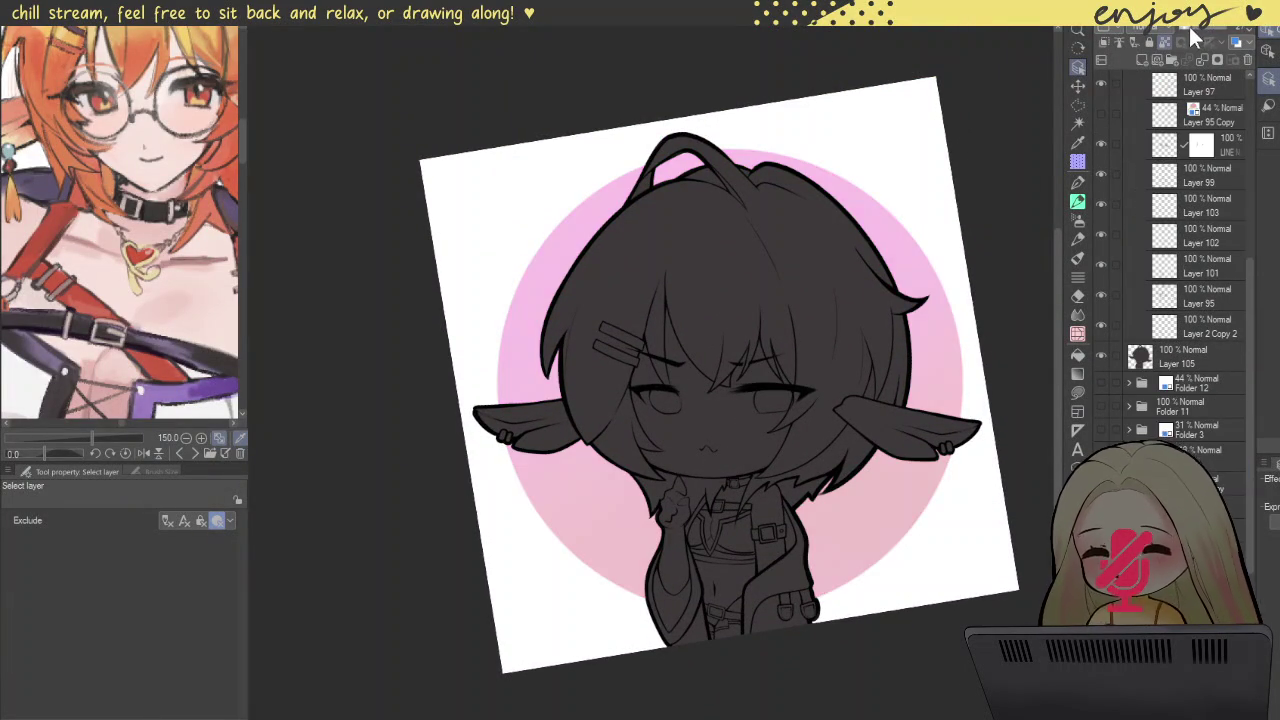
# Step: Reset the canvas rotation, collapse Folder 15 and add a new layer above Layer 105
pyautogui.hotkey('ctrl', '@')
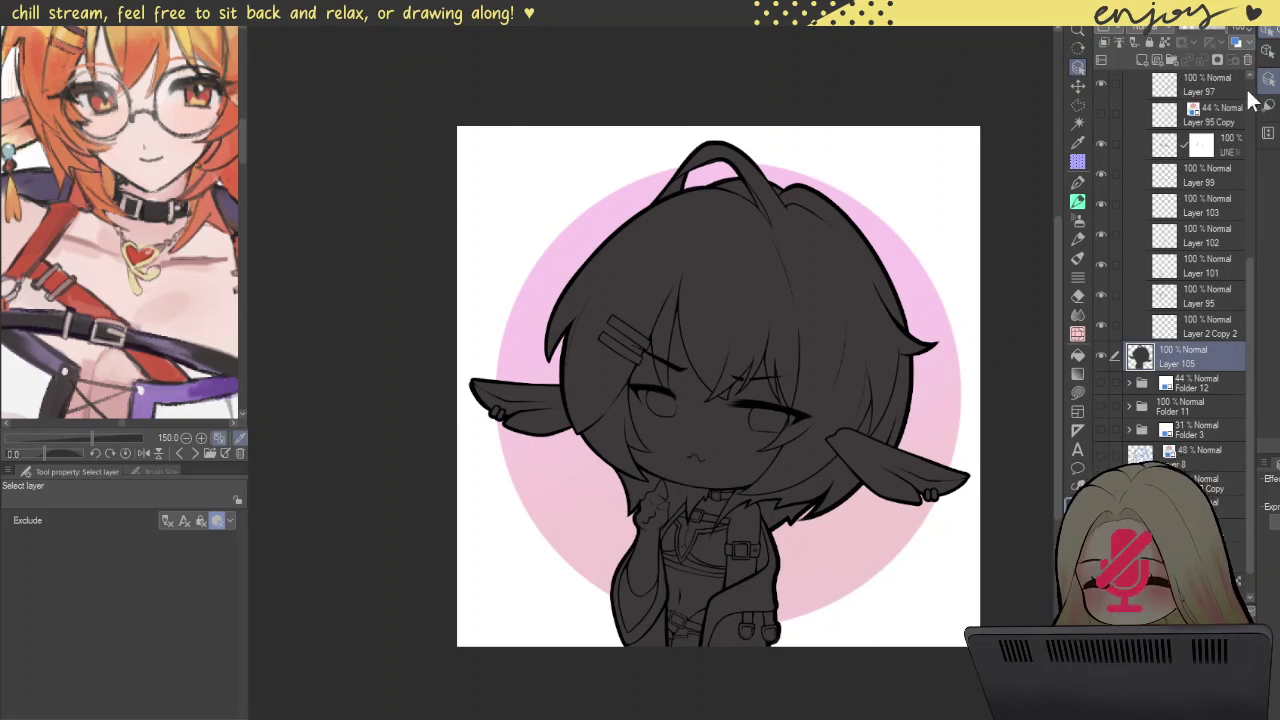
pyautogui.scroll(5, 1183, 175)
pyautogui.click(1129, 141)
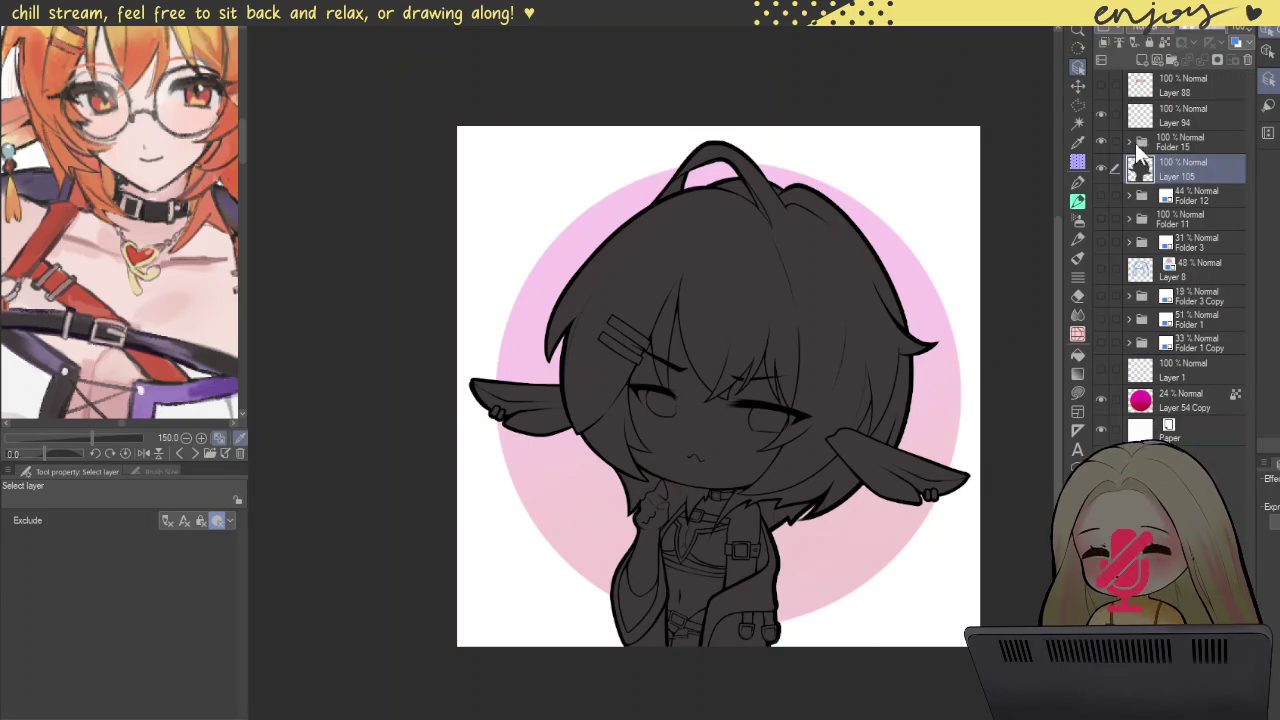
pyautogui.click(1144, 60)
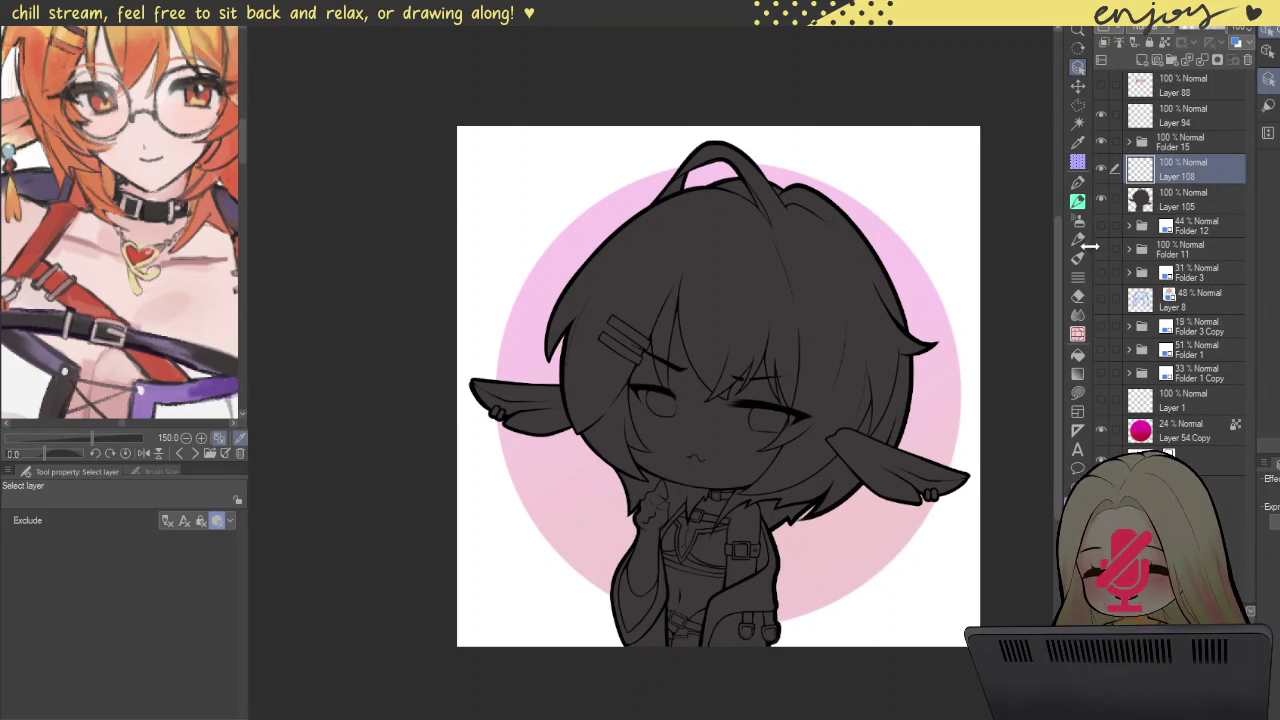
# Step: Bucket-fill the face, the gap above the right eye and the hair gaps by the left eyebrow with pale skin
pyautogui.click(1078, 354)
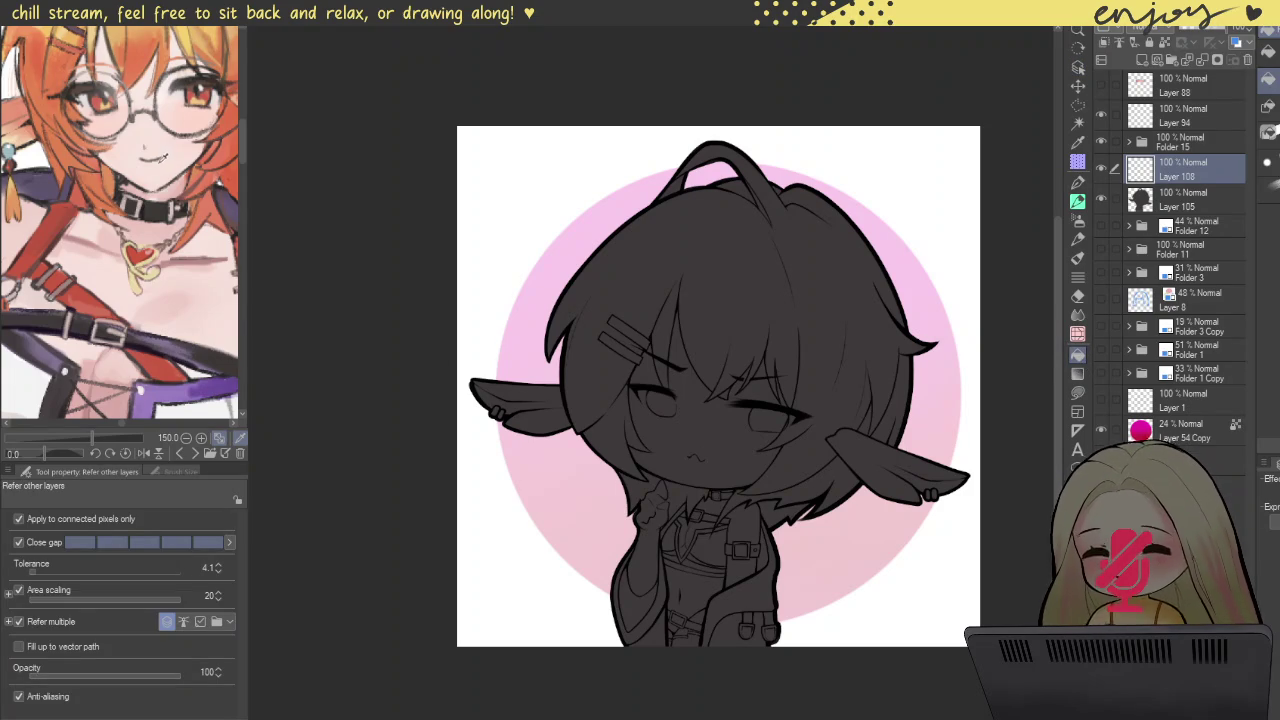
pyautogui.click(737, 436)
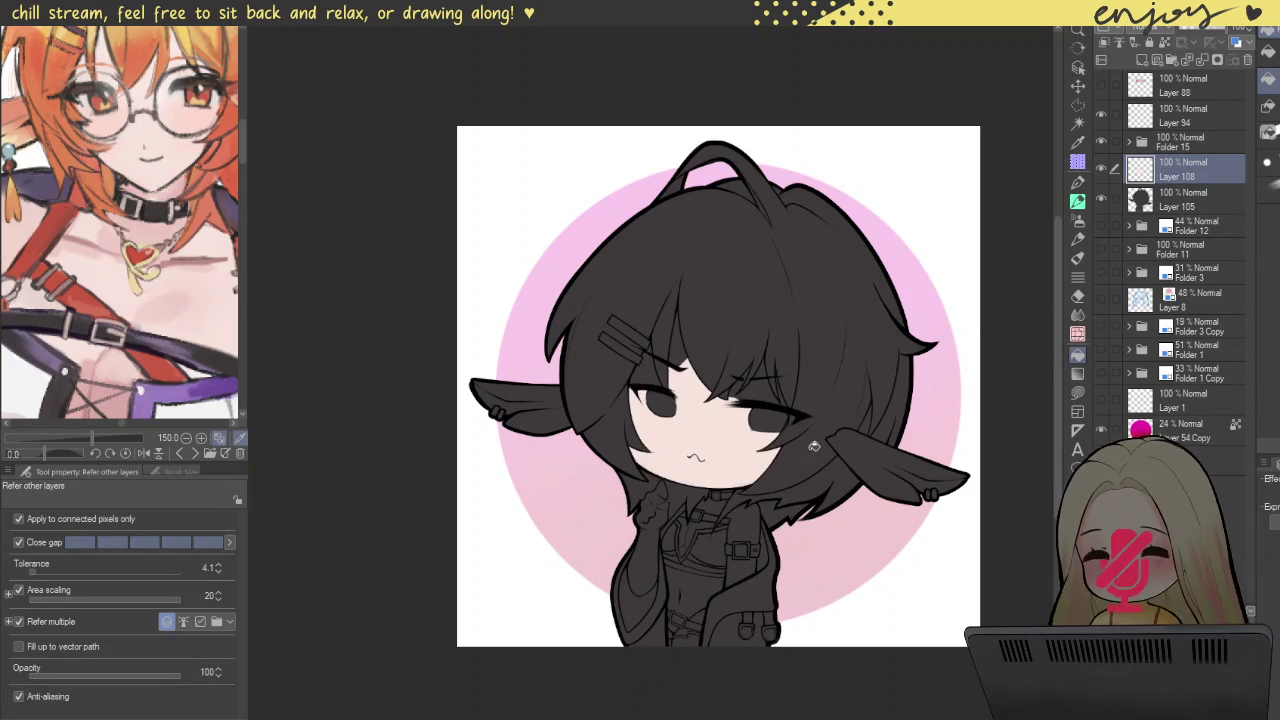
pyautogui.scroll(2, 755, 389)
pyautogui.scroll(3, 755, 389)
pyautogui.click(780, 374)
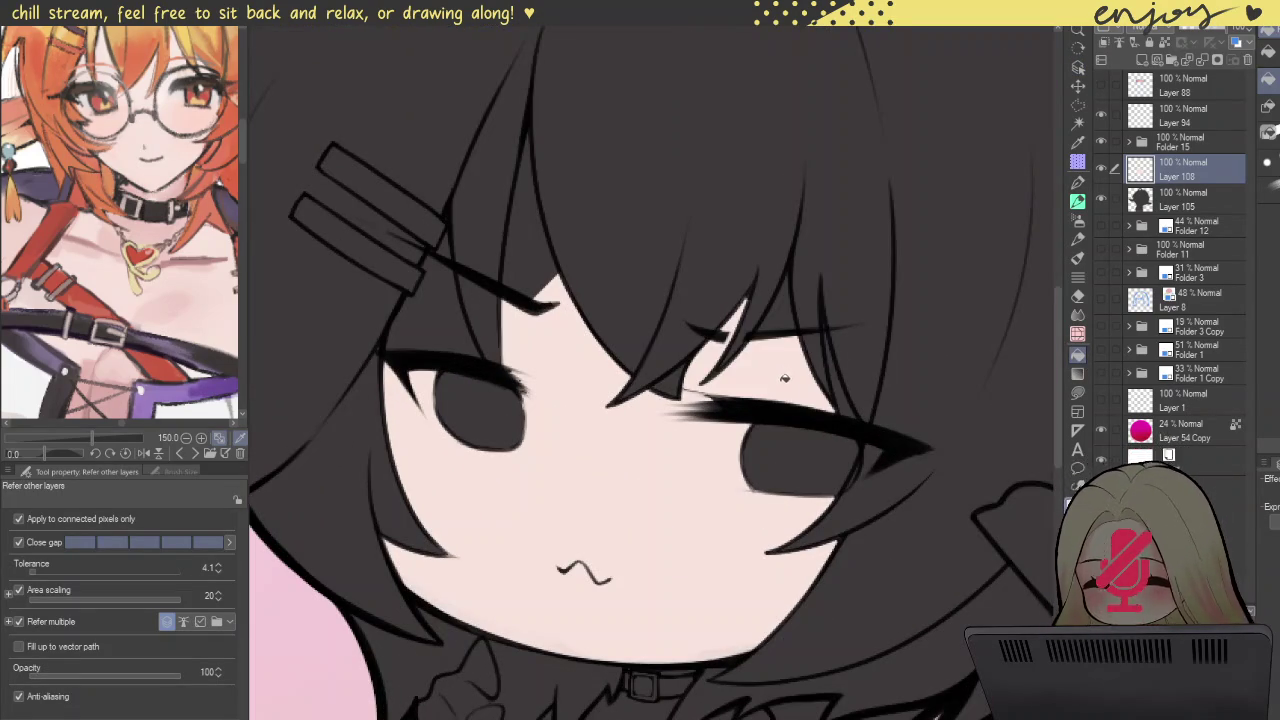
pyautogui.click(535, 274)
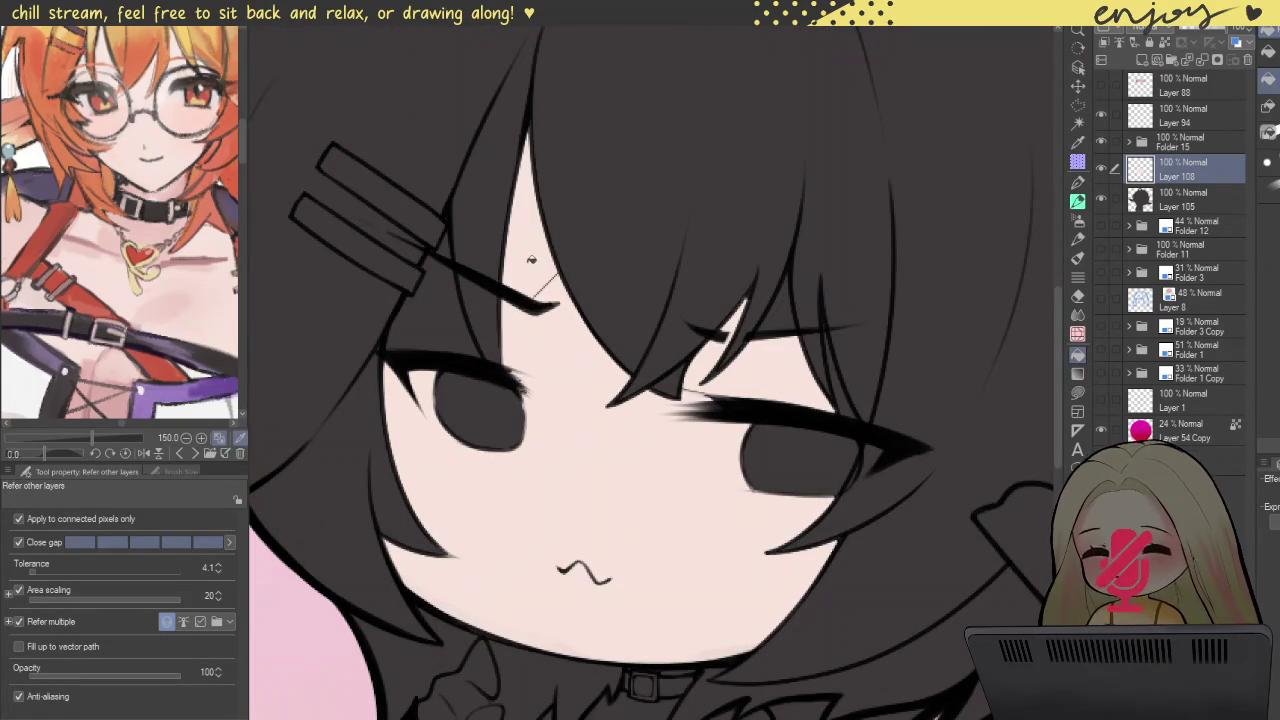
pyautogui.click(450, 325)
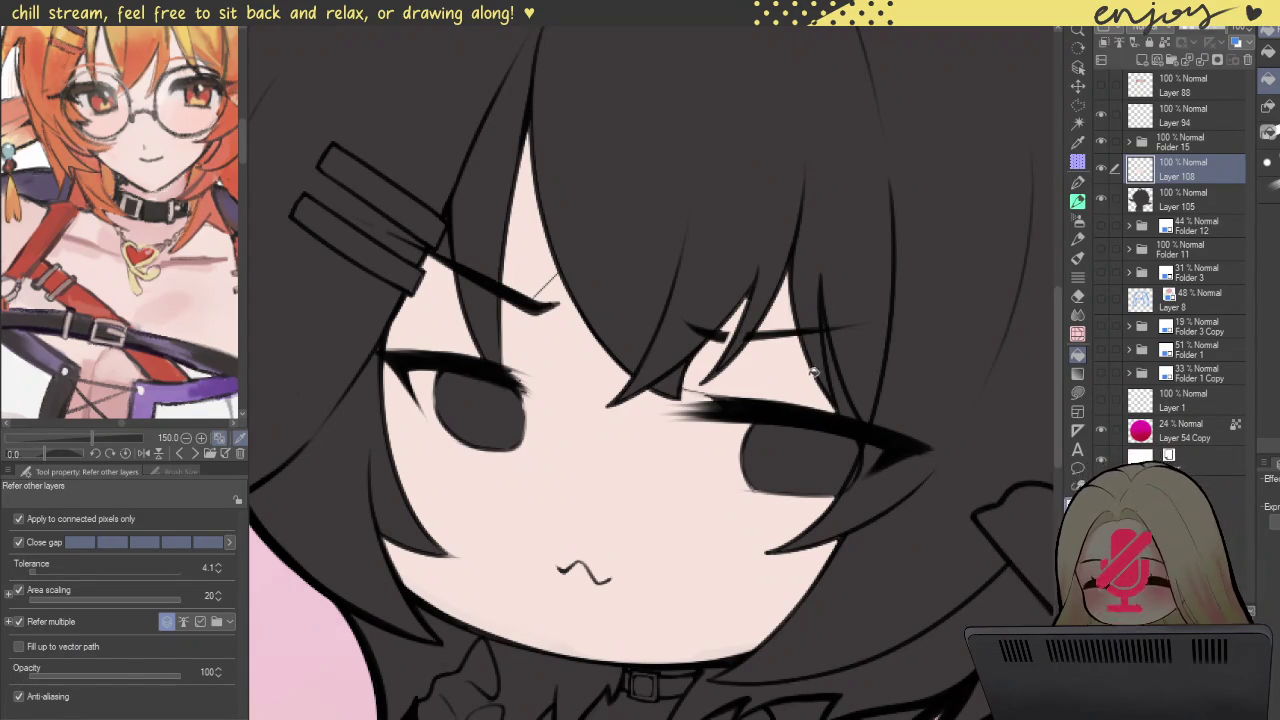
pyautogui.scroll(5, 842, 412)
# Step: Lasso-fill the left eye with skin tone, leaving only its thin dark outline
pyautogui.scroll(-2, 842, 412)
pyautogui.scroll(-4, 842, 412)
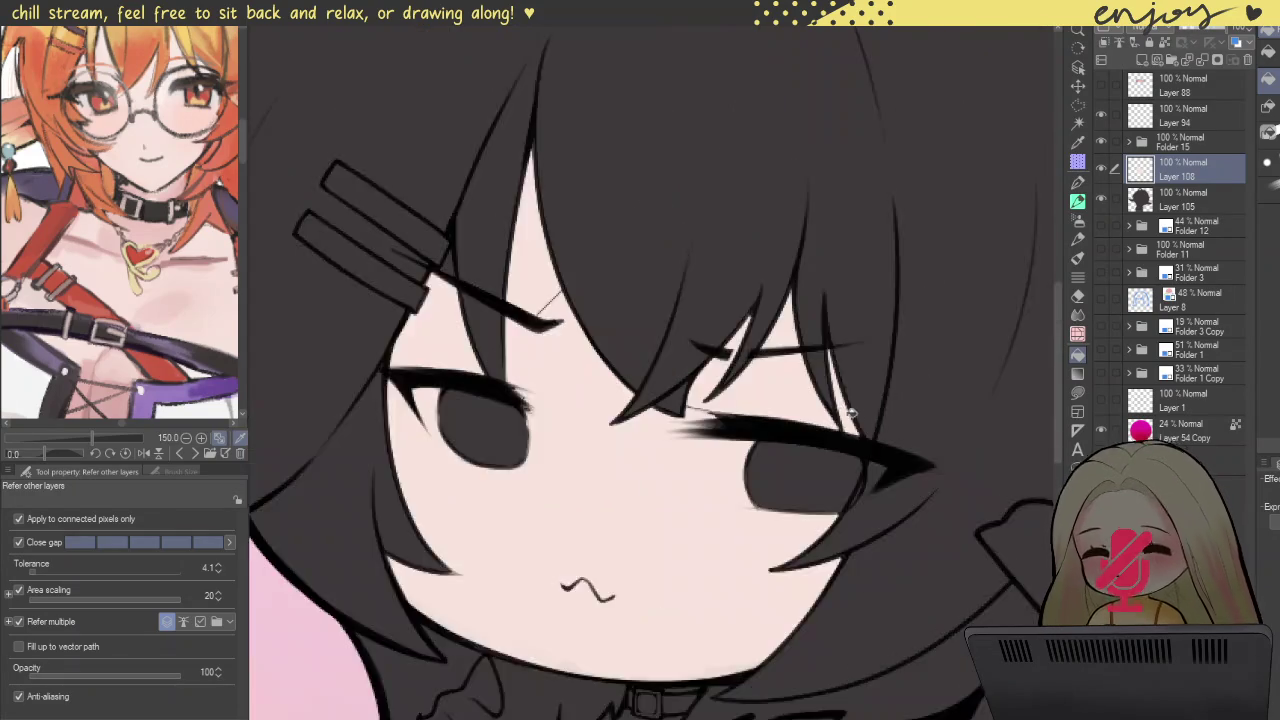
pyautogui.scroll(5, 551, 292)
pyautogui.scroll(1, 551, 292)
pyautogui.scroll(-2, 597, 266)
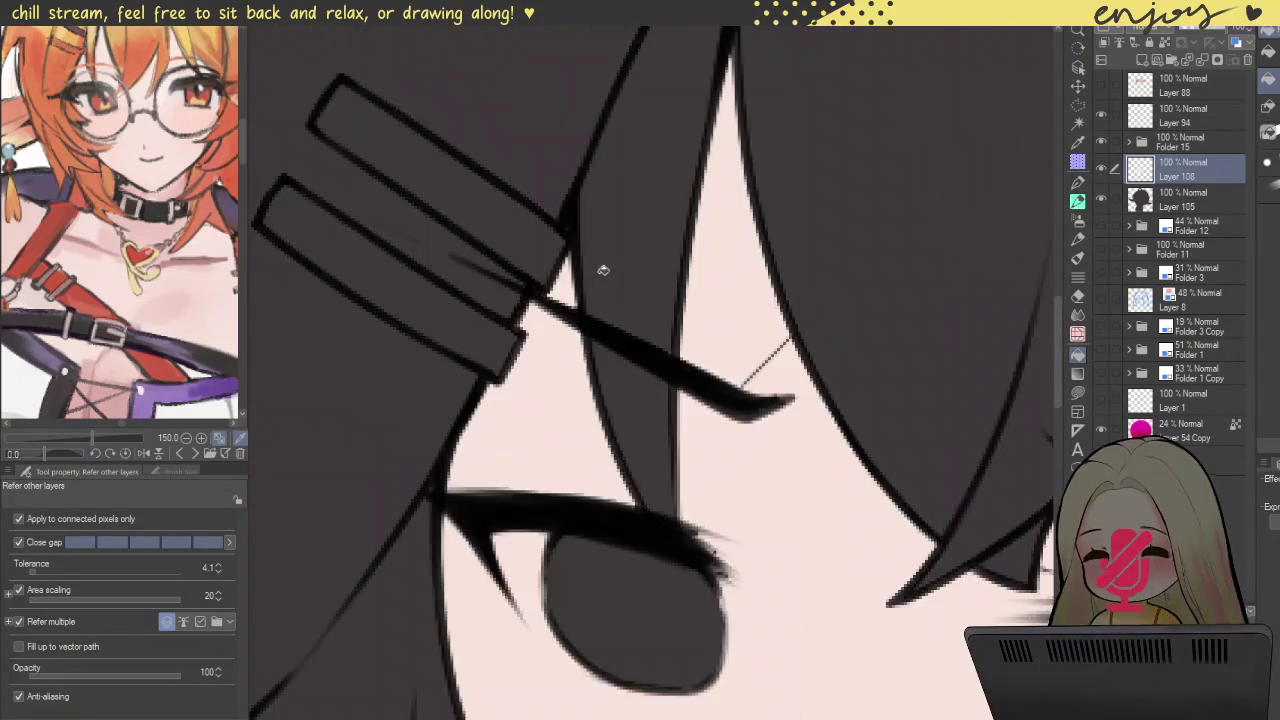
pyautogui.scroll(-2, 597, 266)
pyautogui.click(1078, 392)
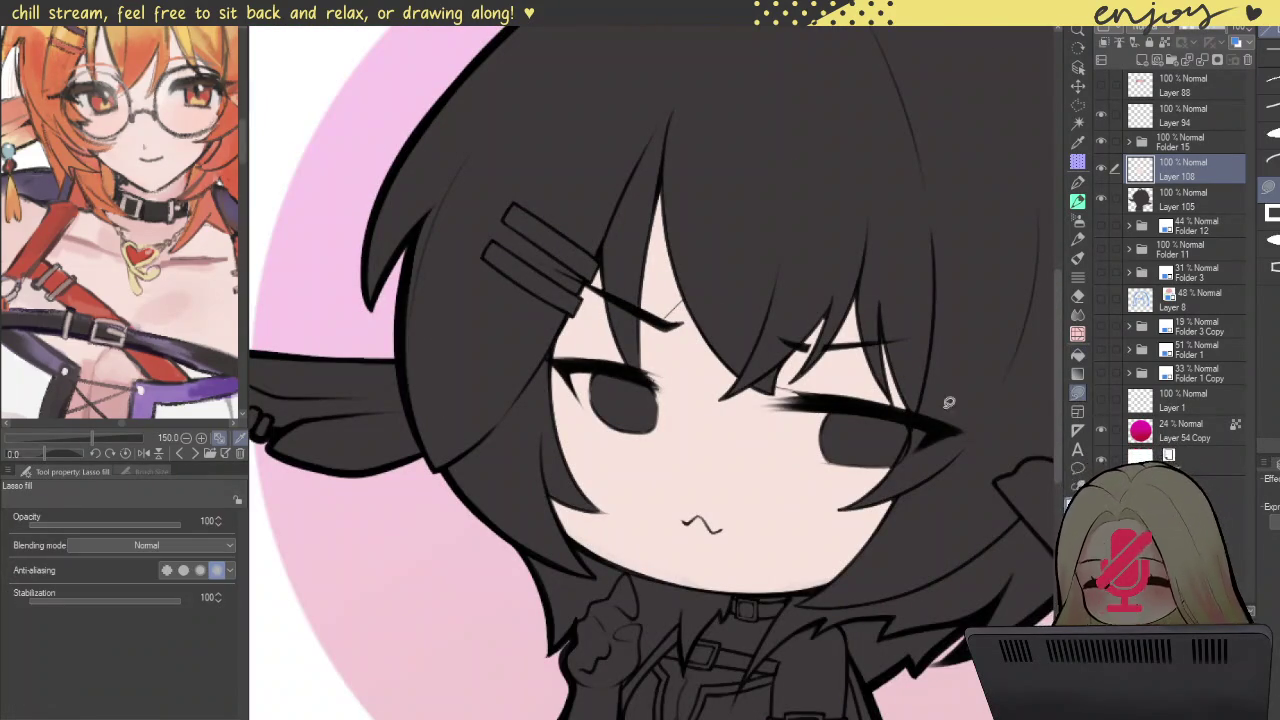
pyautogui.scroll(3, 562, 365)
pyautogui.scroll(2, 562, 365)
pyautogui.moveTo(549, 349)
pyautogui.mouseDown()
pyautogui.moveTo(875, 332)
pyautogui.moveTo(515, 300)
pyautogui.mouseUp()
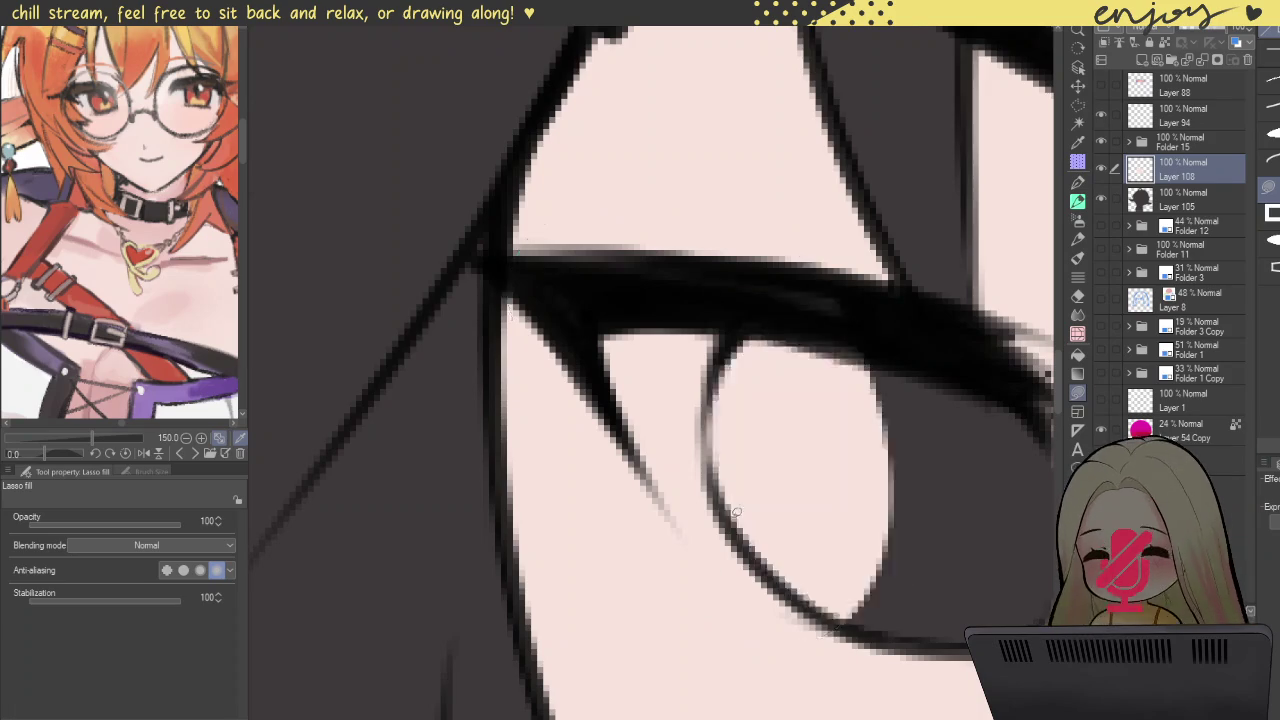
pyautogui.scroll(-2, 823, 440)
pyautogui.scroll(-1, 677, 323)
pyautogui.scroll(2, 677, 323)
pyautogui.moveTo(612, 338); pyautogui.dragTo(530, 588)
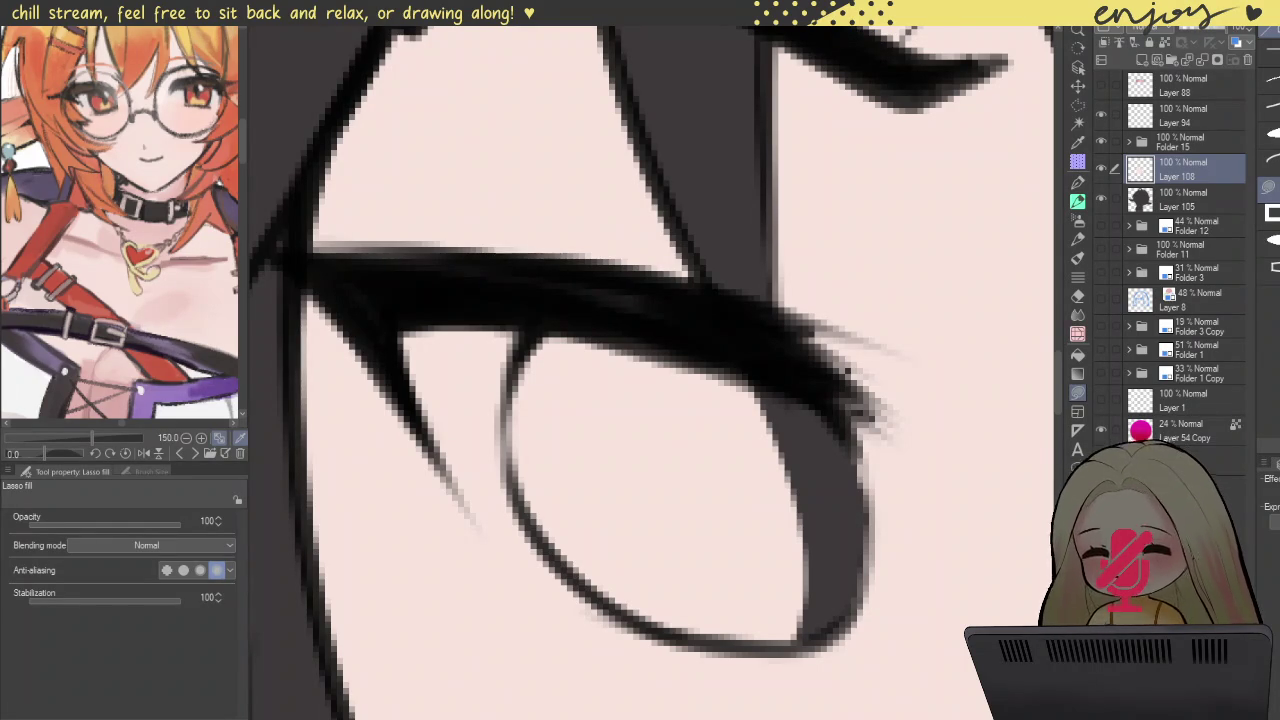
pyautogui.moveTo(723, 349); pyautogui.dragTo(848, 418)
pyautogui.moveTo(846, 243); pyautogui.dragTo(903, 611)
# Step: Touch up the thin stroke by the eye and fill along the right eye's lash edge
pyautogui.scroll(-3, 886, 428)
pyautogui.scroll(-2, 893, 441)
pyautogui.scroll(-2, 893, 441)
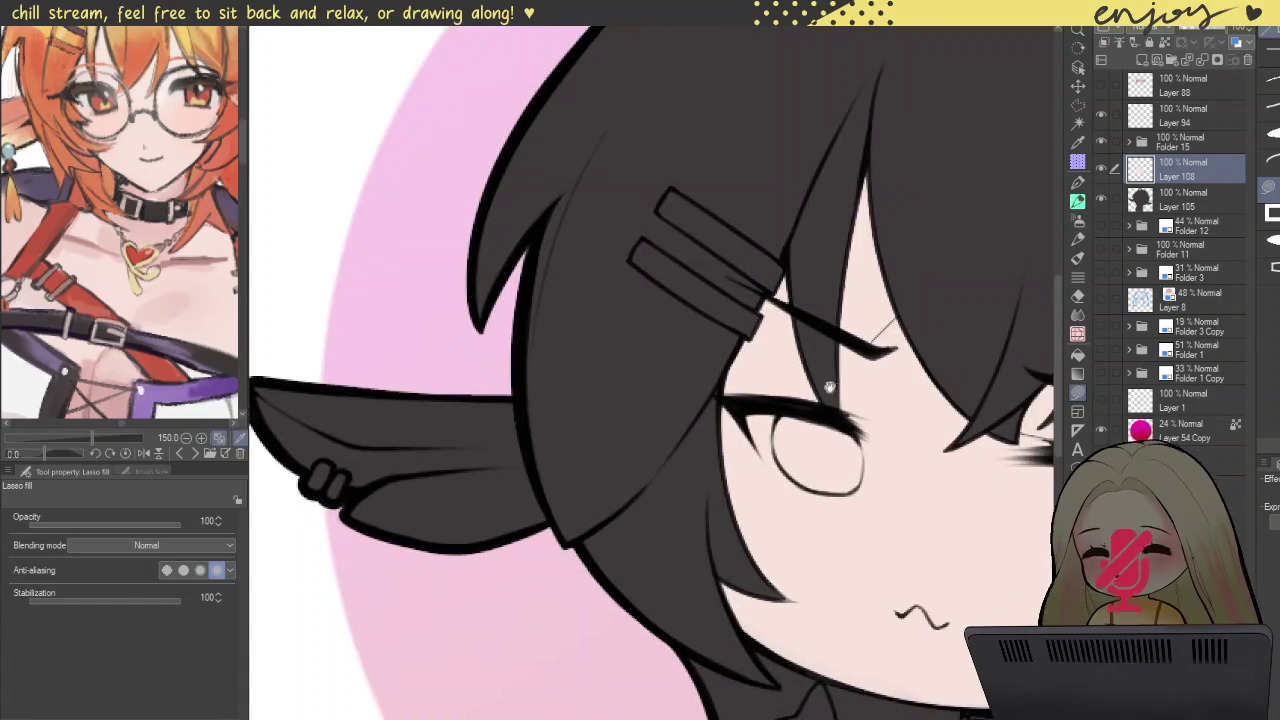
pyautogui.scroll(1, 640, 250)
pyautogui.scroll(3, 623, 240)
pyautogui.scroll(3, 646, 257)
pyautogui.moveTo(660, 284)
pyautogui.mouseDown()
pyautogui.moveTo(692, 344)
pyautogui.moveTo(665, 290)
pyautogui.mouseUp()
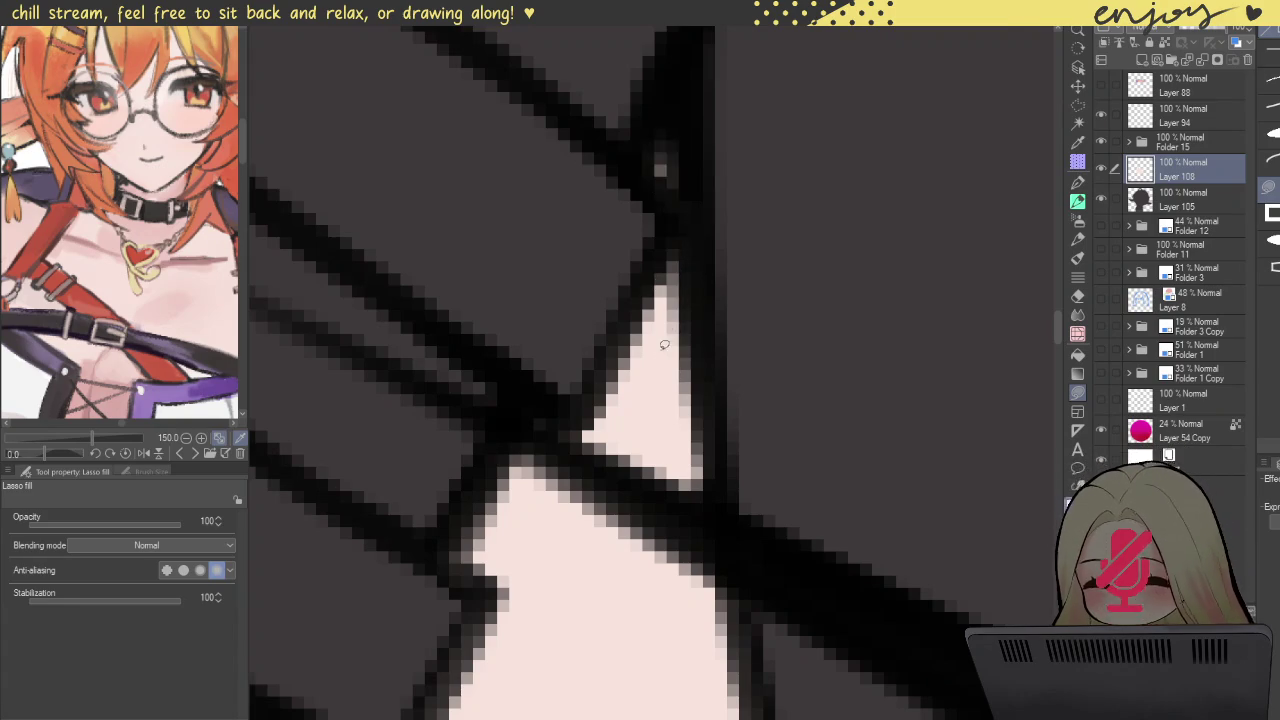
pyautogui.scroll(-3, 640, 330)
pyautogui.scroll(-3, 600, 345)
pyautogui.scroll(1, 563, 357)
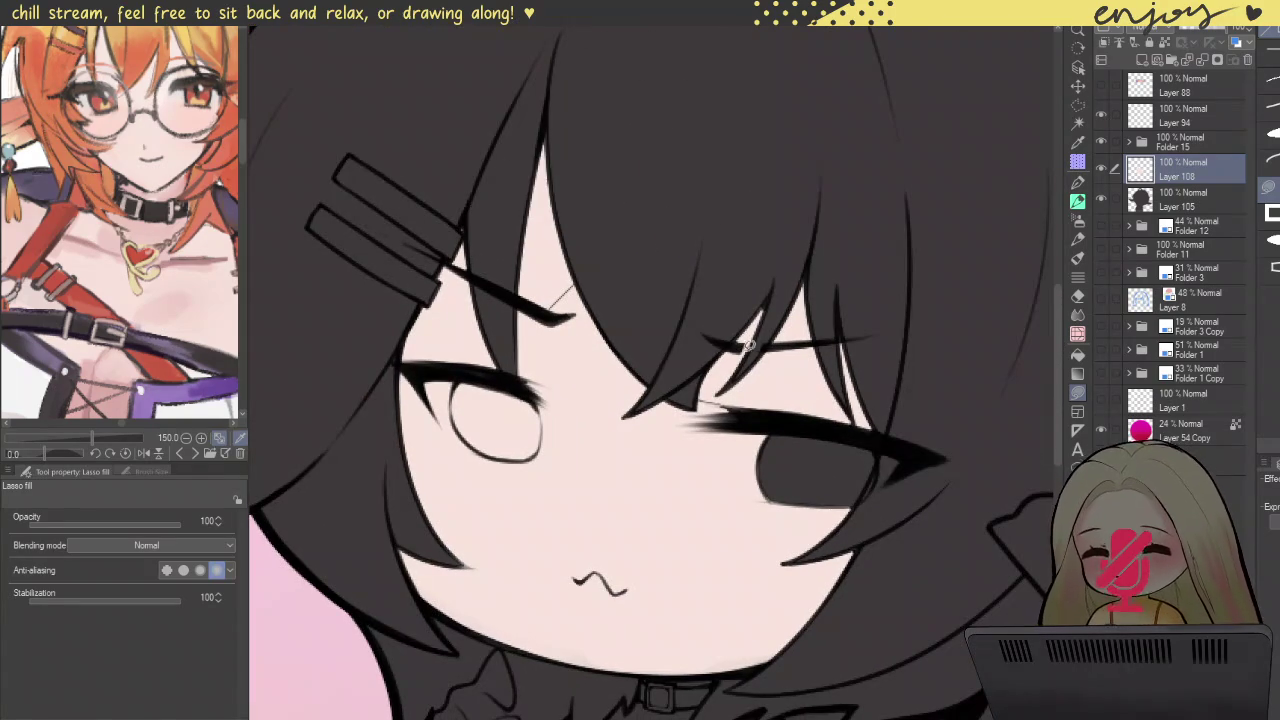
pyautogui.scroll(3, 748, 408)
pyautogui.scroll(1, 623, 400)
pyautogui.moveTo(623, 400)
pyautogui.mouseDown()
pyautogui.moveTo(606, 337)
pyautogui.moveTo(882, 391)
pyautogui.moveTo(636, 605)
pyautogui.moveTo(700, 500)
pyautogui.mouseUp()
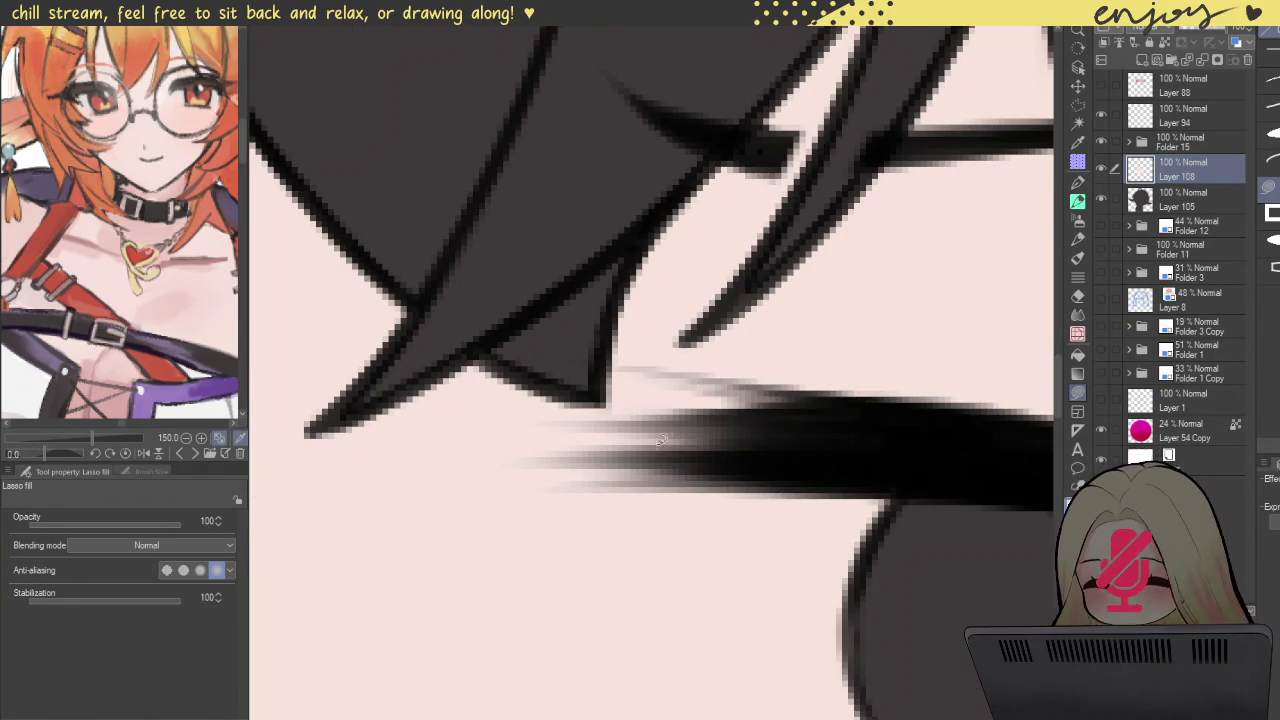
pyautogui.scroll(-3, 777, 457)
pyautogui.scroll(3, 724, 491)
pyautogui.scroll(2, 724, 491)
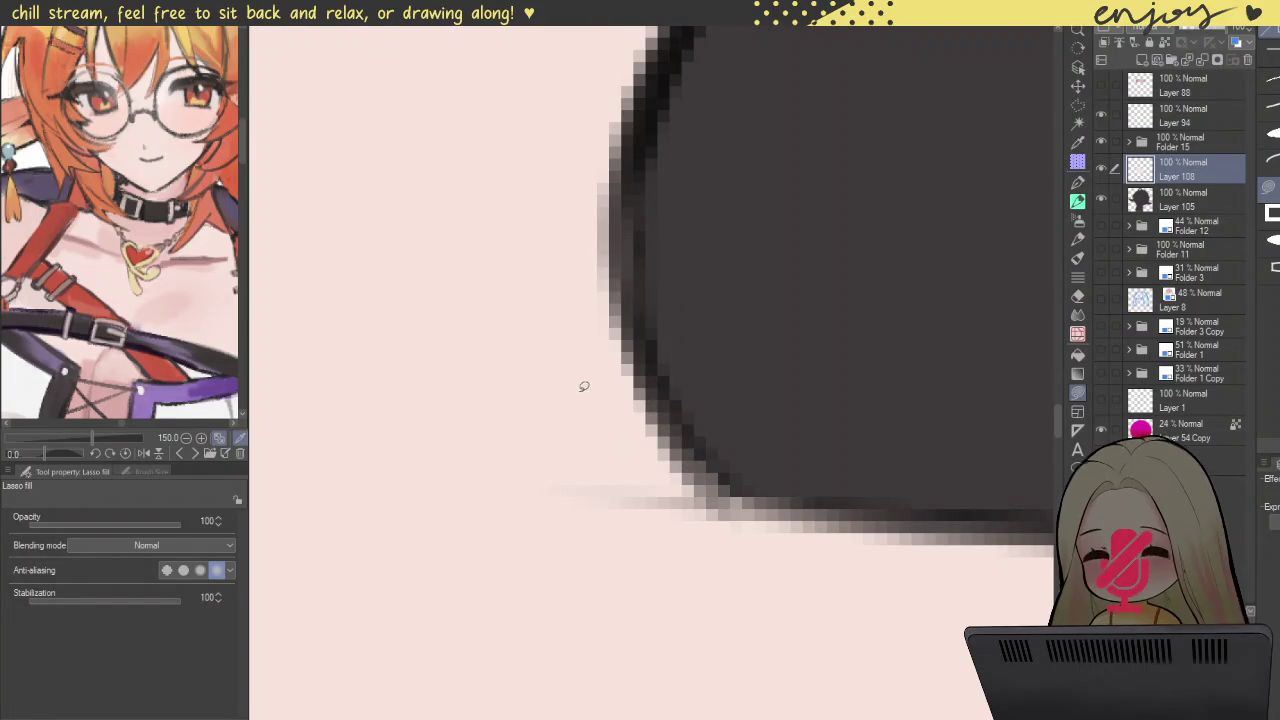
pyautogui.moveTo(632, 410)
pyautogui.mouseDown()
pyautogui.moveTo(649, 647)
pyautogui.moveTo(611, 457)
pyautogui.moveTo(589, 608)
pyautogui.mouseUp()
# Step: Fill the right eye's lower-left edge, corner and interior with the skin tone
pyautogui.scroll(-2, 629, 452)
pyautogui.scroll(-2, 629, 452)
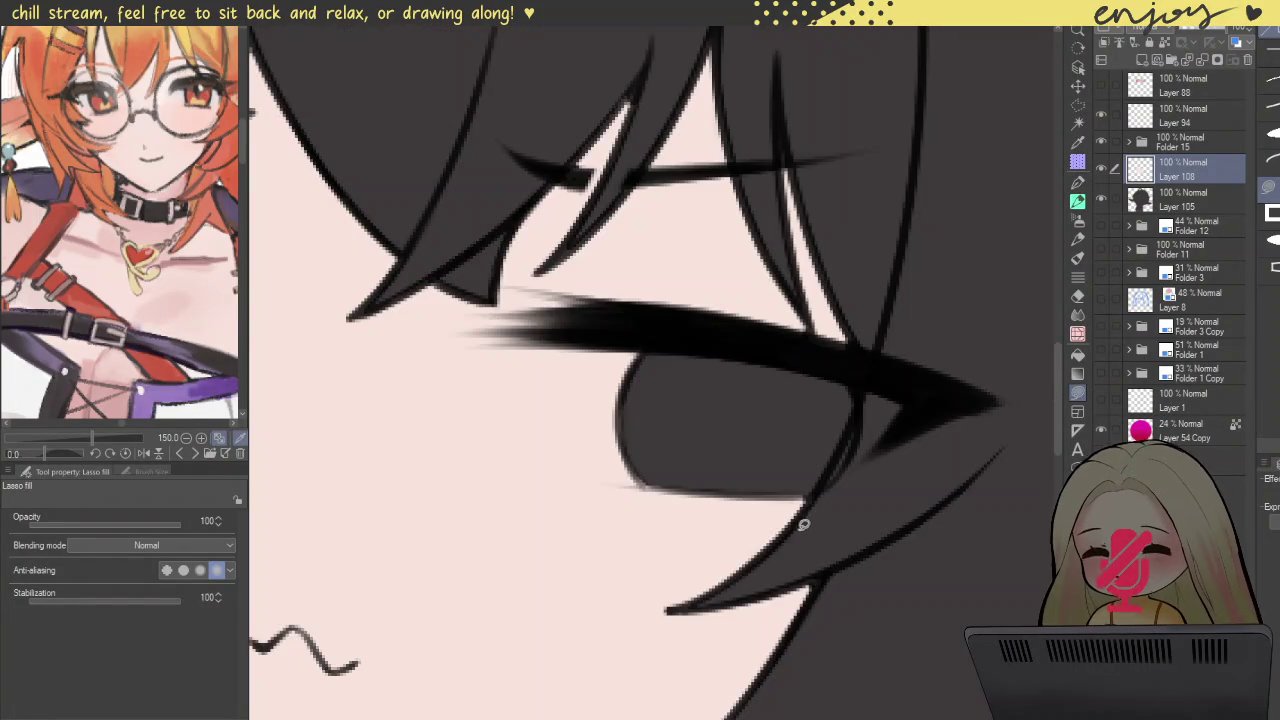
pyautogui.scroll(4, 619, 487)
pyautogui.moveTo(421, 361); pyautogui.dragTo(660, 235)
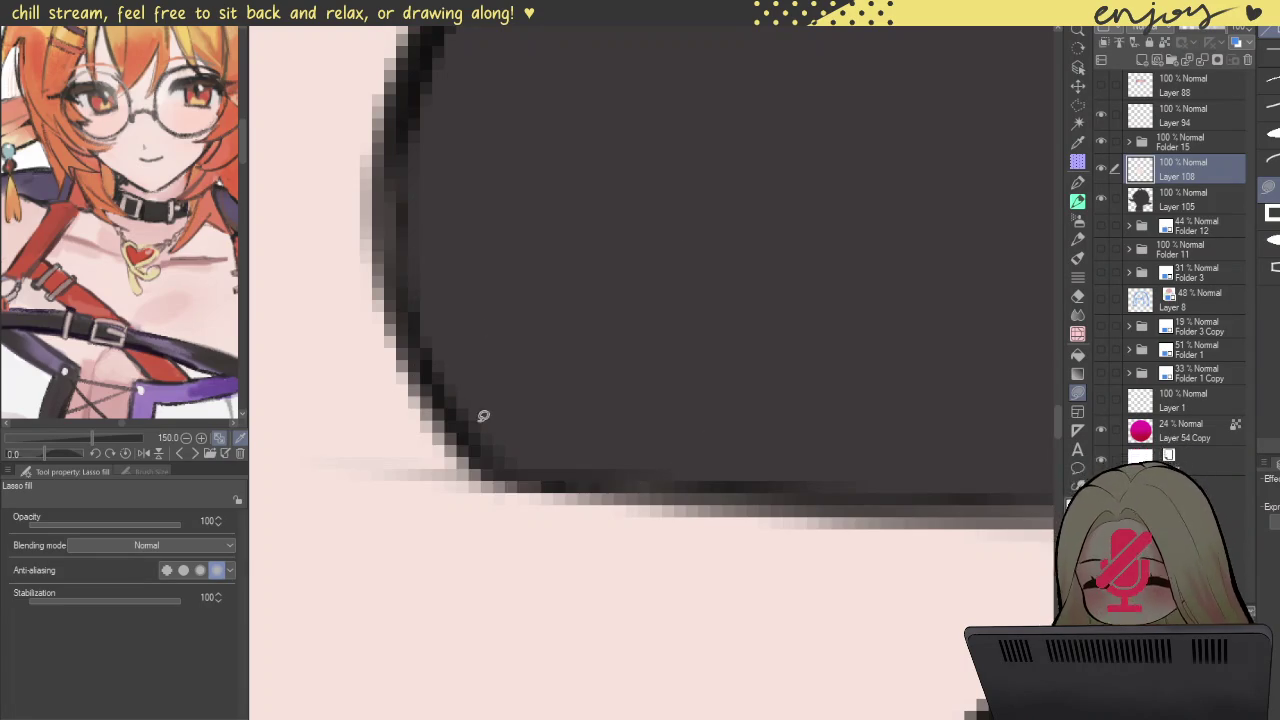
pyautogui.scroll(-1, 530, 405)
pyautogui.scroll(-1, 609, 406)
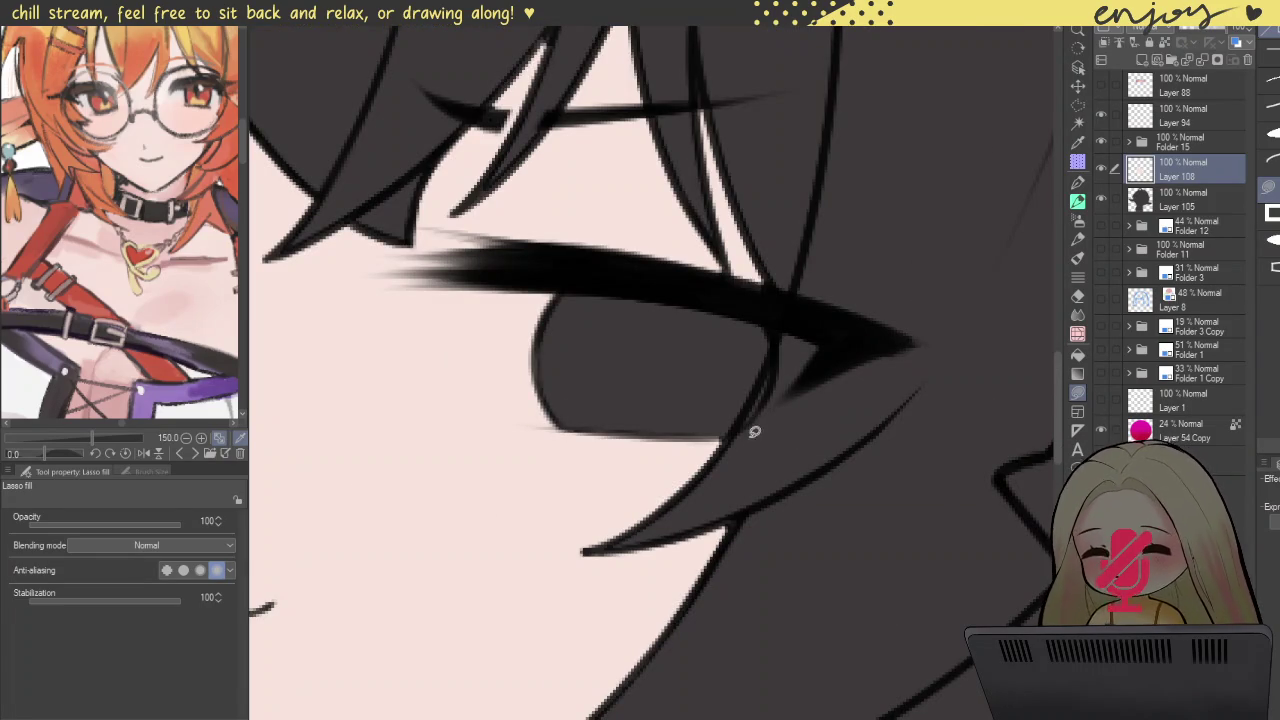
pyautogui.scroll(3, 734, 441)
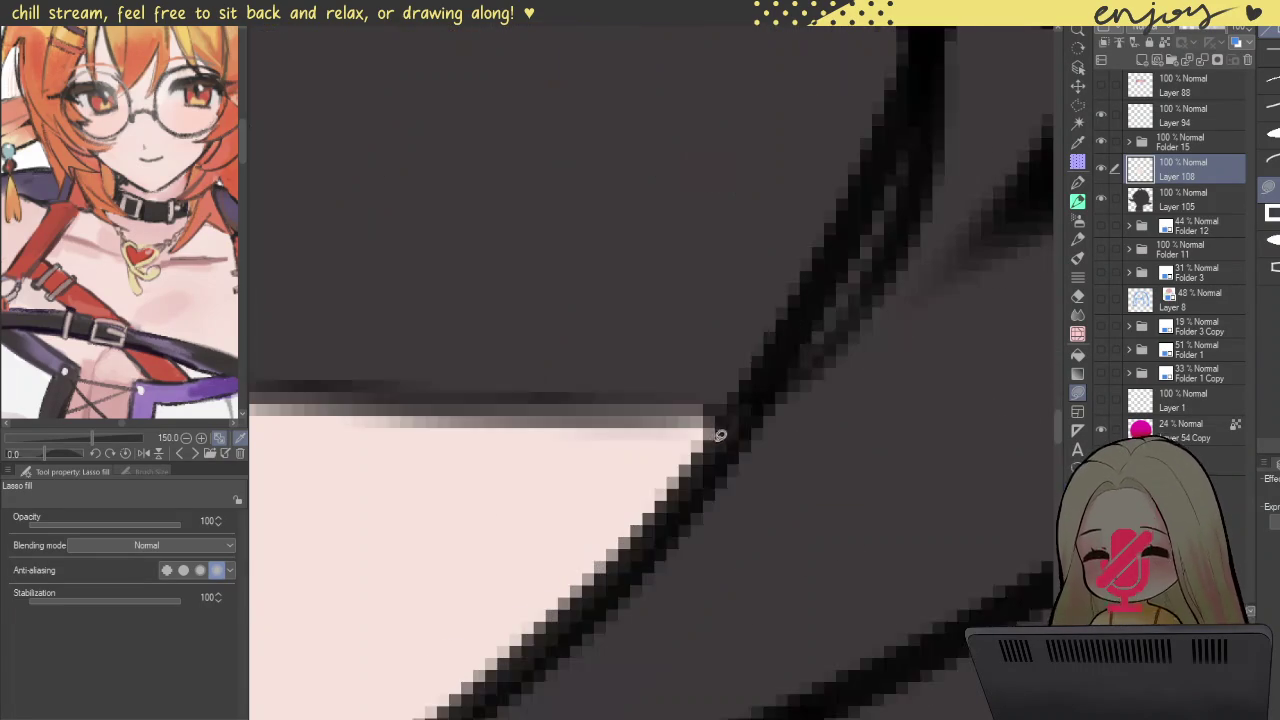
pyautogui.scroll(-2, 630, 450)
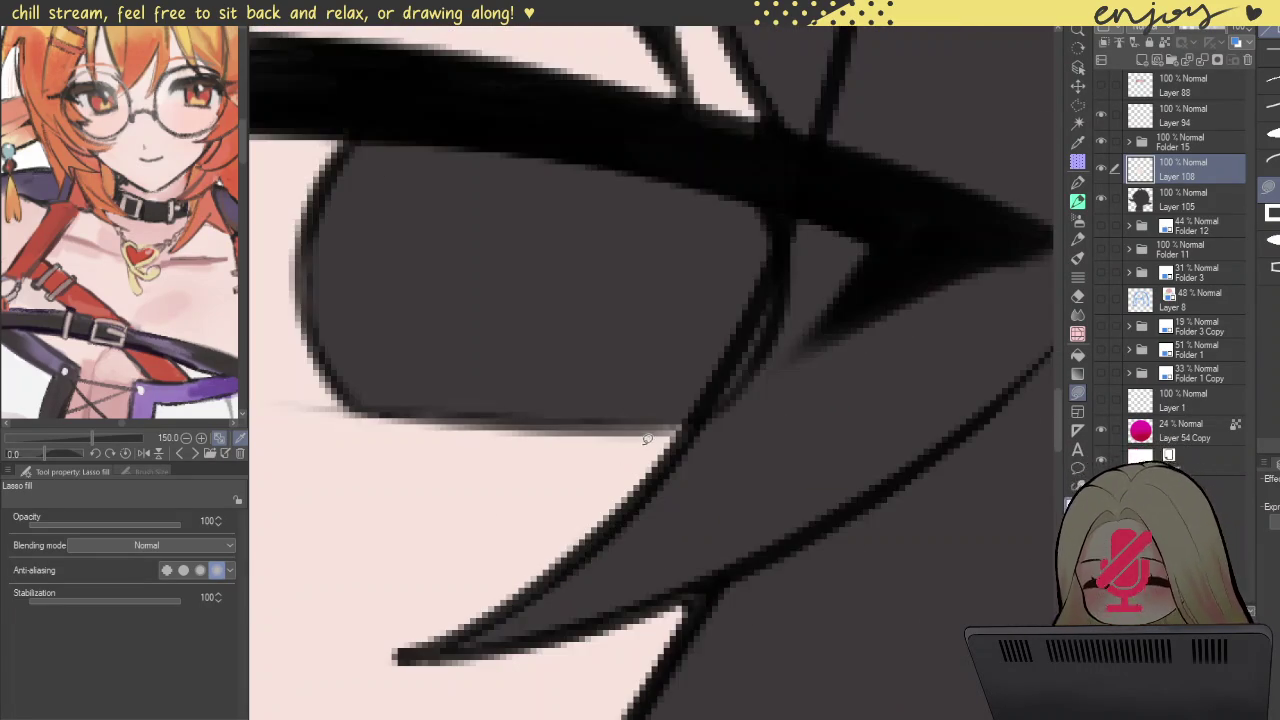
pyautogui.scroll(2, 650, 597)
pyautogui.moveTo(642, 600)
pyautogui.mouseDown()
pyautogui.moveTo(765, 537)
pyautogui.moveTo(700, 537)
pyautogui.mouseUp()
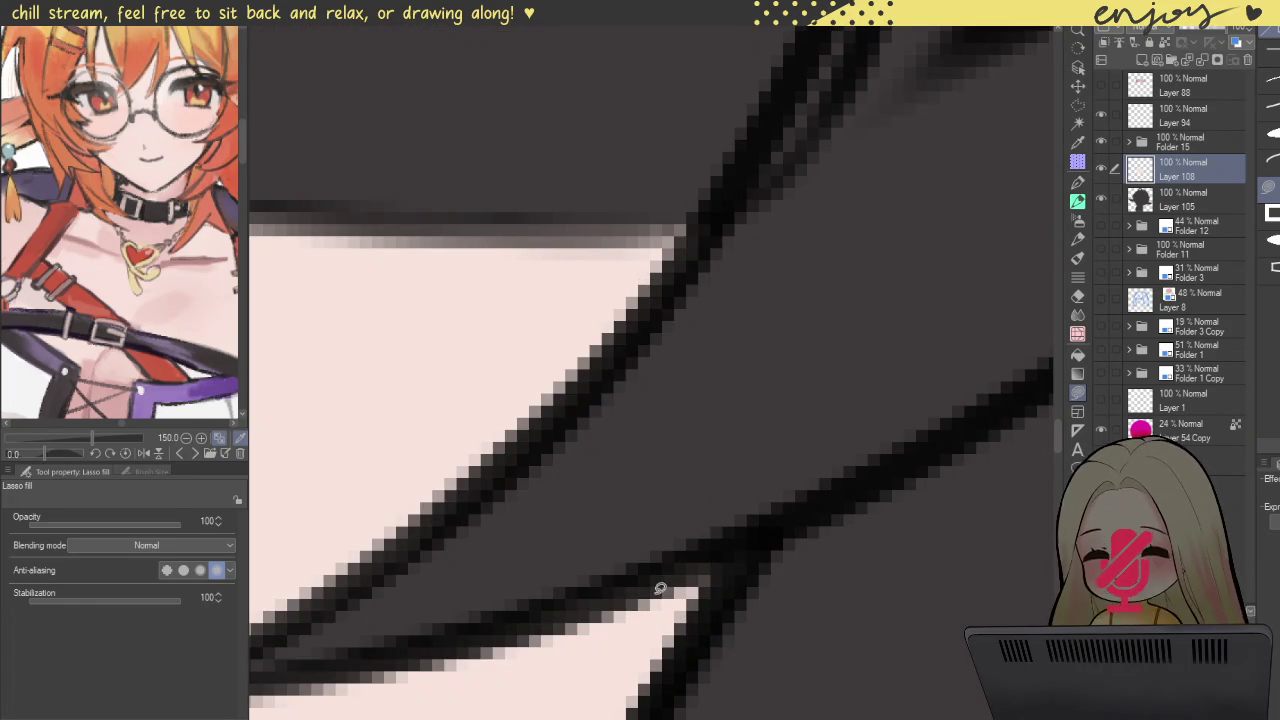
pyautogui.scroll(-3, 664, 452)
pyautogui.scroll(-5, 664, 452)
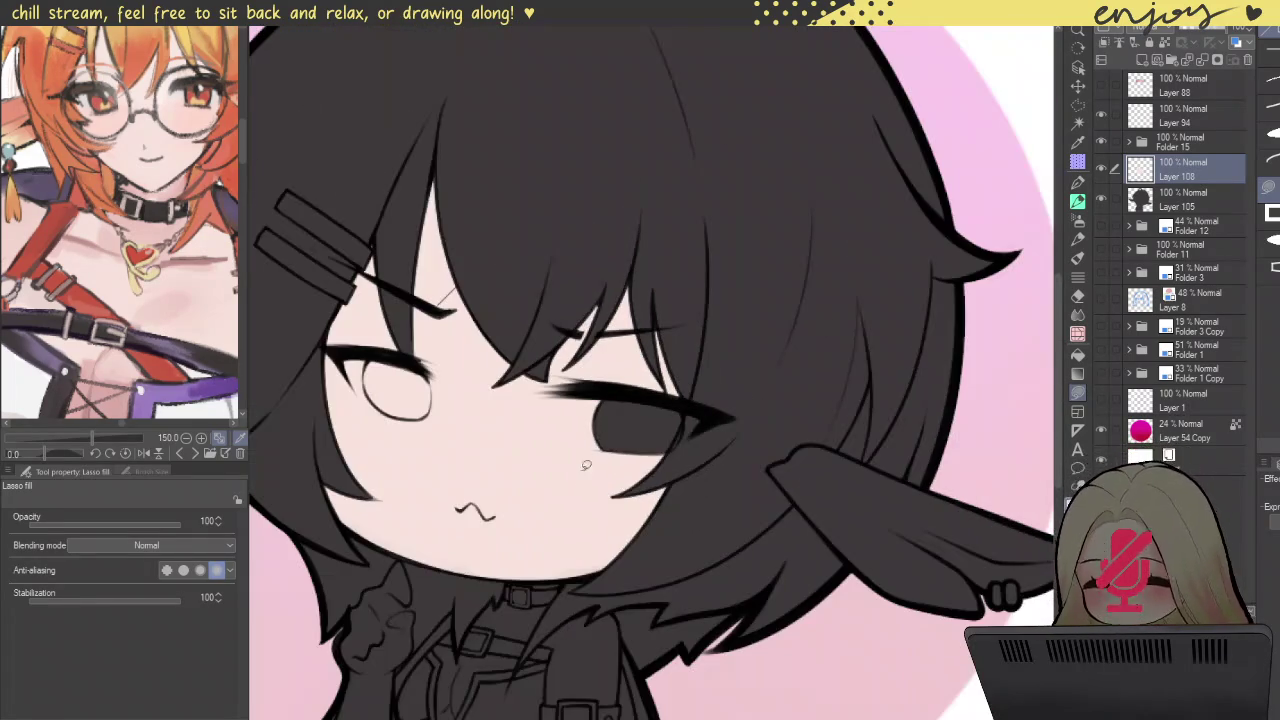
pyautogui.scroll(1, 664, 452)
pyautogui.moveTo(664, 452)
pyautogui.mouseDown()
pyautogui.moveTo(710, 470)
pyautogui.moveTo(749, 456)
pyautogui.mouseUp()
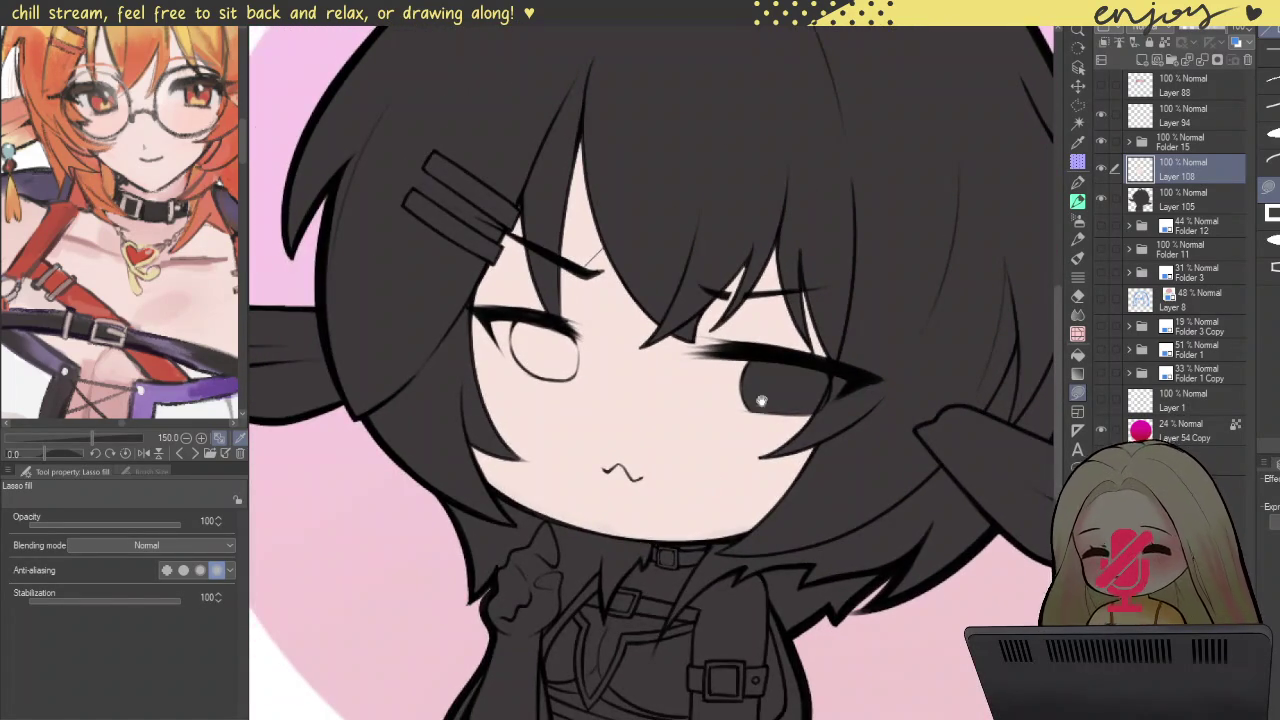
pyautogui.scroll(3, 854, 369)
pyautogui.scroll(2, 860, 335)
pyautogui.moveTo(849, 210)
pyautogui.mouseDown()
pyautogui.moveTo(747, 544)
pyautogui.moveTo(531, 583)
pyautogui.moveTo(351, 509)
pyautogui.moveTo(331, 380)
pyautogui.moveTo(333, 266)
pyautogui.moveTo(362, 188)
pyautogui.moveTo(753, 233)
pyautogui.moveTo(822, 202)
pyautogui.moveTo(817, 193)
pyautogui.mouseUp()
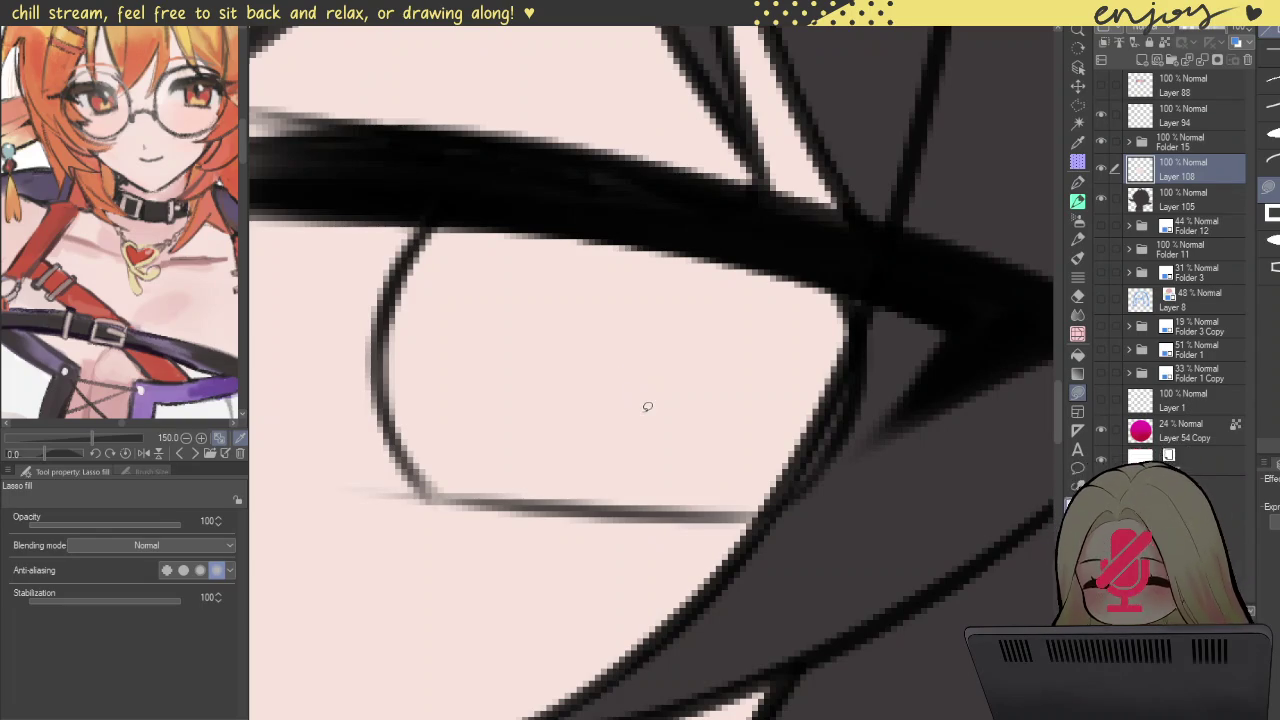
pyautogui.scroll(-1, 666, 314)
pyautogui.scroll(-1, 677, 314)
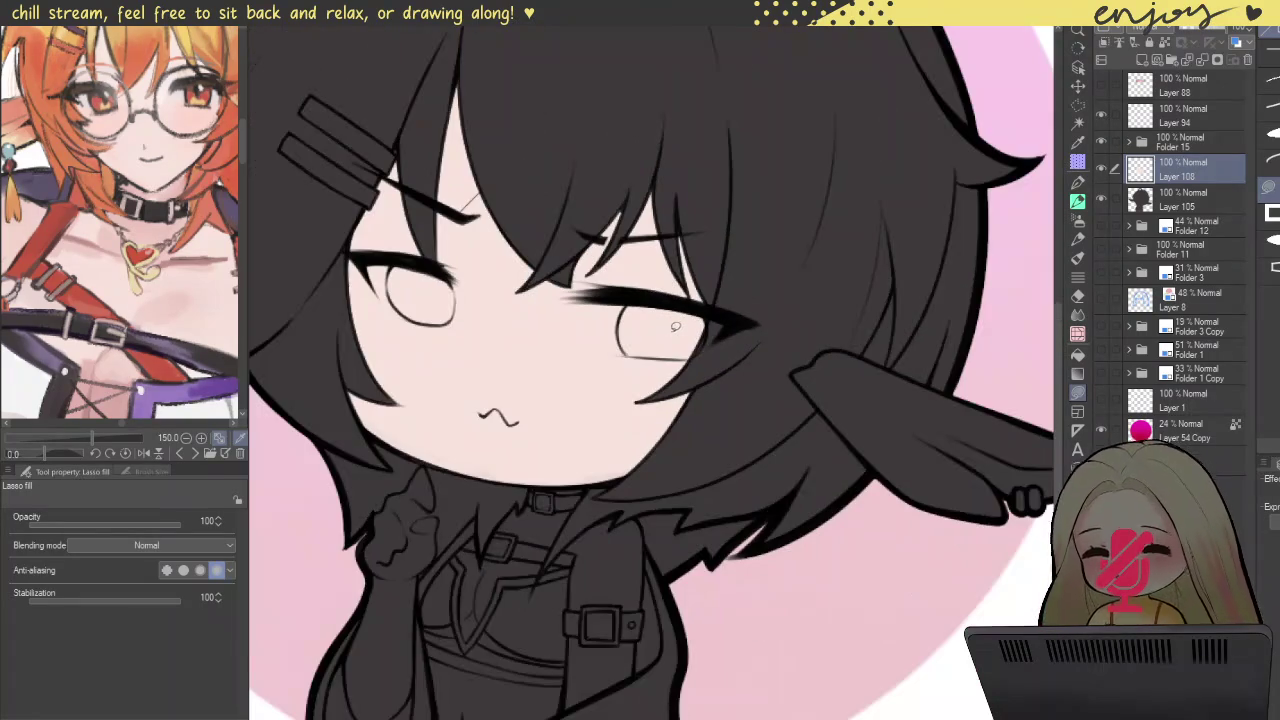
pyautogui.moveTo(588, 443); pyautogui.dragTo(686, 385)
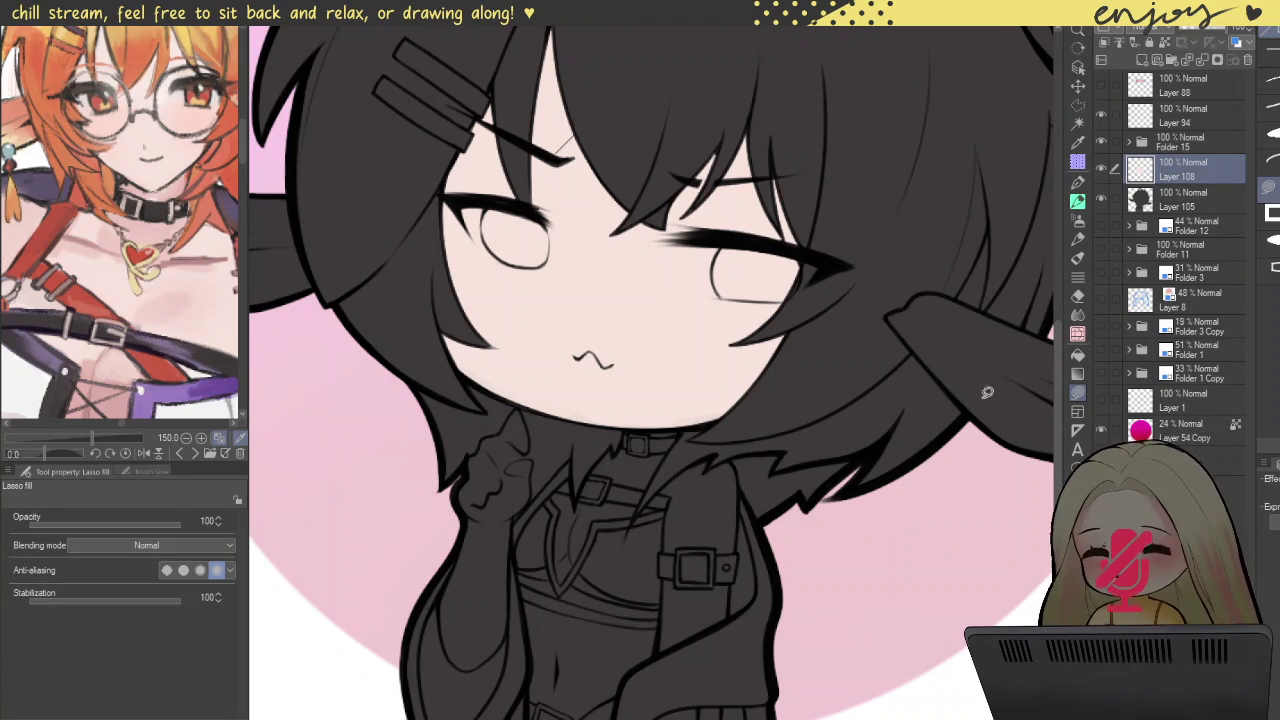
# Step: Fill the small spots by the collar buckle and the neck below the choker buckle
pyautogui.scroll(5, 633, 366)
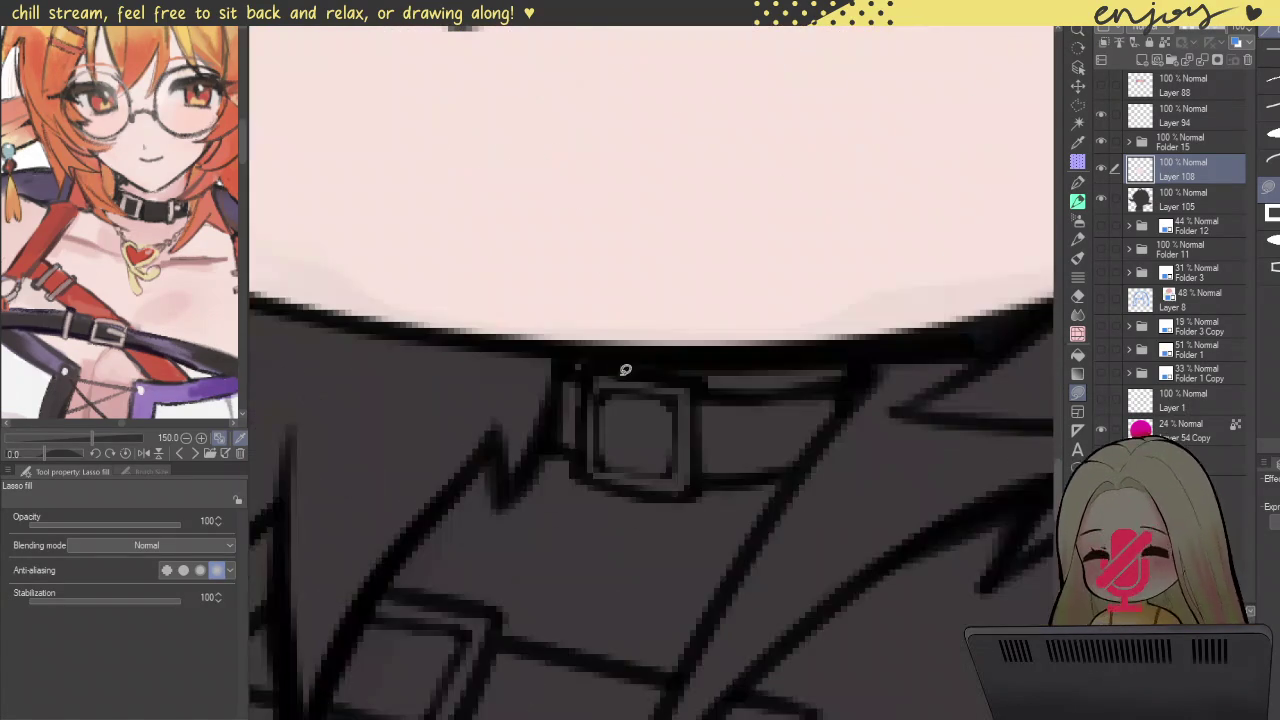
pyautogui.moveTo(572, 357); pyautogui.dragTo(609, 352)
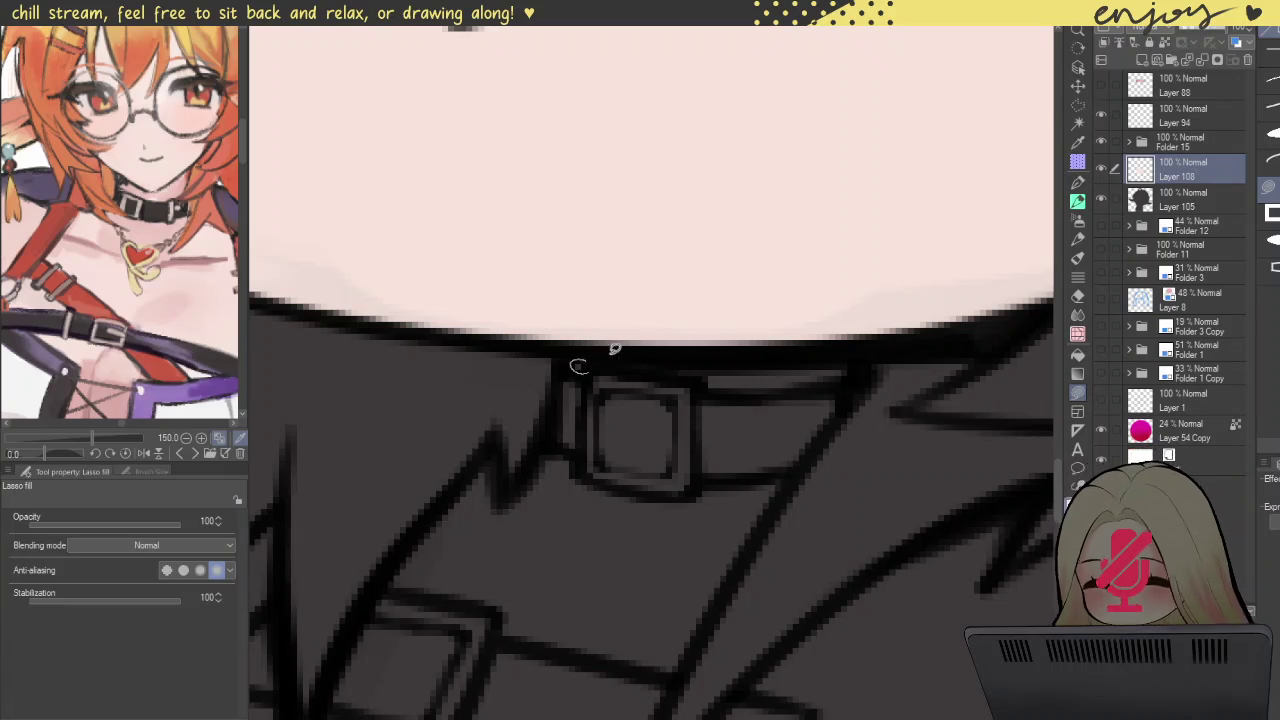
pyautogui.moveTo(705, 362)
pyautogui.mouseDown()
pyautogui.moveTo(868, 373)
pyautogui.moveTo(680, 372)
pyautogui.mouseUp()
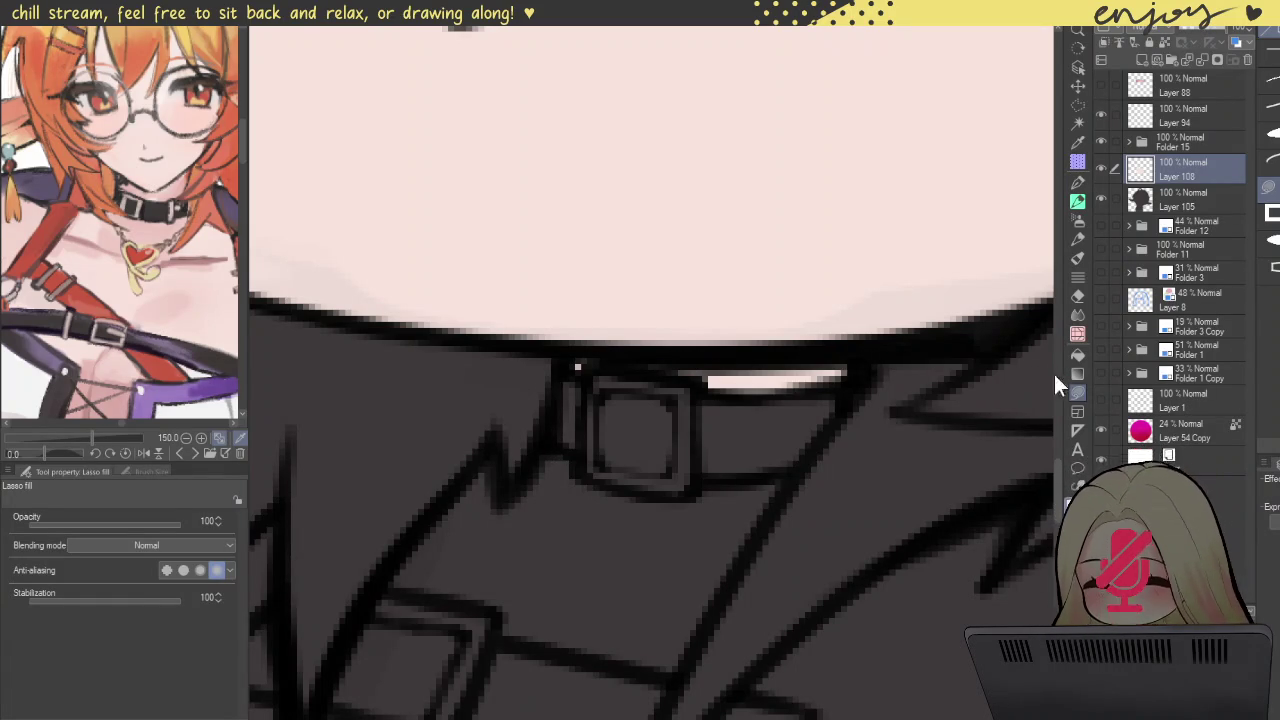
pyautogui.click(1078, 353)
pyautogui.click(651, 552)
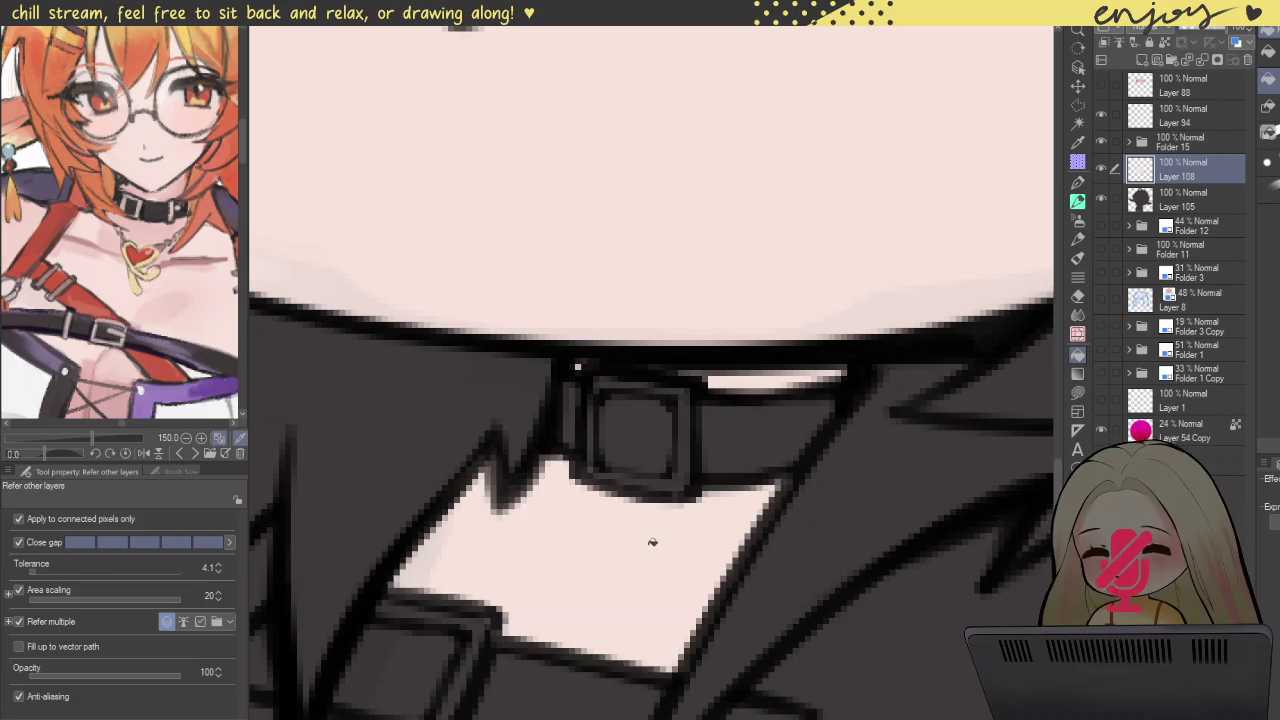
# Step: Bucket-fill the bare shoulder beside the collar and the inner jacket area with skin
pyautogui.scroll(-3, 651, 552)
pyautogui.scroll(-2, 620, 500)
pyautogui.scroll(-2, 580, 450)
pyautogui.scroll(2, 573, 442)
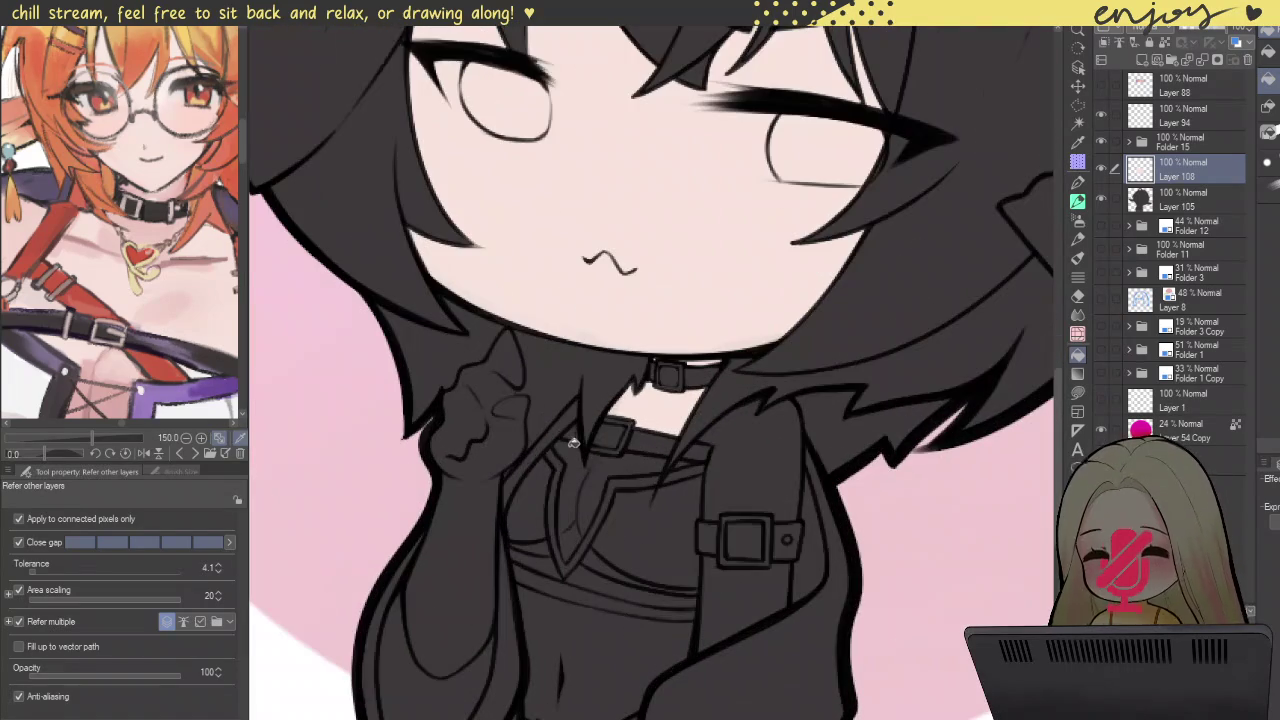
pyautogui.click(719, 463)
pyautogui.click(545, 443)
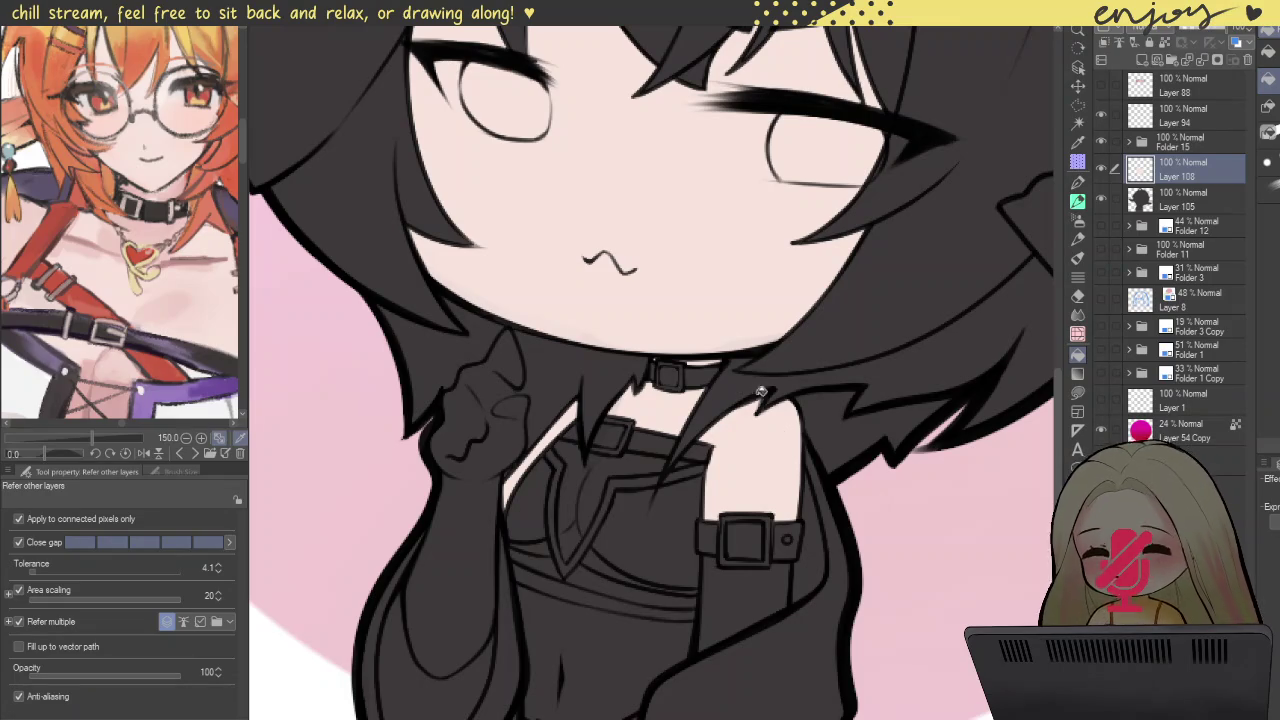
# Step: Bucket-fill the arm below the armband with pale skin colour
pyautogui.click(747, 595)
# Step: Bucket-fill the chest V-neck, the triangle beside the belt buckle, below the belt and the hip gap
pyautogui.click(595, 482)
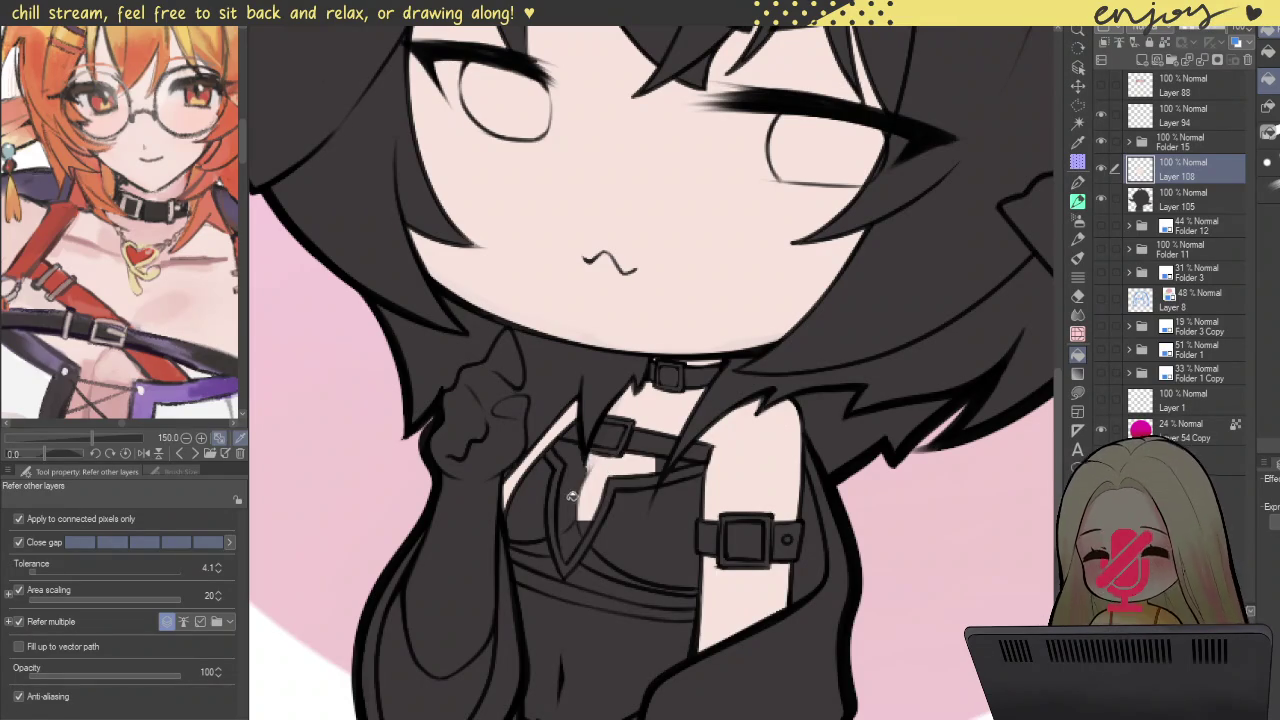
pyautogui.scroll(-1, 655, 490)
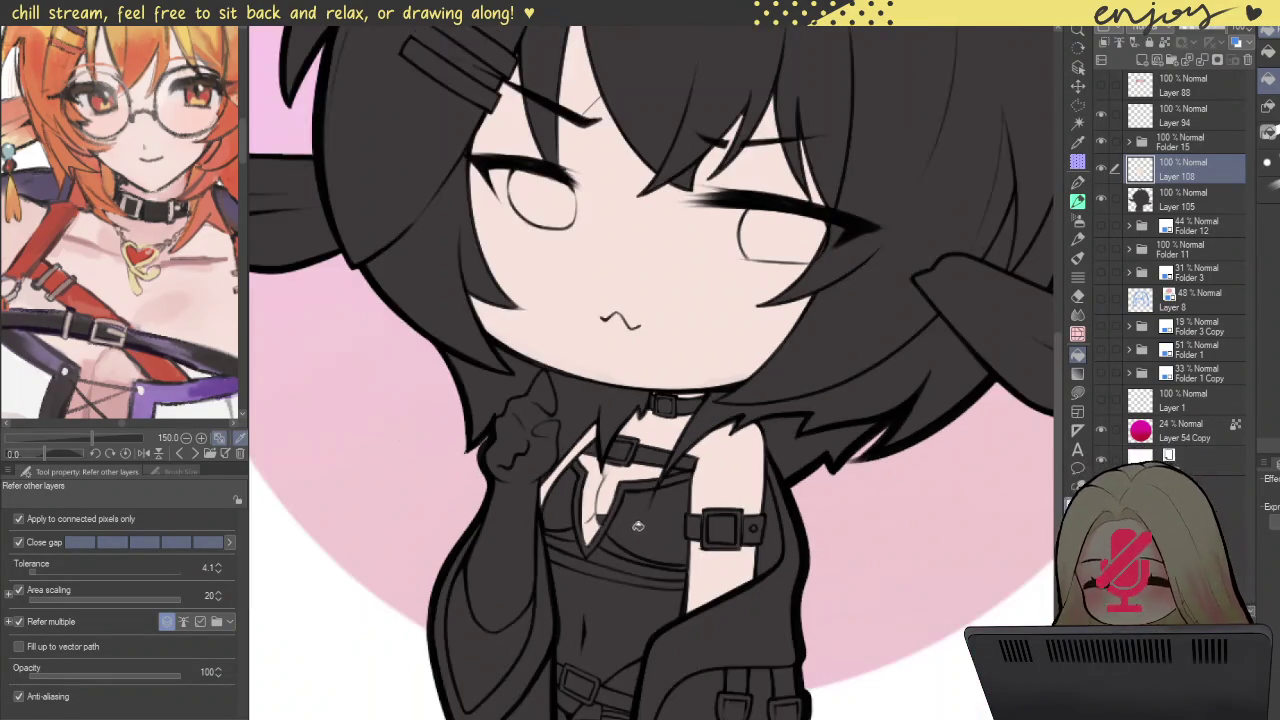
pyautogui.moveTo(642, 518); pyautogui.dragTo(678, 368)
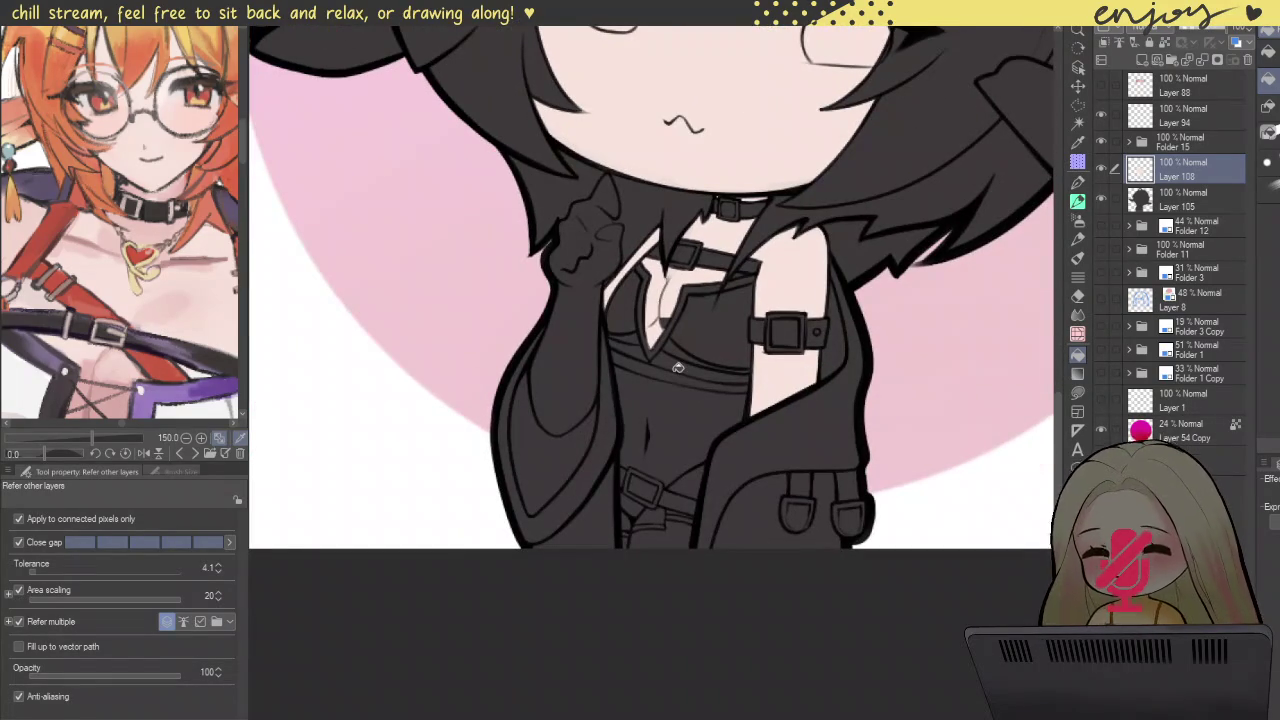
pyautogui.scroll(-3, 120, 250)
pyautogui.scroll(-2, 120, 250)
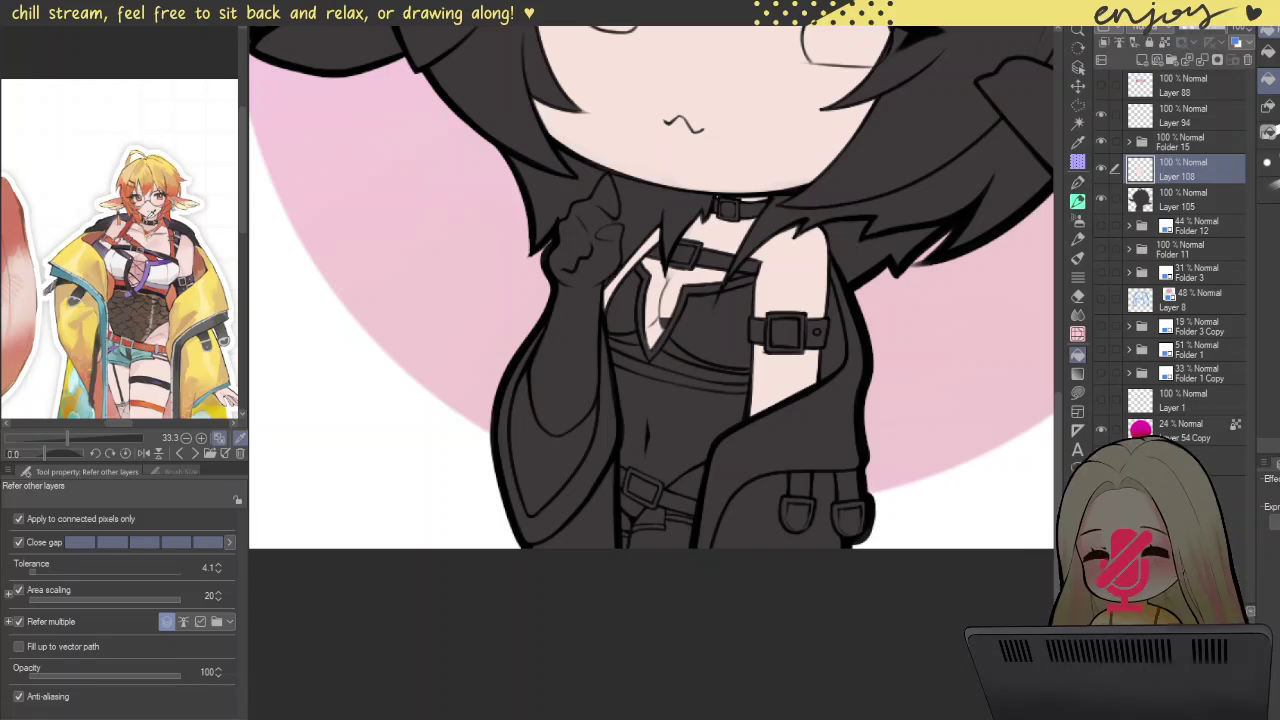
pyautogui.scroll(1, 643, 530)
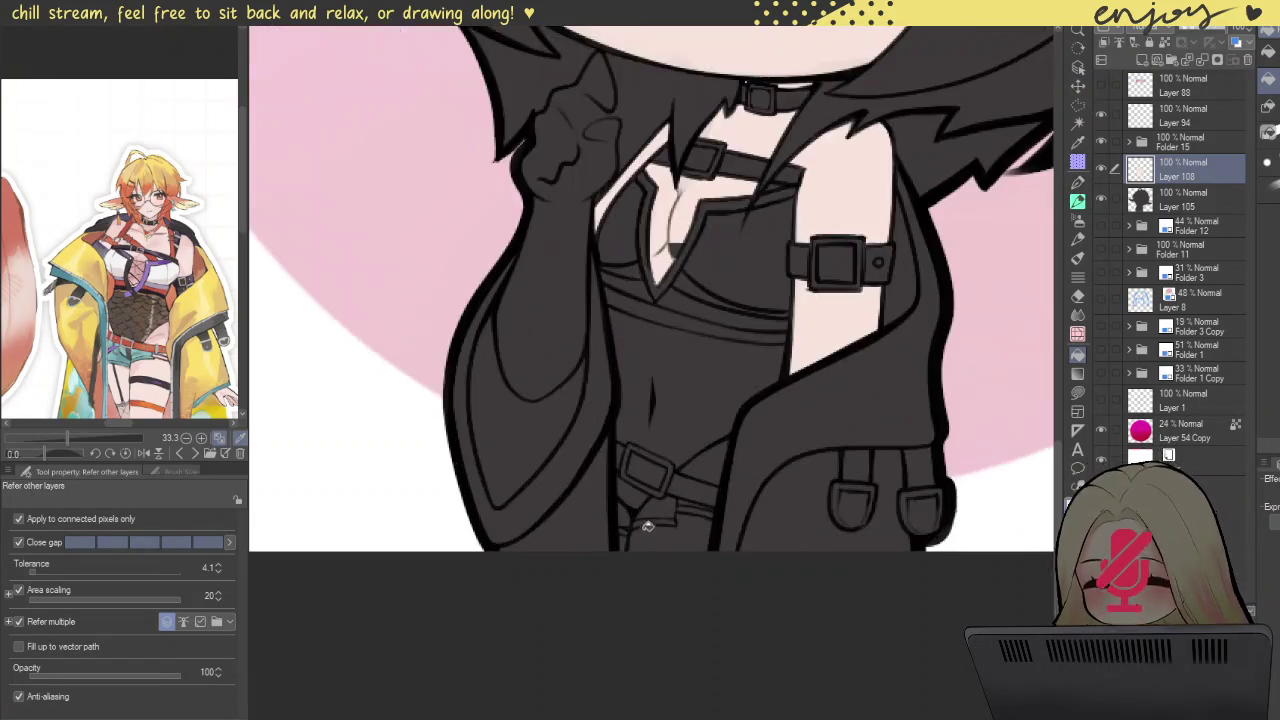
pyautogui.scroll(2, 643, 530)
pyautogui.scroll(2, 717, 471)
pyautogui.click(800, 349)
pyautogui.click(709, 598)
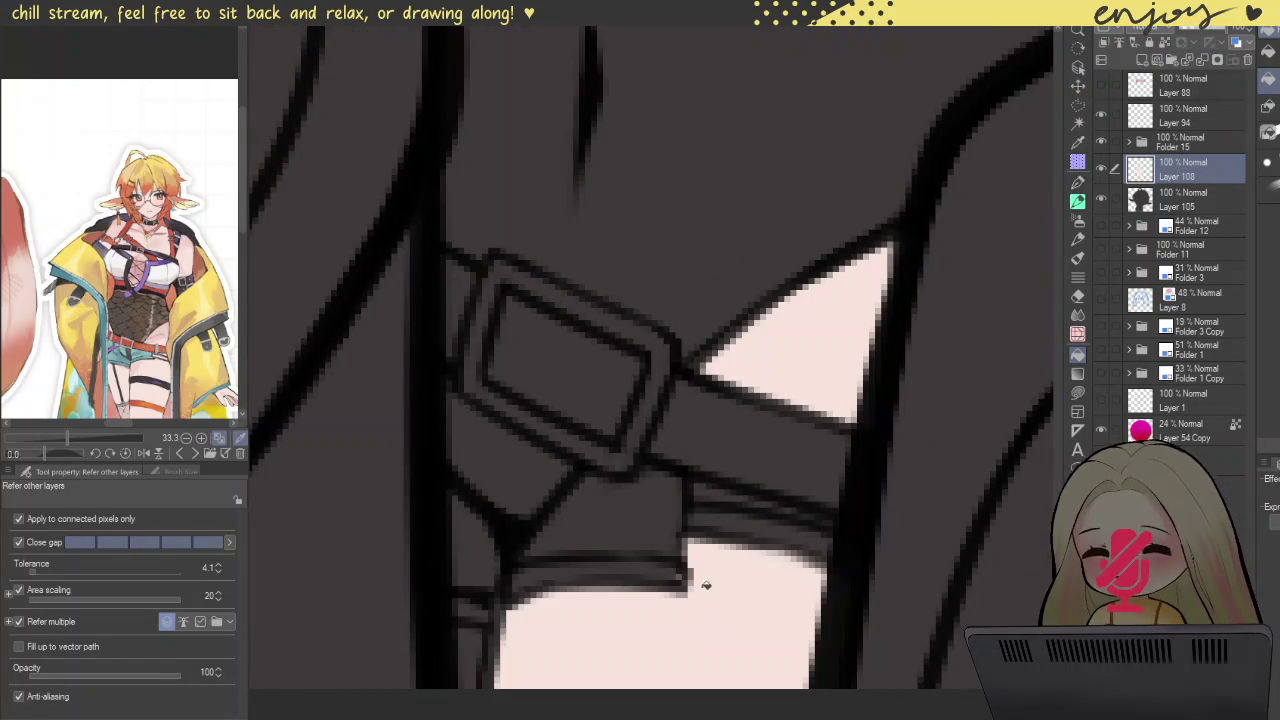
pyautogui.click(470, 650)
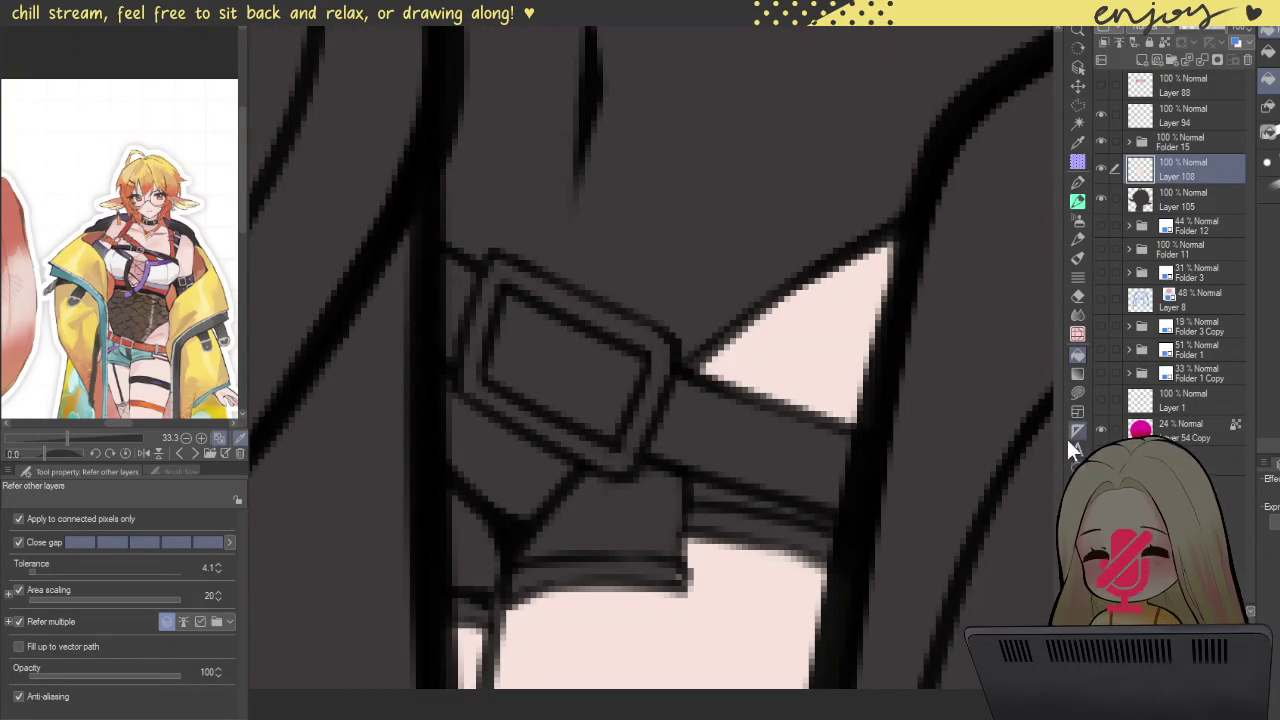
# Step: Lasso-fill the gap near the belt buckle and the sliver under the armband buckle
pyautogui.click(1078, 392)
pyautogui.scroll(2, 714, 491)
pyautogui.moveTo(696, 496)
pyautogui.mouseDown()
pyautogui.moveTo(699, 451)
pyautogui.moveTo(943, 506)
pyautogui.moveTo(989, 531)
pyautogui.moveTo(696, 492)
pyautogui.mouseUp()
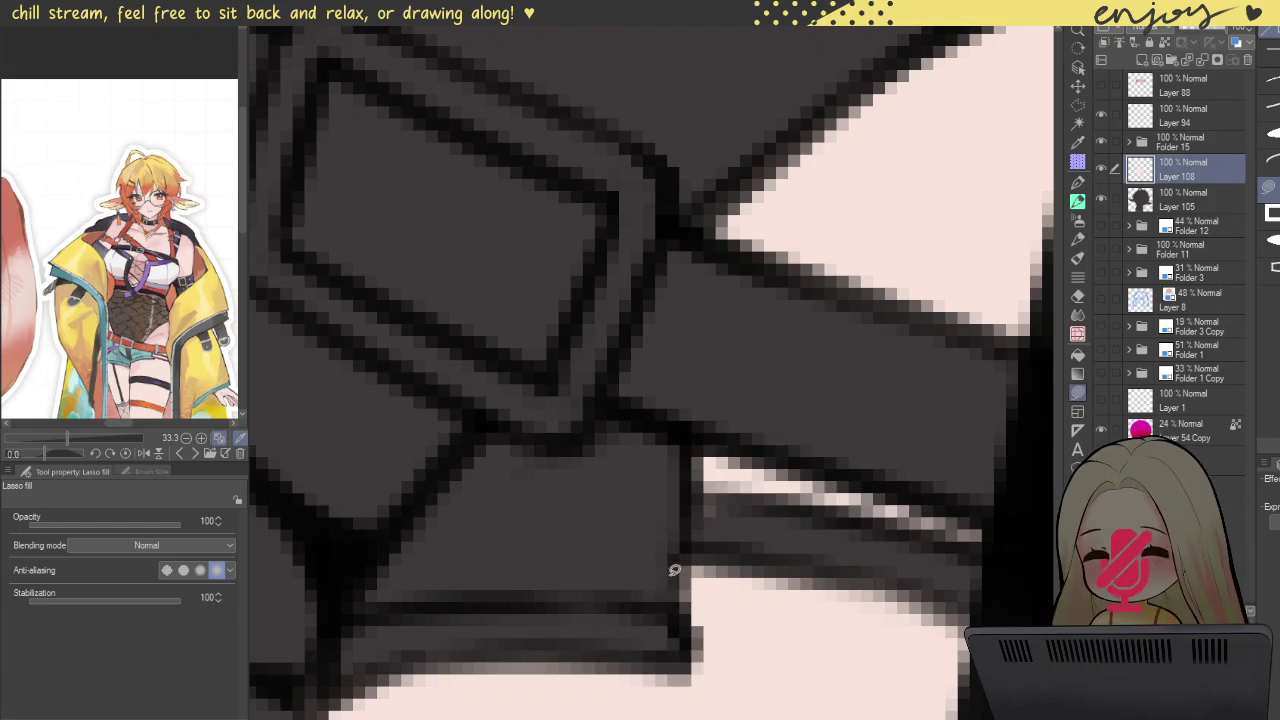
pyautogui.scroll(-3, 673, 575)
pyautogui.scroll(2, 686, 474)
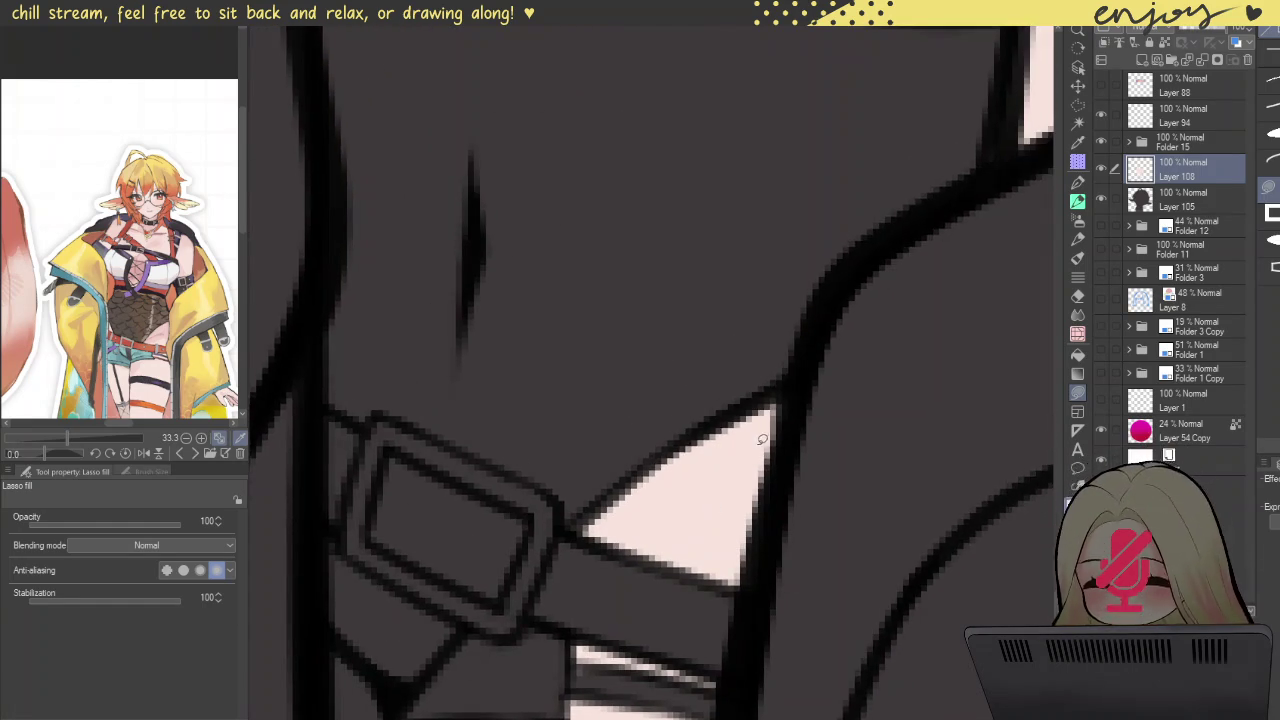
pyautogui.scroll(-3, 761, 444)
pyautogui.scroll(1, 787, 403)
pyautogui.scroll(3, 779, 389)
pyautogui.scroll(-1, 779, 389)
pyautogui.scroll(-2, 757, 366)
pyautogui.scroll(3, 766, 342)
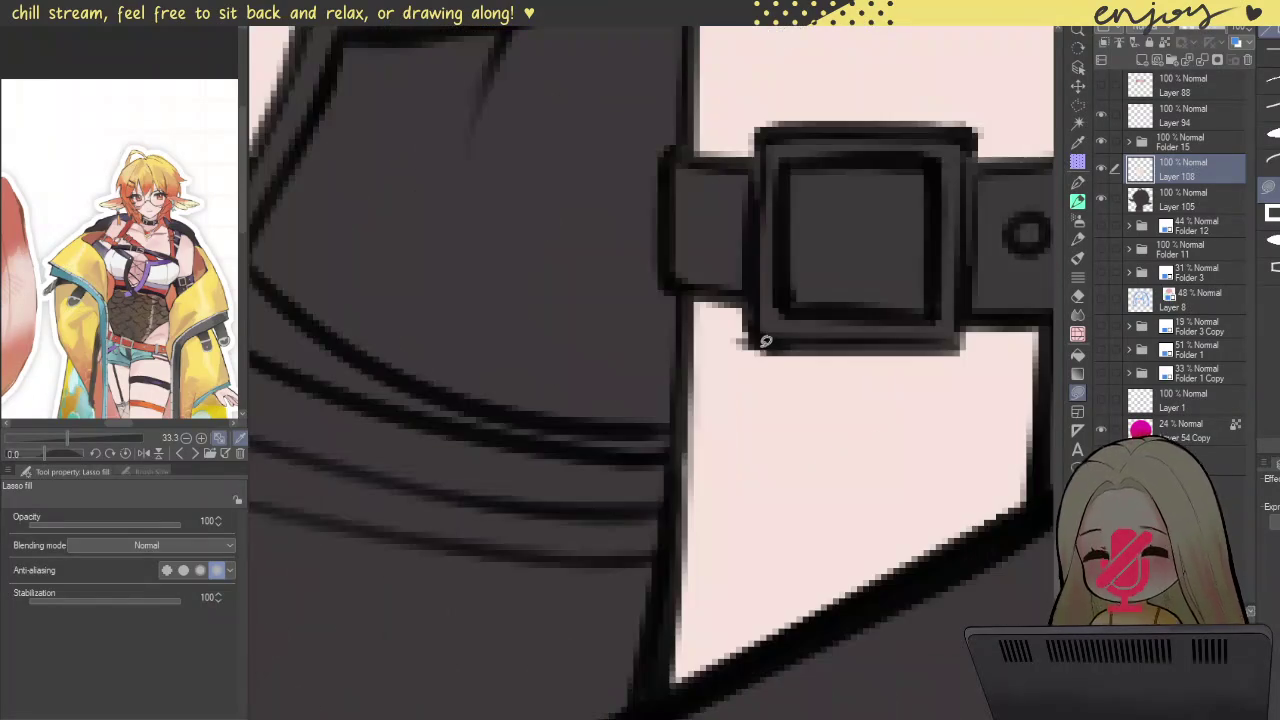
pyautogui.moveTo(760, 337)
pyautogui.mouseDown()
pyautogui.moveTo(770, 389)
pyautogui.moveTo(745, 341)
pyautogui.mouseUp()
# Step: Lasso-fill the dark gaps along the neckline's edges and lower tip with skin
pyautogui.scroll(-2, 790, 350)
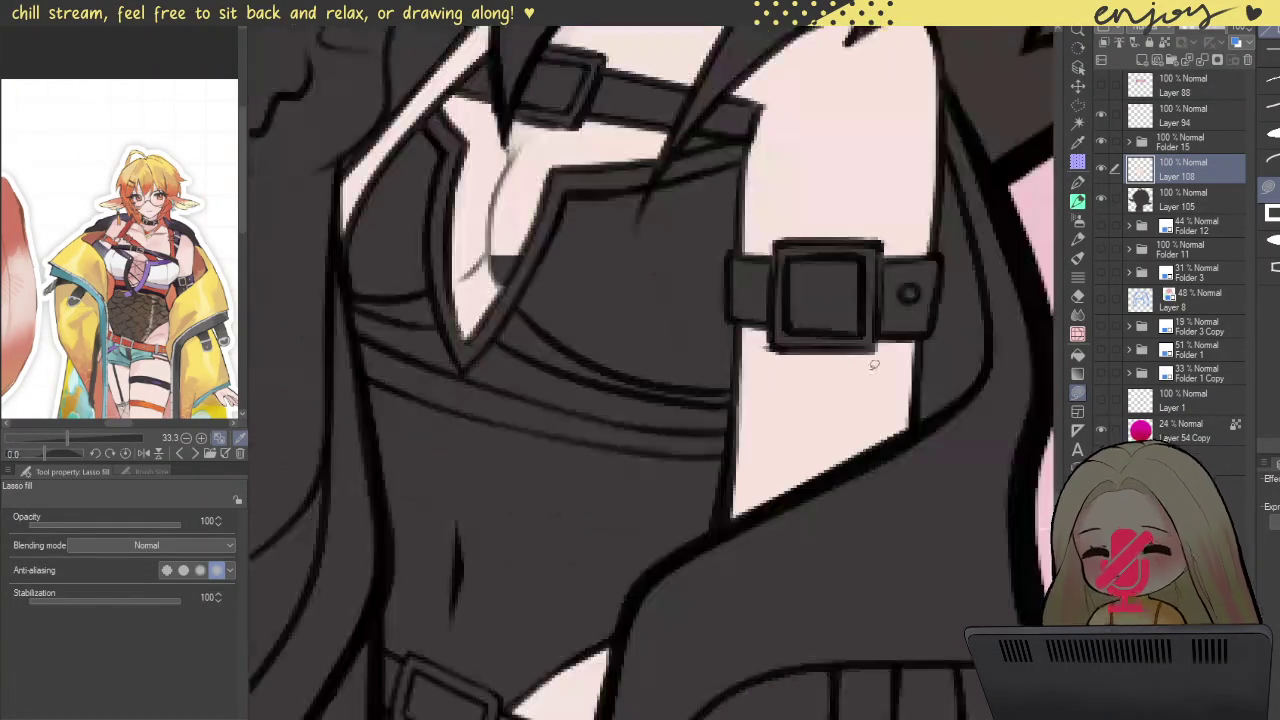
pyautogui.scroll(-1, 770, 300)
pyautogui.scroll(1, 900, 370)
pyautogui.scroll(2, 700, 390)
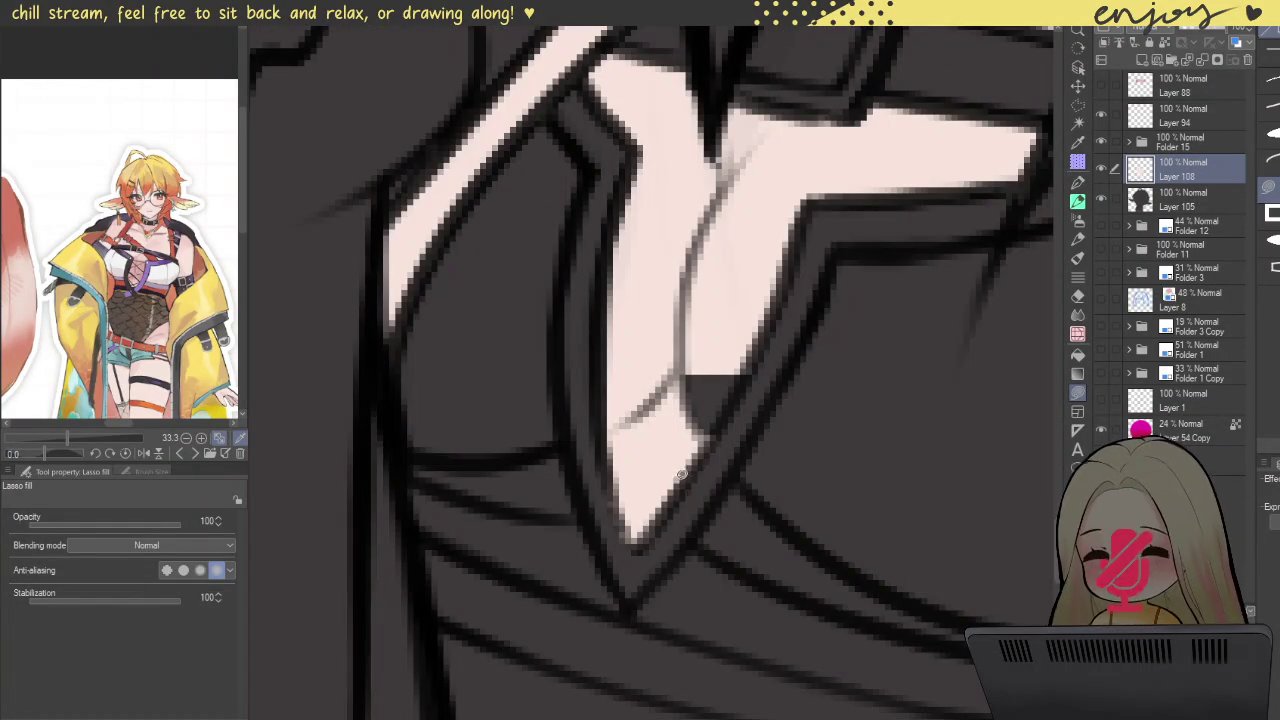
pyautogui.moveTo(754, 284); pyautogui.dragTo(679, 426)
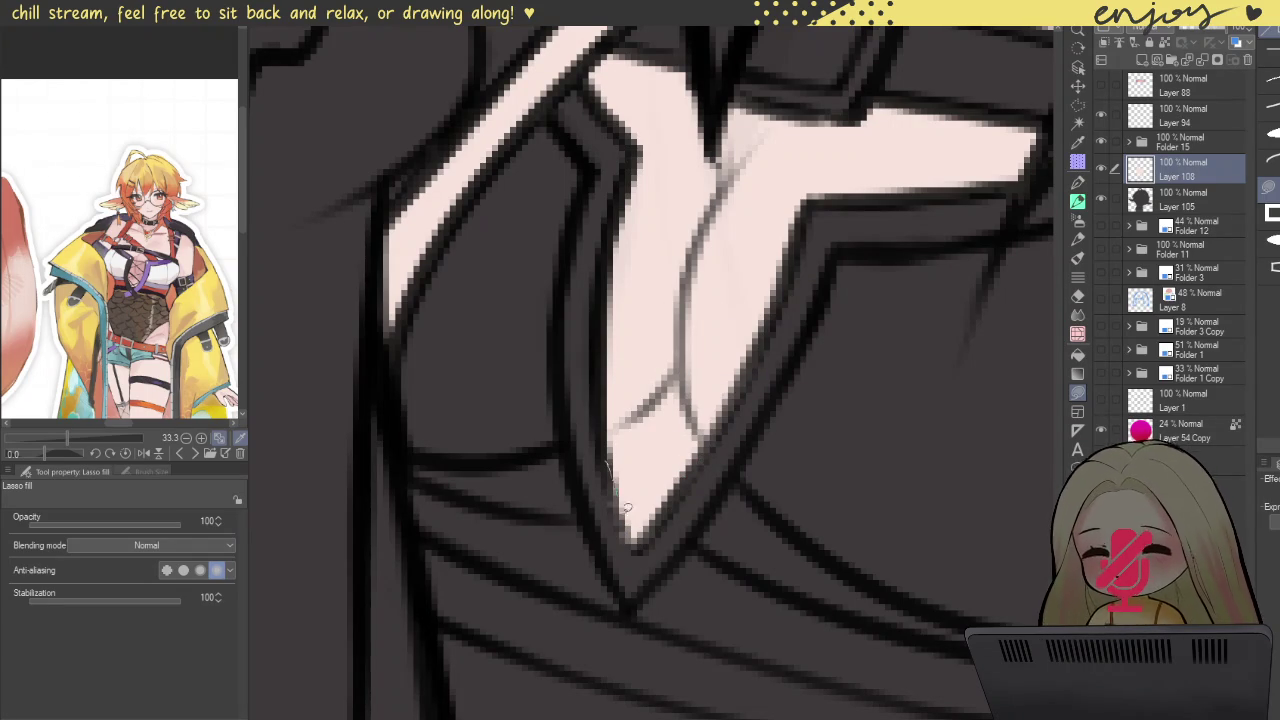
pyautogui.moveTo(585, 568); pyautogui.dragTo(630, 510)
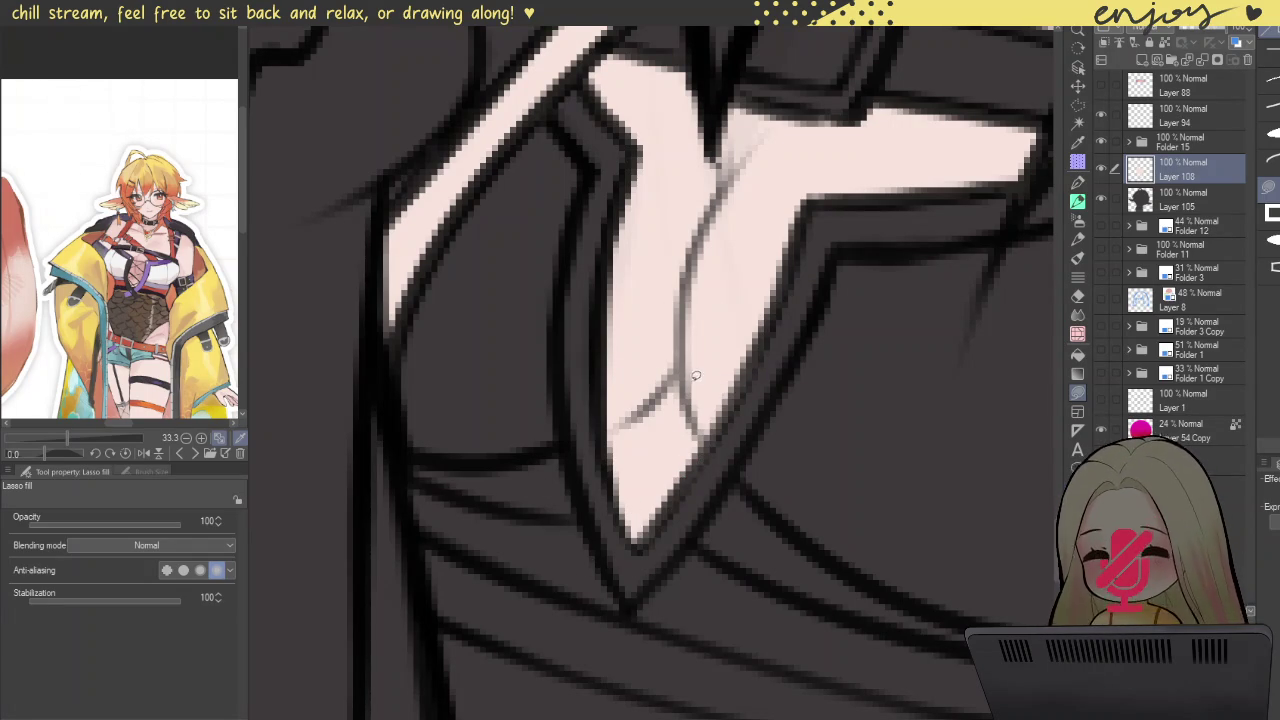
pyautogui.moveTo(763, 300); pyautogui.dragTo(661, 508)
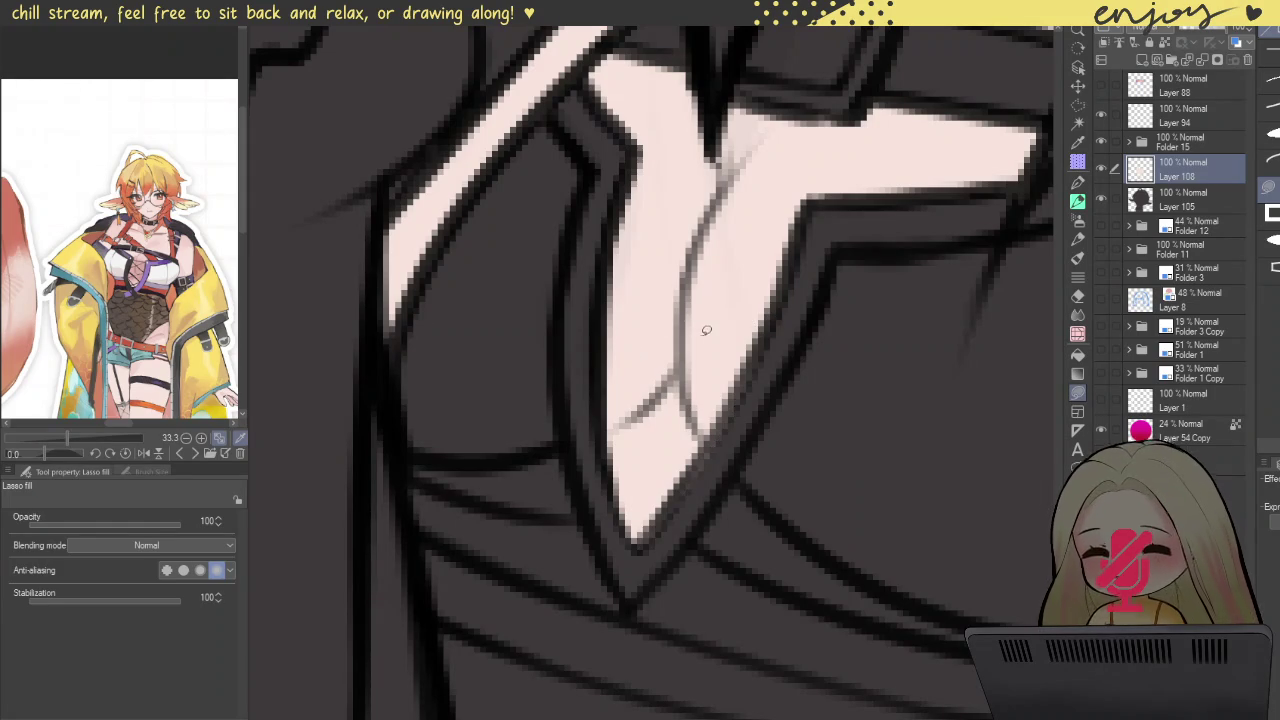
pyautogui.scroll(-5, 736, 352)
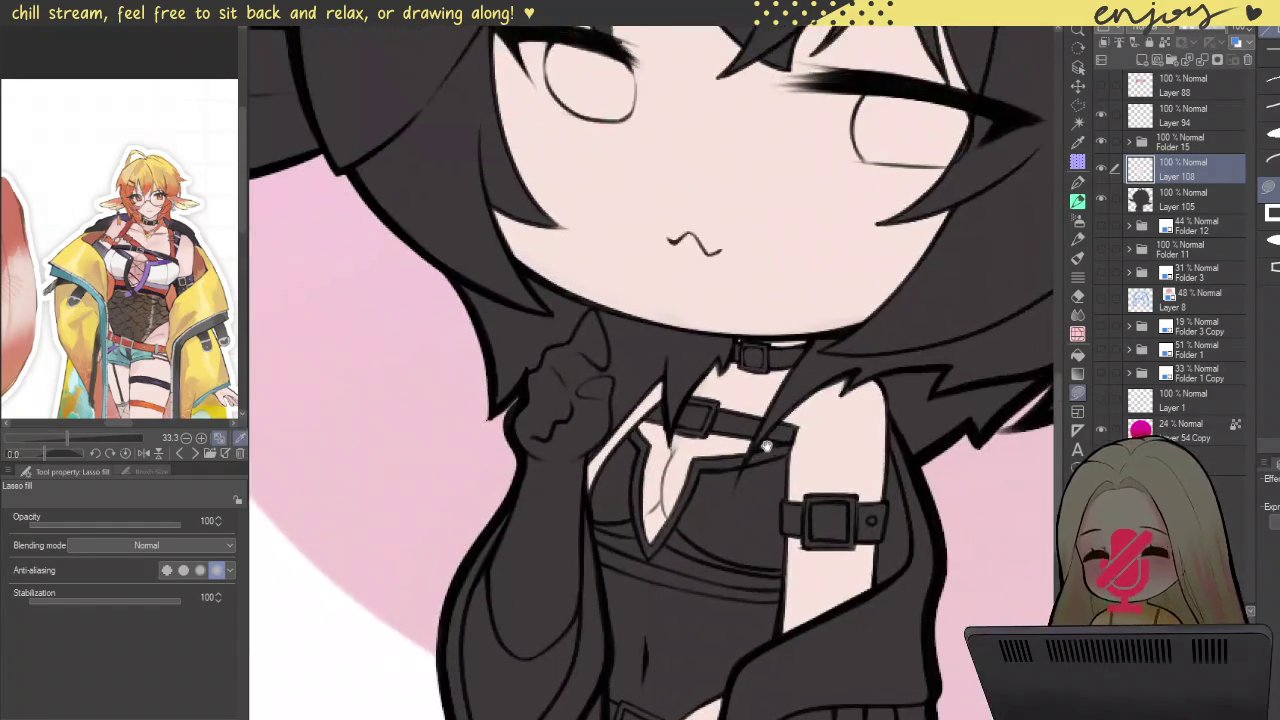
# Step: Lasso-fill the small skin gaps beside the chest strap and the hip strap
pyautogui.scroll(3, 694, 482)
pyautogui.scroll(3, 694, 482)
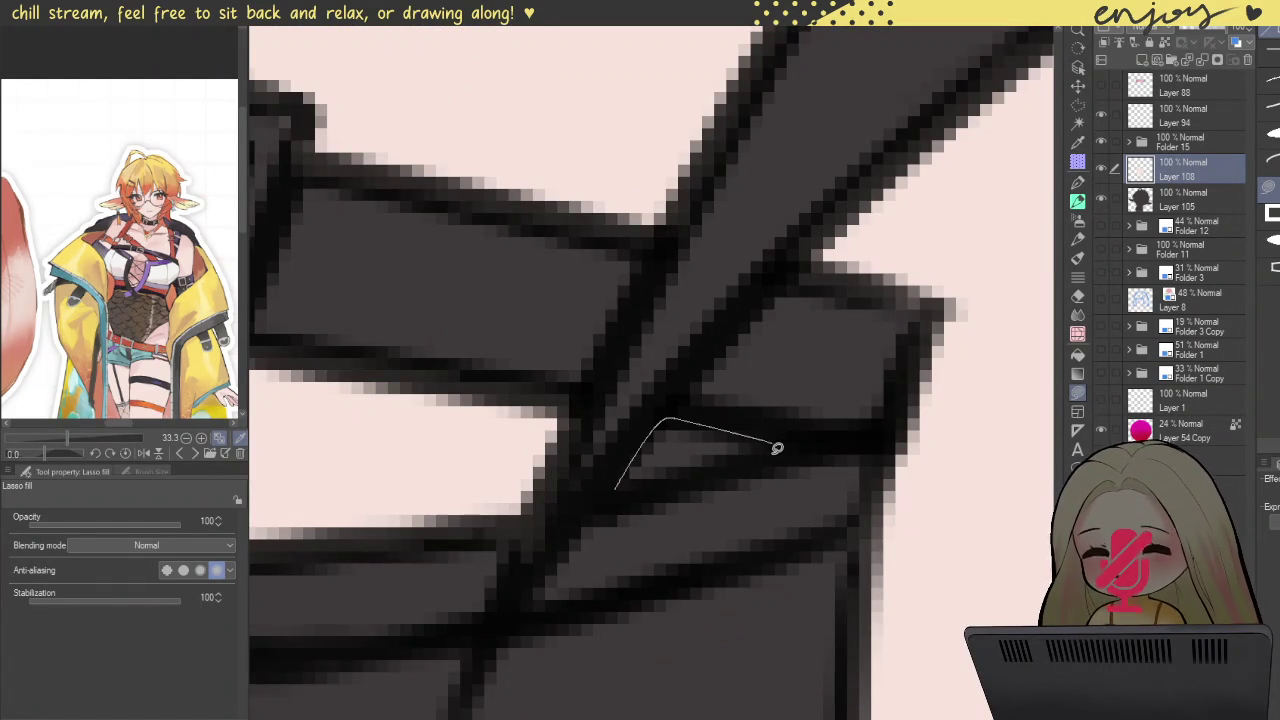
pyautogui.moveTo(615, 498); pyautogui.dragTo(615, 498)
pyautogui.scroll(-4, 615, 498)
pyautogui.scroll(-1, 723, 414)
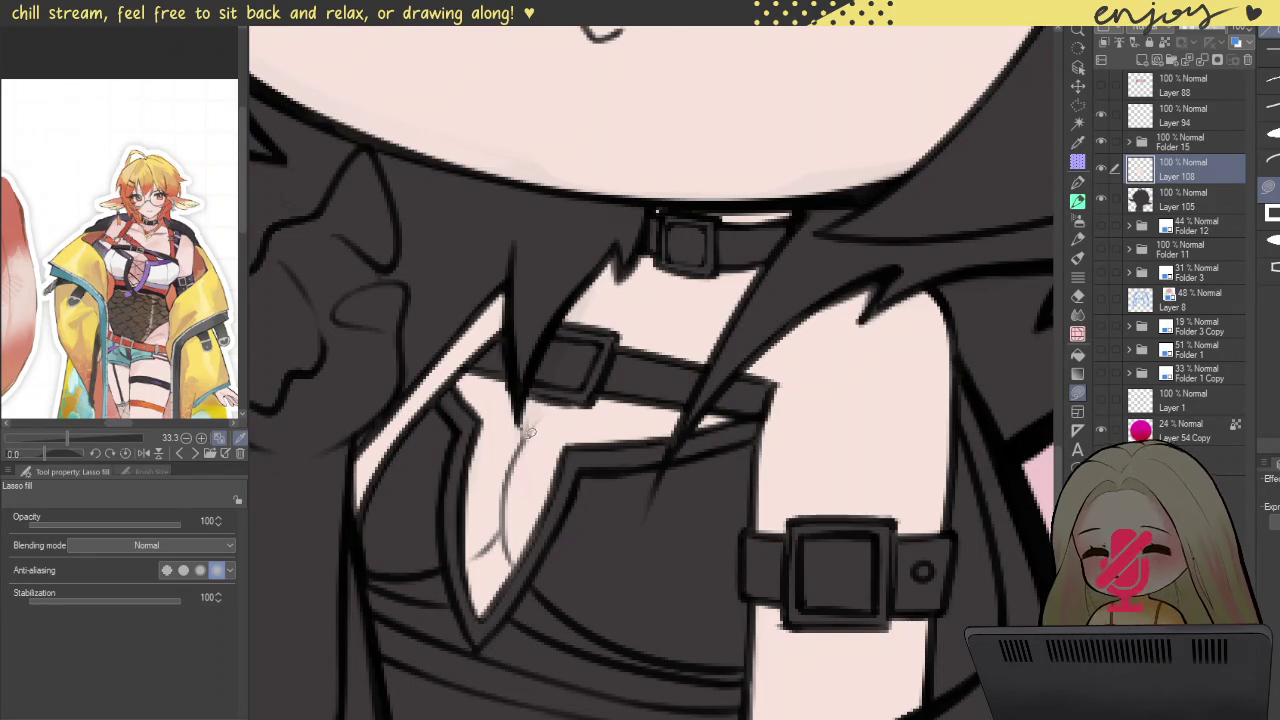
pyautogui.scroll(-3, 568, 392)
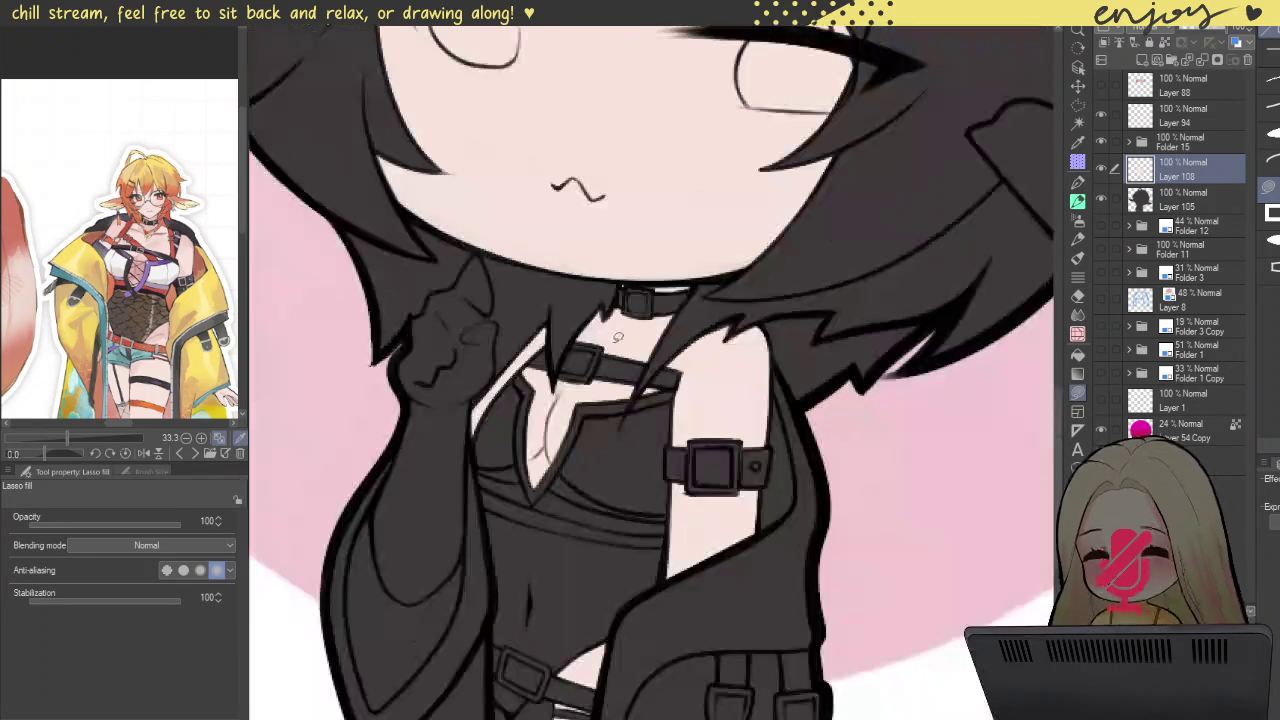
pyautogui.scroll(-2, 685, 303)
pyautogui.moveTo(832, 318); pyautogui.dragTo(855, 340)
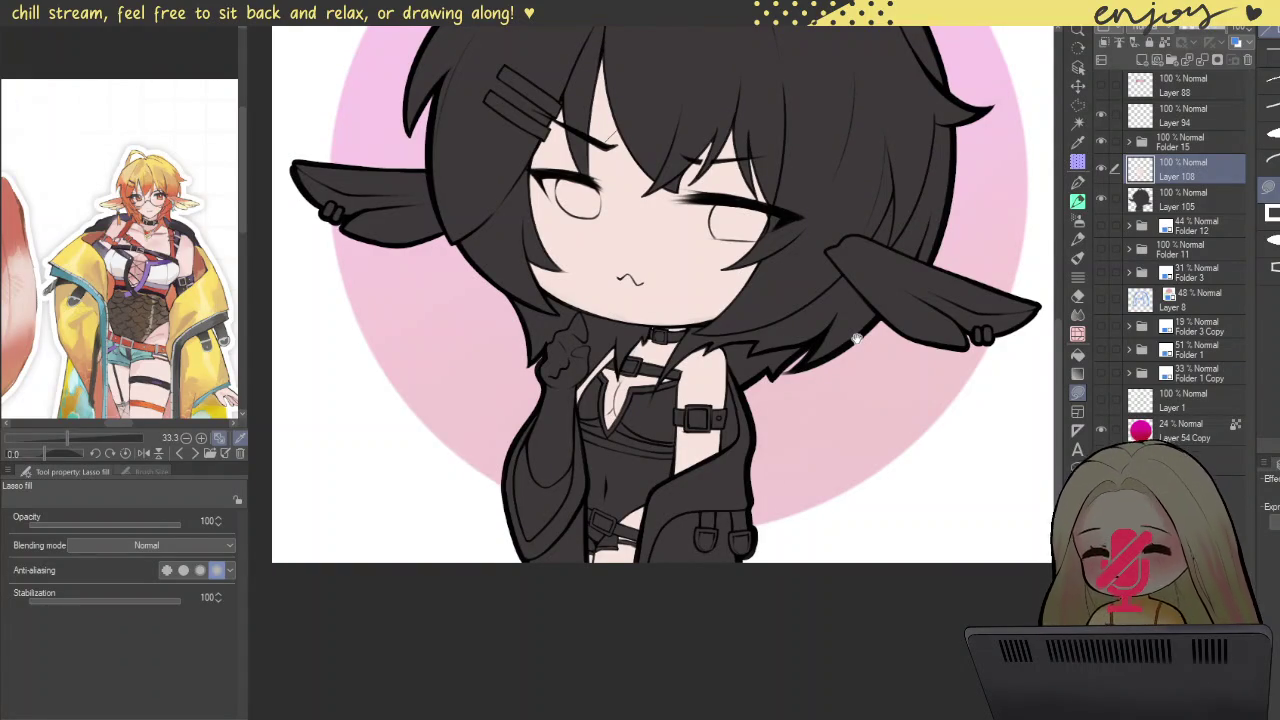
pyautogui.moveTo(855, 340); pyautogui.dragTo(859, 340)
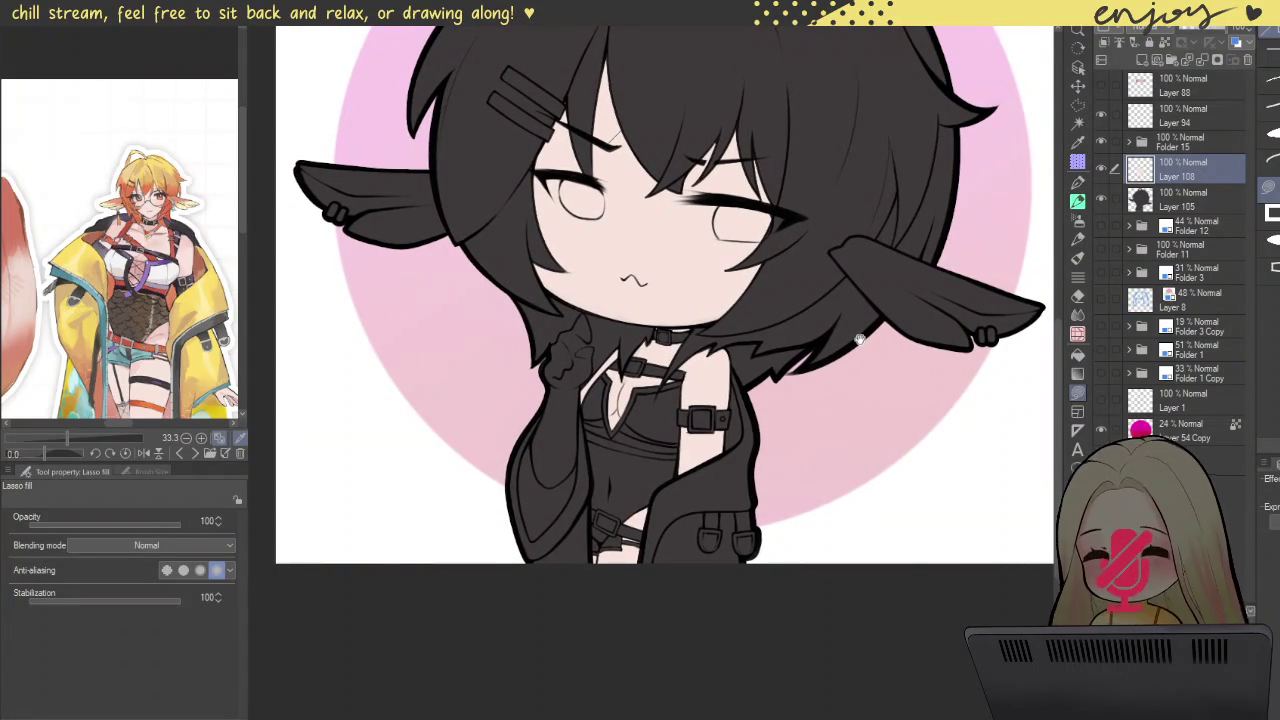
pyautogui.scroll(5, 610, 550)
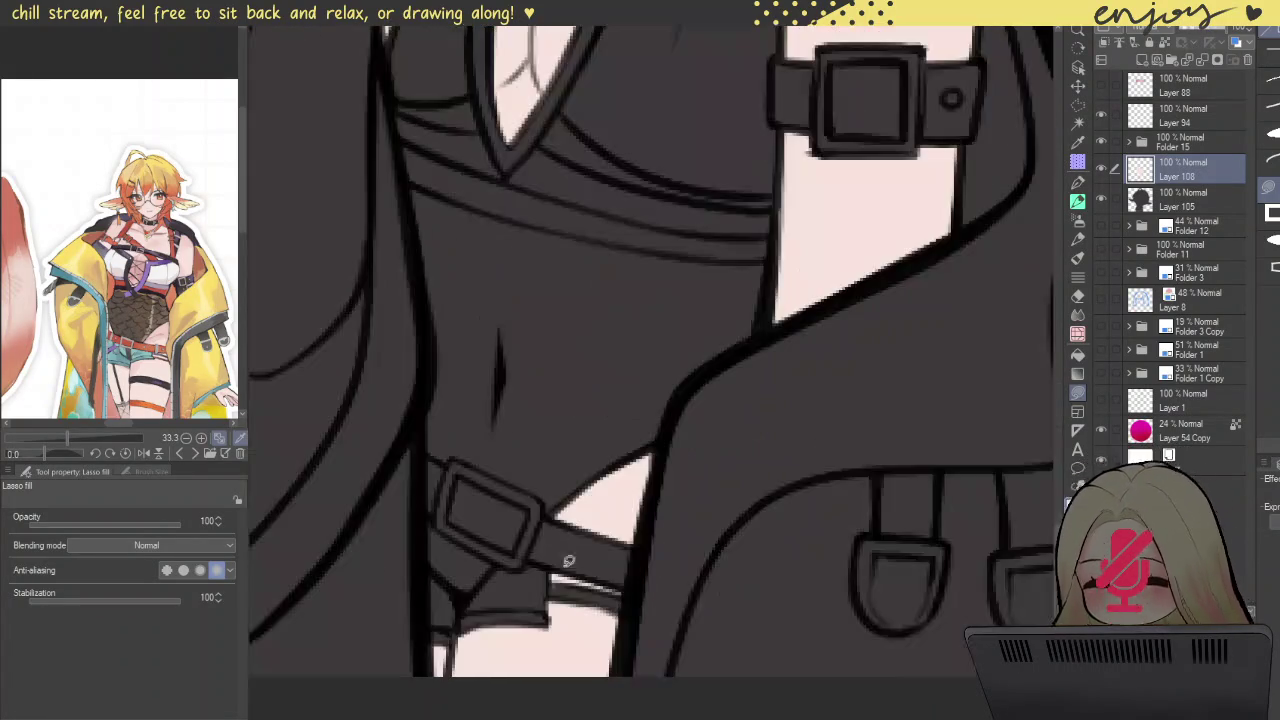
pyautogui.scroll(2, 601, 326)
pyautogui.scroll(2, 580, 368)
pyautogui.scroll(3, 497, 385)
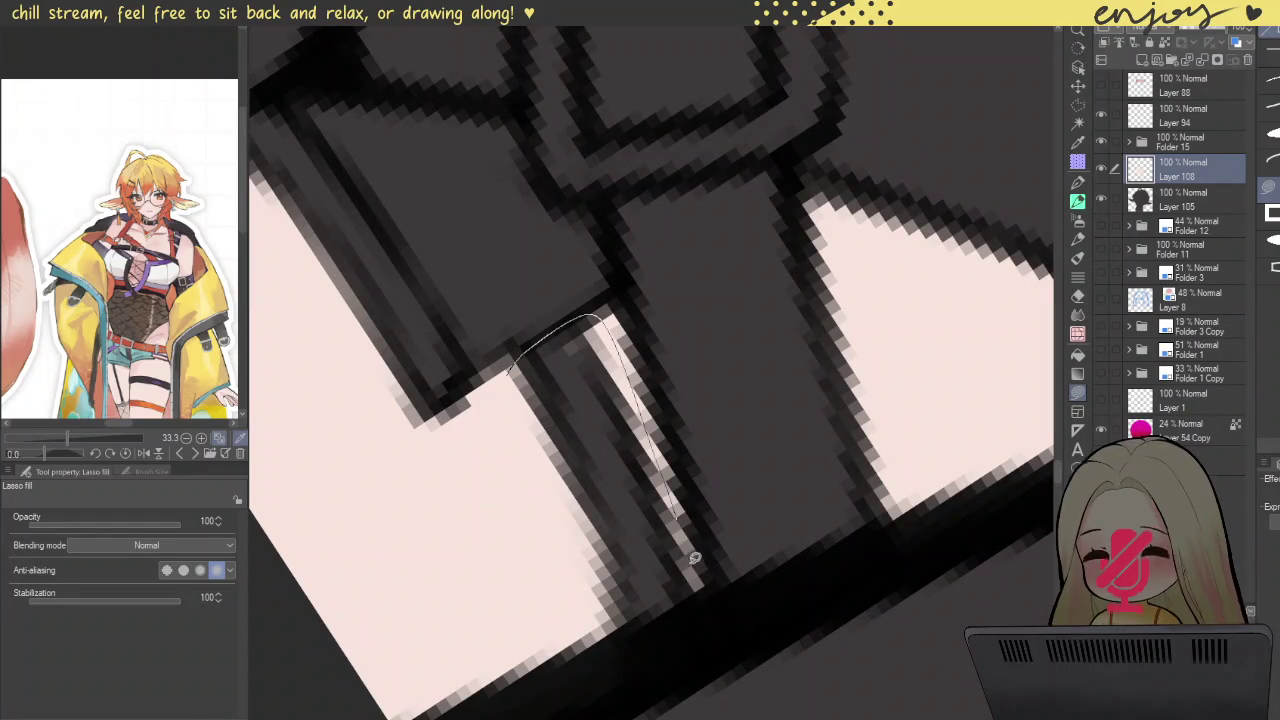
pyautogui.moveTo(531, 483); pyautogui.dragTo(510, 372)
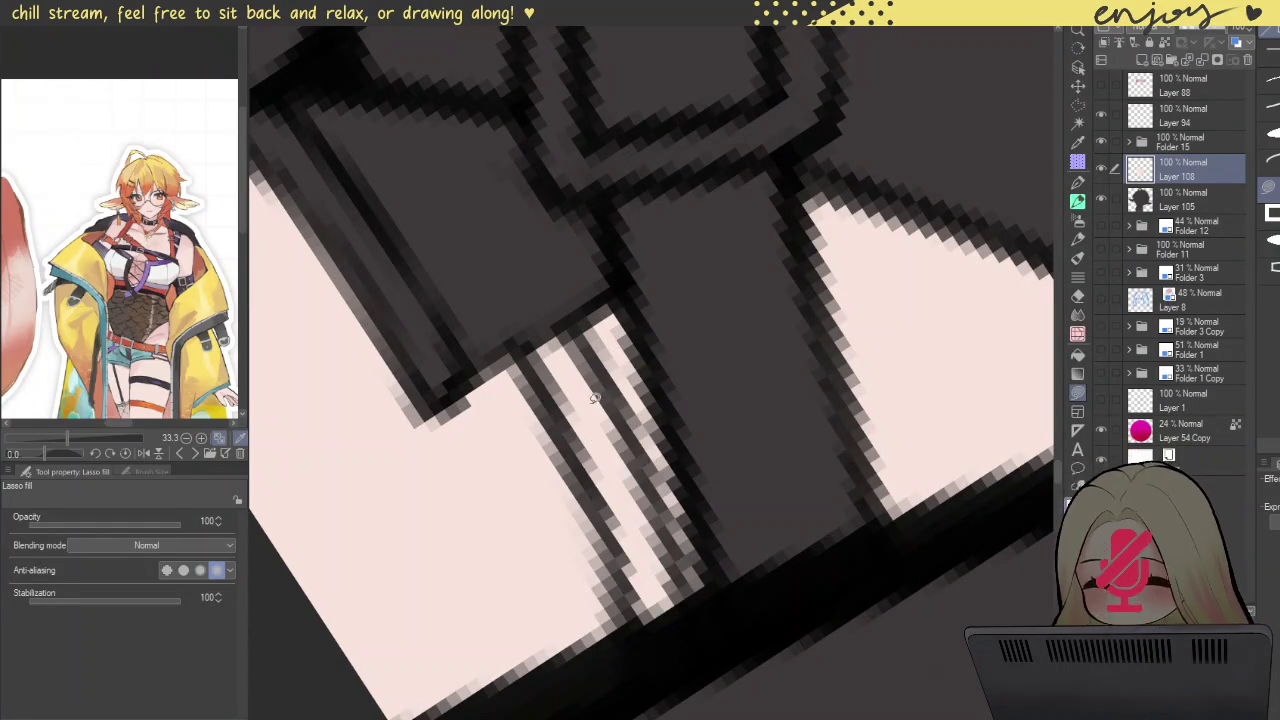
pyautogui.scroll(-3, 600, 400)
pyautogui.scroll(-3, 698, 312)
# Step: Straighten the view, patch the skin gap near the eyebrow, and zoom out to the whole canvas
pyautogui.moveTo(675, 200); pyautogui.dragTo(700, 400)
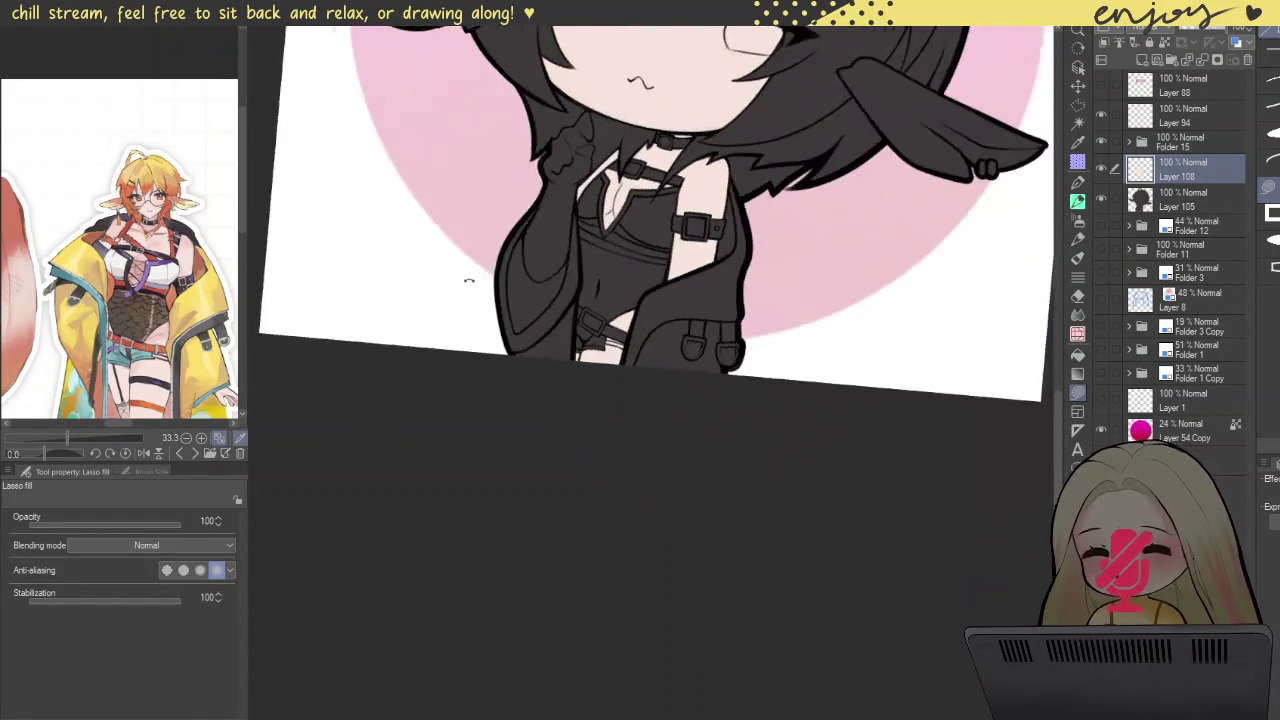
pyautogui.scroll(2, 718, 456)
pyautogui.scroll(-1, 718, 456)
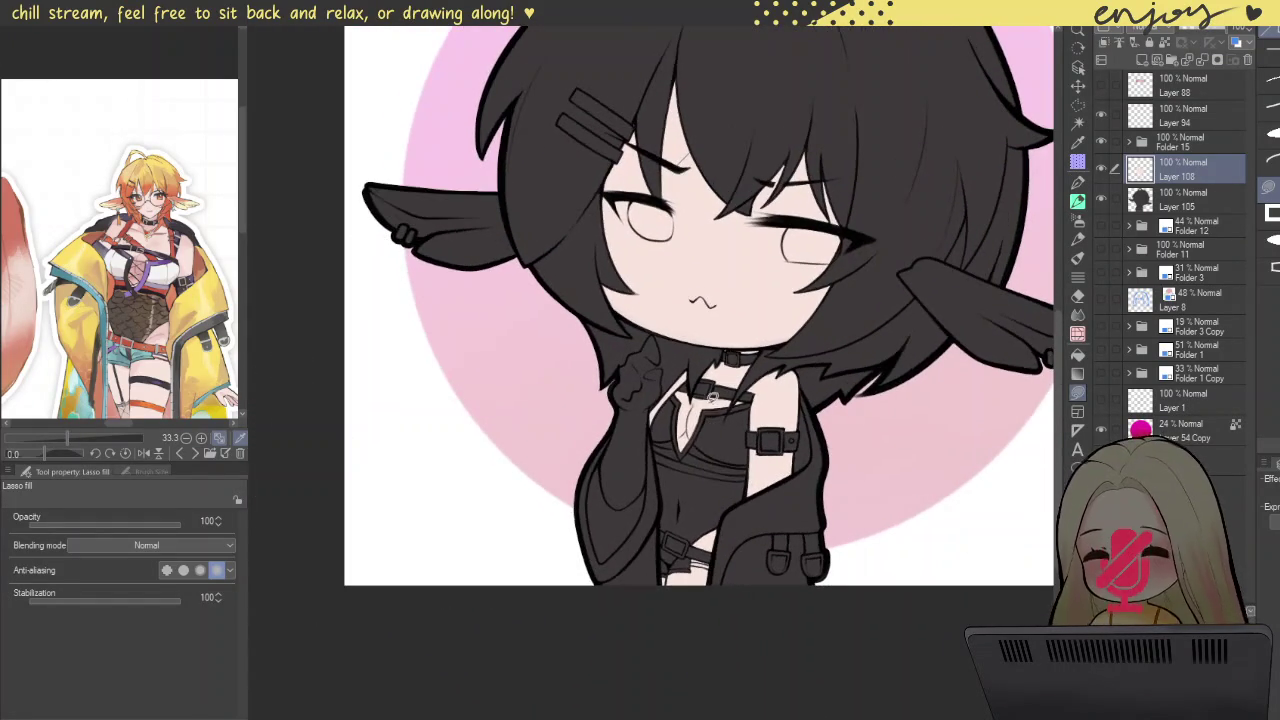
pyautogui.scroll(-2, 712, 400)
pyautogui.scroll(-1, 705, 310)
pyautogui.scroll(-1, 725, 320)
pyautogui.scroll(2, 733, 315)
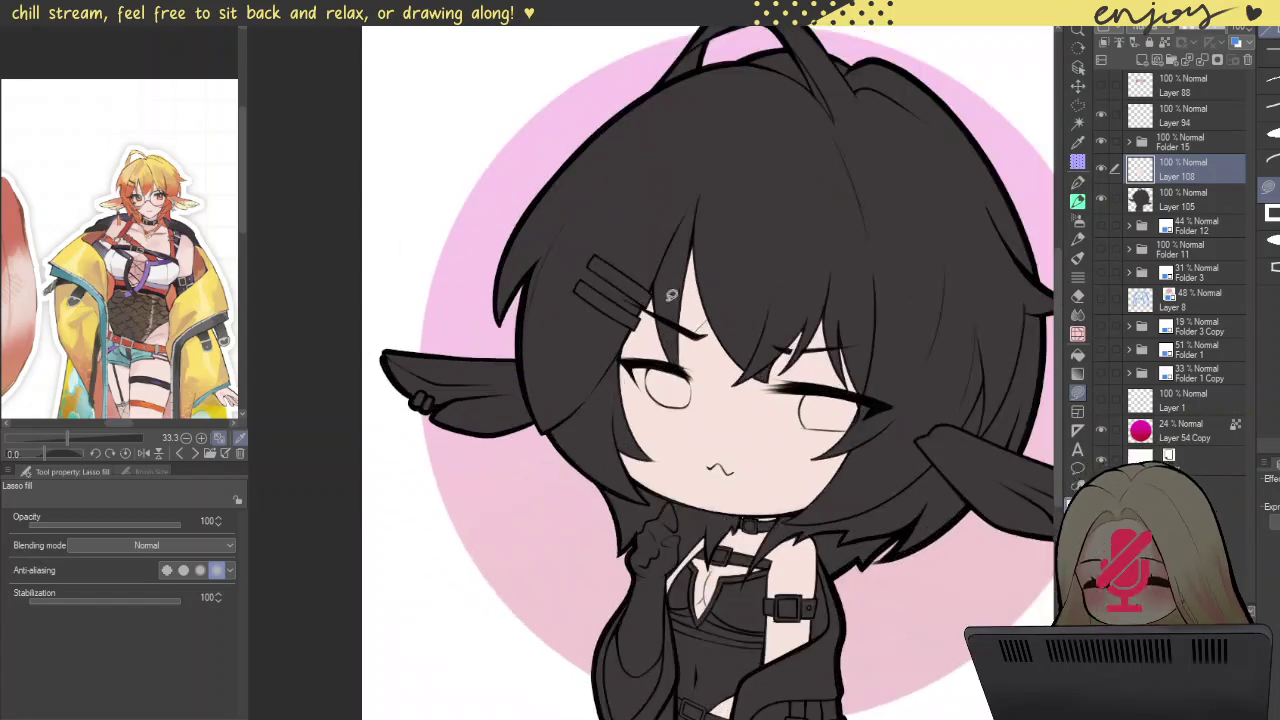
pyautogui.scroll(2, 733, 315)
pyautogui.scroll(2, 733, 315)
pyautogui.moveTo(700, 392)
pyautogui.mouseDown()
pyautogui.moveTo(792, 175)
pyautogui.moveTo(806, 394)
pyautogui.mouseUp()
pyautogui.scroll(-3, 826, 323)
pyautogui.scroll(-1, 761, 371)
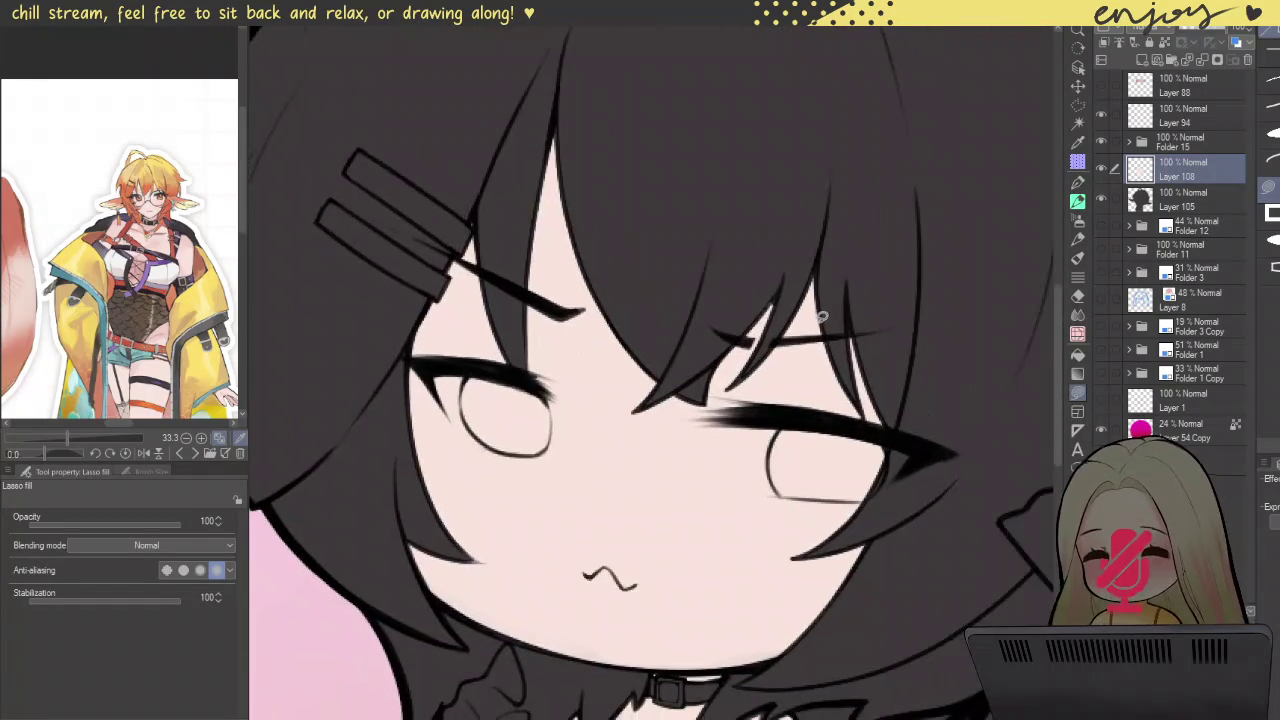
pyautogui.scroll(3, 700, 290)
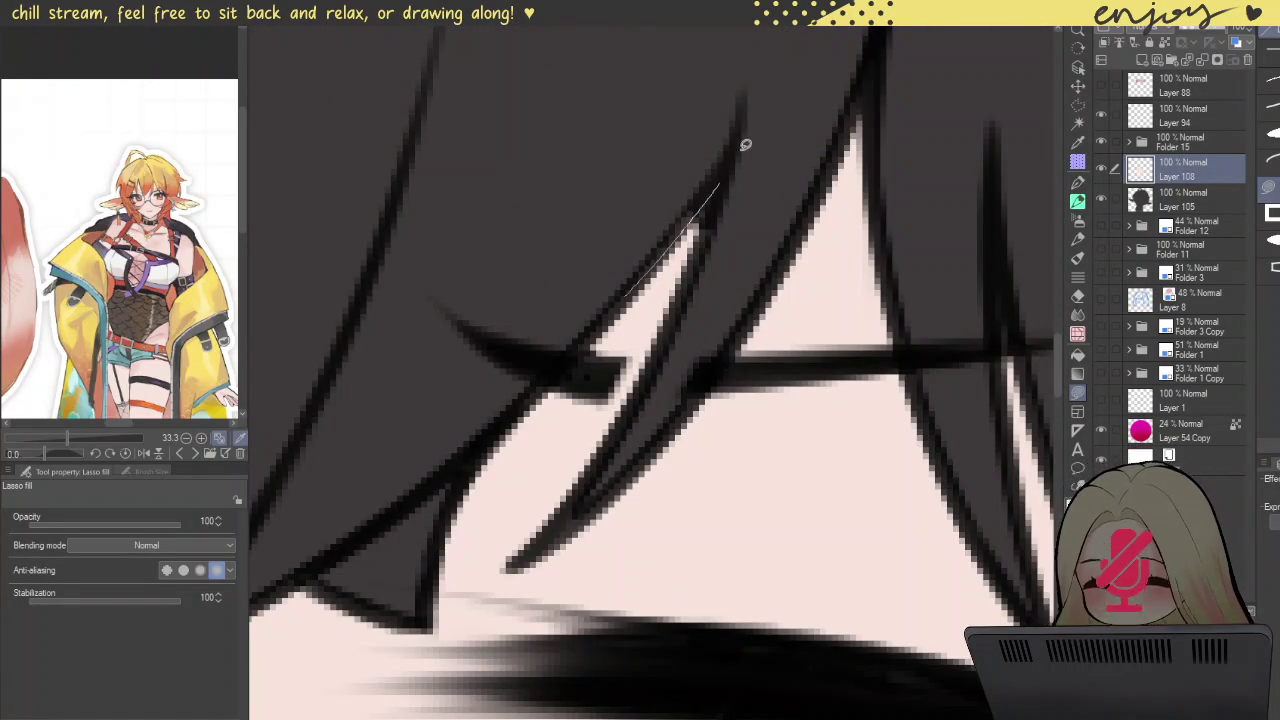
pyautogui.scroll(-2, 857, 197)
pyautogui.scroll(-3, 857, 197)
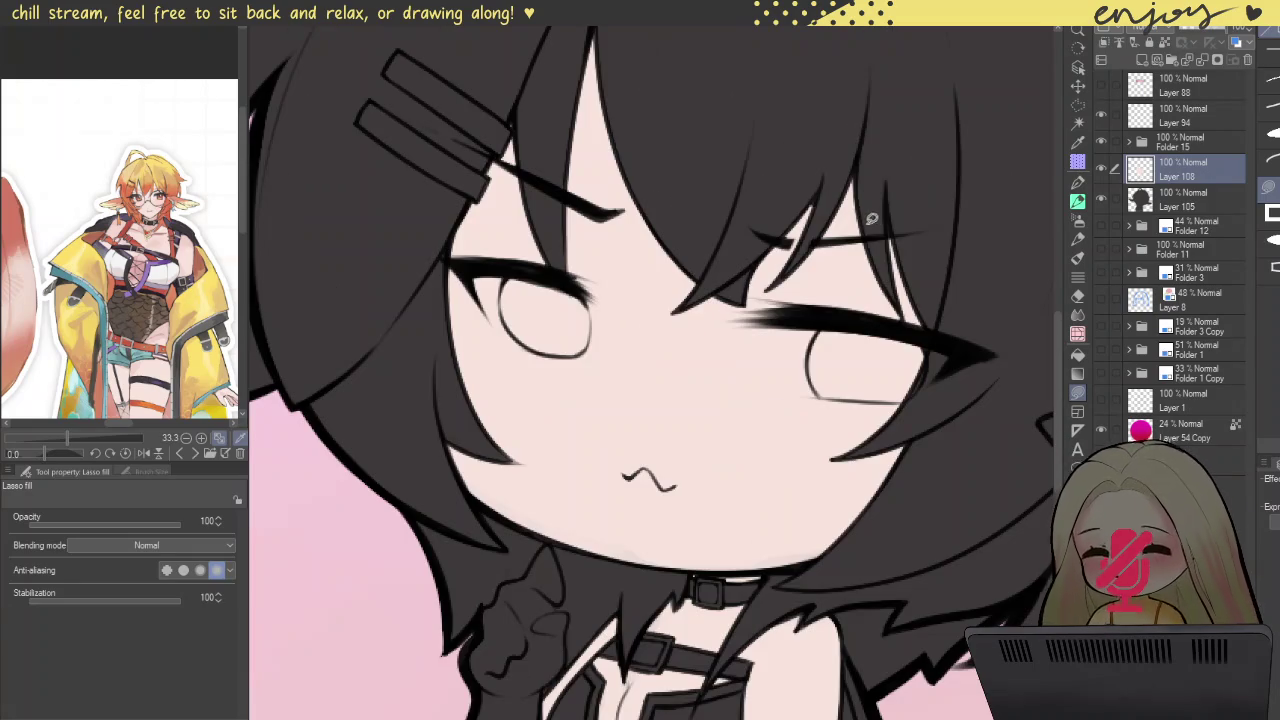
pyautogui.scroll(2, 824, 372)
pyautogui.scroll(-1, 824, 372)
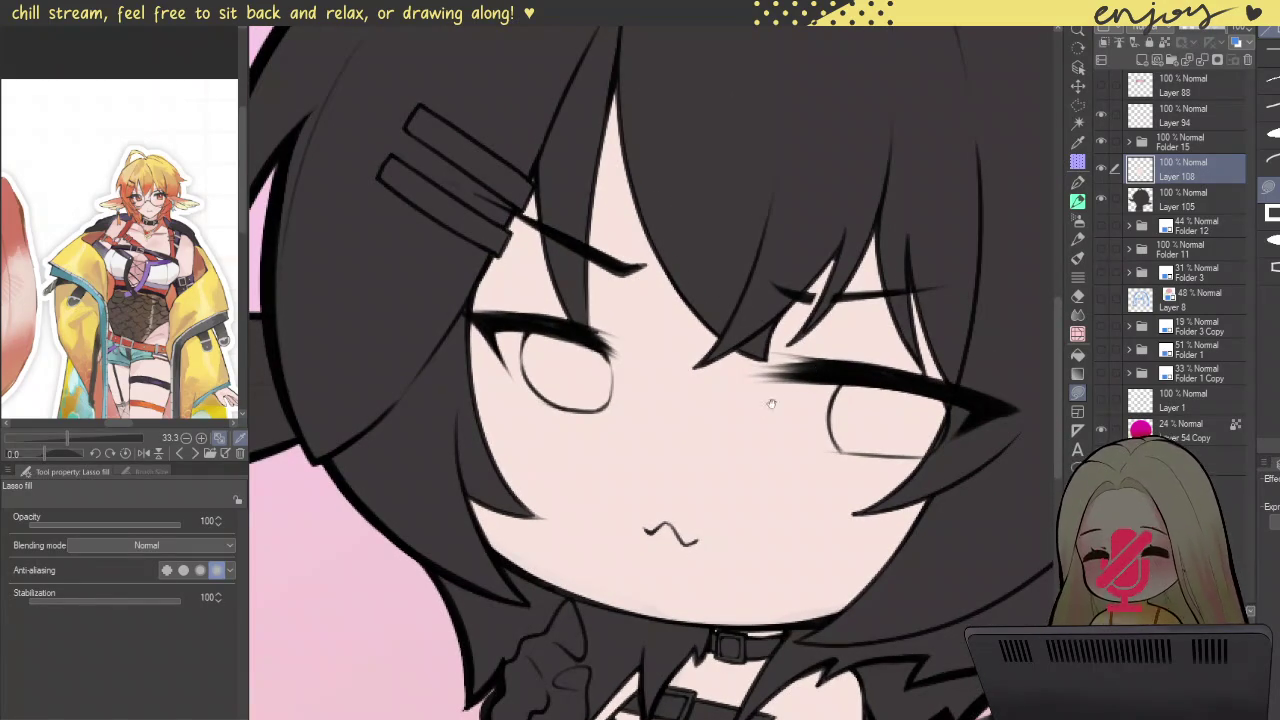
pyautogui.scroll(-3, 723, 386)
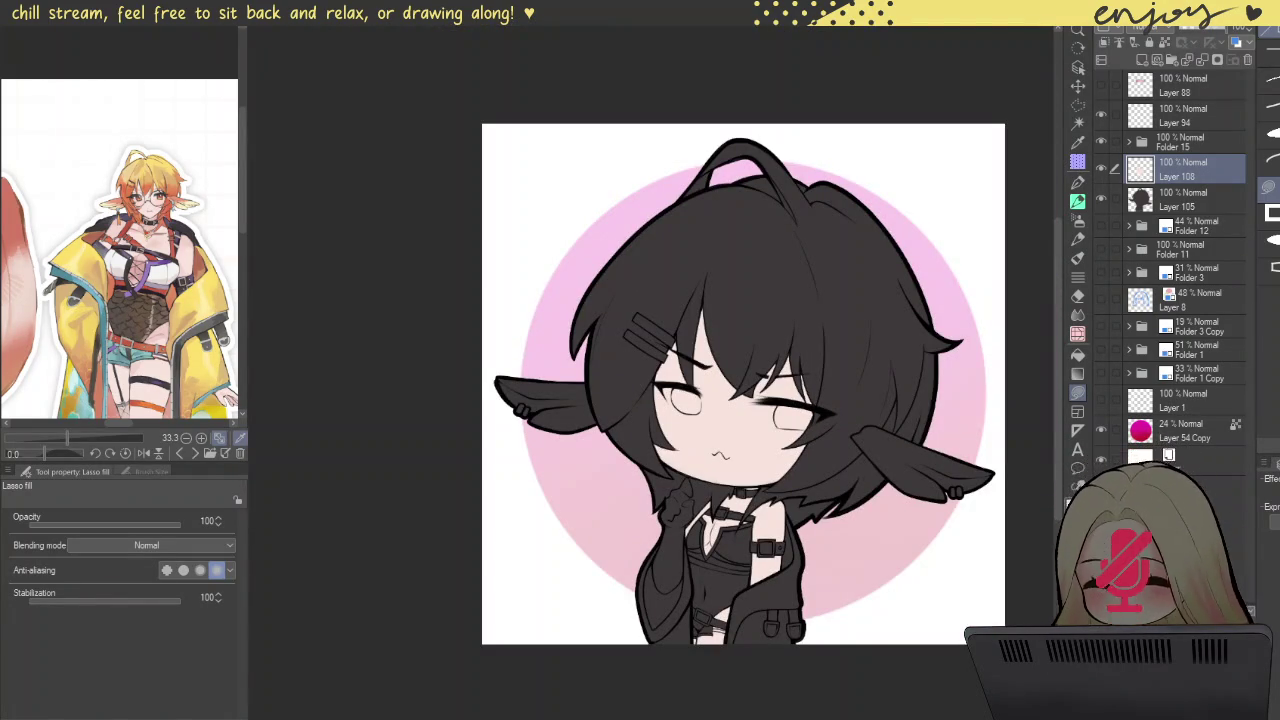
# Step: Hide Layer 54 Copy's pink circle and frame the whole character with the Fill tool
pyautogui.click(1102, 426)
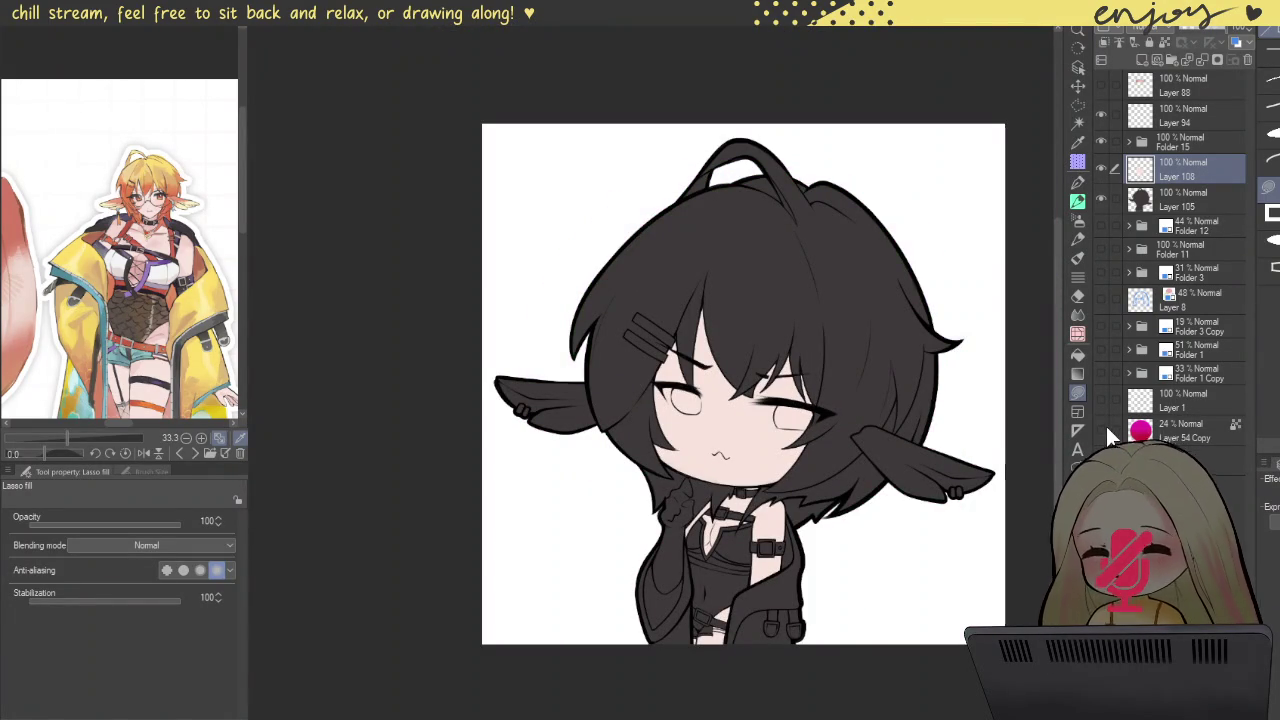
pyautogui.moveTo(818, 526)
pyautogui.mouseDown()
pyautogui.moveTo(756, 526)
pyautogui.moveTo(647, 346)
pyautogui.mouseUp()
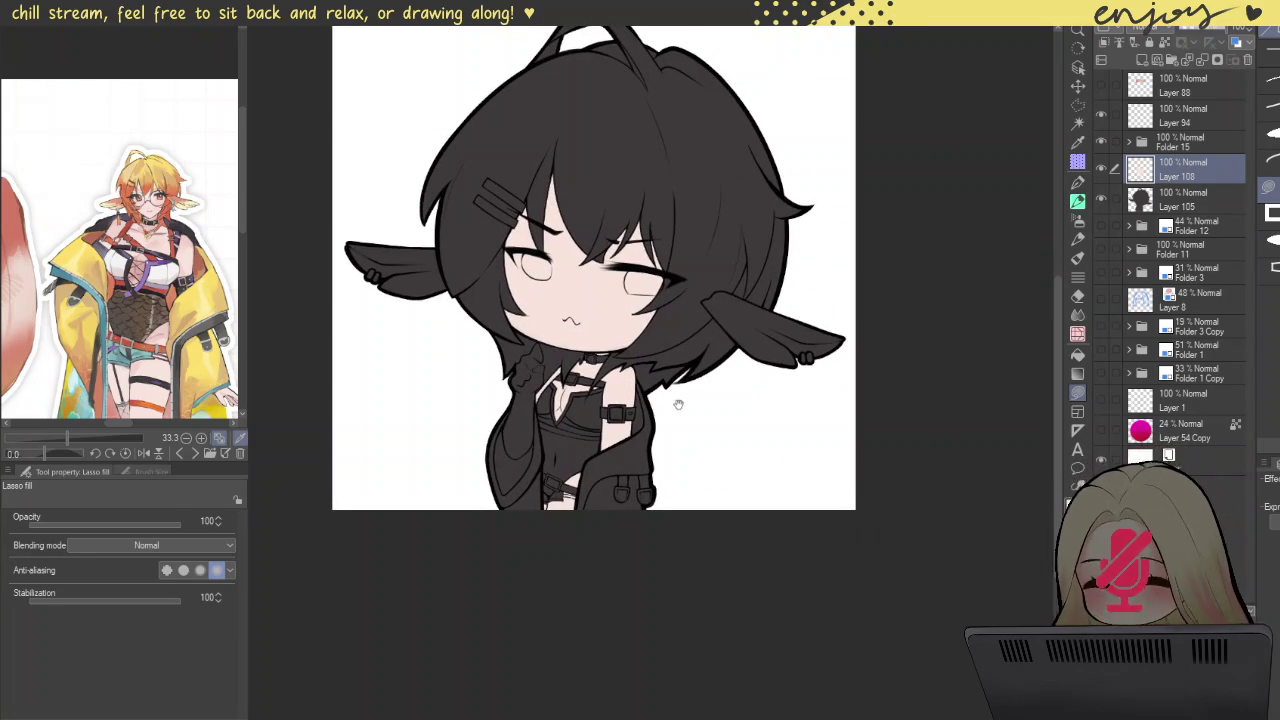
pyautogui.click(1078, 355)
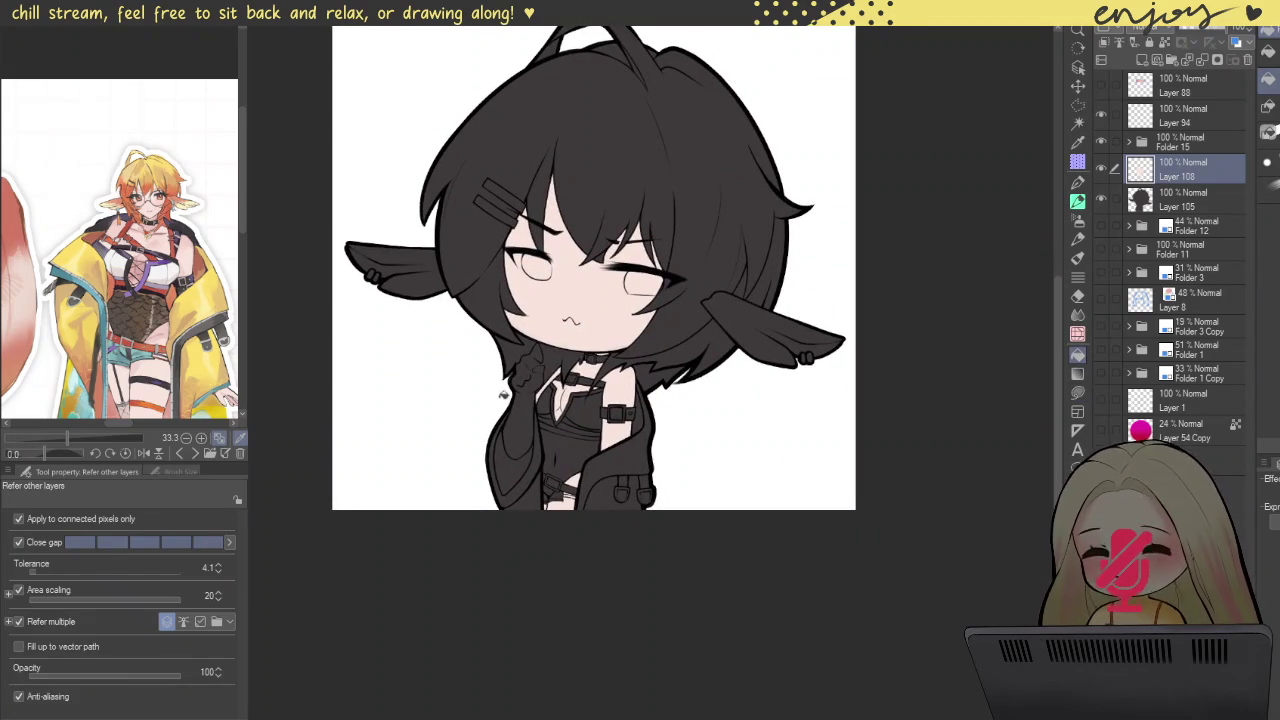
pyautogui.scroll(2, 515, 397)
pyautogui.scroll(2, 515, 397)
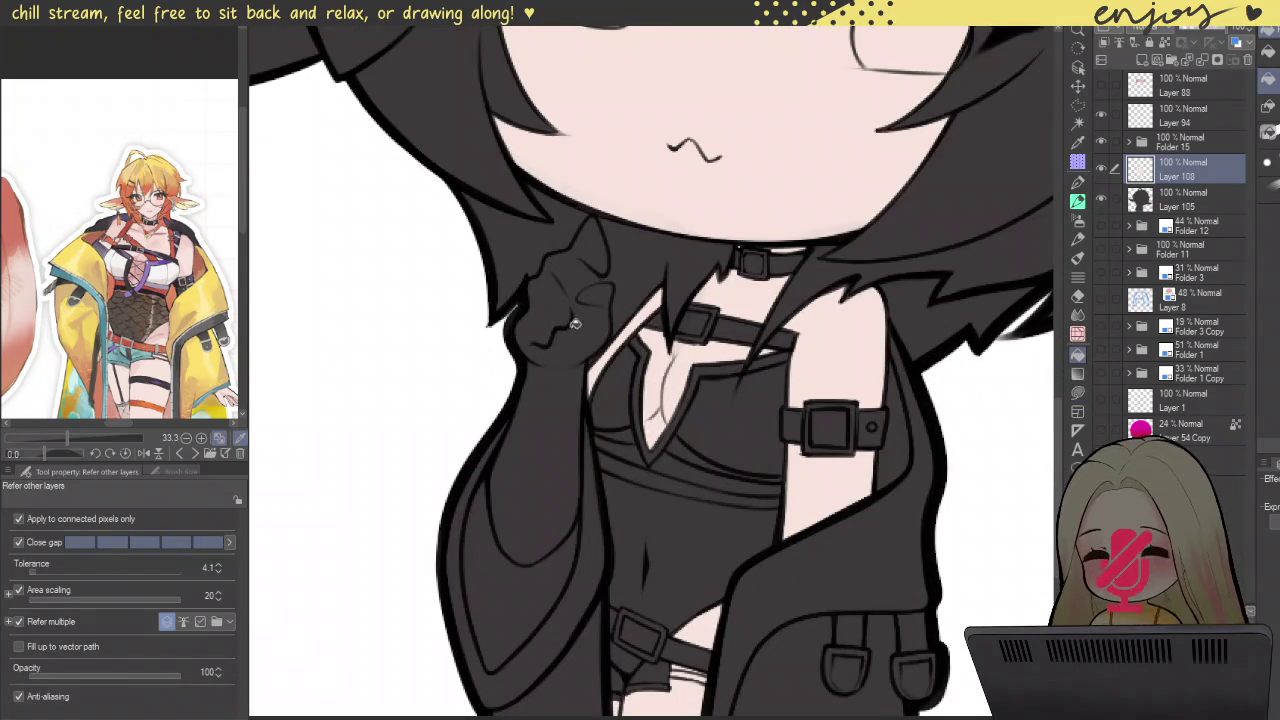
# Step: Fill the bare arm and the three dark hand areas with pale skin colour
pyautogui.click(553, 482)
pyautogui.click(588, 317)
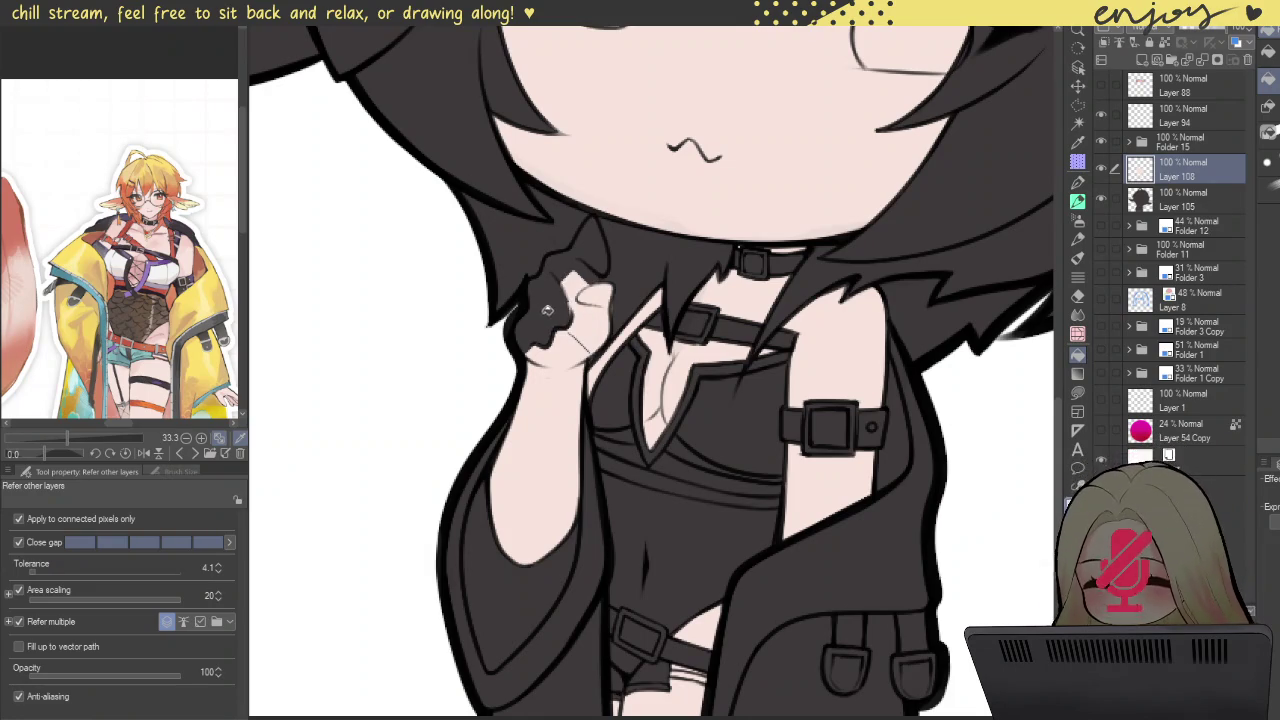
pyautogui.click(545, 300)
pyautogui.click(585, 245)
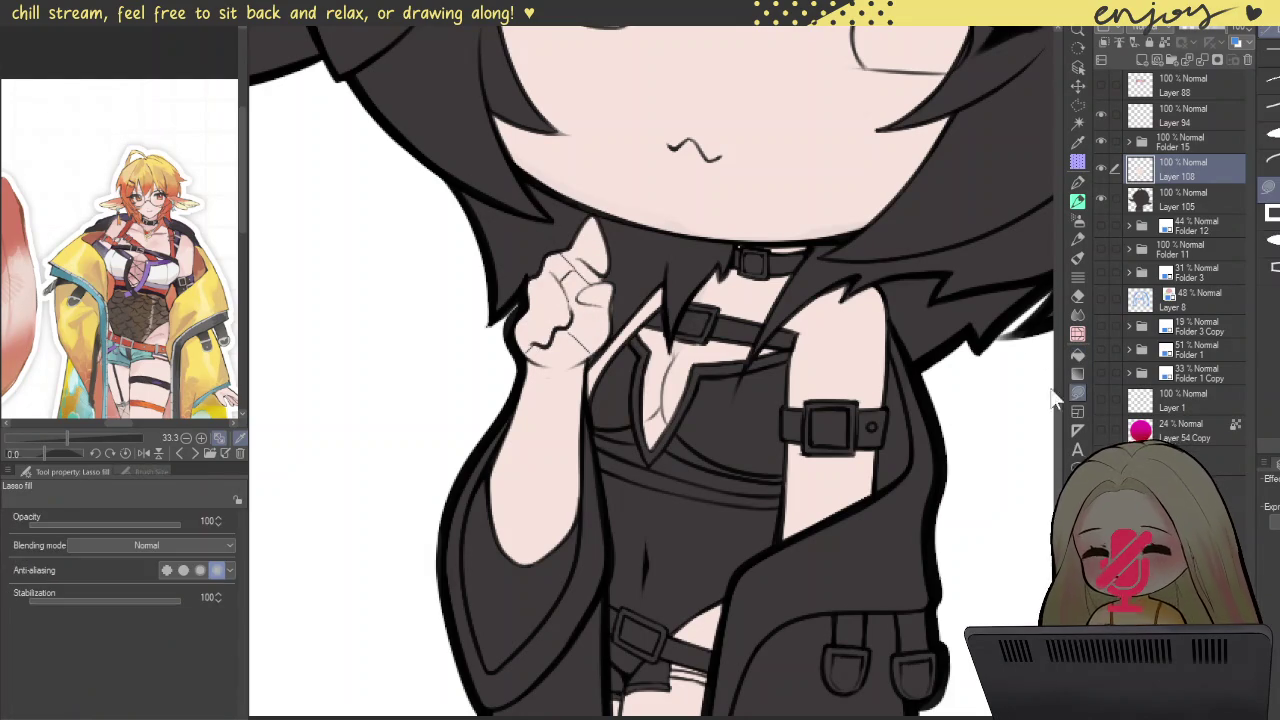
pyautogui.click(1077, 392)
pyautogui.scroll(2, 590, 330)
pyautogui.scroll(2, 590, 330)
# Step: Lasso-fill the stray dark strokes on the hand and fingers with skin colour
pyautogui.moveTo(540, 358)
pyautogui.mouseDown()
pyautogui.moveTo(693, 378)
pyautogui.moveTo(560, 400)
pyautogui.mouseUp()
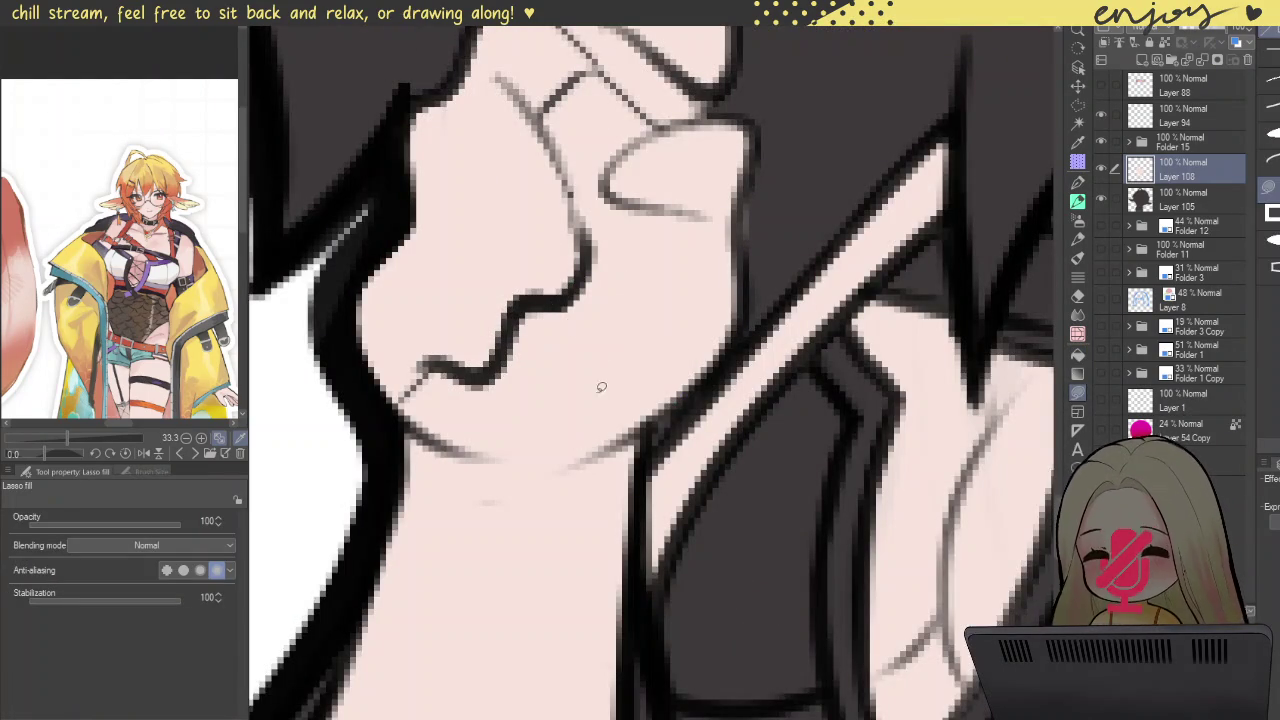
pyautogui.moveTo(382, 410); pyautogui.dragTo(400, 415)
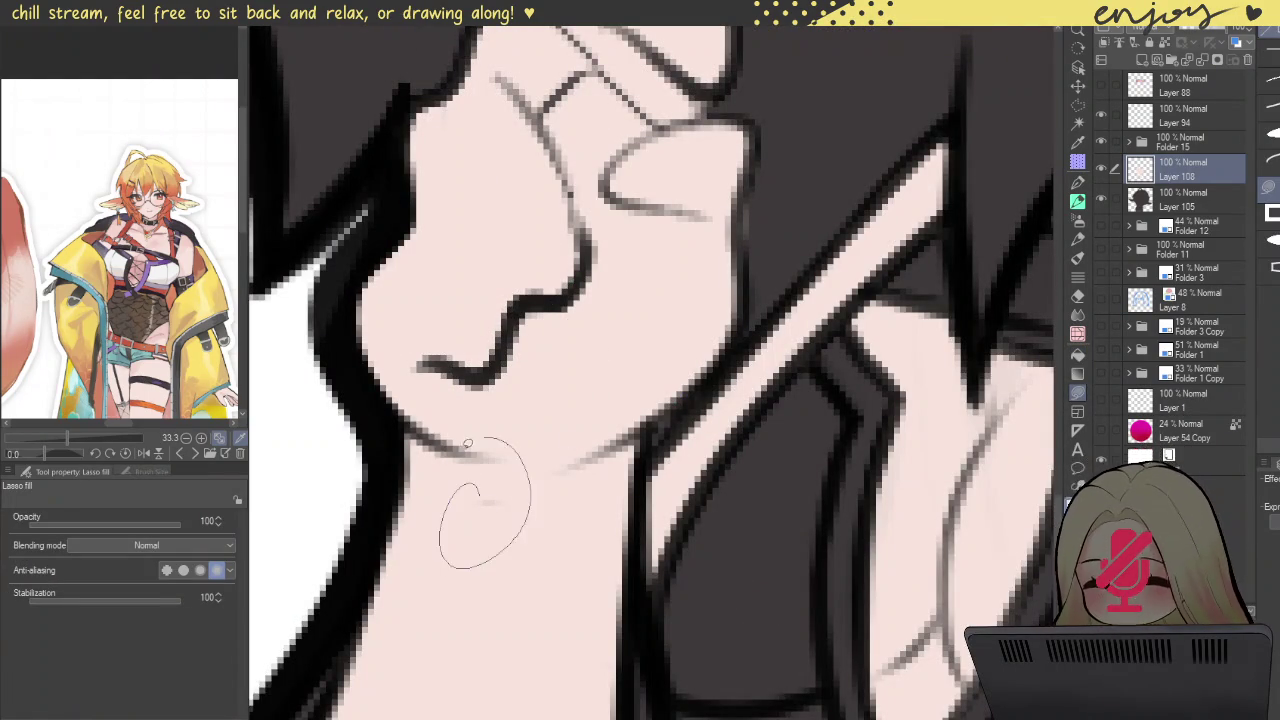
pyautogui.moveTo(522, 157); pyautogui.dragTo(537, 357)
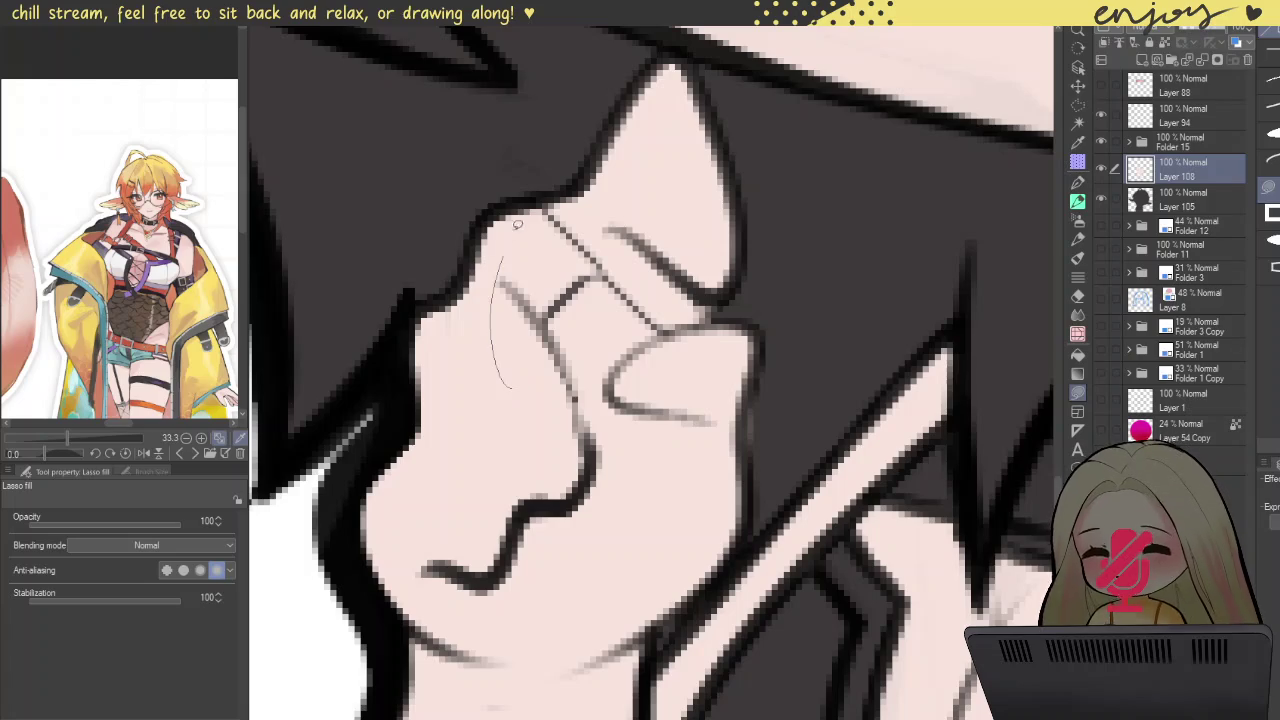
pyautogui.moveTo(690, 402); pyautogui.dragTo(647, 372)
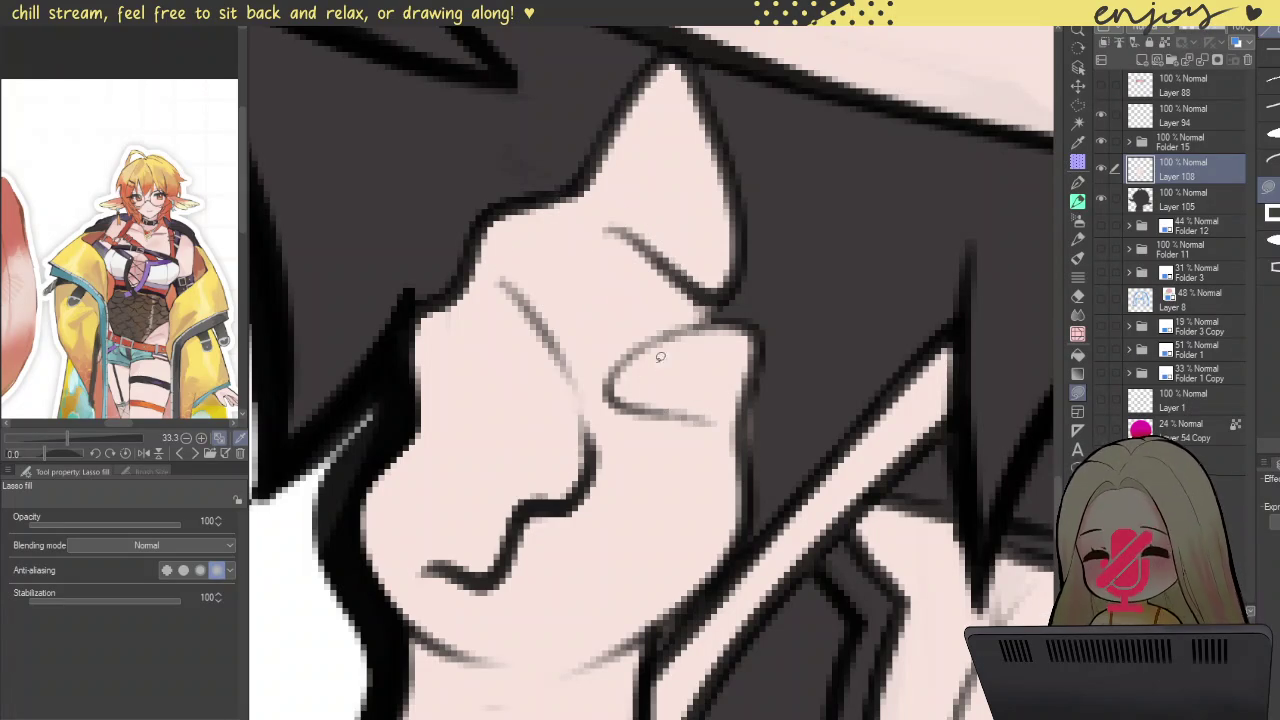
pyautogui.scroll(-3, 661, 321)
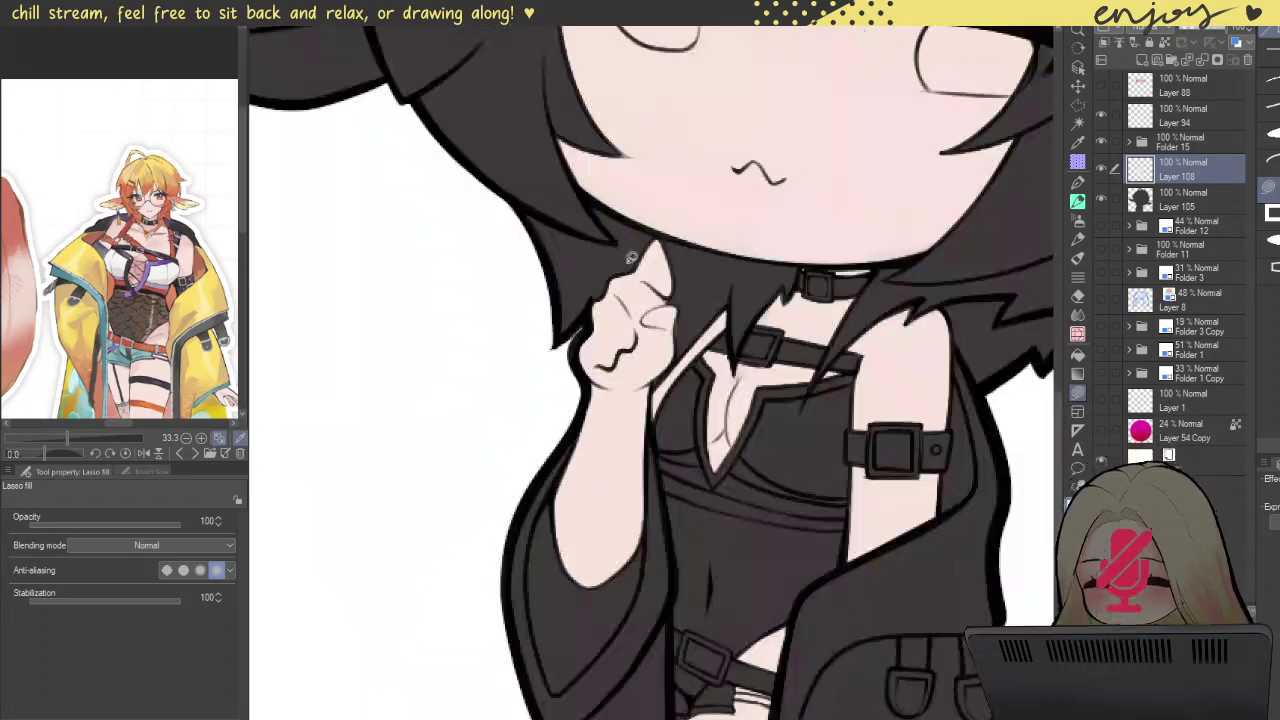
pyautogui.scroll(-3, 661, 321)
pyautogui.scroll(-2, 661, 321)
pyautogui.moveTo(876, 245); pyautogui.dragTo(858, 335)
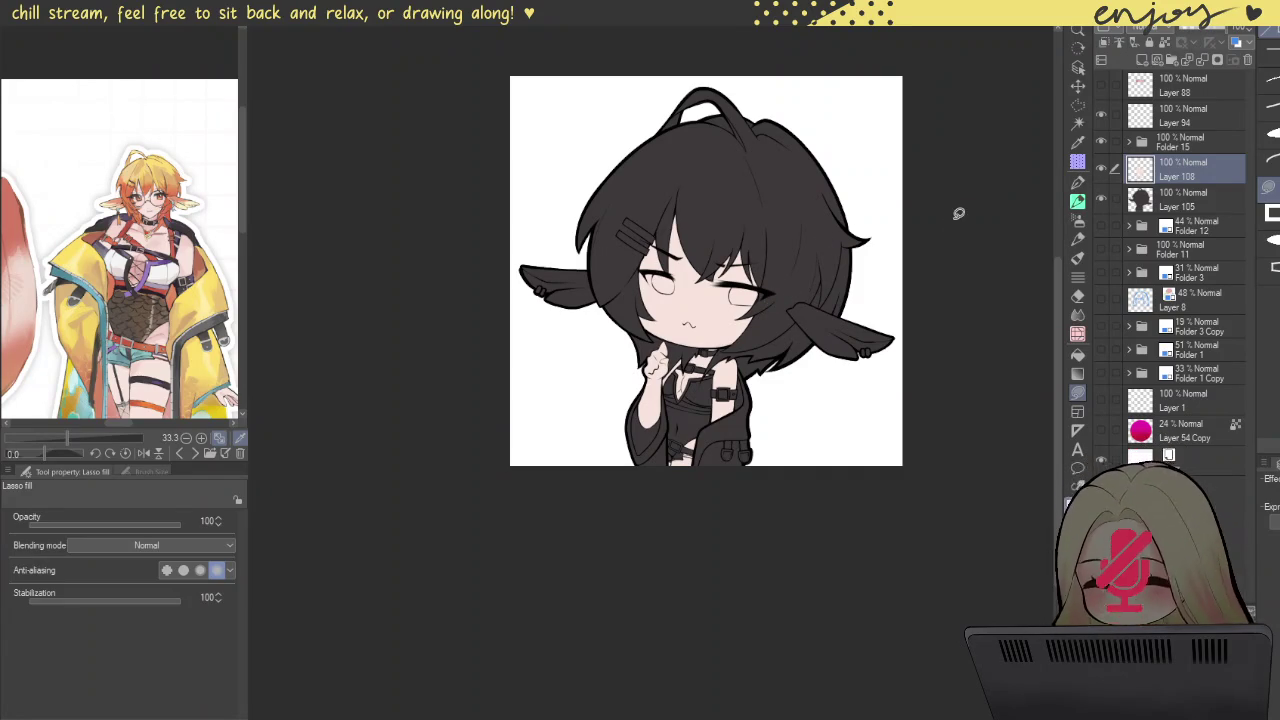
pyautogui.moveTo(812, 282); pyautogui.dragTo(872, 352)
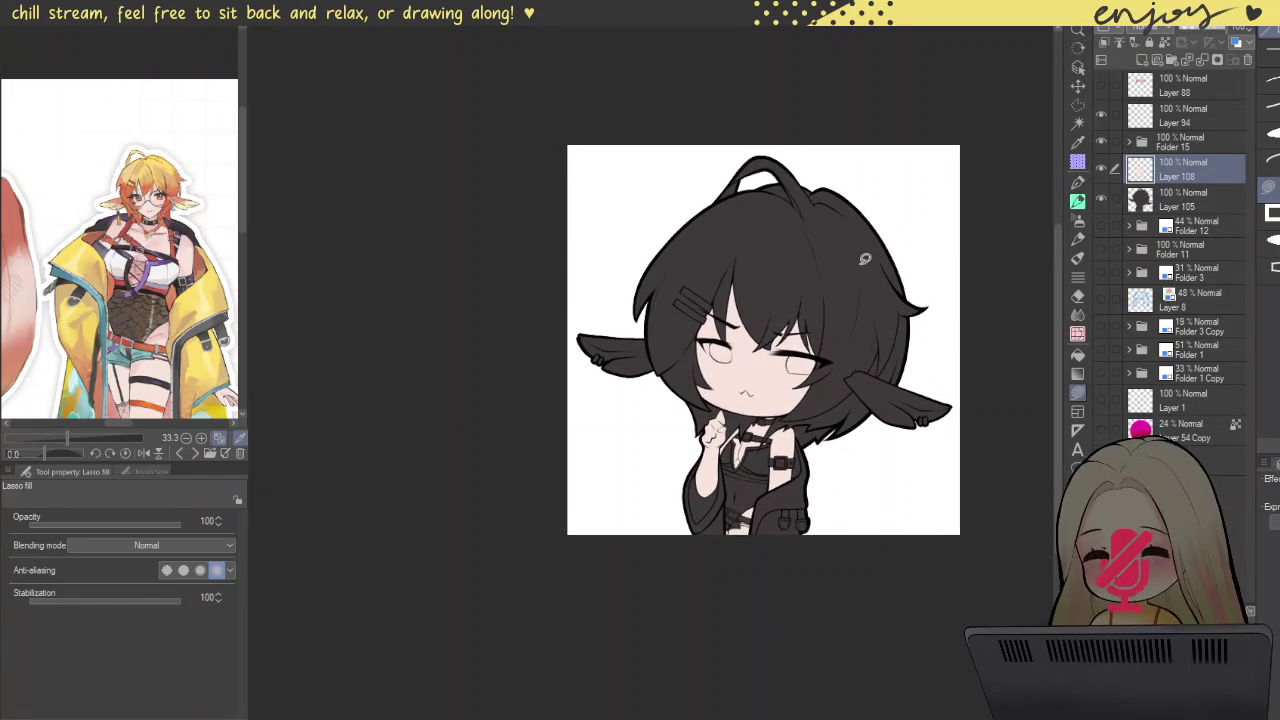
# Step: Make Layer 105 active and add new empty Layer 109 above it
pyautogui.press('d')
pyautogui.click(905, 270)
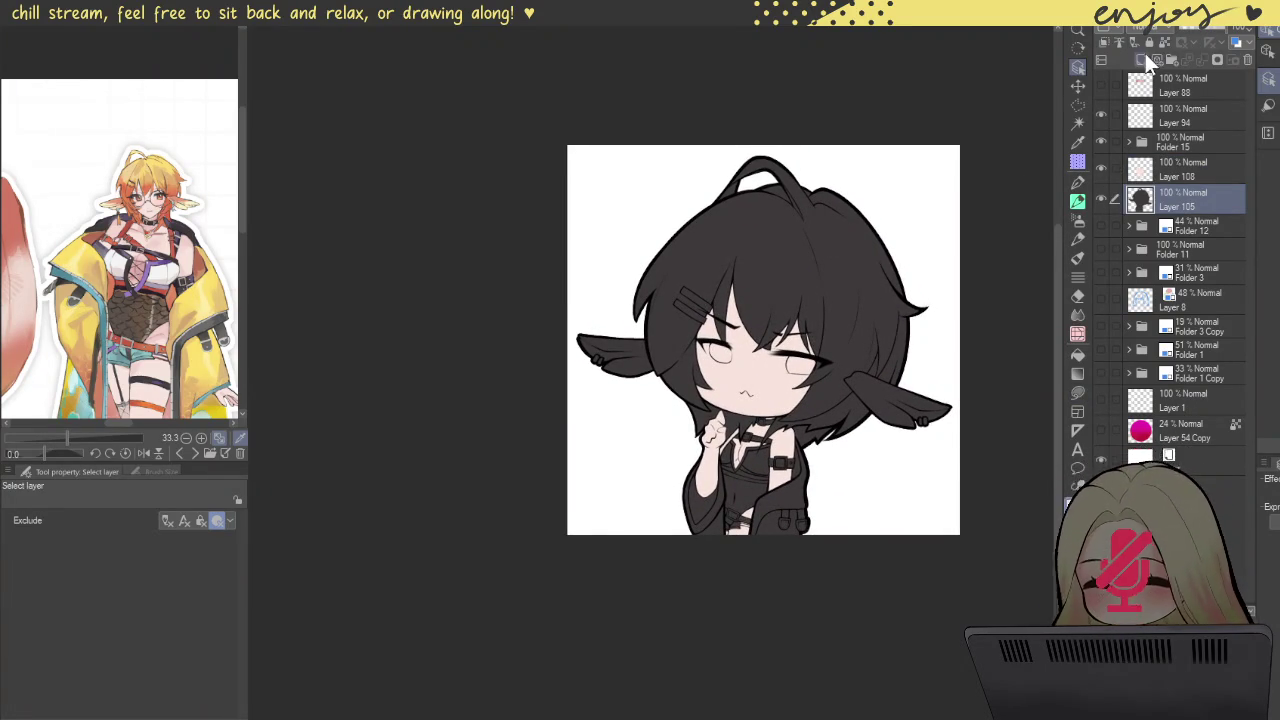
pyautogui.click(1143, 58)
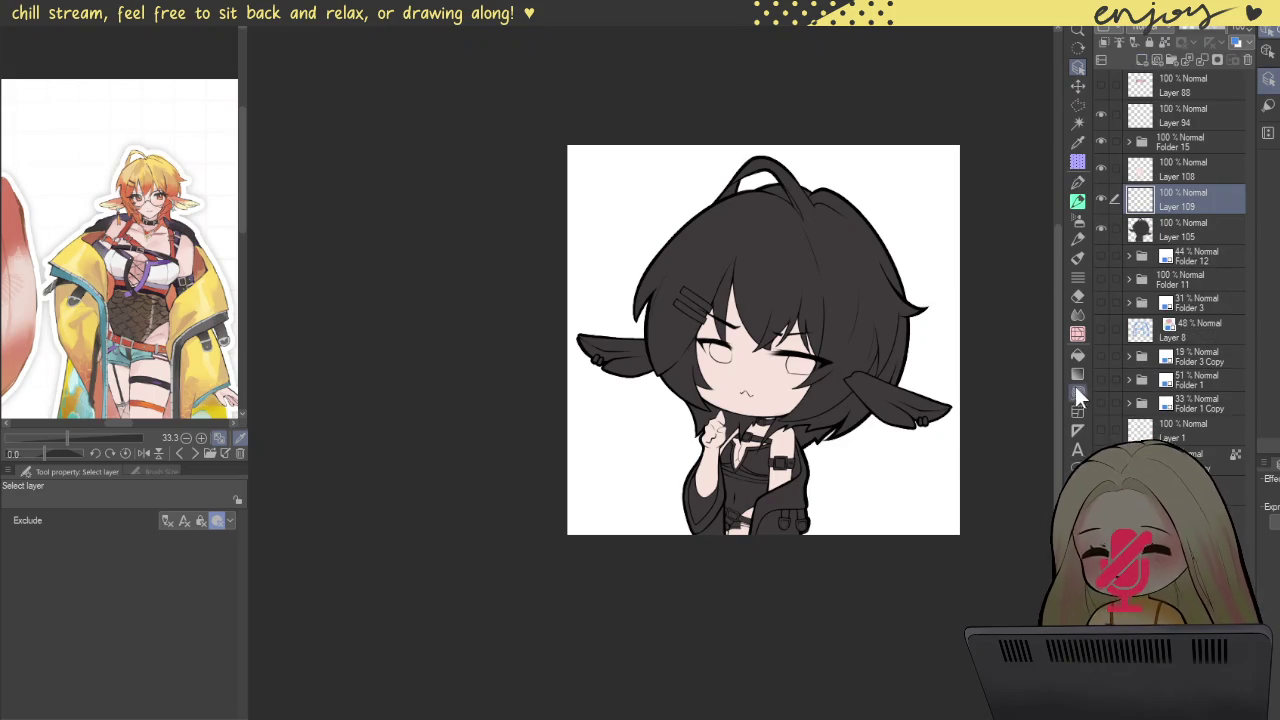
pyautogui.click(1078, 356)
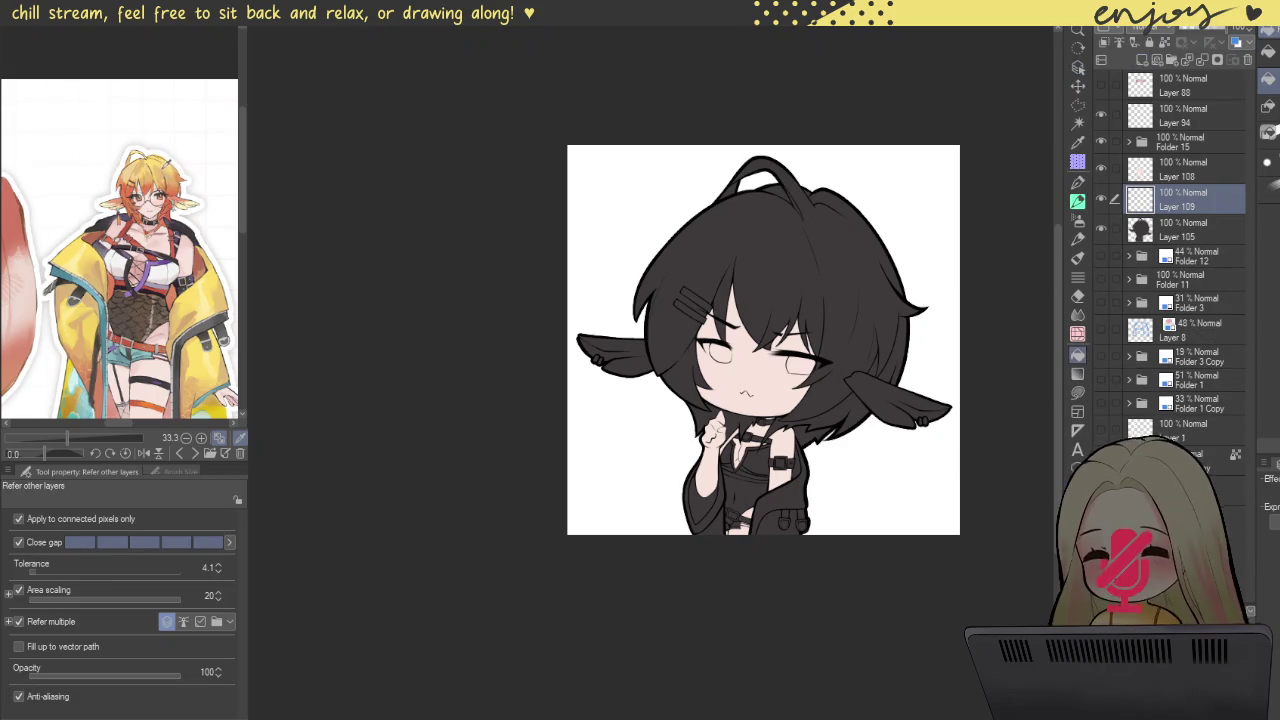
# Step: Eyedrop the reference's hair yellow and fill the hair and both gaps beside the ahoge
pyautogui.keyDown('alt'); pyautogui.click(157, 160); pyautogui.keyUp('alt')
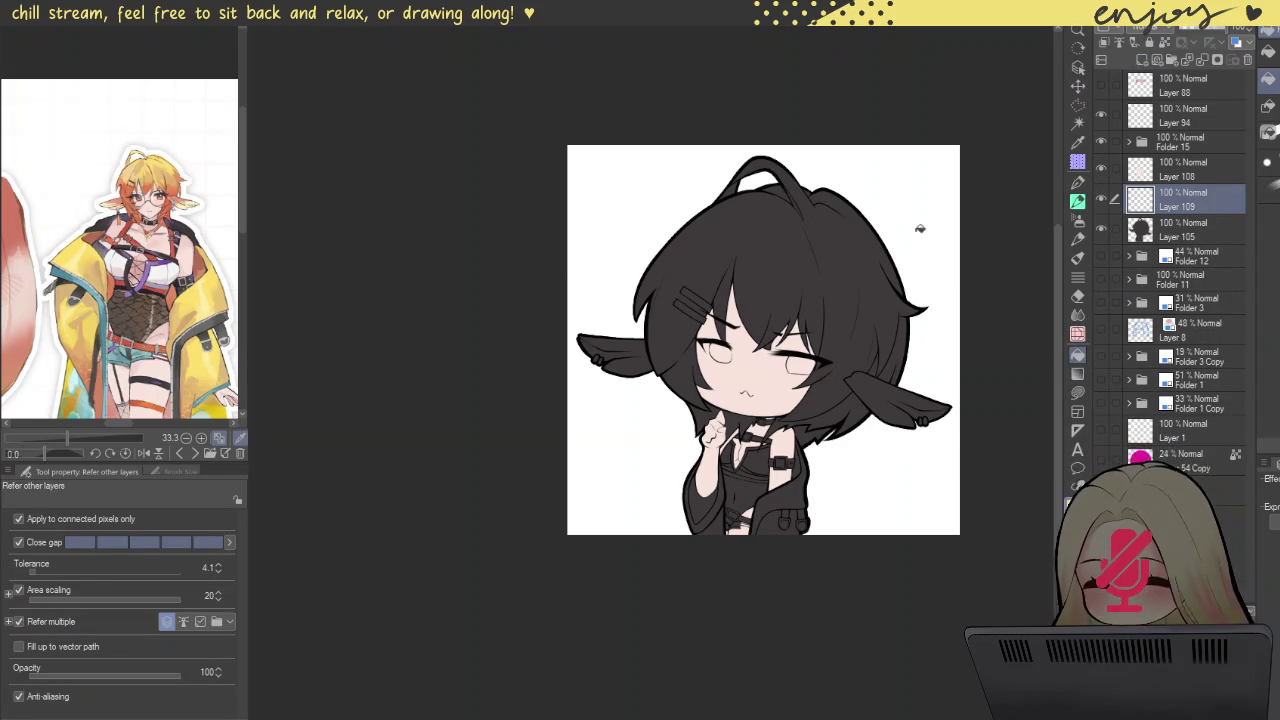
pyautogui.click(804, 331)
pyautogui.scroll(3, 802, 231)
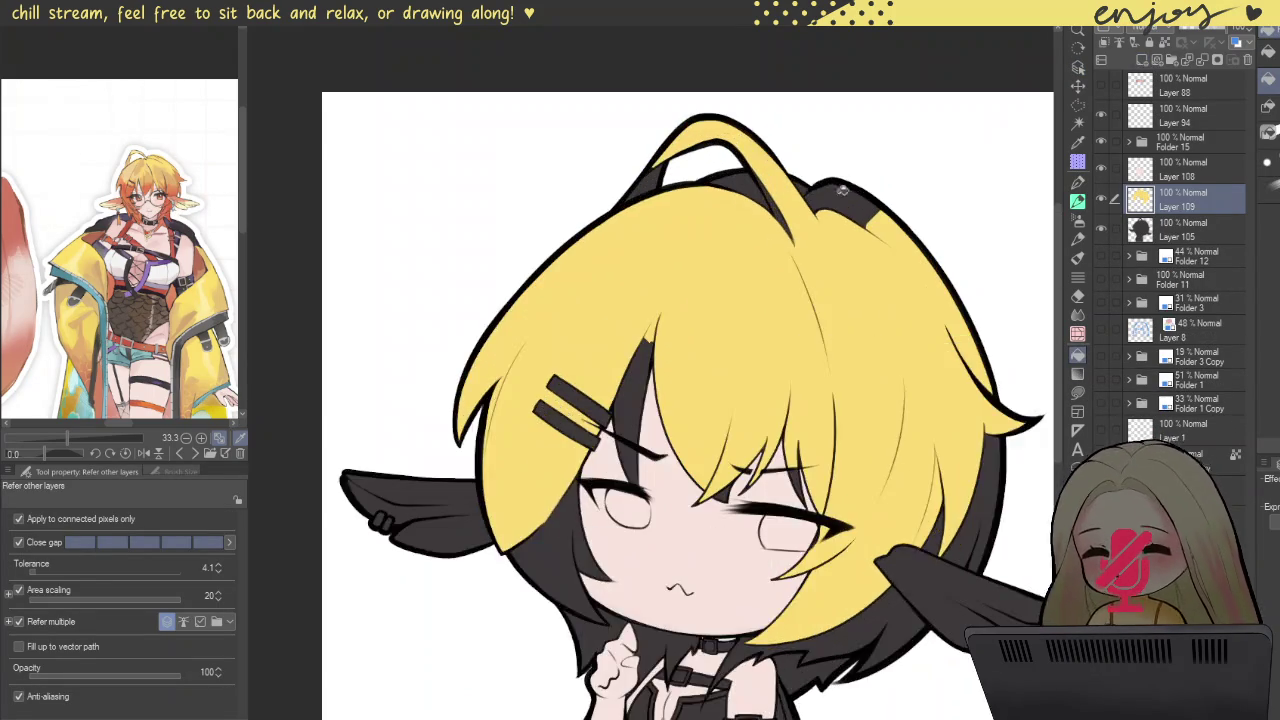
pyautogui.scroll(3, 857, 199)
pyautogui.click(699, 178)
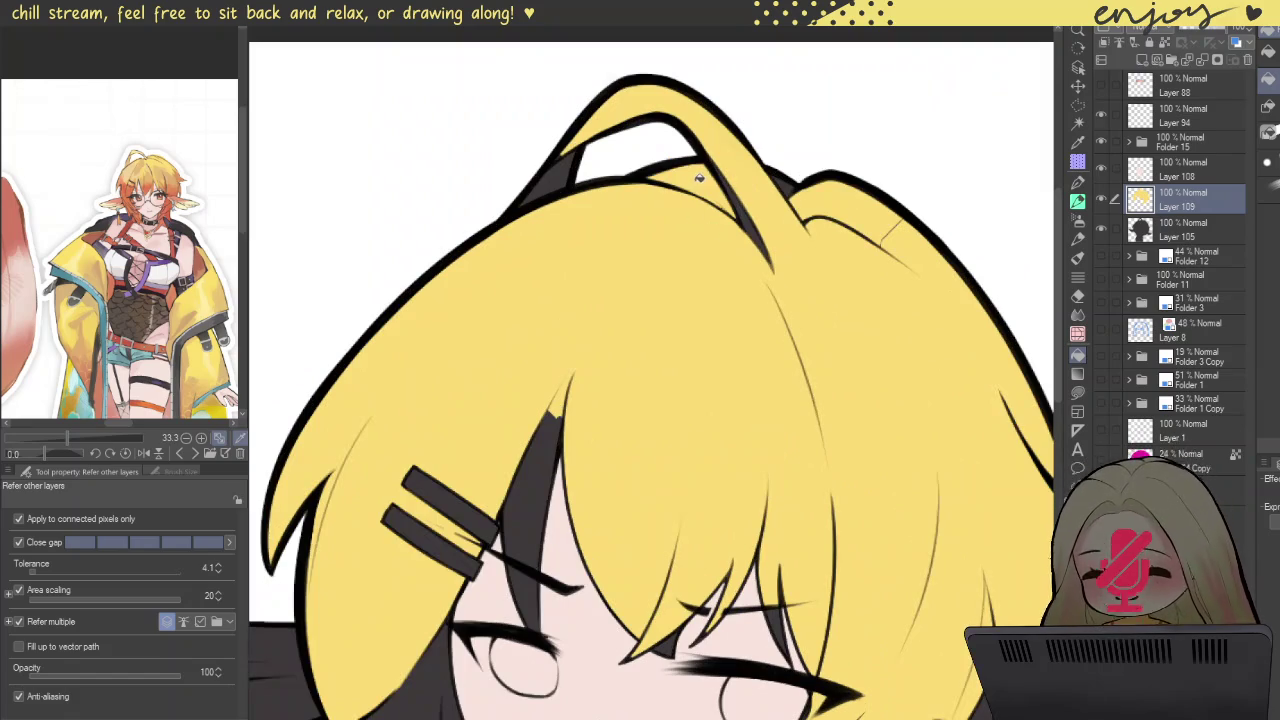
pyautogui.click(560, 166)
# Step: Inspect the yellow fill around the right eye, head top, face, neck and collar
pyautogui.scroll(-3, 790, 184)
pyautogui.scroll(-2, 700, 330)
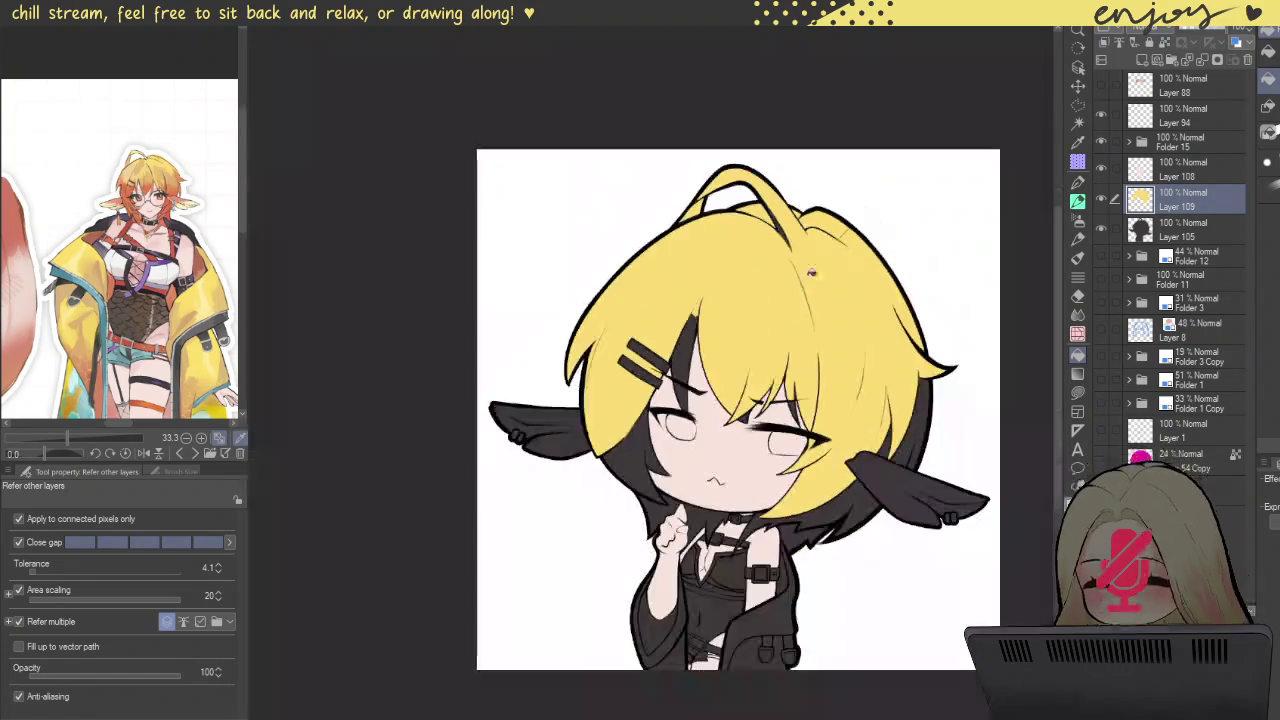
pyautogui.scroll(3, 628, 472)
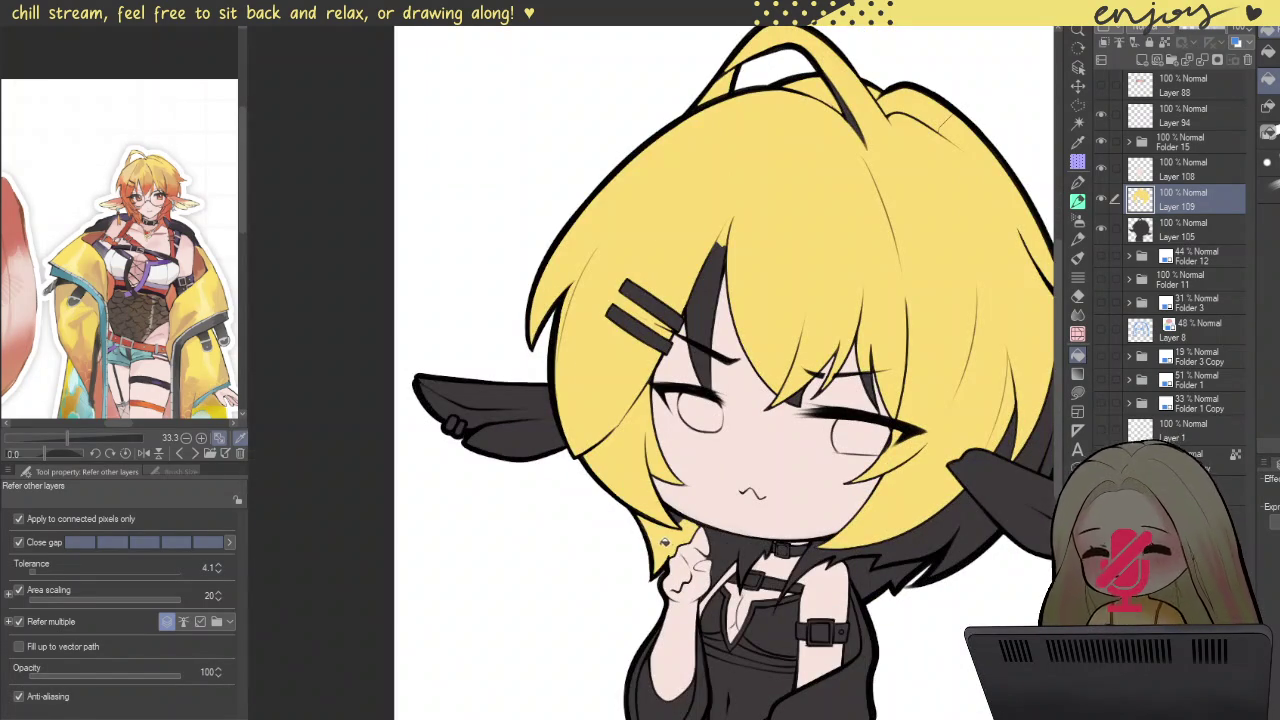
pyautogui.scroll(2, 697, 552)
pyautogui.scroll(1, 660, 520)
pyautogui.scroll(1, 629, 485)
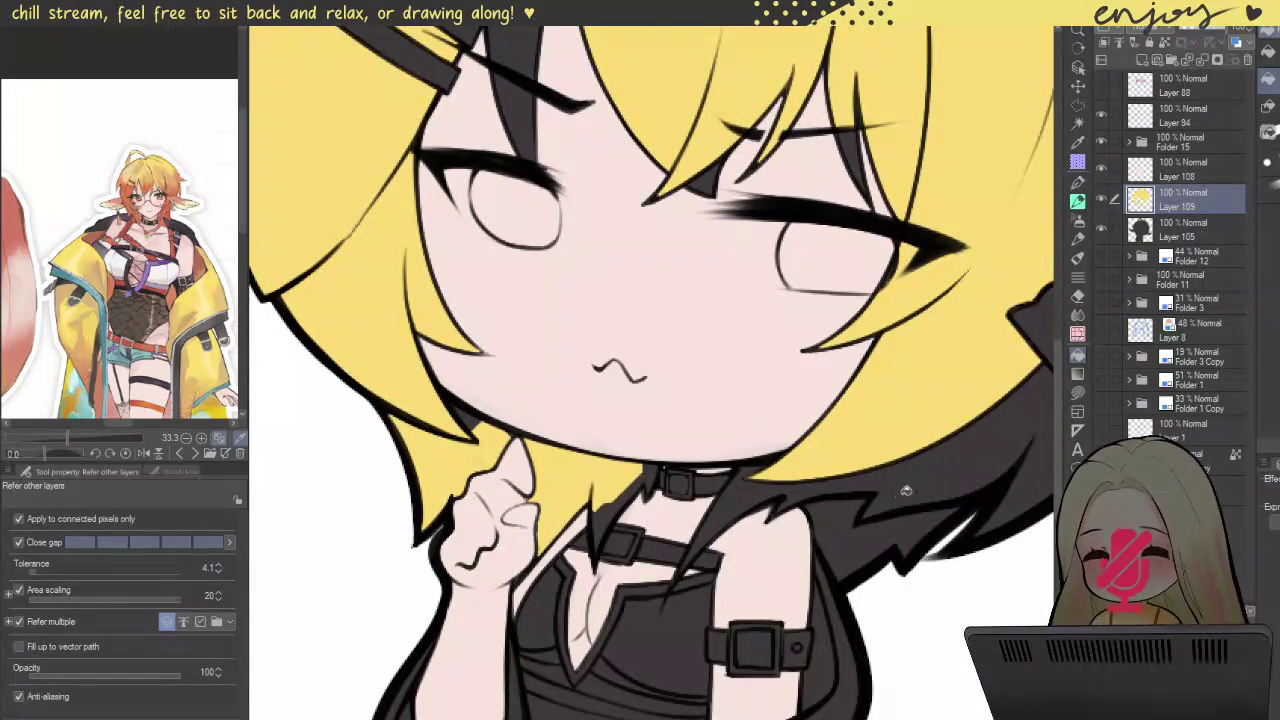
pyautogui.moveTo(954, 470); pyautogui.dragTo(875, 488)
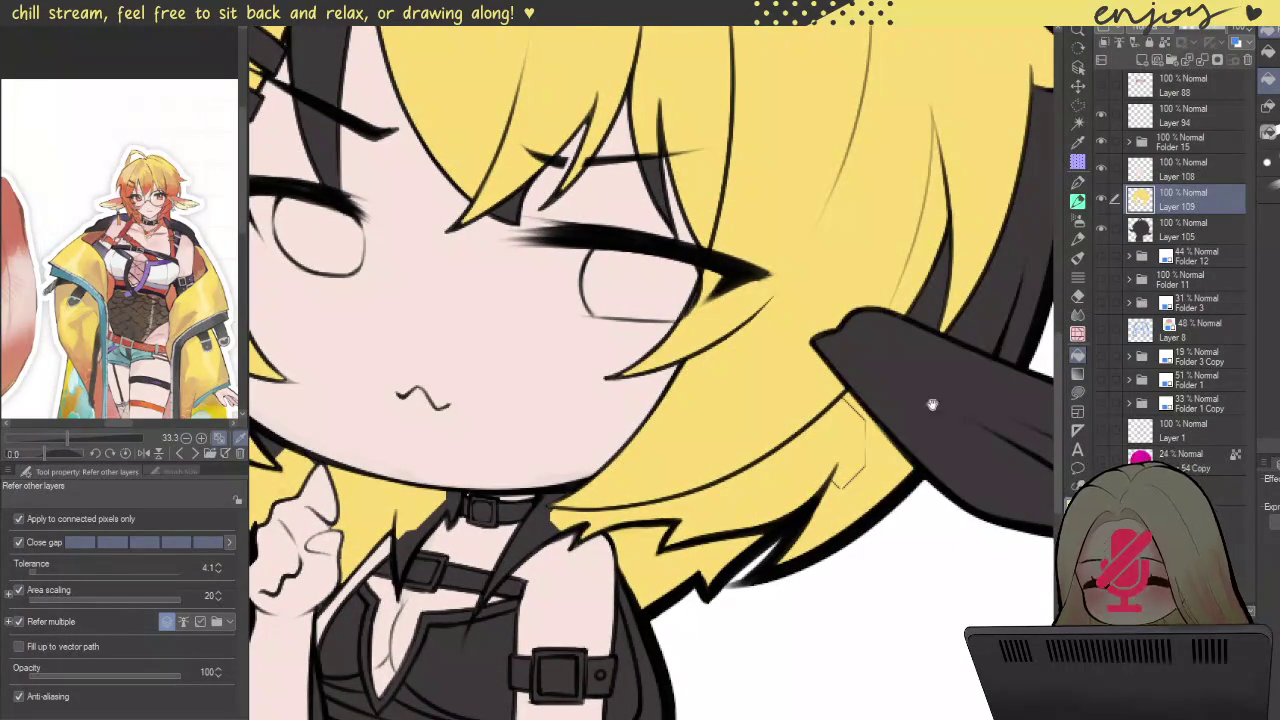
pyautogui.scroll(2, 835, 495)
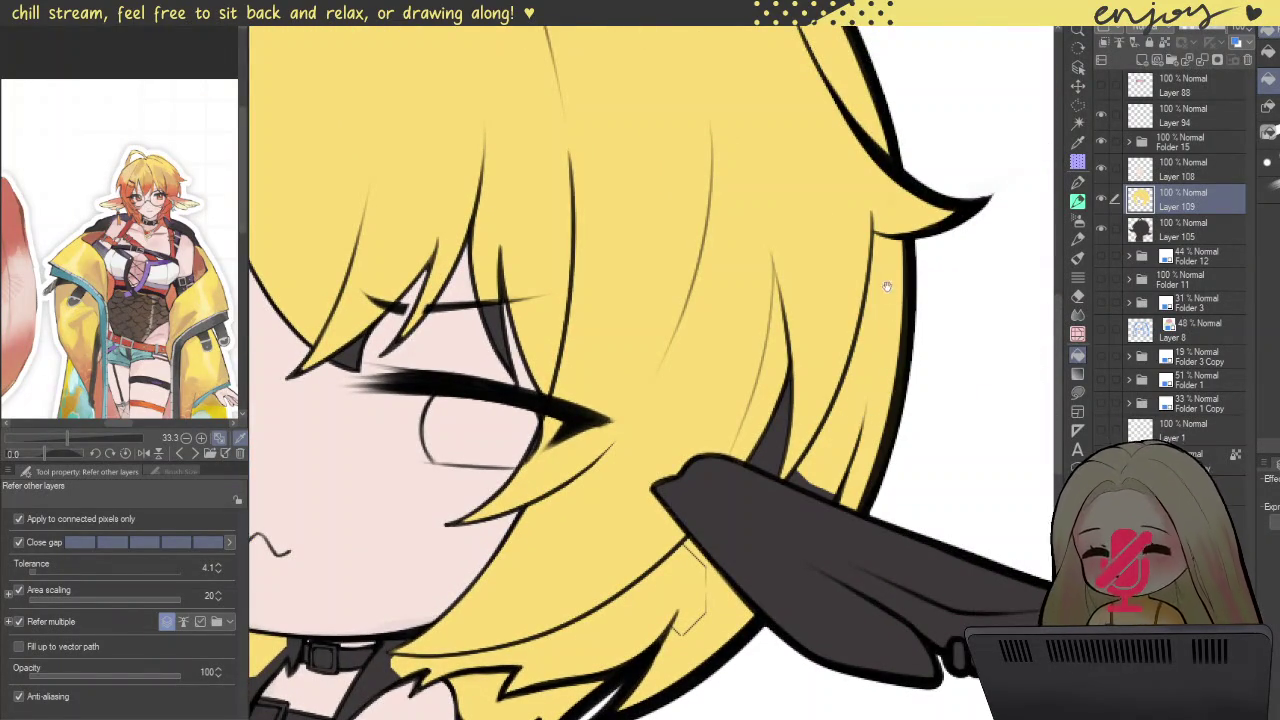
pyautogui.moveTo(890, 295); pyautogui.dragTo(880, 418)
pyautogui.scroll(-1, 793, 540)
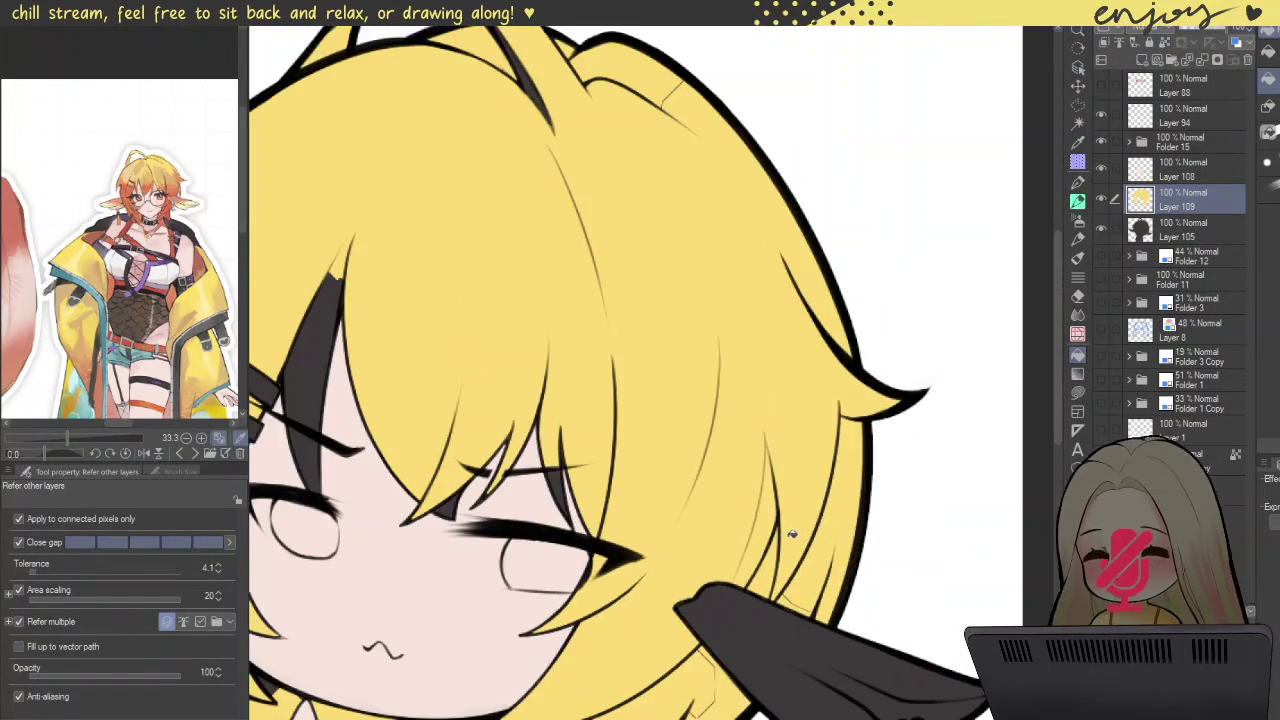
pyautogui.scroll(-2, 793, 540)
pyautogui.moveTo(793, 540); pyautogui.dragTo(660, 492)
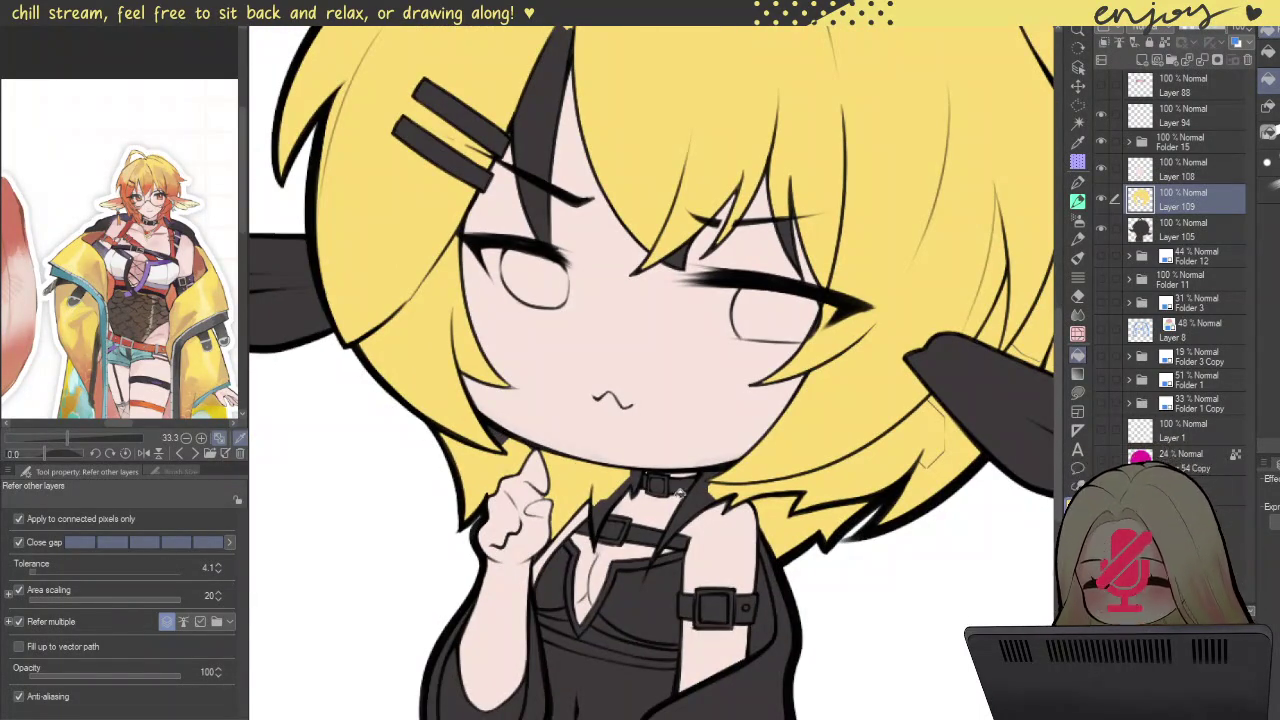
pyautogui.scroll(1, 695, 500)
pyautogui.scroll(2, 681, 497)
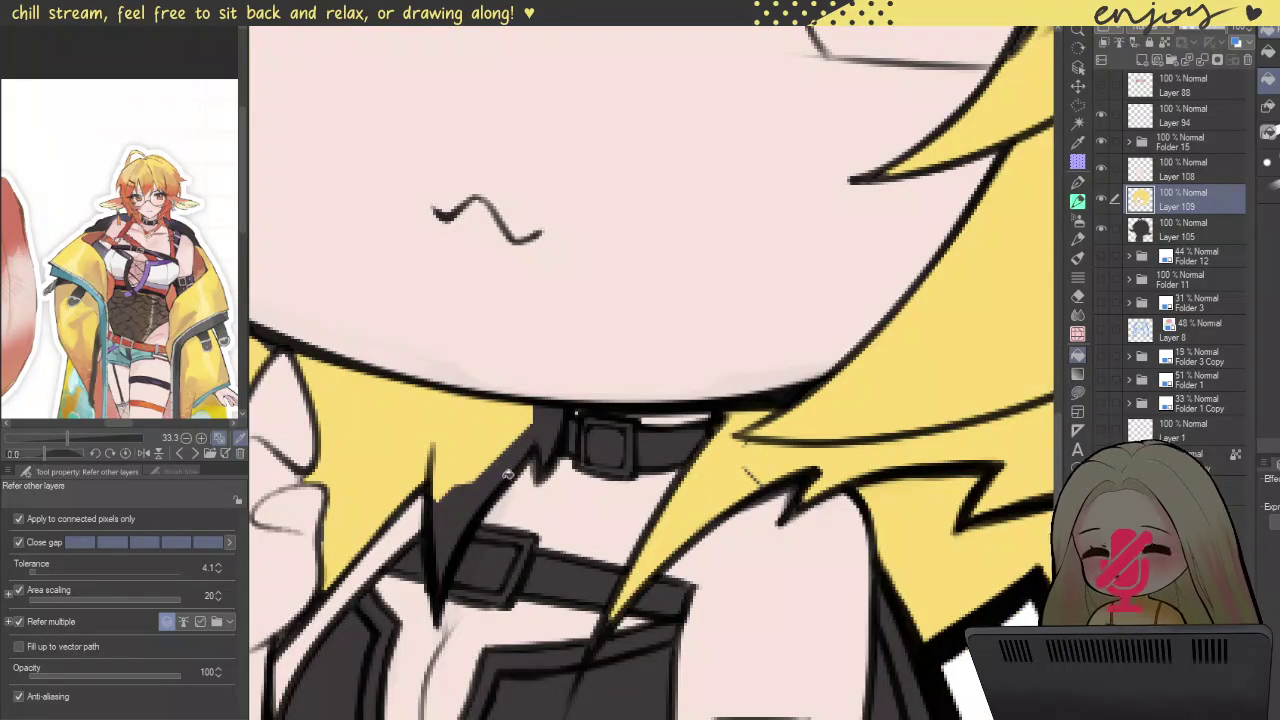
pyautogui.scroll(-2, 509, 474)
pyautogui.scroll(-1, 640, 350)
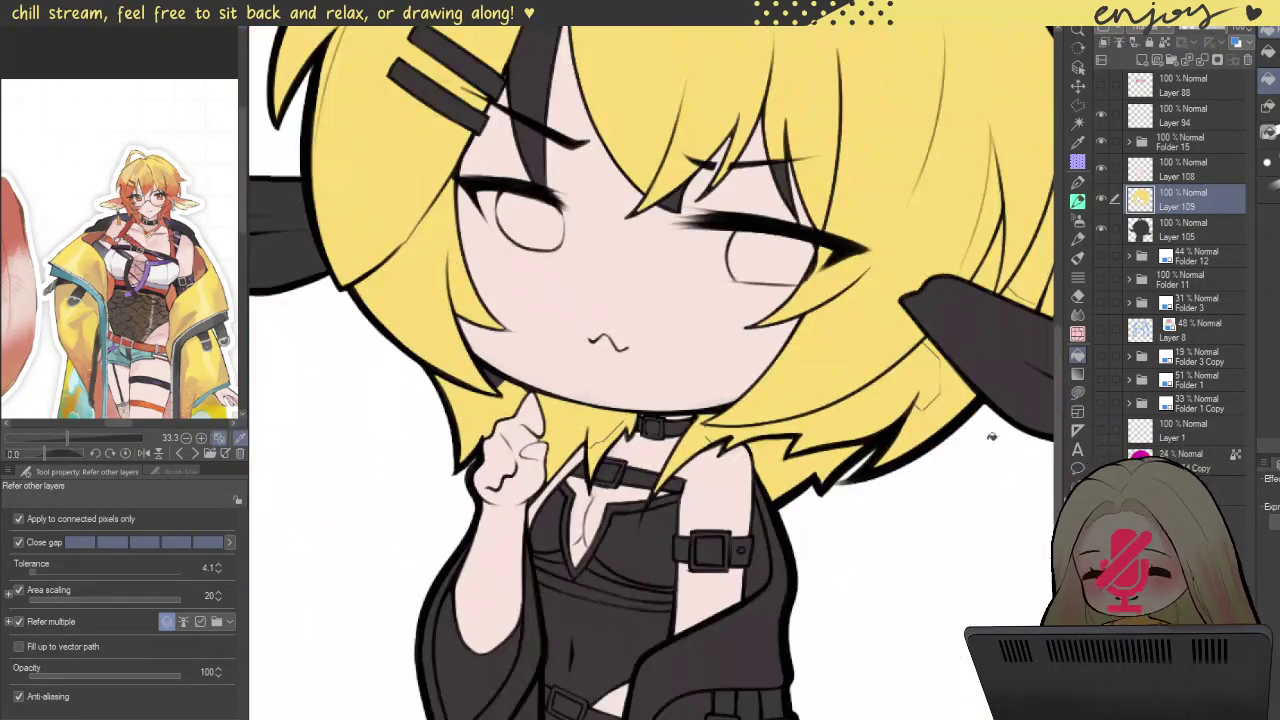
pyautogui.click(1077, 391)
pyautogui.scroll(2, 725, 455)
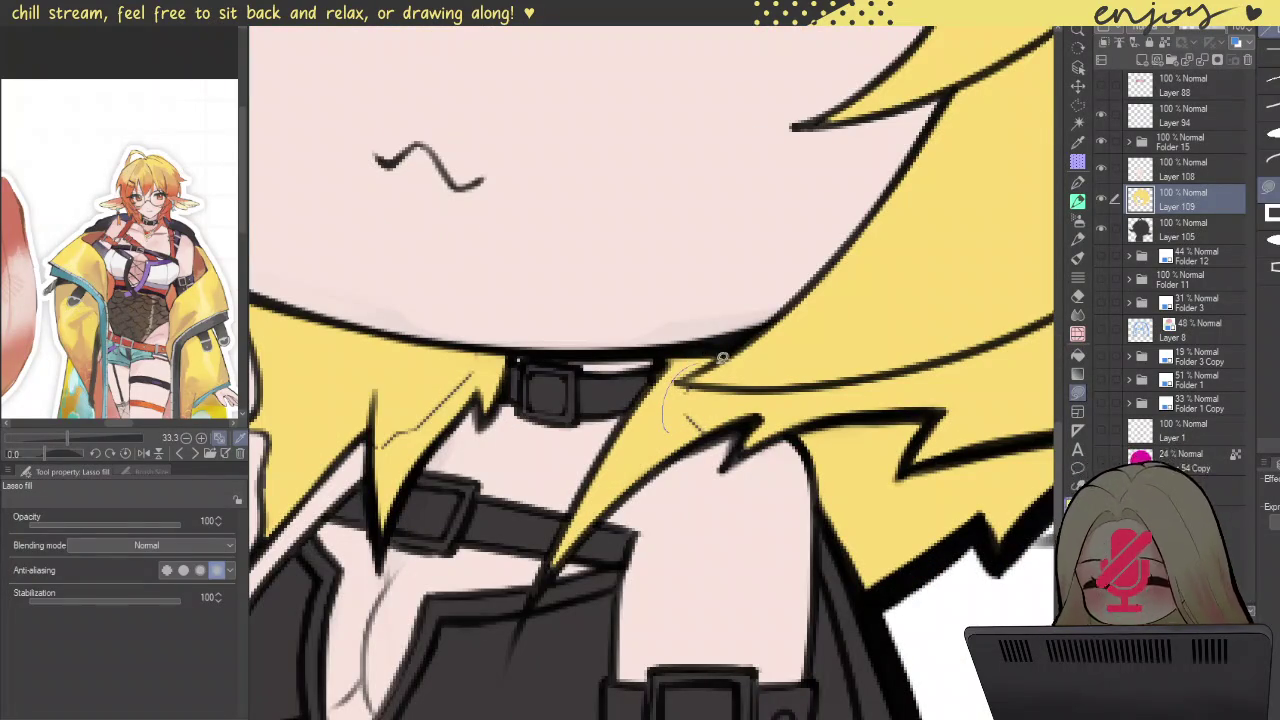
# Step: Lasso-fill the hair gaps beside the choker, in a hair tip and along a strand
pyautogui.moveTo(718, 355); pyautogui.dragTo(706, 440)
pyautogui.scroll(1, 910, 417)
pyautogui.scroll(1, 910, 417)
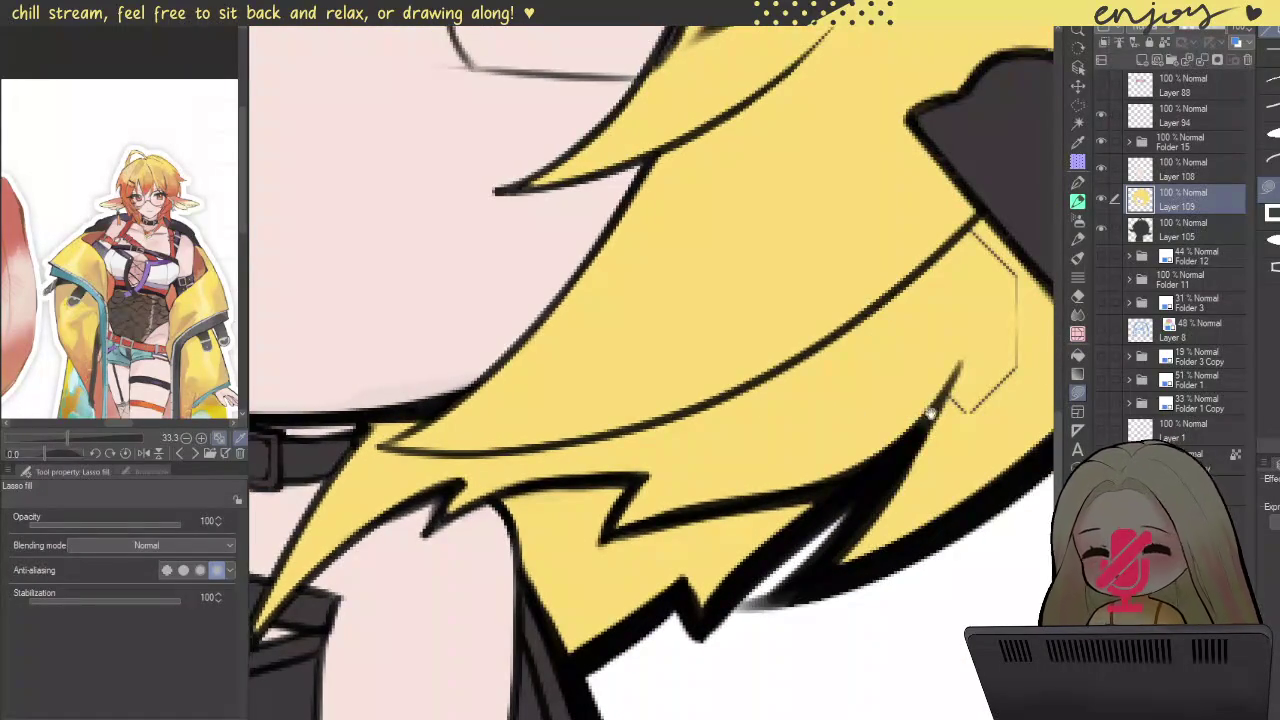
pyautogui.moveTo(812, 250); pyautogui.dragTo(672, 258)
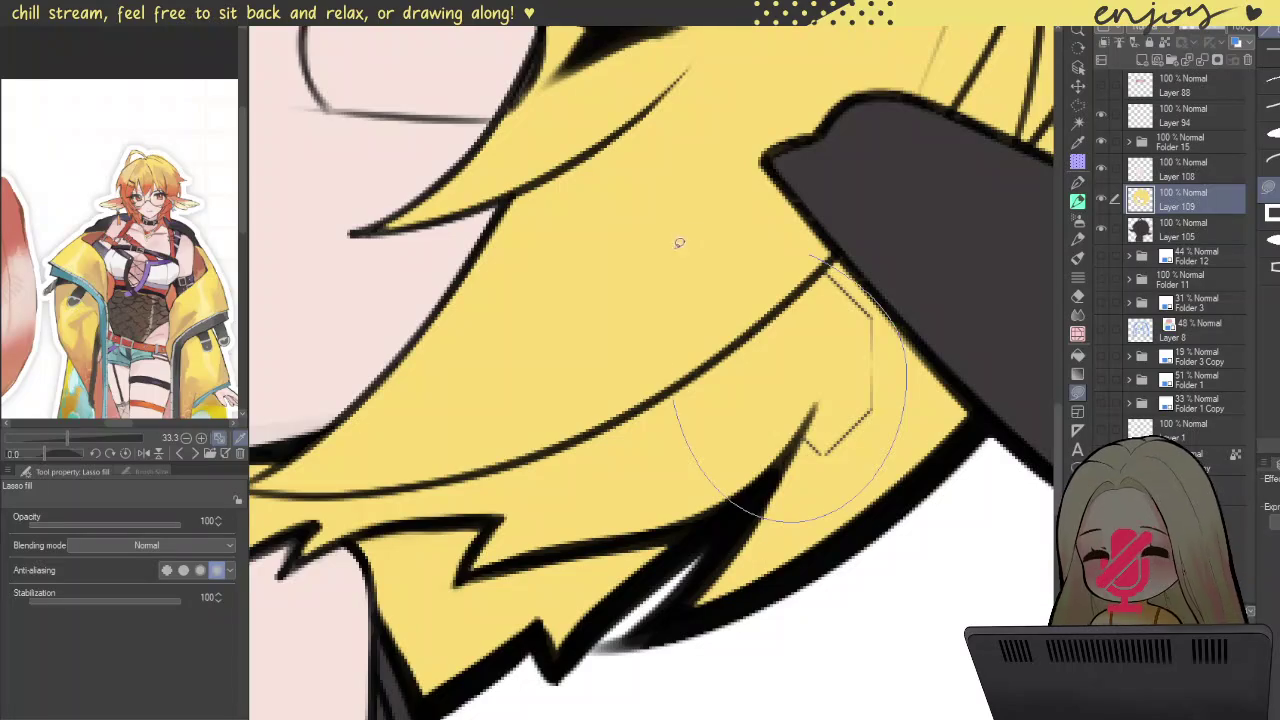
pyautogui.scroll(-2, 672, 258)
pyautogui.scroll(-1, 672, 258)
pyautogui.scroll(2, 770, 378)
pyautogui.scroll(2, 770, 378)
pyautogui.moveTo(915, 458)
pyautogui.mouseDown()
pyautogui.moveTo(770, 378)
pyautogui.moveTo(935, 458)
pyautogui.mouseUp()
pyautogui.scroll(-3, 813, 335)
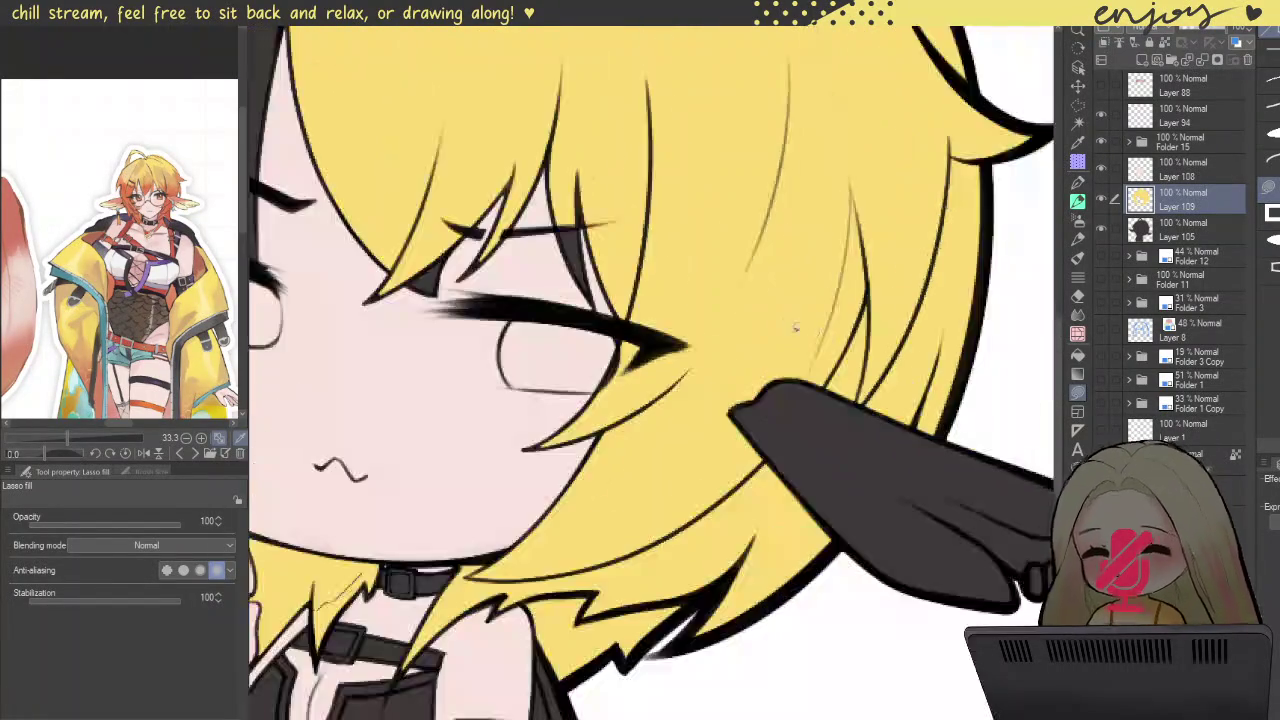
pyautogui.scroll(-3, 813, 335)
pyautogui.scroll(3, 489, 557)
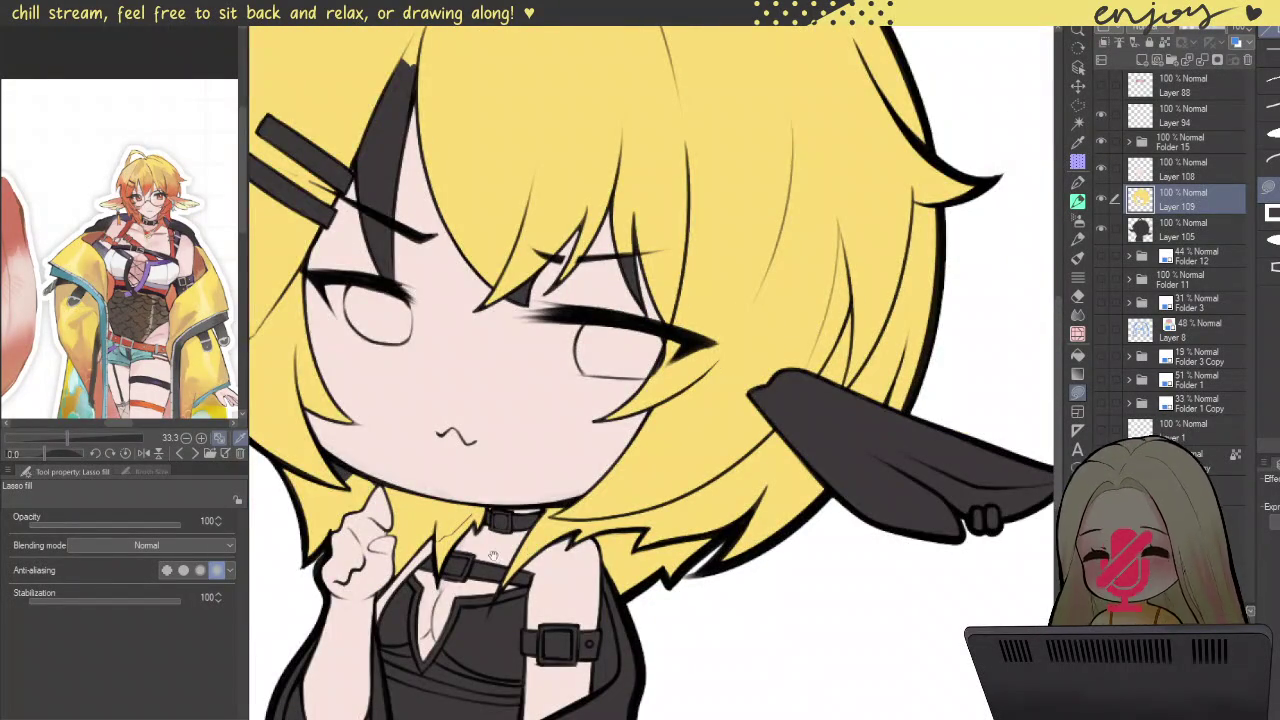
pyautogui.scroll(-1, 600, 500)
pyautogui.scroll(2, 690, 470)
pyautogui.scroll(2, 690, 470)
# Step: Fill the hair-tip gaps at the collar and the dark gaps inside the tips yellow
pyautogui.moveTo(686, 456); pyautogui.dragTo(716, 497)
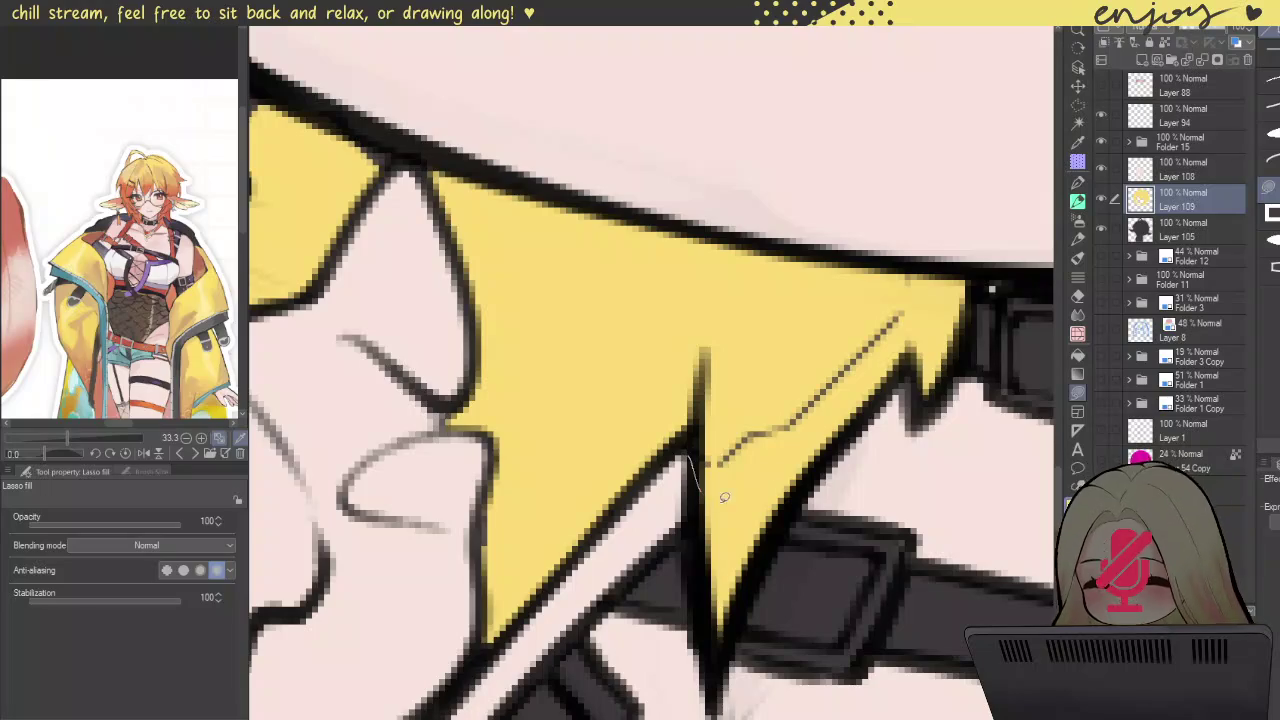
pyautogui.moveTo(787, 317); pyautogui.dragTo(770, 305)
pyautogui.scroll(-3, 764, 302)
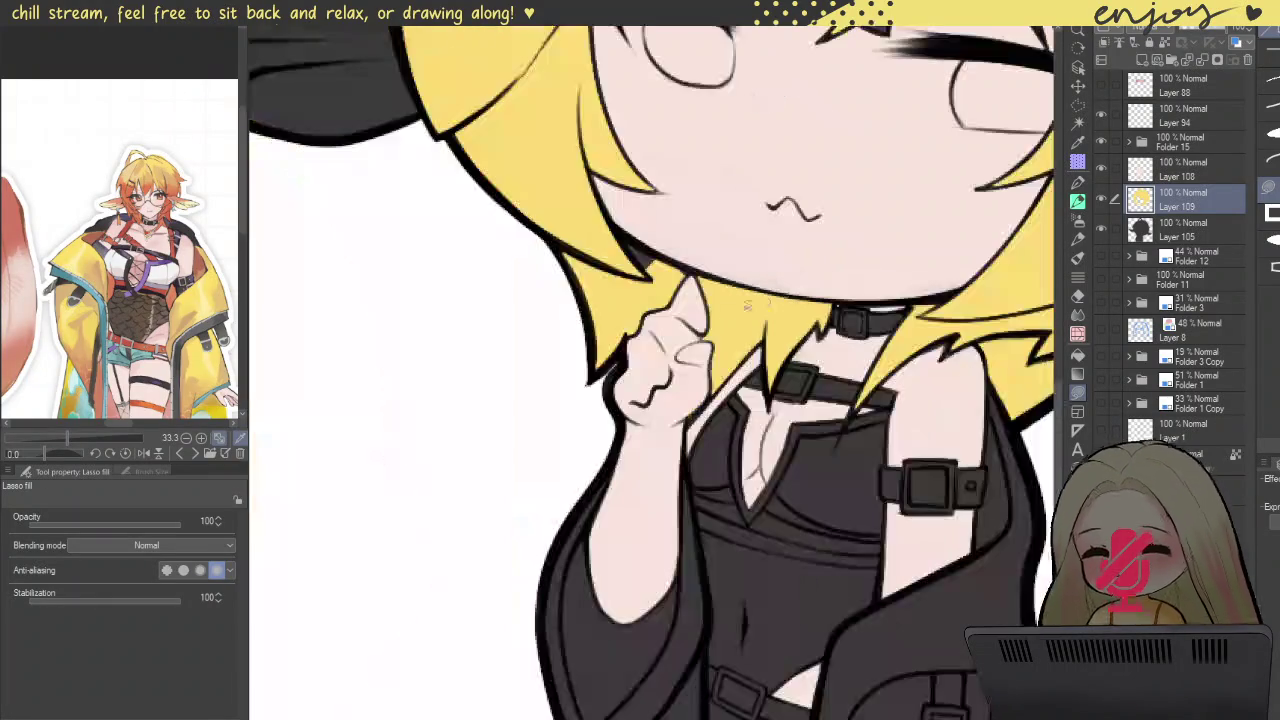
pyautogui.scroll(-1, 609, 311)
pyautogui.scroll(-1, 600, 350)
pyautogui.scroll(2, 590, 430)
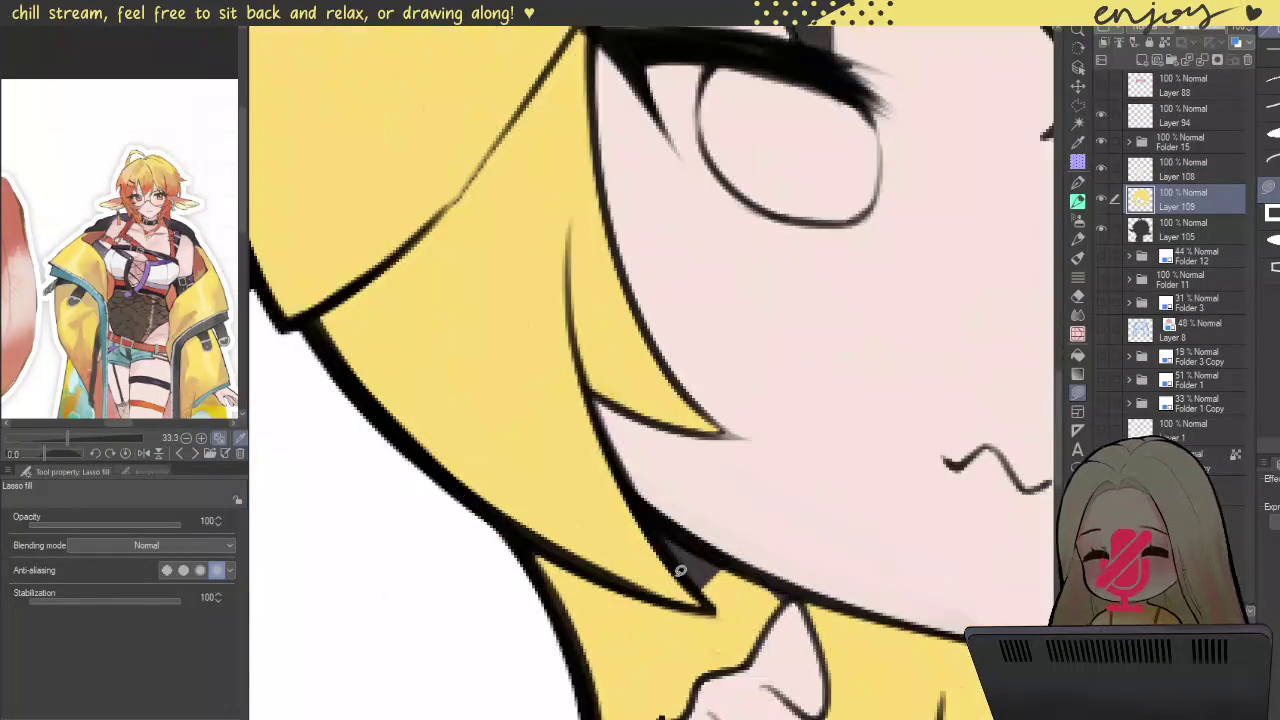
pyautogui.scroll(2, 589, 434)
pyautogui.moveTo(603, 659); pyautogui.dragTo(598, 645)
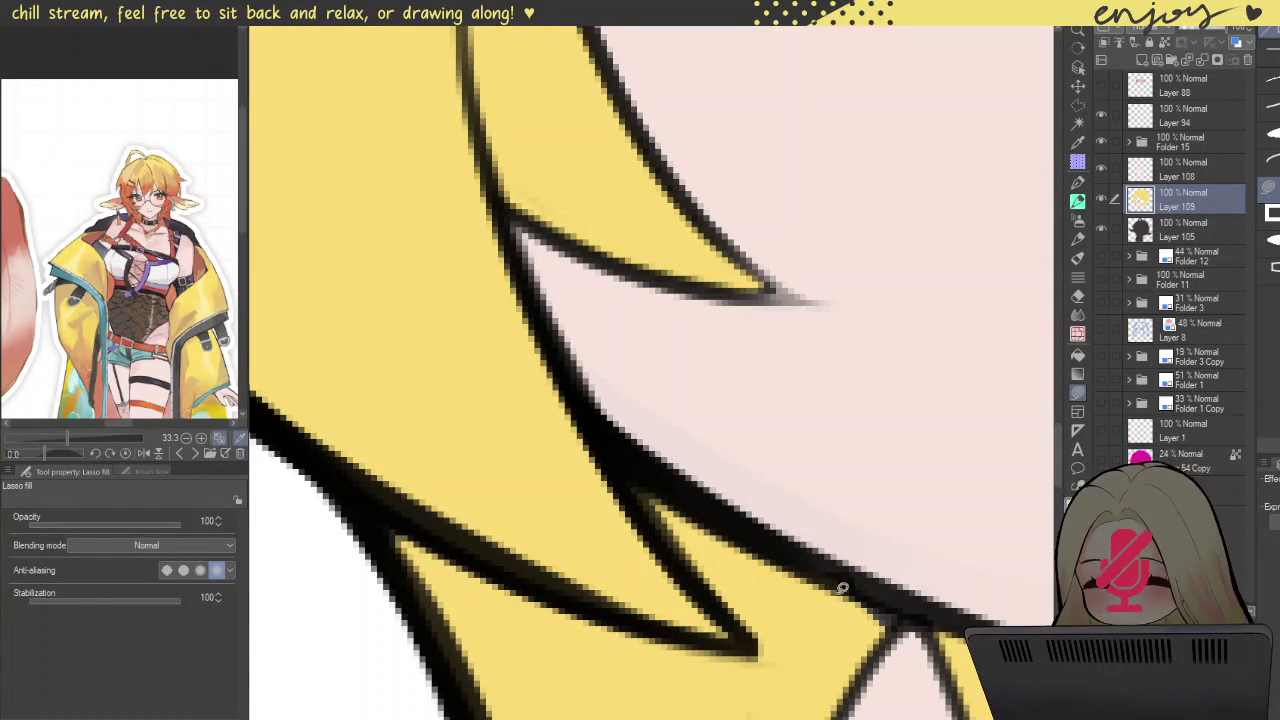
pyautogui.moveTo(799, 661); pyautogui.dragTo(826, 586)
pyautogui.moveTo(953, 648); pyautogui.dragTo(808, 573)
pyautogui.moveTo(647, 628); pyautogui.dragTo(683, 508)
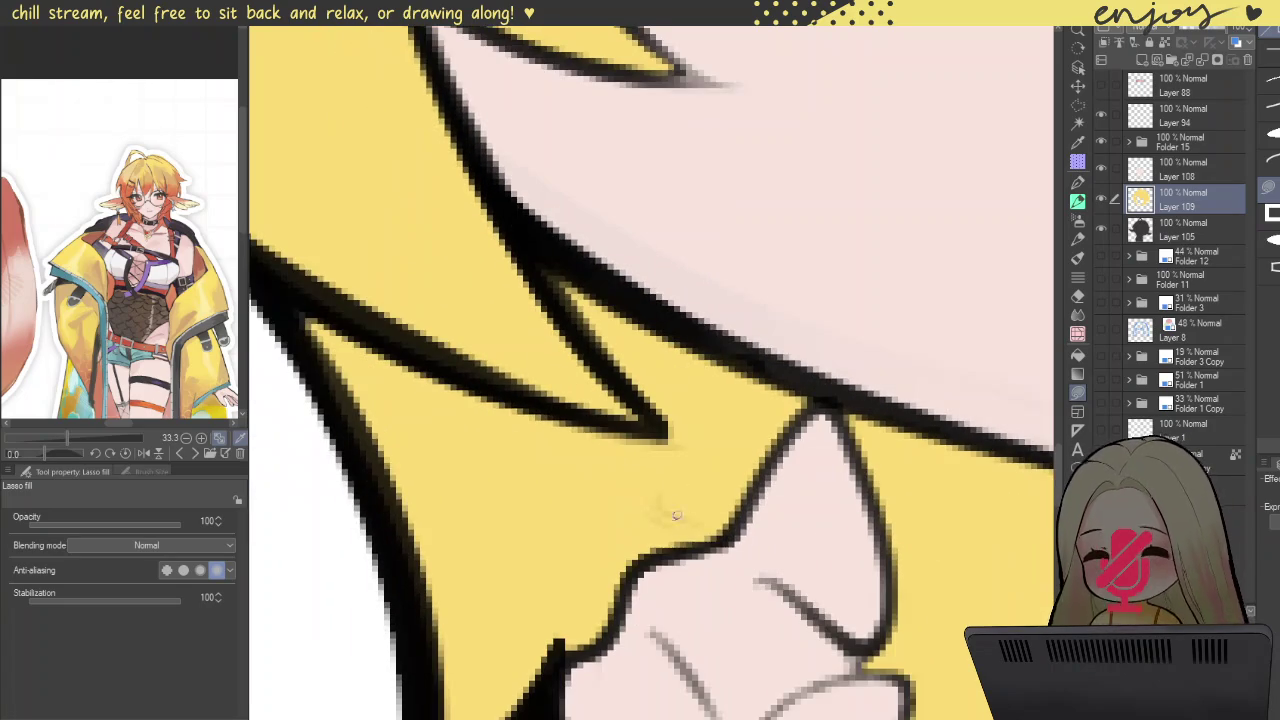
pyautogui.scroll(-5, 606, 437)
pyautogui.scroll(-2, 590, 430)
pyautogui.scroll(2, 570, 425)
pyautogui.scroll(2, 549, 420)
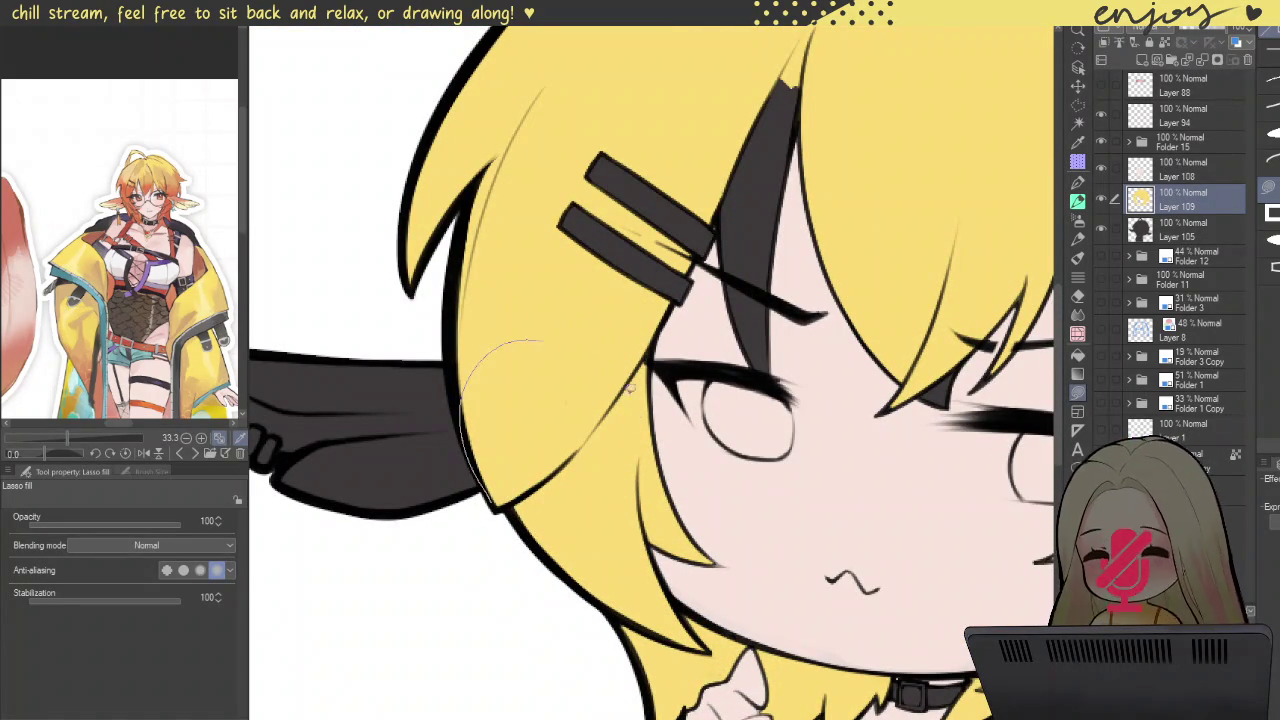
# Step: Cover the dark streak beside the hair clip with yellow
pyautogui.moveTo(535, 309); pyautogui.dragTo(584, 461)
pyautogui.moveTo(686, 394); pyautogui.dragTo(614, 423)
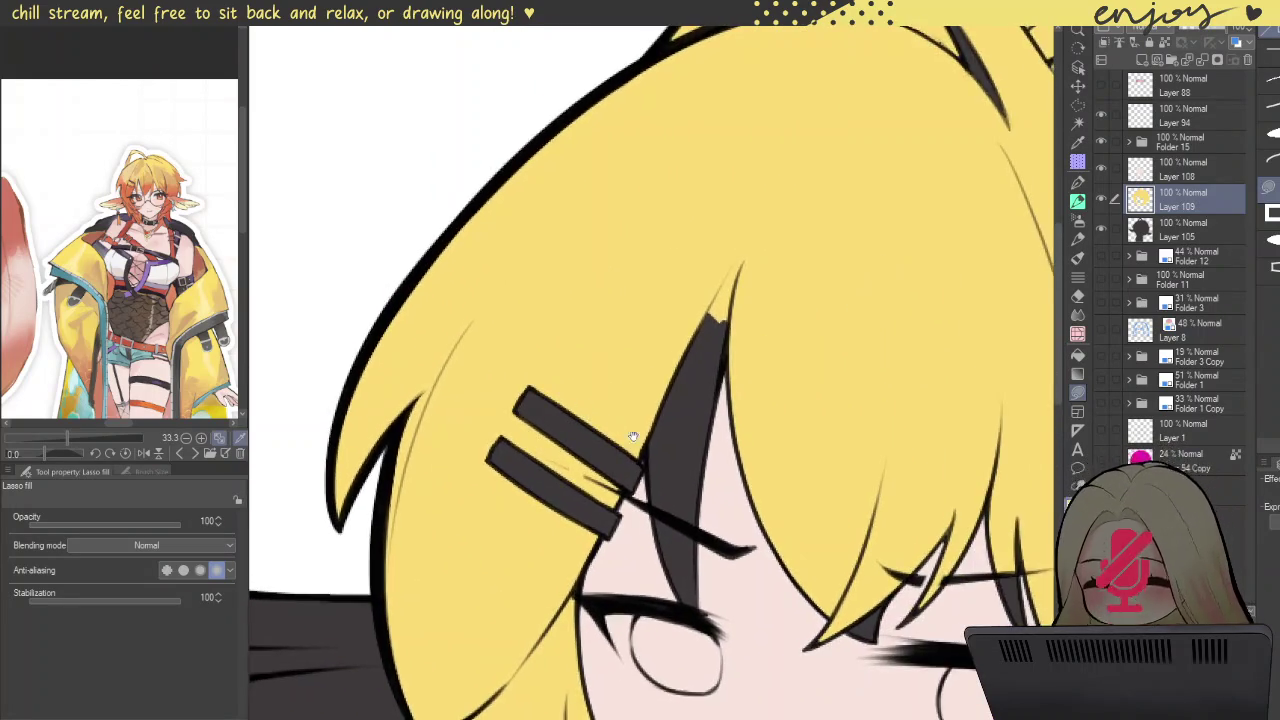
pyautogui.scroll(3, 651, 451)
pyautogui.scroll(-2, 629, 443)
pyautogui.scroll(-1, 645, 463)
pyautogui.scroll(2, 645, 463)
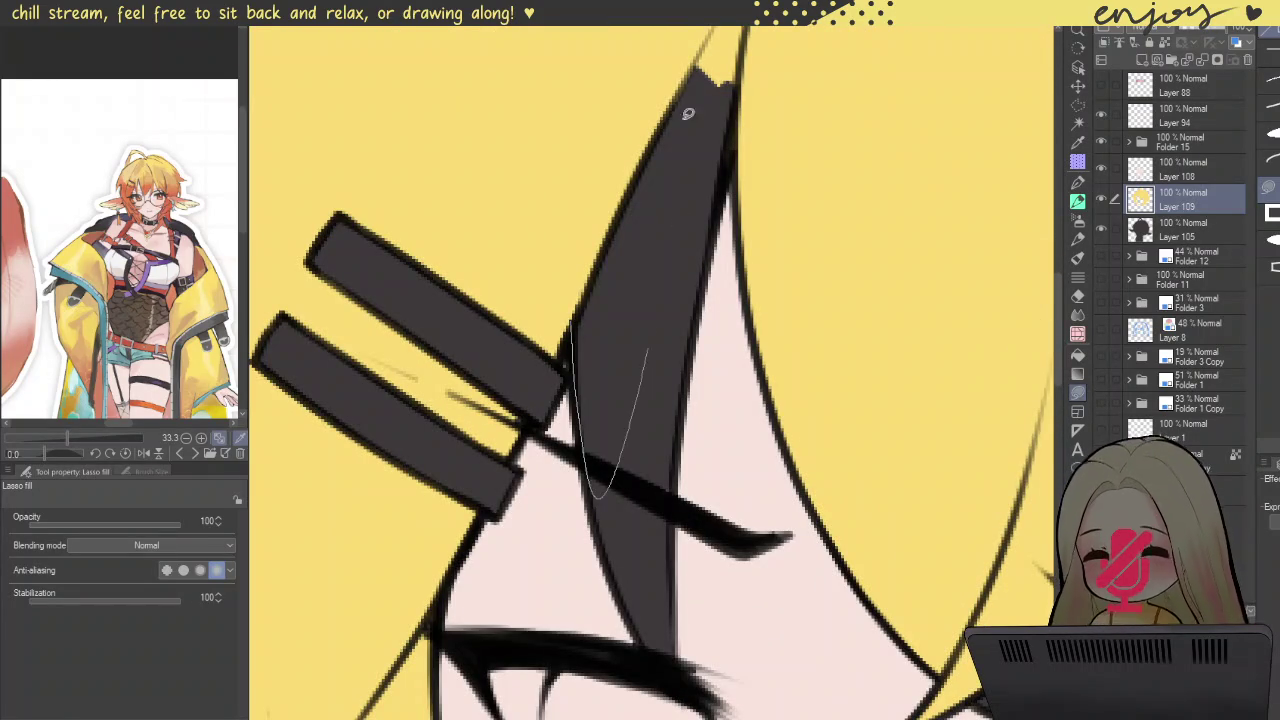
pyautogui.moveTo(688, 138); pyautogui.dragTo(593, 174)
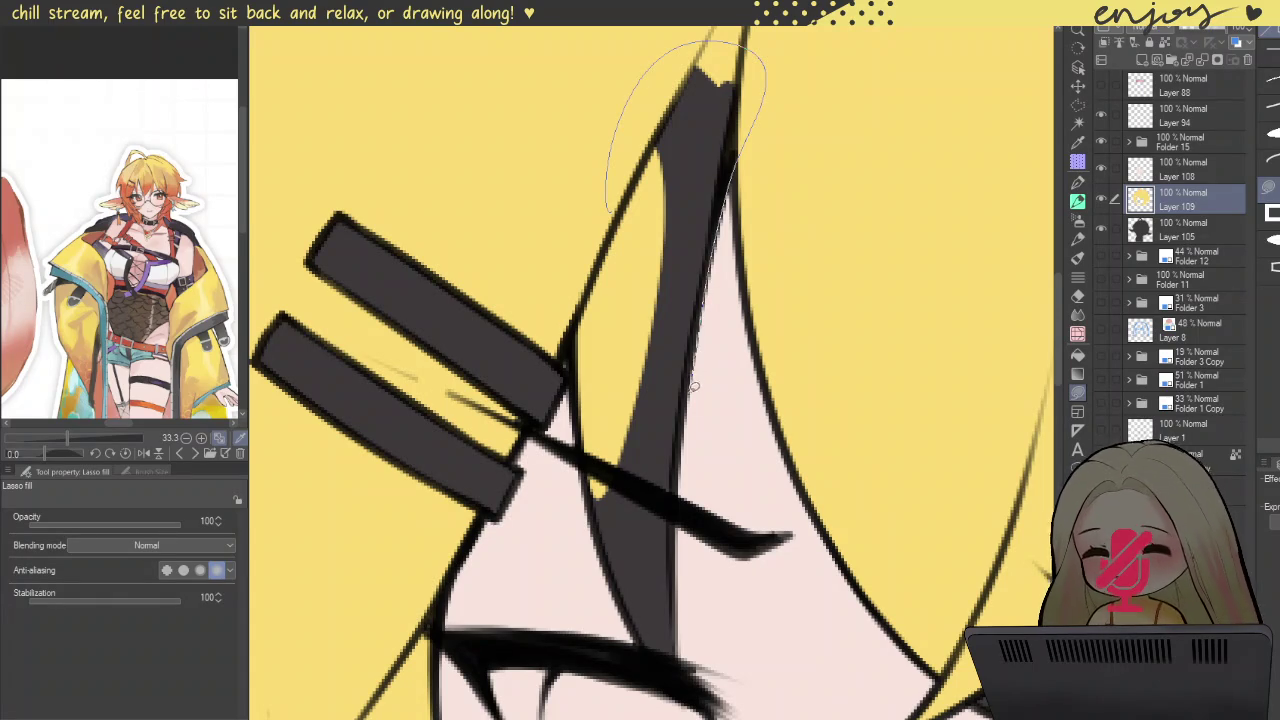
pyautogui.moveTo(662, 463); pyautogui.dragTo(619, 307)
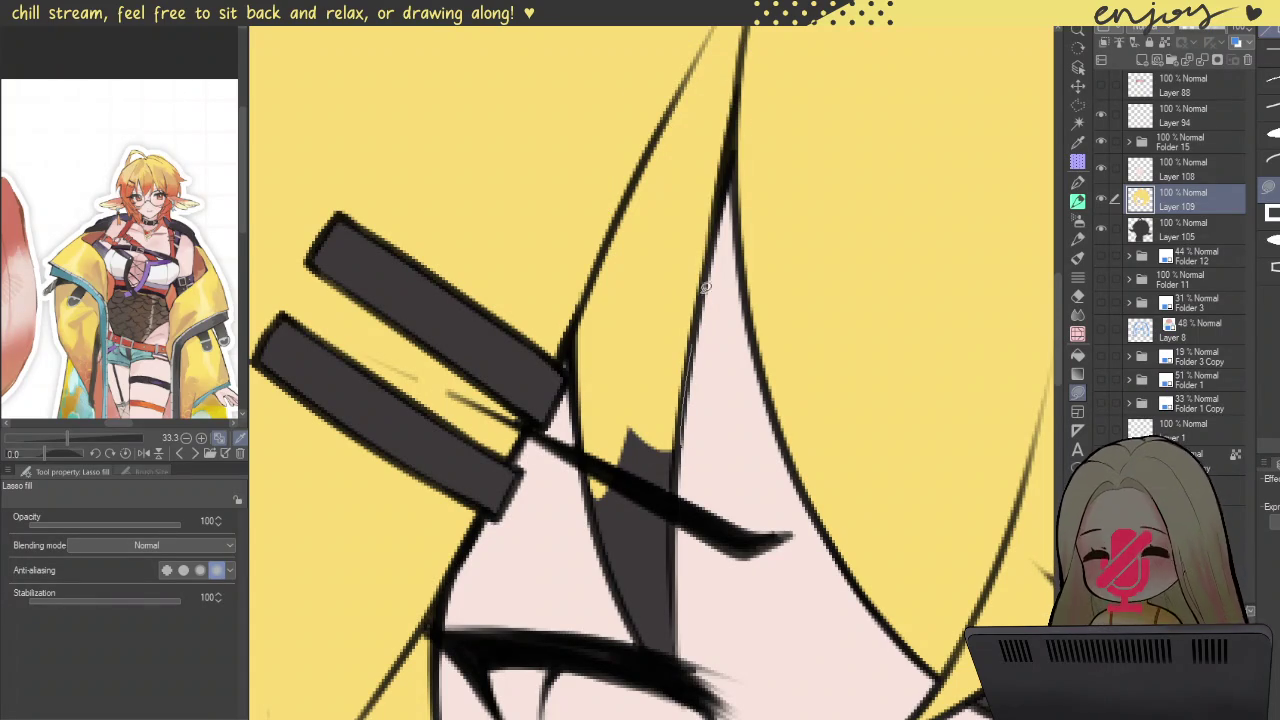
pyautogui.scroll(-3, 724, 528)
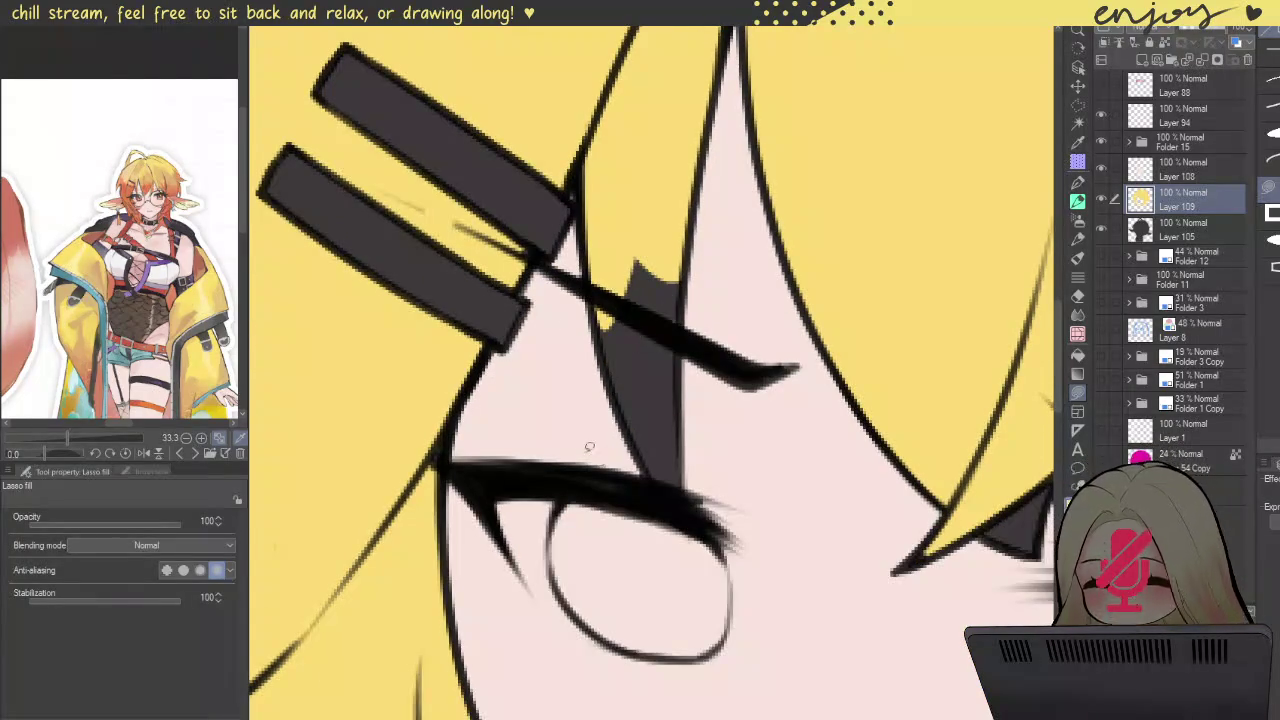
# Step: Cover the leftover dark patch near the eyelash with skin colour
pyautogui.moveTo(750, 428); pyautogui.dragTo(627, 486)
pyautogui.moveTo(548, 301); pyautogui.dragTo(562, 316)
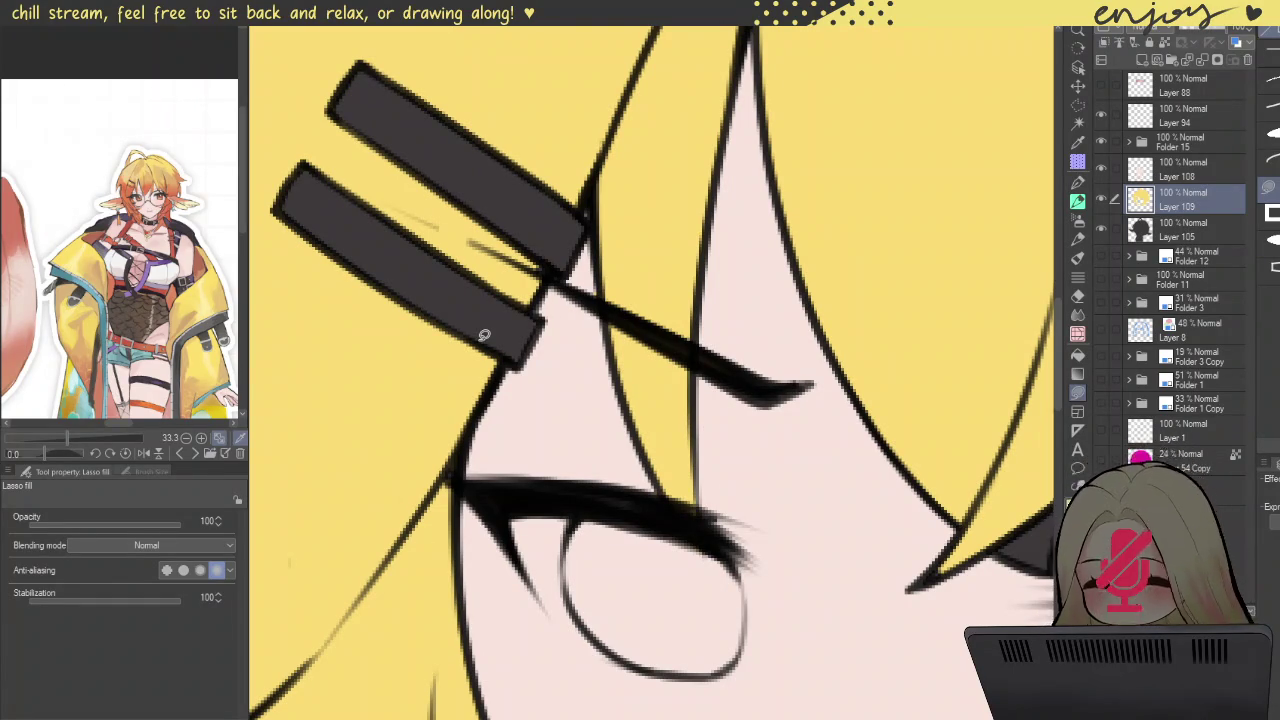
pyautogui.scroll(-2, 484, 228)
pyautogui.scroll(-1, 503, 220)
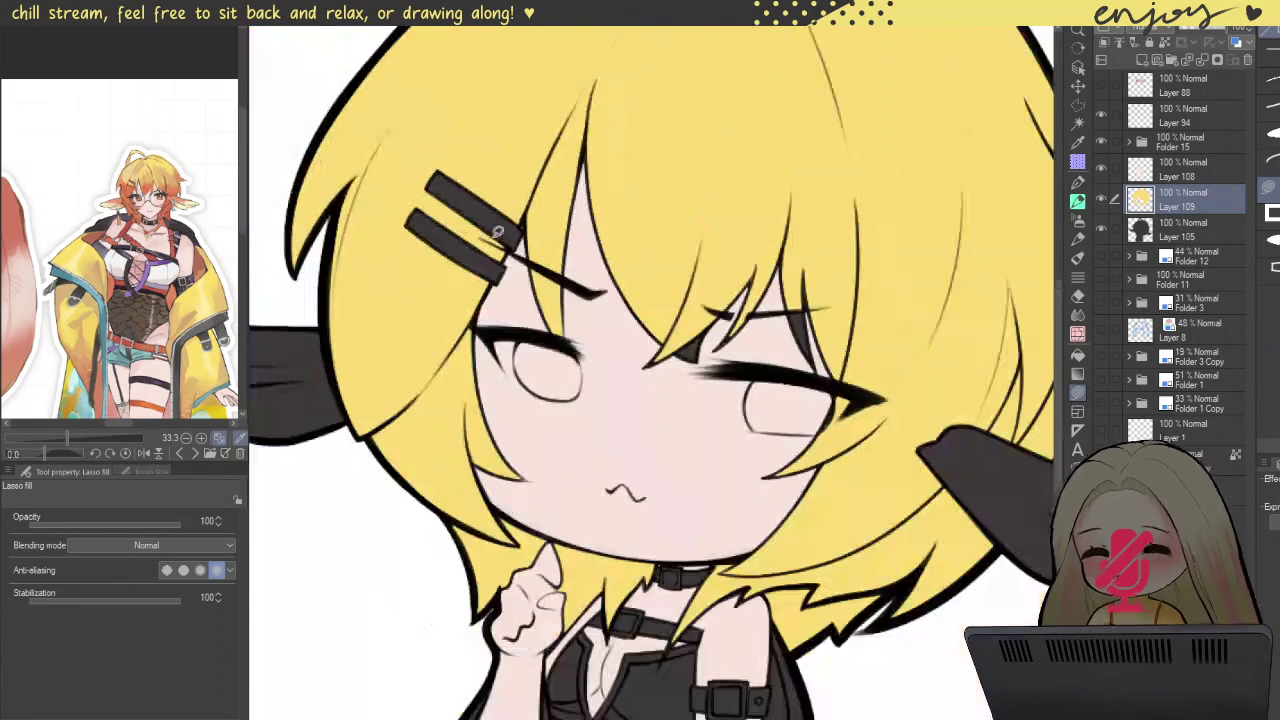
pyautogui.scroll(2, 668, 367)
pyautogui.scroll(2, 668, 367)
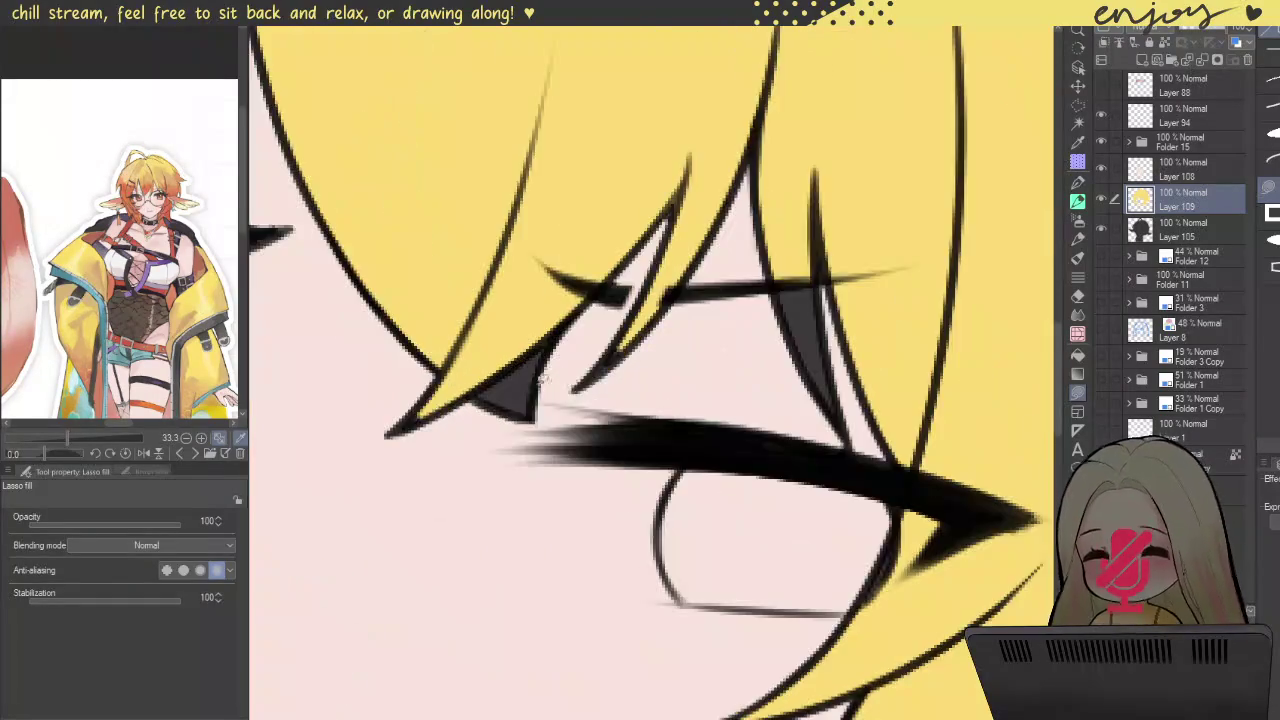
pyautogui.scroll(2, 543, 371)
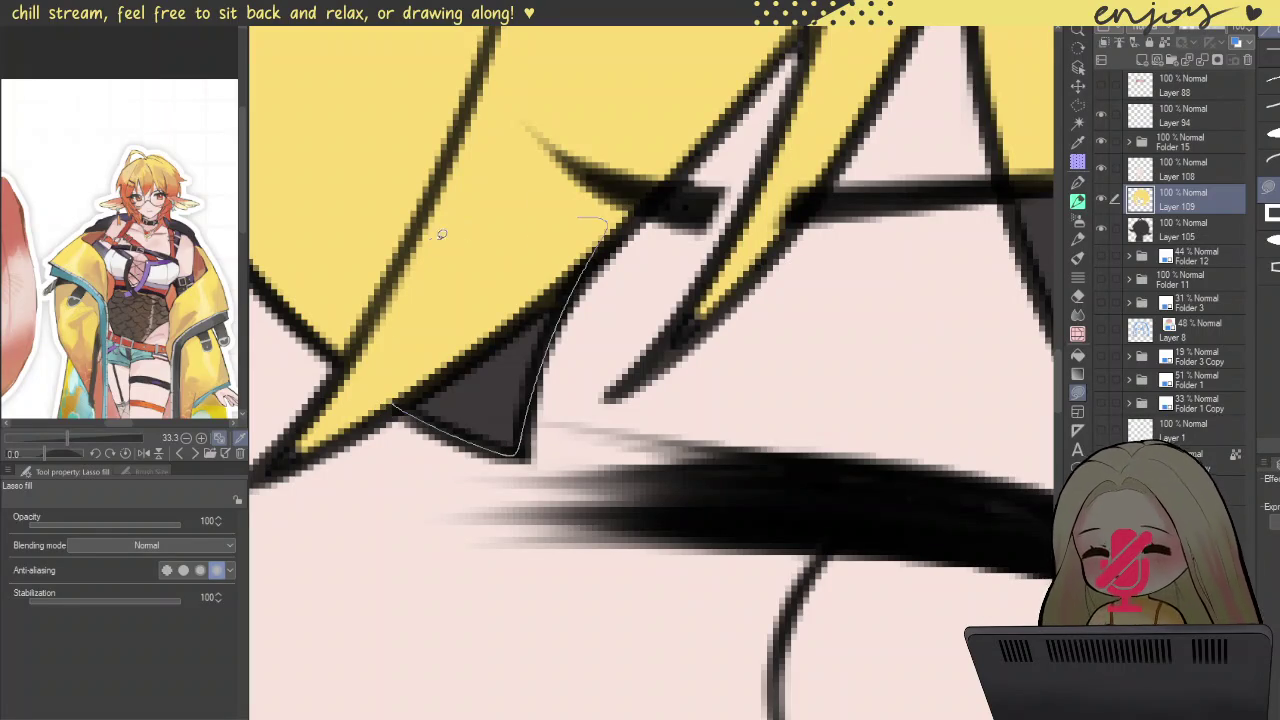
# Step: Fill the gaps above the eye, along the eye line and beside it with skin colour
pyautogui.moveTo(432, 242); pyautogui.dragTo(580, 220)
pyautogui.moveTo(679, 354); pyautogui.dragTo(700, 305)
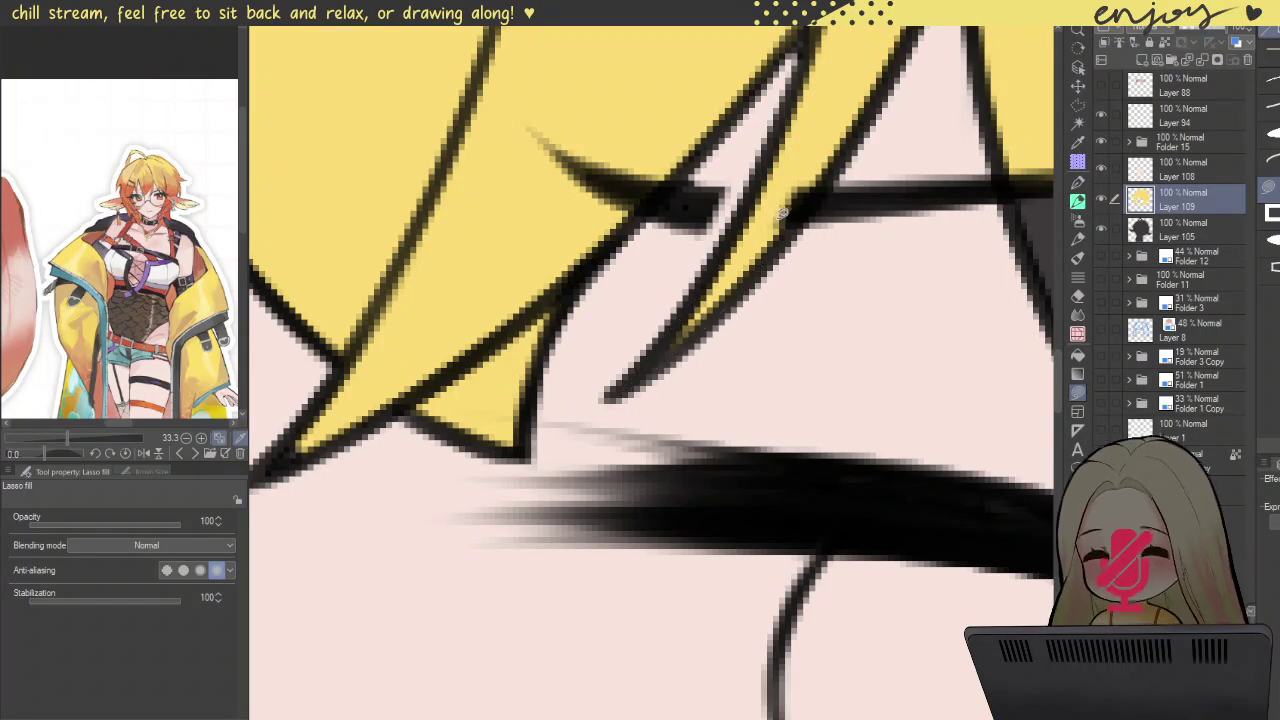
pyautogui.scroll(-2, 650, 330)
pyautogui.scroll(2, 621, 225)
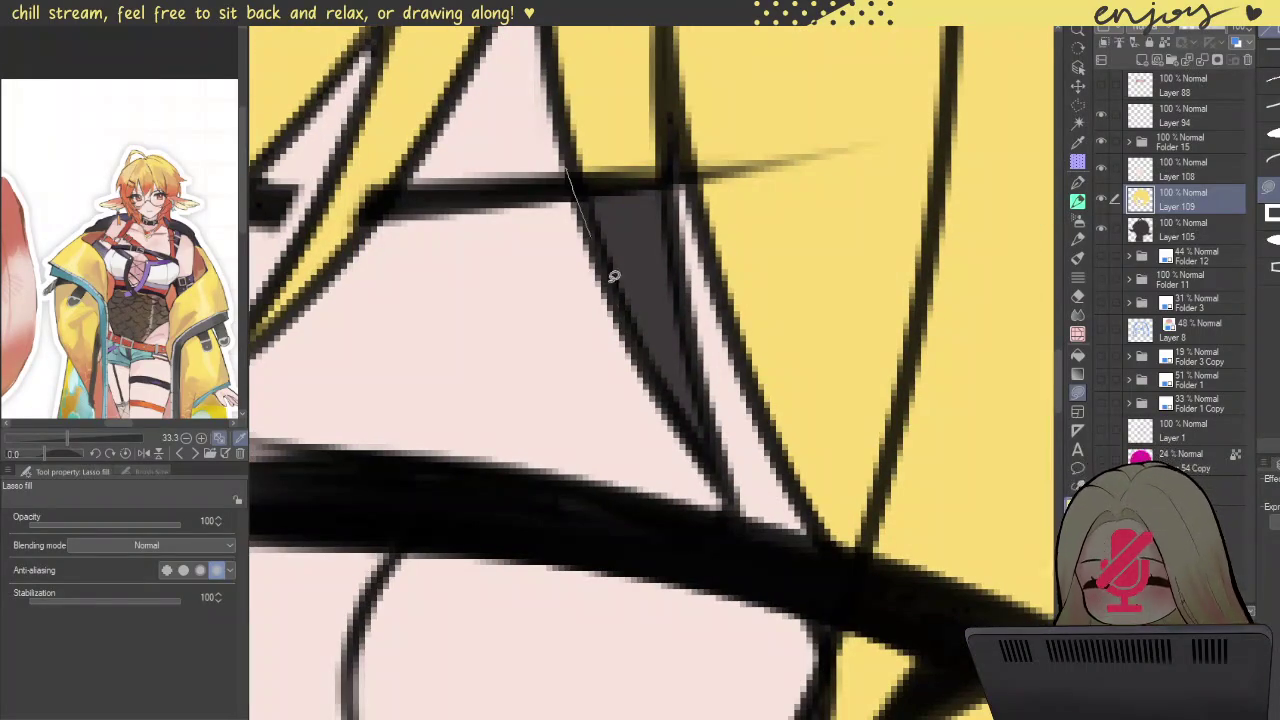
pyautogui.moveTo(669, 167); pyautogui.dragTo(666, 118)
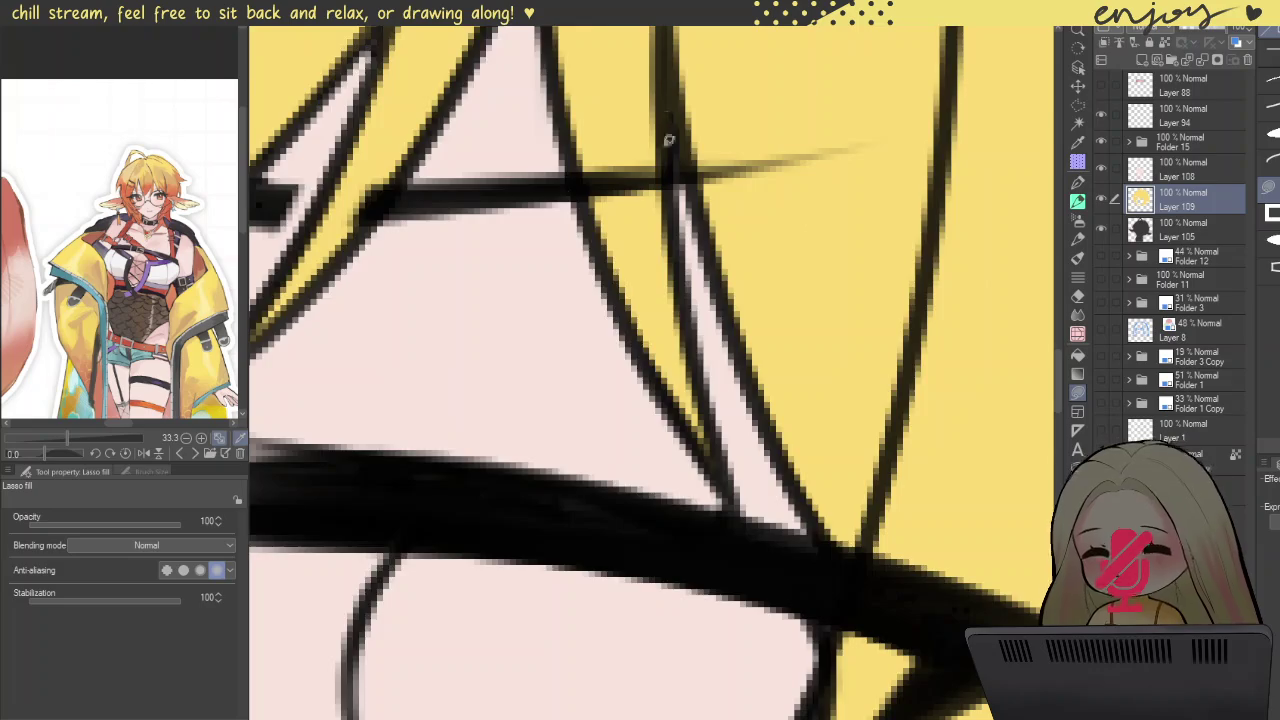
pyautogui.scroll(-2, 765, 383)
pyautogui.moveTo(795, 514); pyautogui.dragTo(760, 520)
pyautogui.scroll(-2, 810, 420)
pyautogui.scroll(-2, 818, 388)
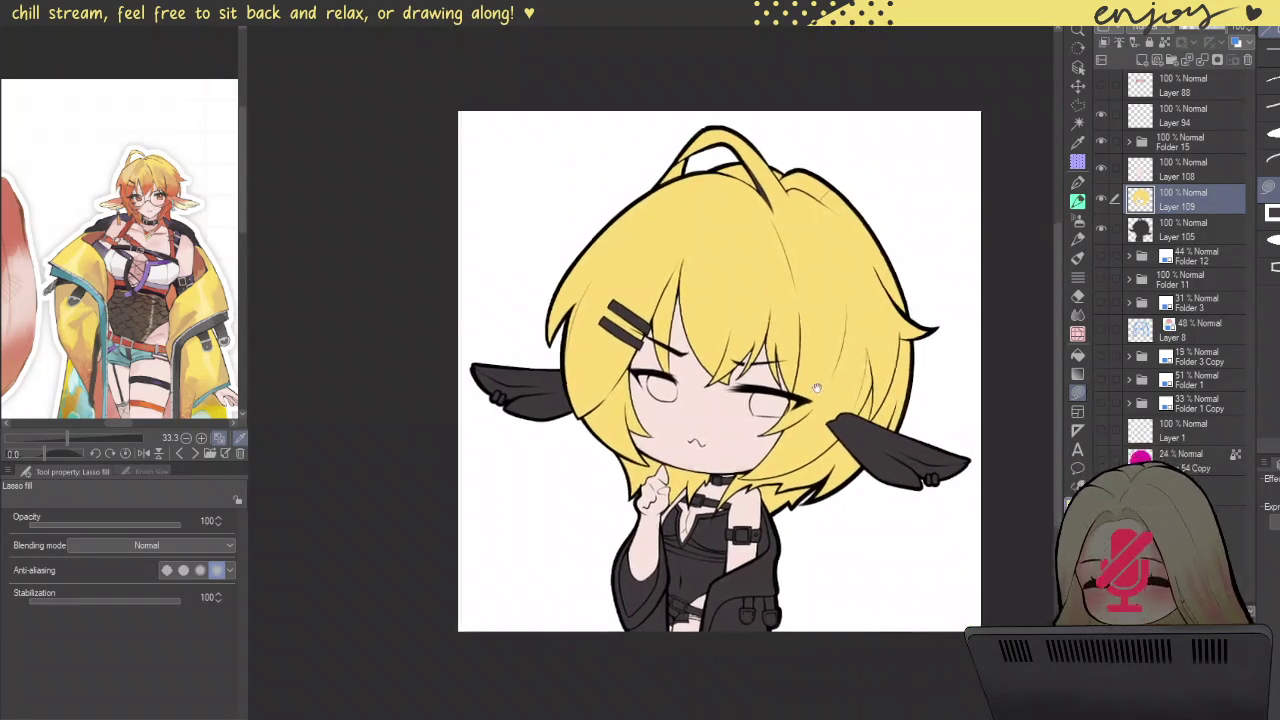
# Step: On new Layer 110, softly paint the reference's orange across the lower hair on both sides
pyautogui.moveTo(818, 388); pyautogui.dragTo(818, 406)
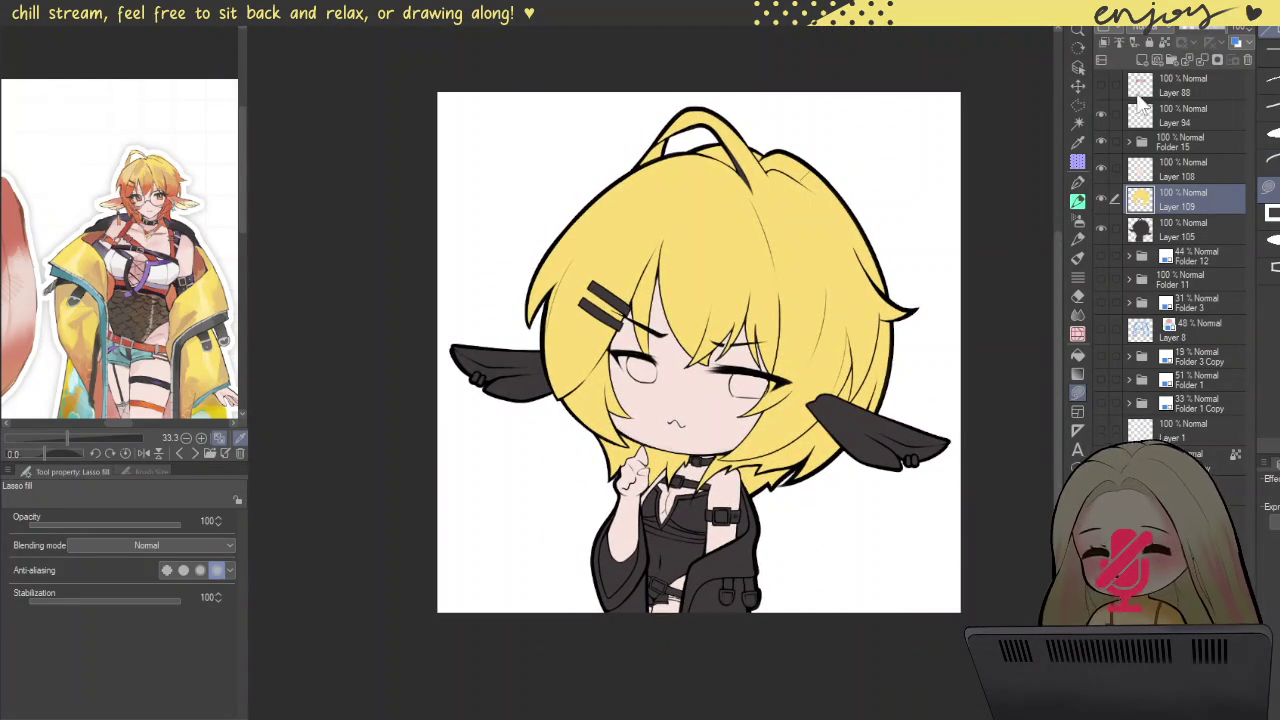
pyautogui.click(1104, 43)
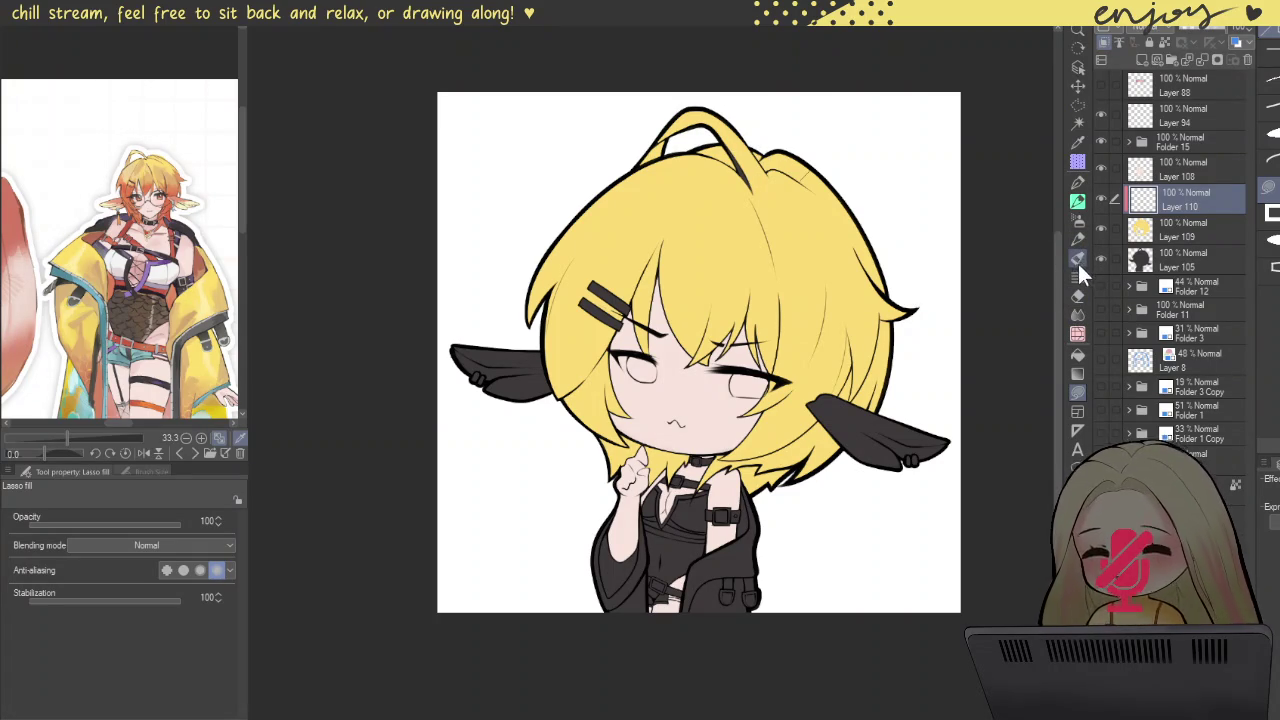
pyautogui.click(1079, 184)
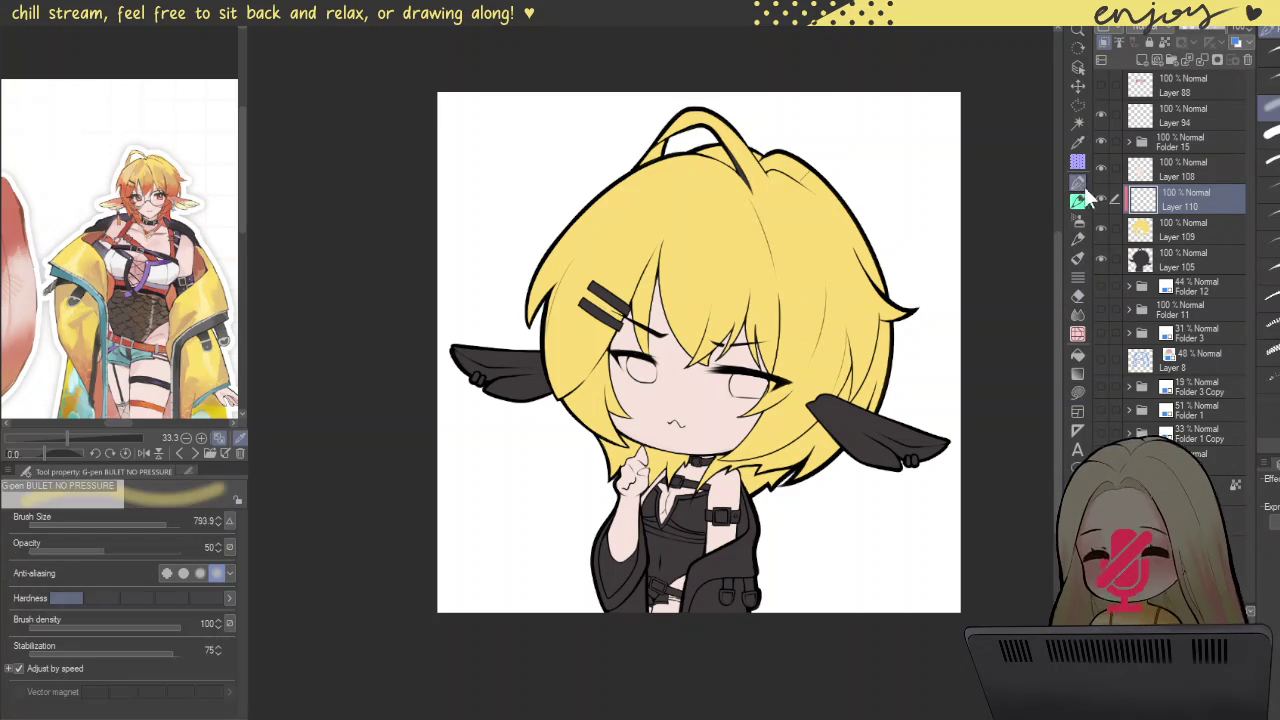
pyautogui.moveTo(650, 210)
pyautogui.mouseDown()
pyautogui.moveTo(628, 403)
pyautogui.moveTo(606, 335)
pyautogui.mouseUp()
pyautogui.click(136, 211)
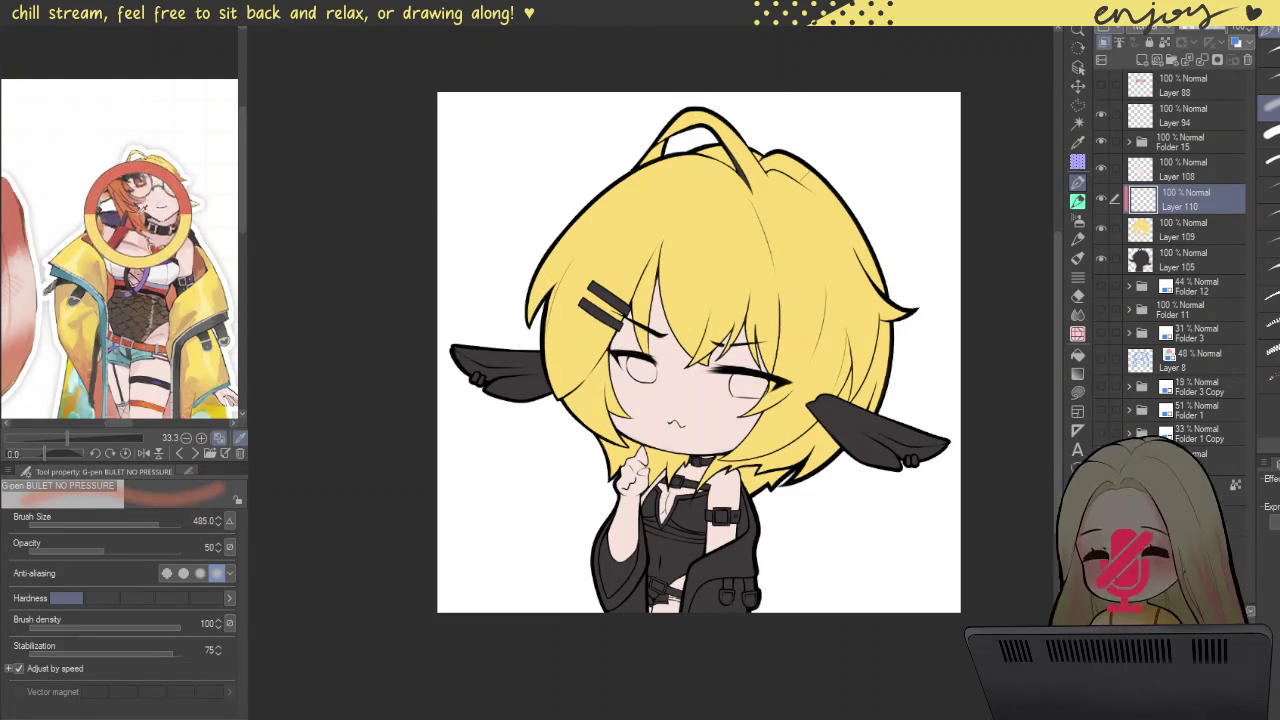
pyautogui.moveTo(570, 470)
pyautogui.mouseDown()
pyautogui.moveTo(657, 486)
pyautogui.moveTo(957, 457)
pyautogui.moveTo(611, 443)
pyautogui.moveTo(860, 420)
pyautogui.moveTo(957, 520)
pyautogui.mouseUp()
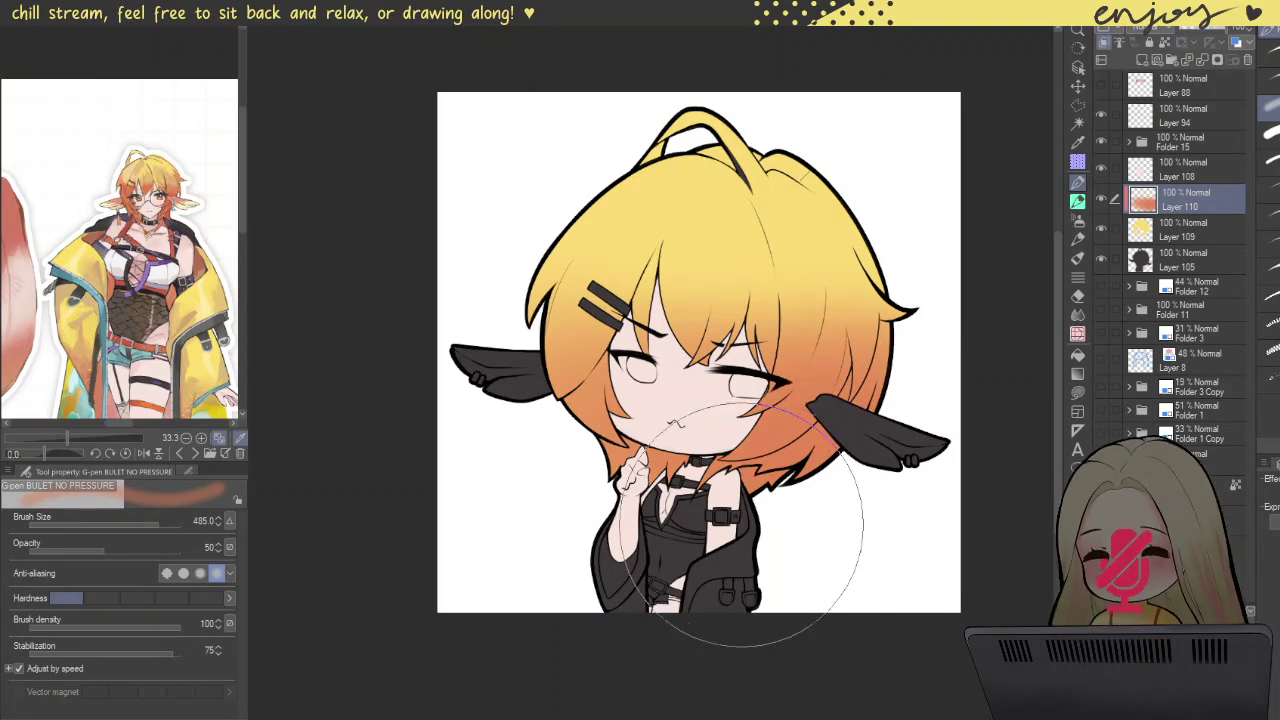
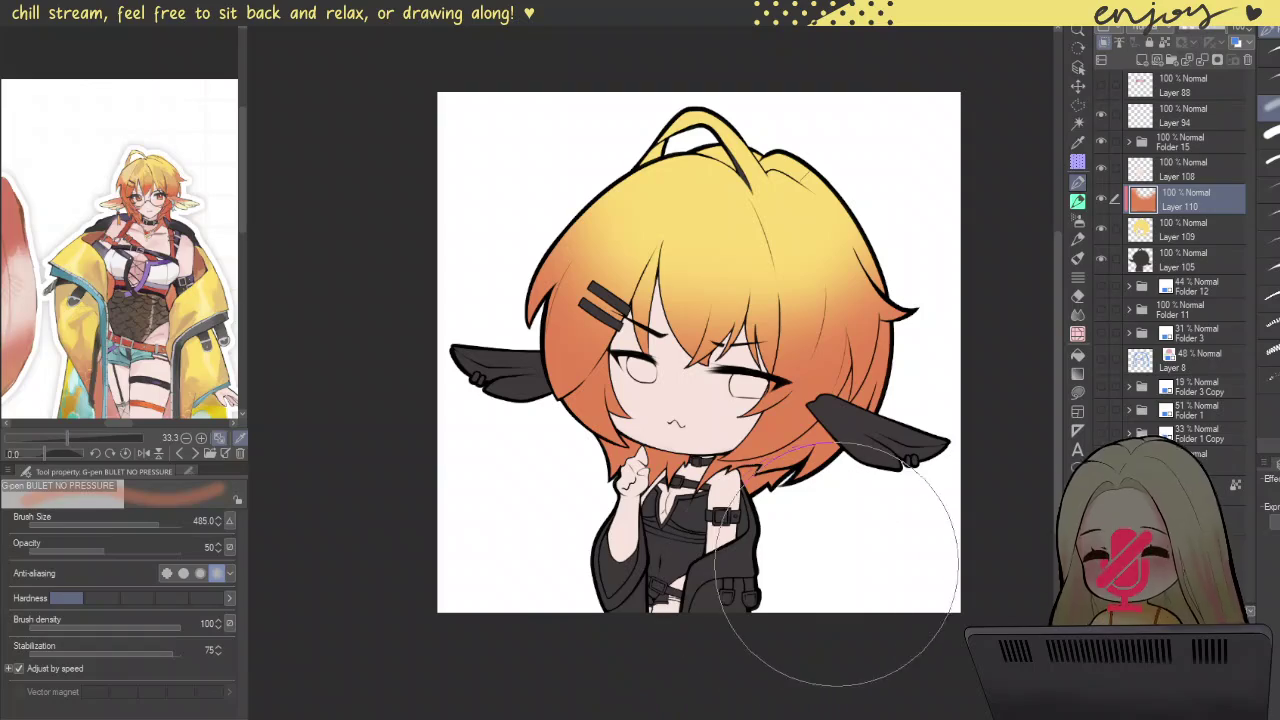
# Step: Add a hair-clipped Multiply layer shading the lower hair red, set to about 71% opacity
pyautogui.click(1143, 61)
pyautogui.click(1104, 44)
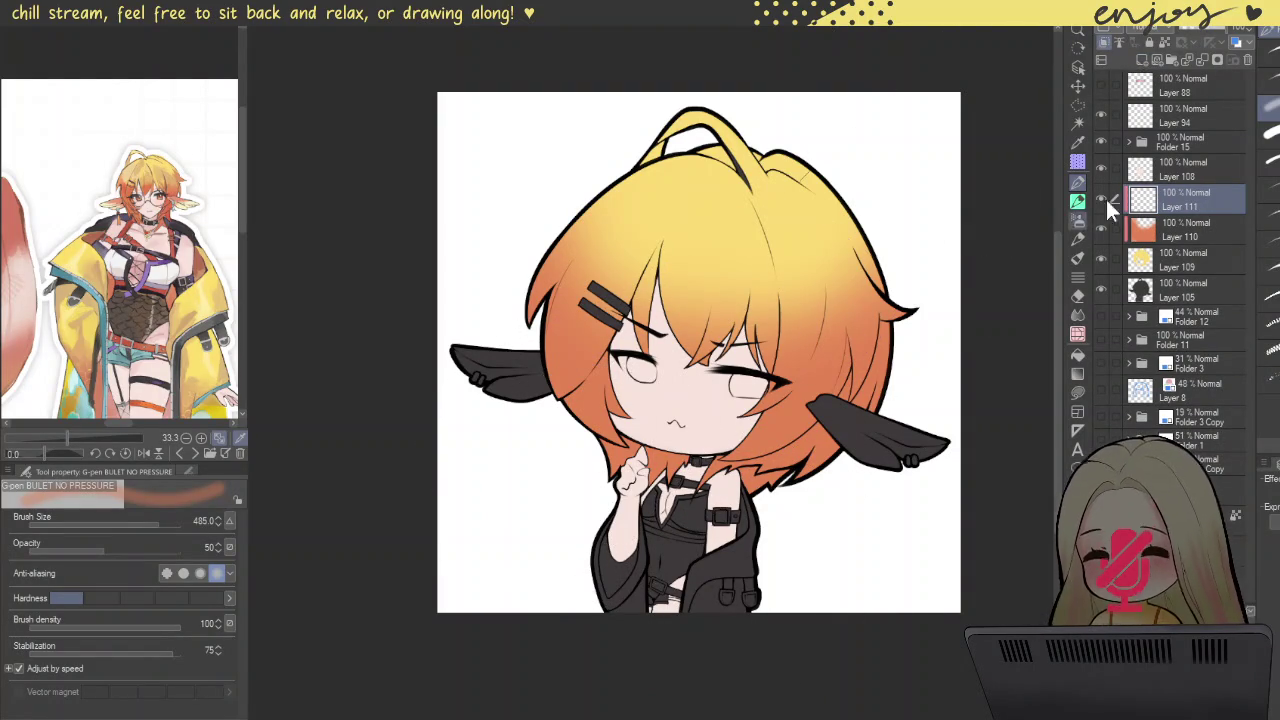
pyautogui.click(1149, 80)
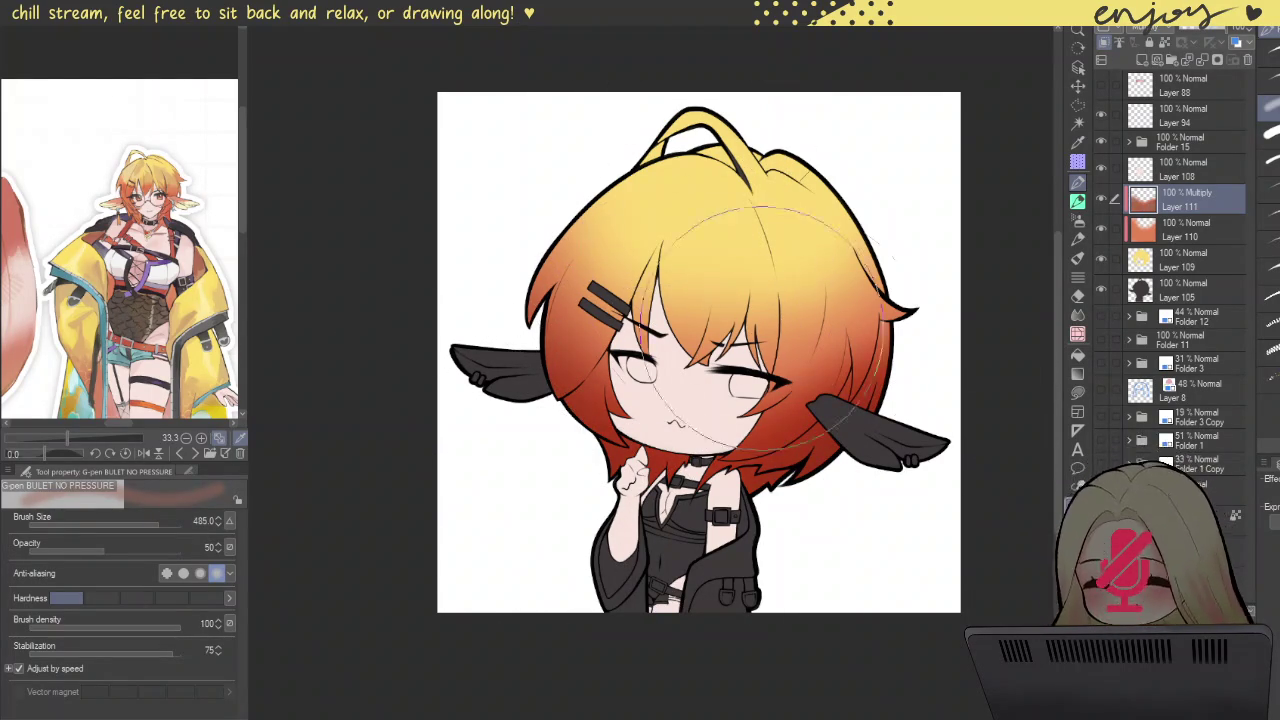
pyautogui.click(1103, 201)
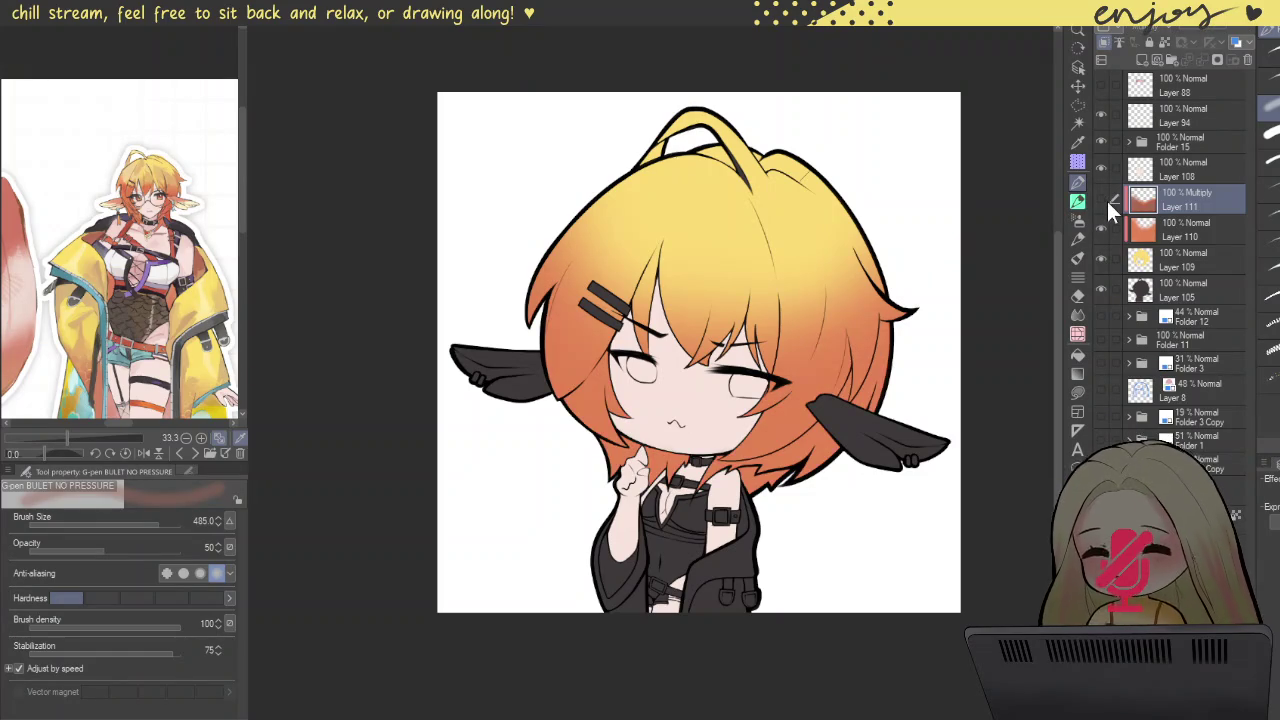
pyautogui.click(1104, 197)
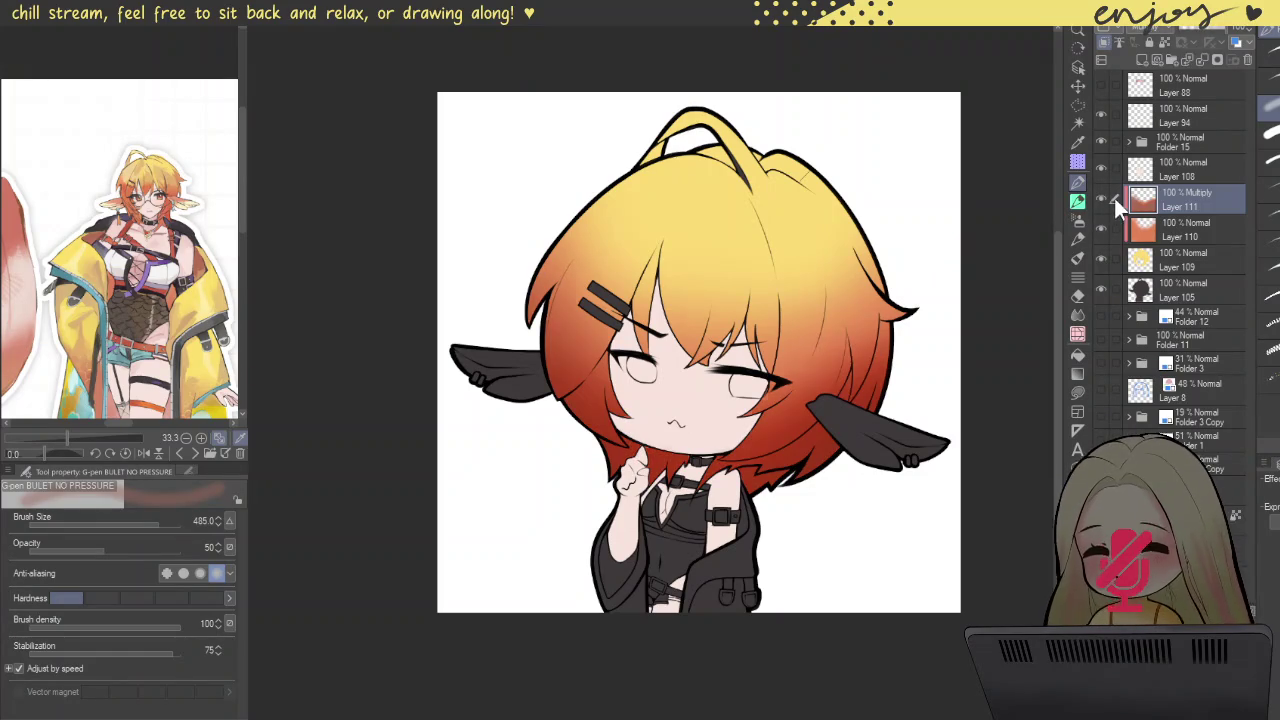
pyautogui.click(1215, 35)
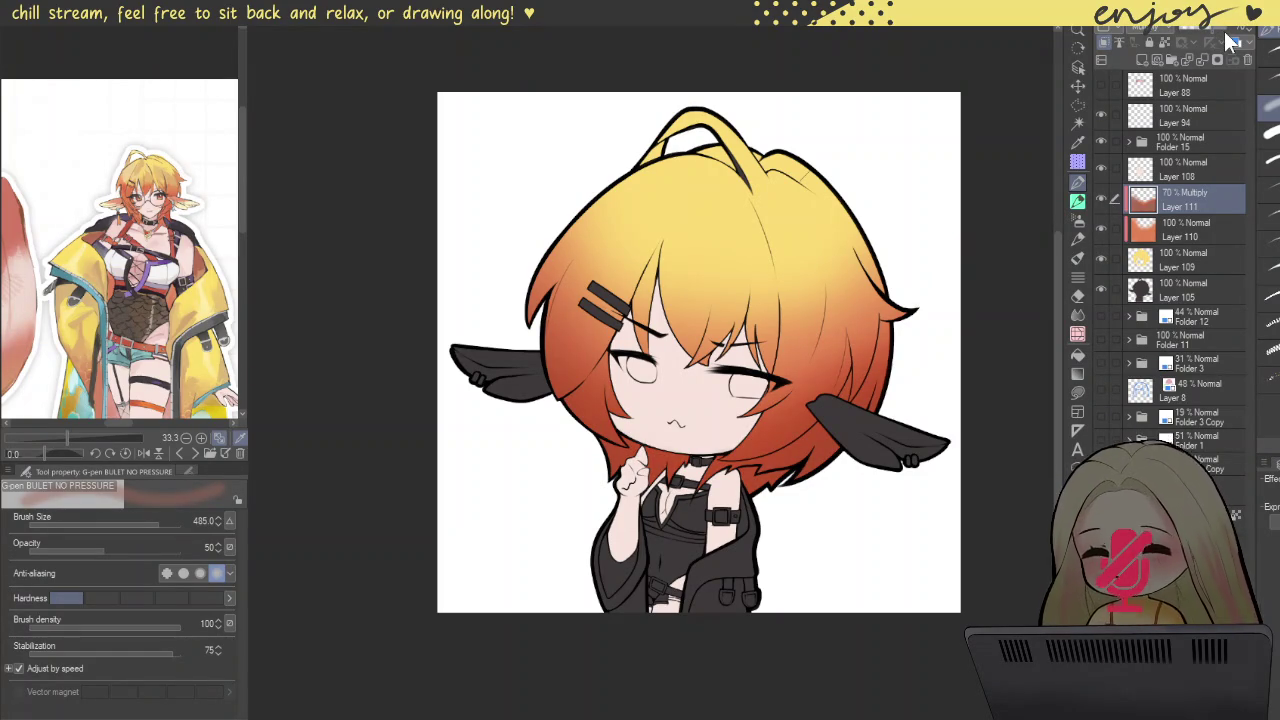
pyautogui.click(1218, 33)
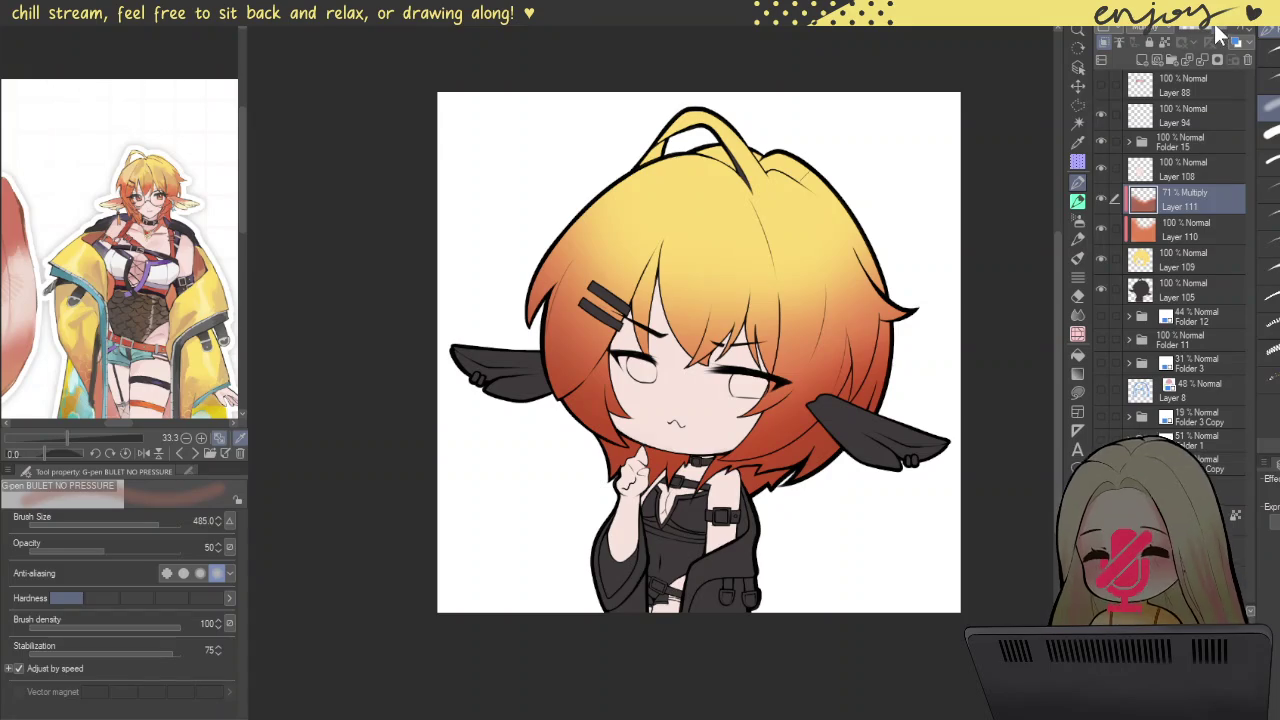
pyautogui.click(1218, 35)
# Step: Add a second Multiply layer clipped to the hair for shadows
pyautogui.click(1142, 59)
pyautogui.click(1102, 42)
pyautogui.hotkey('shift', 'alt', 'm')
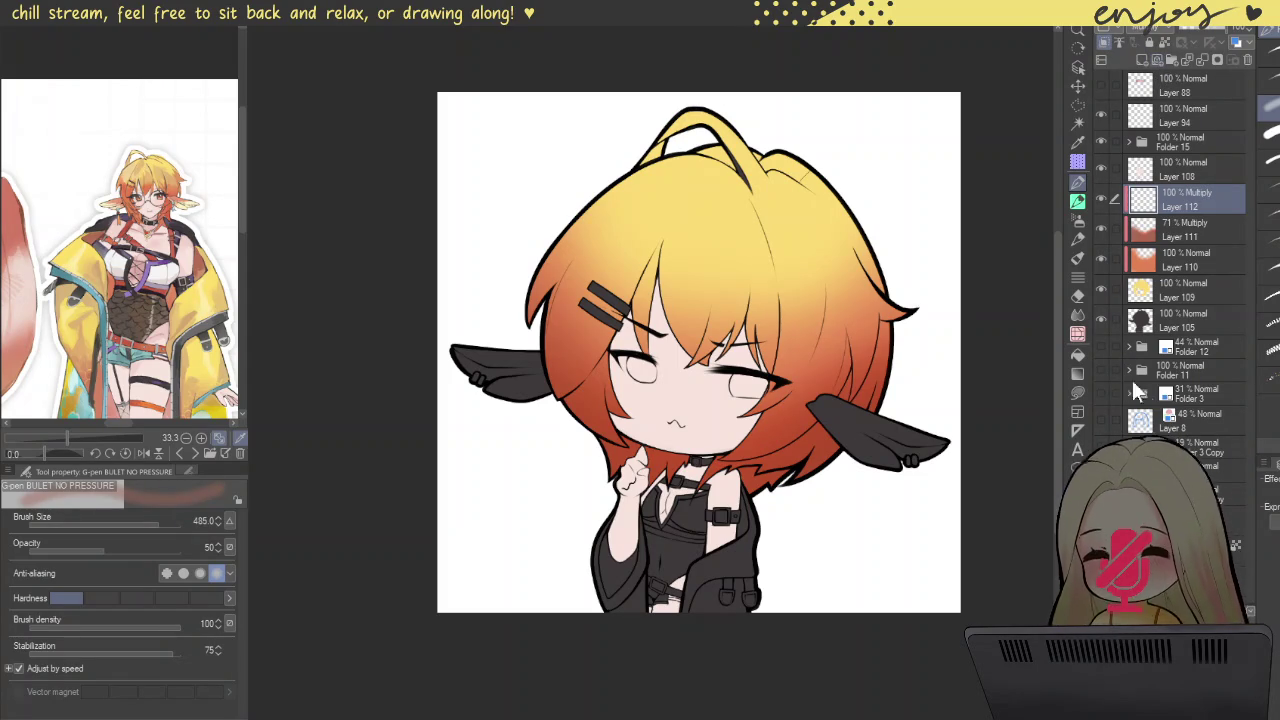
pyautogui.click(1077, 392)
# Step: Lasso-fill orange shadows under the top hair strands and along the hair edge
pyautogui.scroll(5, 720, 118)
pyautogui.moveTo(690, 204); pyautogui.dragTo(600, 177)
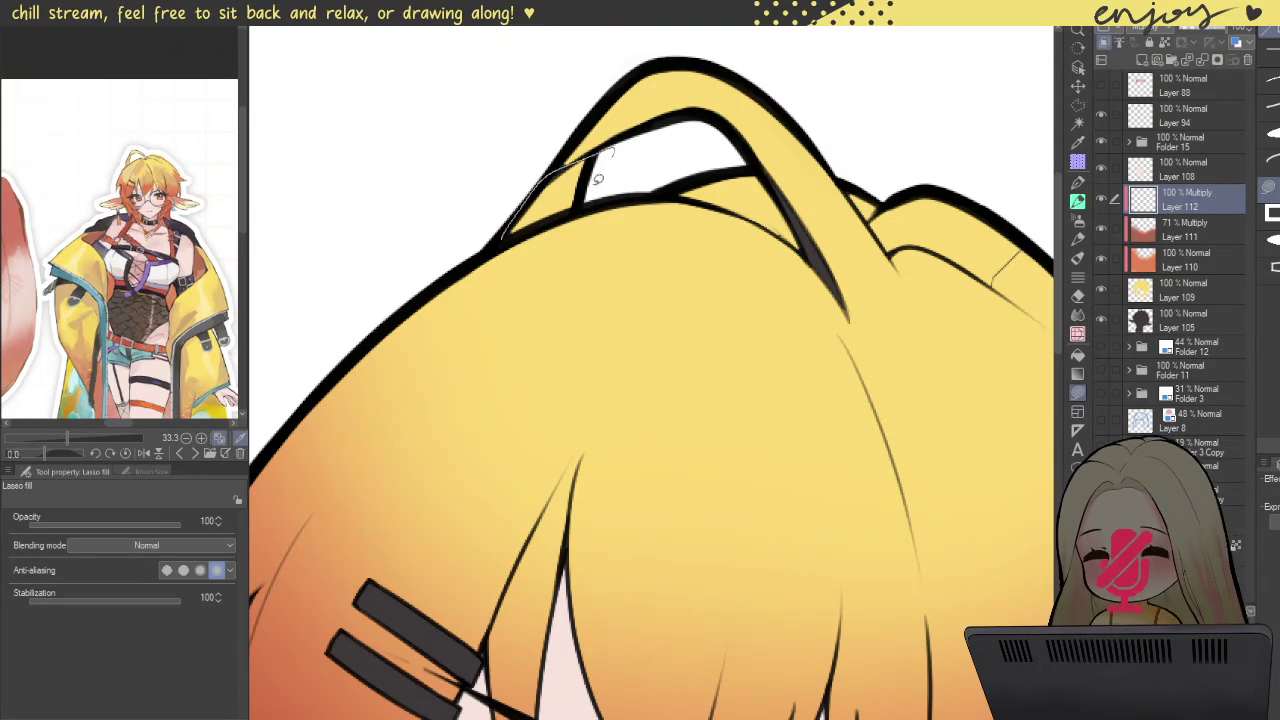
pyautogui.moveTo(600, 177); pyautogui.dragTo(558, 177)
pyautogui.scroll(-3, 796, 70)
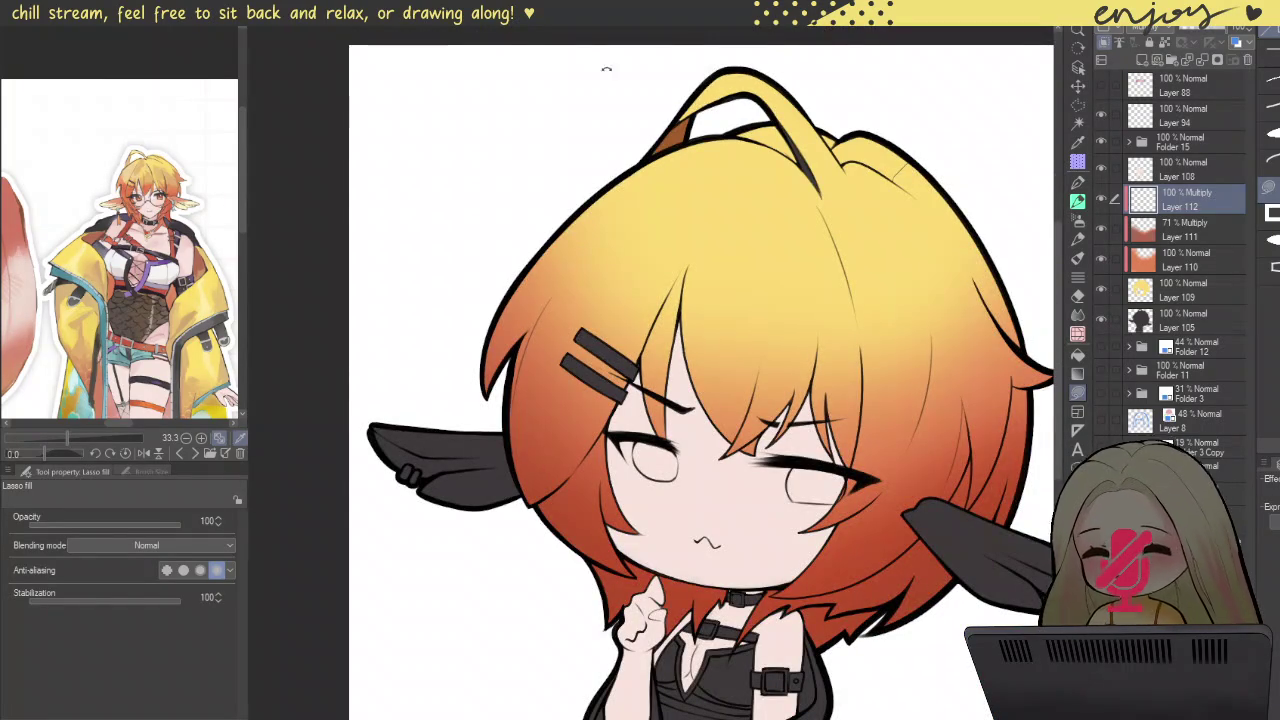
pyautogui.moveTo(630, 55); pyautogui.dragTo(478, 190)
pyautogui.scroll(3, 478, 190)
pyautogui.moveTo(540, 118); pyautogui.dragTo(589, 99)
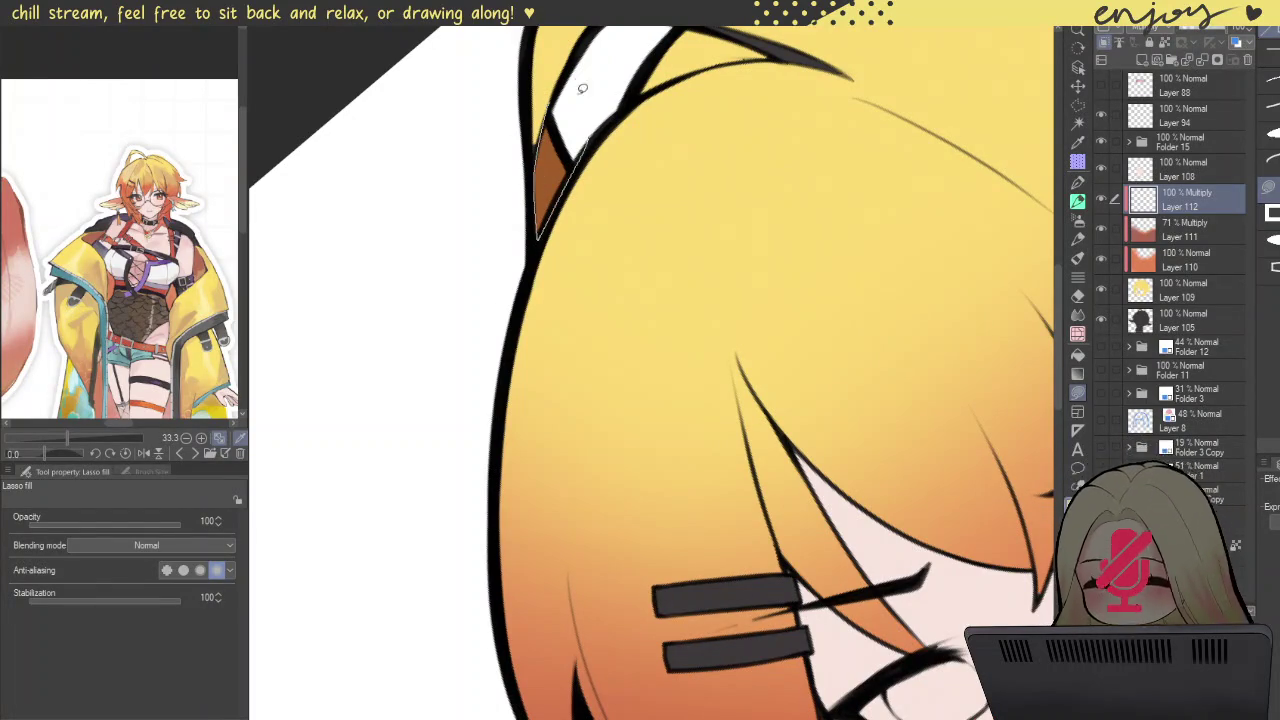
pyautogui.scroll(-1, 589, 93)
pyautogui.scroll(-3, 589, 93)
pyautogui.scroll(1, 660, 170)
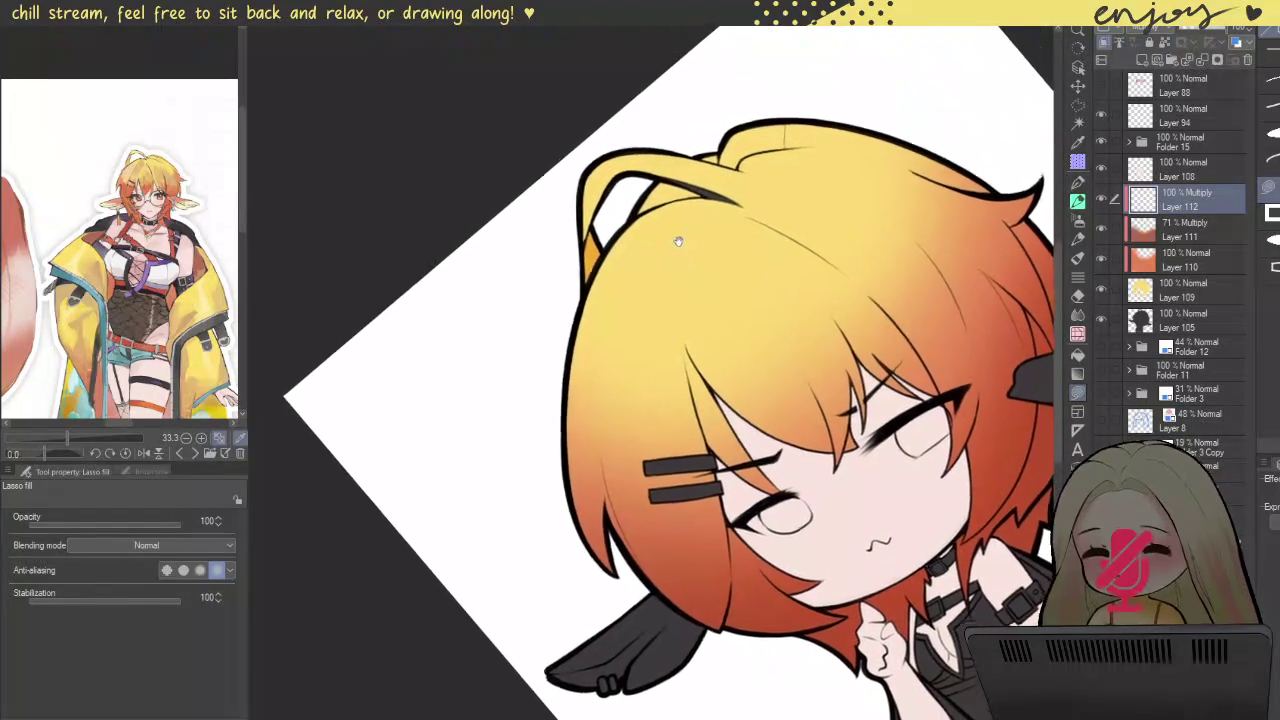
pyautogui.scroll(2, 677, 235)
pyautogui.scroll(3, 700, 215)
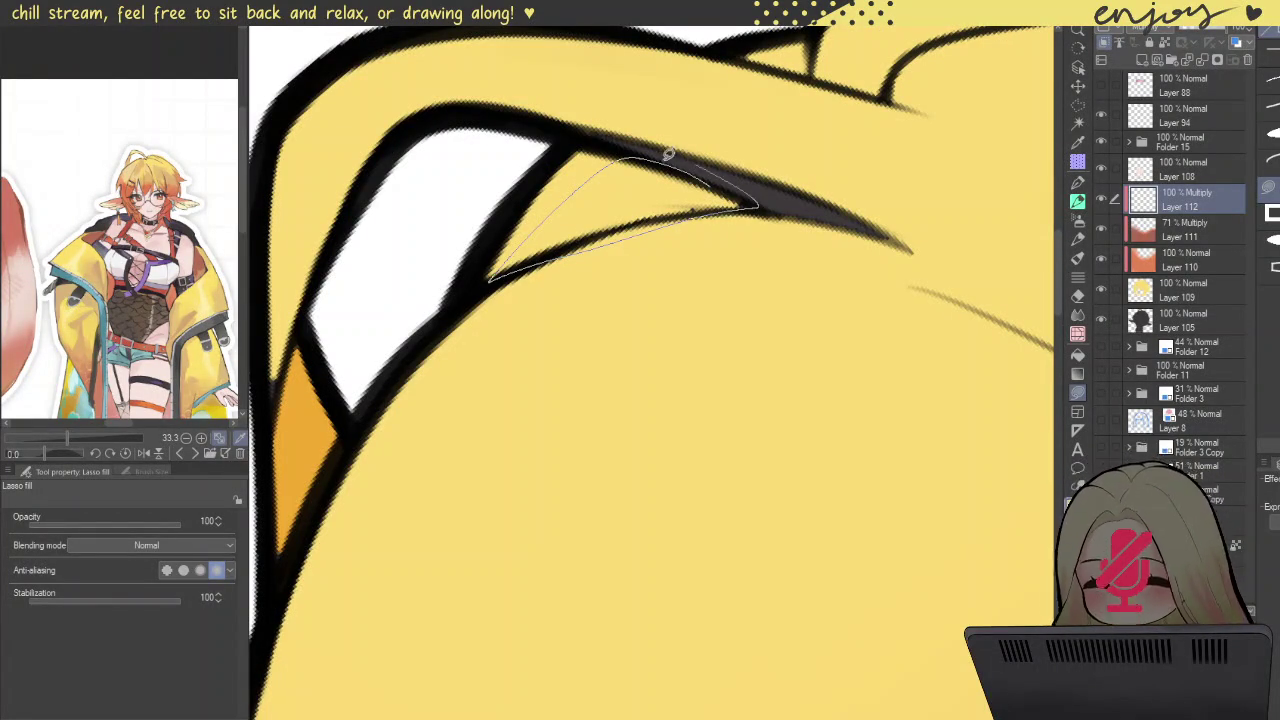
pyautogui.moveTo(665, 150); pyautogui.dragTo(697, 166)
pyautogui.moveTo(716, 369); pyautogui.dragTo(702, 264)
pyautogui.scroll(-3, 700, 153)
pyautogui.scroll(1, 888, 222)
pyautogui.scroll(1, 888, 222)
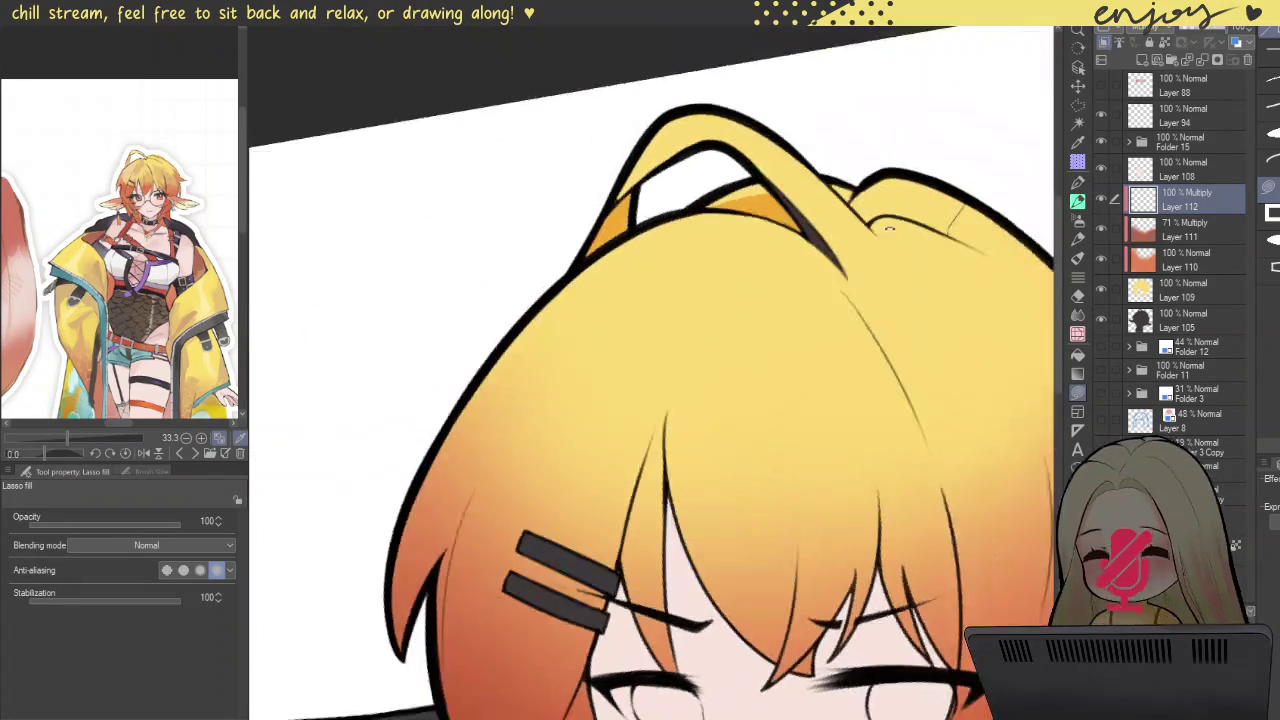
pyautogui.scroll(1, 888, 222)
pyautogui.scroll(1, 868, 258)
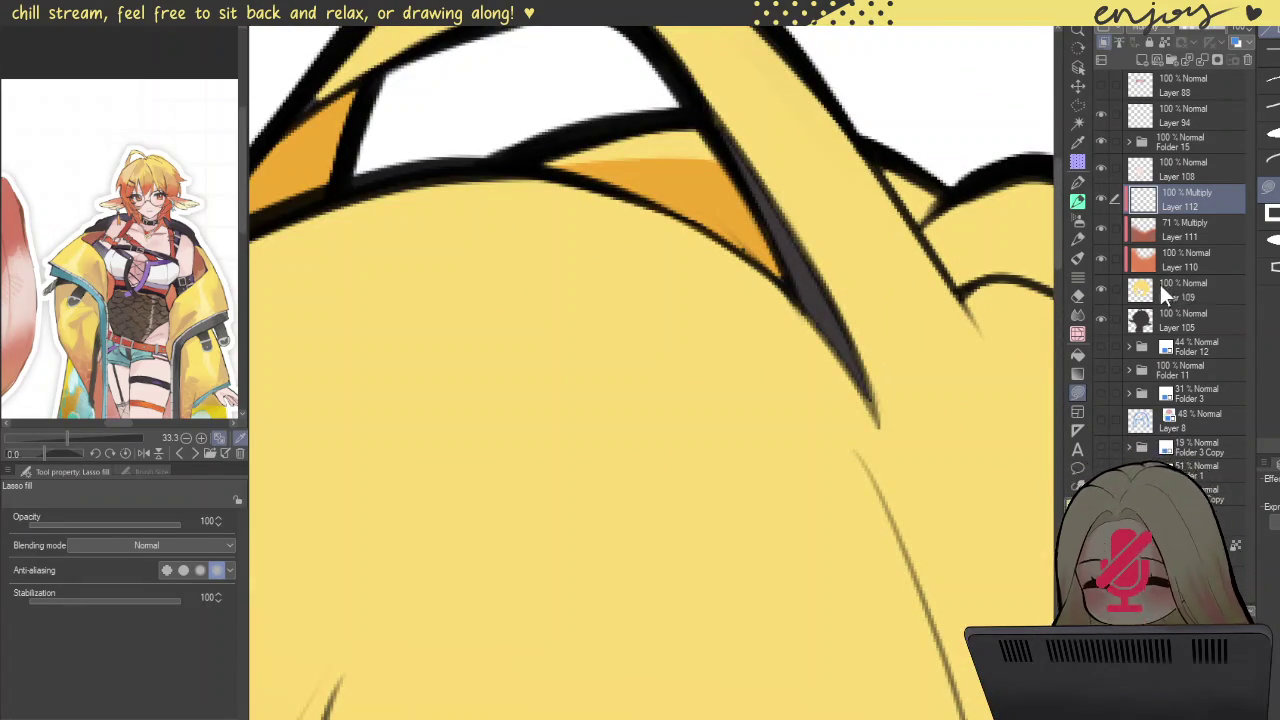
# Step: Cover the dark streak along the hair outline with yellow on the base hair layer
pyautogui.click(1173, 290)
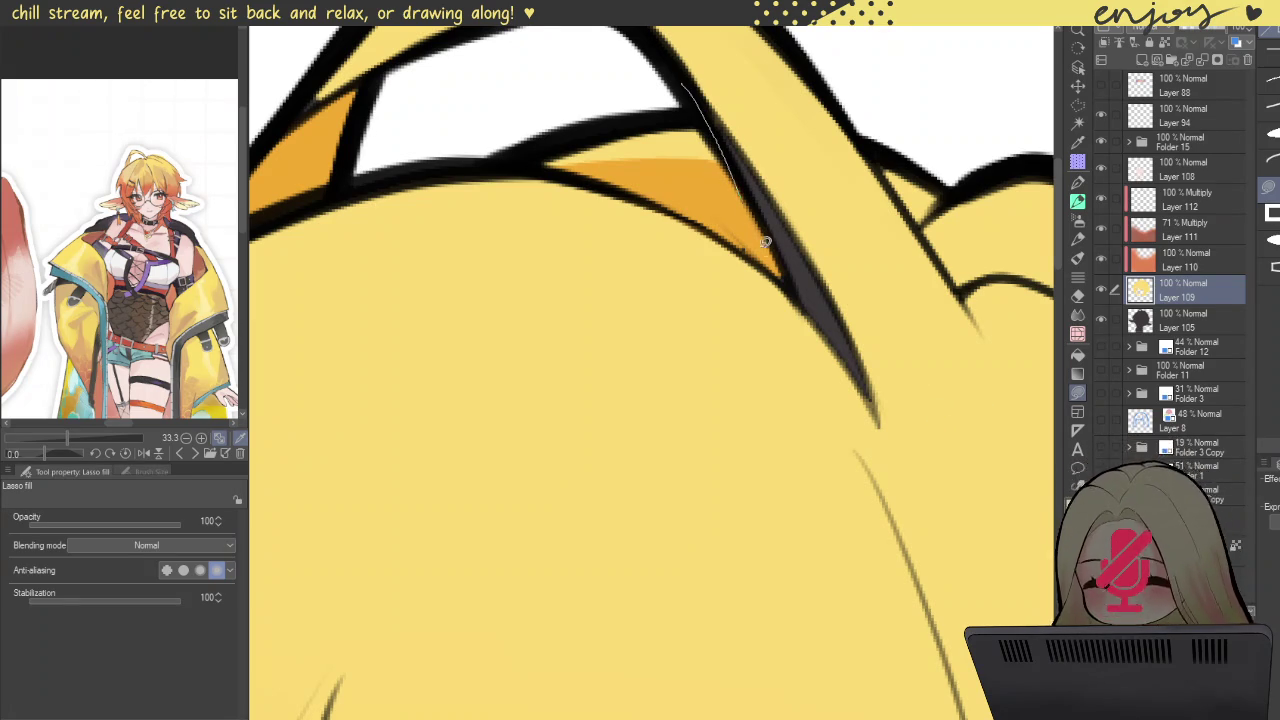
pyautogui.moveTo(722, 56); pyautogui.dragTo(704, 73)
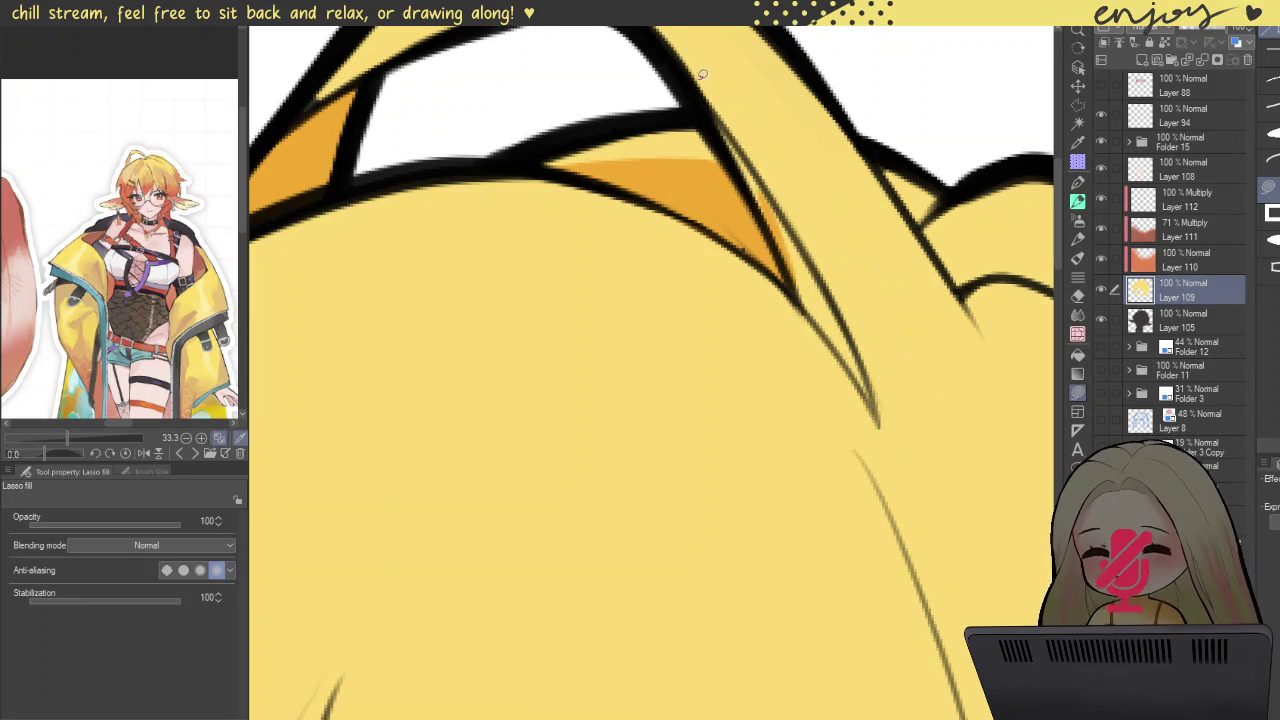
pyautogui.click(1166, 169)
pyautogui.click(1175, 200)
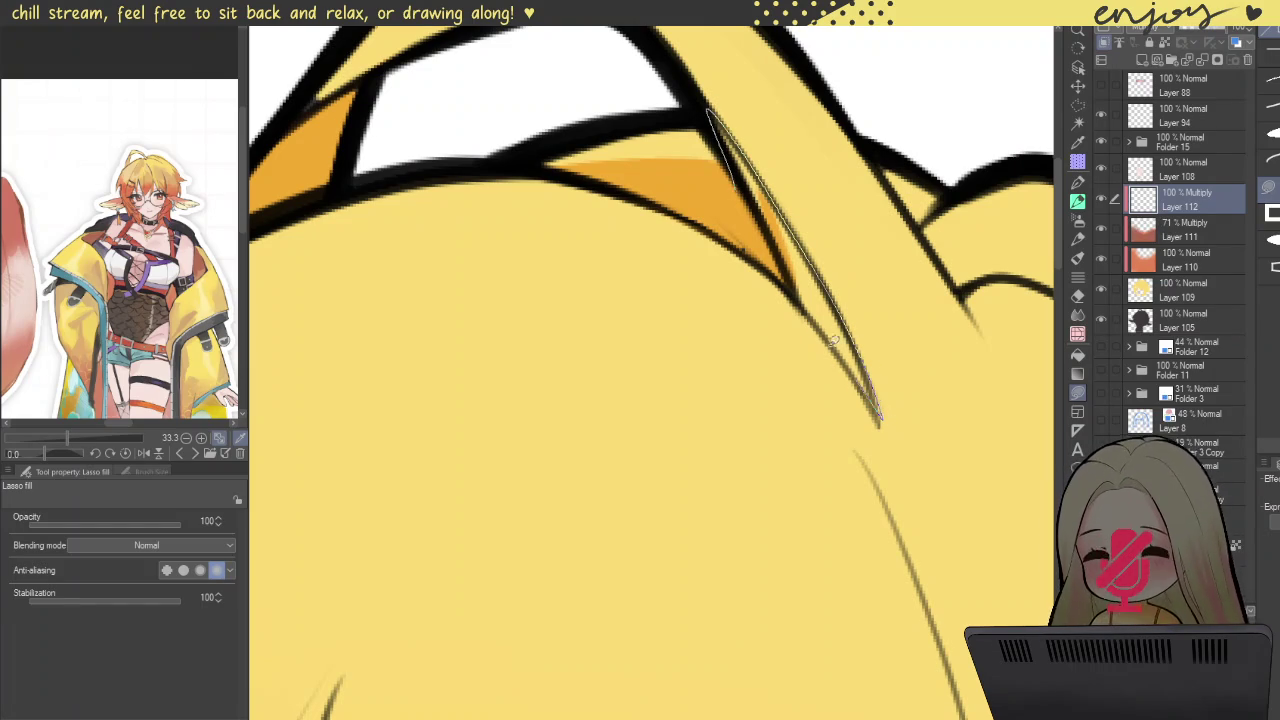
# Step: Fill orange shadows along the hair spike and the inner curve near the hair tip
pyautogui.moveTo(763, 262); pyautogui.dragTo(730, 145)
pyautogui.hotkey('ctrl', '0')
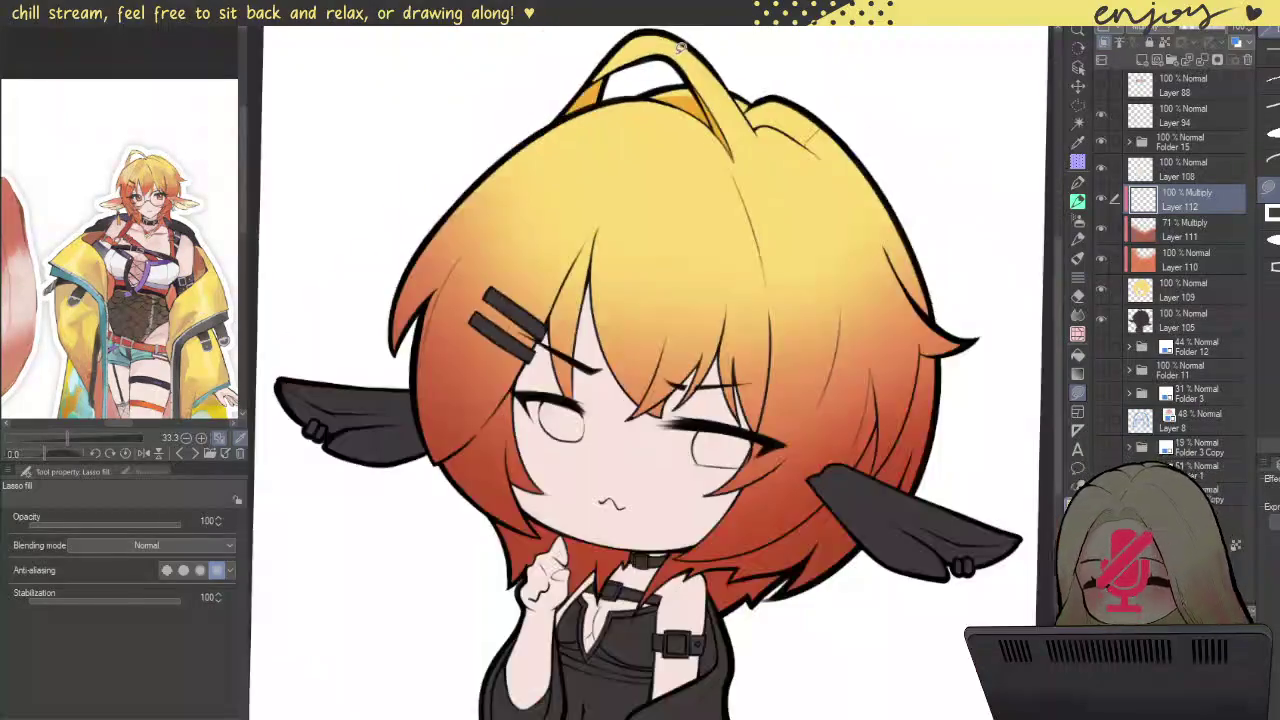
pyautogui.moveTo(712, 70)
pyautogui.mouseDown()
pyautogui.moveTo(500, 301)
pyautogui.moveTo(602, 305)
pyautogui.mouseUp()
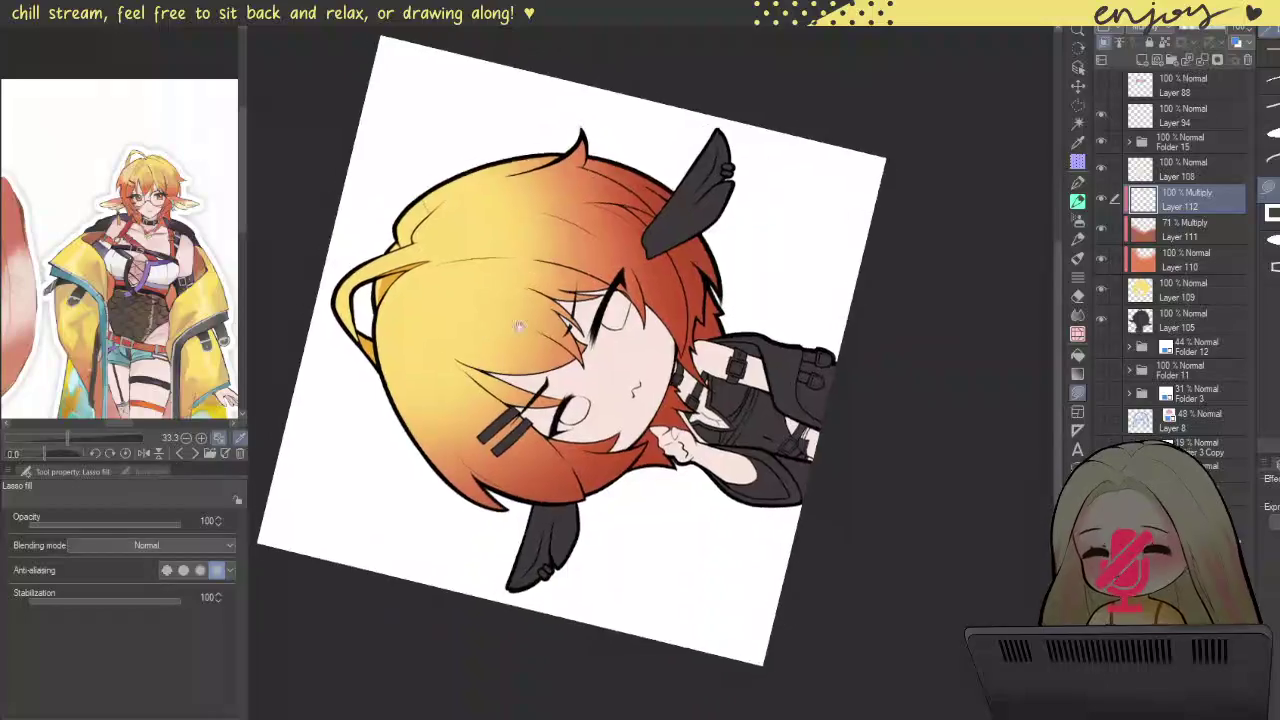
pyautogui.scroll(5, 602, 305)
pyautogui.scroll(3, 595, 286)
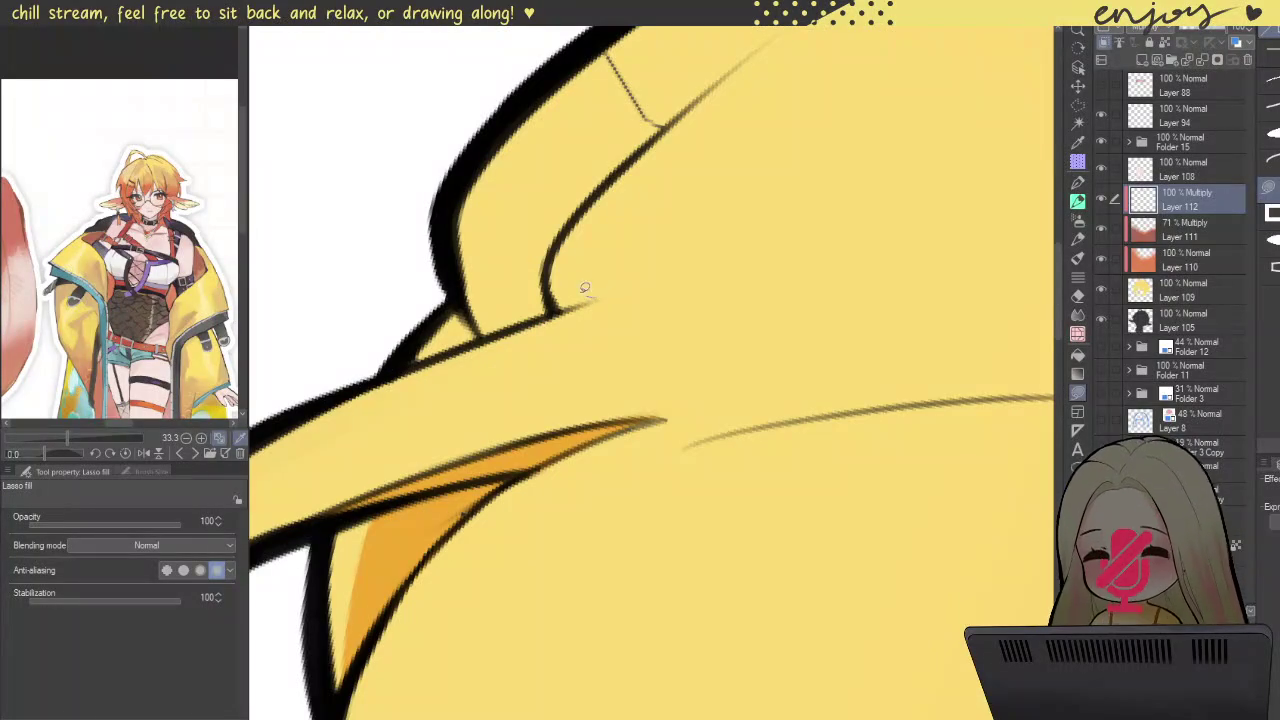
pyautogui.moveTo(543, 318); pyautogui.dragTo(576, 261)
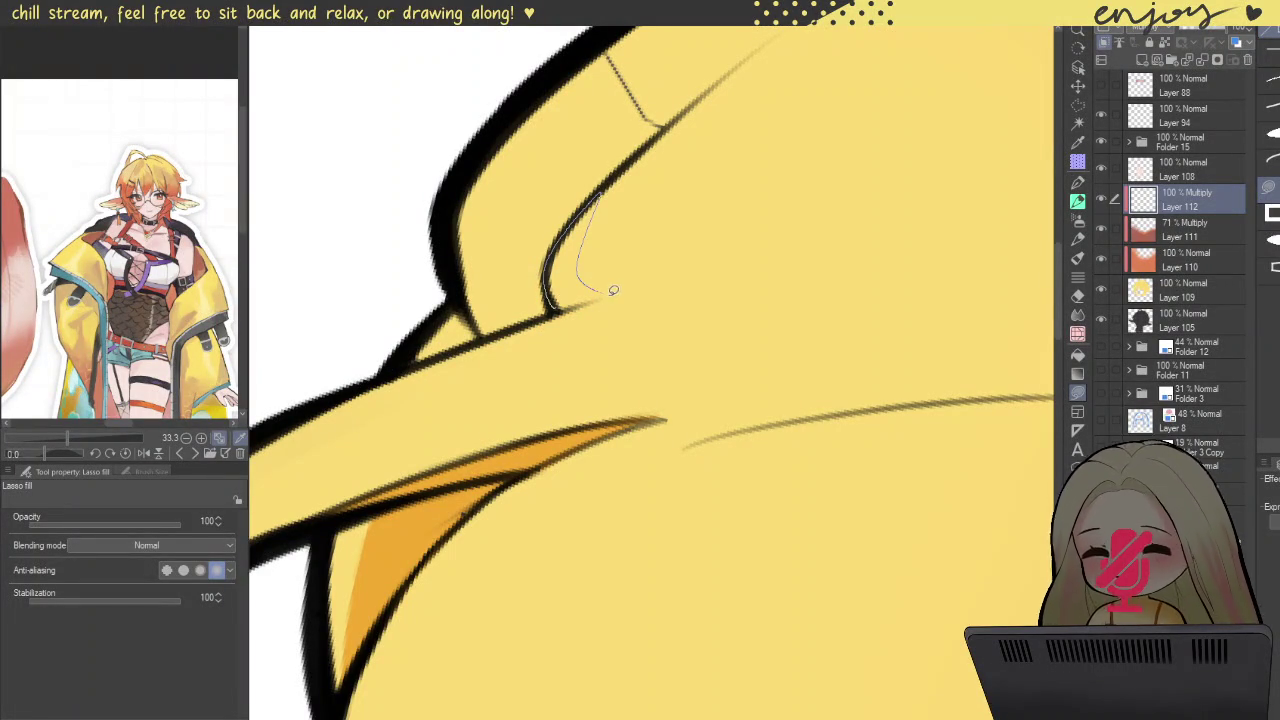
pyautogui.moveTo(549, 316); pyautogui.dragTo(594, 293)
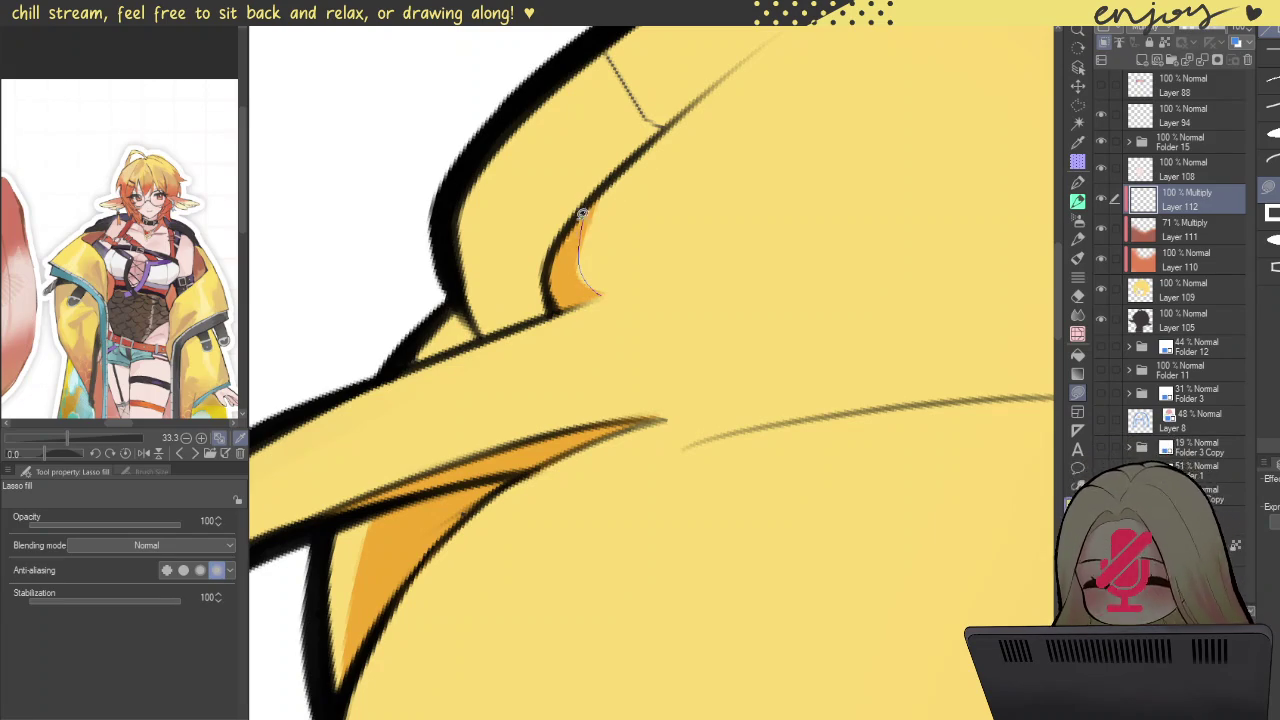
pyautogui.moveTo(568, 253); pyautogui.dragTo(631, 277)
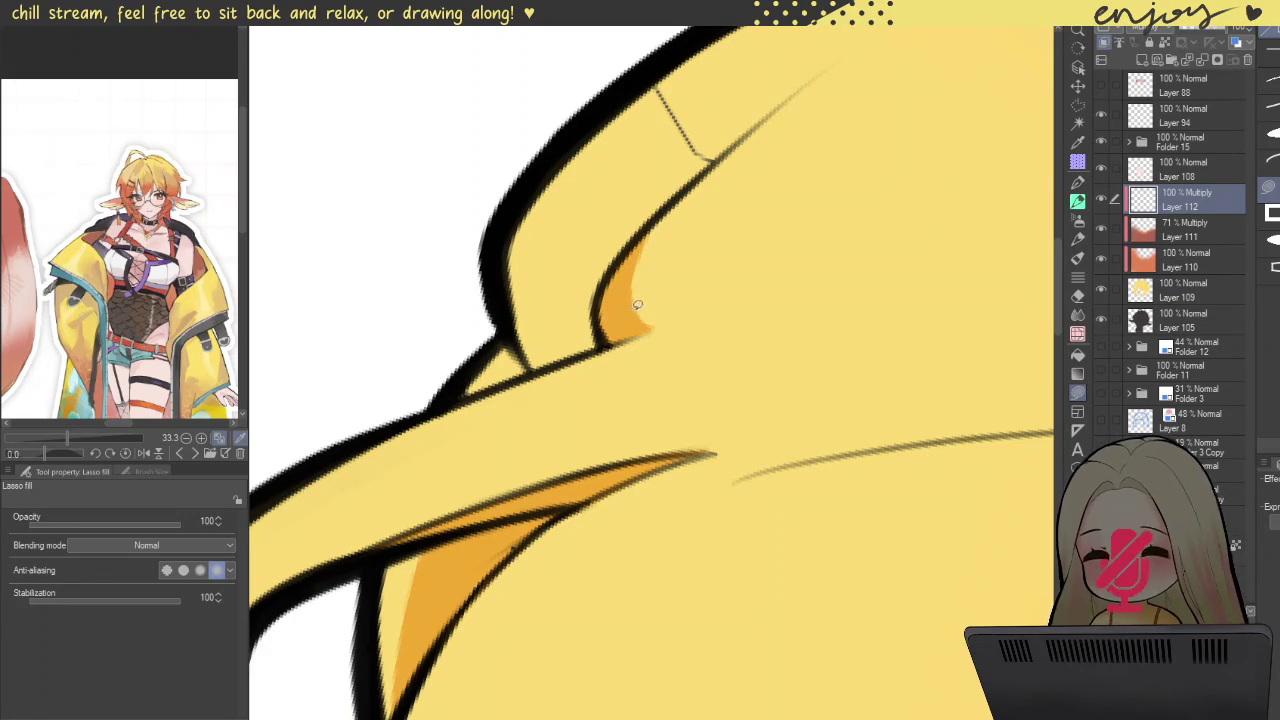
pyautogui.scroll(-3, 655, 293)
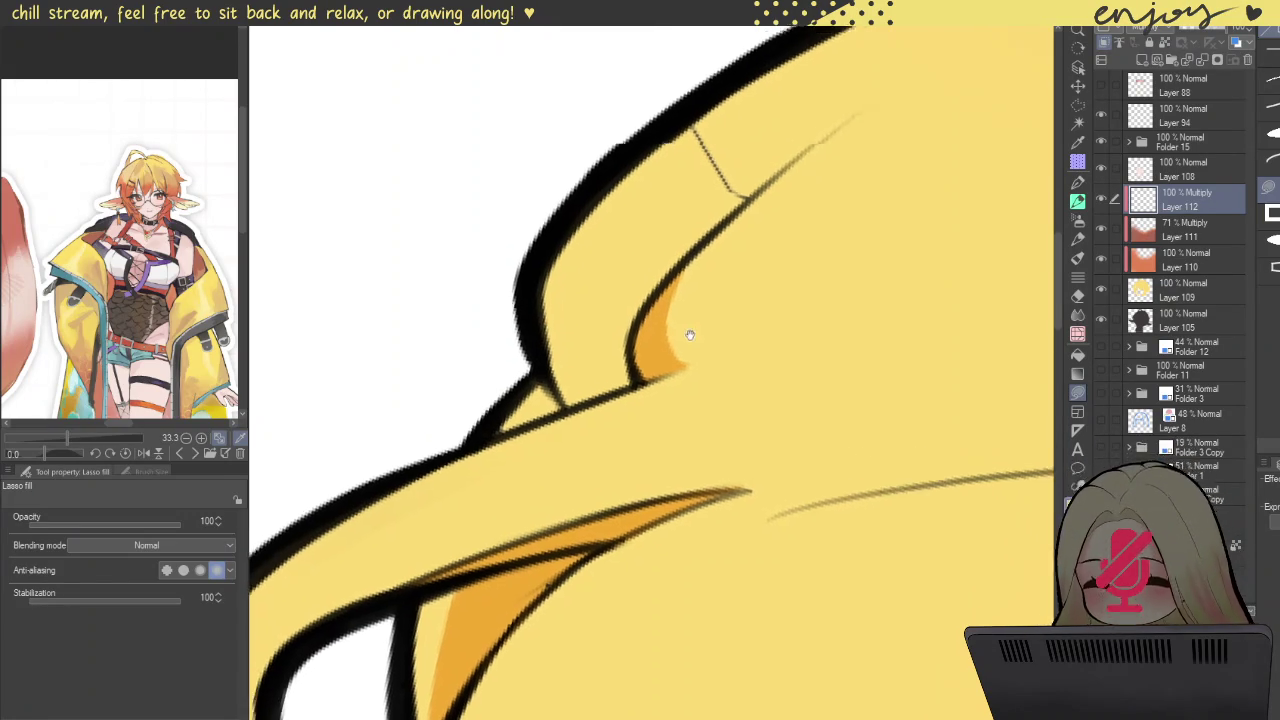
pyautogui.scroll(-3, 680, 329)
pyautogui.scroll(-2, 649, 251)
pyautogui.scroll(-3, 797, 228)
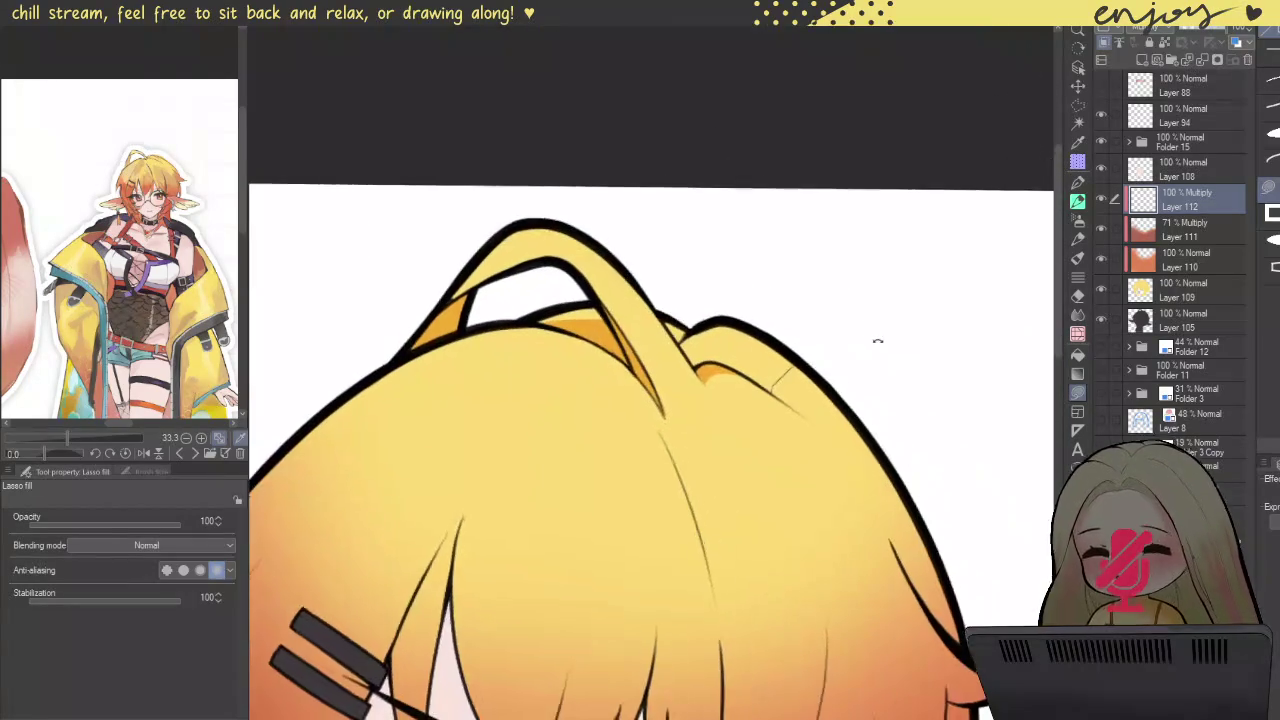
# Step: Lasso-fill an orange shadow around the hair fold, extending it up the outline
pyautogui.scroll(5, 754, 378)
pyautogui.moveTo(567, 336)
pyautogui.mouseDown()
pyautogui.moveTo(582, 360)
pyautogui.moveTo(570, 340)
pyautogui.mouseUp()
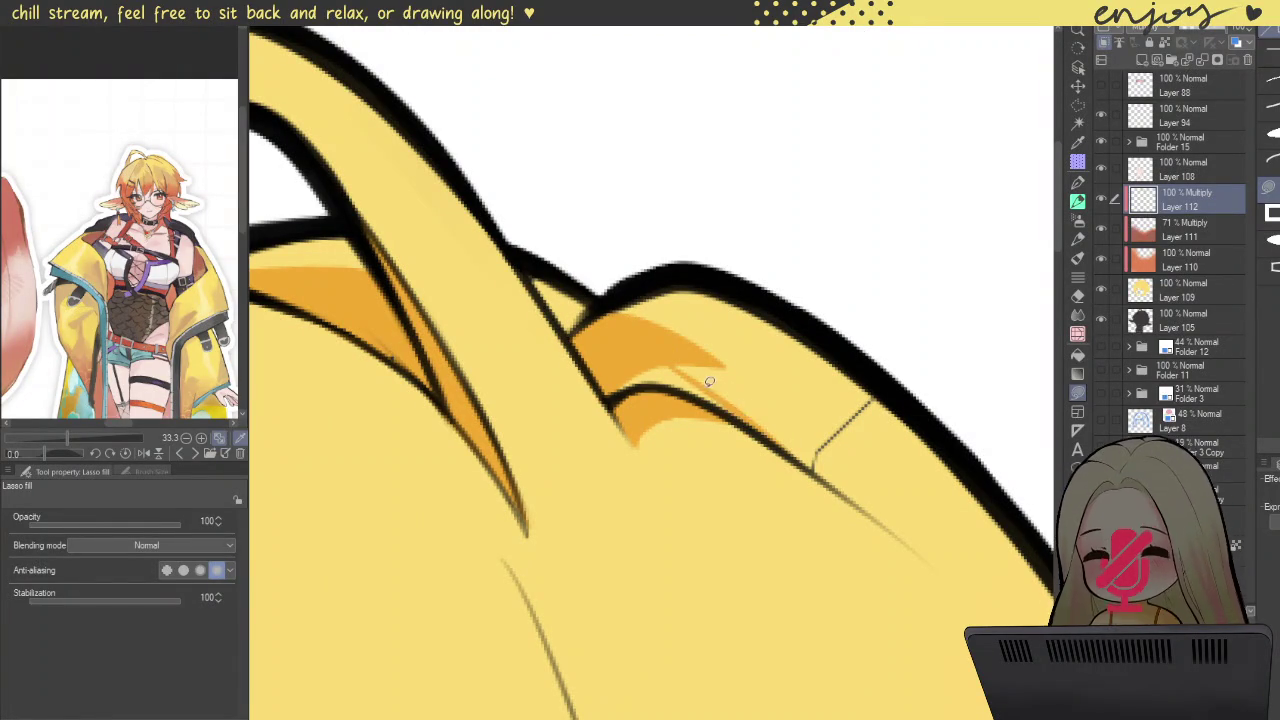
pyautogui.moveTo(694, 370)
pyautogui.mouseDown()
pyautogui.moveTo(703, 396)
pyautogui.moveTo(588, 392)
pyautogui.moveTo(714, 407)
pyautogui.mouseUp()
pyautogui.moveTo(605, 397)
pyautogui.mouseDown()
pyautogui.moveTo(655, 358)
pyautogui.moveTo(670, 307)
pyautogui.mouseUp()
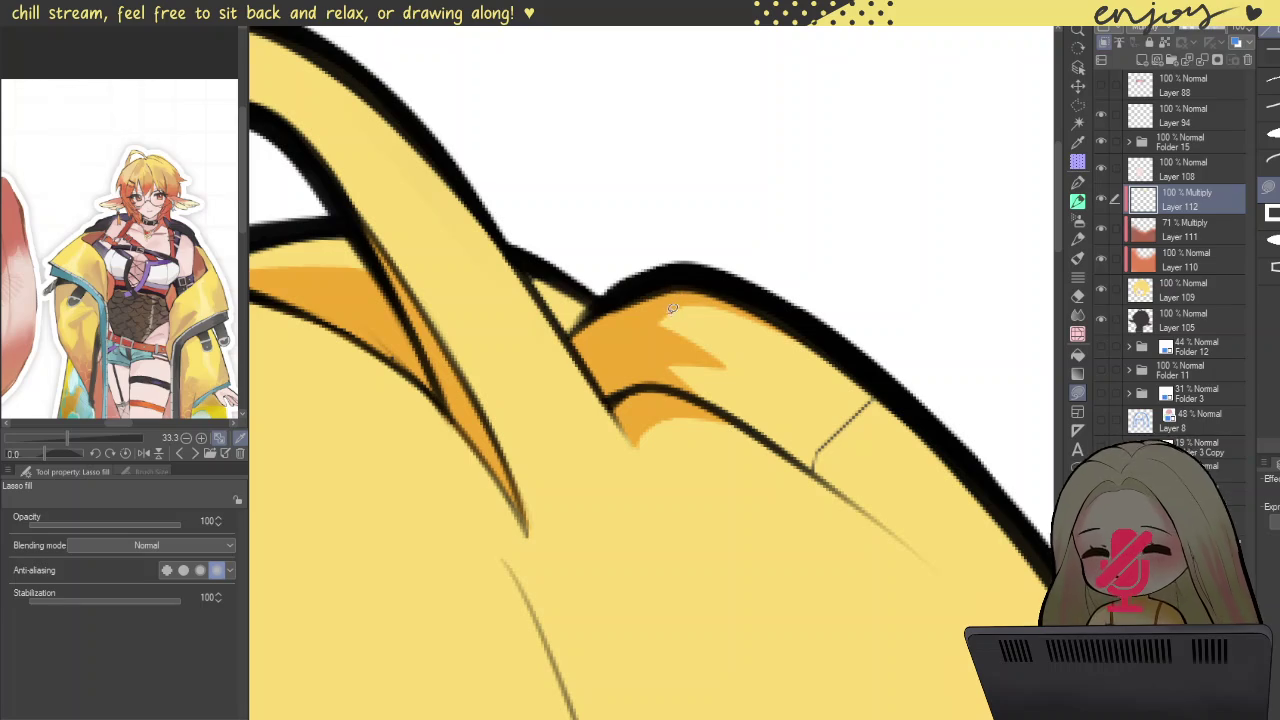
pyautogui.moveTo(651, 328)
pyautogui.mouseDown()
pyautogui.moveTo(743, 311)
pyautogui.moveTo(715, 291)
pyautogui.mouseUp()
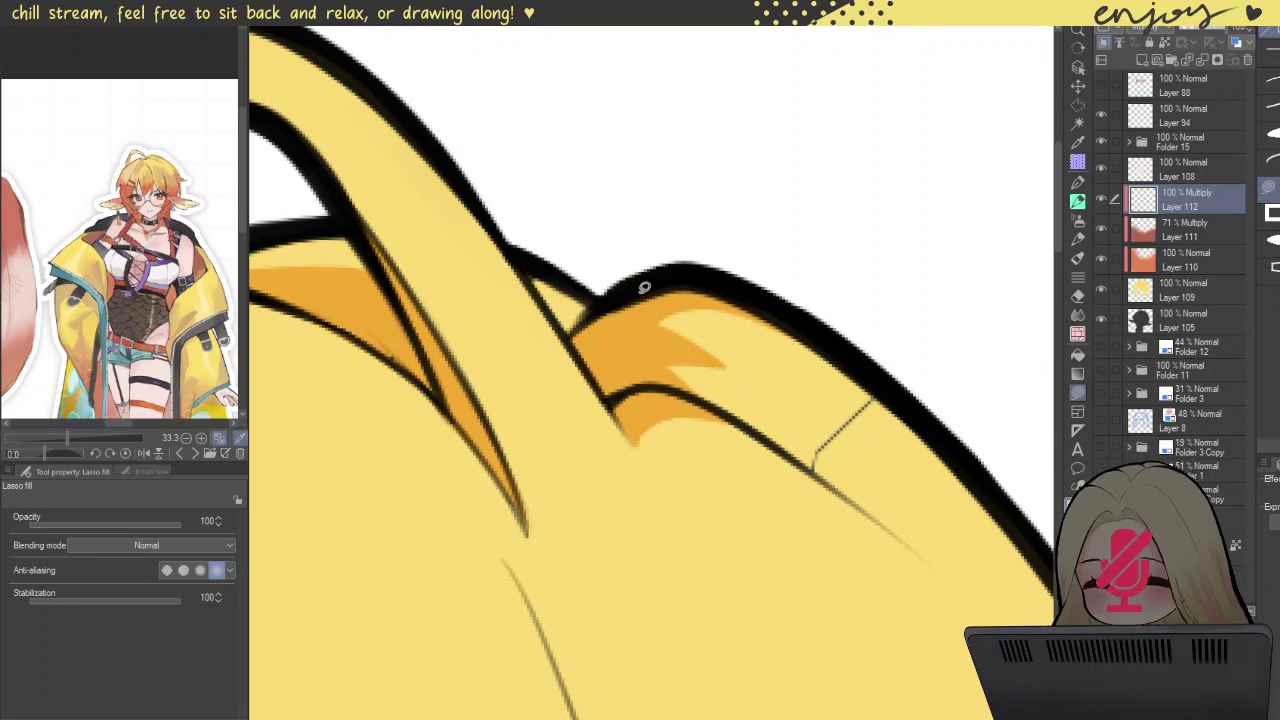
pyautogui.scroll(-5, 626, 302)
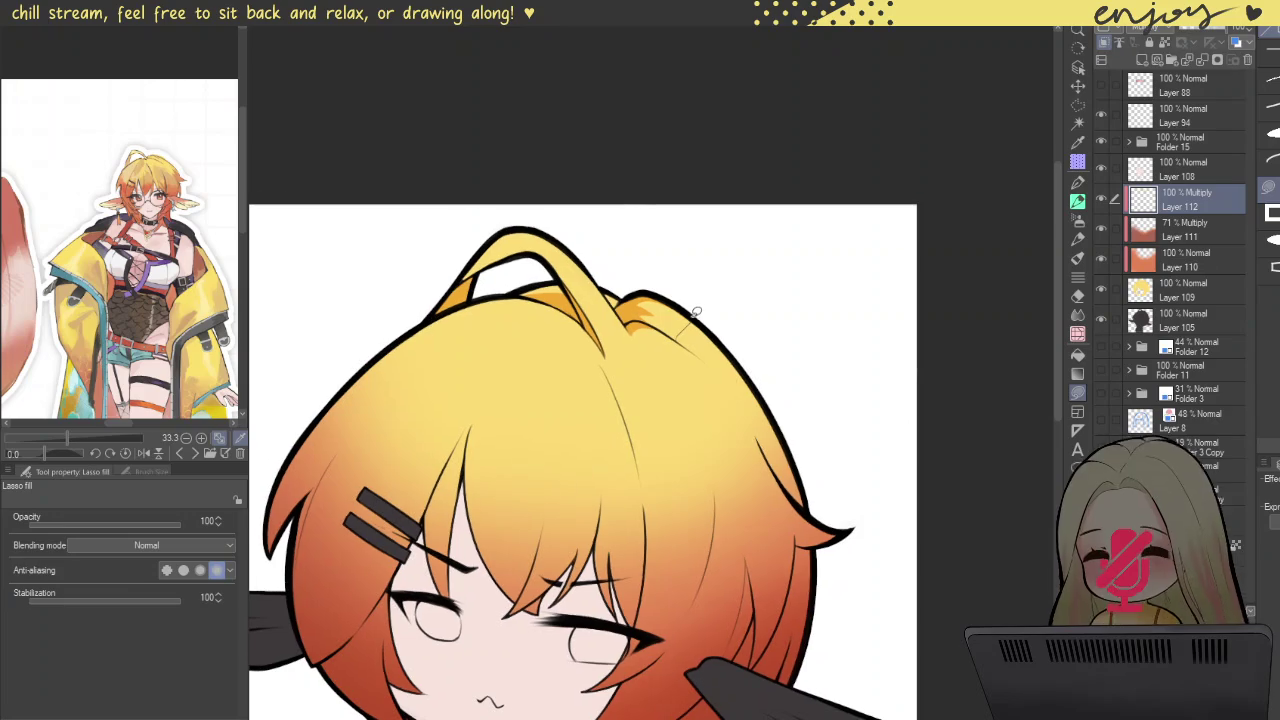
pyautogui.scroll(3, 621, 277)
pyautogui.scroll(3, 590, 295)
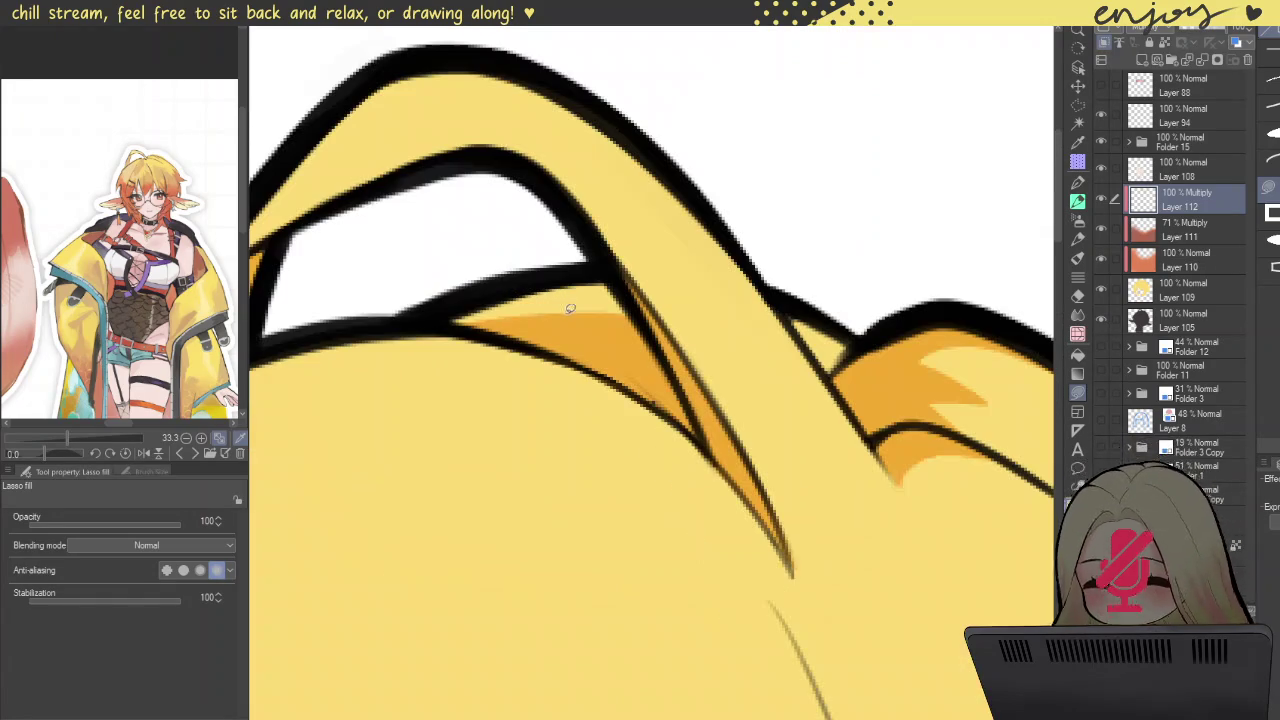
# Step: Fill and refine the orange shadow under the ahoge where it joins the hair
pyautogui.moveTo(570, 322); pyautogui.dragTo(447, 321)
pyautogui.scroll(-3, 606, 313)
pyautogui.scroll(-2, 606, 313)
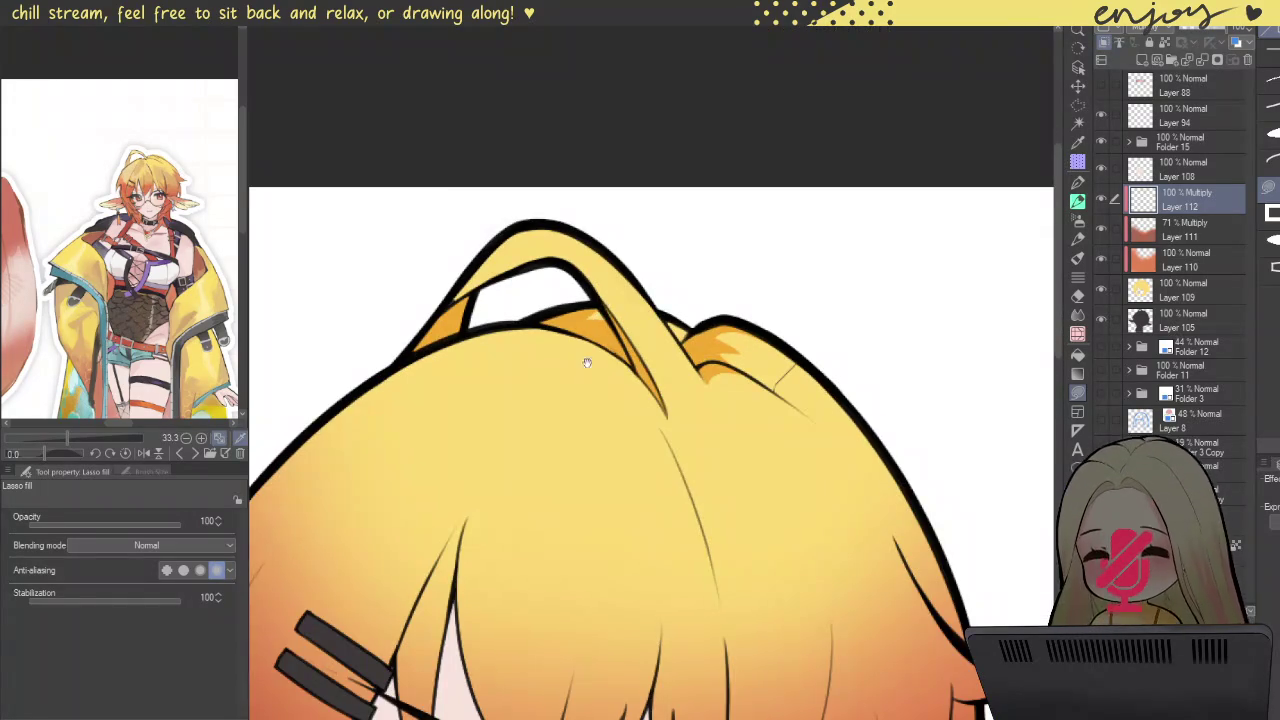
pyautogui.scroll(1, 590, 340)
pyautogui.scroll(2, 615, 315)
pyautogui.scroll(2, 622, 310)
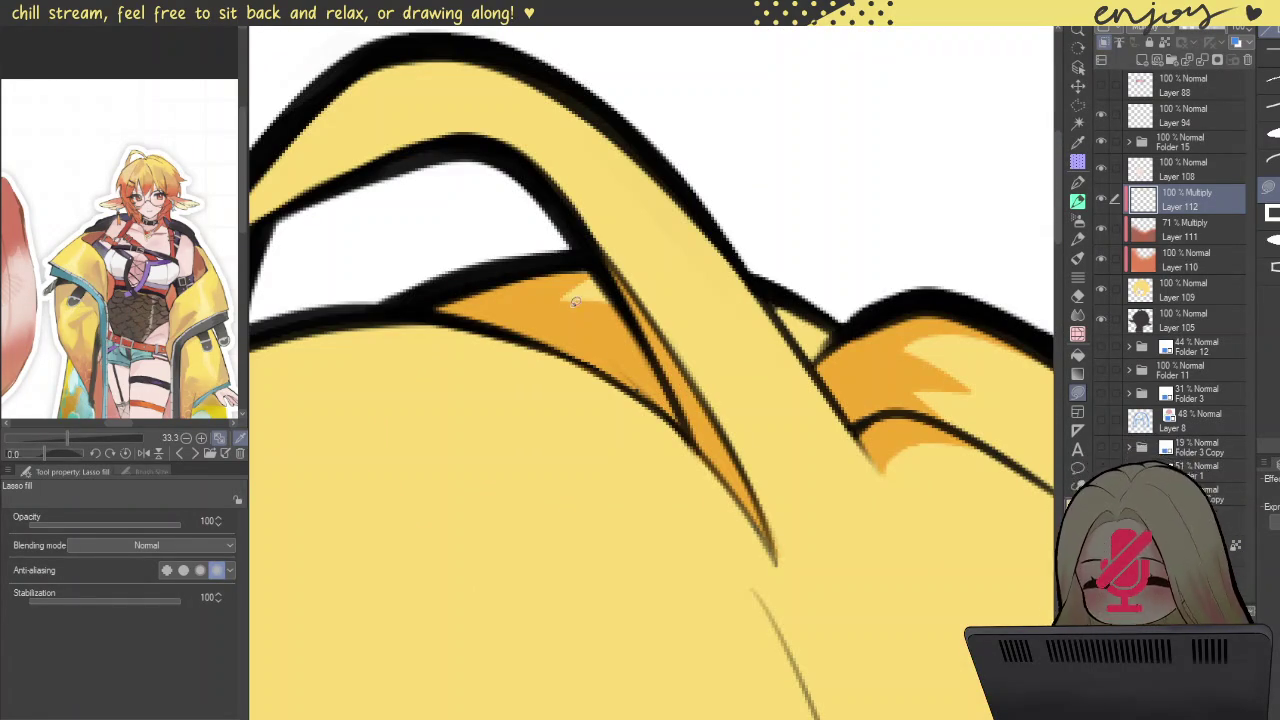
pyautogui.moveTo(577, 302); pyautogui.dragTo(600, 283)
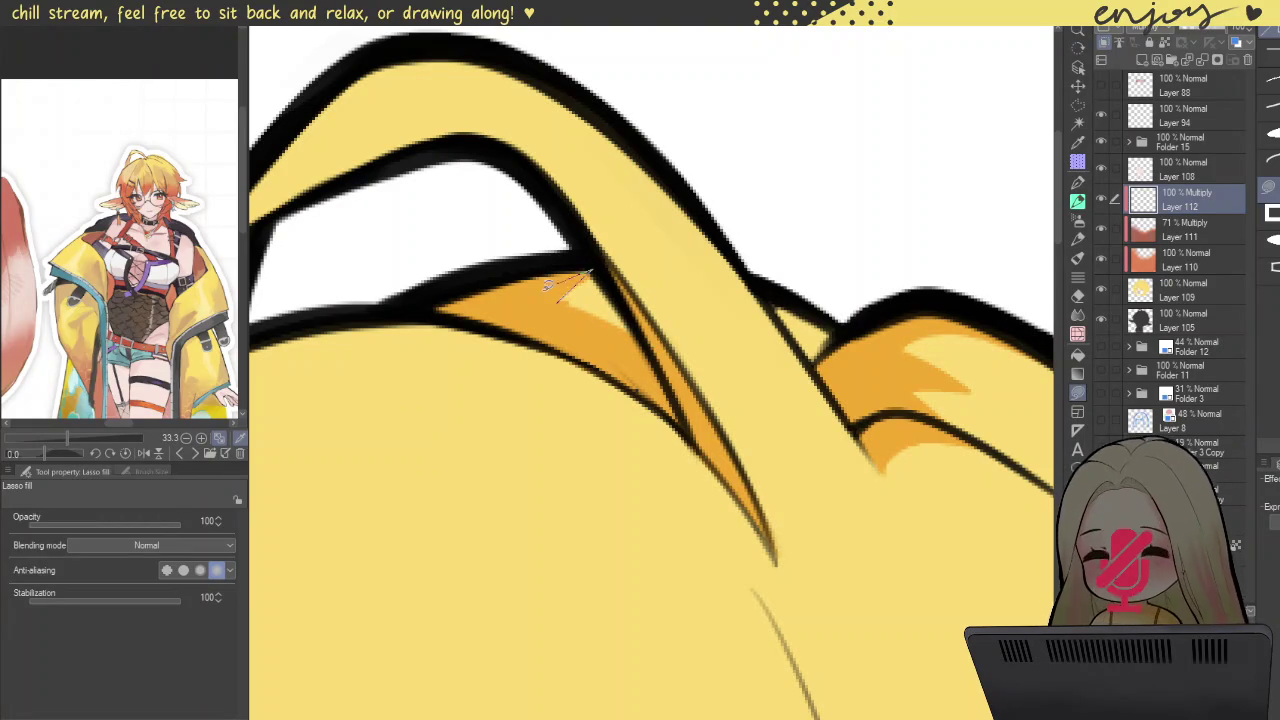
pyautogui.scroll(-2, 640, 300)
pyautogui.scroll(-2, 716, 305)
pyautogui.moveTo(657, 240); pyautogui.dragTo(573, 255)
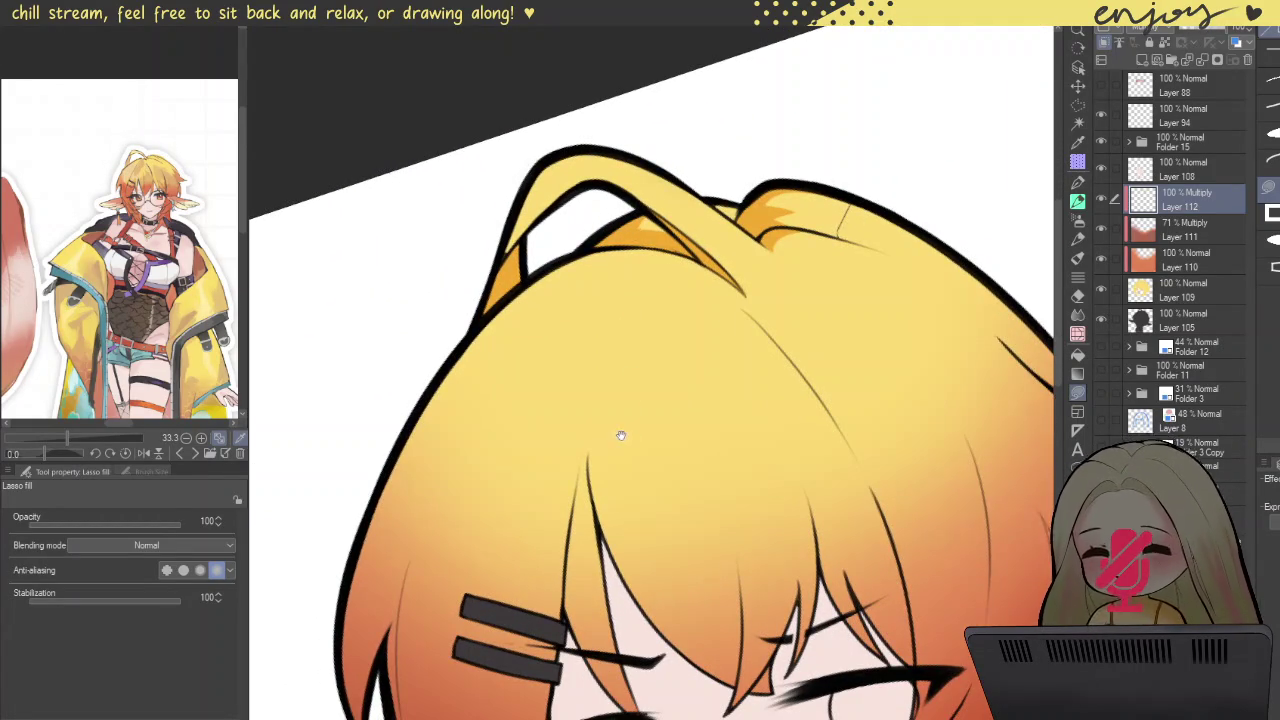
pyautogui.moveTo(620, 435); pyautogui.dragTo(623, 321)
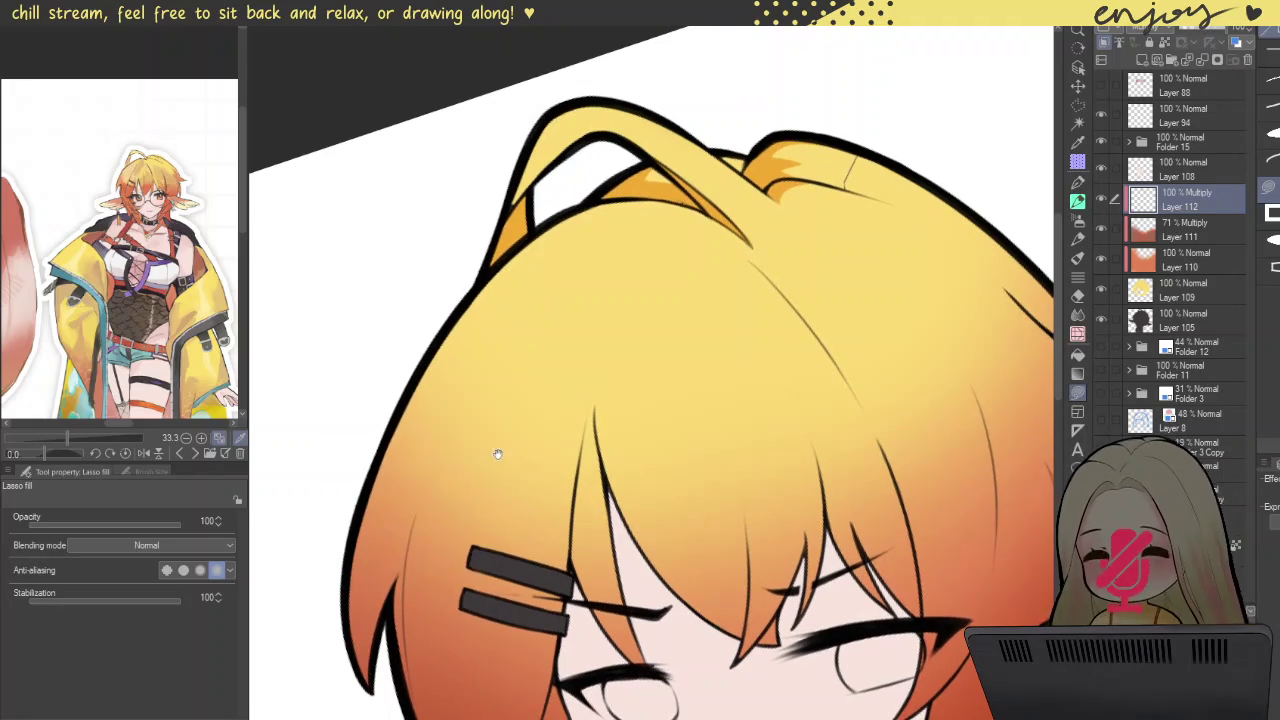
pyautogui.scroll(-3, 495, 461)
pyautogui.scroll(-1, 495, 461)
pyautogui.moveTo(574, 242); pyautogui.dragTo(570, 244)
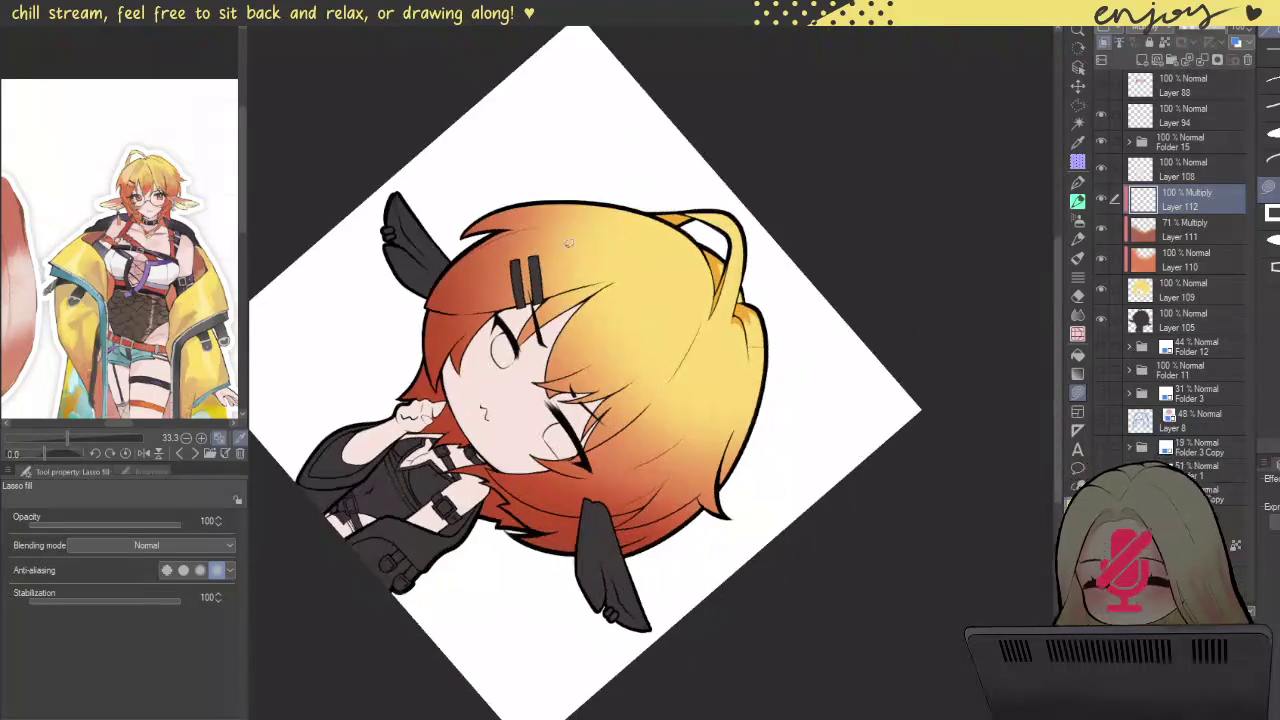
# Step: Lasso-fill a large orange shadow down the side hair, redoing it and smoothing its edge
pyautogui.moveTo(596, 191)
pyautogui.mouseDown()
pyautogui.moveTo(365, 200)
pyautogui.moveTo(629, 131)
pyautogui.moveTo(398, 382)
pyautogui.moveTo(443, 423)
pyautogui.mouseUp()
pyautogui.scroll(2, 443, 423)
pyautogui.scroll(2, 517, 414)
pyautogui.moveTo(482, 504)
pyautogui.mouseDown()
pyautogui.moveTo(555, 554)
pyautogui.moveTo(405, 490)
pyautogui.mouseUp()
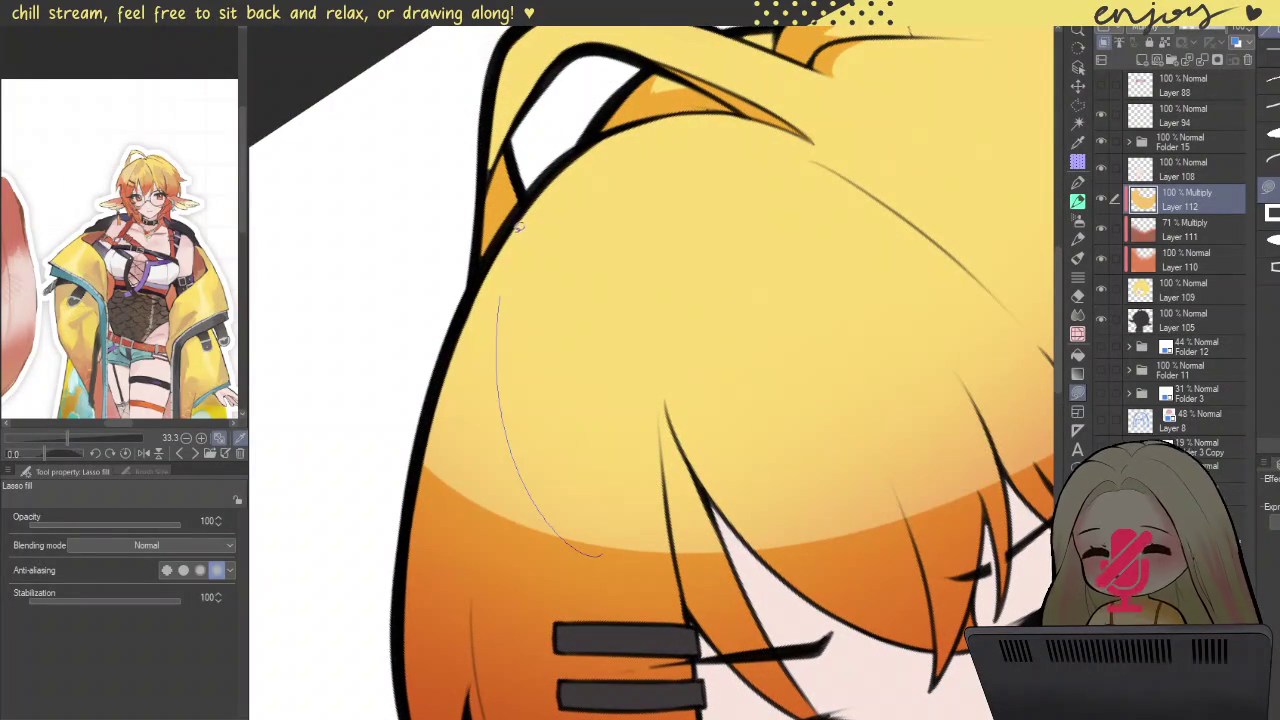
pyautogui.hotkey('ctrl', 'z')
pyautogui.moveTo(517, 218)
pyautogui.mouseDown()
pyautogui.moveTo(400, 410)
pyautogui.moveTo(464, 323)
pyautogui.mouseUp()
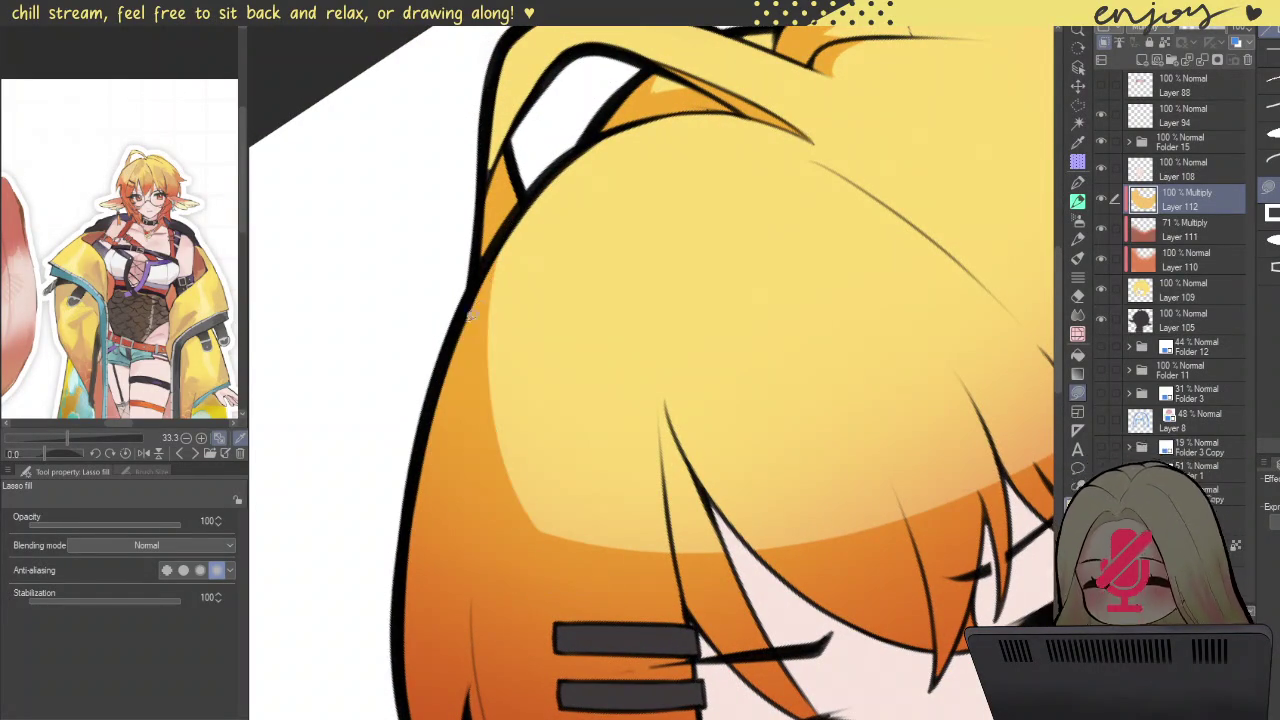
pyautogui.scroll(3, 551, 523)
pyautogui.scroll(-3, 480, 517)
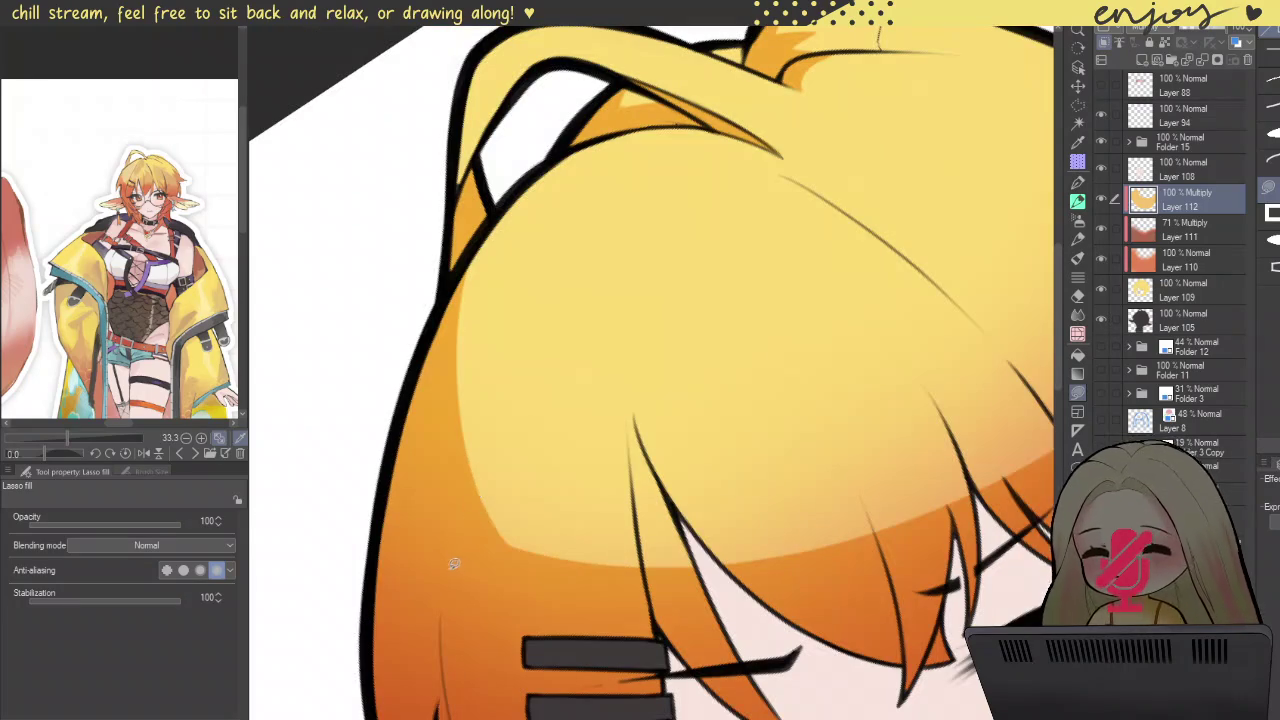
pyautogui.moveTo(456, 566)
pyautogui.mouseDown()
pyautogui.moveTo(506, 280)
pyautogui.moveTo(521, 647)
pyautogui.mouseUp()
pyautogui.scroll(-1, 490, 320)
pyautogui.scroll(2, 508, 500)
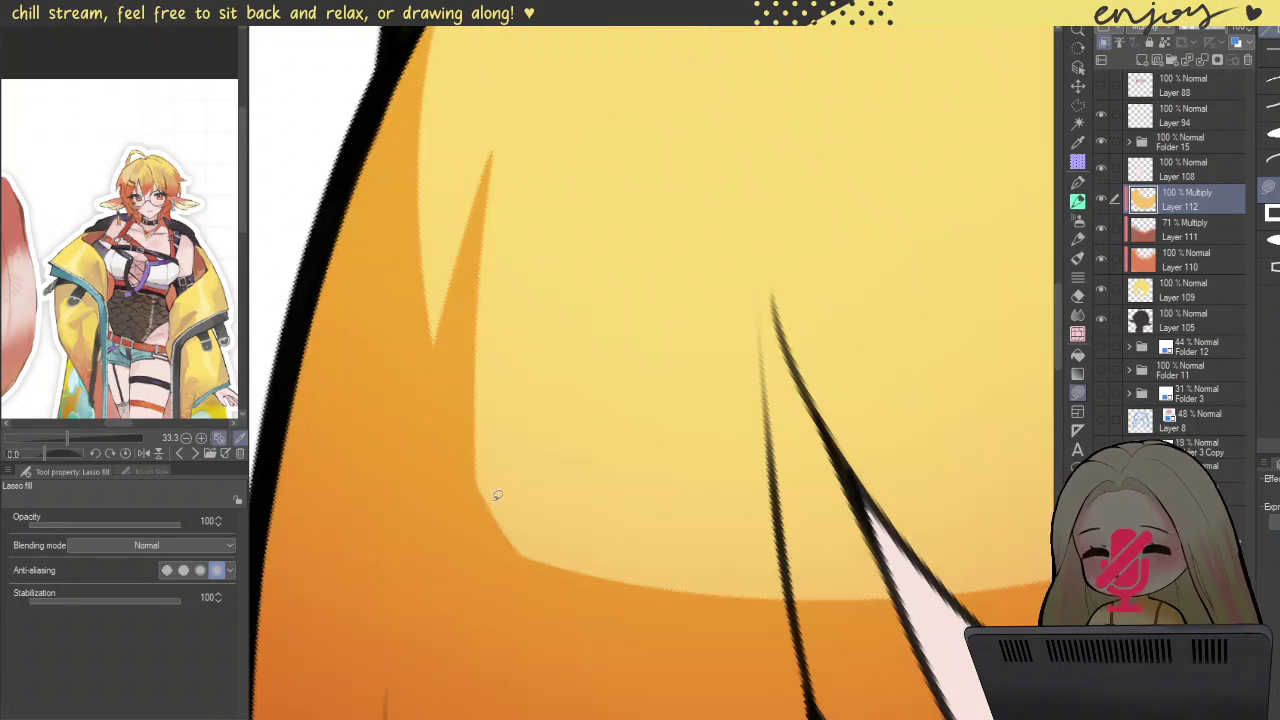
pyautogui.moveTo(483, 230)
pyautogui.mouseDown()
pyautogui.moveTo(586, 688)
pyautogui.moveTo(429, 434)
pyautogui.moveTo(479, 242)
pyautogui.mouseUp()
pyautogui.moveTo(486, 178)
pyautogui.mouseDown()
pyautogui.moveTo(571, 623)
pyautogui.moveTo(451, 620)
pyautogui.moveTo(482, 255)
pyautogui.mouseUp()
pyautogui.moveTo(488, 181)
pyautogui.mouseDown()
pyautogui.moveTo(583, 686)
pyautogui.moveTo(429, 512)
pyautogui.moveTo(486, 282)
pyautogui.mouseUp()
pyautogui.moveTo(479, 231)
pyautogui.mouseDown()
pyautogui.moveTo(571, 663)
pyautogui.moveTo(431, 463)
pyautogui.moveTo(480, 237)
pyautogui.moveTo(578, 645)
pyautogui.moveTo(423, 523)
pyautogui.moveTo(467, 260)
pyautogui.mouseUp()
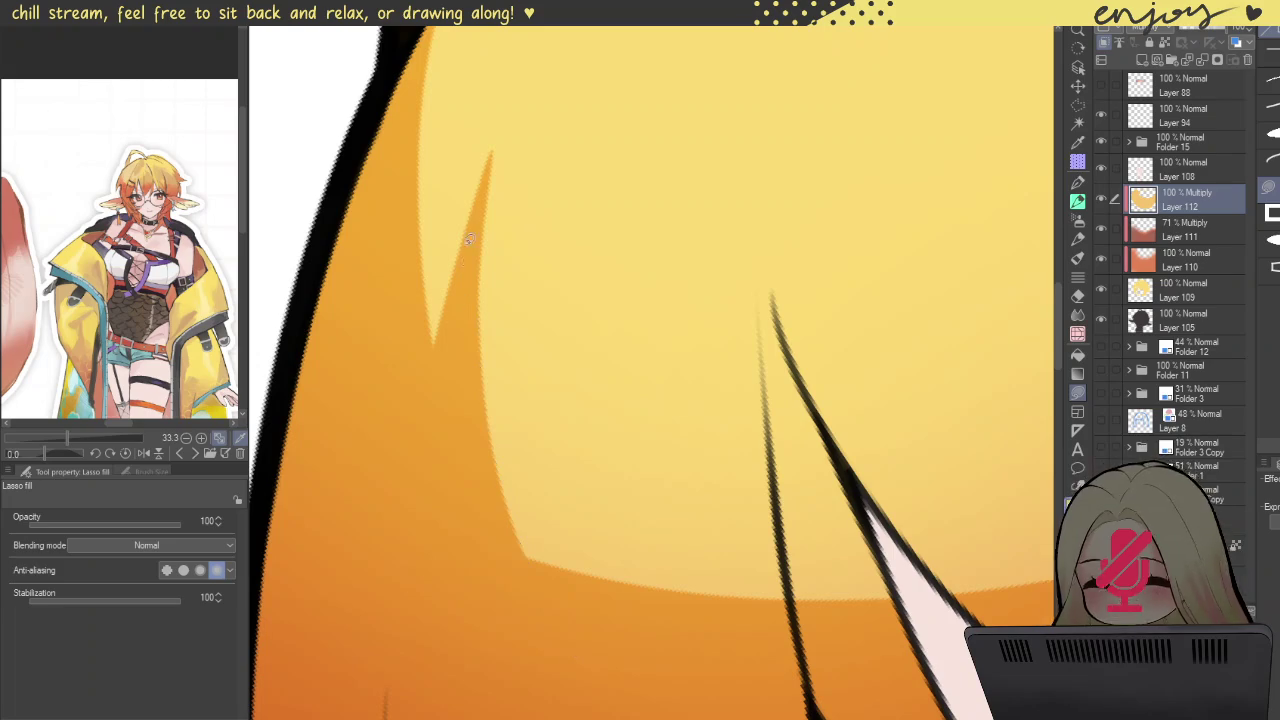
pyautogui.scroll(-3, 493, 194)
pyautogui.scroll(-2, 500, 160)
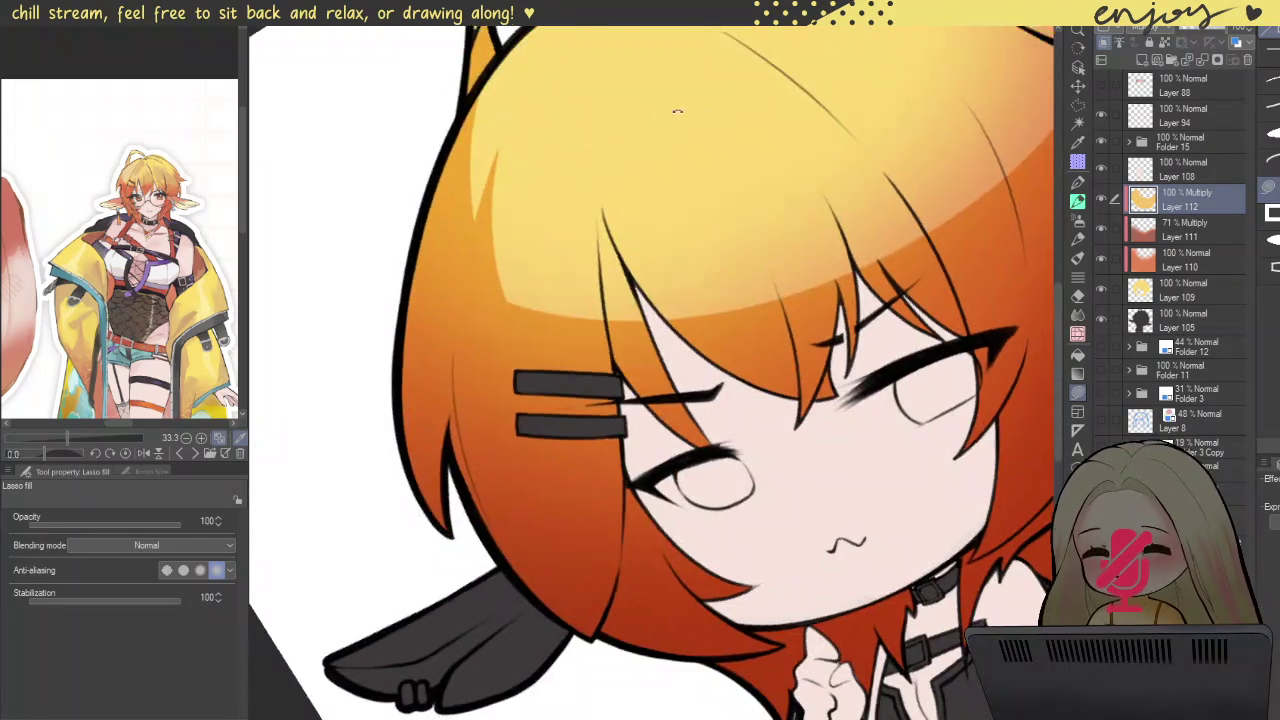
pyautogui.scroll(3, 759, 148)
pyautogui.scroll(1, 759, 148)
pyautogui.scroll(2, 690, 310)
pyautogui.scroll(2, 600, 340)
# Step: Shade the strand between the hair clips orange up to its tip
pyautogui.moveTo(546, 391)
pyautogui.mouseDown()
pyautogui.moveTo(737, 105)
pyautogui.moveTo(571, 543)
pyautogui.moveTo(550, 547)
pyautogui.moveTo(562, 570)
pyautogui.mouseUp()
pyautogui.scroll(-2, 600, 400)
pyautogui.moveTo(495, 400)
pyautogui.mouseDown()
pyautogui.moveTo(650, 120)
pyautogui.moveTo(523, 600)
pyautogui.moveTo(526, 493)
pyautogui.mouseUp()
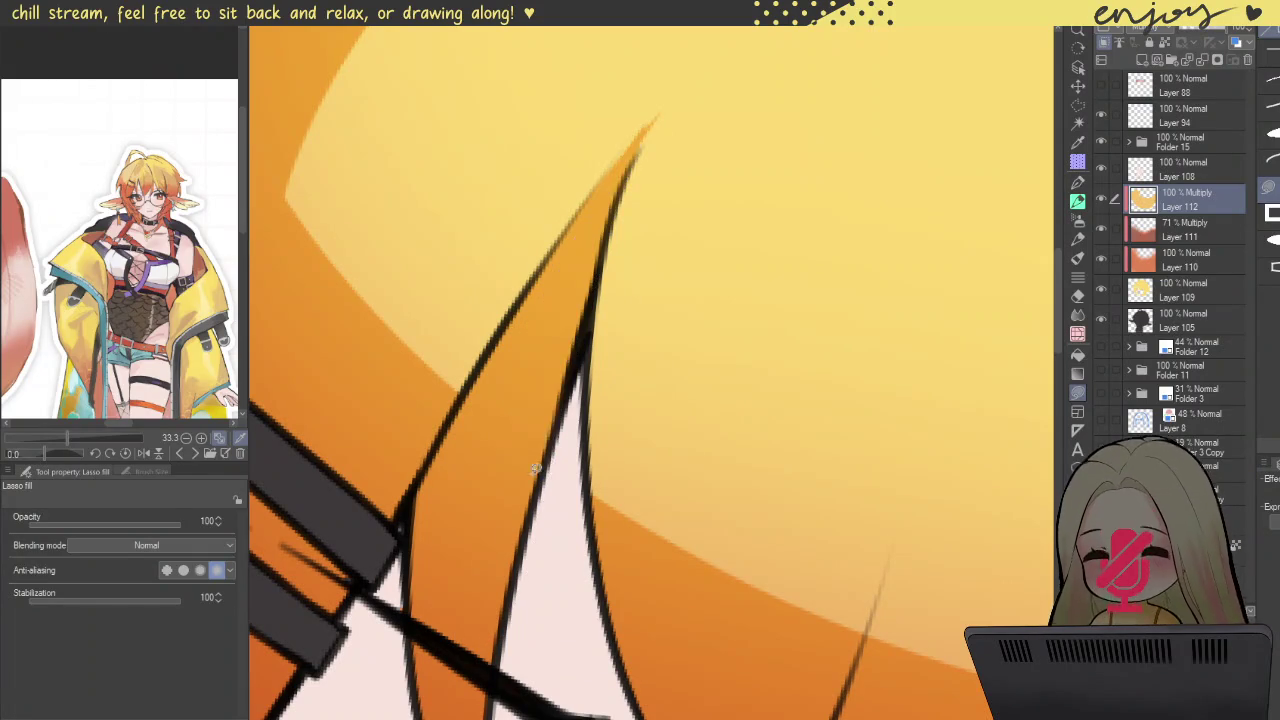
pyautogui.scroll(-3, 517, 438)
pyautogui.scroll(3, 540, 310)
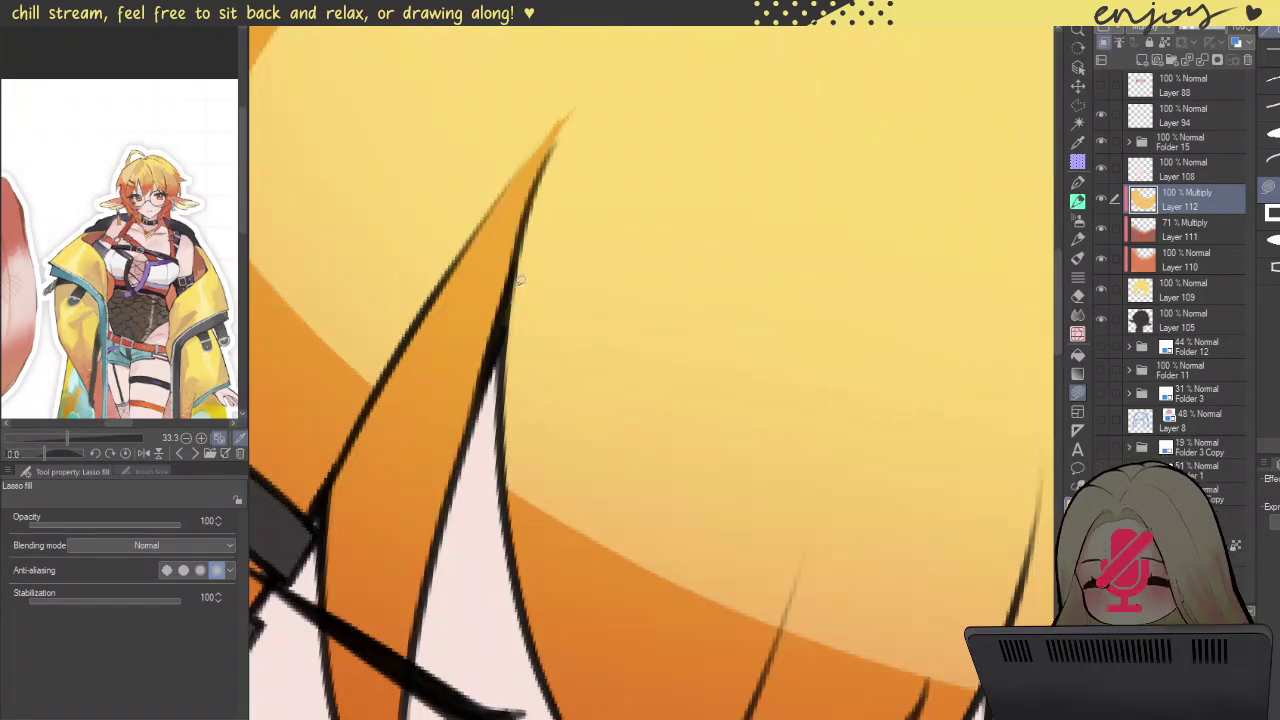
pyautogui.scroll(-1, 521, 240)
pyautogui.scroll(-2, 522, 257)
pyautogui.moveTo(522, 257)
pyautogui.mouseDown()
pyautogui.moveTo(537, 562)
pyautogui.moveTo(500, 480)
pyautogui.mouseUp()
pyautogui.moveTo(520, 232)
pyautogui.mouseDown()
pyautogui.moveTo(543, 270)
pyautogui.moveTo(505, 480)
pyautogui.mouseUp()
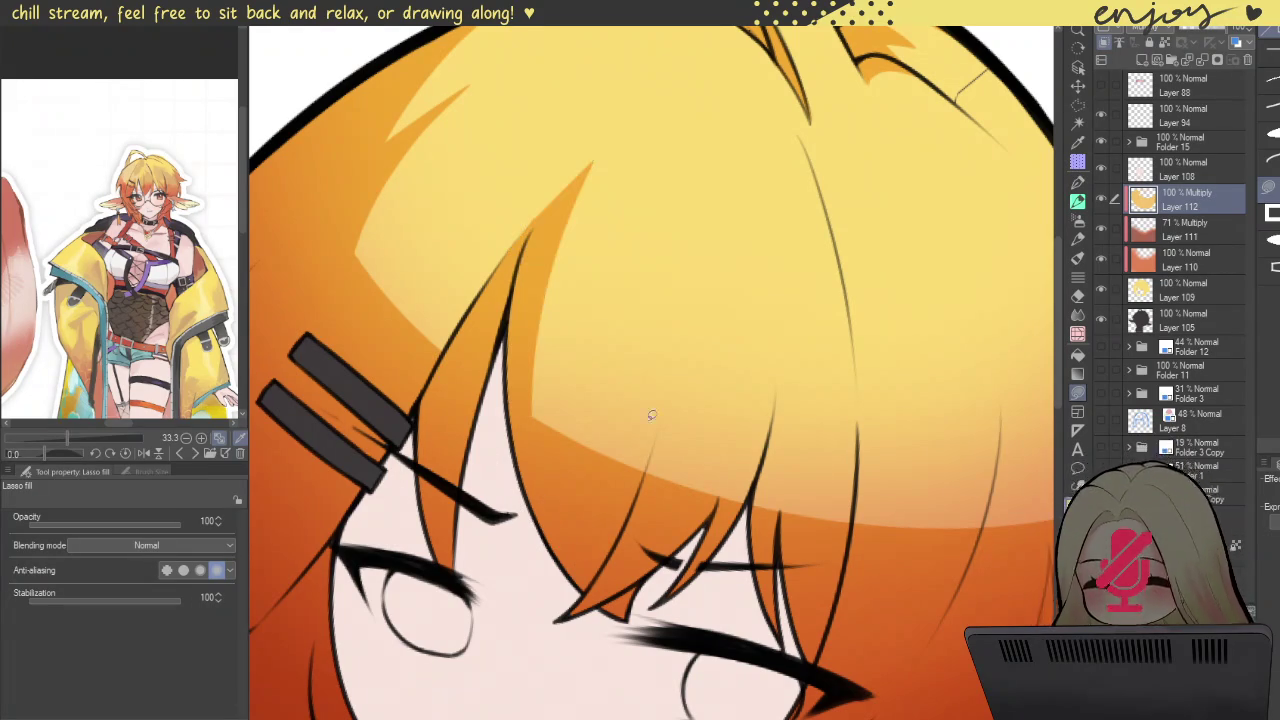
# Step: Add orange strand shadows on the right bangs, reshaping the strand tip to a sharp point
pyautogui.moveTo(643, 465); pyautogui.dragTo(640, 560)
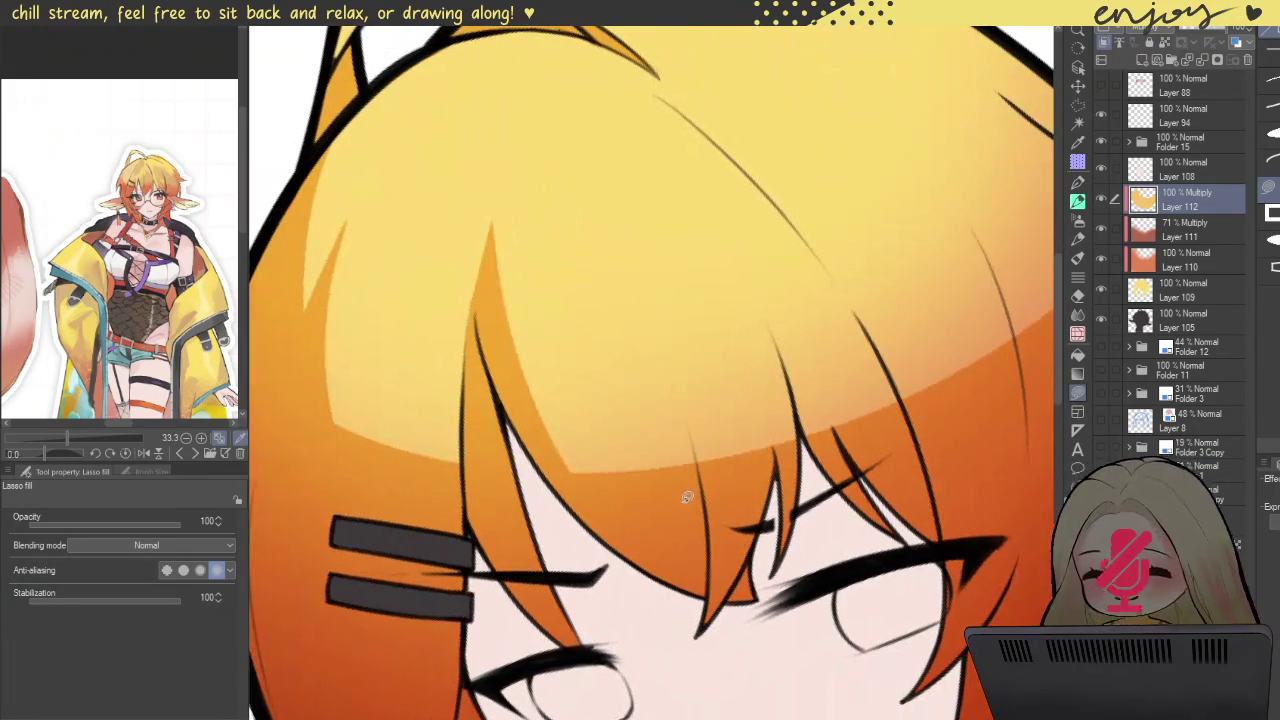
pyautogui.moveTo(686, 500)
pyautogui.mouseDown()
pyautogui.moveTo(720, 605)
pyautogui.moveTo(700, 500)
pyautogui.mouseUp()
pyautogui.moveTo(691, 450)
pyautogui.mouseDown()
pyautogui.moveTo(699, 512)
pyautogui.moveTo(657, 317)
pyautogui.moveTo(707, 476)
pyautogui.mouseUp()
pyautogui.hotkey('ctrl', 'z')
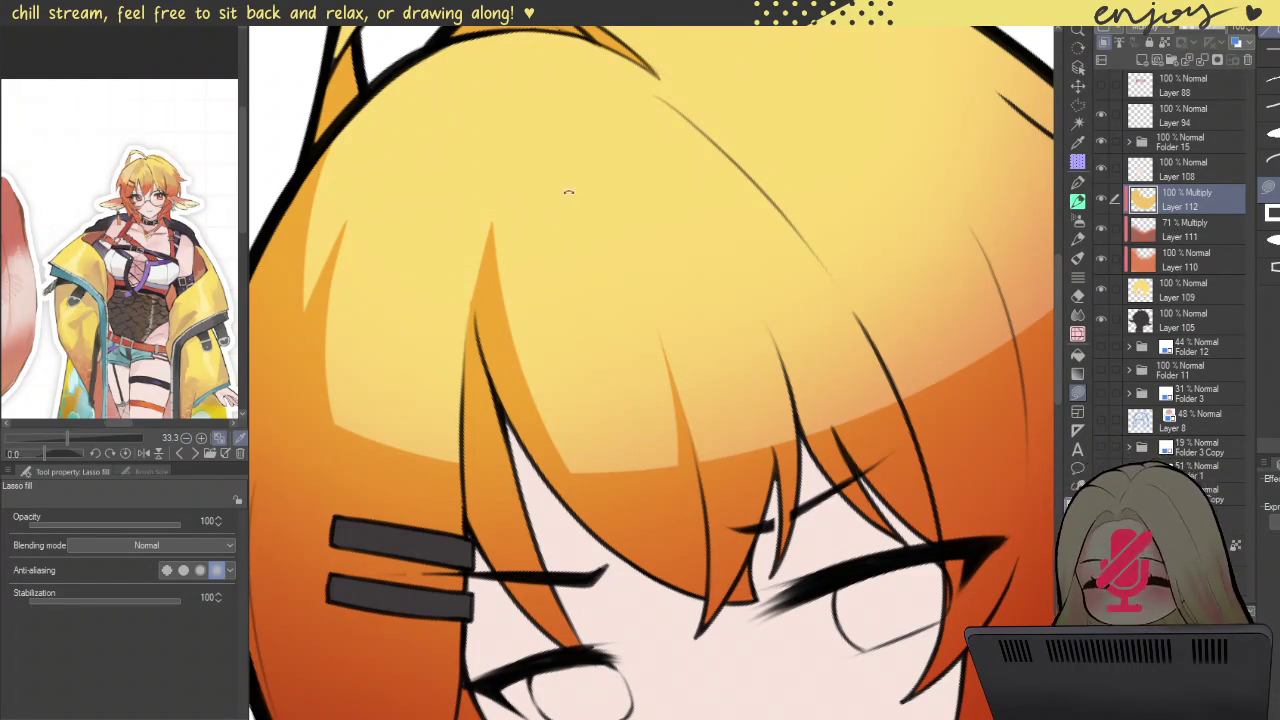
pyautogui.scroll(1, 560, 199)
pyautogui.scroll(3, 577, 294)
pyautogui.scroll(2, 613, 246)
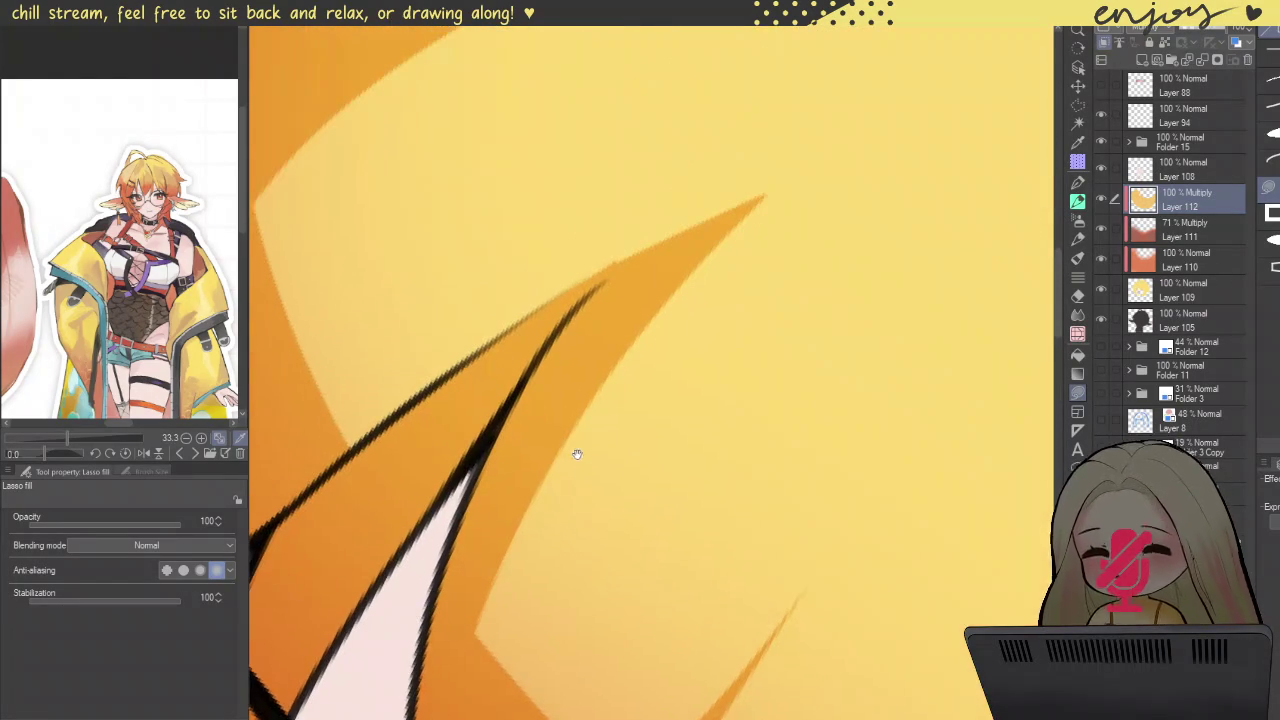
pyautogui.moveTo(578, 451); pyautogui.dragTo(576, 463)
pyautogui.moveTo(472, 640)
pyautogui.mouseDown()
pyautogui.moveTo(726, 171)
pyautogui.moveTo(849, 237)
pyautogui.moveTo(631, 500)
pyautogui.moveTo(494, 597)
pyautogui.mouseUp()
pyautogui.moveTo(479, 677)
pyautogui.mouseDown()
pyautogui.moveTo(598, 322)
pyautogui.moveTo(651, 251)
pyautogui.moveTo(534, 364)
pyautogui.moveTo(601, 291)
pyautogui.mouseUp()
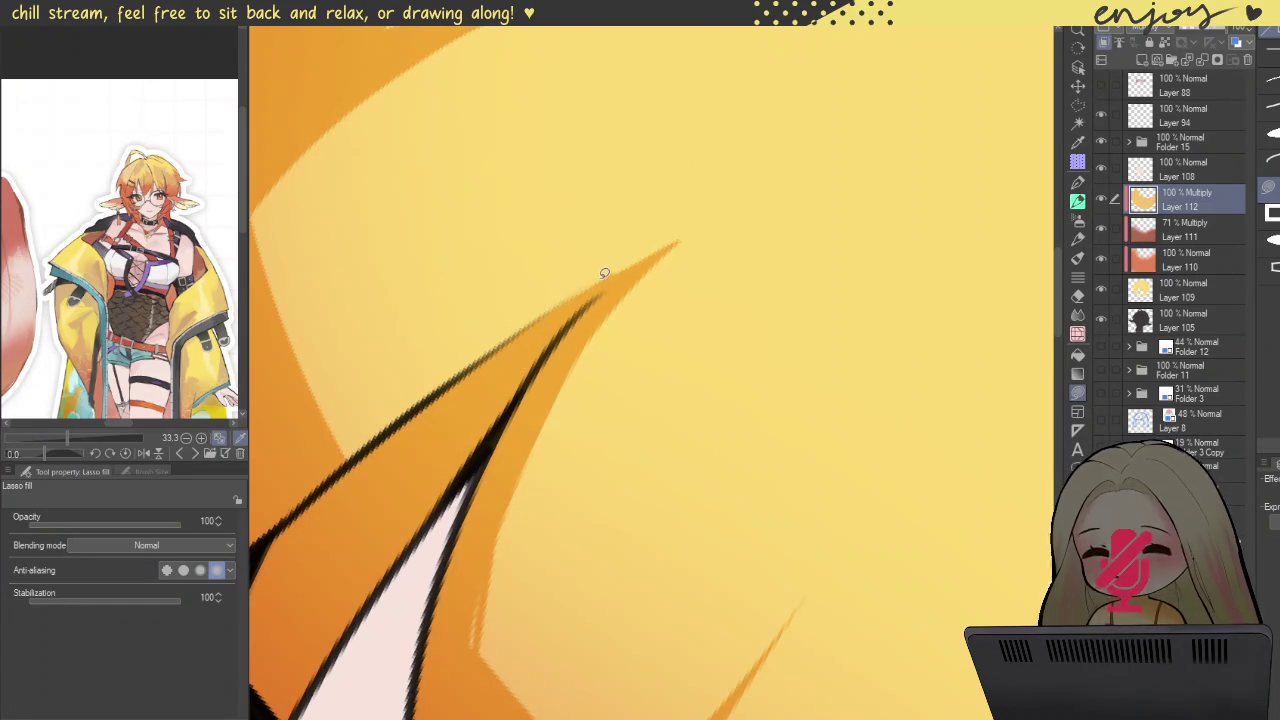
pyautogui.moveTo(636, 249); pyautogui.dragTo(605, 270)
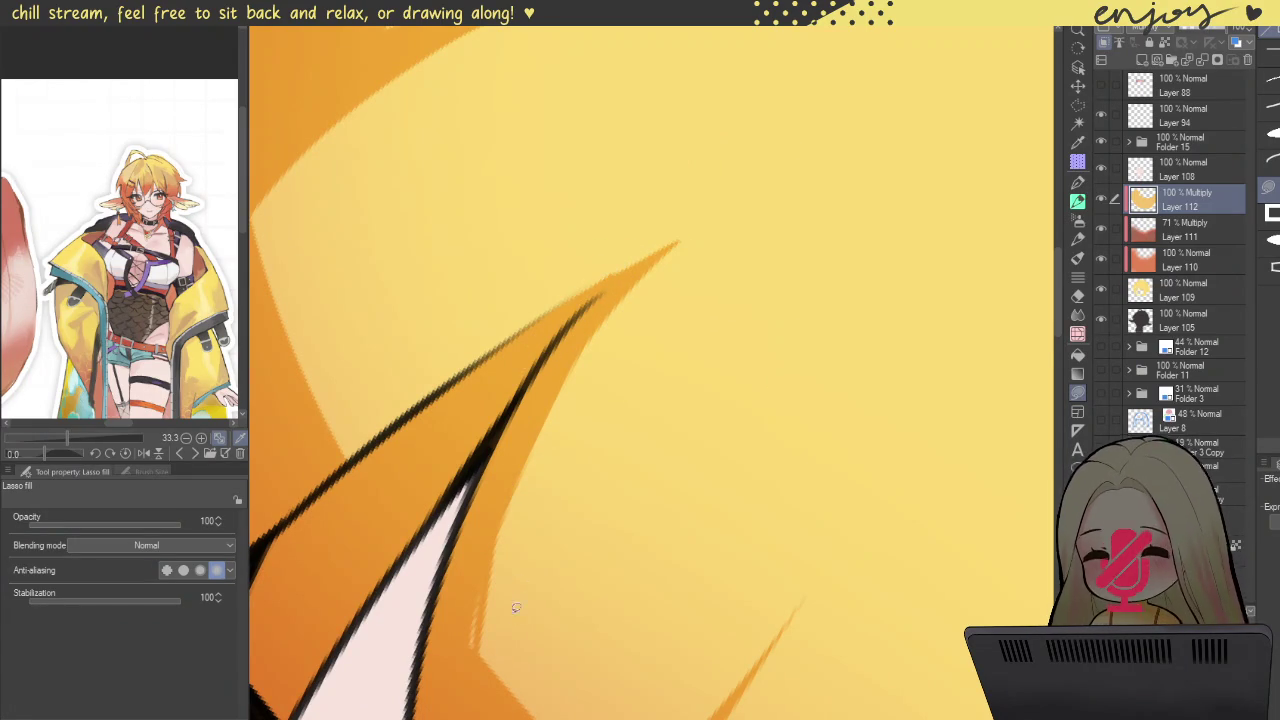
pyautogui.moveTo(492, 677)
pyautogui.mouseDown()
pyautogui.moveTo(488, 505)
pyautogui.moveTo(470, 655)
pyautogui.mouseUp()
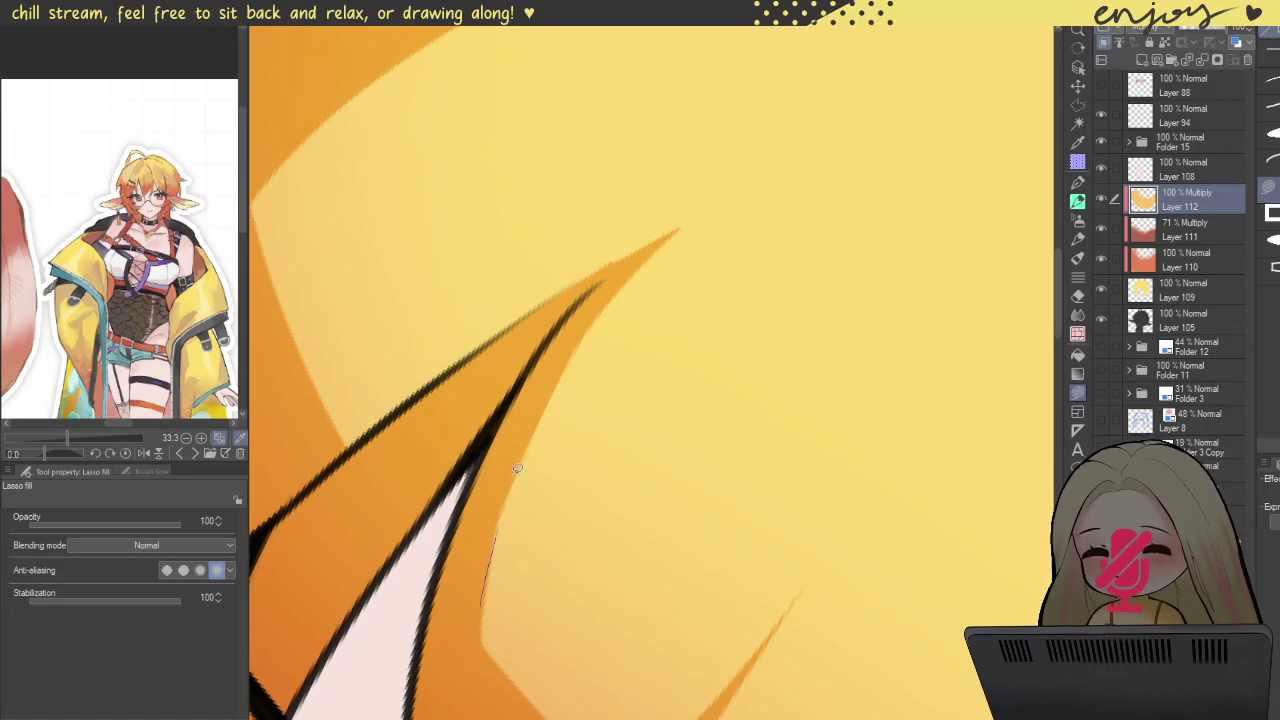
# Step: Trace along the orange strand edge and trim its tip shorter
pyautogui.scroll(-3, 520, 450)
pyautogui.scroll(-3, 556, 352)
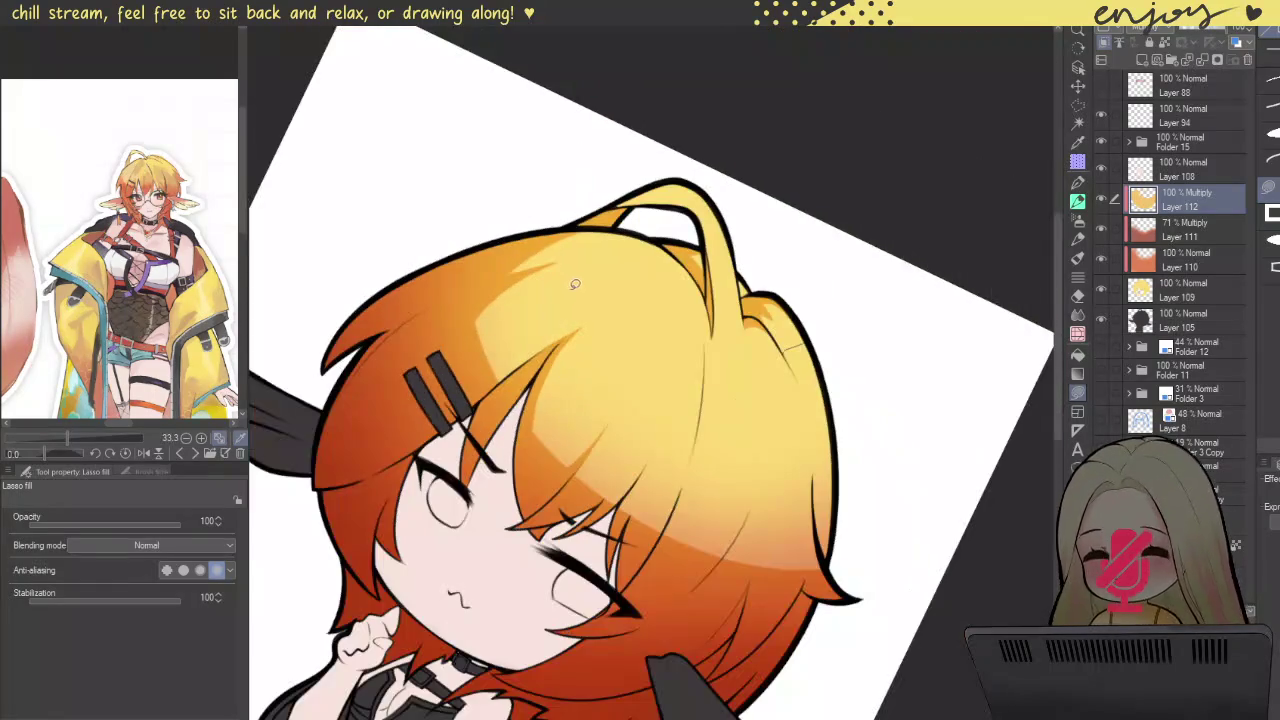
pyautogui.scroll(2, 550, 380)
pyautogui.scroll(1, 548, 432)
pyautogui.scroll(3, 548, 432)
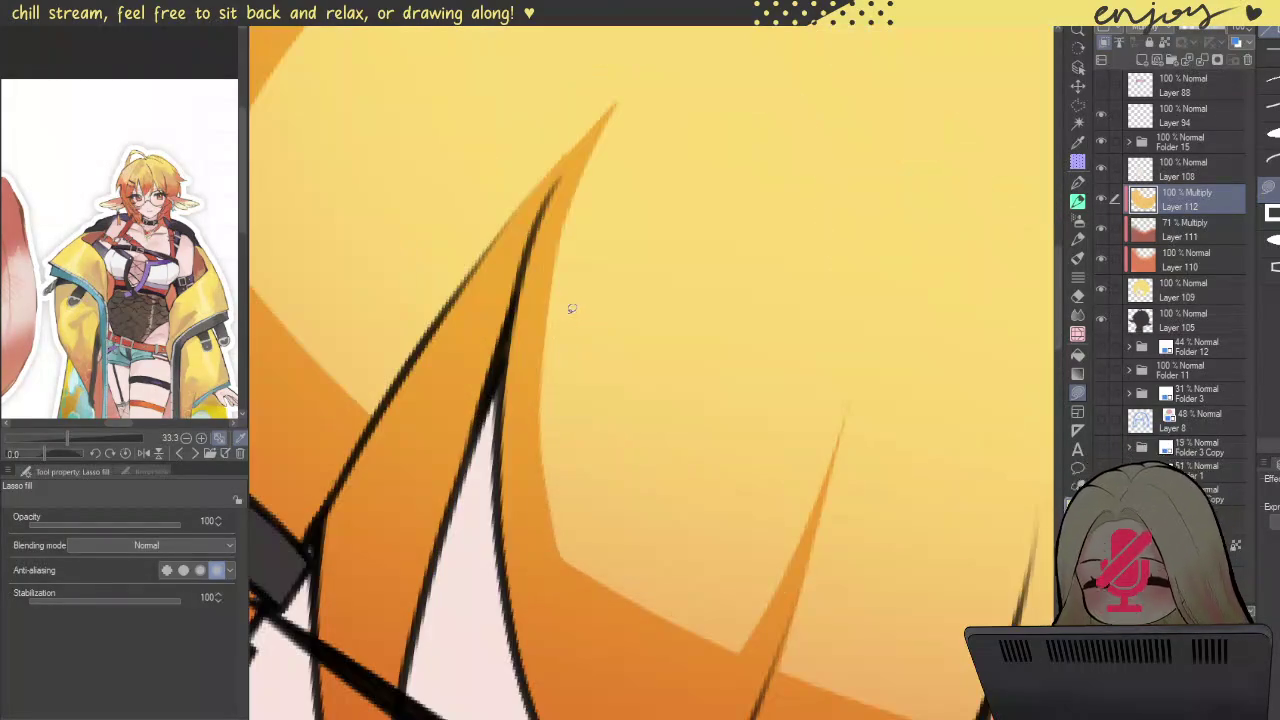
pyautogui.moveTo(549, 317); pyautogui.dragTo(551, 371)
pyautogui.moveTo(548, 288)
pyautogui.mouseDown()
pyautogui.moveTo(556, 573)
pyautogui.moveTo(510, 365)
pyautogui.mouseUp()
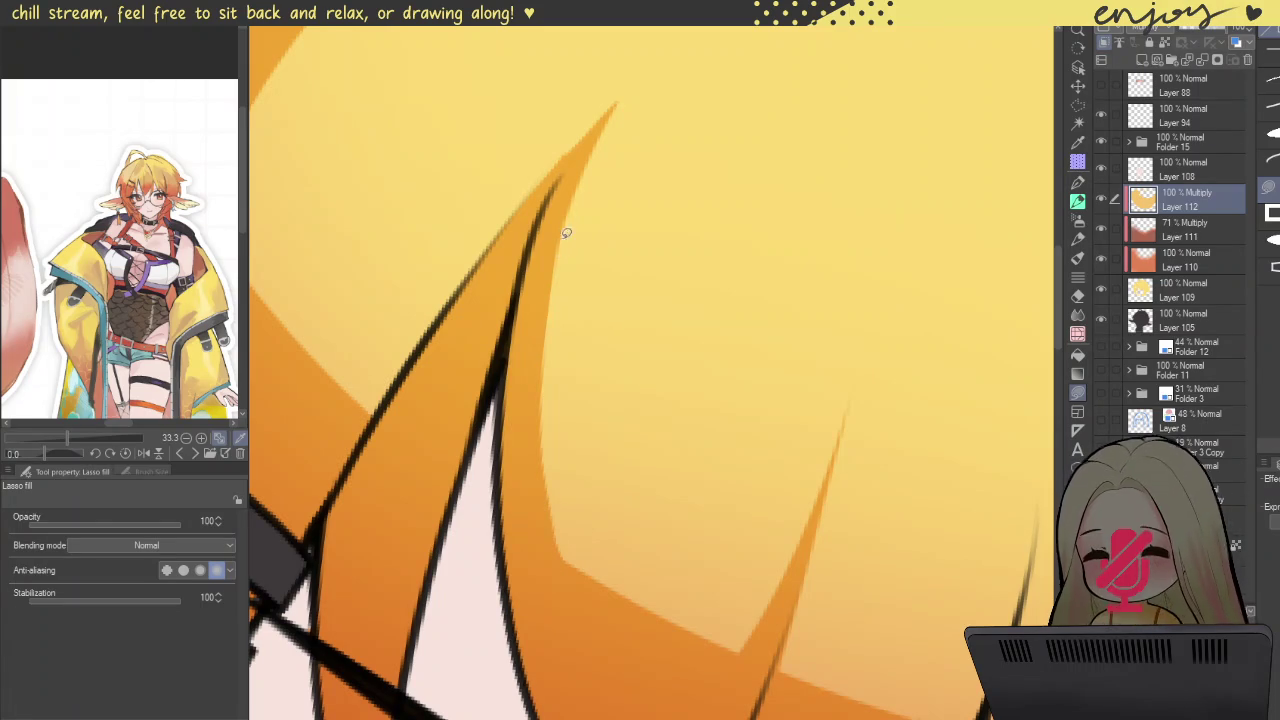
pyautogui.moveTo(566, 236); pyautogui.dragTo(641, 296)
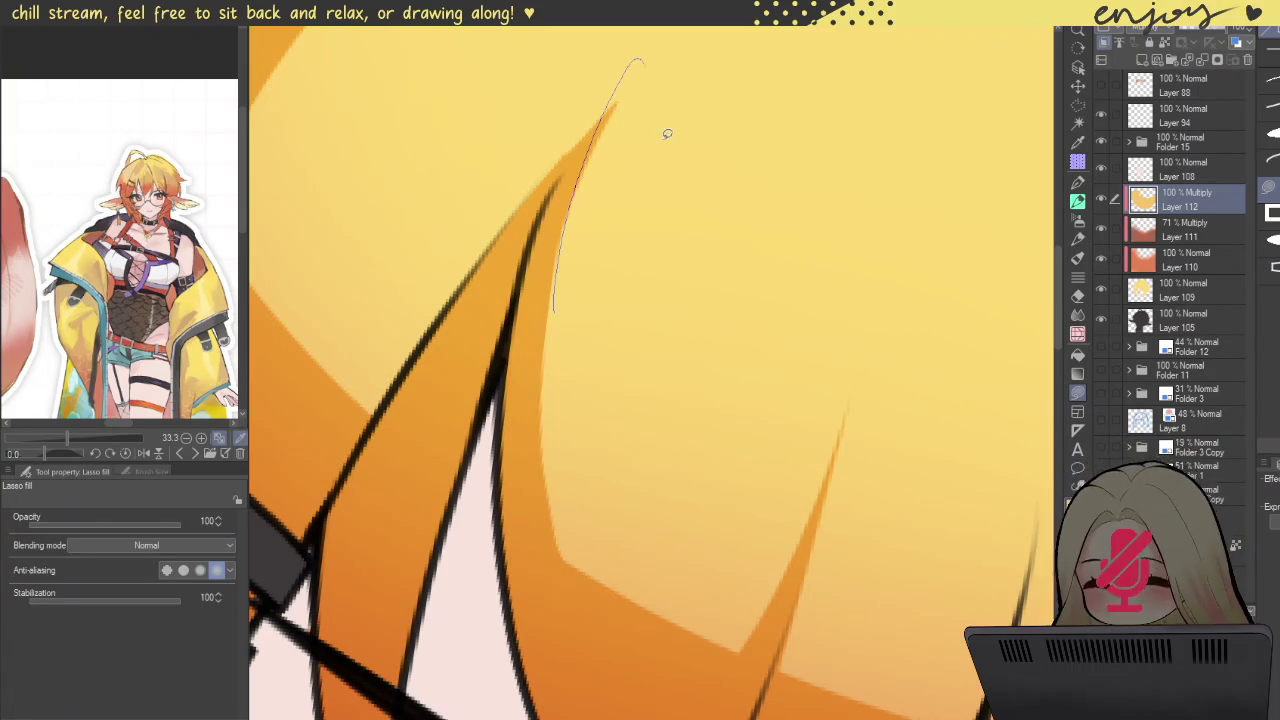
pyautogui.scroll(-5, 571, 413)
pyautogui.scroll(-2, 571, 413)
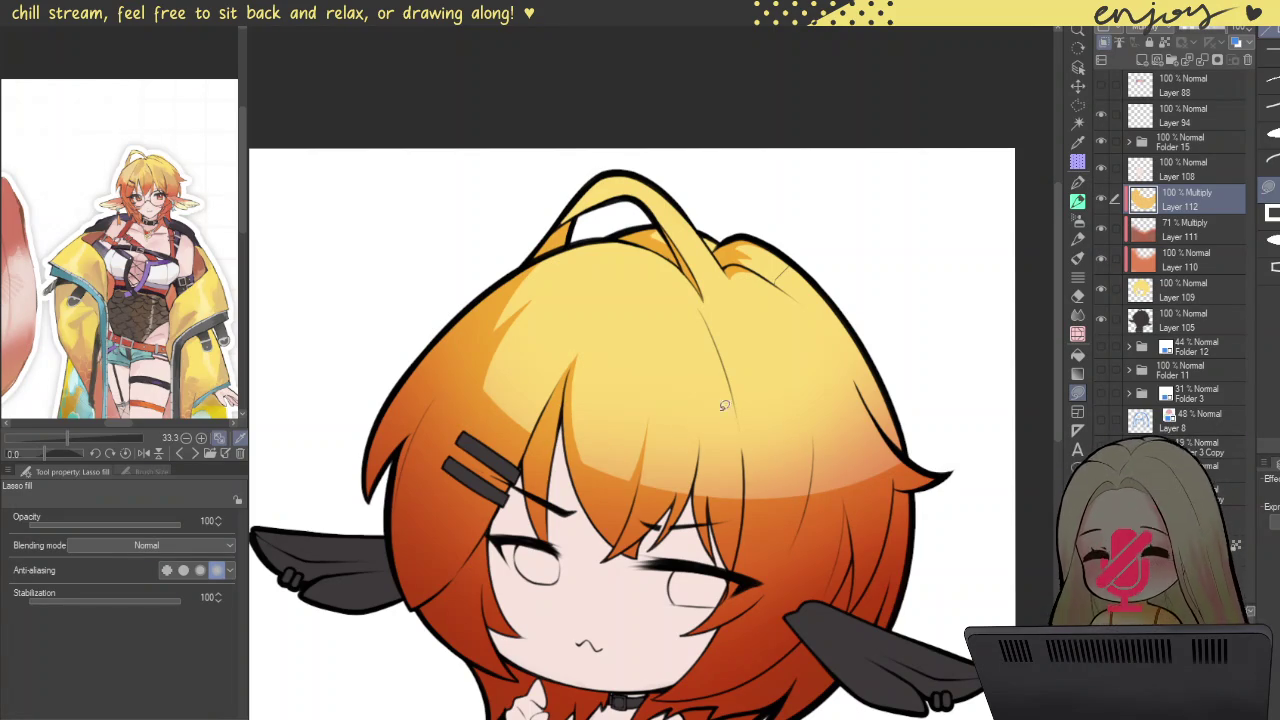
pyautogui.moveTo(660, 303); pyautogui.dragTo(697, 634)
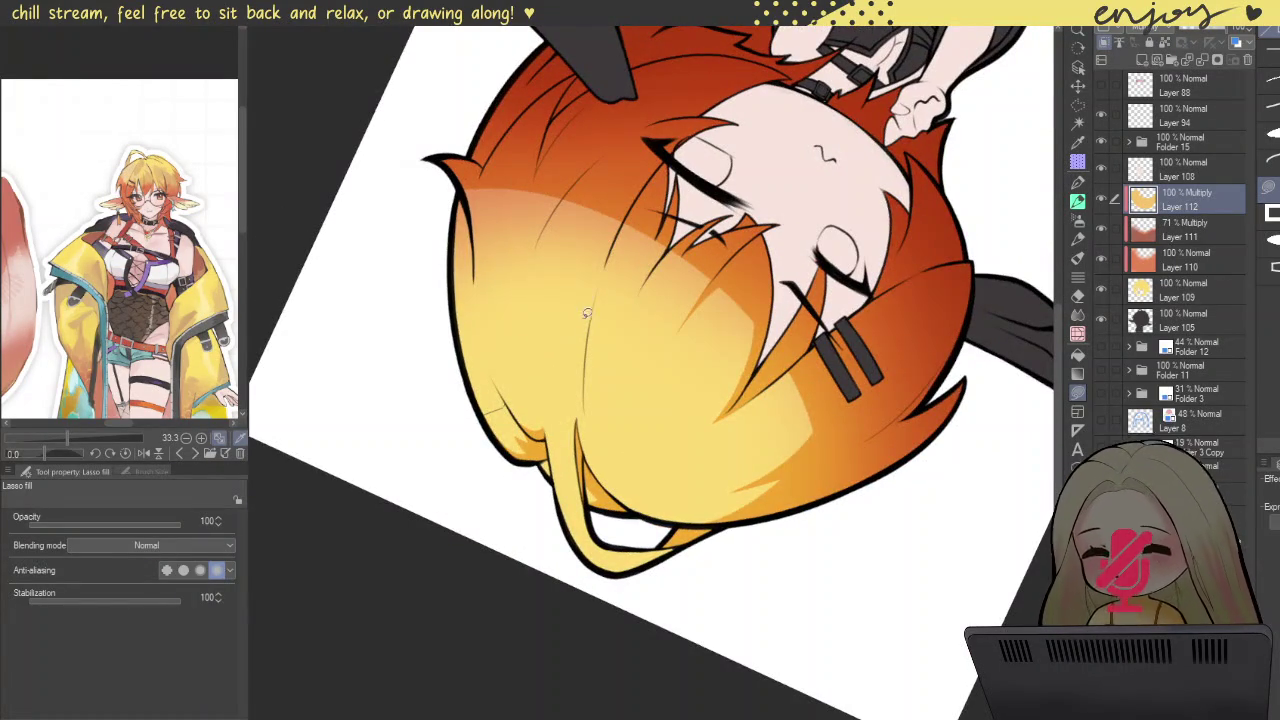
# Step: Lasso-fill orange shadow strands along the upper bangs and down the hair
pyautogui.scroll(3, 586, 320)
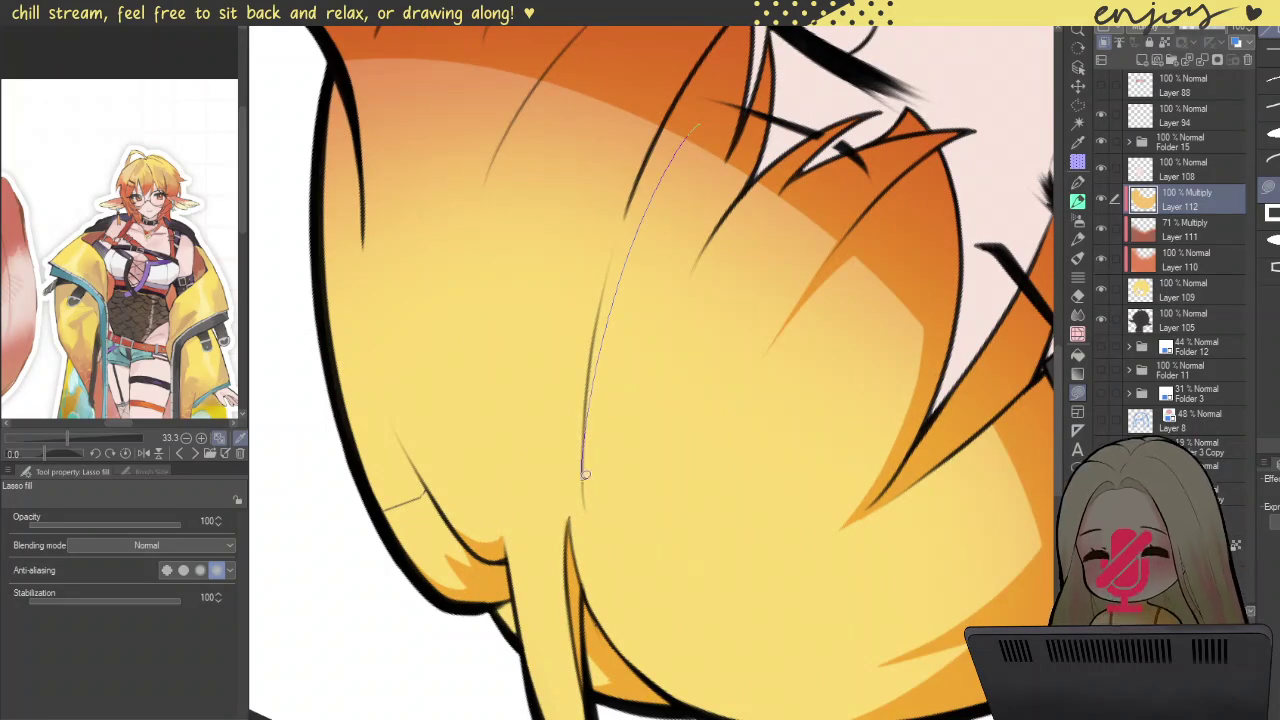
pyautogui.moveTo(653, 196)
pyautogui.mouseDown()
pyautogui.moveTo(706, 96)
pyautogui.moveTo(732, 113)
pyautogui.moveTo(716, 106)
pyautogui.mouseUp()
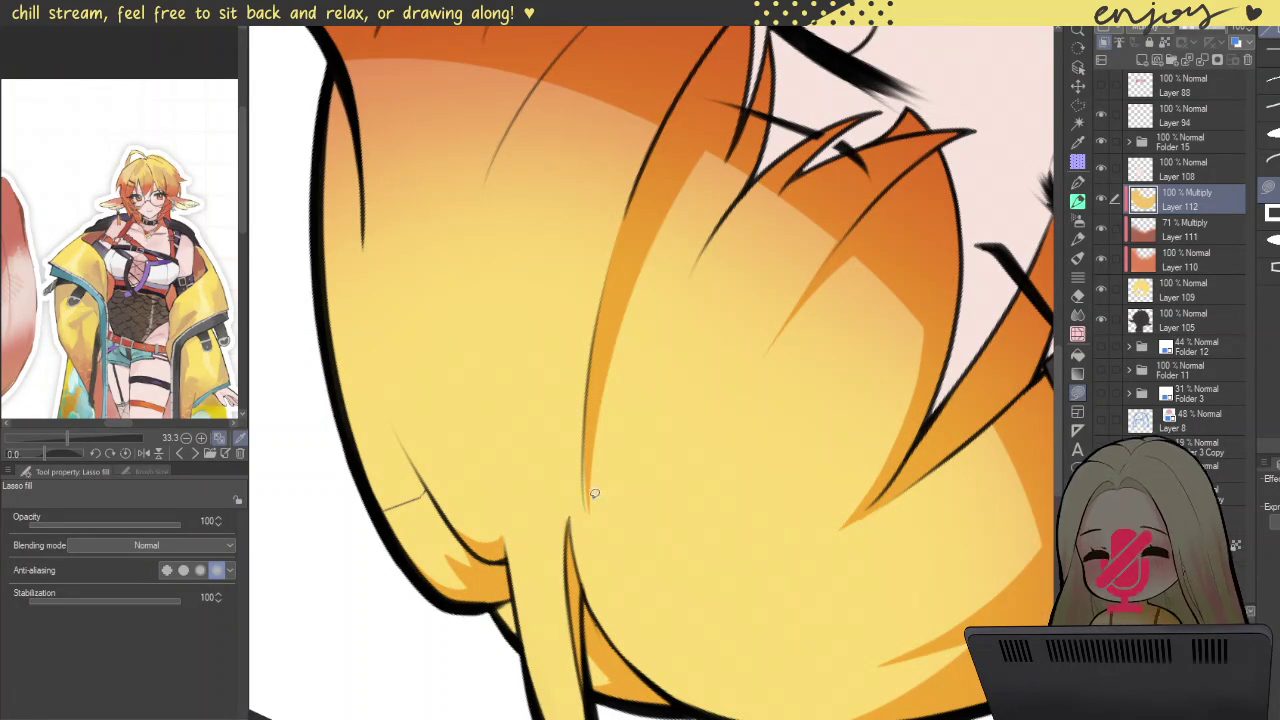
pyautogui.moveTo(590, 482); pyautogui.dragTo(618, 457)
pyautogui.moveTo(587, 514)
pyautogui.mouseDown()
pyautogui.moveTo(666, 239)
pyautogui.moveTo(651, 562)
pyautogui.moveTo(653, 286)
pyautogui.mouseUp()
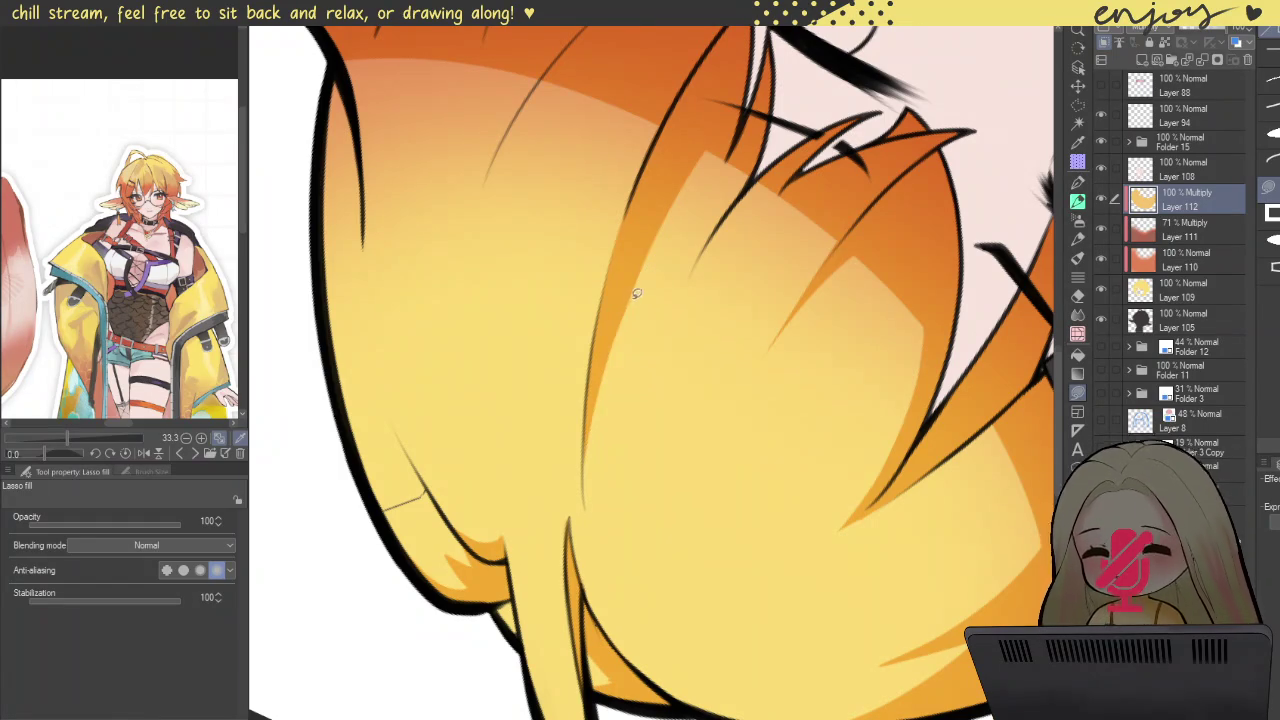
pyautogui.scroll(2, 636, 295)
pyautogui.moveTo(708, 122); pyautogui.dragTo(743, 310)
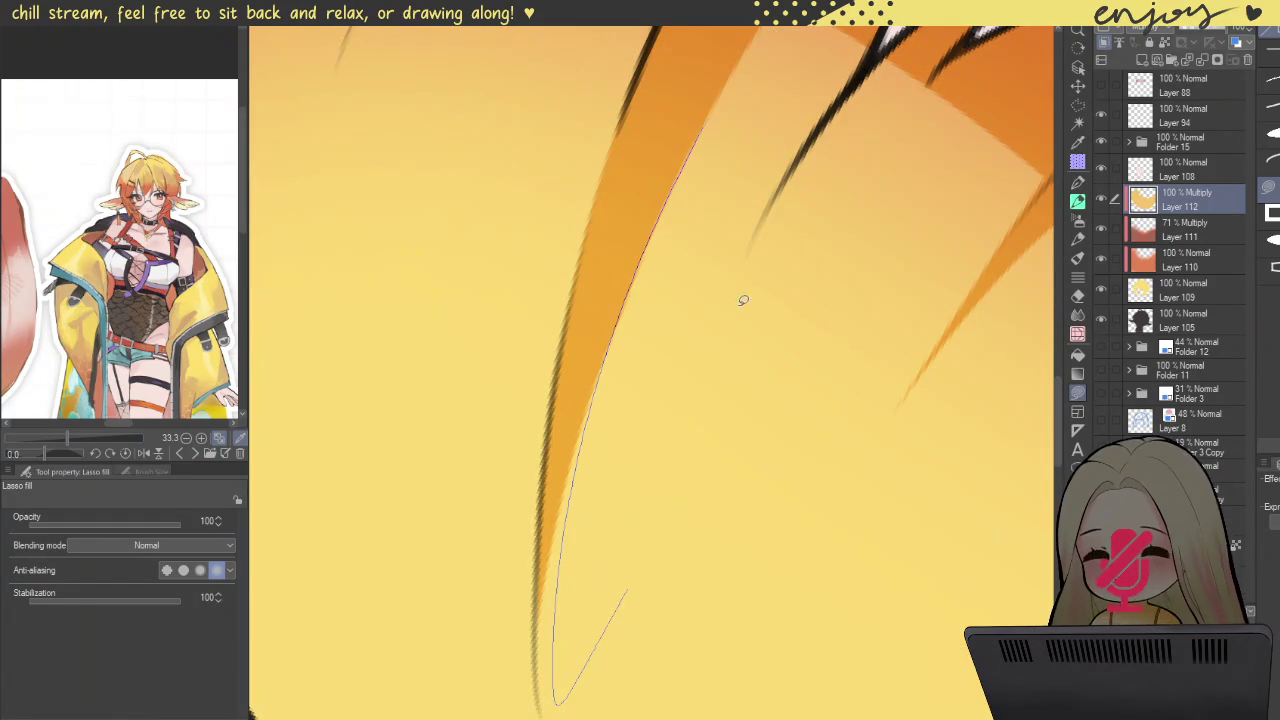
# Step: With the head turned upright, fill thin dark strand spikes along the hair outline
pyautogui.scroll(-3, 708, 200)
pyautogui.scroll(-3, 724, 140)
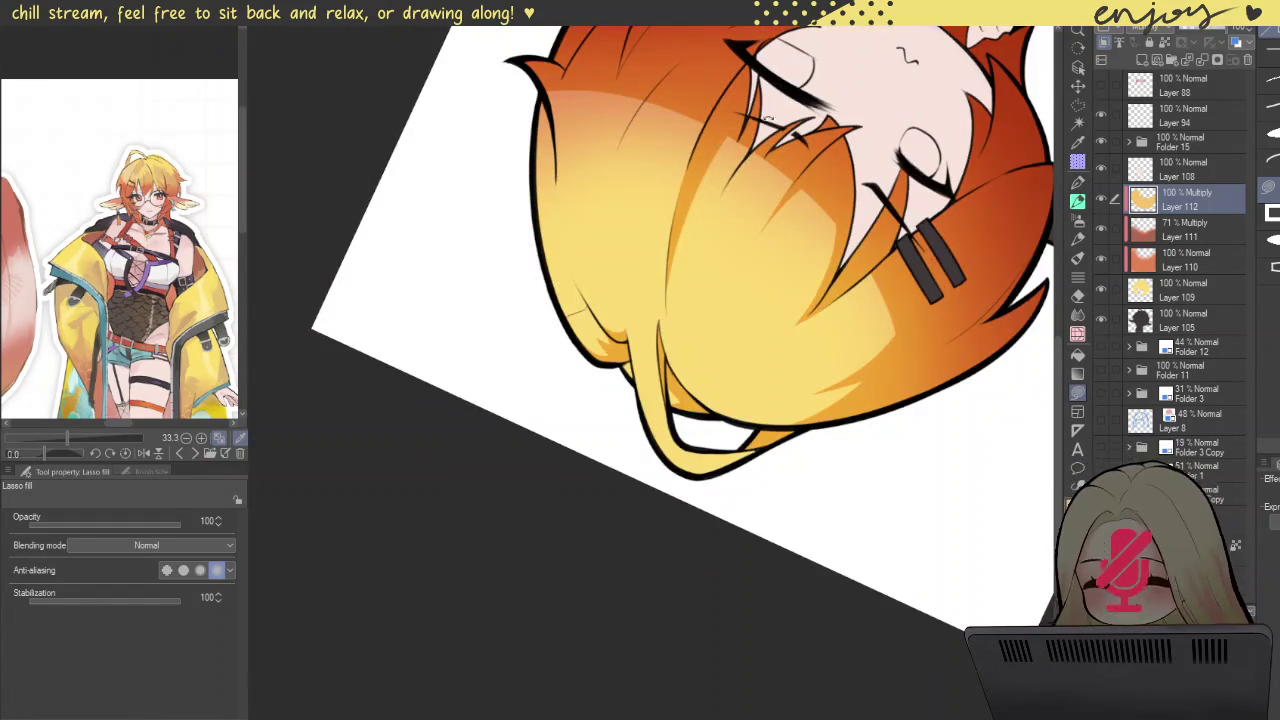
pyautogui.moveTo(752, 118); pyautogui.dragTo(813, 614)
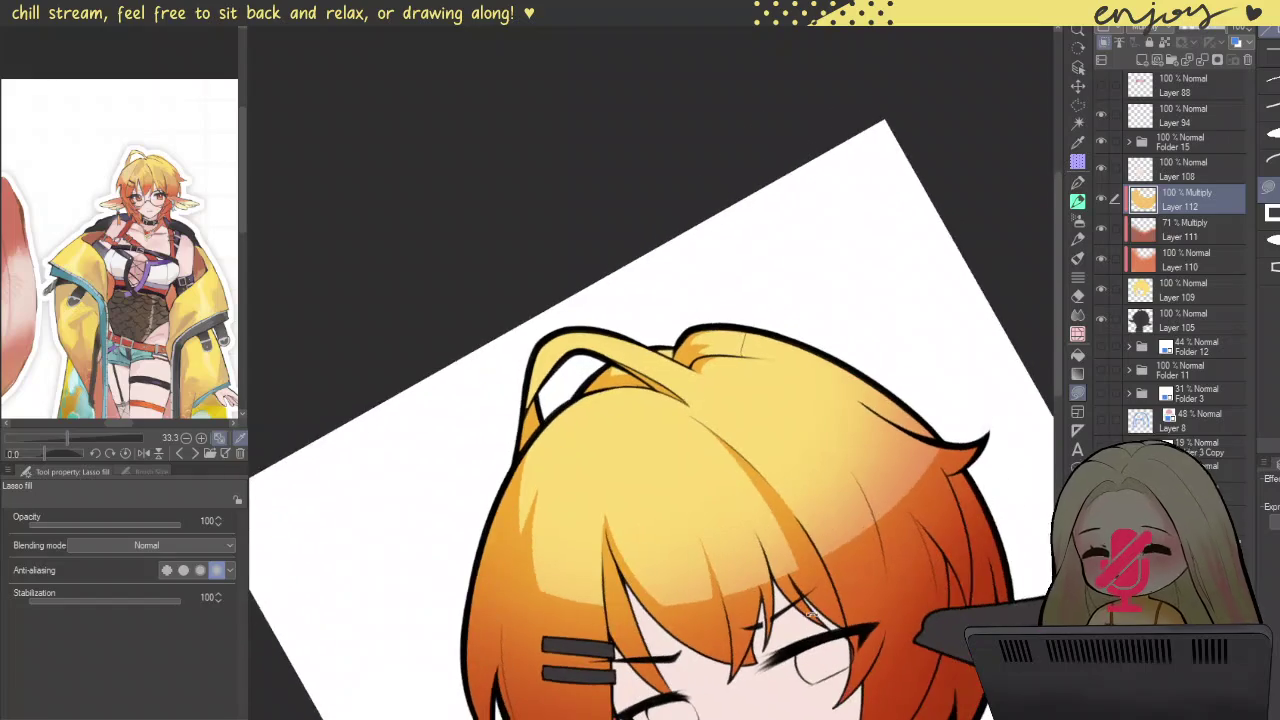
pyautogui.moveTo(786, 546); pyautogui.dragTo(749, 527)
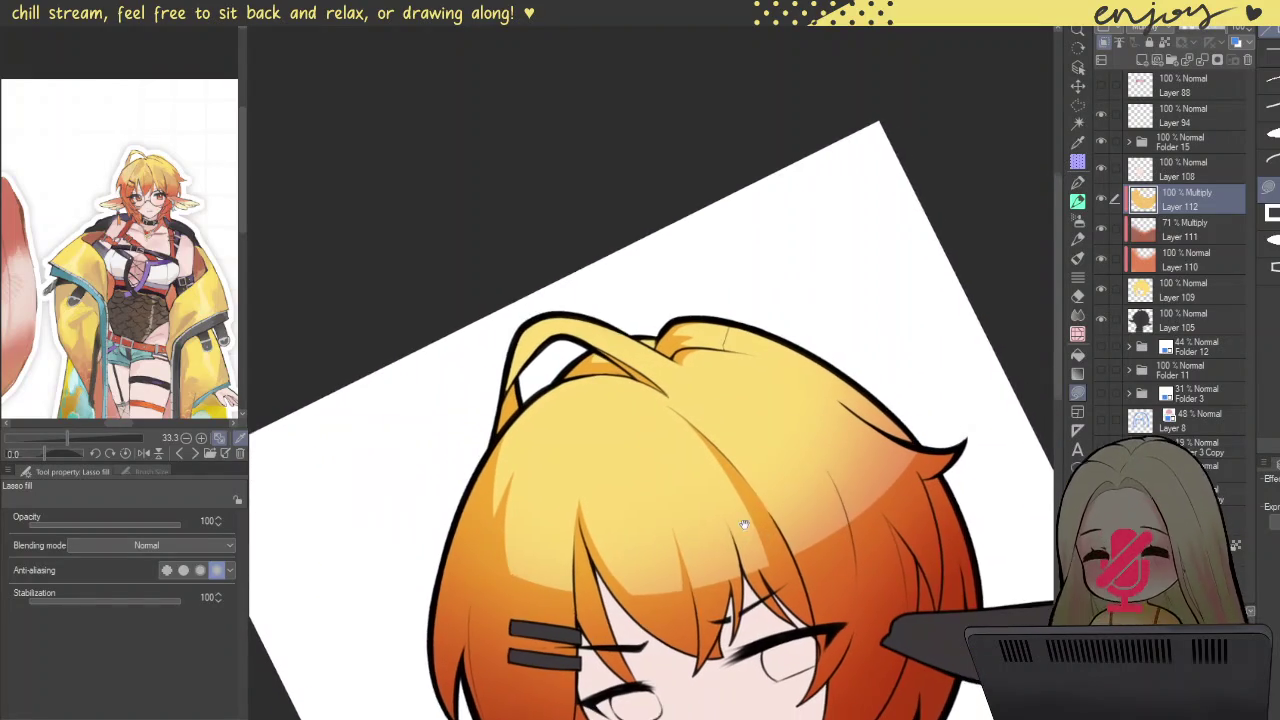
pyautogui.scroll(-3, 748, 527)
pyautogui.moveTo(706, 364)
pyautogui.mouseDown()
pyautogui.moveTo(762, 354)
pyautogui.moveTo(689, 408)
pyautogui.mouseUp()
pyautogui.scroll(2, 762, 354)
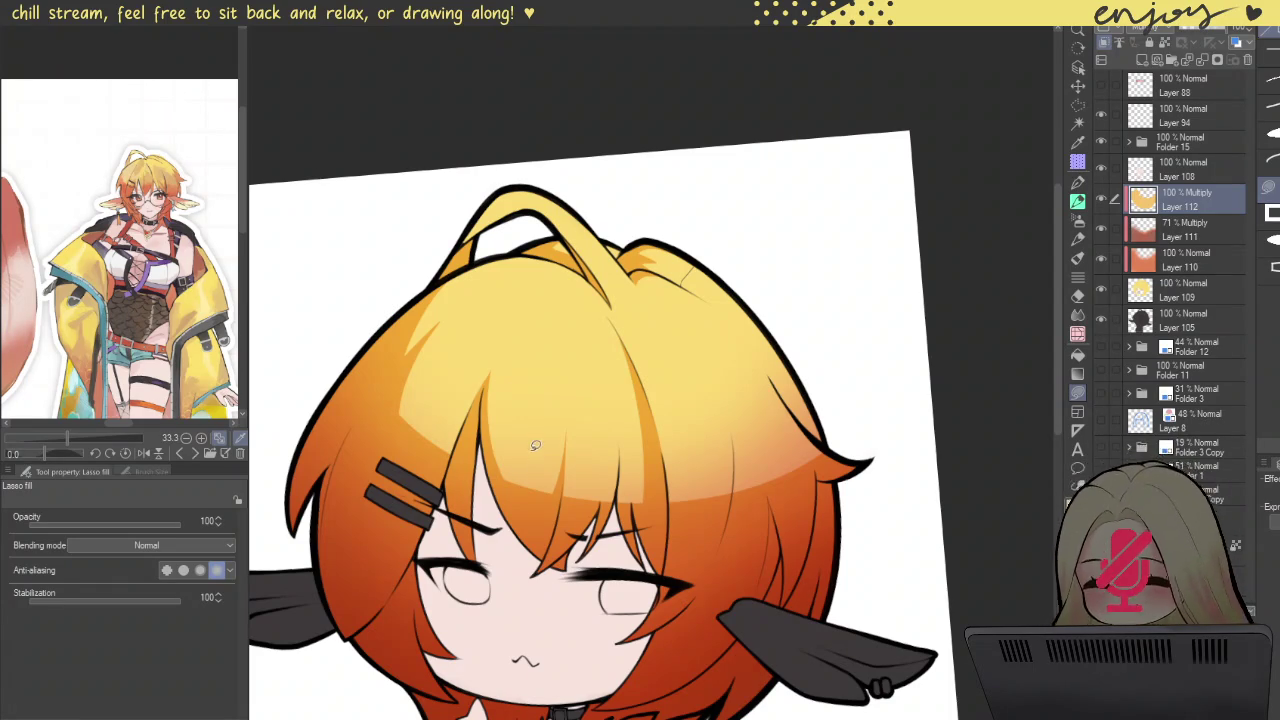
pyautogui.scroll(3, 510, 424)
pyautogui.moveTo(553, 563)
pyautogui.mouseDown()
pyautogui.moveTo(543, 386)
pyautogui.moveTo(566, 511)
pyautogui.mouseUp()
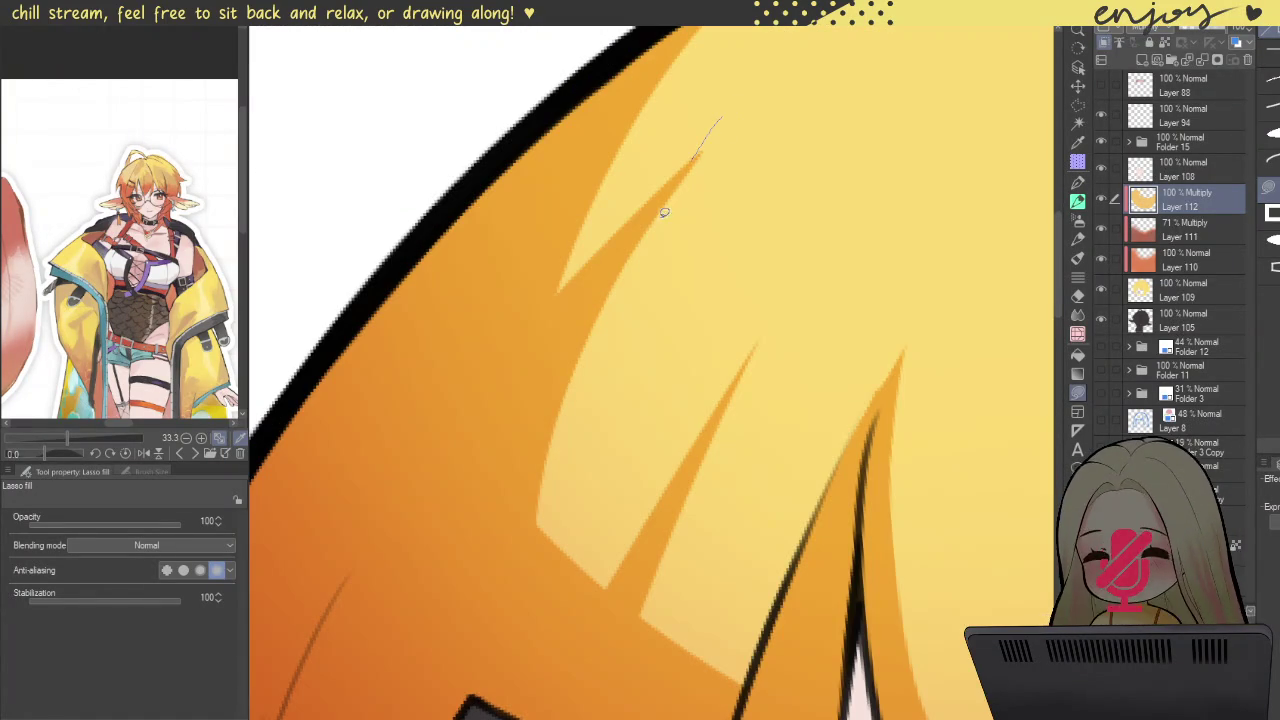
pyautogui.moveTo(700, 128); pyautogui.dragTo(696, 183)
pyautogui.moveTo(723, 125)
pyautogui.mouseDown()
pyautogui.moveTo(586, 400)
pyautogui.moveTo(777, 177)
pyautogui.mouseUp()
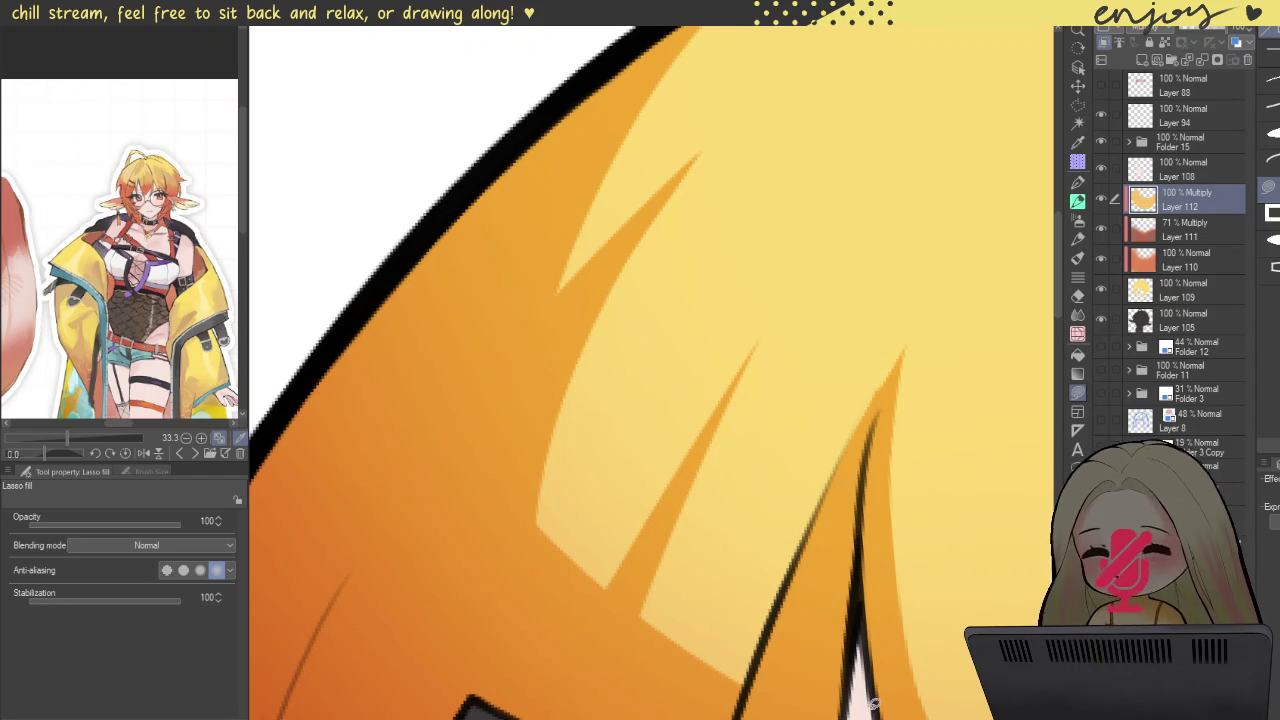
pyautogui.scroll(-3, 800, 550)
pyautogui.scroll(-3, 746, 414)
pyautogui.scroll(-2, 746, 414)
pyautogui.scroll(-1, 750, 483)
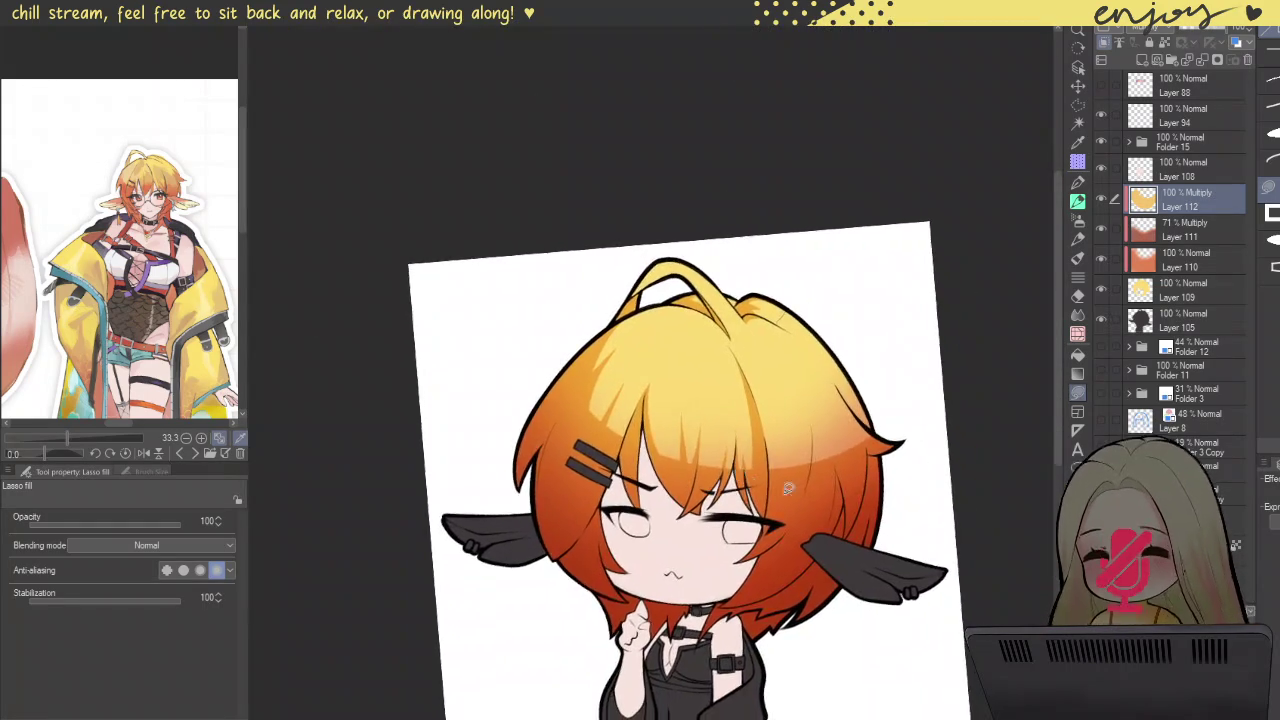
pyautogui.scroll(3, 749, 483)
pyautogui.scroll(2, 790, 440)
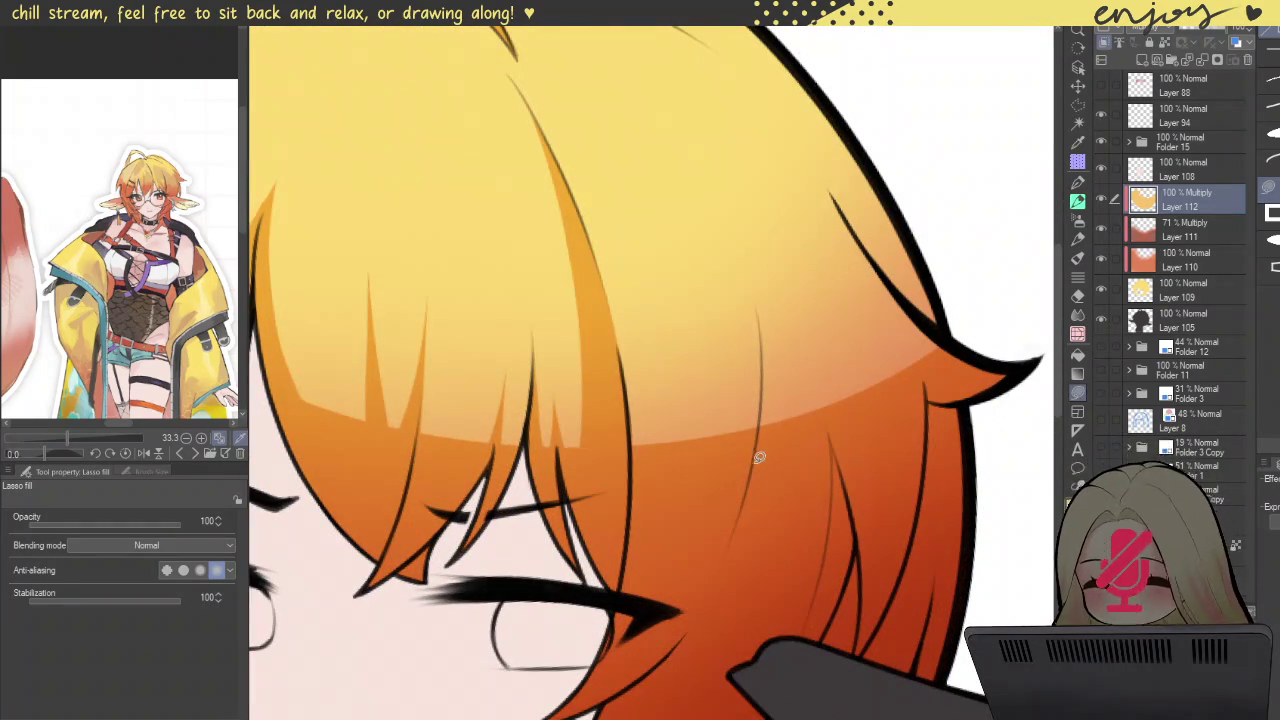
# Step: Darken thin strands on the hair's right side with the canvas turned nearly upside down
pyautogui.moveTo(752, 472); pyautogui.dragTo(772, 441)
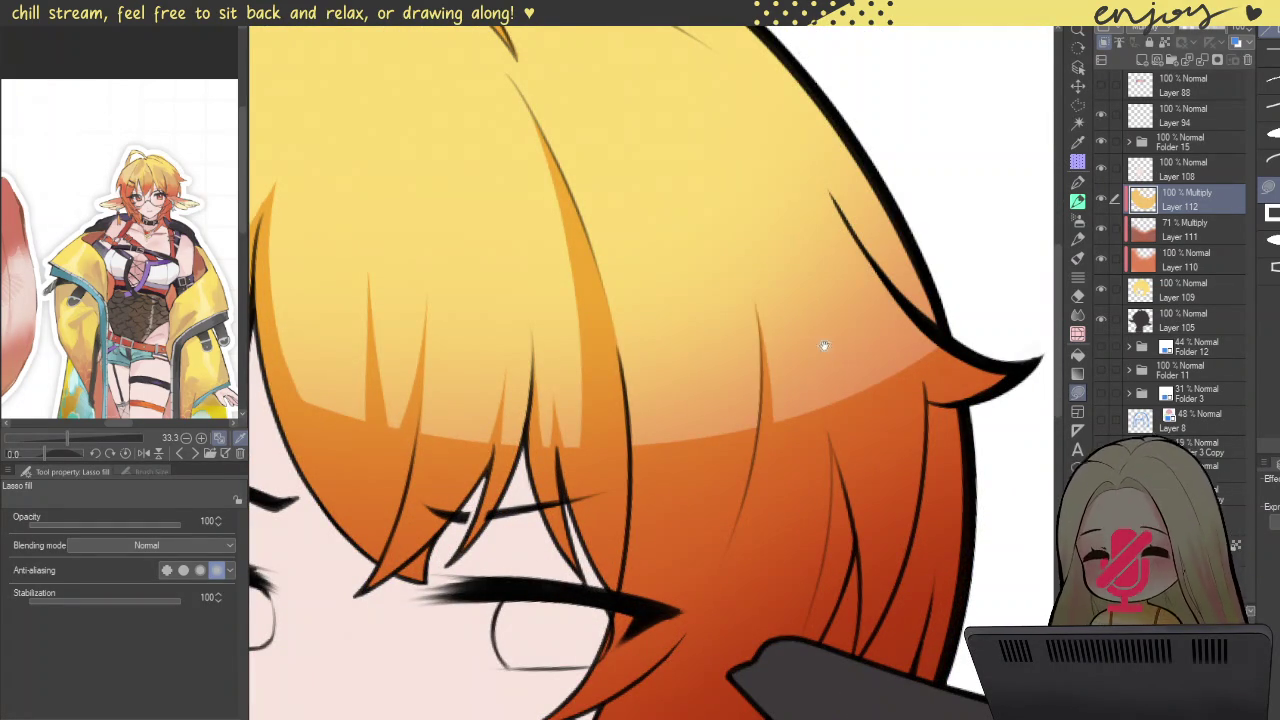
pyautogui.scroll(-3, 830, 350)
pyautogui.scroll(-2, 788, 238)
pyautogui.moveTo(766, 162)
pyautogui.mouseDown()
pyautogui.moveTo(583, 536)
pyautogui.moveTo(629, 449)
pyautogui.mouseUp()
pyautogui.scroll(5, 631, 521)
pyautogui.moveTo(714, 440); pyautogui.dragTo(660, 462)
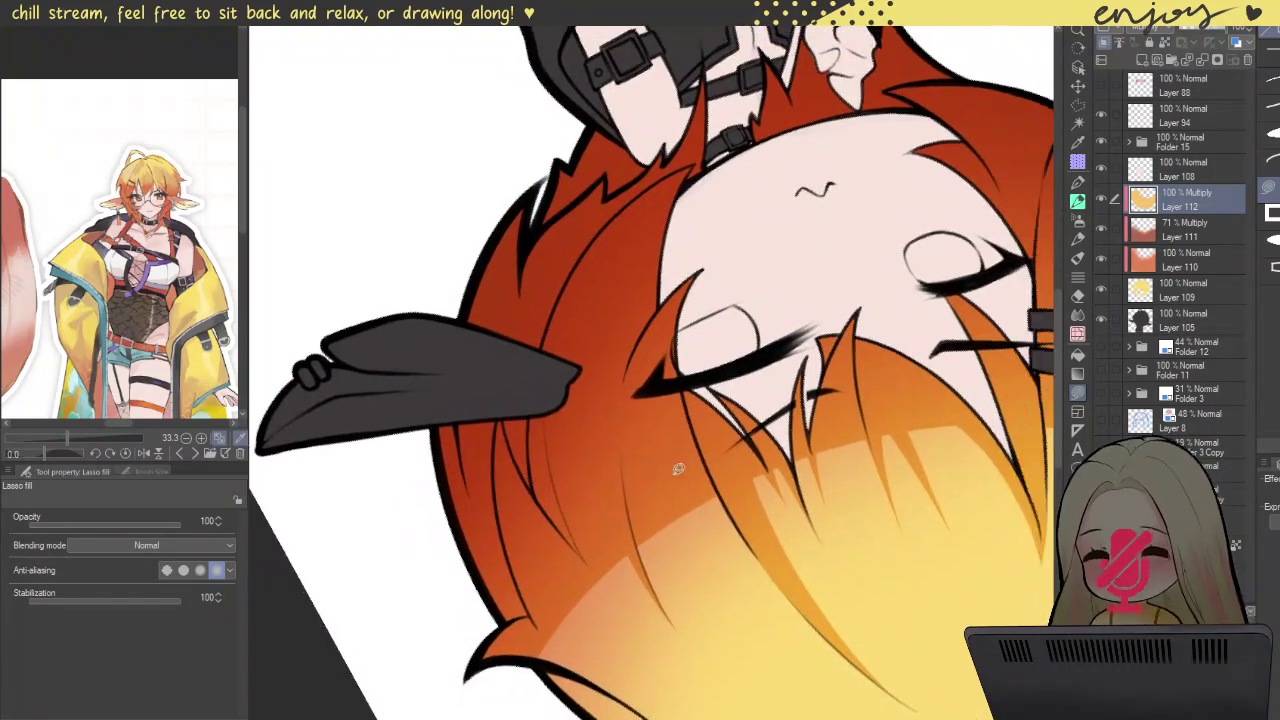
pyautogui.scroll(2, 660, 462)
pyautogui.moveTo(634, 598); pyautogui.dragTo(635, 316)
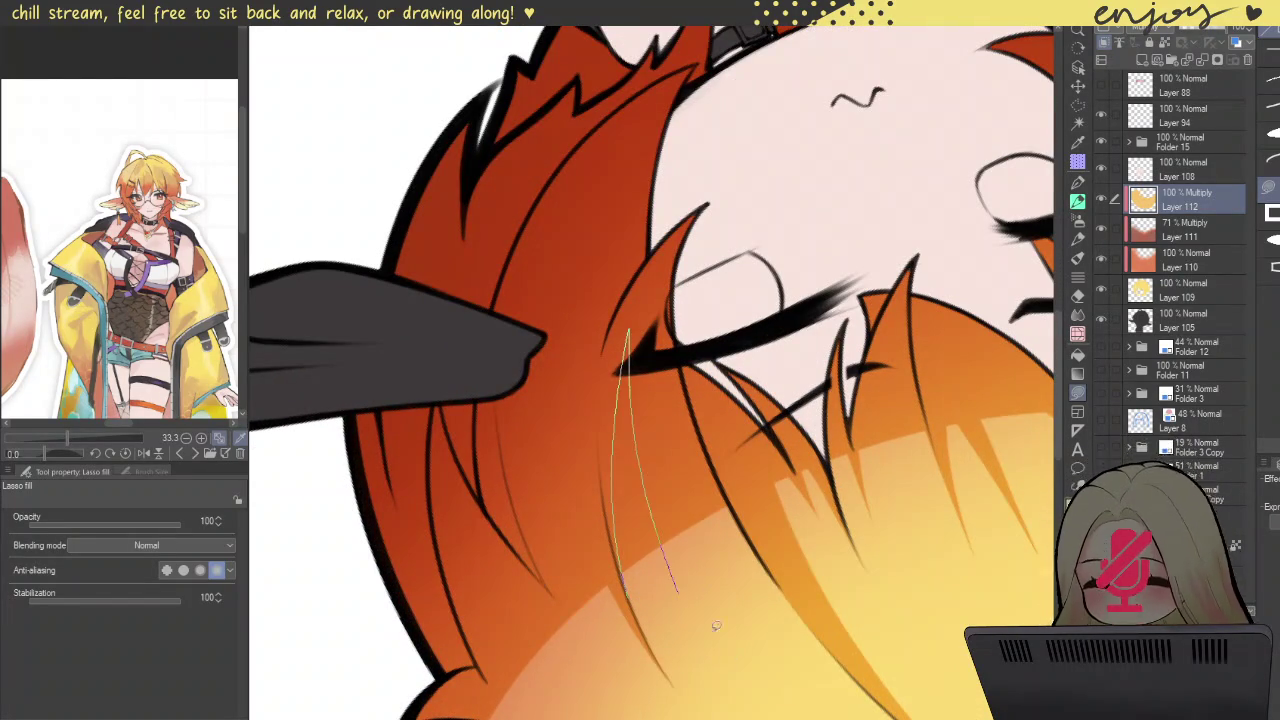
pyautogui.moveTo(731, 654)
pyautogui.mouseDown()
pyautogui.moveTo(662, 628)
pyautogui.moveTo(644, 491)
pyautogui.mouseUp()
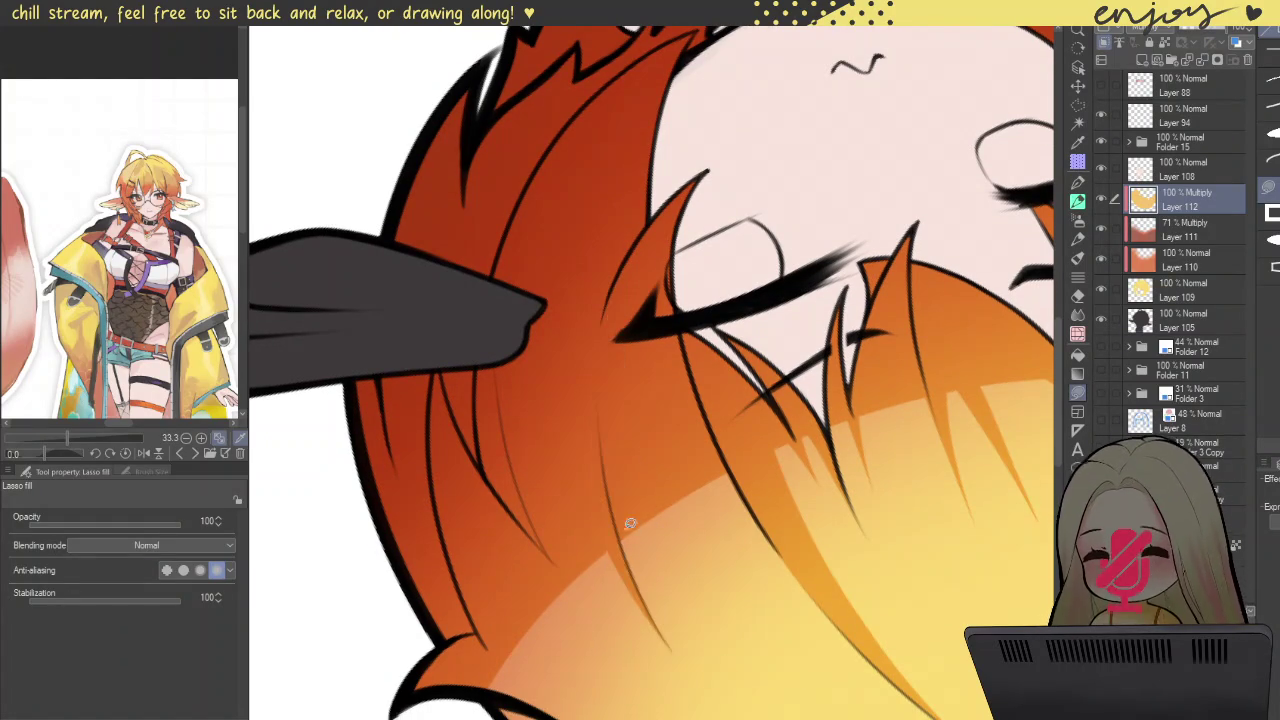
# Step: Add a light strand and darker orange edge shapes, redoing the fills that looked wrong
pyautogui.moveTo(634, 580); pyautogui.dragTo(680, 540)
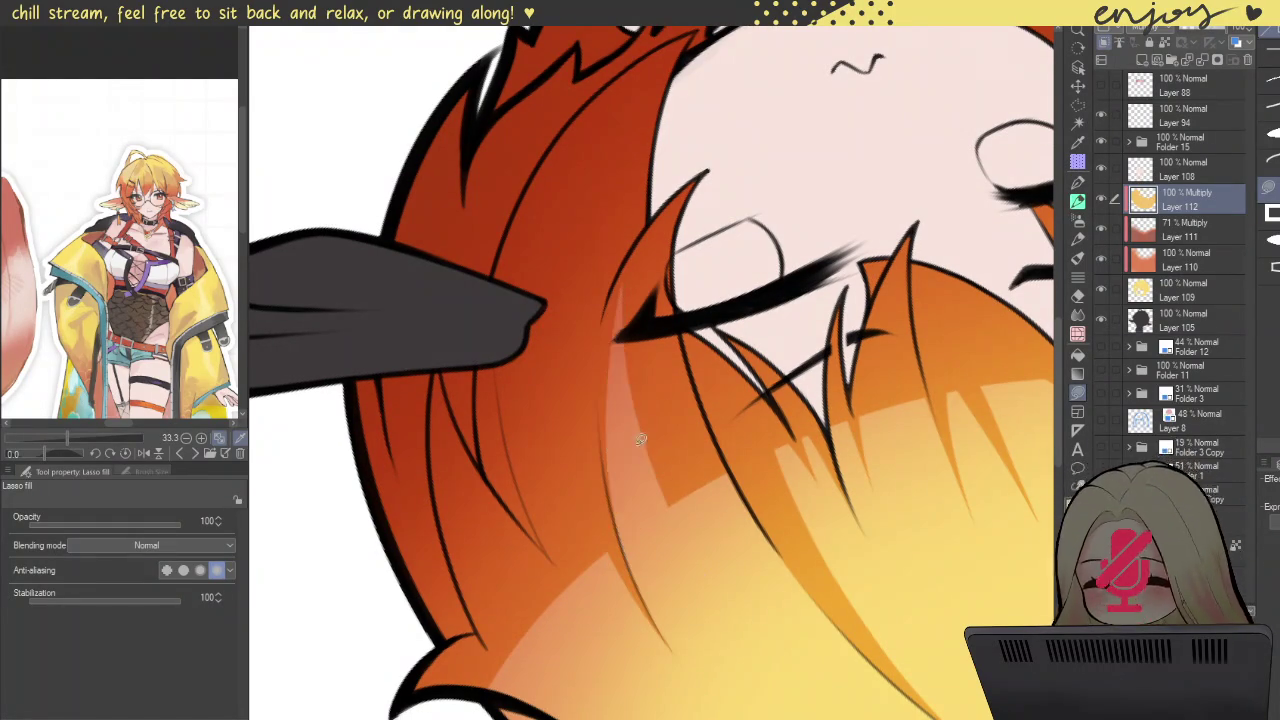
pyautogui.hotkey('ctrl', 'z')
pyautogui.moveTo(616, 512); pyautogui.dragTo(700, 590)
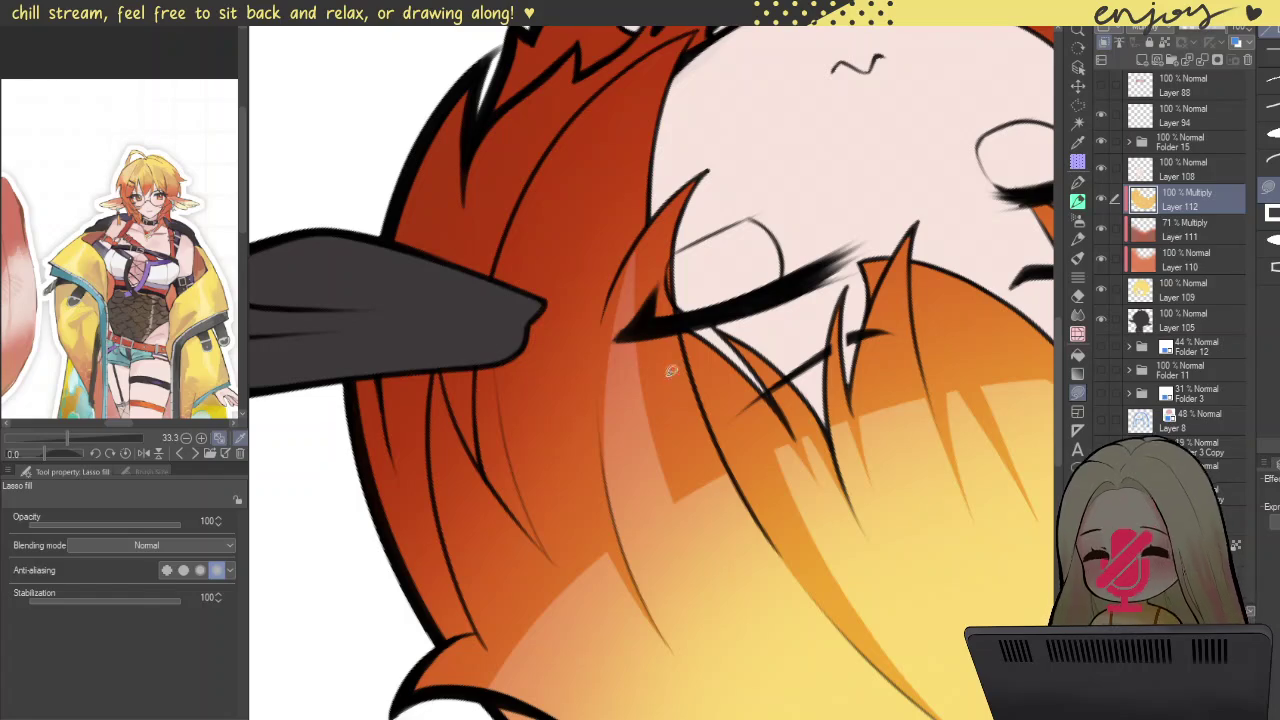
pyautogui.moveTo(666, 358)
pyautogui.mouseDown()
pyautogui.moveTo(668, 505)
pyautogui.moveTo(669, 421)
pyautogui.mouseUp()
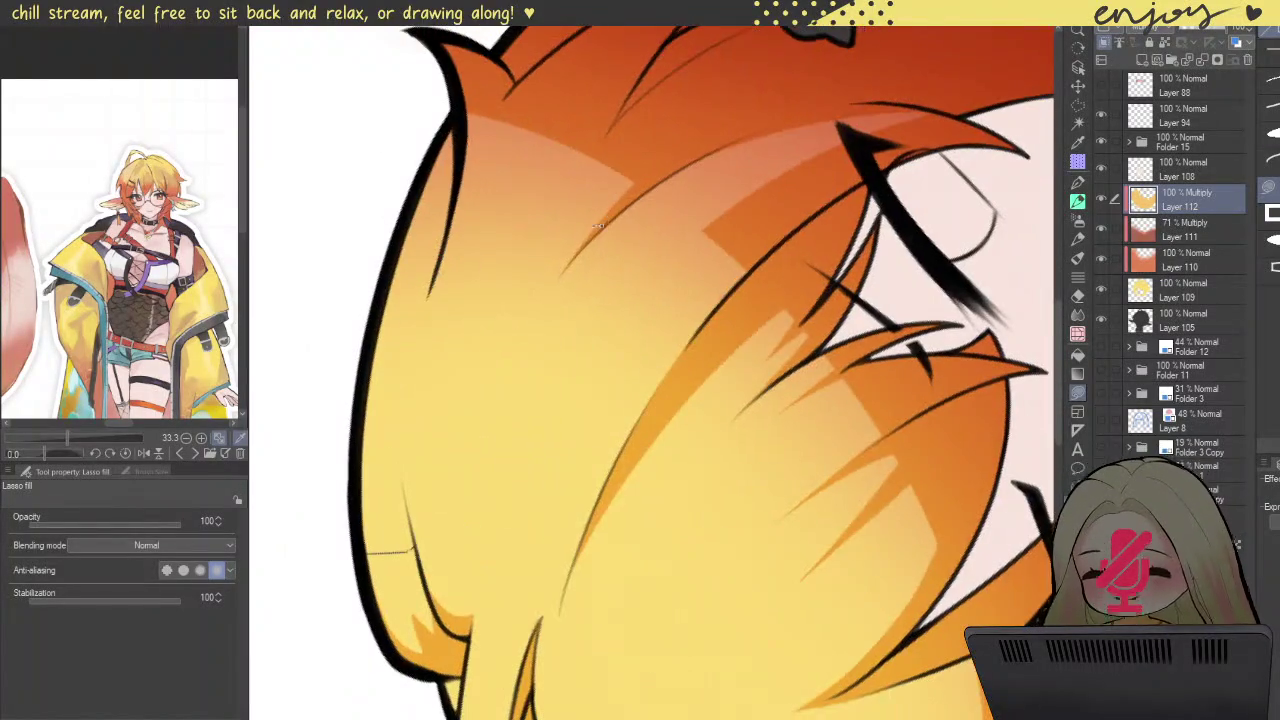
pyautogui.moveTo(731, 210); pyautogui.dragTo(652, 263)
pyautogui.moveTo(616, 130)
pyautogui.mouseDown()
pyautogui.moveTo(727, 614)
pyautogui.moveTo(699, 101)
pyautogui.mouseUp()
pyautogui.moveTo(690, 501)
pyautogui.mouseDown()
pyautogui.moveTo(627, 217)
pyautogui.moveTo(693, 410)
pyautogui.moveTo(670, 198)
pyautogui.mouseUp()
pyautogui.hotkey('ctrl', 'z')
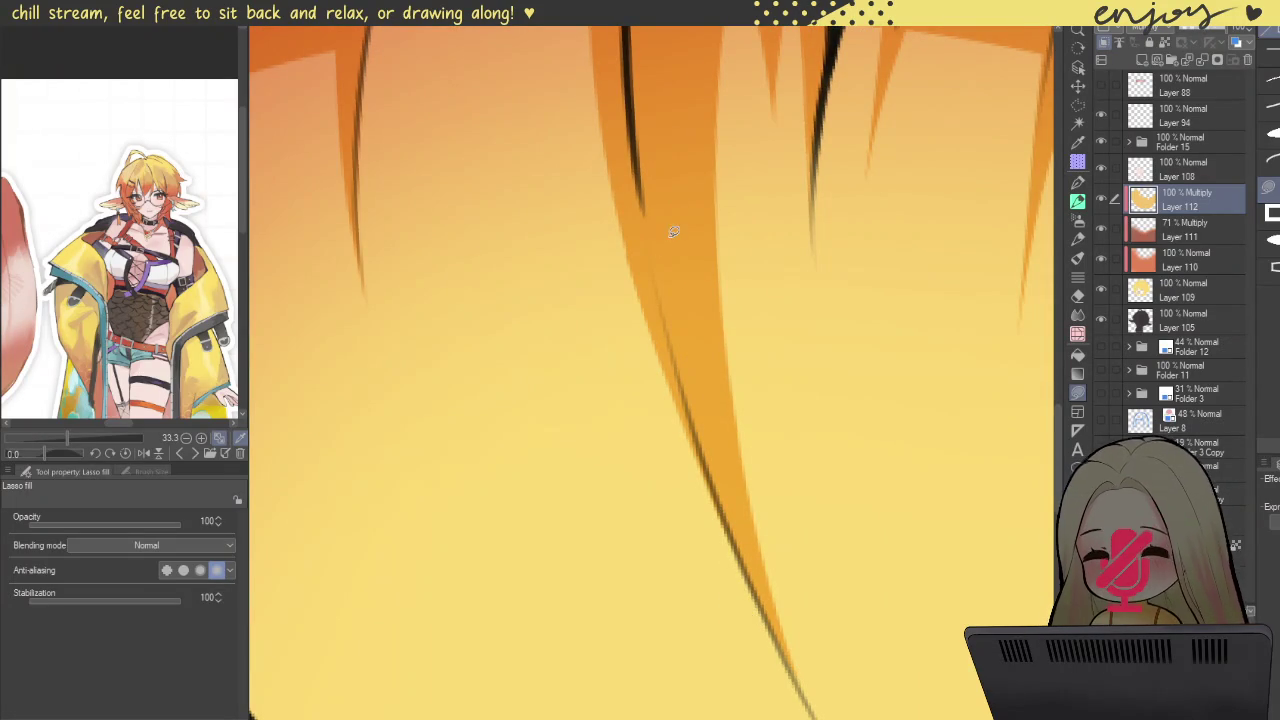
pyautogui.moveTo(648, 447); pyautogui.dragTo(621, 244)
pyautogui.moveTo(642, 422); pyautogui.dragTo(622, 237)
# Step: With the canvas upright again, add a lighter strip along the hair line
pyautogui.scroll(-2, 640, 372)
pyautogui.scroll(-2, 660, 176)
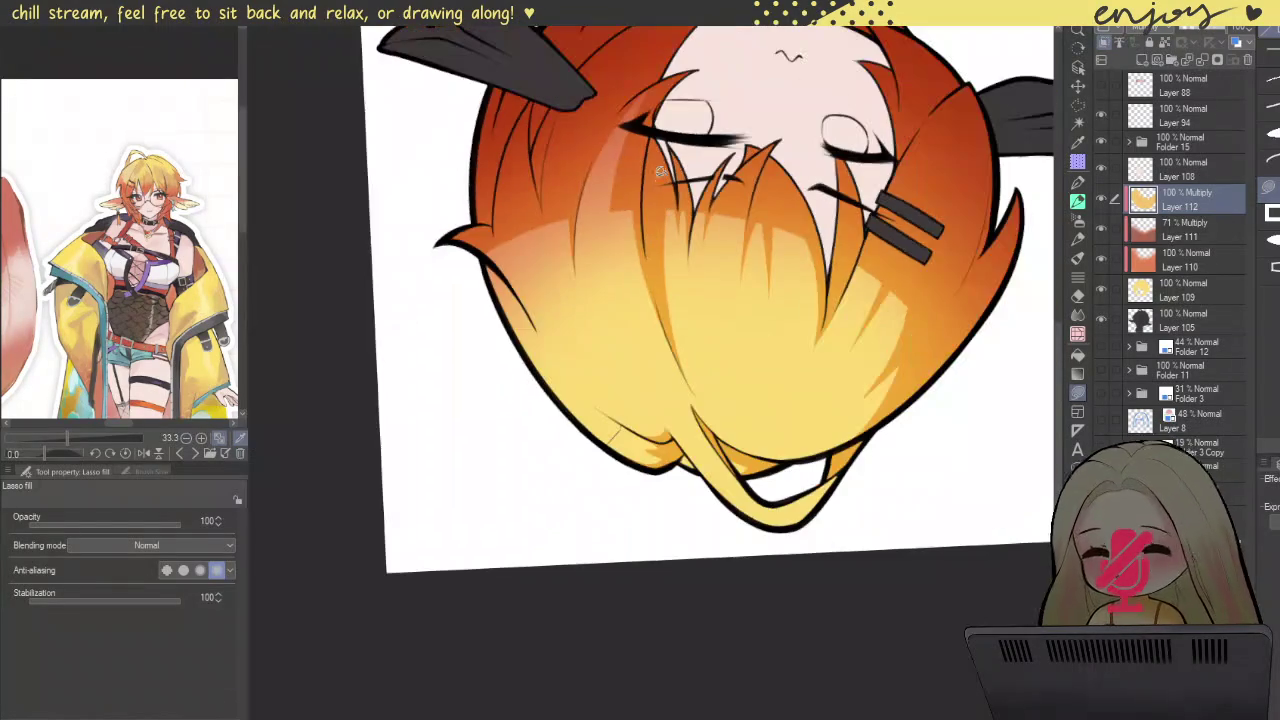
pyautogui.moveTo(735, 137)
pyautogui.mouseDown()
pyautogui.moveTo(680, 572)
pyautogui.moveTo(655, 410)
pyautogui.mouseUp()
pyautogui.scroll(2, 655, 410)
pyautogui.scroll(3, 660, 380)
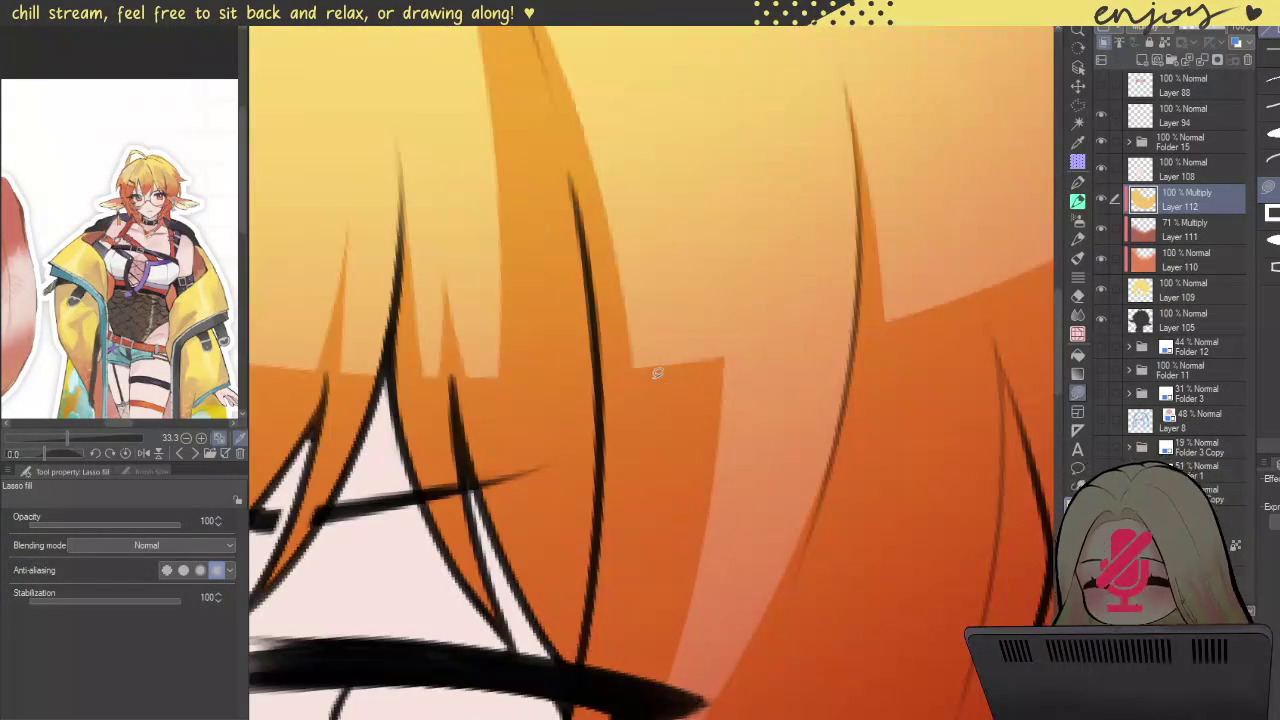
pyautogui.moveTo(627, 291); pyautogui.dragTo(663, 194)
pyautogui.hotkey('ctrl', 'z')
pyautogui.moveTo(637, 433); pyautogui.dragTo(660, 365)
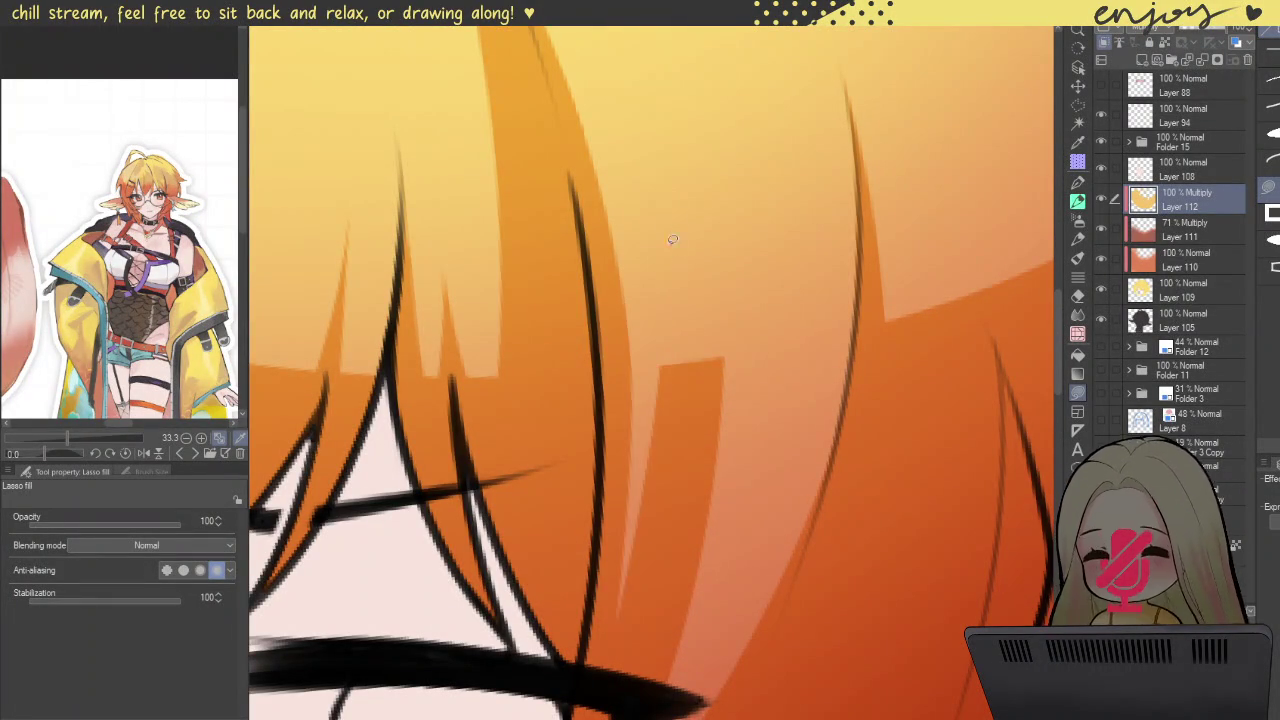
pyautogui.scroll(-3, 683, 342)
pyautogui.scroll(-2, 727, 355)
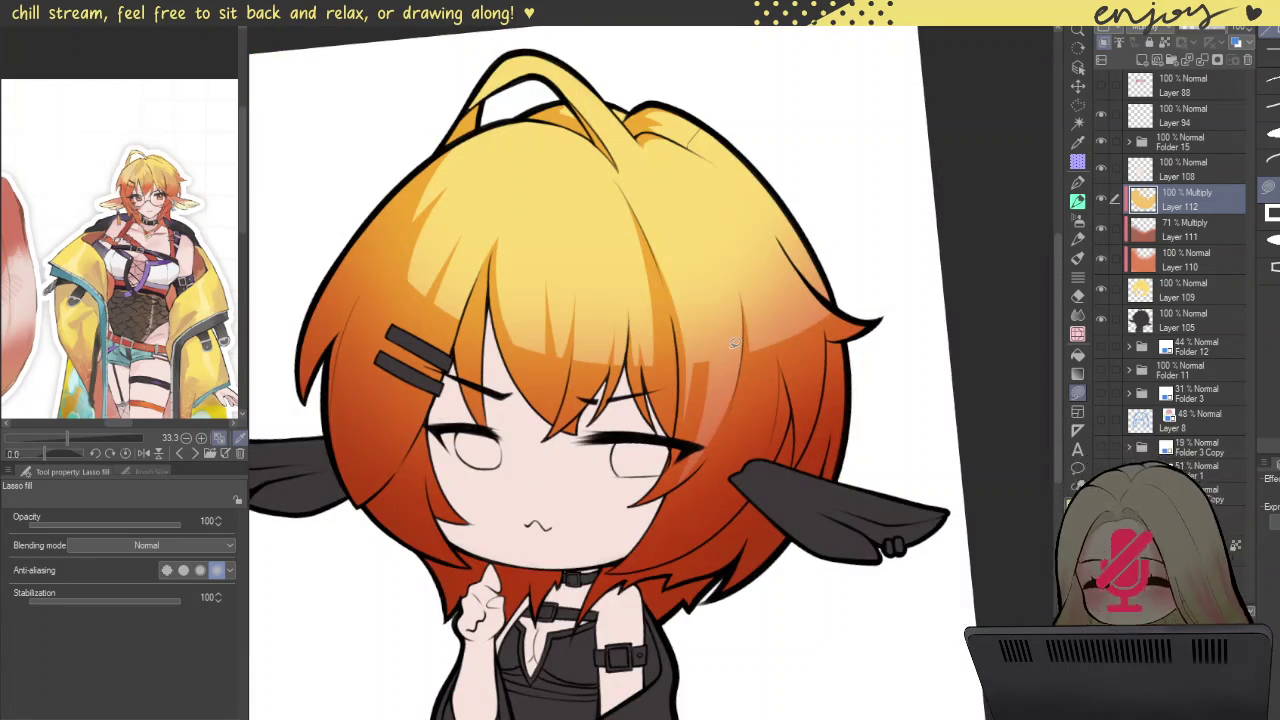
# Step: Fill a lighter strip up a bangs strand and refine it with a darker part and light sliver
pyautogui.scroll(2, 735, 343)
pyautogui.scroll(3, 735, 343)
pyautogui.moveTo(683, 288); pyautogui.dragTo(713, 322)
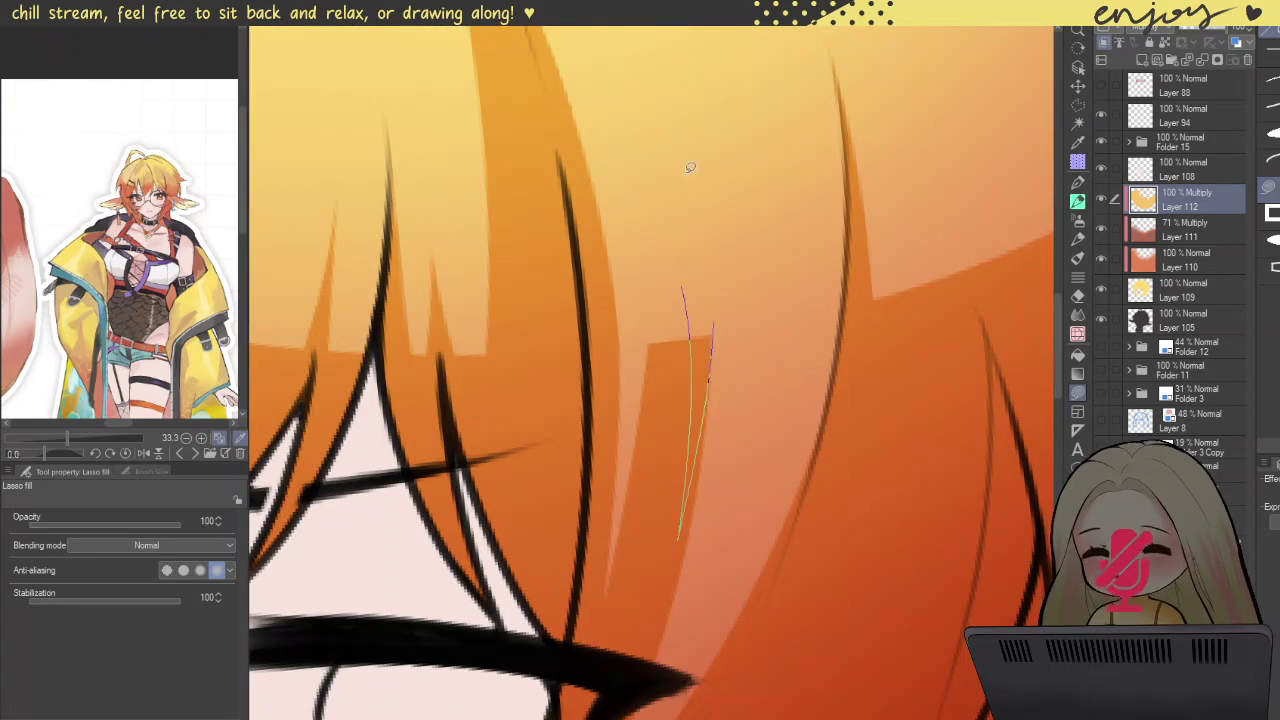
pyautogui.moveTo(681, 447)
pyautogui.mouseDown()
pyautogui.moveTo(672, 165)
pyautogui.moveTo(690, 357)
pyautogui.moveTo(674, 352)
pyautogui.mouseUp()
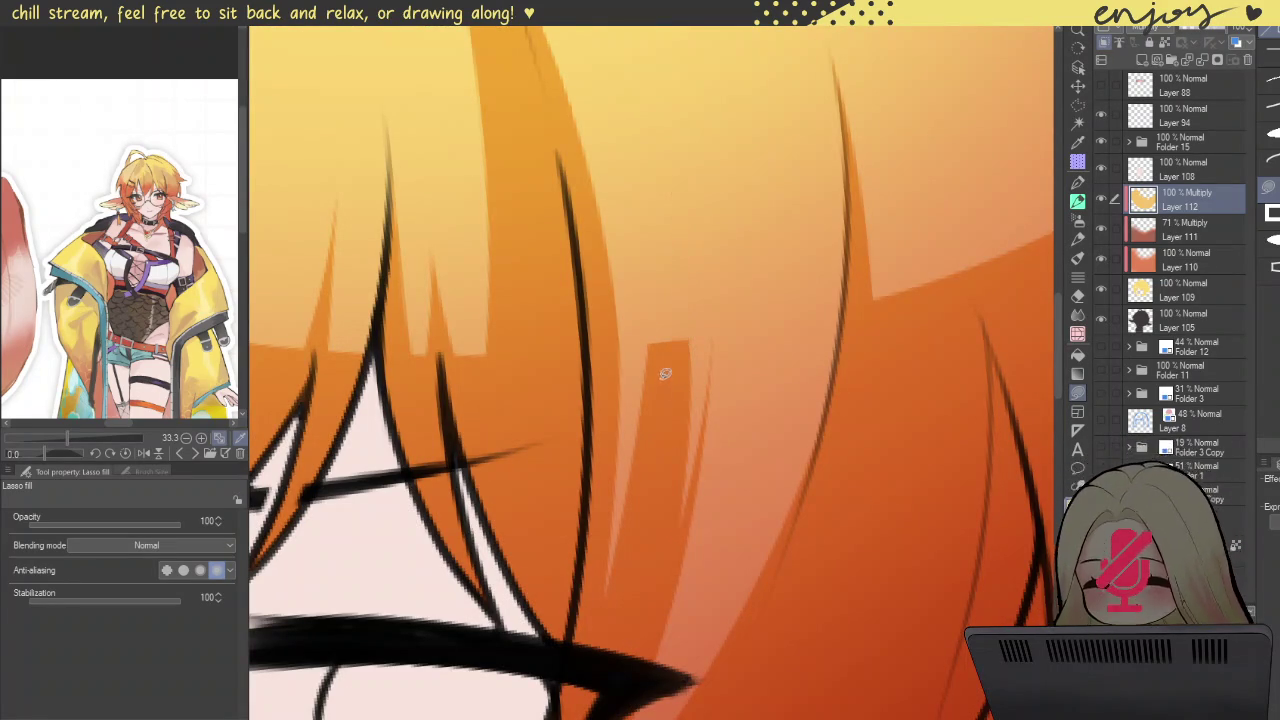
pyautogui.moveTo(670, 155); pyautogui.dragTo(680, 300)
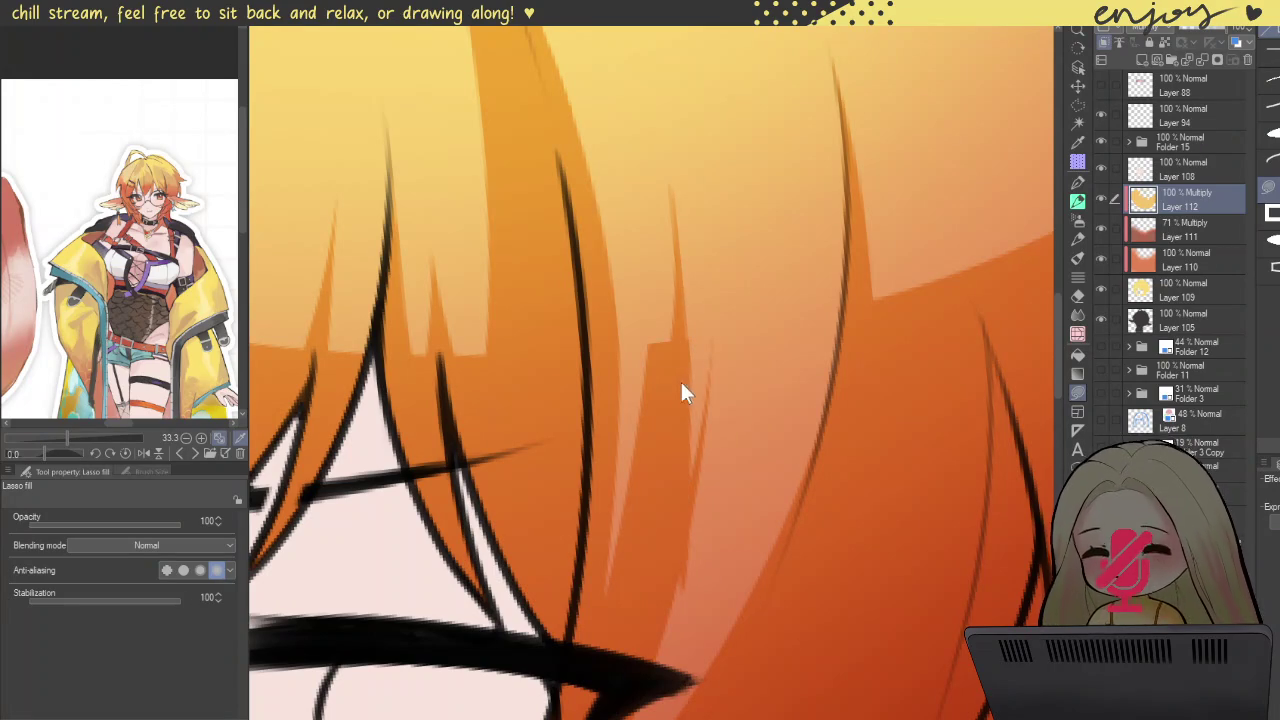
pyautogui.moveTo(672, 216); pyautogui.dragTo(692, 351)
pyautogui.moveTo(674, 226); pyautogui.dragTo(690, 340)
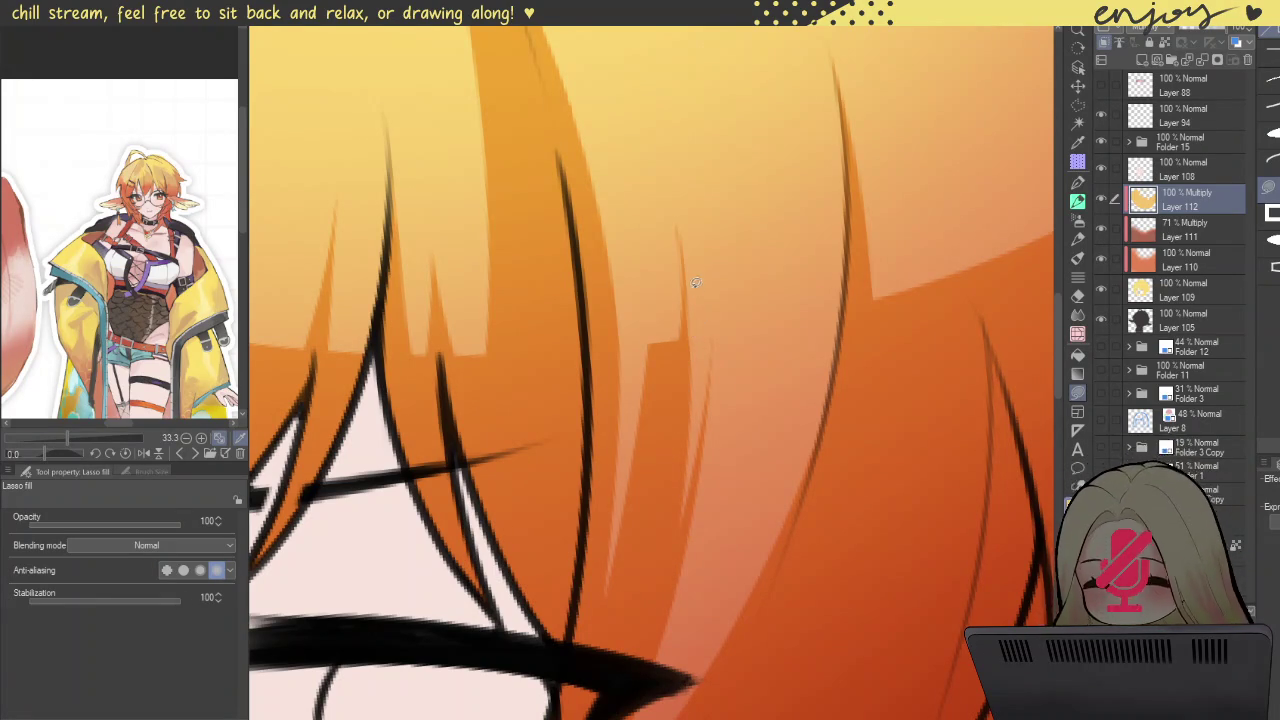
pyautogui.scroll(-5, 697, 289)
pyautogui.scroll(-2, 674, 148)
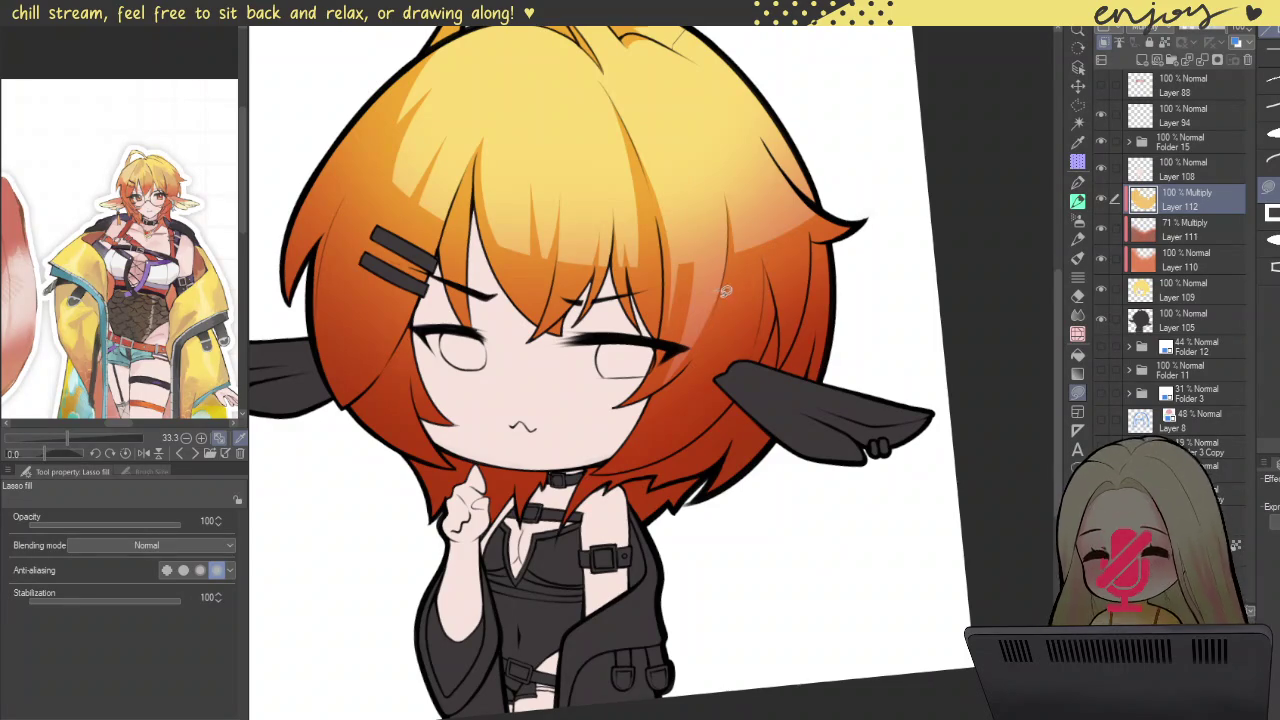
# Step: Trace and fill strand shapes beside the eye, extending them down the hair
pyautogui.scroll(5, 664, 277)
pyautogui.scroll(2, 697, 246)
pyautogui.moveTo(688, 222); pyautogui.dragTo(694, 228)
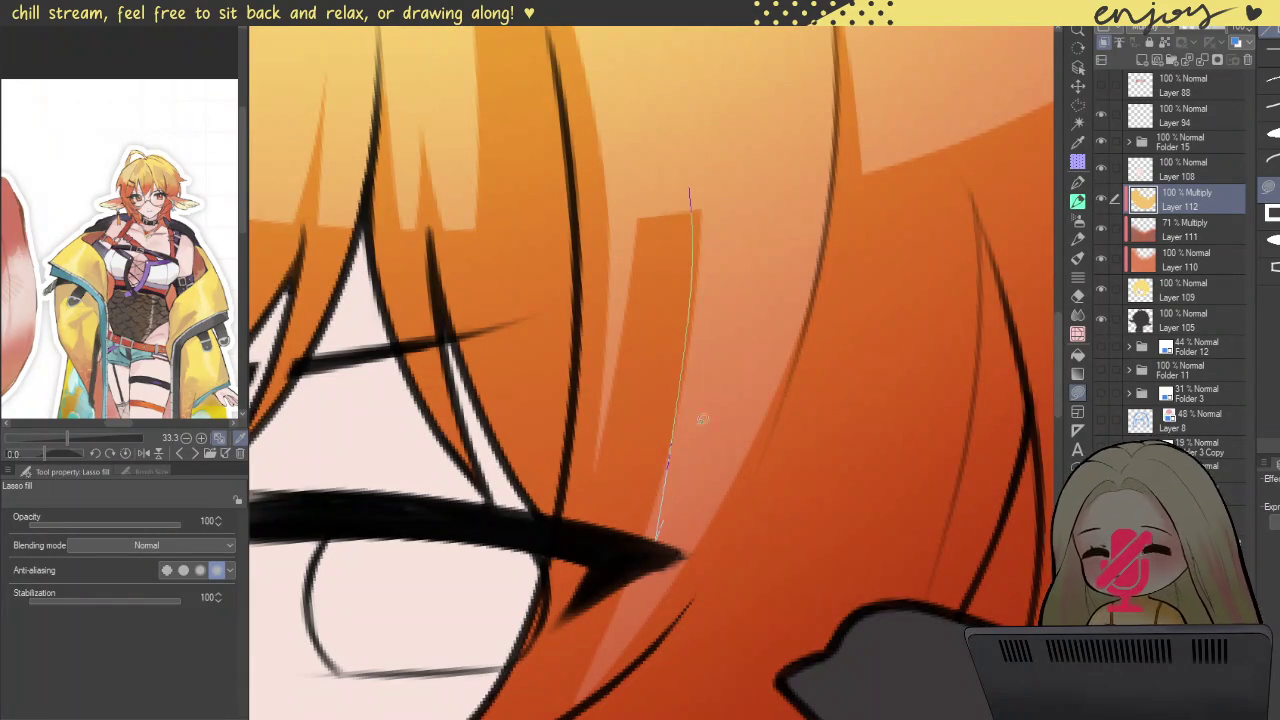
pyautogui.moveTo(685, 374); pyautogui.dragTo(700, 230)
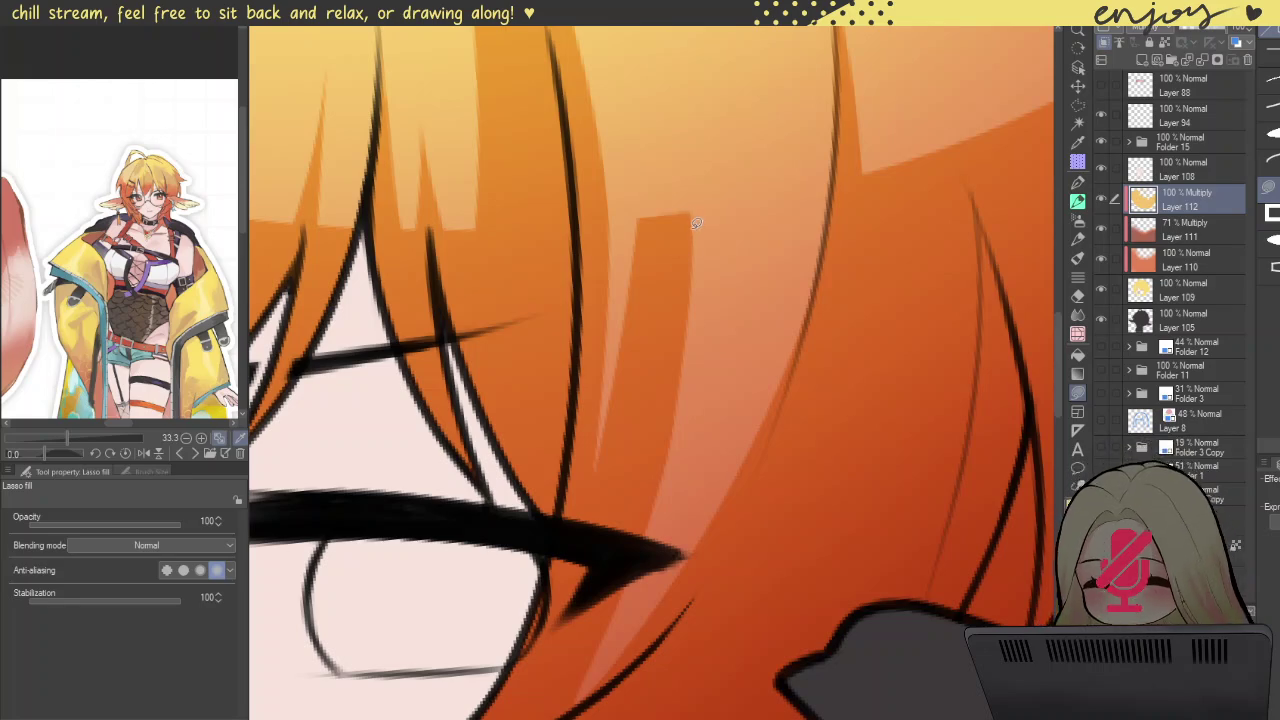
pyautogui.moveTo(690, 217); pyautogui.dragTo(715, 215)
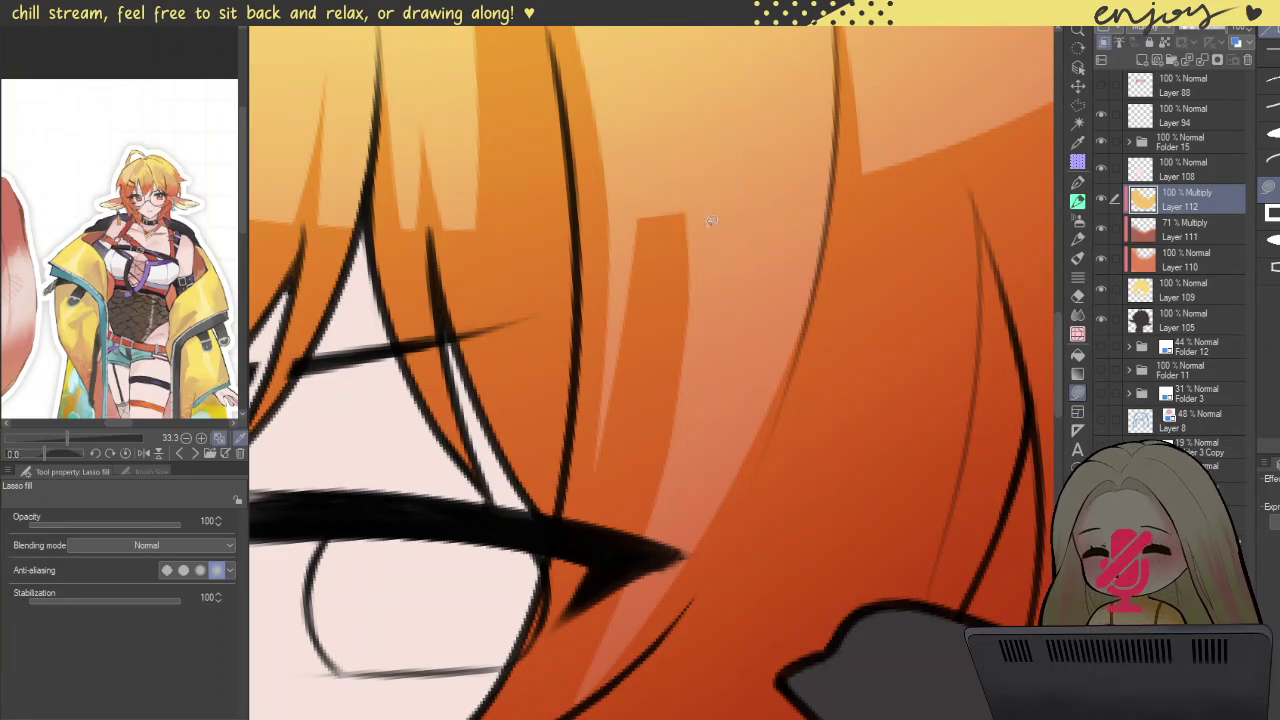
pyautogui.moveTo(688, 381); pyautogui.dragTo(740, 232)
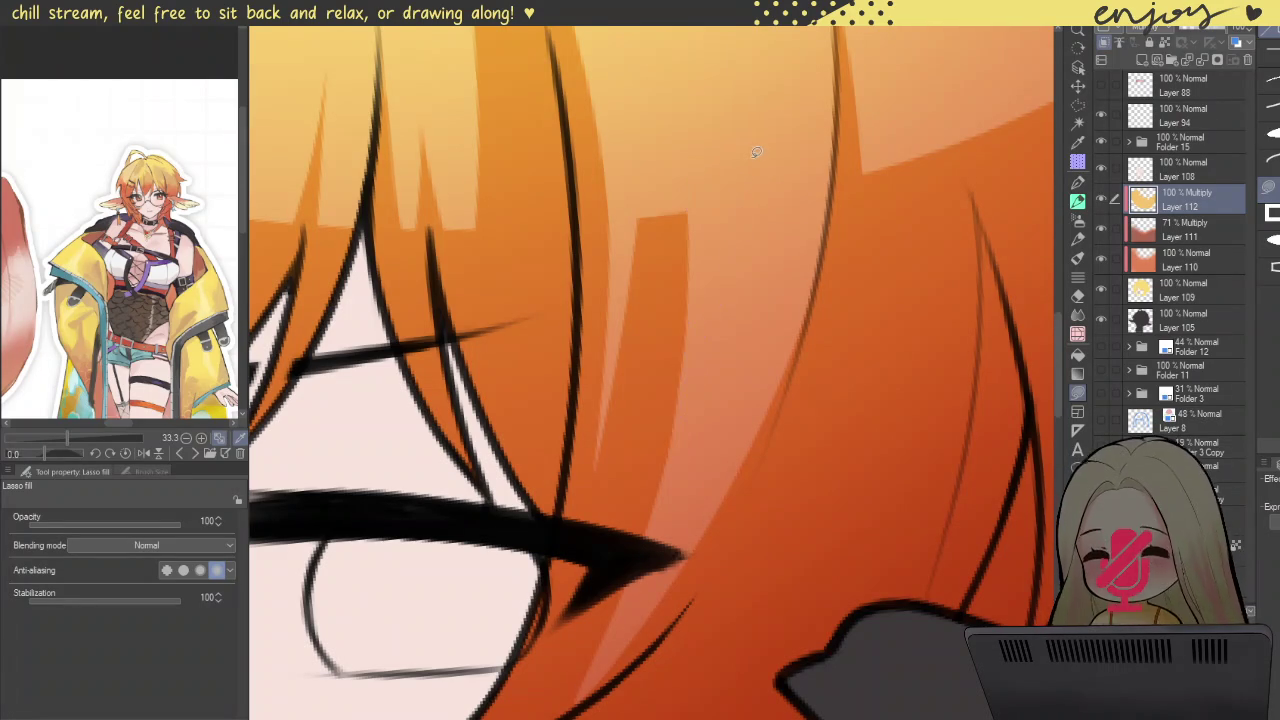
pyautogui.scroll(-5, 762, 192)
pyautogui.scroll(-3, 770, 230)
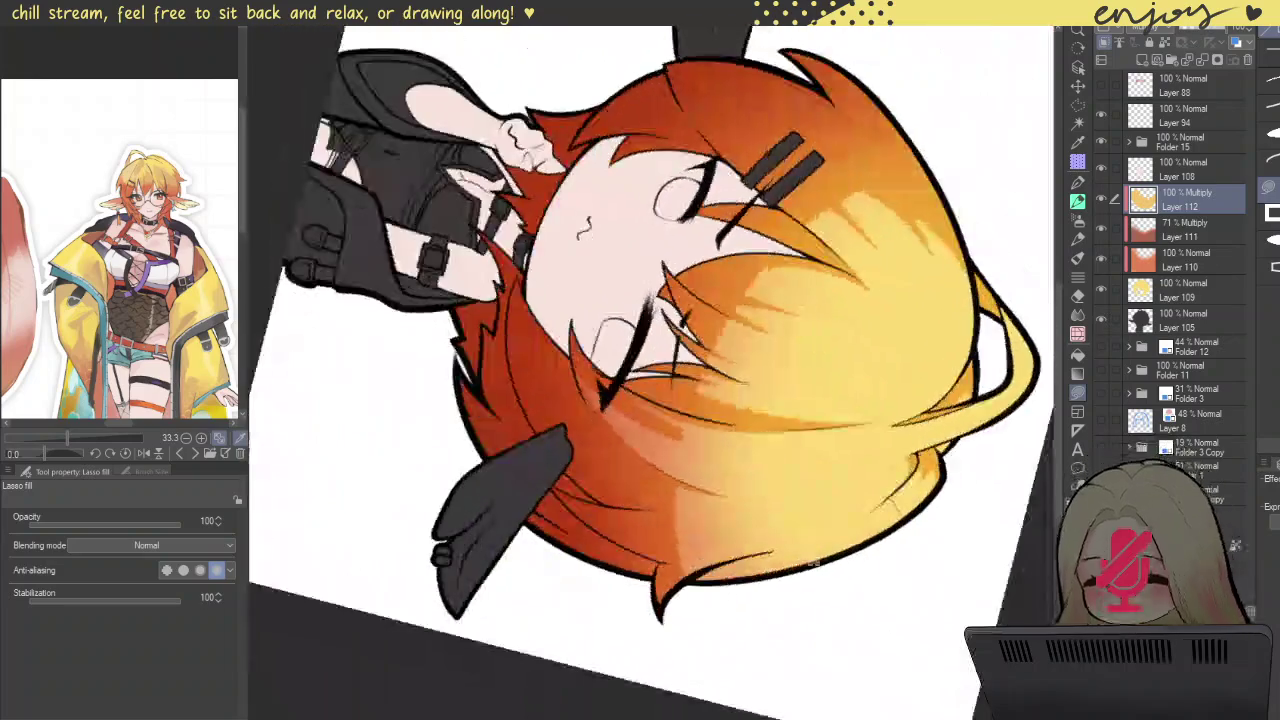
# Step: Add lighter highlight strips along the hair edge, redrawing the first one with a better shape
pyautogui.moveTo(700, 232); pyautogui.dragTo(572, 380)
pyautogui.scroll(3, 572, 380)
pyautogui.scroll(3, 572, 380)
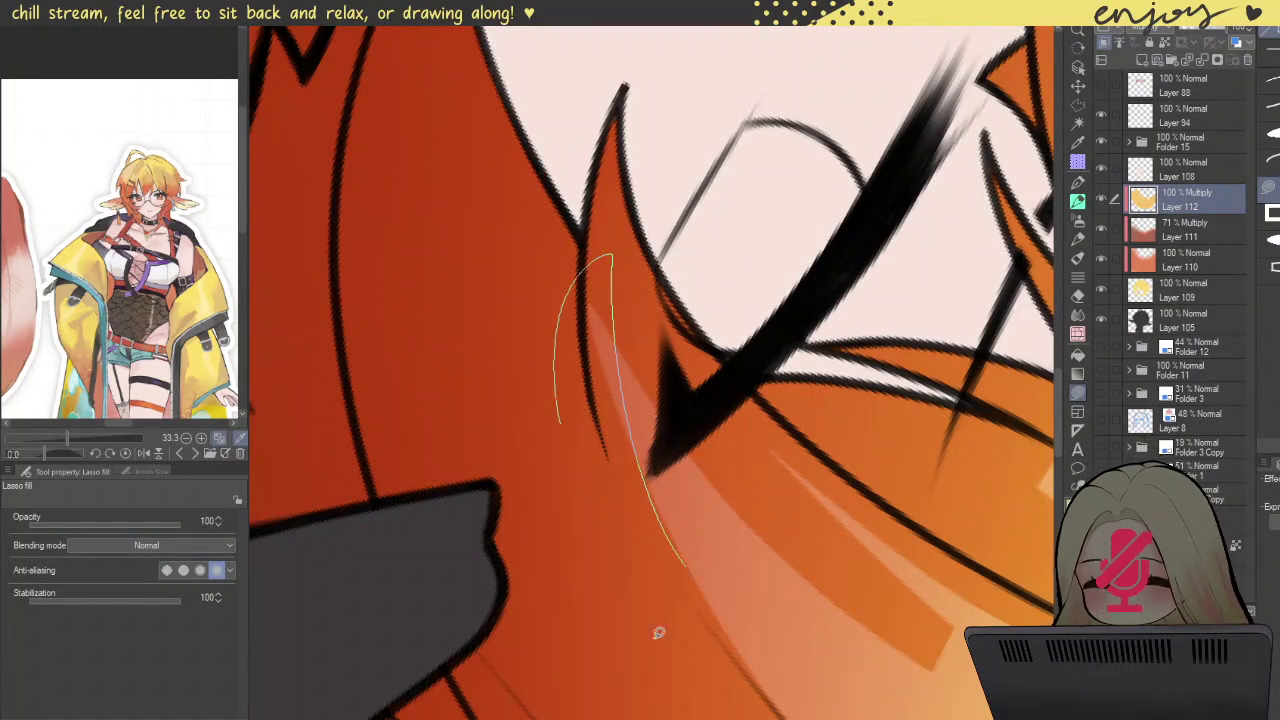
pyautogui.moveTo(656, 501); pyautogui.dragTo(652, 476)
pyautogui.hotkey('ctrl', 'z')
pyautogui.moveTo(603, 265); pyautogui.dragTo(588, 252)
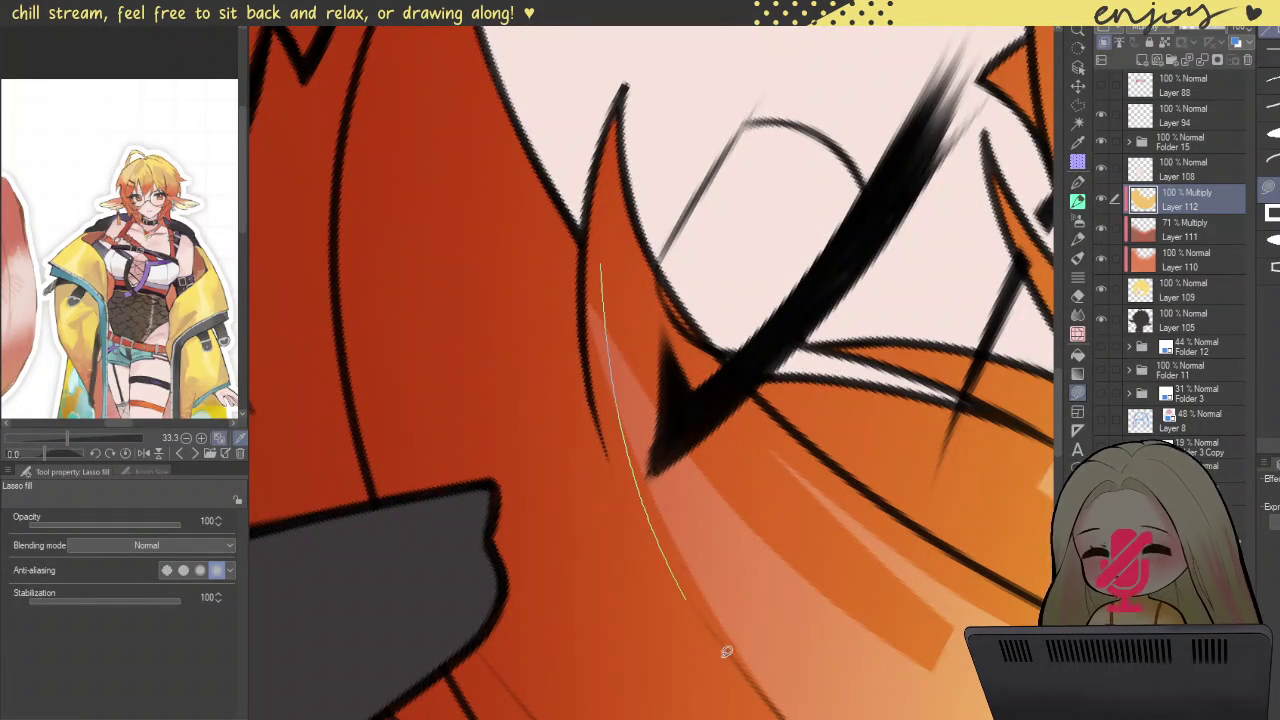
pyautogui.moveTo(620, 345); pyautogui.dragTo(627, 215)
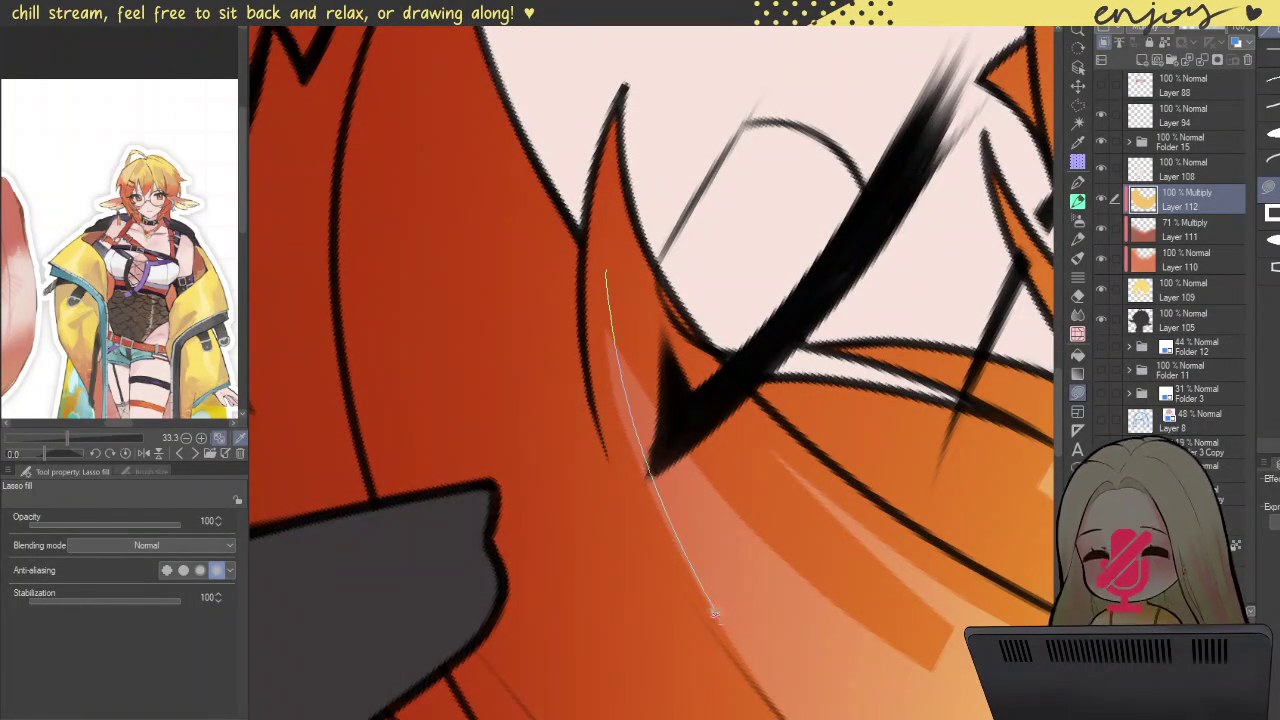
pyautogui.moveTo(614, 293); pyautogui.dragTo(608, 243)
pyautogui.scroll(-5, 608, 243)
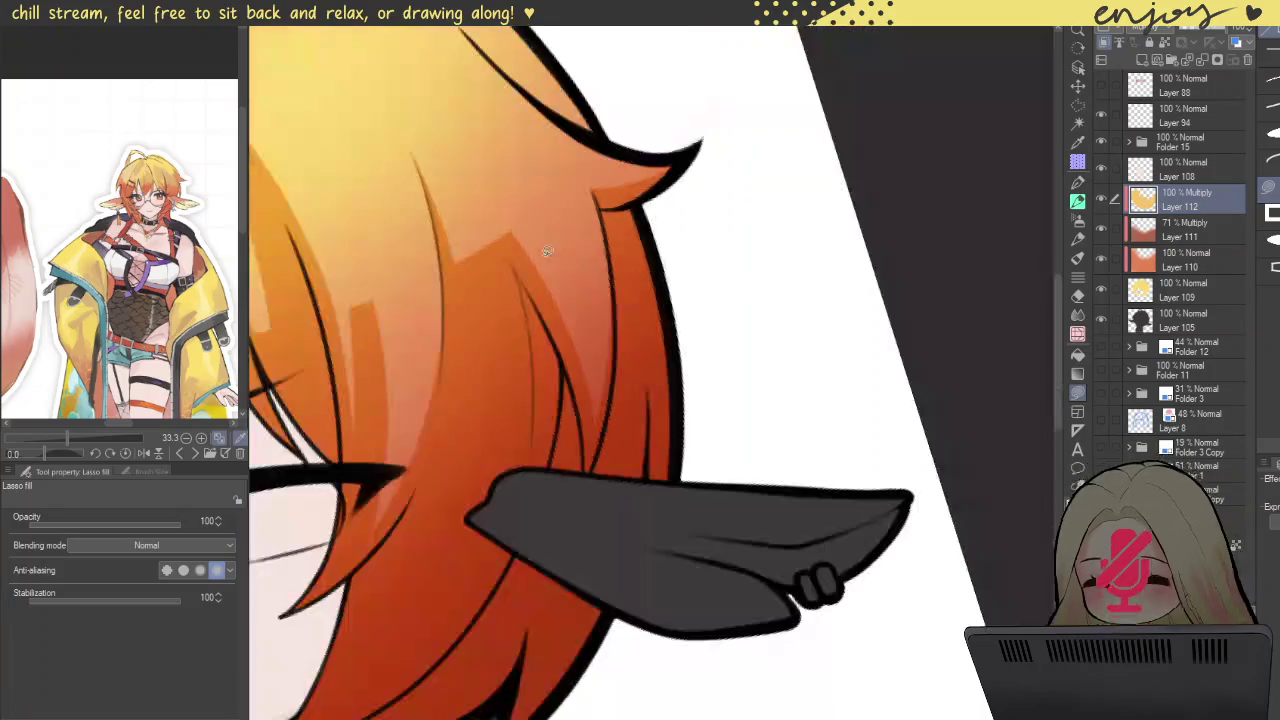
pyautogui.scroll(-2, 572, 262)
pyautogui.scroll(-2, 549, 327)
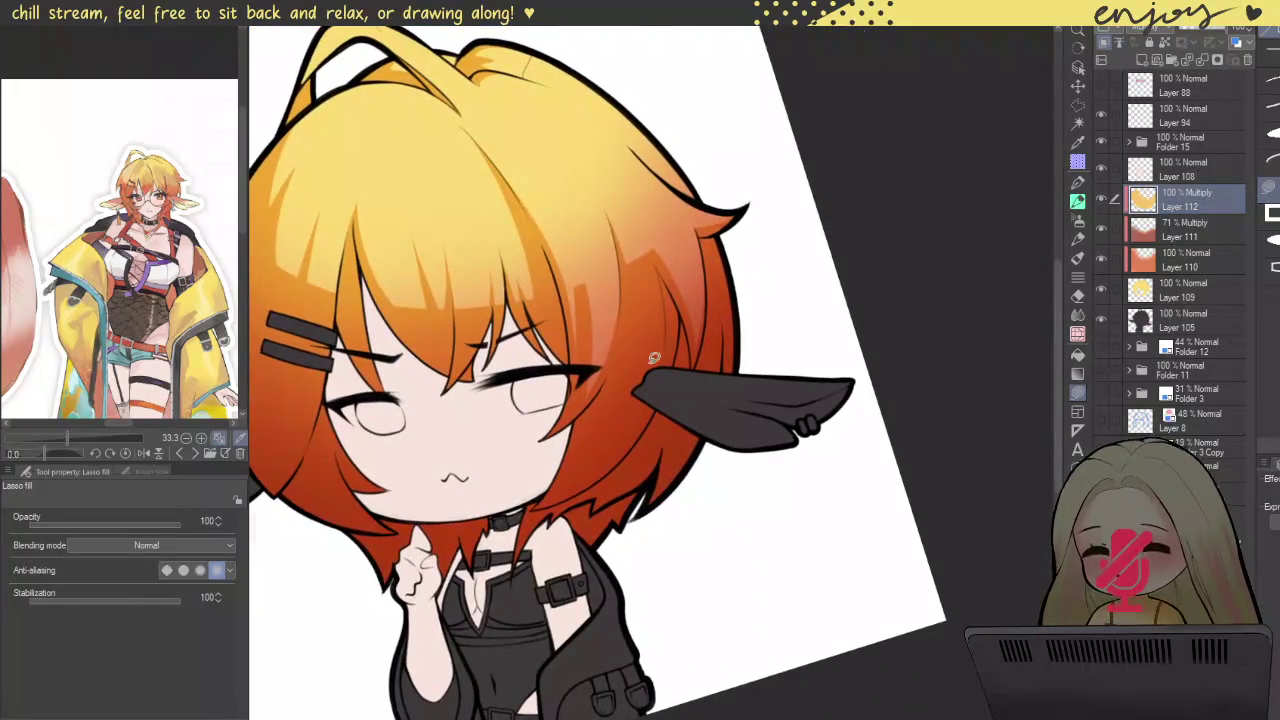
pyautogui.scroll(5, 650, 294)
pyautogui.scroll(-3, 700, 163)
# Step: With the ear pointing up, fill a highlight down a strand and a lighter sliver beside it
pyautogui.moveTo(650, 250); pyautogui.dragTo(596, 301)
pyautogui.scroll(3, 596, 301)
pyautogui.scroll(2, 596, 301)
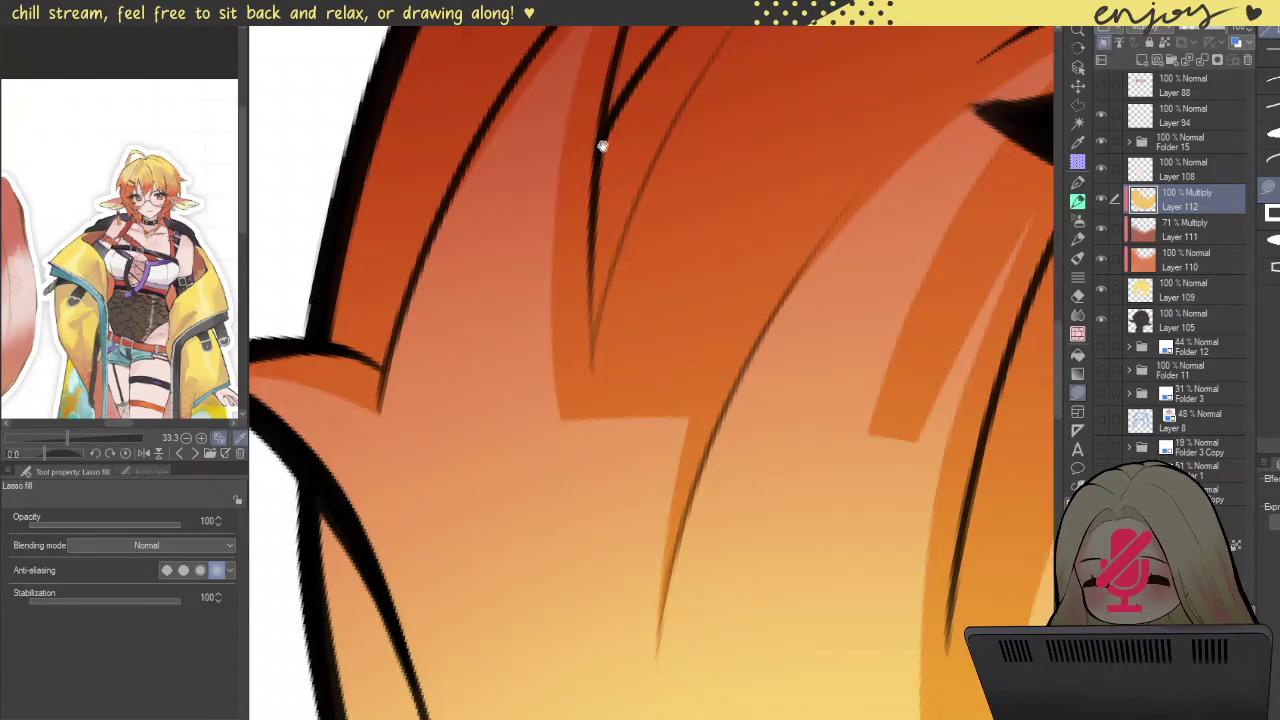
pyautogui.scroll(1, 564, 226)
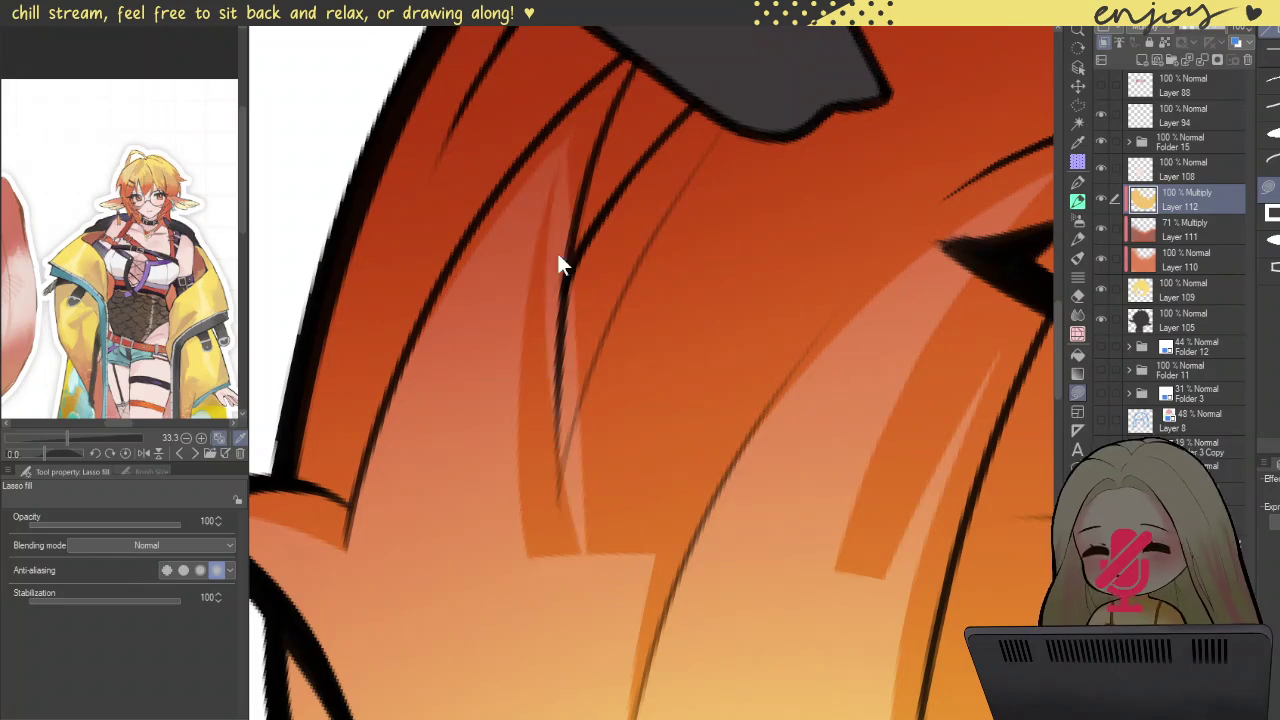
pyautogui.moveTo(565, 140); pyautogui.dragTo(595, 613)
pyautogui.moveTo(498, 592); pyautogui.dragTo(472, 420)
pyautogui.scroll(-3, 498, 545)
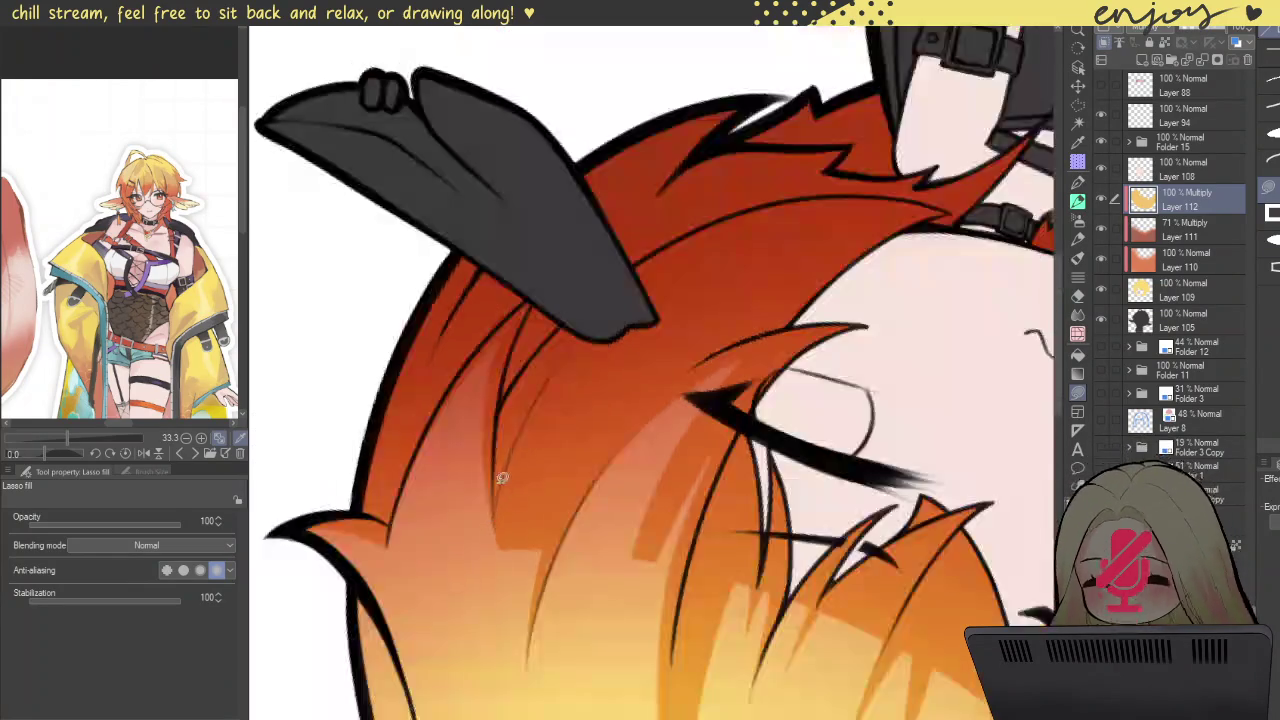
pyautogui.scroll(2, 536, 331)
pyautogui.scroll(1, 700, 400)
pyautogui.scroll(-1, 830, 478)
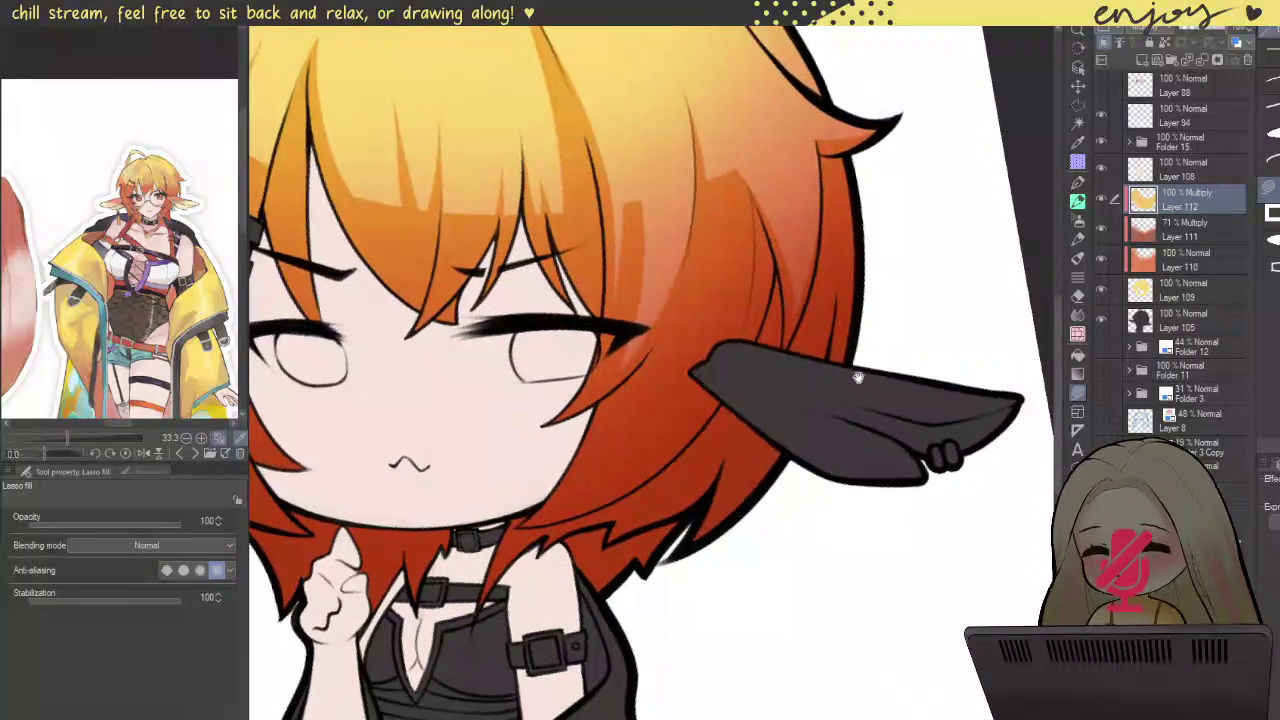
pyautogui.scroll(3, 593, 214)
pyautogui.moveTo(578, 141)
pyautogui.mouseDown()
pyautogui.moveTo(543, 583)
pyautogui.moveTo(628, 371)
pyautogui.moveTo(651, 40)
pyautogui.mouseUp()
pyautogui.scroll(-2, 694, 283)
# Step: Outline and fill a lighter spike shape in the hair
pyautogui.scroll(-1, 690, 285)
pyautogui.scroll(-1, 686, 280)
pyautogui.scroll(-1, 704, 266)
pyautogui.scroll(-1, 704, 266)
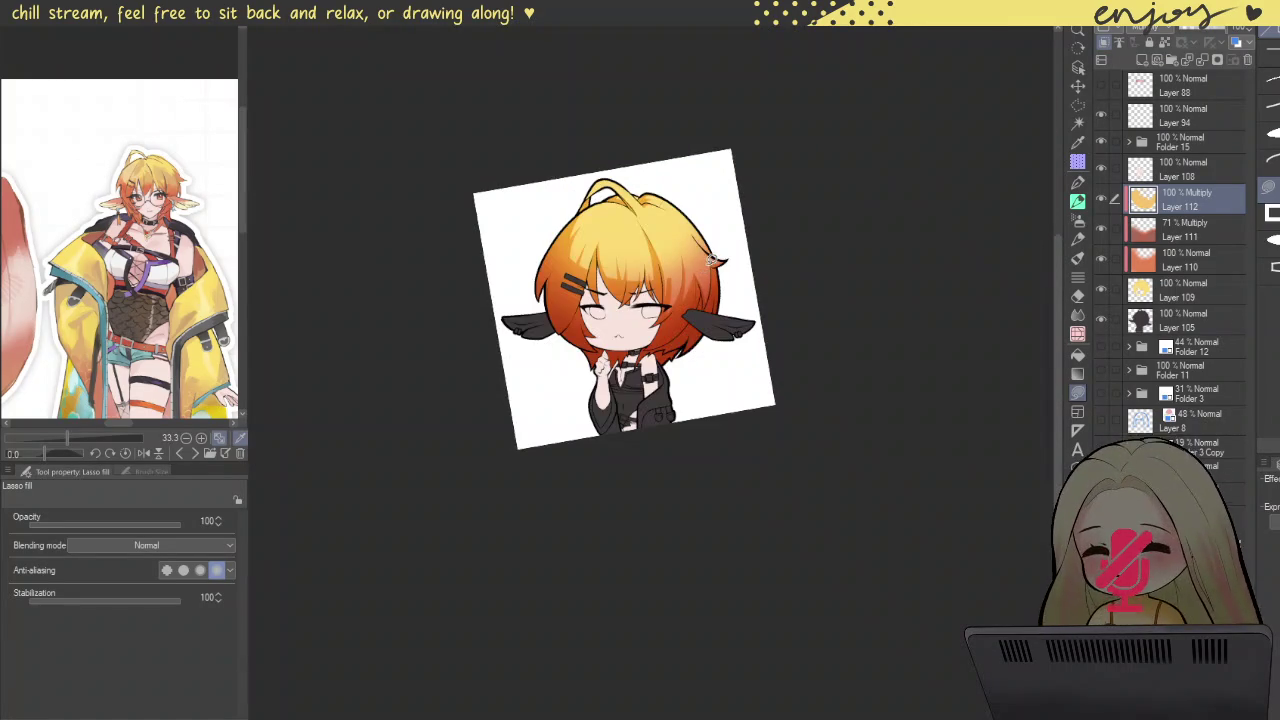
pyautogui.scroll(3, 697, 260)
pyautogui.scroll(2, 697, 260)
pyautogui.scroll(3, 697, 260)
pyautogui.moveTo(645, 192); pyautogui.dragTo(670, 498)
pyautogui.moveTo(745, 250); pyautogui.dragTo(725, 195)
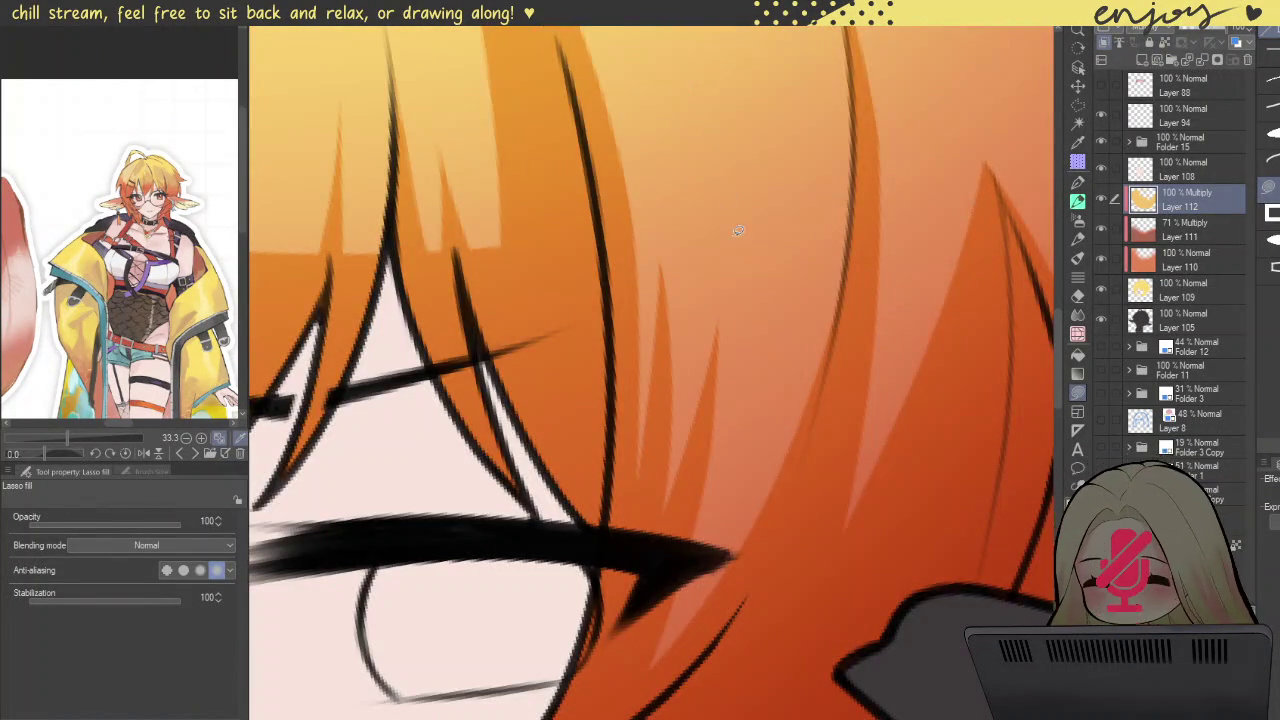
pyautogui.scroll(-3, 735, 225)
pyautogui.scroll(-1, 735, 225)
pyautogui.scroll(4, 756, 296)
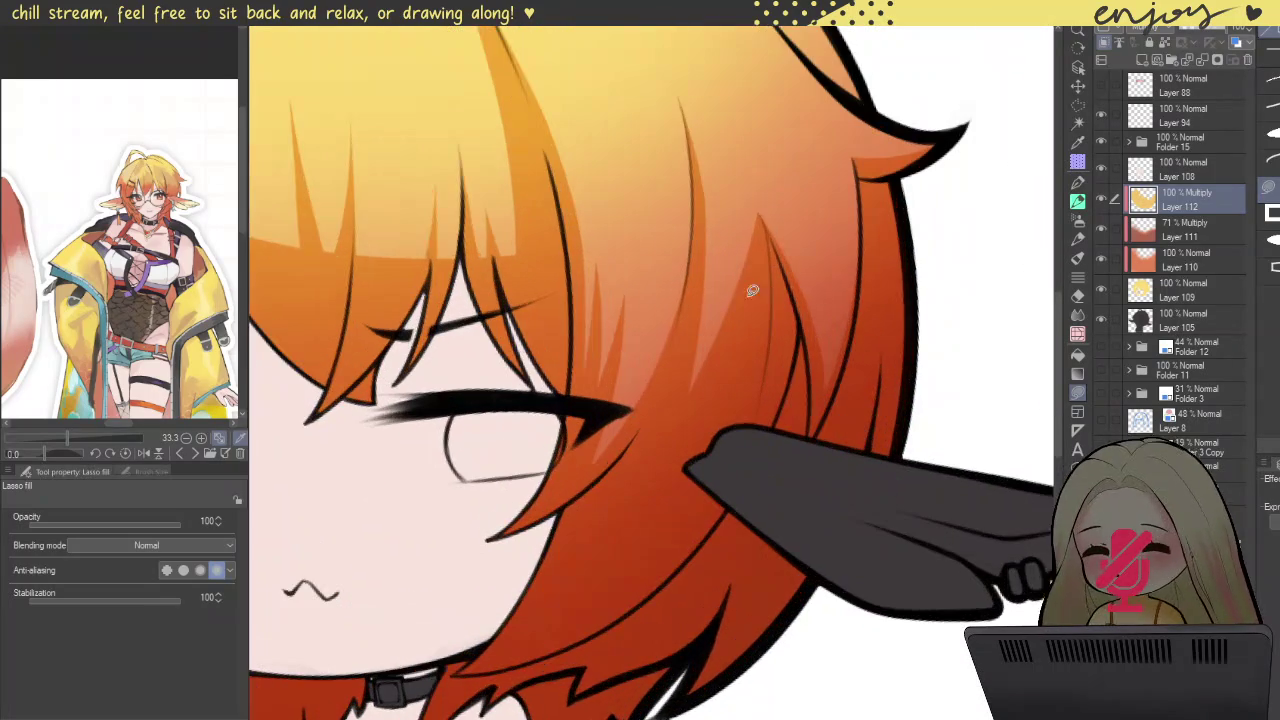
# Step: Add light spikes along the hair edge and in the bangs, undoing unsatisfying fills
pyautogui.moveTo(756, 172); pyautogui.dragTo(754, 428)
pyautogui.moveTo(762, 360); pyautogui.dragTo(768, 260)
pyautogui.scroll(2, 777, 289)
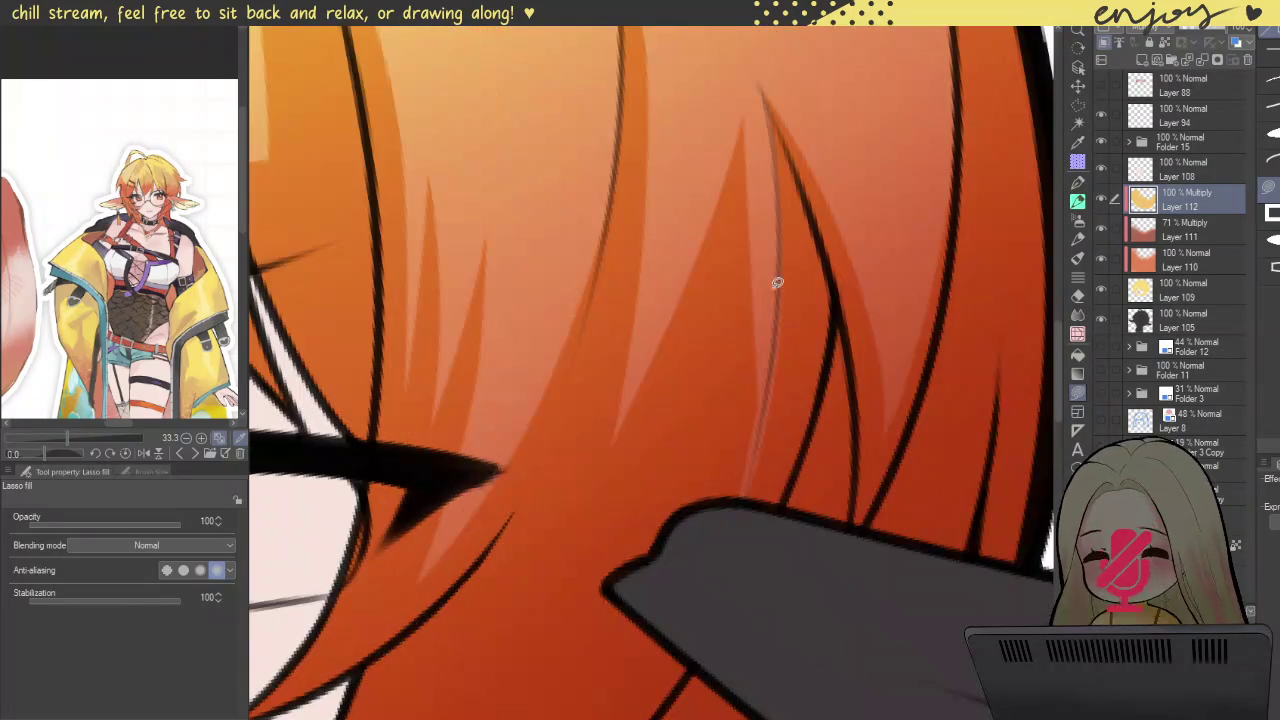
pyautogui.hotkey('ctrl', 'z')
pyautogui.moveTo(748, 58); pyautogui.dragTo(708, 118)
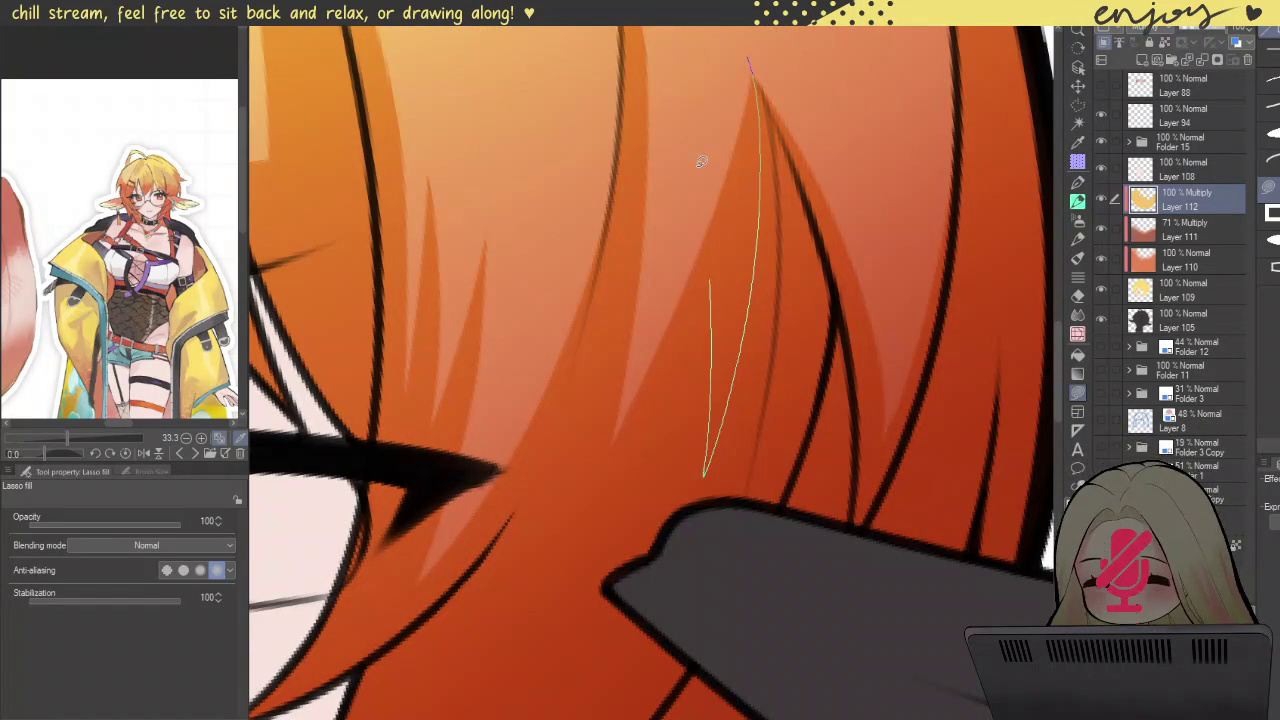
pyautogui.moveTo(740, 30)
pyautogui.mouseDown()
pyautogui.moveTo(748, 58)
pyautogui.moveTo(707, 75)
pyautogui.mouseUp()
pyautogui.hotkey('ctrl', 'z')
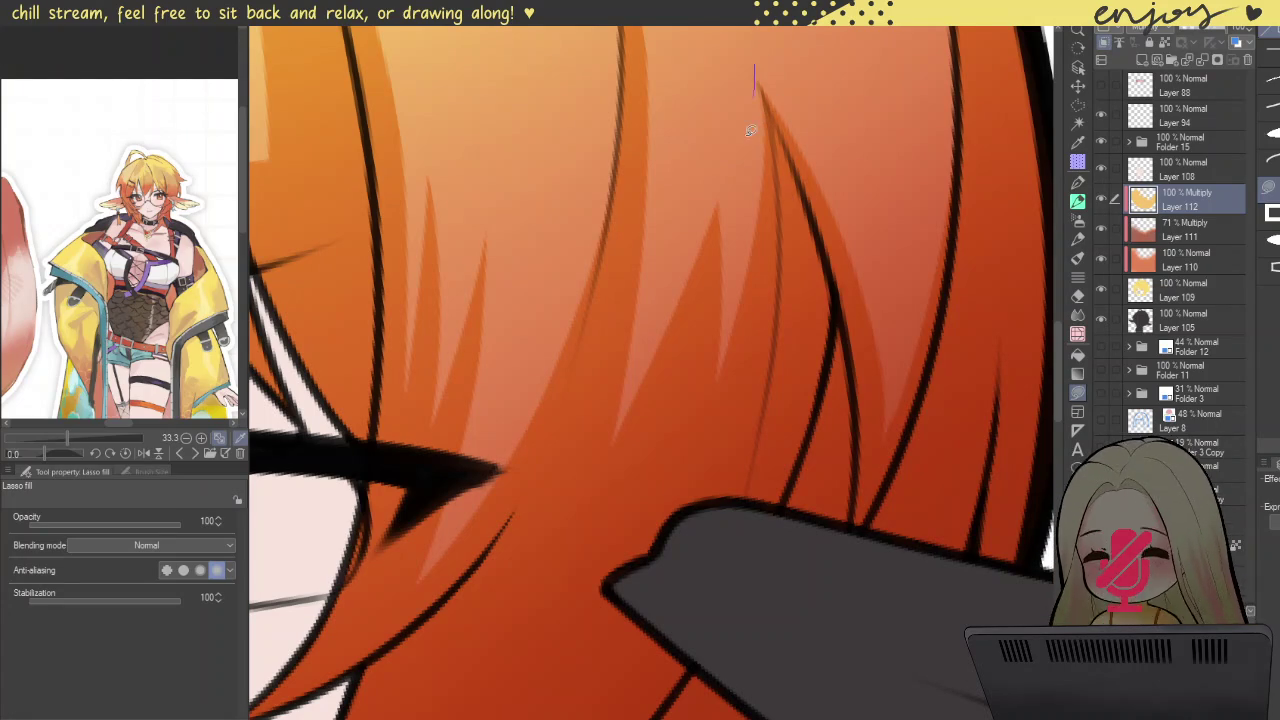
pyautogui.scroll(-5, 833, 73)
pyautogui.scroll(2, 934, 137)
pyautogui.scroll(1, 692, 331)
pyautogui.scroll(1, 696, 288)
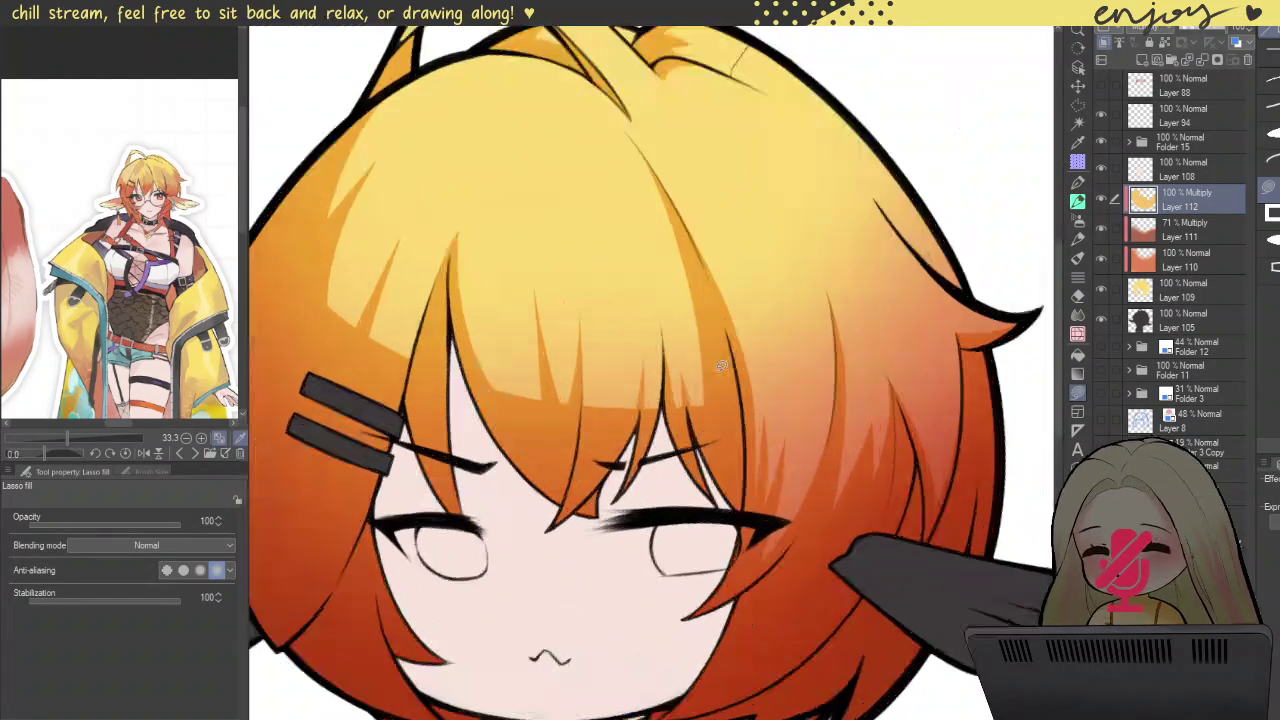
pyautogui.scroll(3, 700, 340)
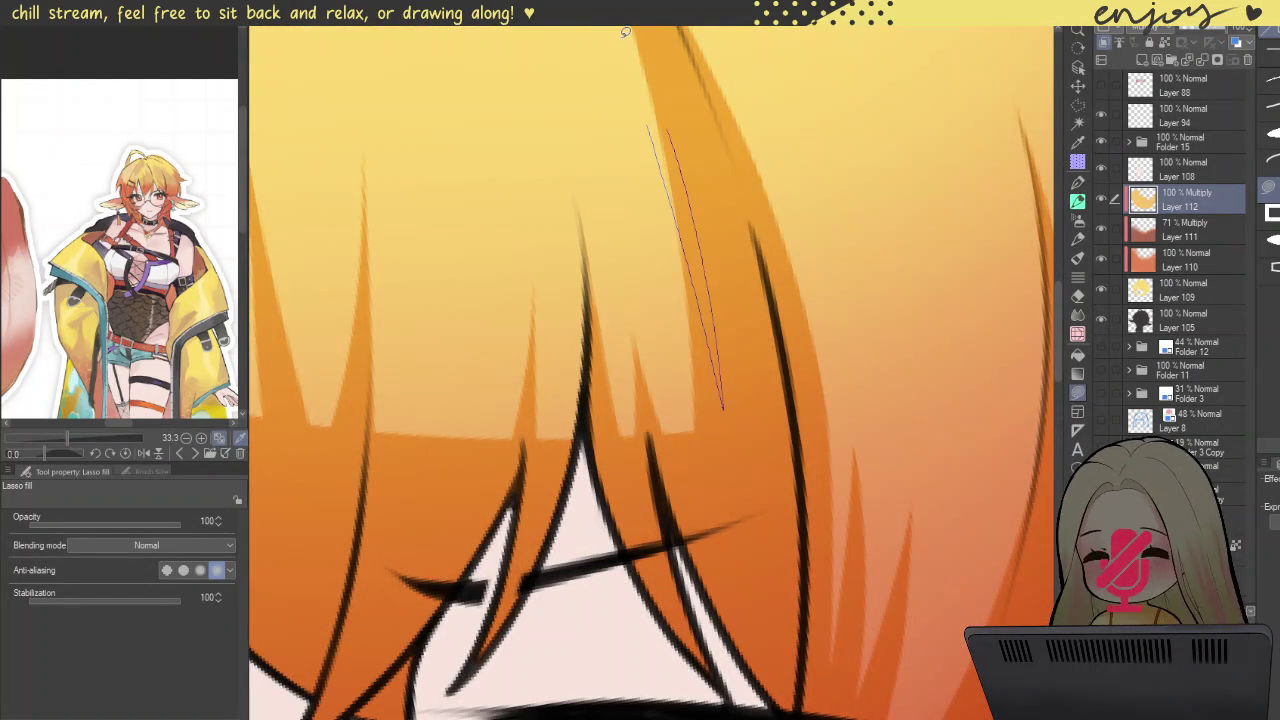
pyautogui.moveTo(653, 131); pyautogui.dragTo(614, 91)
# Step: Fill darker strand shapes through the bangs
pyautogui.scroll(-2, 683, 176)
pyautogui.scroll(-2, 683, 176)
pyautogui.scroll(1, 737, 163)
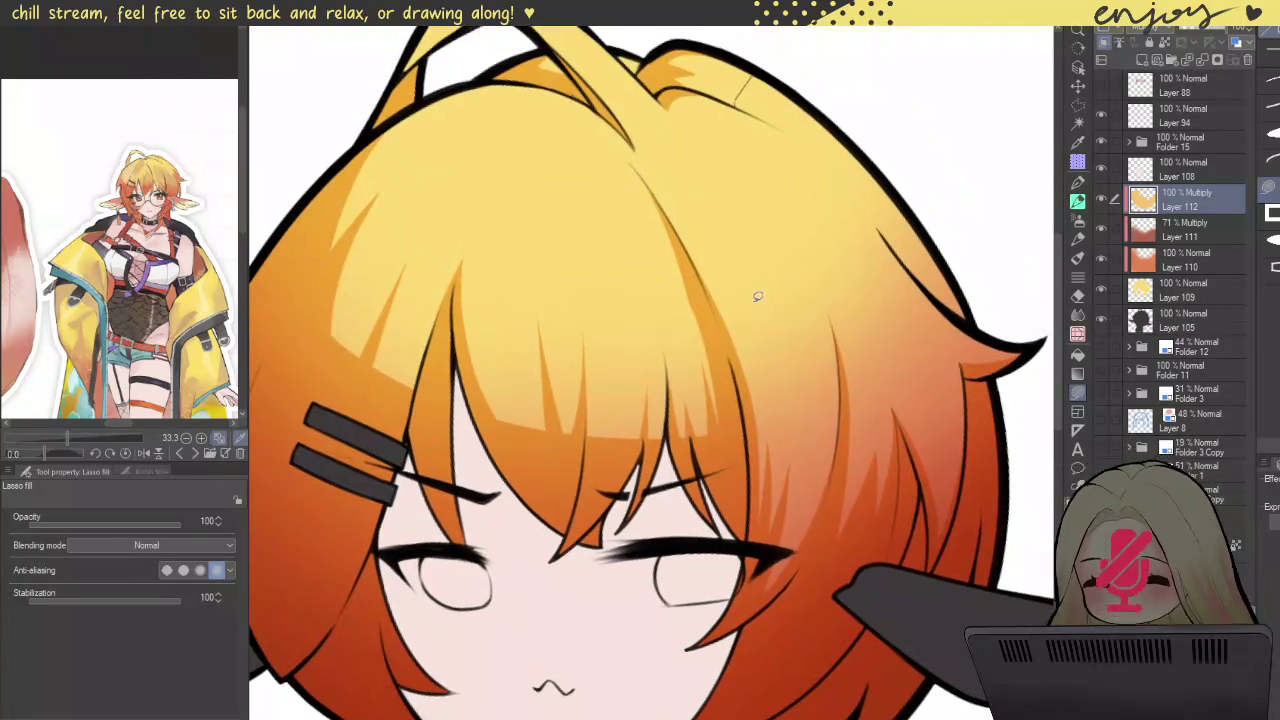
pyautogui.scroll(-1, 746, 269)
pyautogui.scroll(-2, 717, 220)
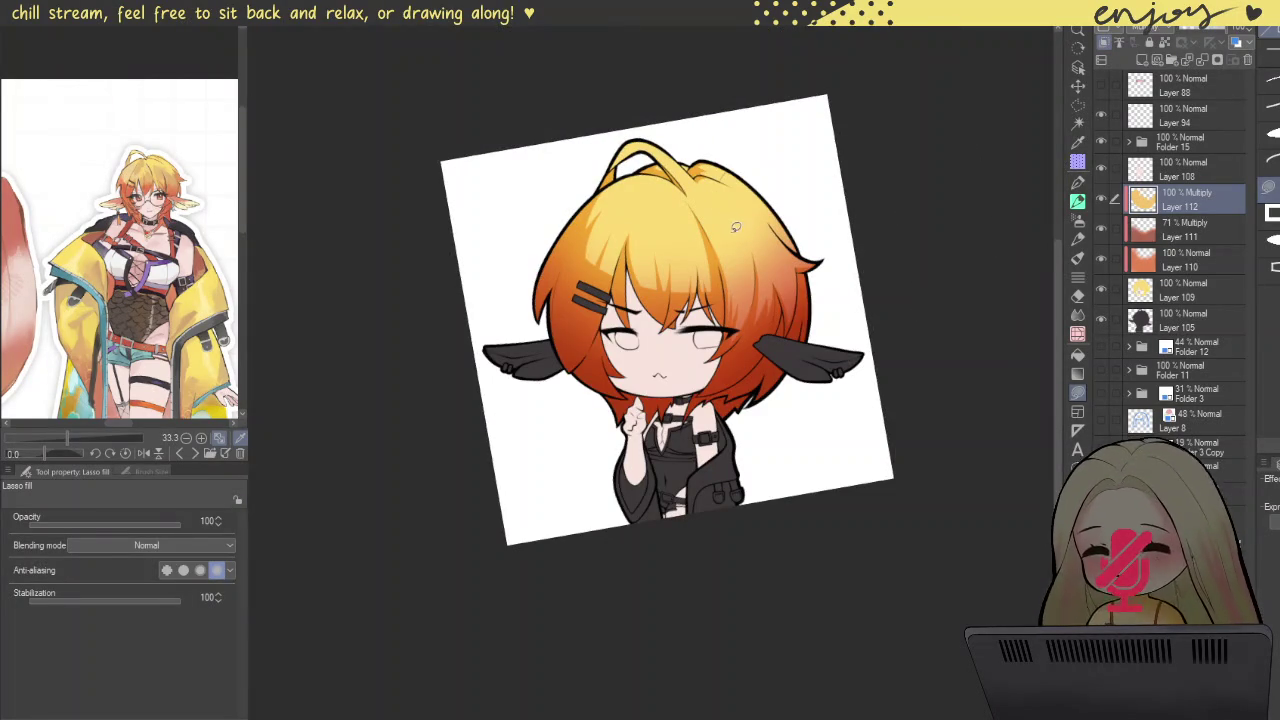
pyautogui.scroll(1, 683, 220)
pyautogui.scroll(3, 635, 218)
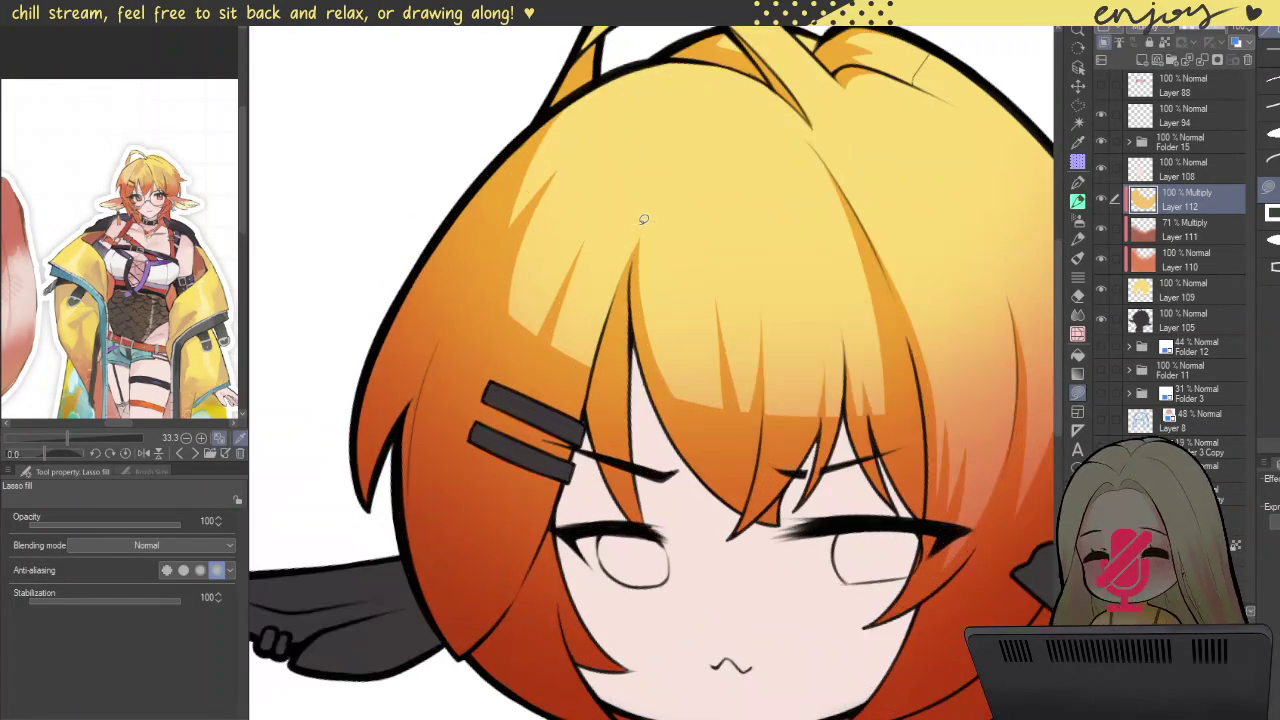
pyautogui.scroll(1, 629, 250)
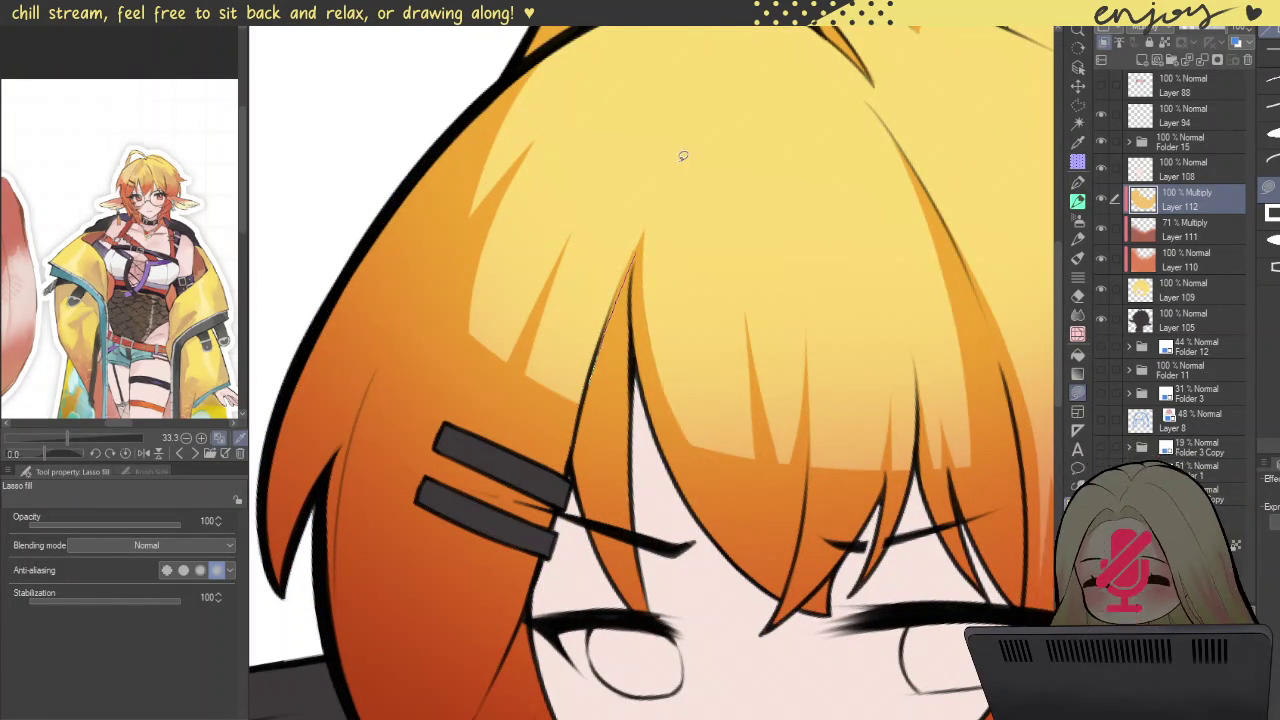
pyautogui.moveTo(666, 186); pyautogui.dragTo(627, 427)
pyautogui.moveTo(625, 295); pyautogui.dragTo(623, 295)
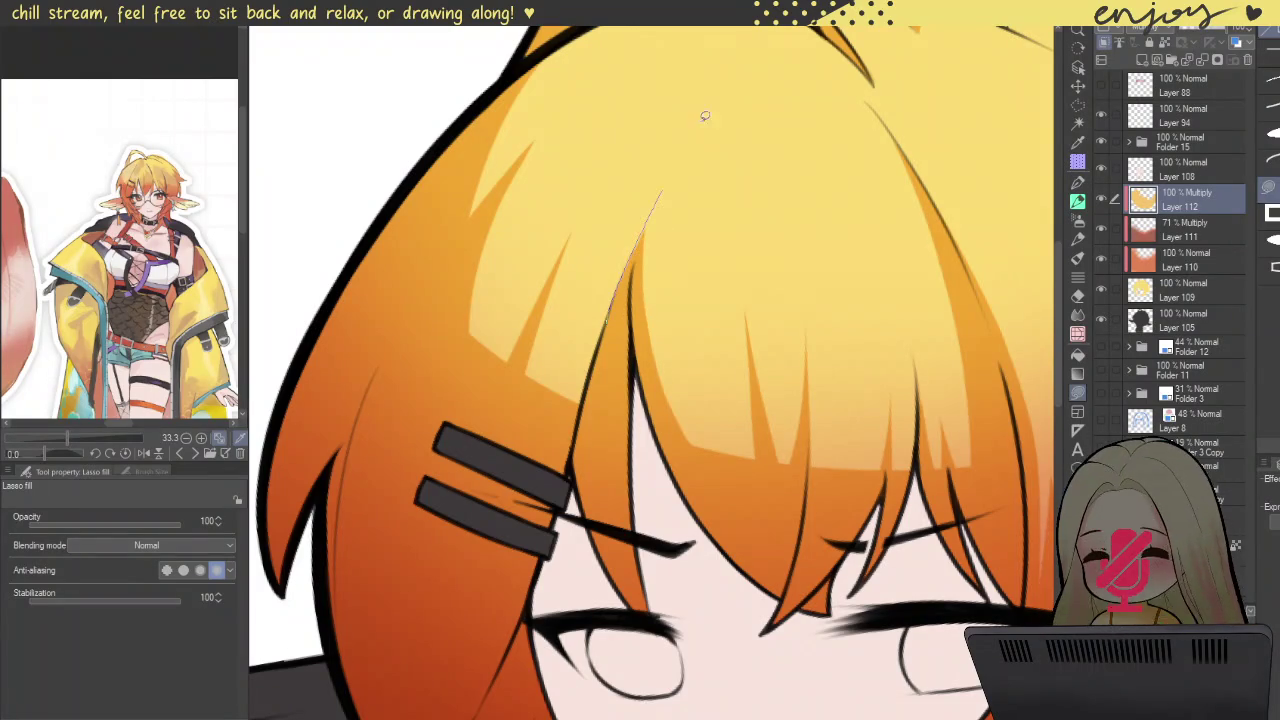
pyautogui.moveTo(640, 360); pyautogui.dragTo(636, 405)
pyautogui.scroll(-3, 680, 215)
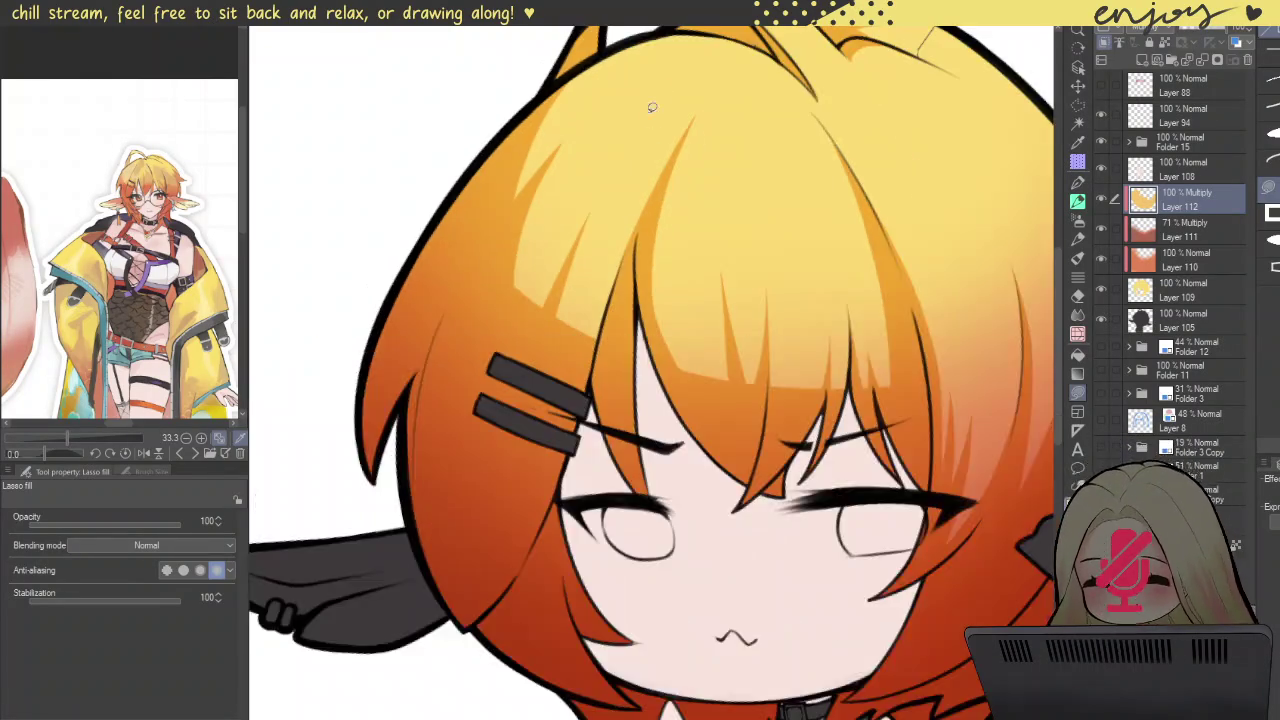
pyautogui.scroll(-2, 691, 104)
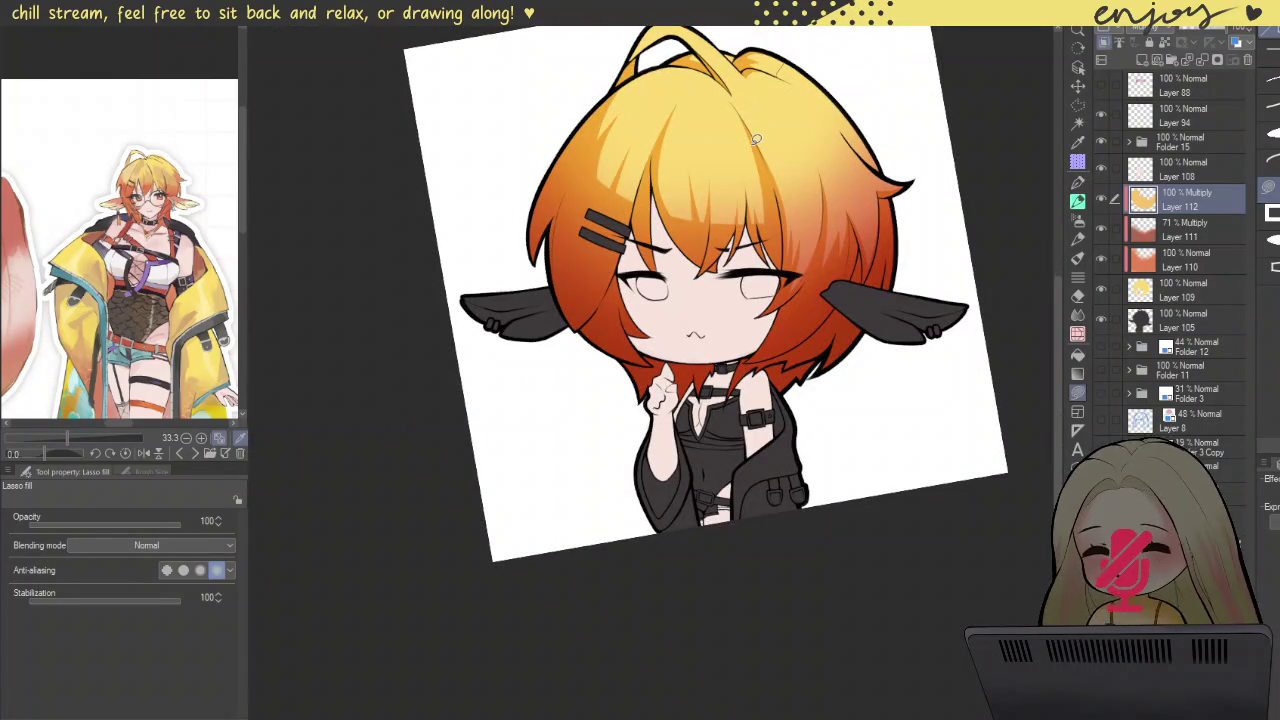
pyautogui.moveTo(798, 185)
pyautogui.mouseDown()
pyautogui.moveTo(773, 246)
pyautogui.moveTo(865, 250)
pyautogui.mouseUp()
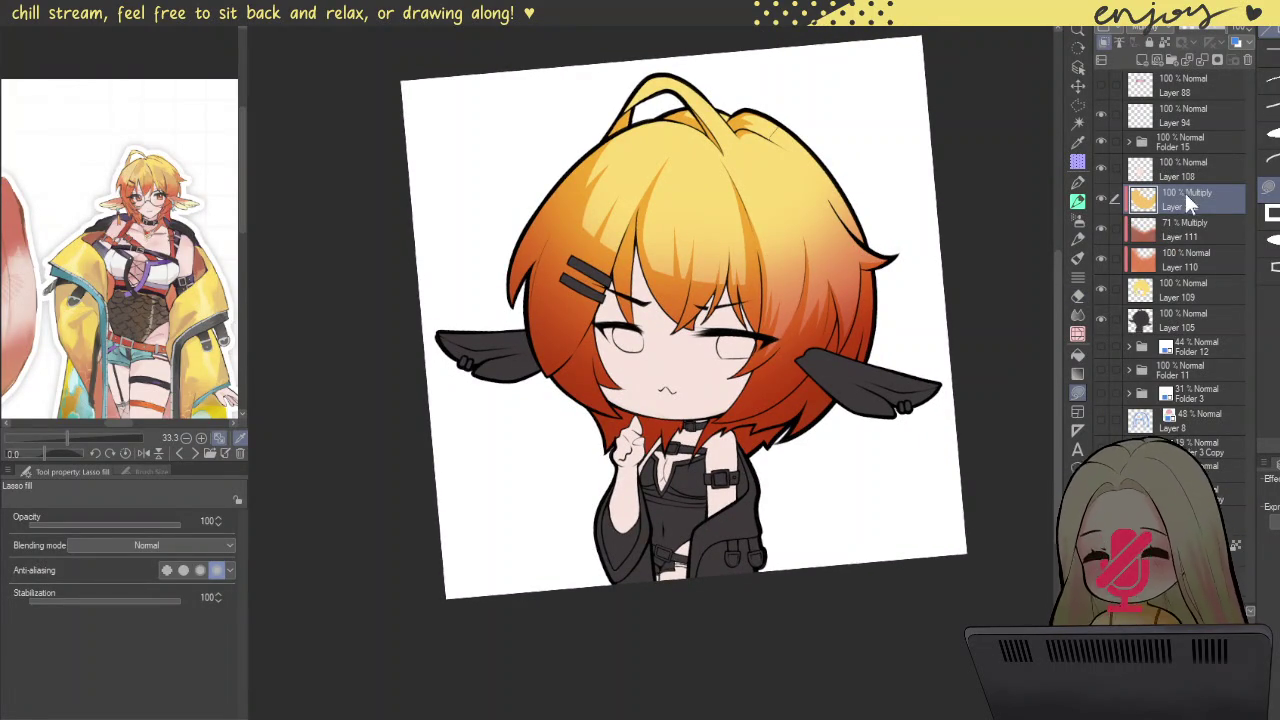
# Step: After a reverted merge and visibility check, add a layer mask to Layer 112 and pick the G-pen
pyautogui.click(1205, 60)
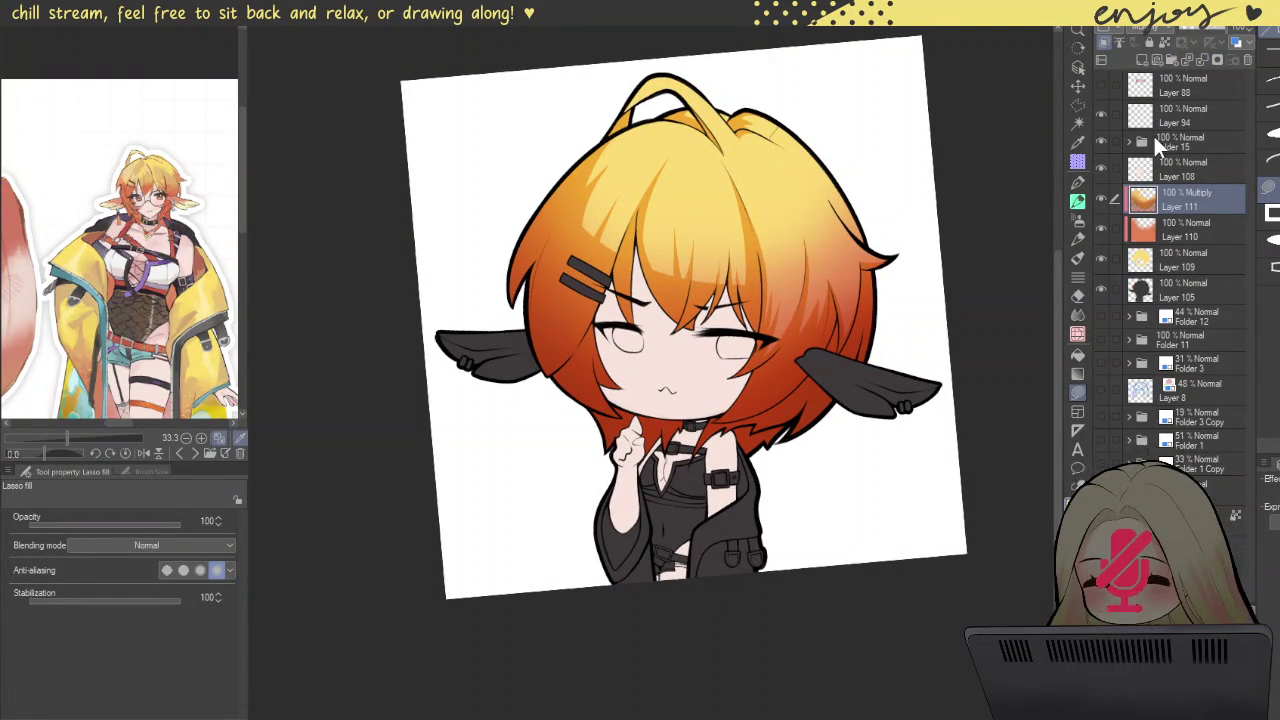
pyautogui.hotkey('ctrl', 'z')
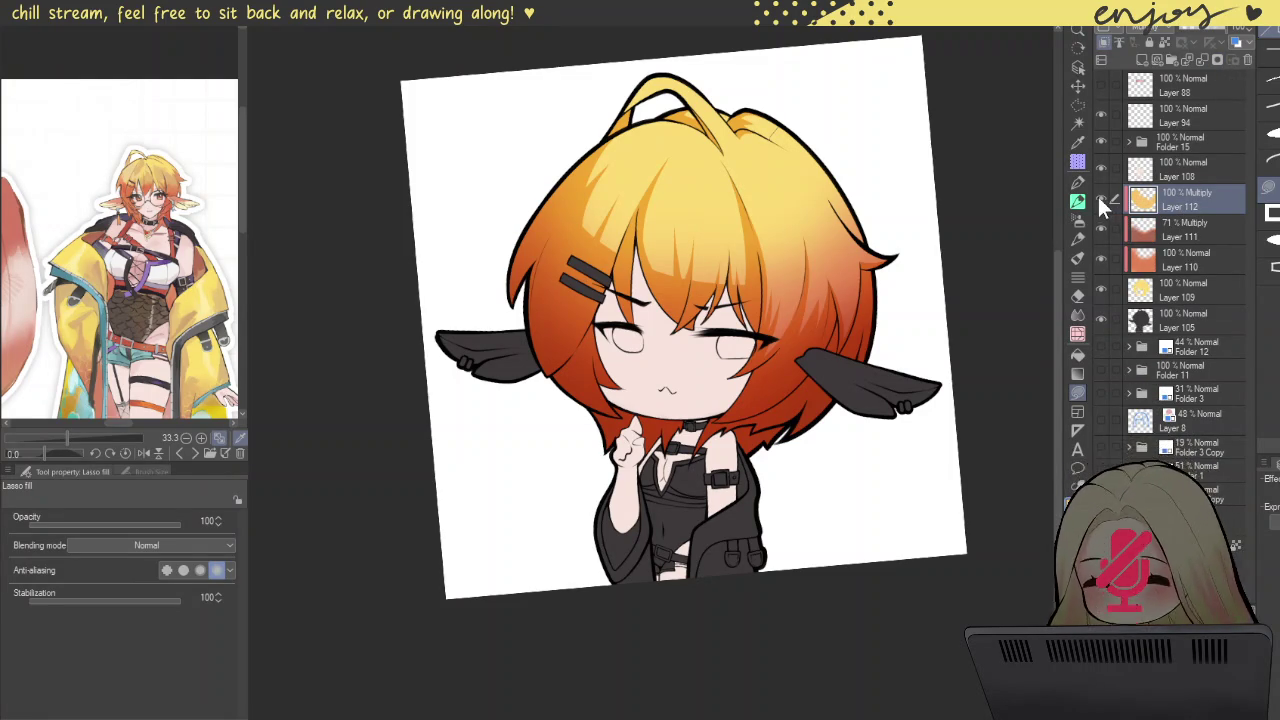
pyautogui.click(1100, 199)
pyautogui.click(1100, 198)
pyautogui.click(1217, 59)
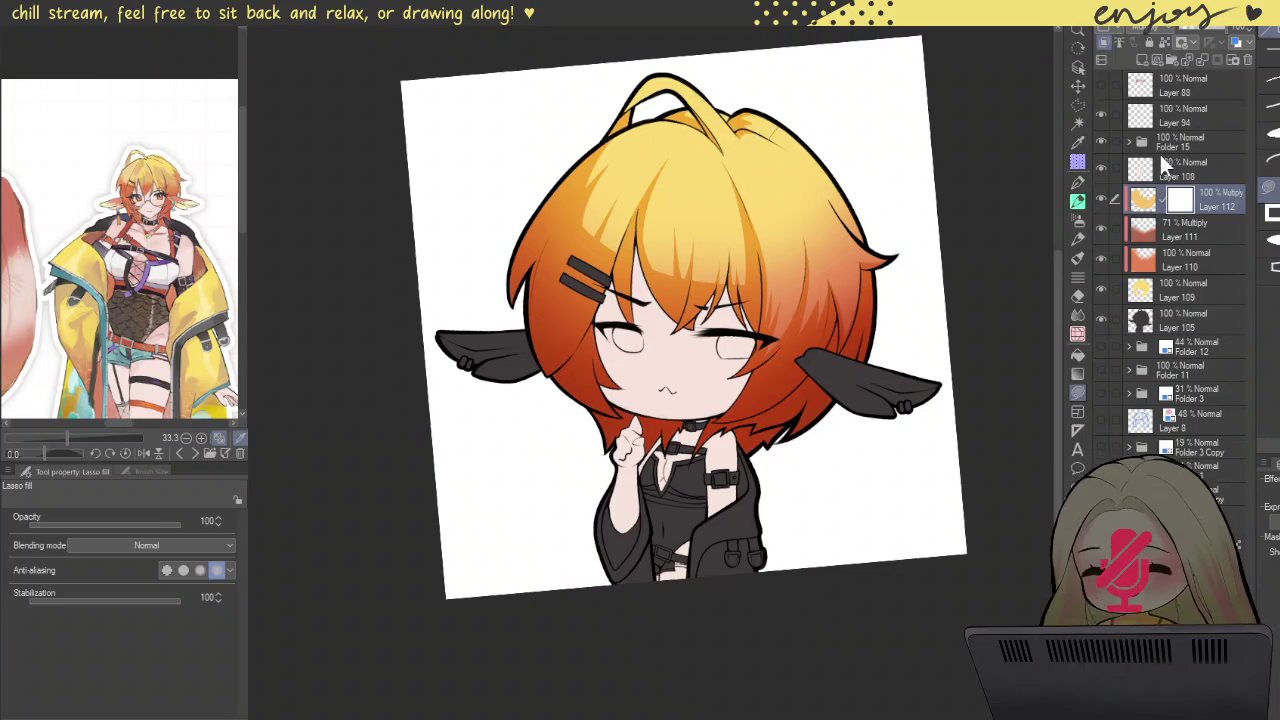
pyautogui.click(1079, 182)
# Step: Soften the crown's hair shadows by painting Layer 112's mask with a large brush
pyautogui.moveTo(734, 216); pyautogui.dragTo(823, 259)
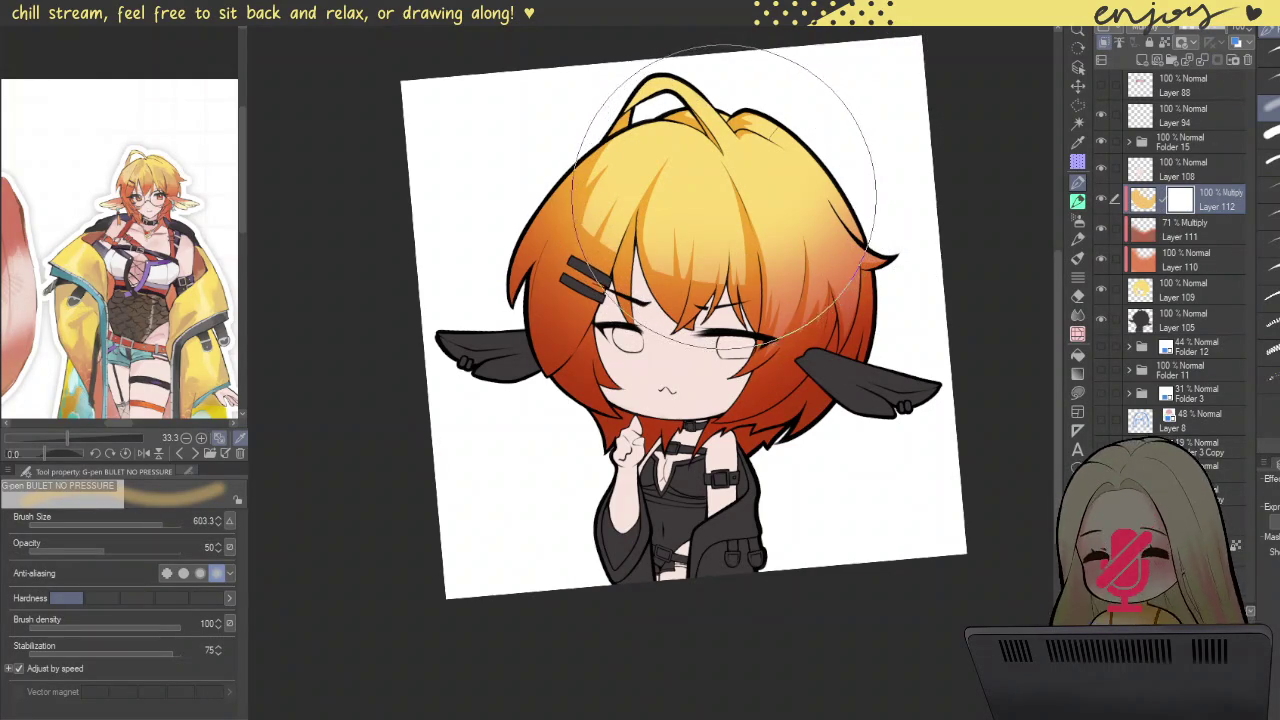
pyautogui.moveTo(724, 192)
pyautogui.mouseDown()
pyautogui.moveTo(783, 237)
pyautogui.moveTo(865, 130)
pyautogui.mouseUp()
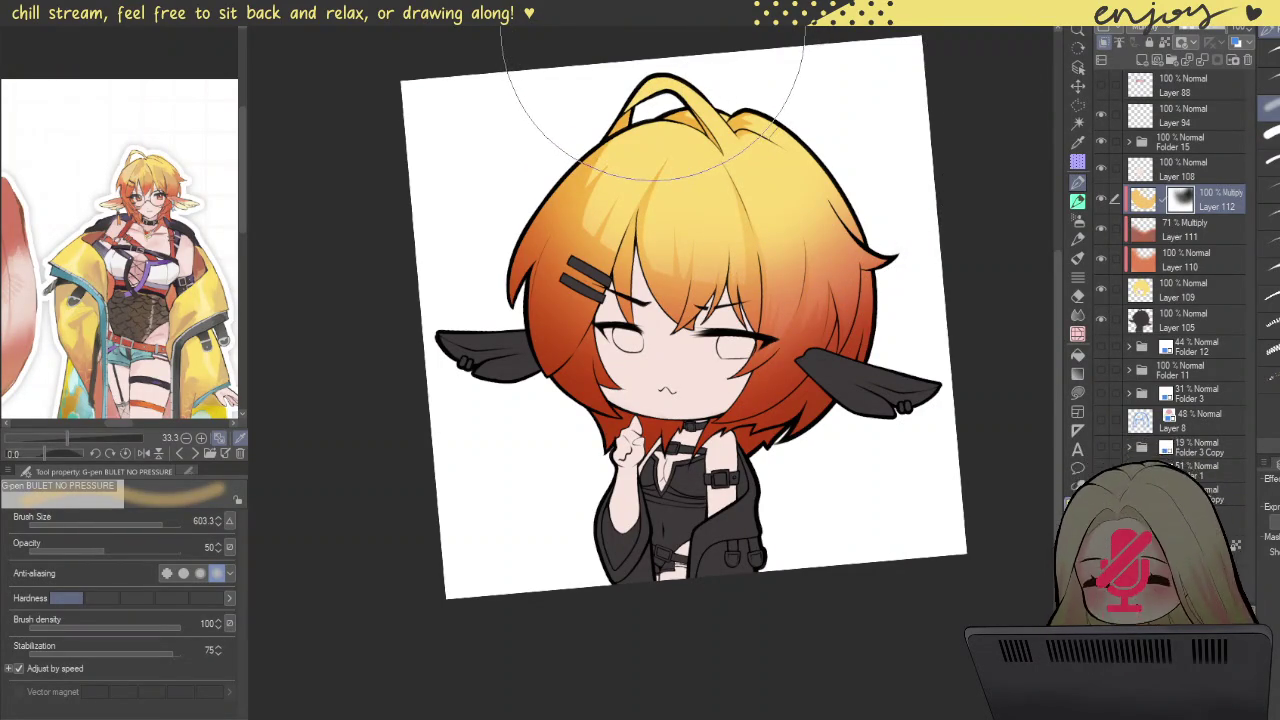
pyautogui.scroll(3, 805, 190)
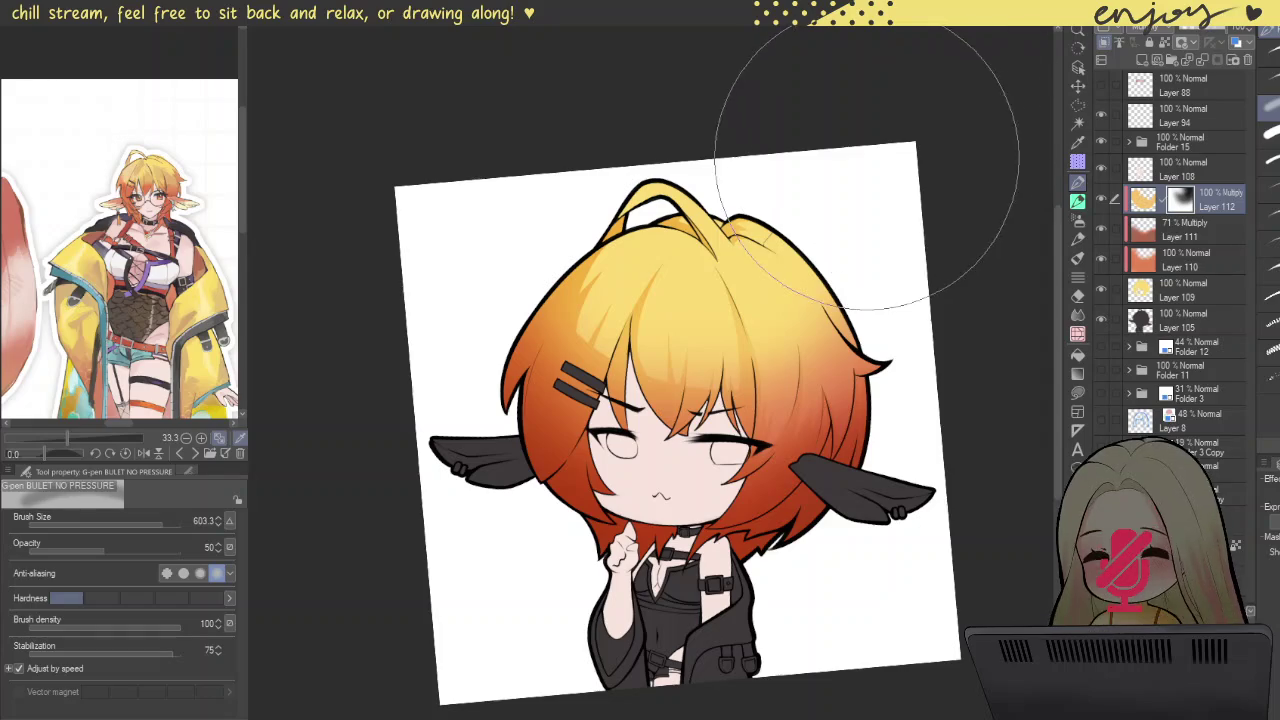
# Step: Straighten the canvas rotation, recentre the chibi, and enlarge the potato brush to 75.5
pyautogui.hotkey('ctrl', '@')
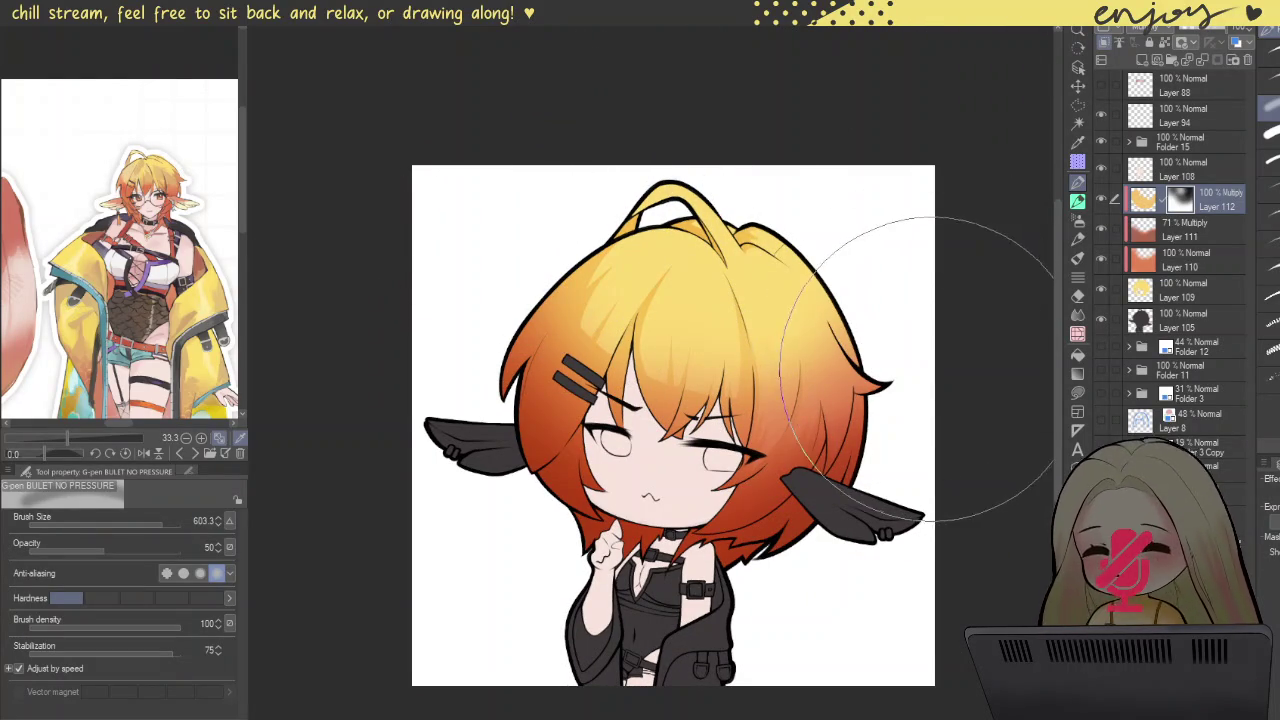
pyautogui.moveTo(832, 255); pyautogui.dragTo(790, 213)
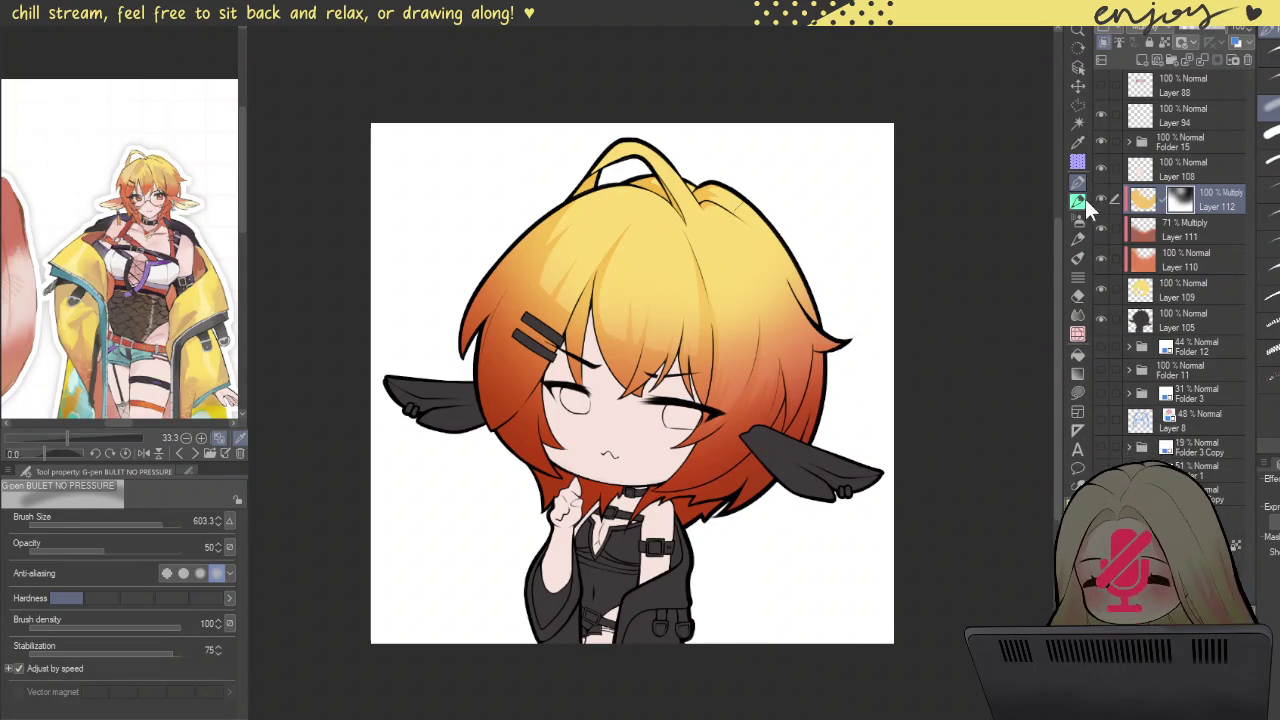
pyautogui.press('b')
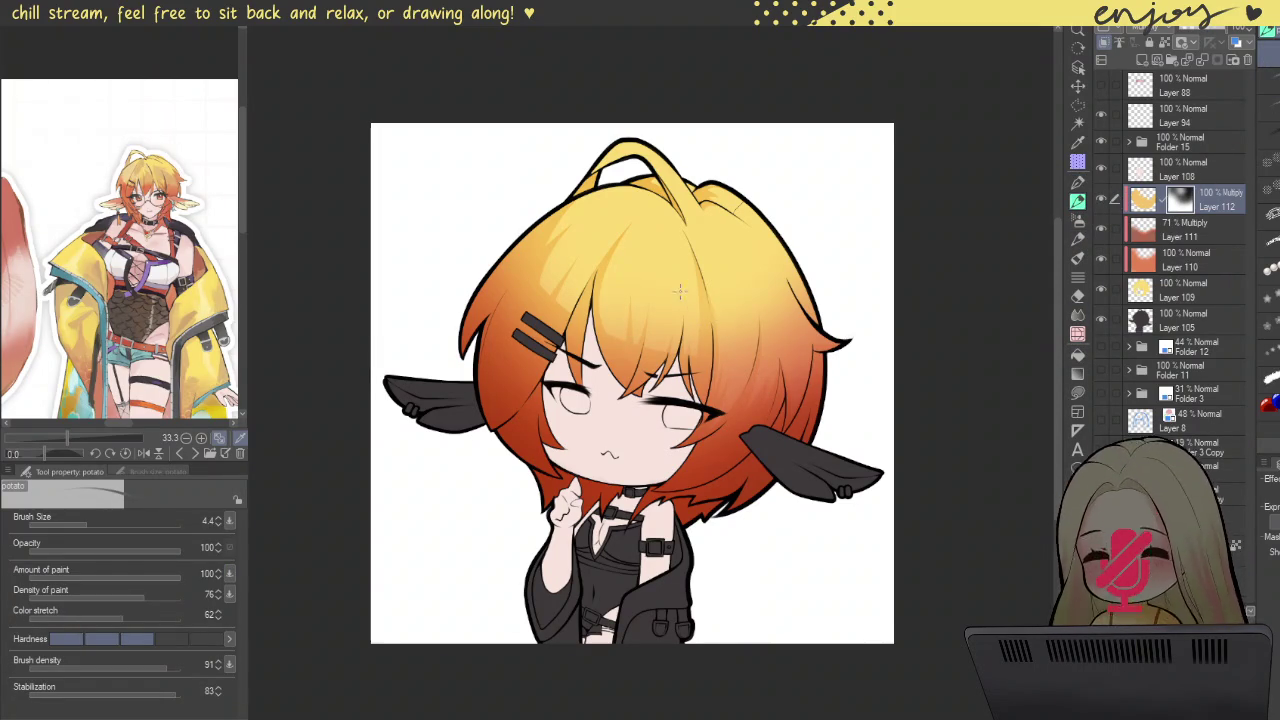
pyautogui.press(']')
pyautogui.press(']')
# Step: On new Screen Layer 113, airbrush soft pale-yellow highlights across the top of the hair
pyautogui.scroll(3, 668, 283)
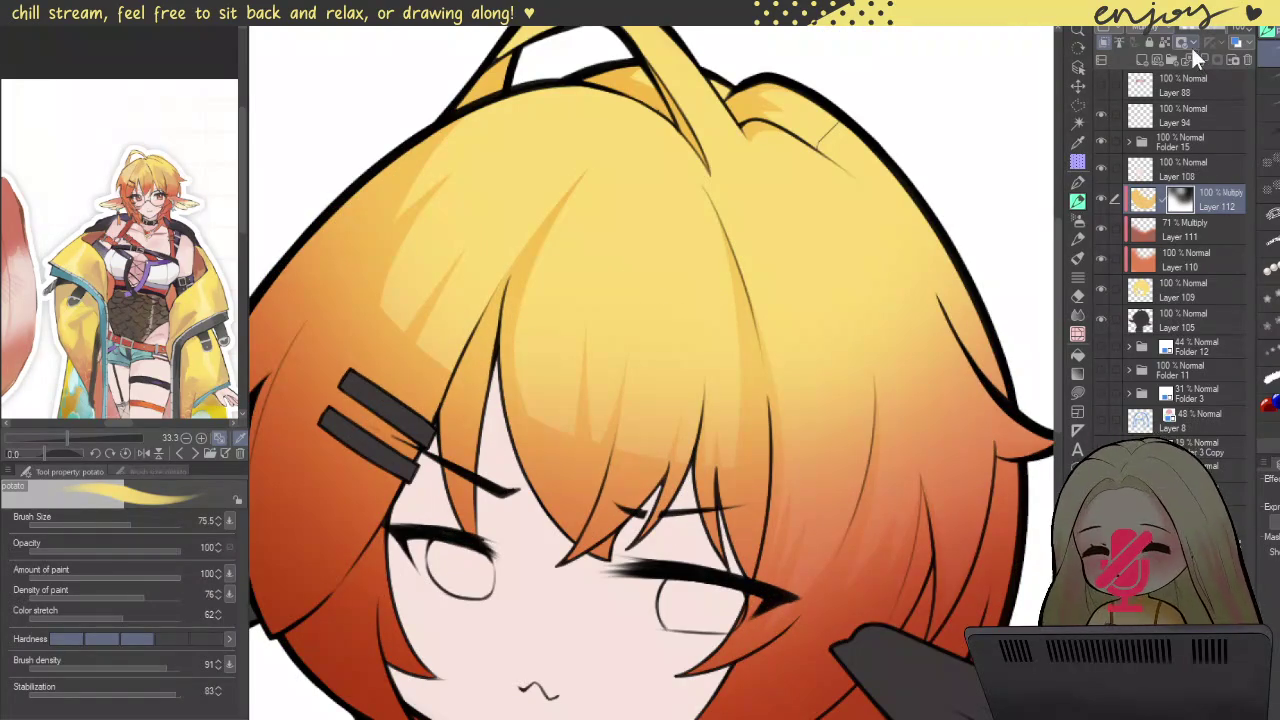
pyautogui.click(1143, 59)
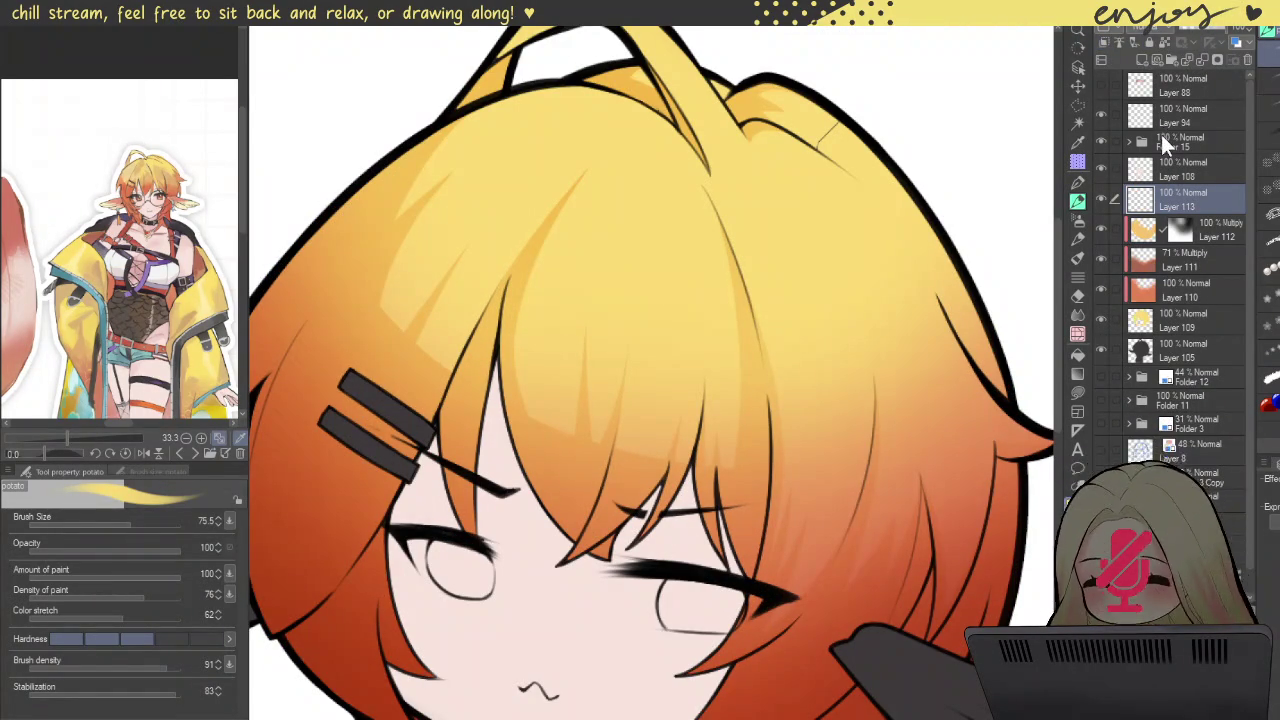
pyautogui.moveTo(608, 222)
pyautogui.mouseDown()
pyautogui.moveTo(608, 249)
pyautogui.moveTo(663, 286)
pyautogui.moveTo(757, 329)
pyautogui.moveTo(820, 323)
pyautogui.mouseUp()
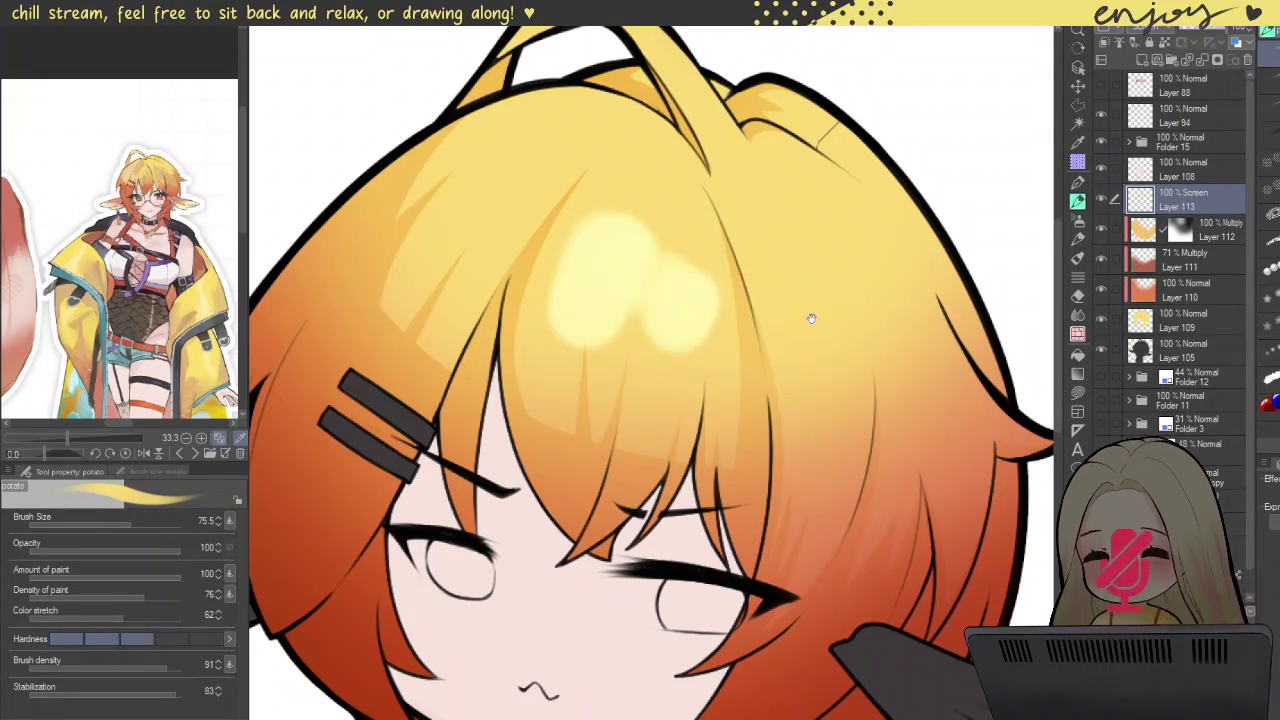
pyautogui.moveTo(757, 257); pyautogui.dragTo(786, 275)
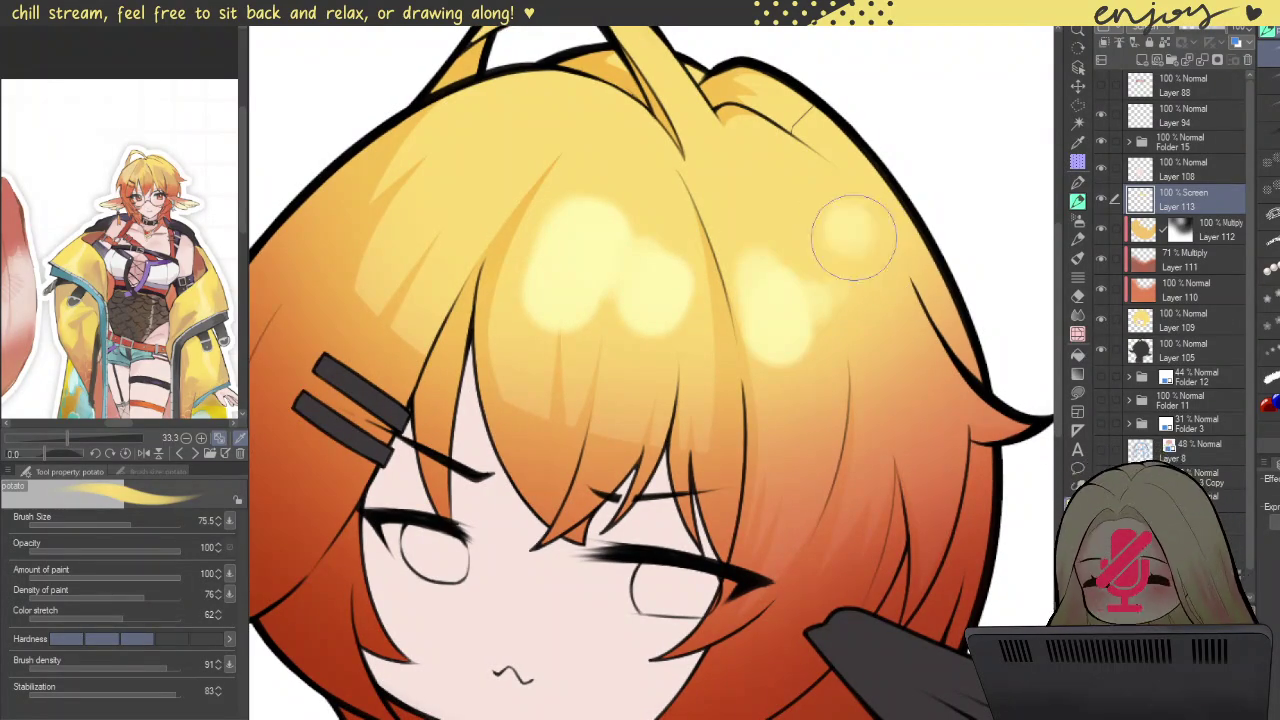
pyautogui.moveTo(843, 214); pyautogui.dragTo(880, 249)
pyautogui.moveTo(480, 200); pyautogui.dragTo(415, 145)
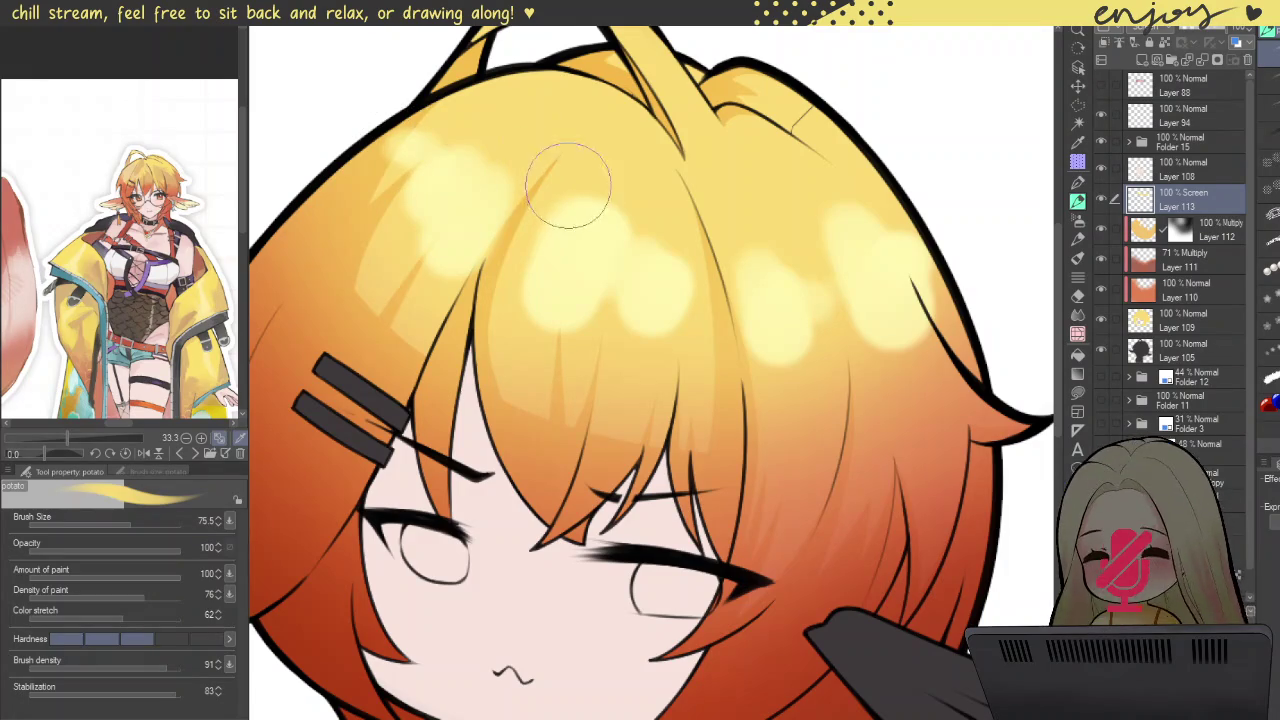
pyautogui.scroll(-3, 557, 200)
pyautogui.scroll(-2, 806, 196)
pyautogui.scroll(3, 626, 140)
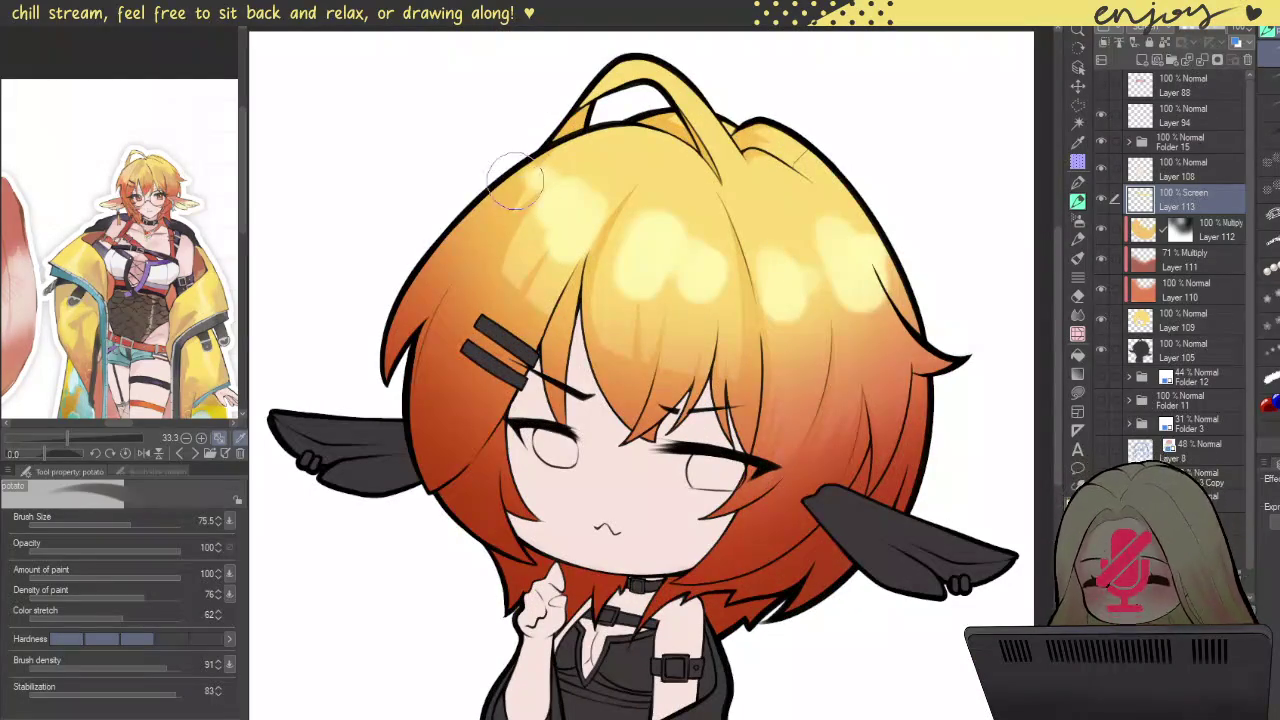
pyautogui.moveTo(565, 210)
pyautogui.mouseDown()
pyautogui.moveTo(563, 194)
pyautogui.moveTo(567, 255)
pyautogui.moveTo(550, 265)
pyautogui.moveTo(605, 262)
pyautogui.mouseUp()
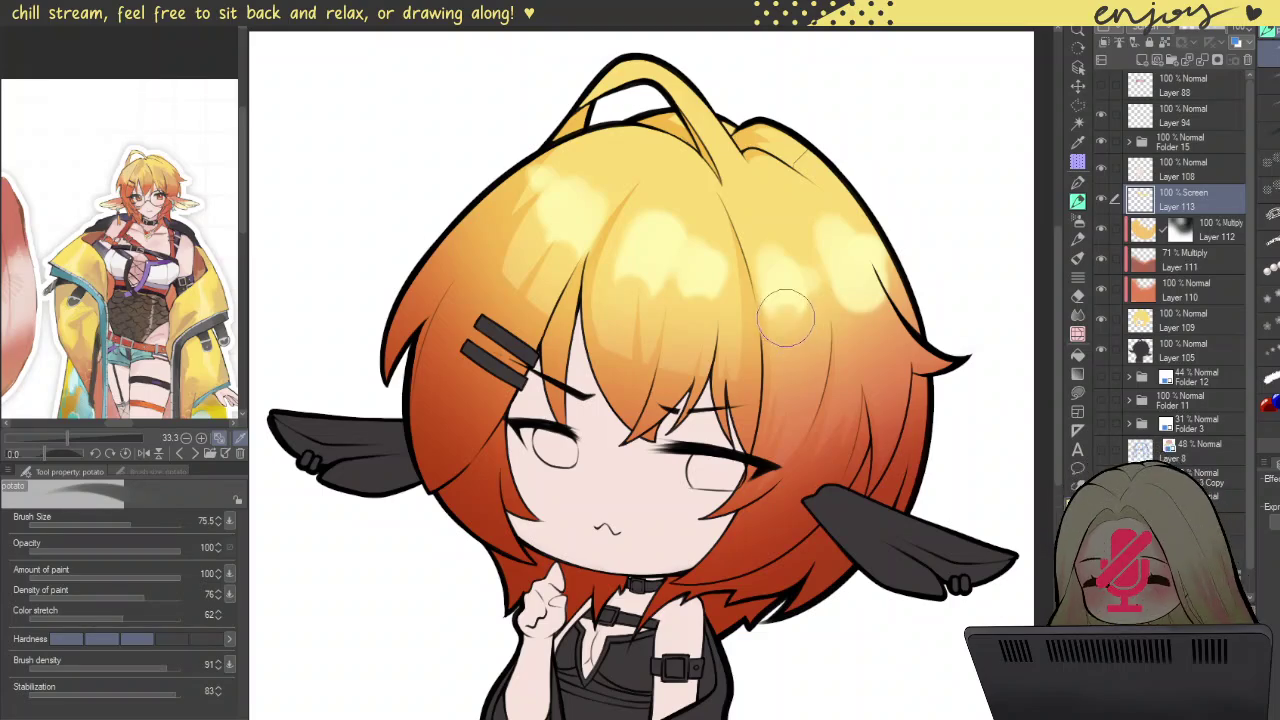
pyautogui.moveTo(873, 318)
pyautogui.mouseDown()
pyautogui.moveTo(835, 225)
pyautogui.moveTo(778, 230)
pyautogui.mouseUp()
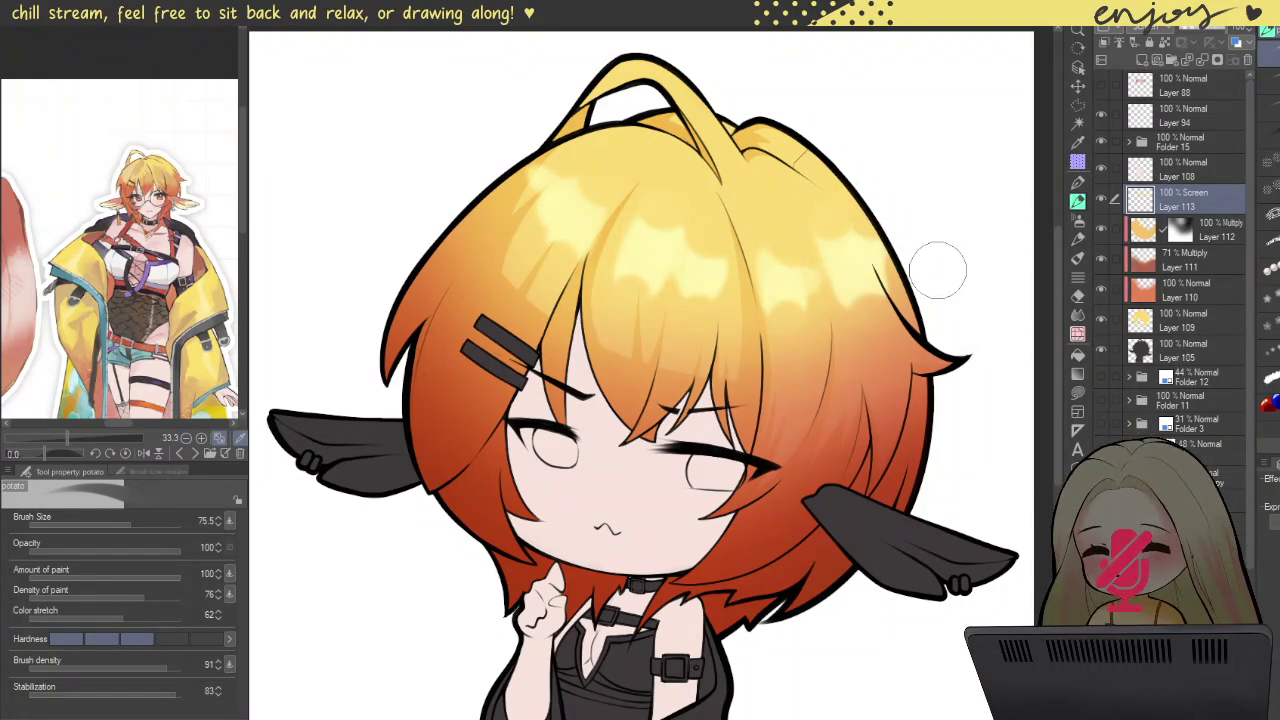
# Step: With a smaller brush, erase and redraw the central vertical hair highlight streak
pyautogui.moveTo(652, 295); pyautogui.dragTo(640, 288)
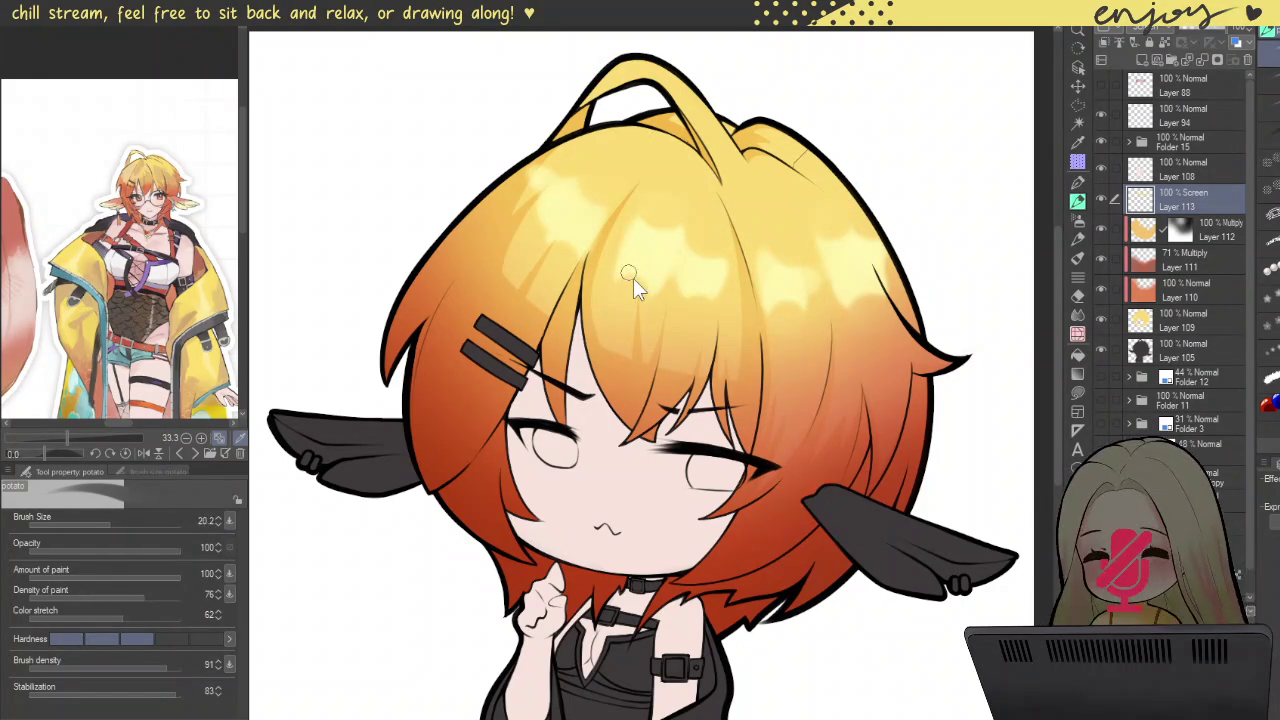
pyautogui.scroll(2, 638, 271)
pyautogui.scroll(2, 677, 223)
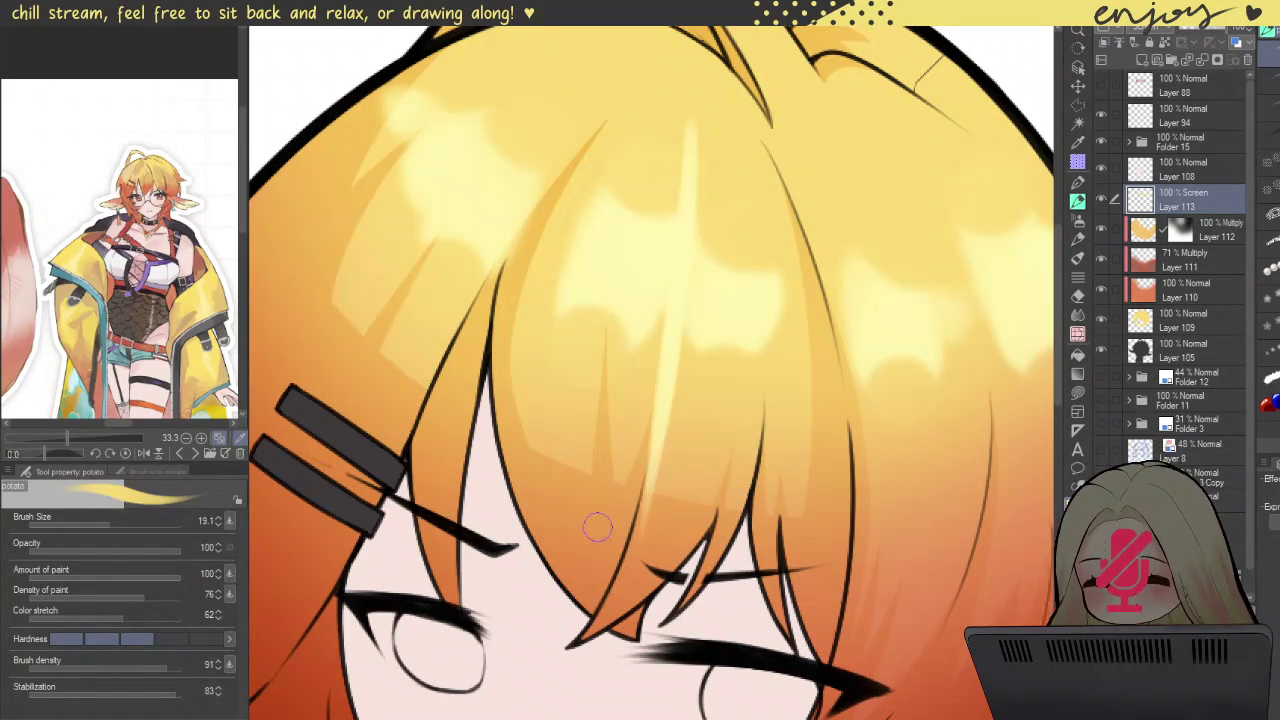
pyautogui.press('c')
pyautogui.moveTo(679, 282); pyautogui.dragTo(668, 510)
pyautogui.moveTo(689, 180); pyautogui.dragTo(688, 330)
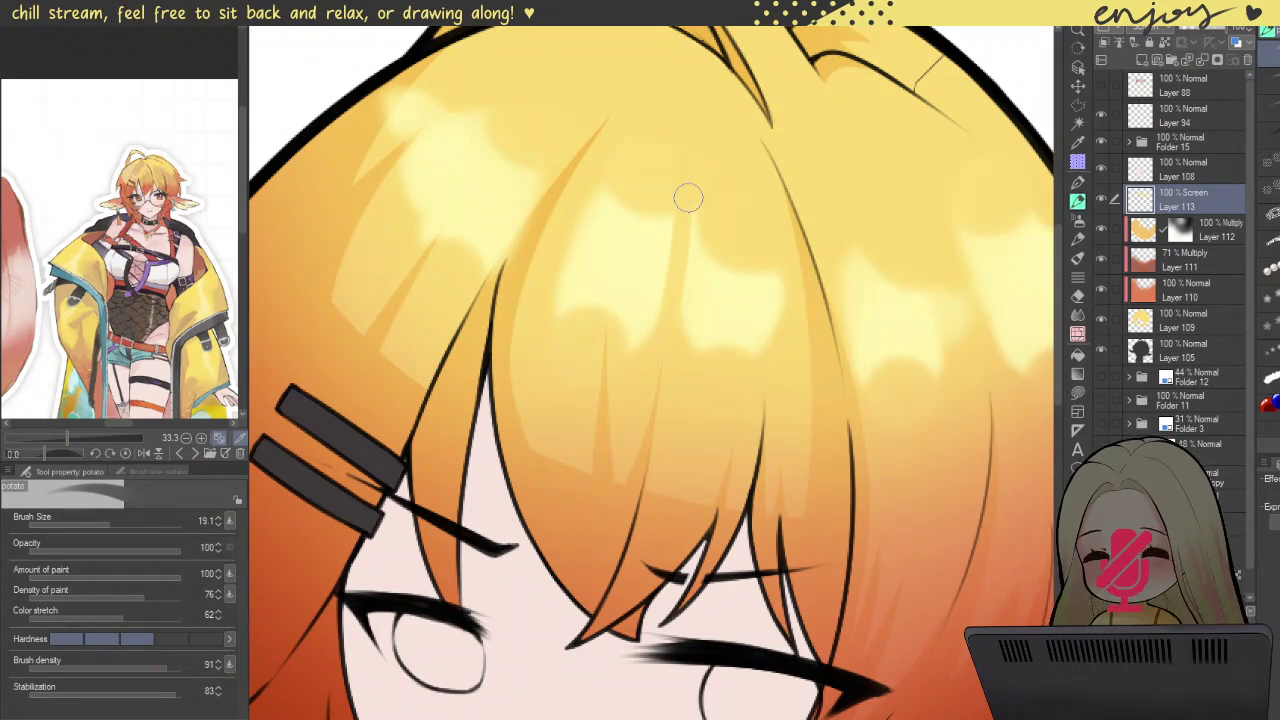
pyautogui.moveTo(676, 188); pyautogui.dragTo(680, 305)
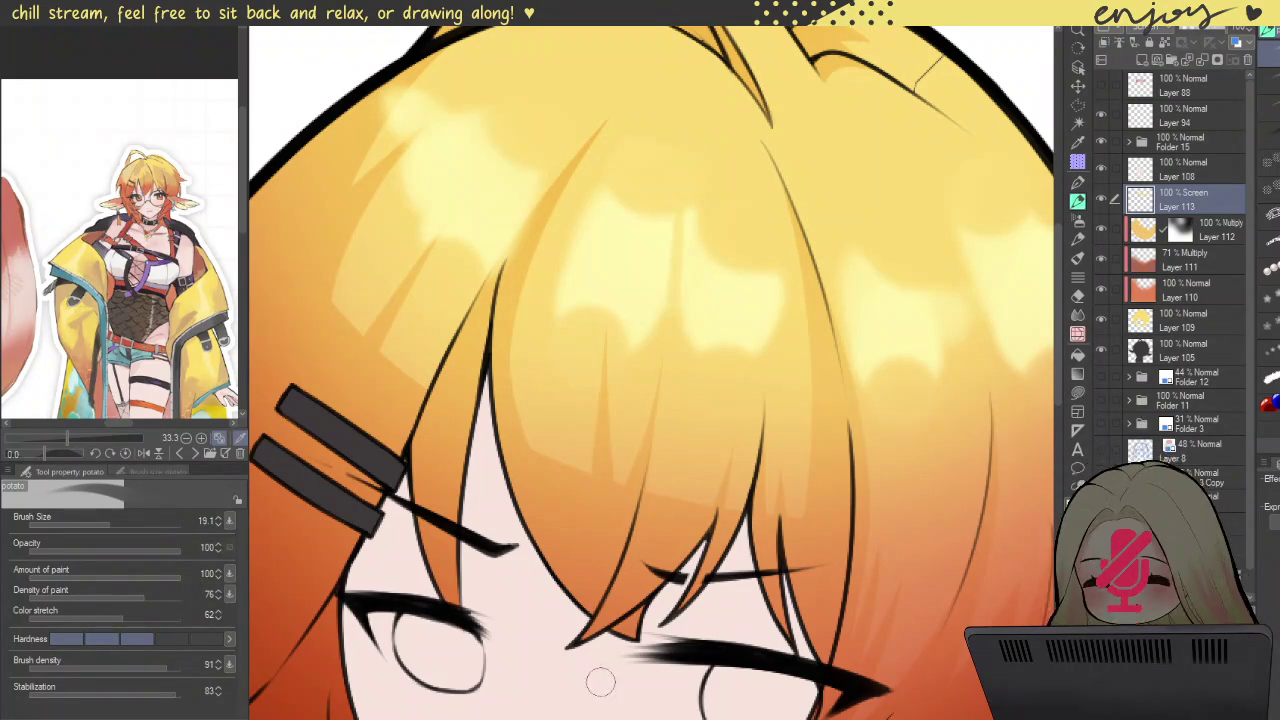
pyautogui.moveTo(660, 226); pyautogui.dragTo(631, 323)
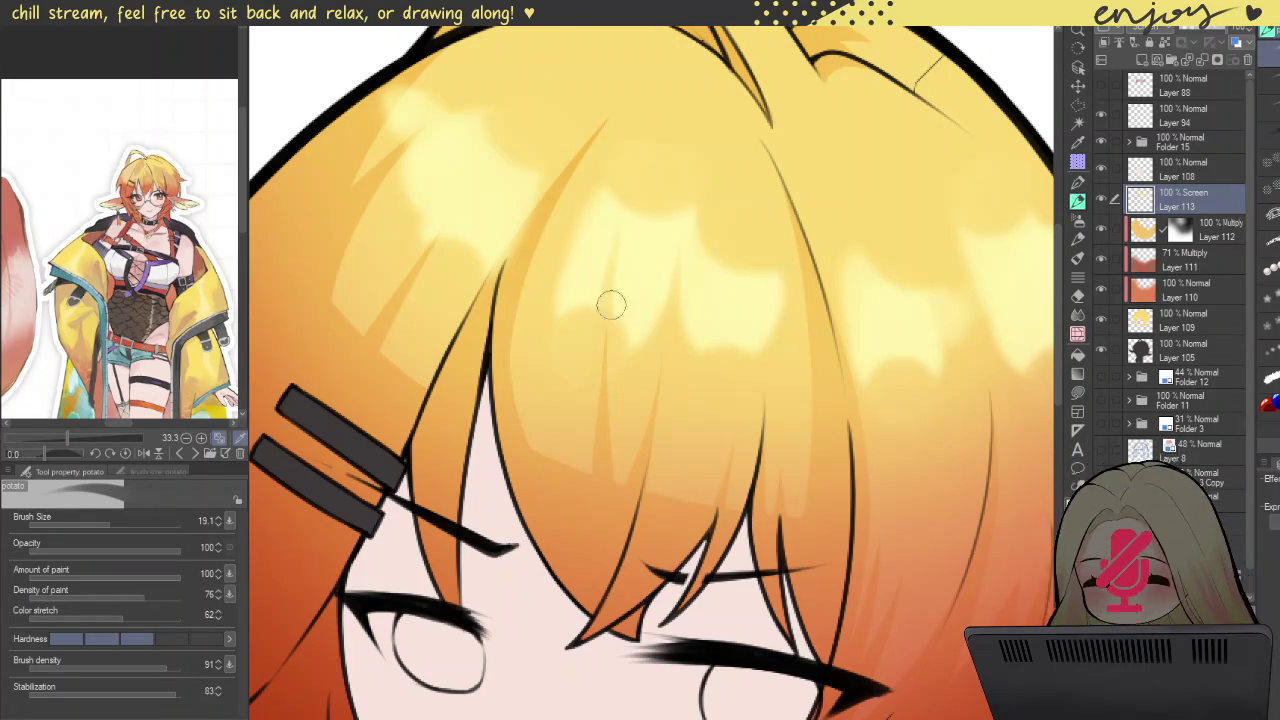
# Step: Pan across the hair, then zoom out and recentre on the whole chibi
pyautogui.moveTo(588, 188); pyautogui.dragTo(708, 288)
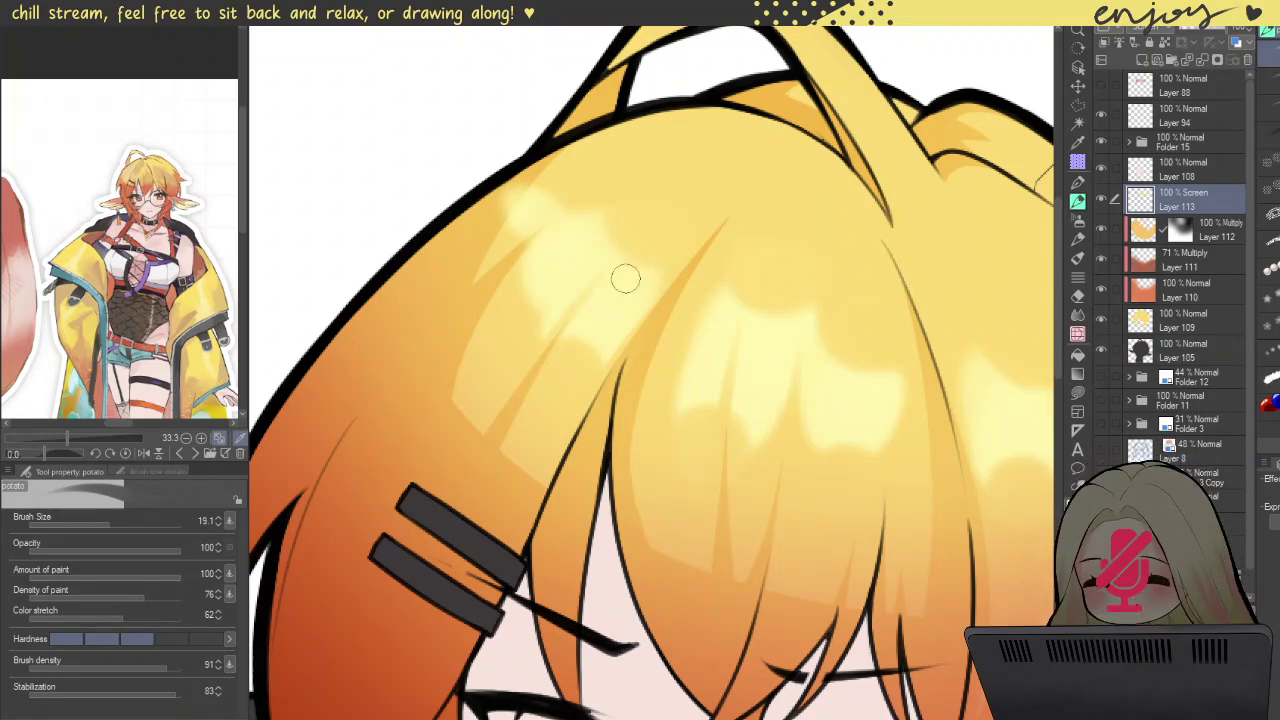
pyautogui.moveTo(550, 360); pyautogui.dragTo(642, 387)
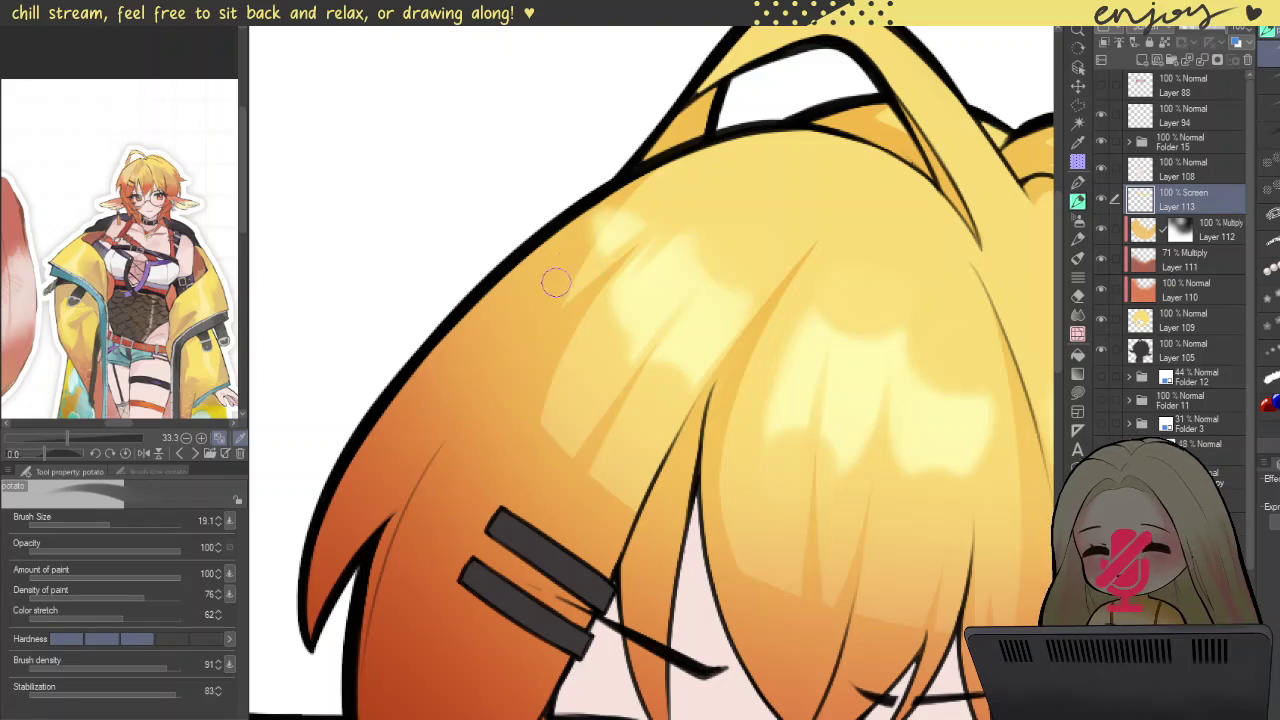
pyautogui.scroll(-5, 684, 165)
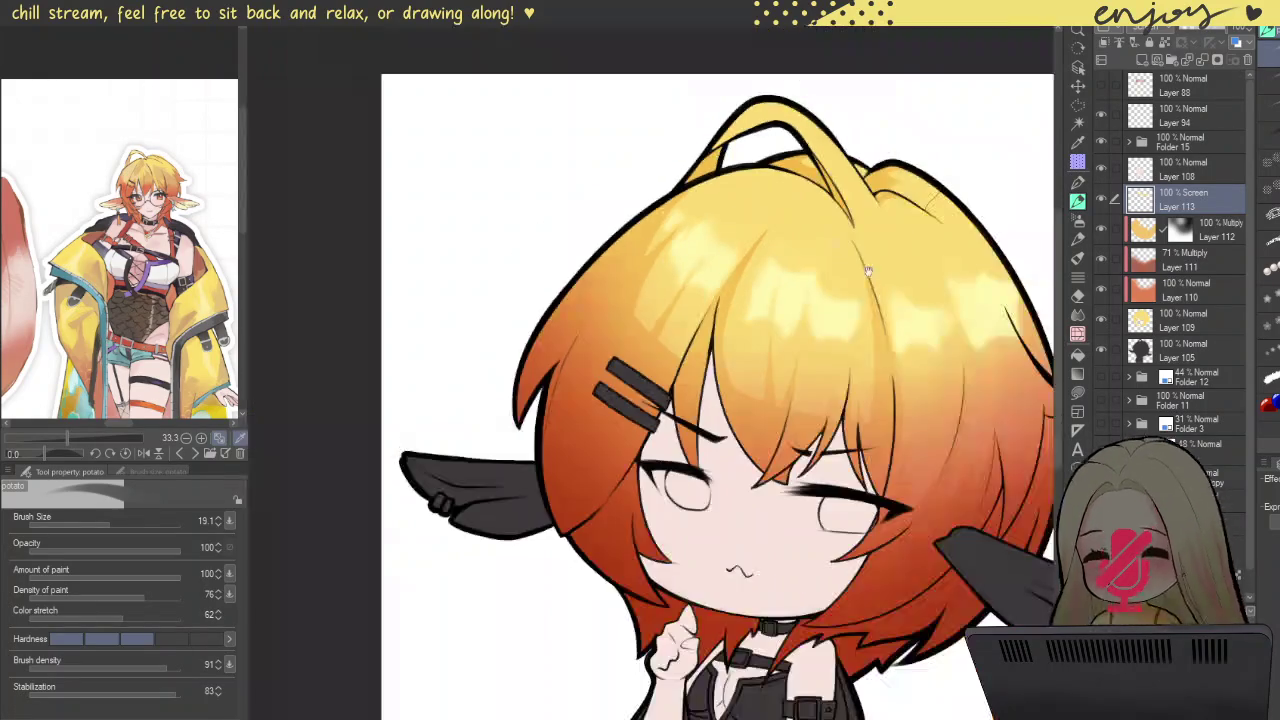
pyautogui.scroll(2, 750, 280)
pyautogui.scroll(5, 803, 370)
pyautogui.hscroll(3, 835, 420)
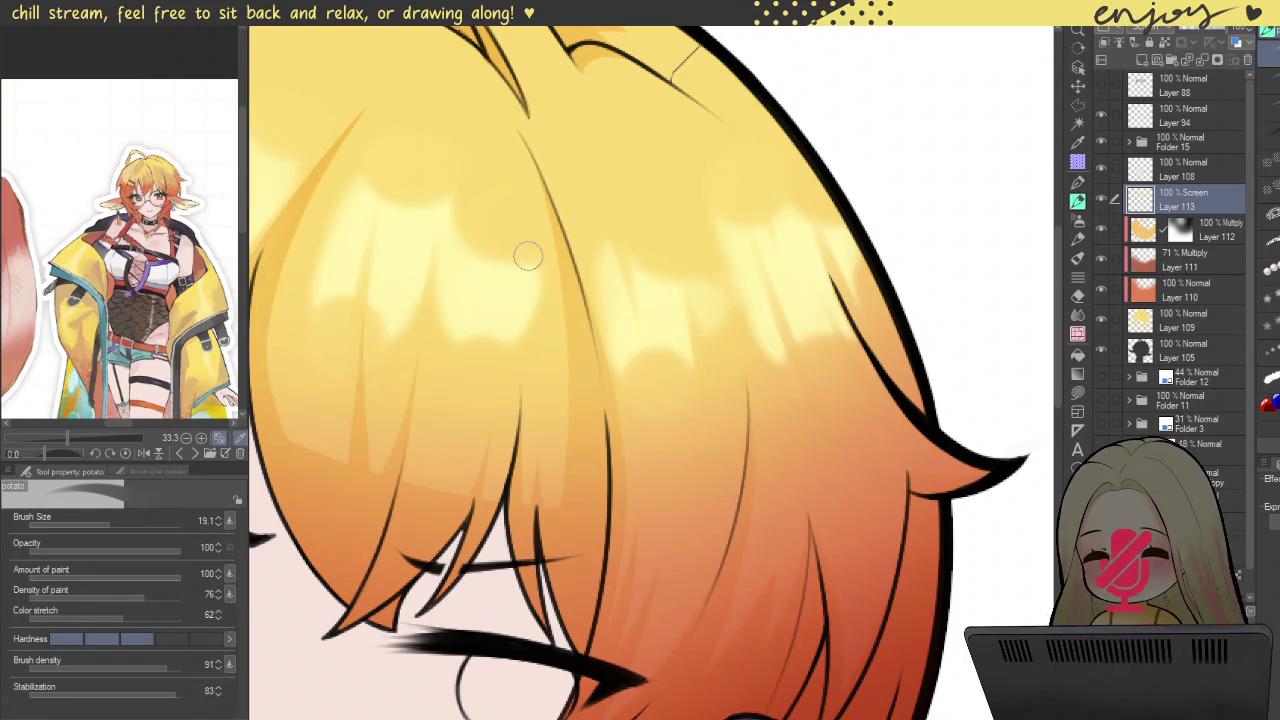
pyautogui.moveTo(536, 238); pyautogui.dragTo(634, 338)
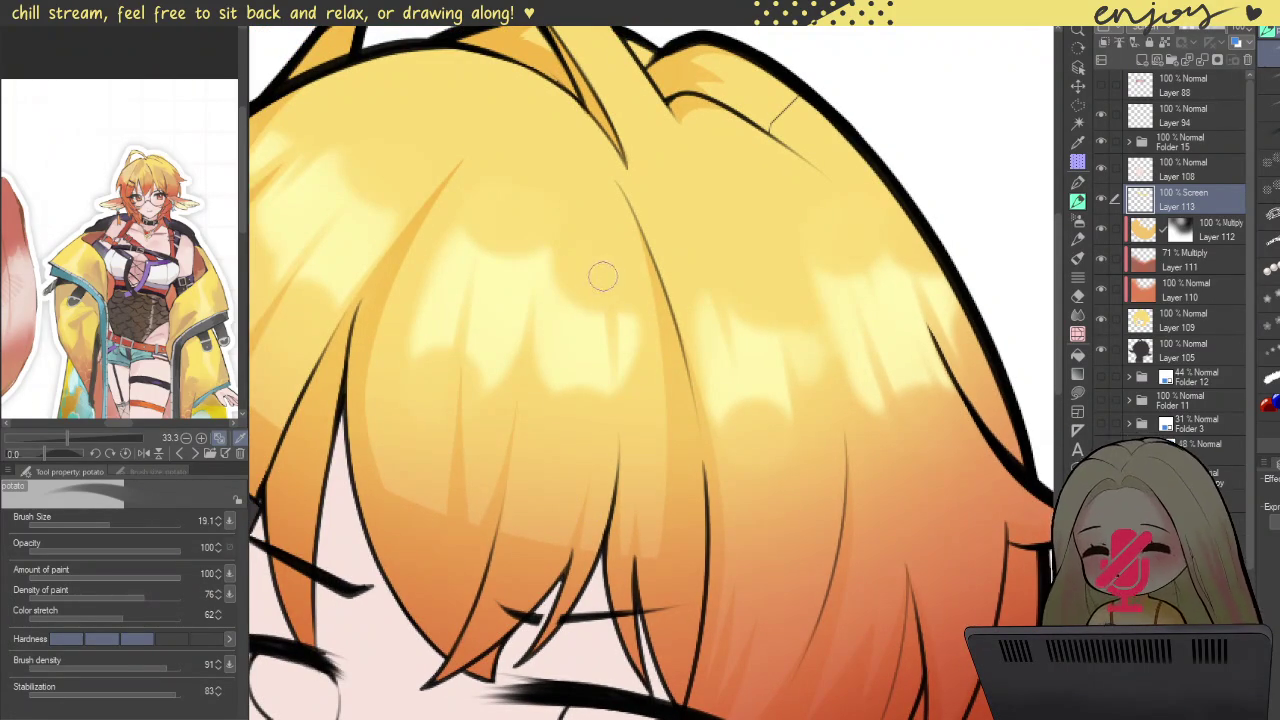
pyautogui.hotkey('ctrl', '0')
pyautogui.scroll(2, 758, 222)
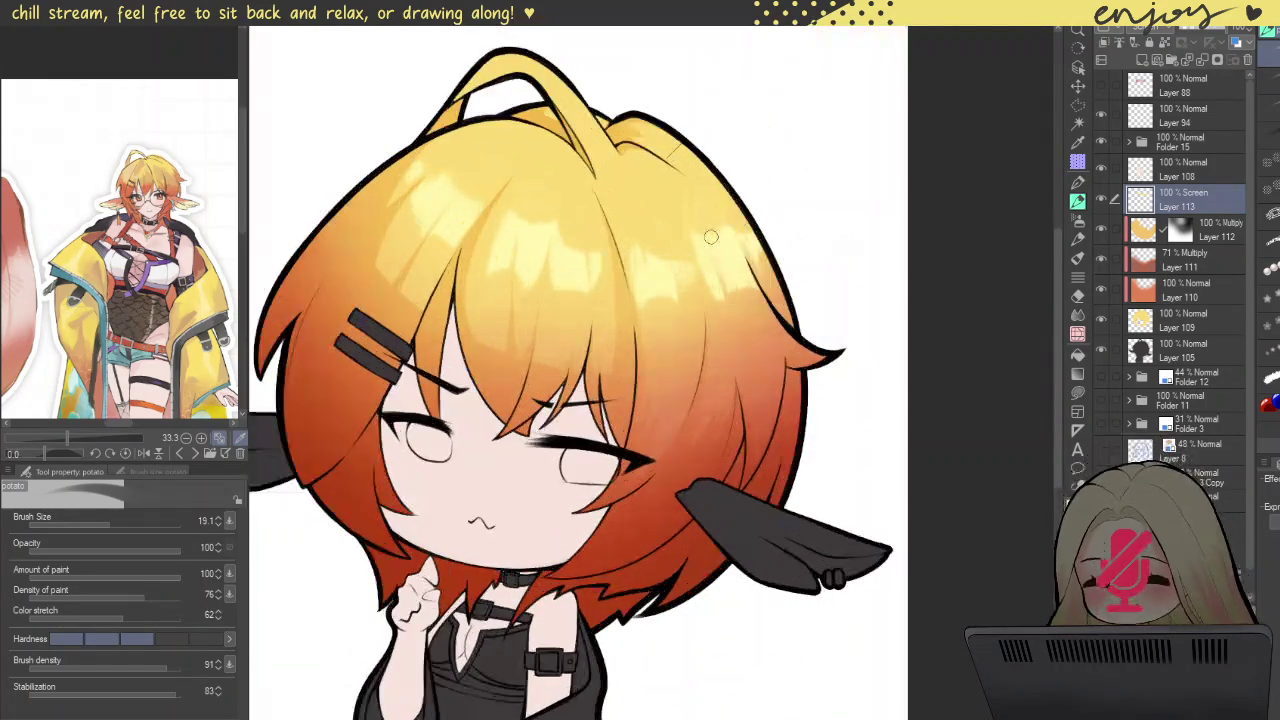
pyautogui.scroll(2, 765, 280)
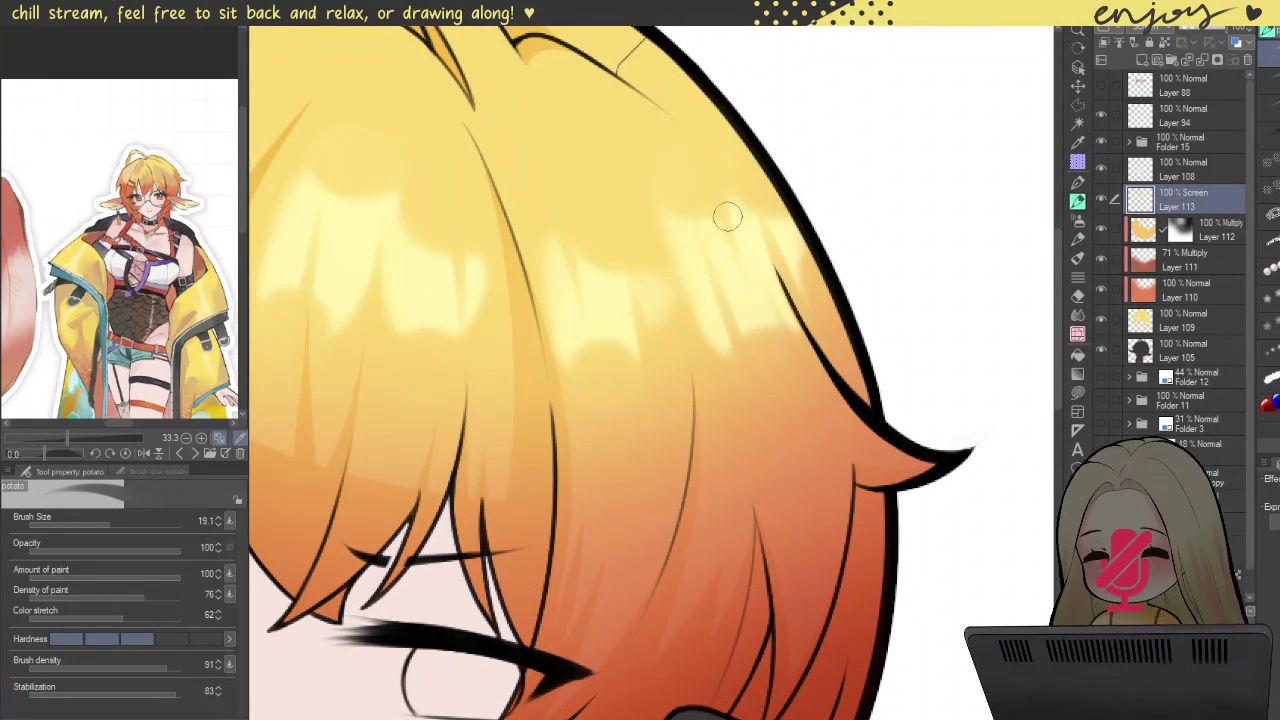
pyautogui.scroll(-5, 735, 170)
pyautogui.scroll(-3, 760, 168)
pyautogui.moveTo(864, 181); pyautogui.dragTo(892, 266)
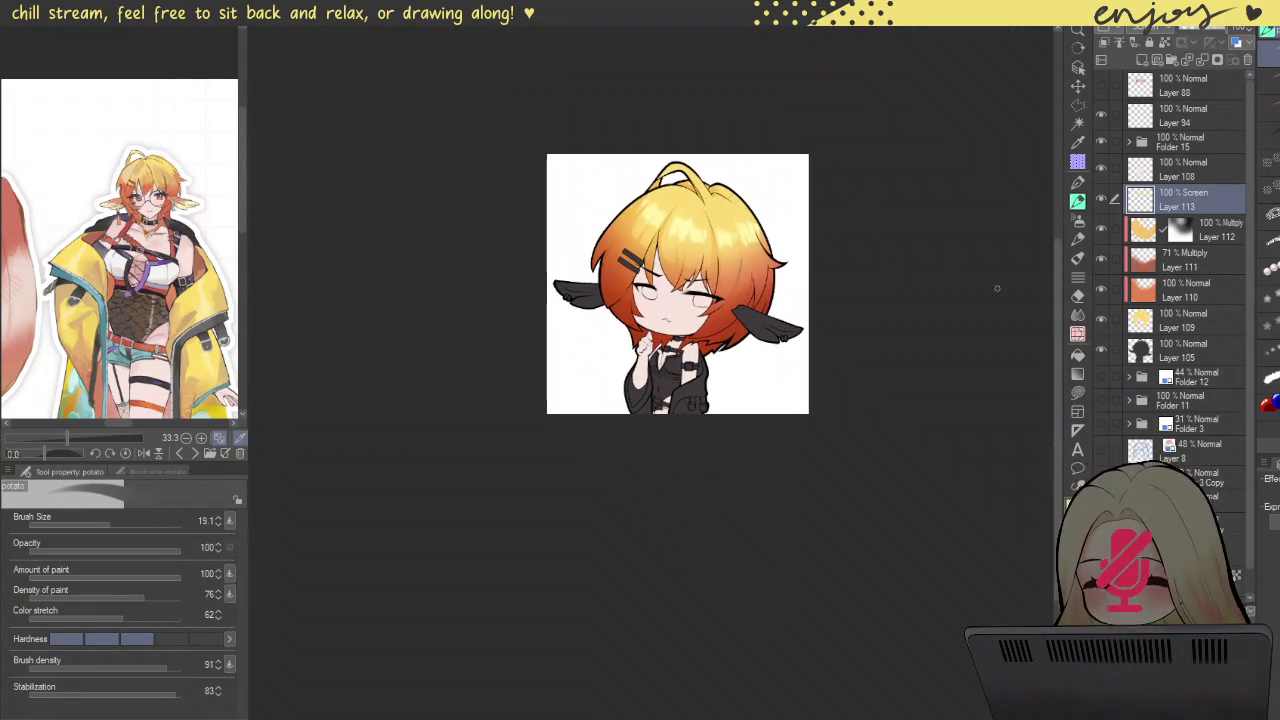
# Step: Enlarge the Liquify brush to about 592 to cover the head, and add empty Screen Layer 114
pyautogui.click(1080, 318)
pyautogui.scroll(1, 728, 222)
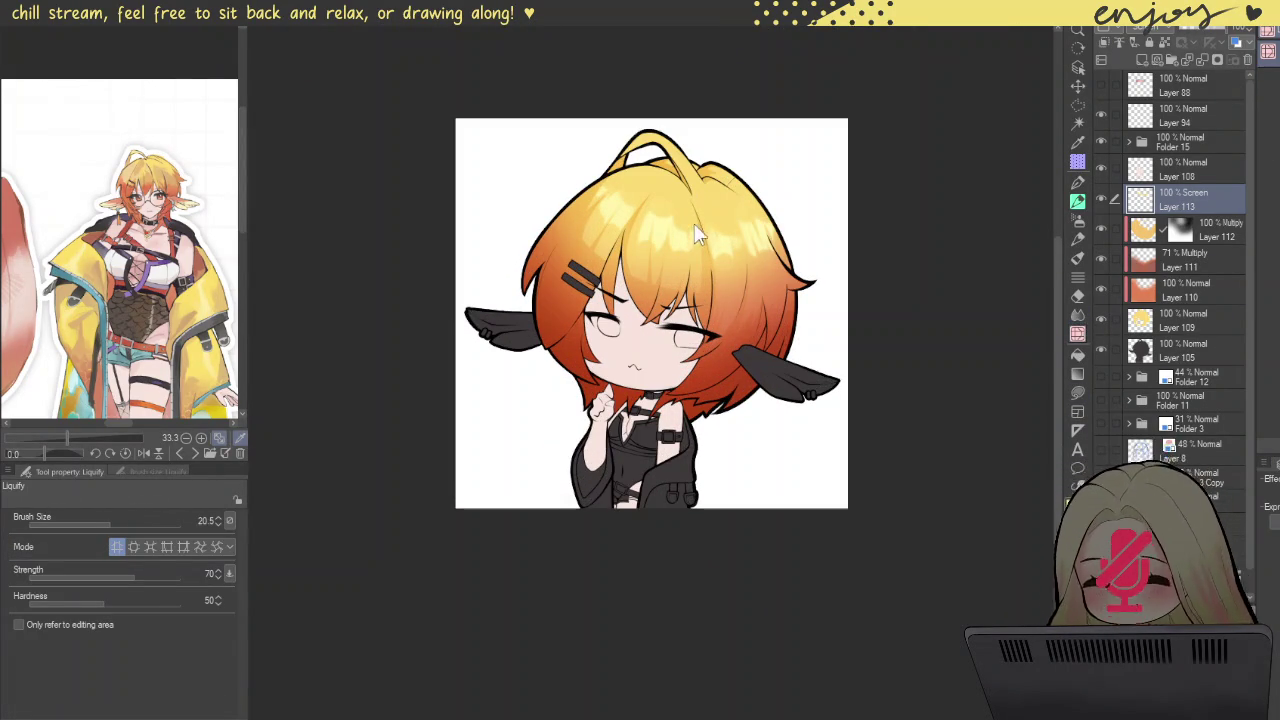
pyautogui.moveTo(698, 232); pyautogui.dragTo(808, 137)
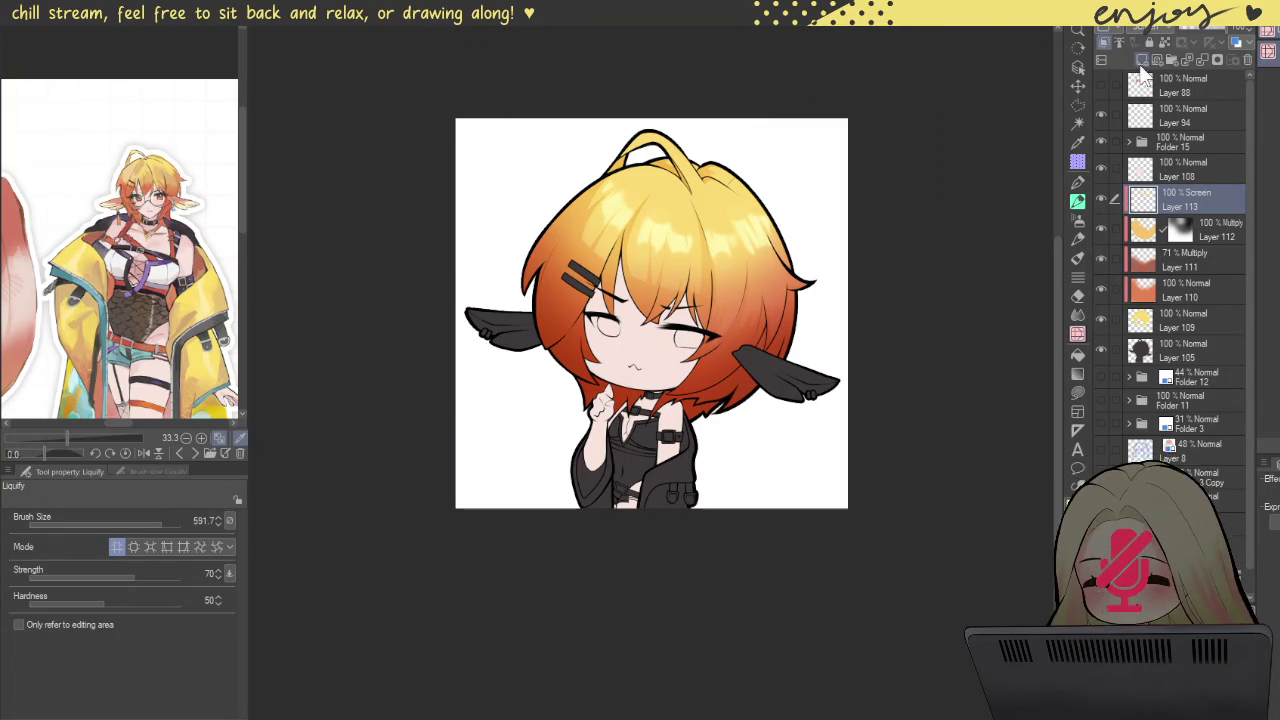
pyautogui.click(1142, 60)
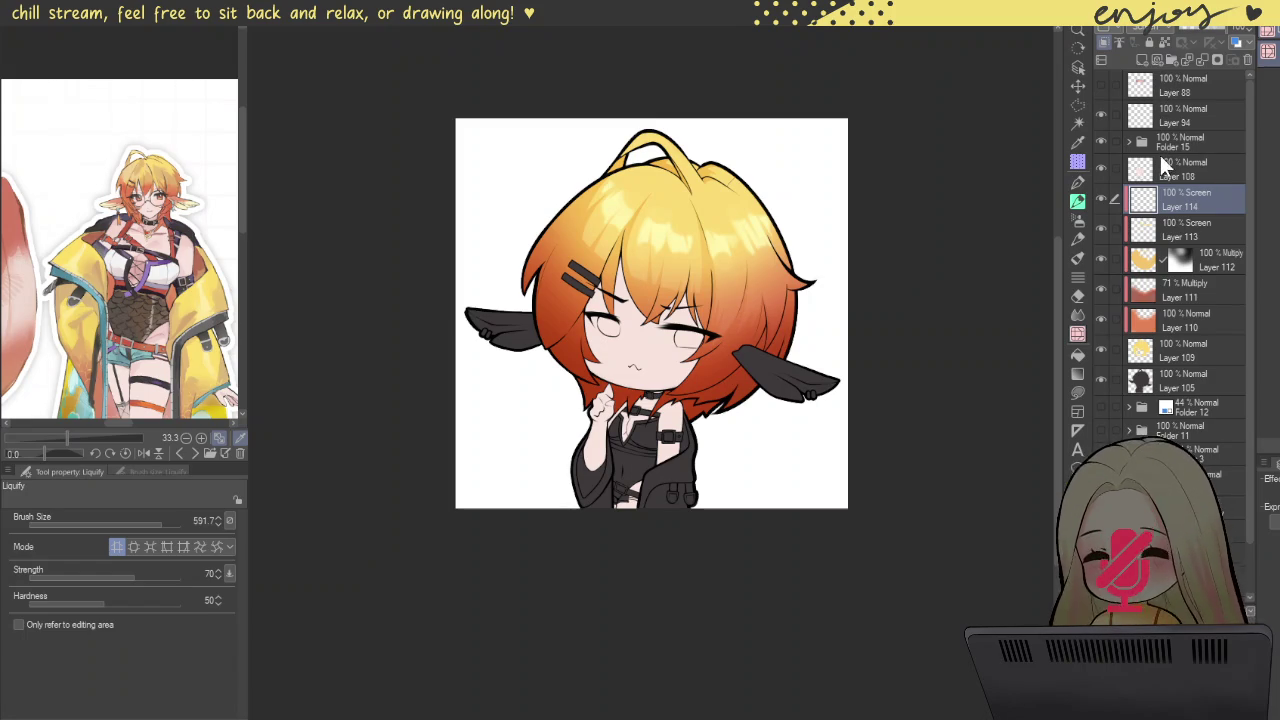
# Step: Paint a light-yellow highlight stroke across the upper hair on the new Screen layer
pyautogui.click(1078, 182)
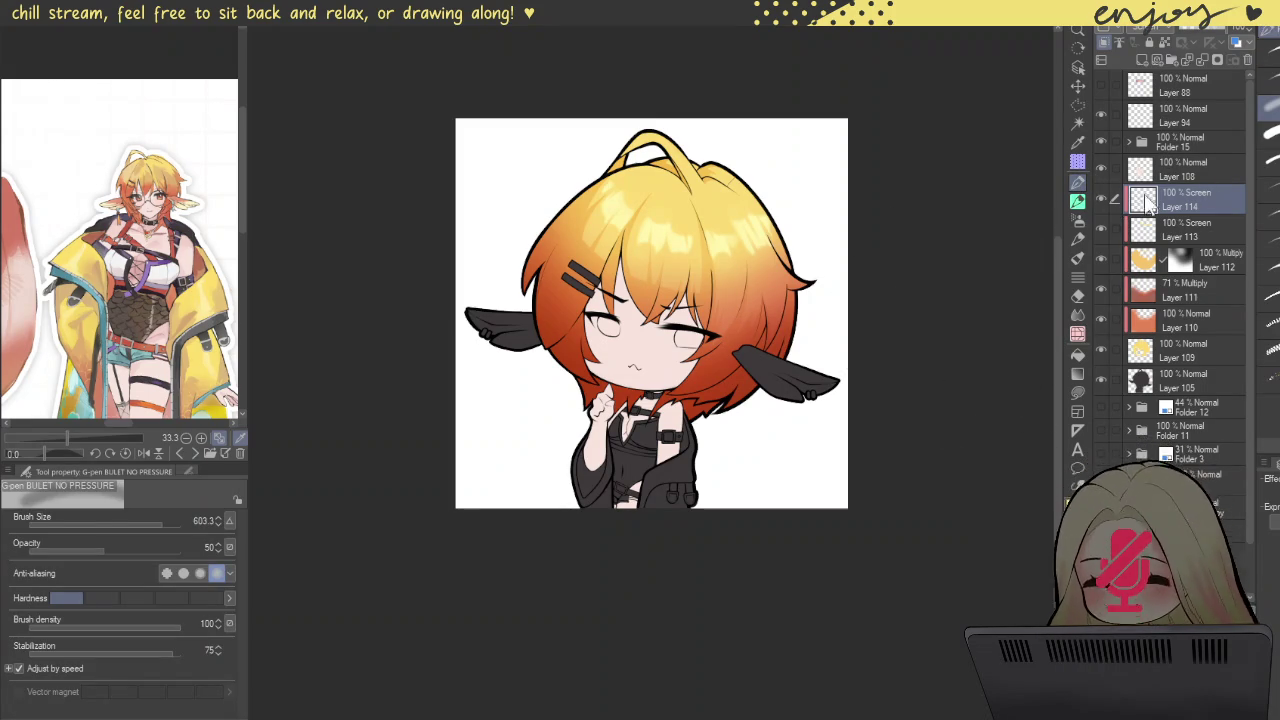
pyautogui.moveTo(857, 214)
pyautogui.mouseDown()
pyautogui.moveTo(697, 290)
pyautogui.moveTo(700, 220)
pyautogui.moveTo(567, 247)
pyautogui.mouseUp()
pyautogui.moveTo(620, 230); pyautogui.dragTo(614, 205)
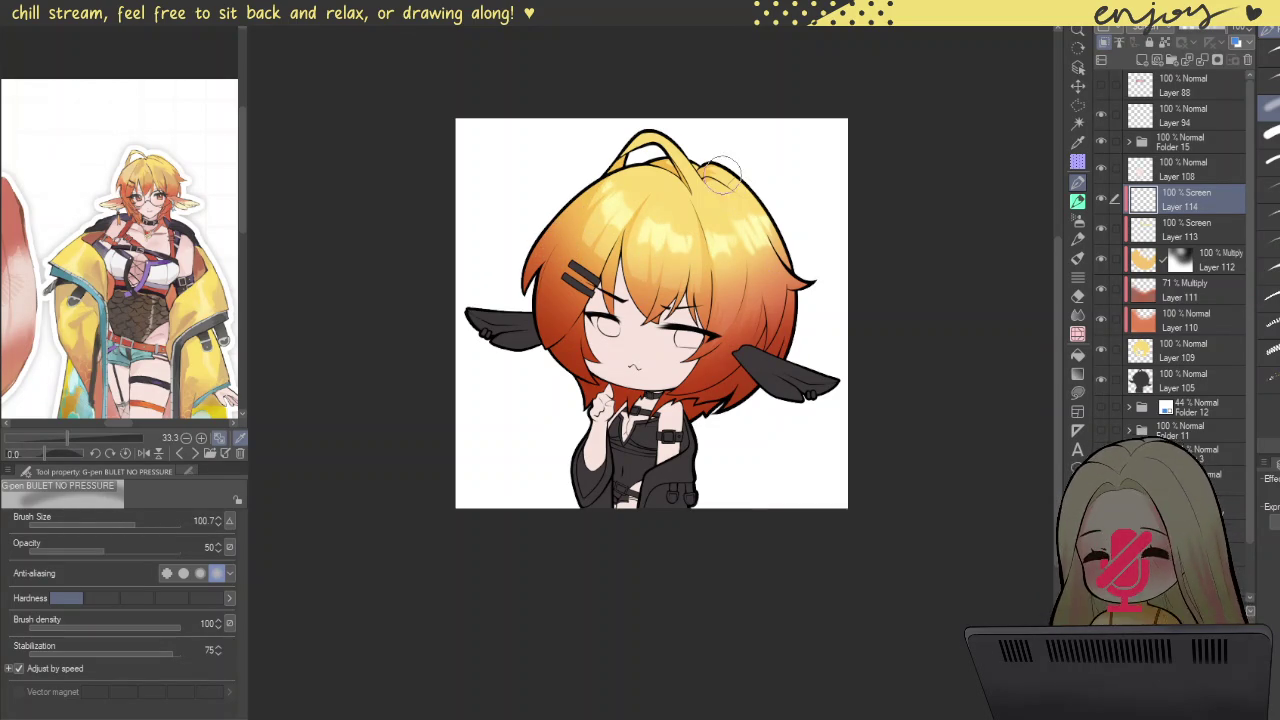
pyautogui.scroll(1, 712, 180)
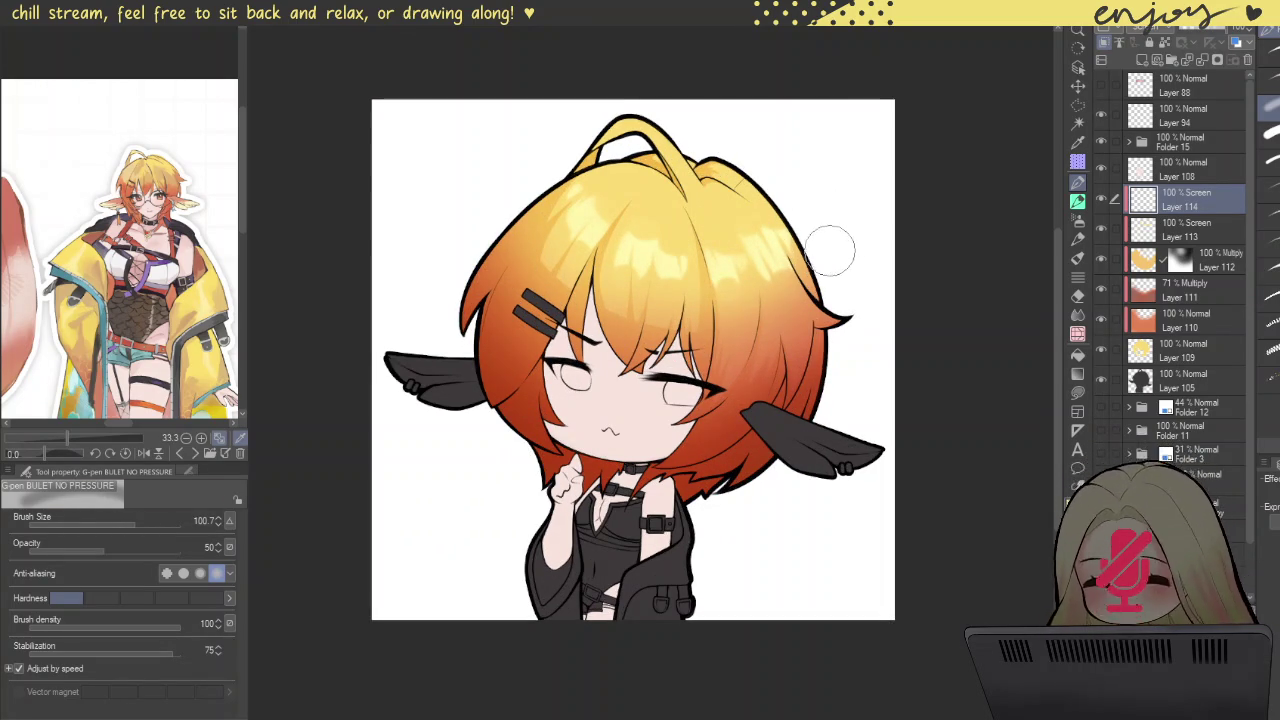
pyautogui.keyDown('alt'); pyautogui.click(829, 235); pyautogui.keyUp('alt')
pyautogui.moveTo(592, 233)
pyautogui.mouseDown()
pyautogui.moveTo(800, 248)
pyautogui.moveTo(882, 280)
pyautogui.mouseUp()
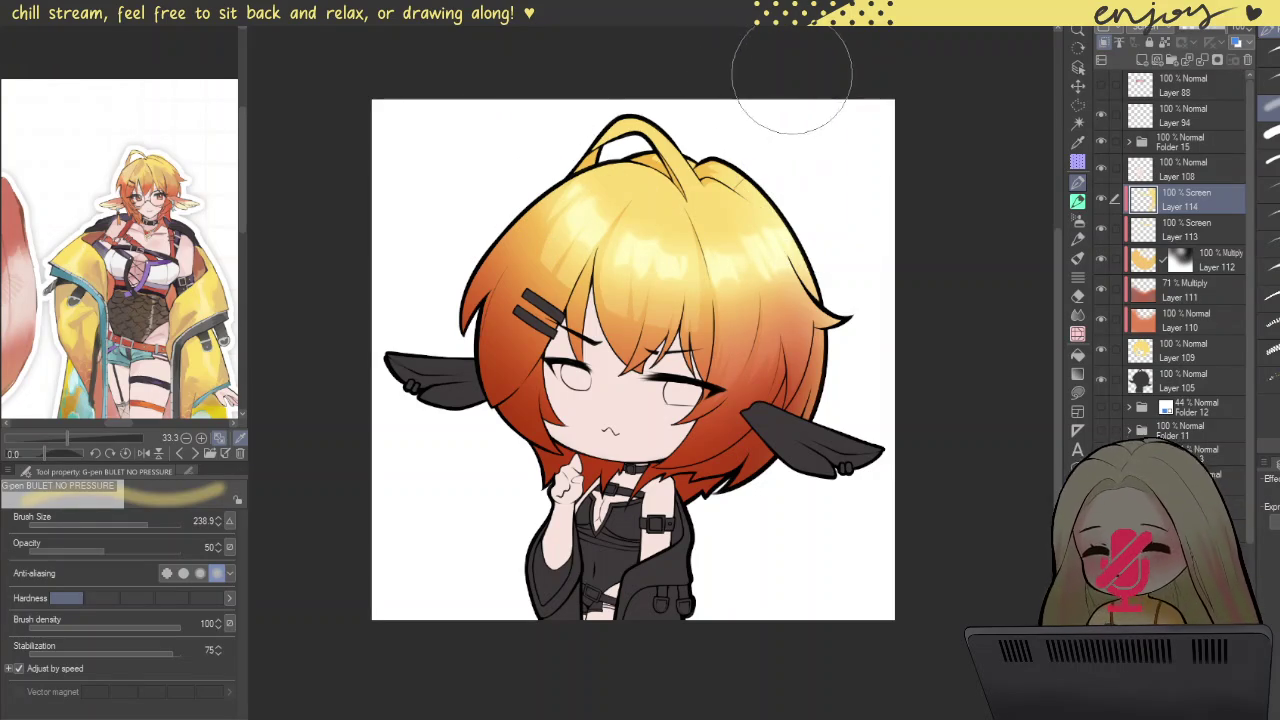
pyautogui.scroll(-2, 782, 128)
pyautogui.scroll(-2, 782, 128)
pyautogui.moveTo(897, 151); pyautogui.dragTo(874, 237)
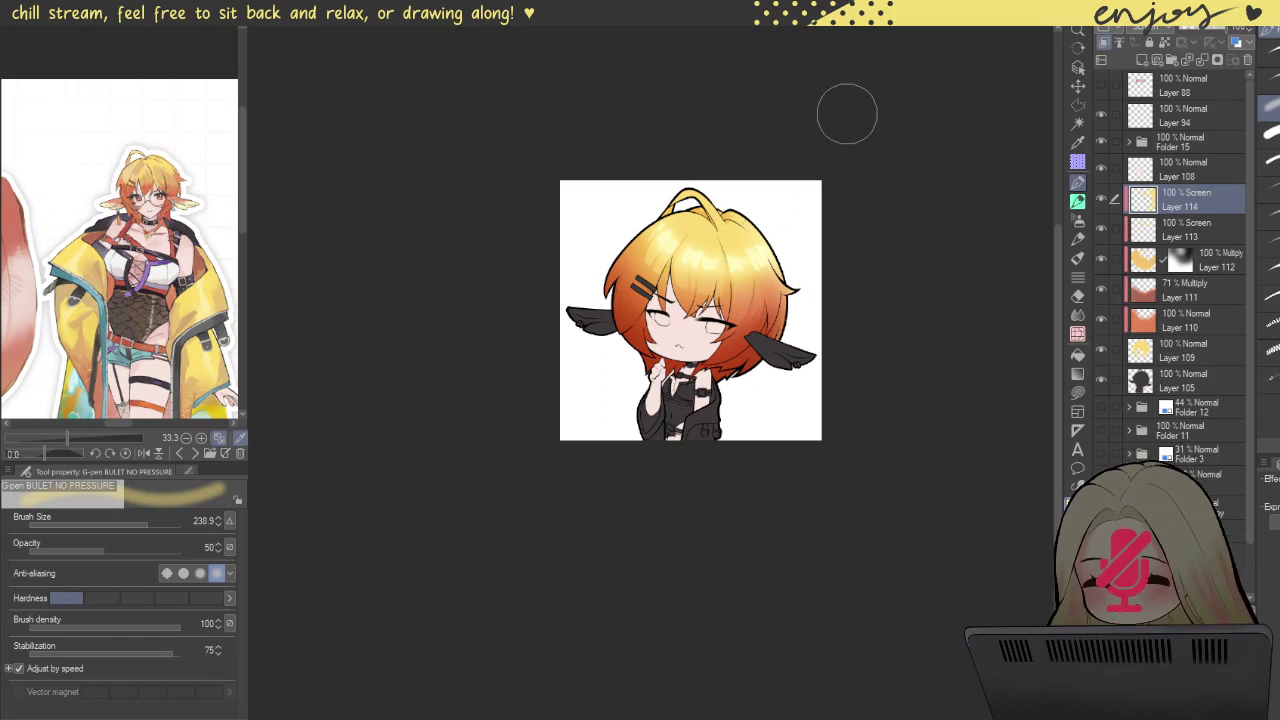
pyautogui.click(1078, 393)
pyautogui.scroll(2, 728, 436)
pyautogui.scroll(3, 705, 412)
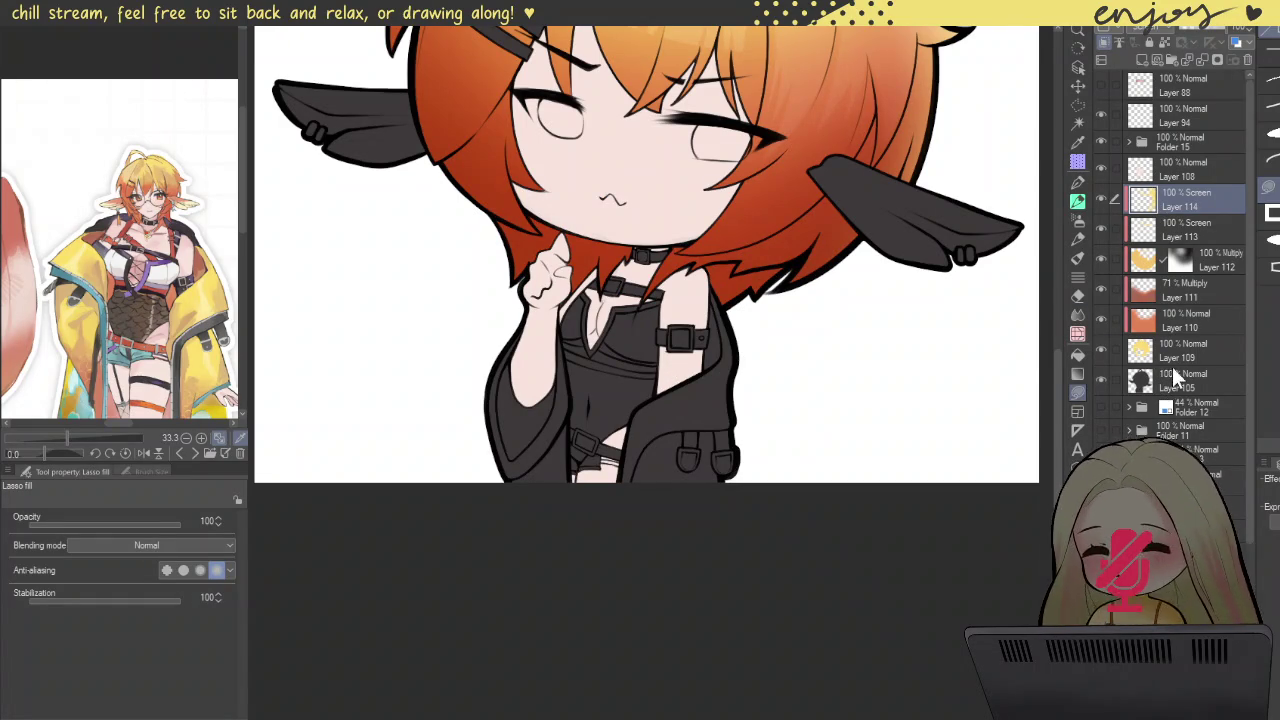
# Step: On new Layer 115, fill the left sleeve, right jacket panel and buckle strip yellow
pyautogui.click(1141, 60)
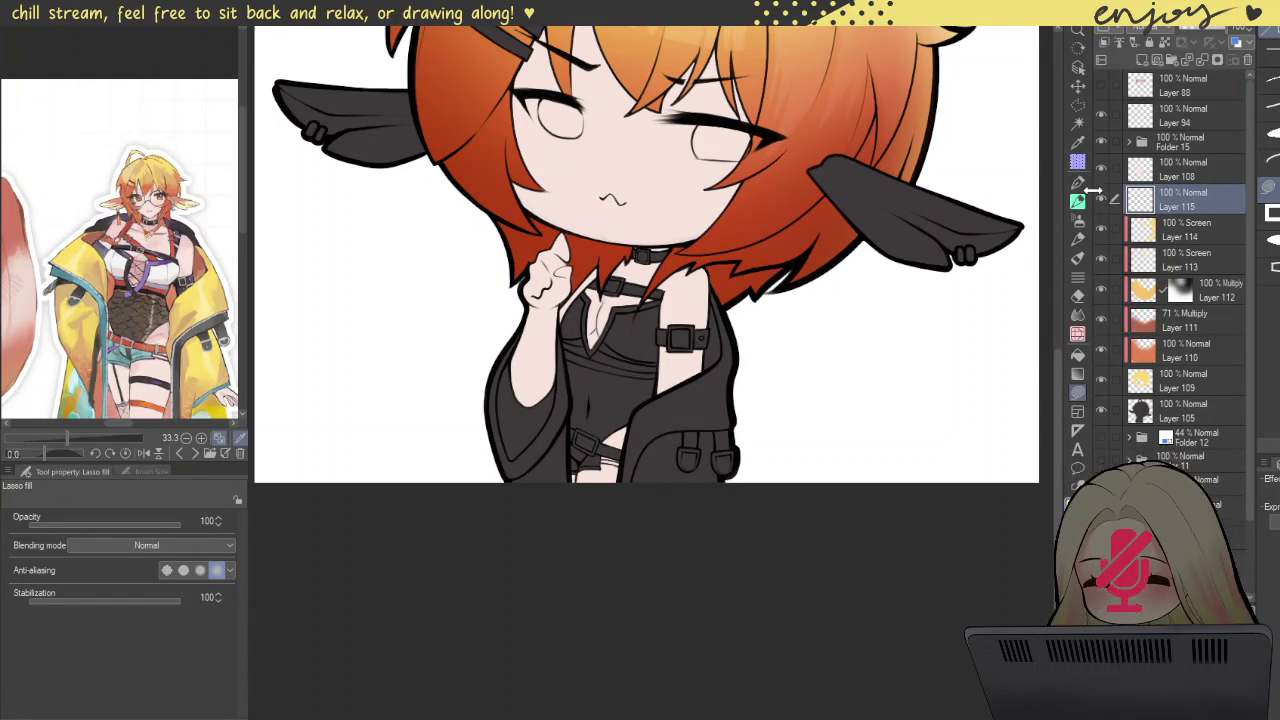
pyautogui.click(1079, 355)
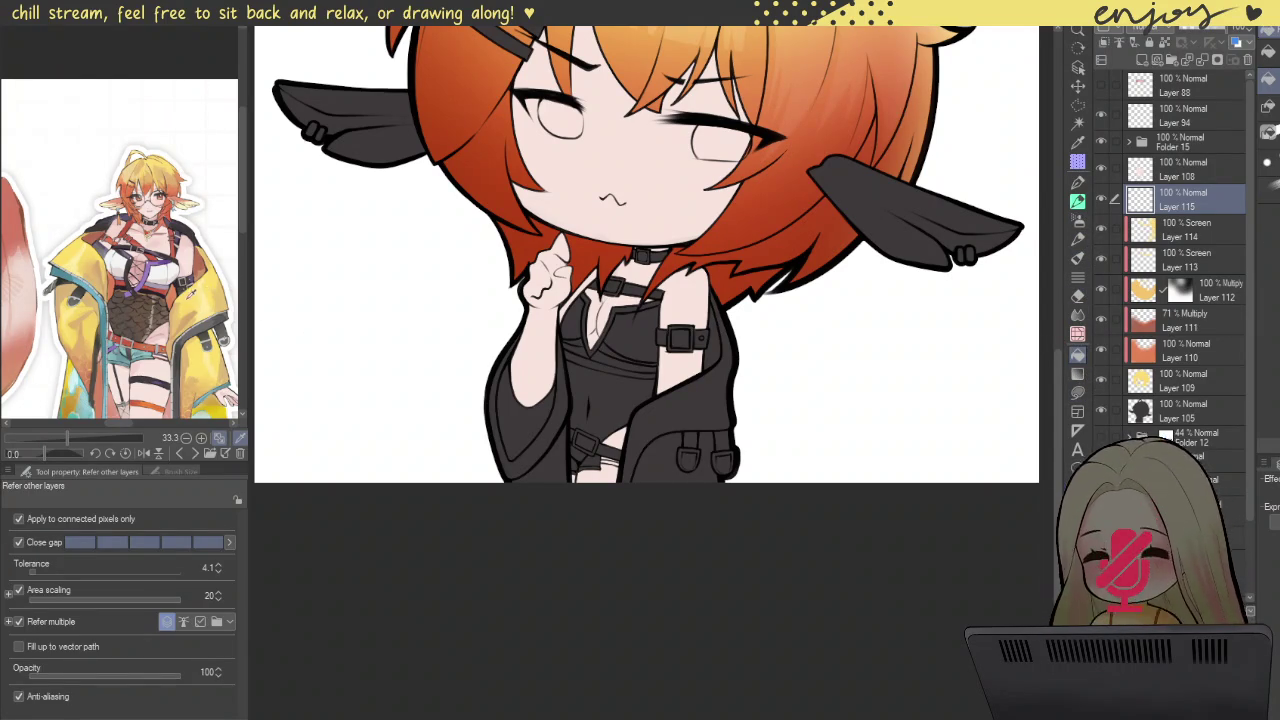
pyautogui.scroll(2, 532, 429)
pyautogui.scroll(1, 545, 450)
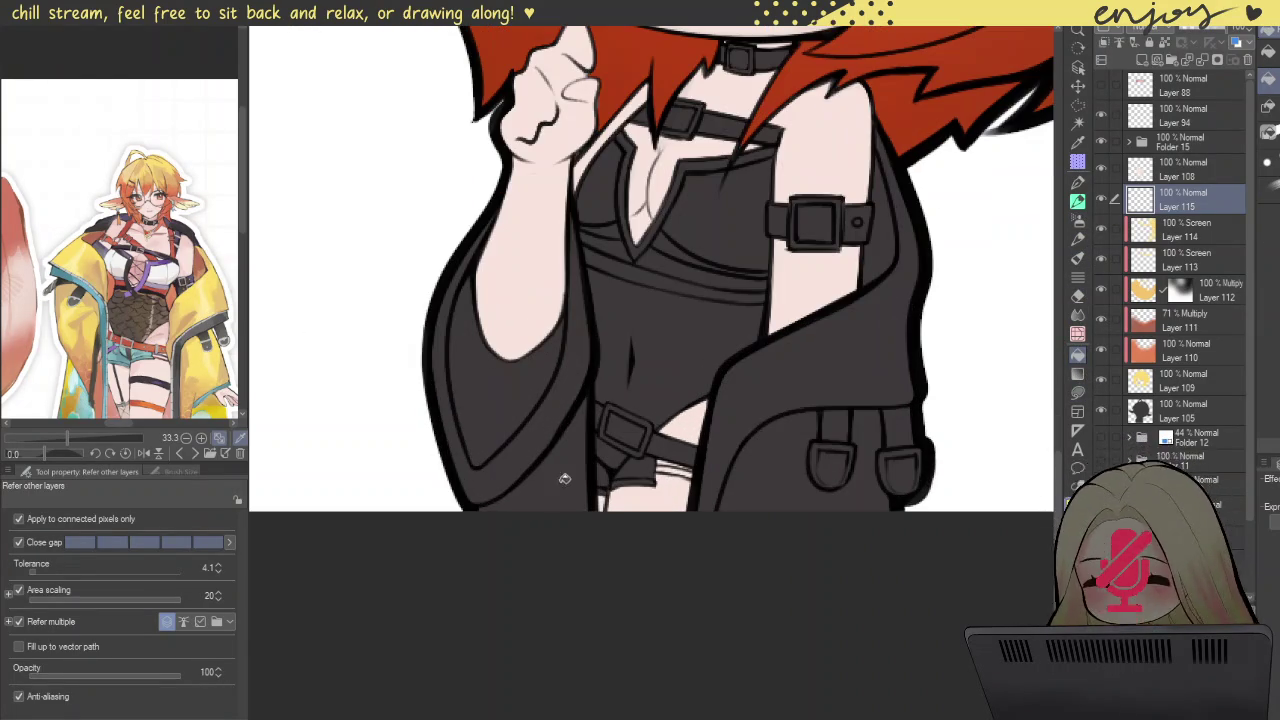
pyautogui.click(564, 476)
pyautogui.click(578, 406)
pyautogui.click(523, 382)
pyautogui.click(498, 478)
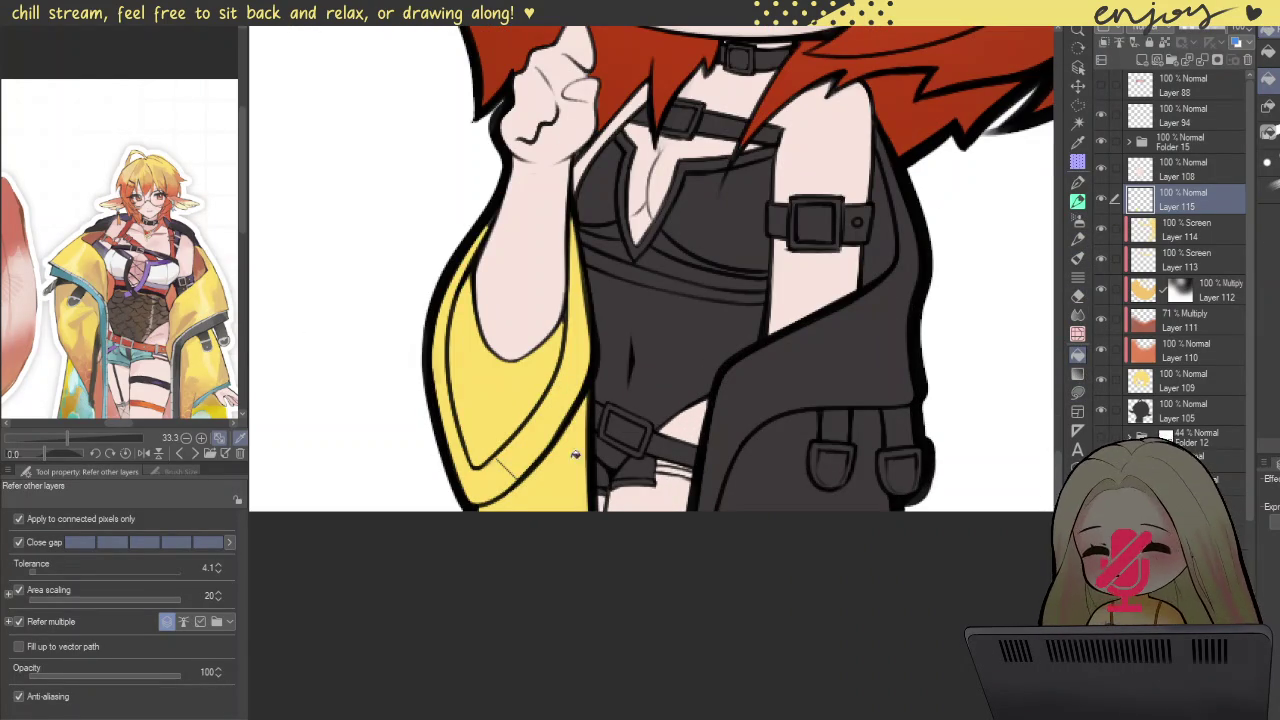
pyautogui.click(785, 454)
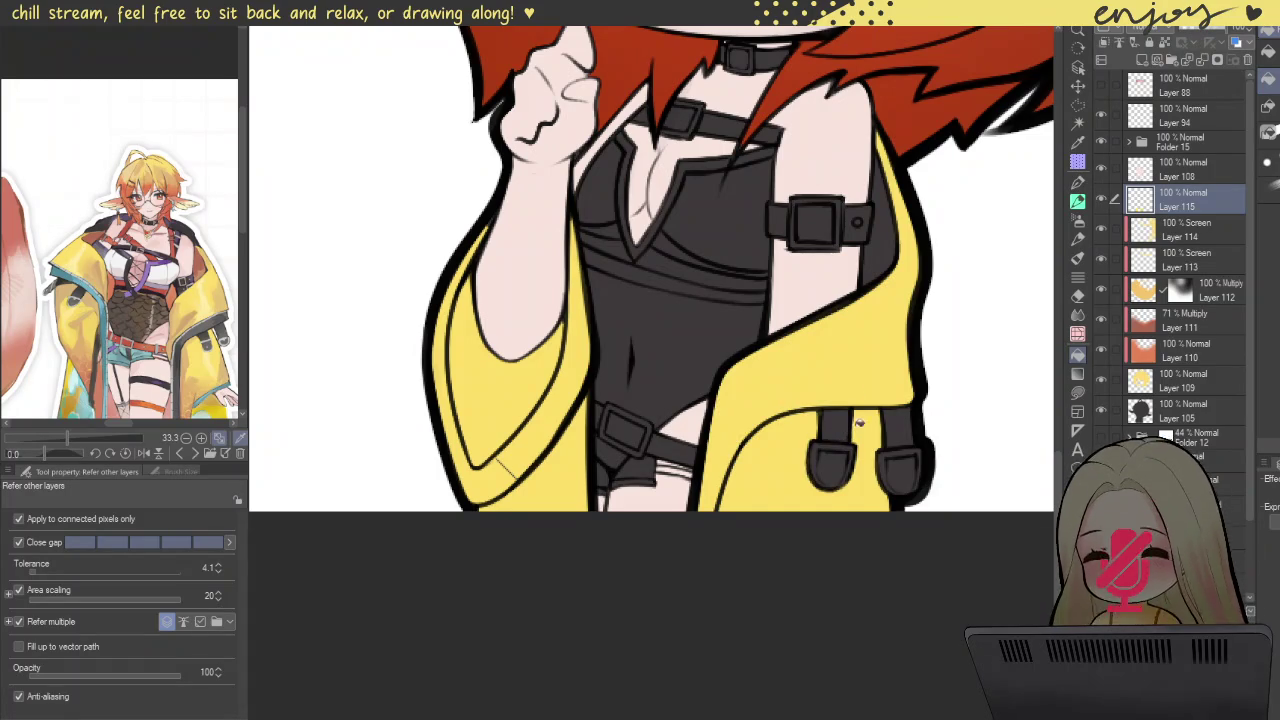
pyautogui.click(887, 239)
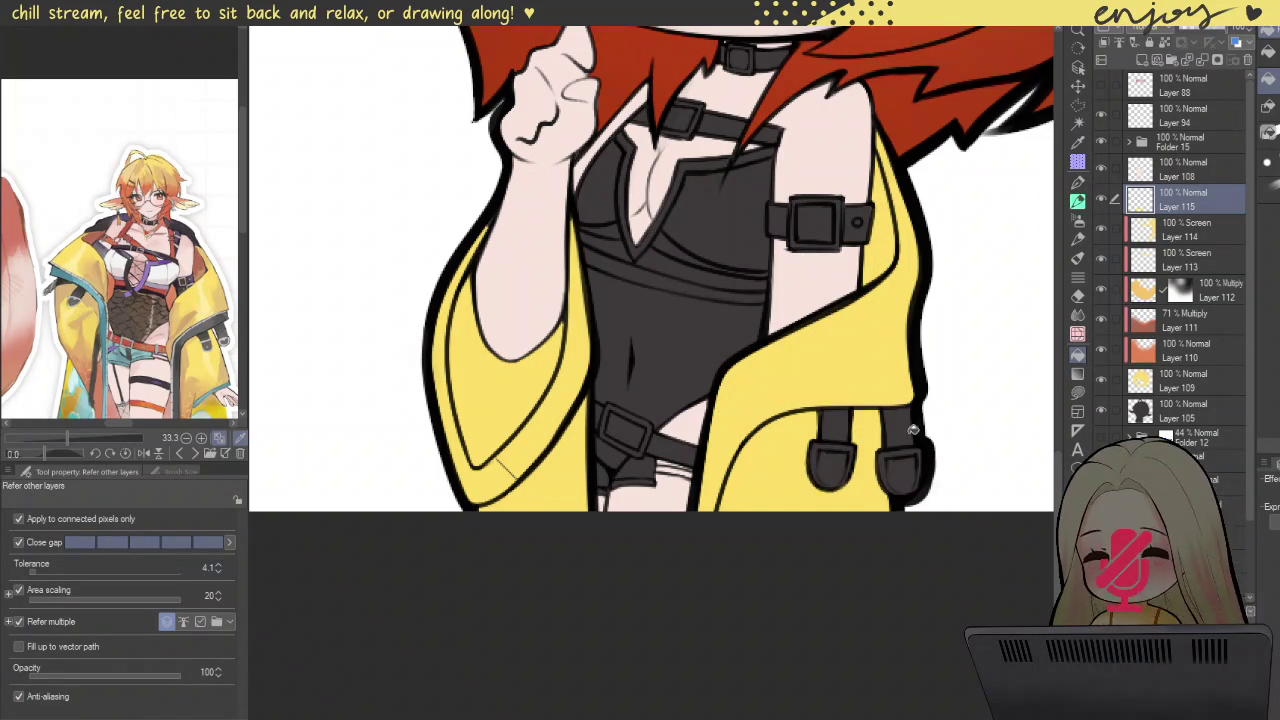
# Step: Lasso-fill the missed strip on the lower-left jacket yellow
pyautogui.click(1078, 393)
pyautogui.moveTo(516, 400); pyautogui.dragTo(578, 453)
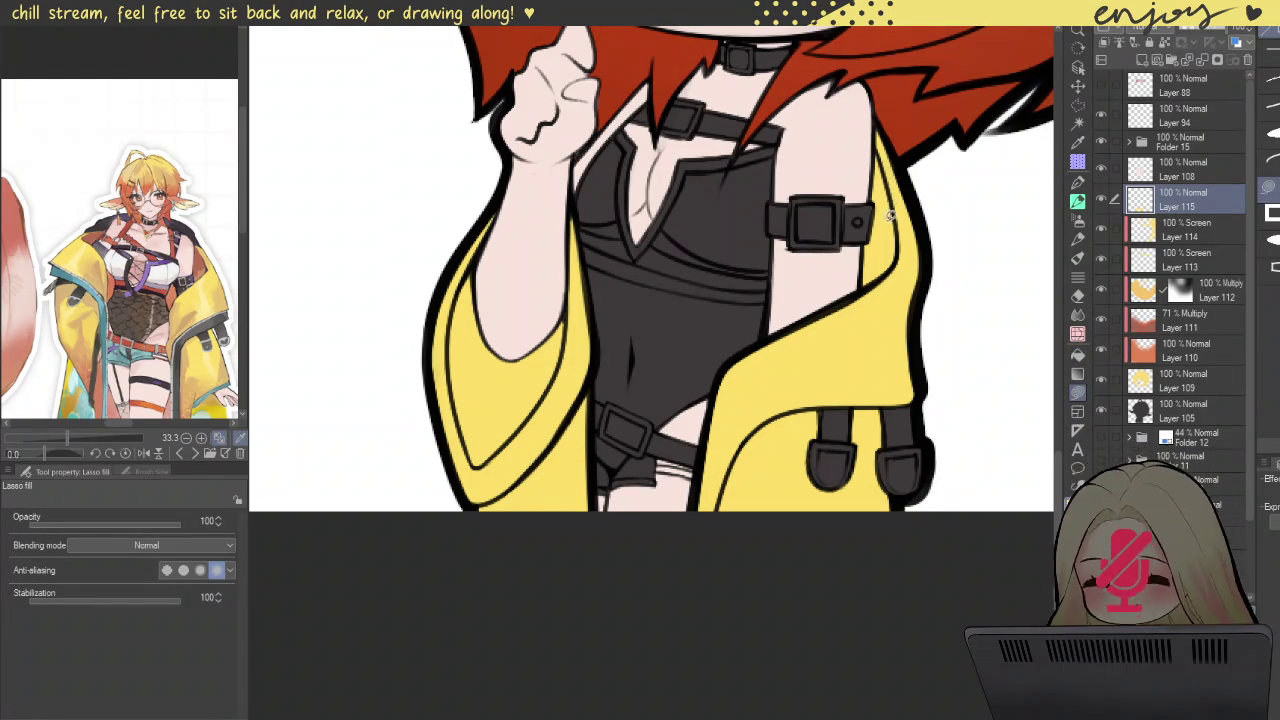
pyautogui.hotkey('ctrl', '-')
pyautogui.hotkey('ctrl', '-')
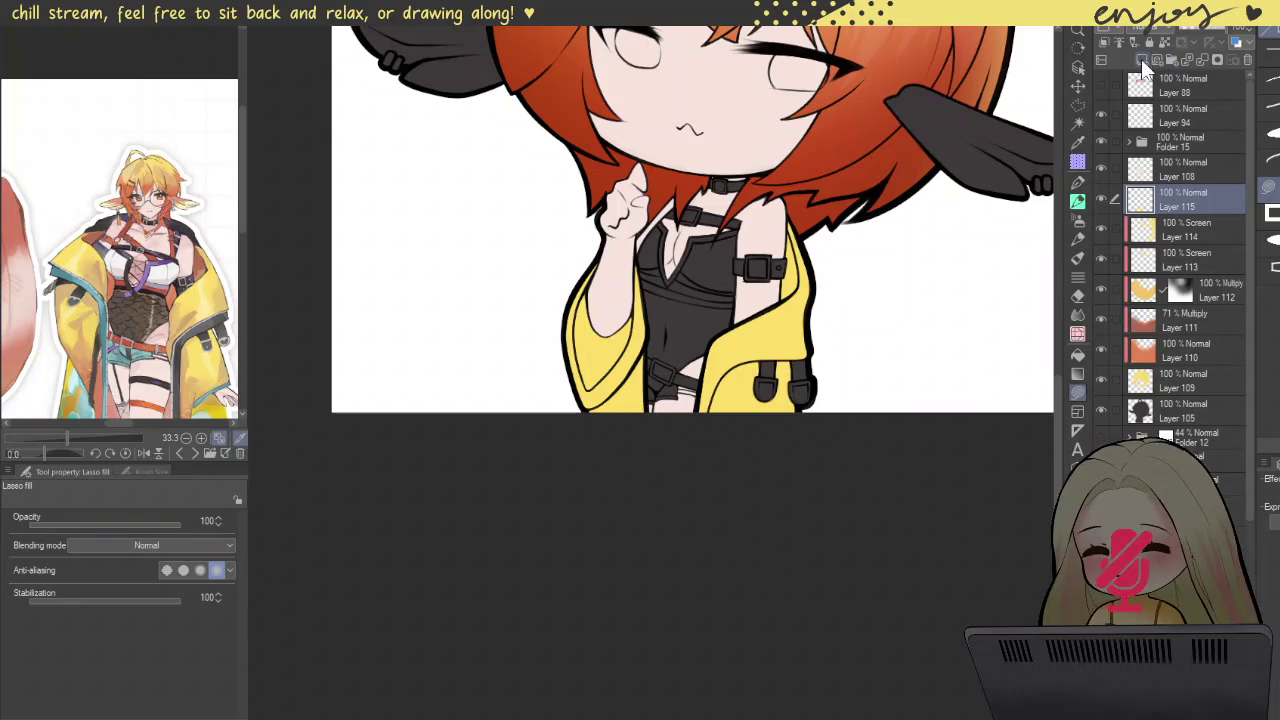
# Step: Add Layer 116, load the potato brush (~115) with the jacket's yellow, then add Layer 117
pyautogui.click(1143, 61)
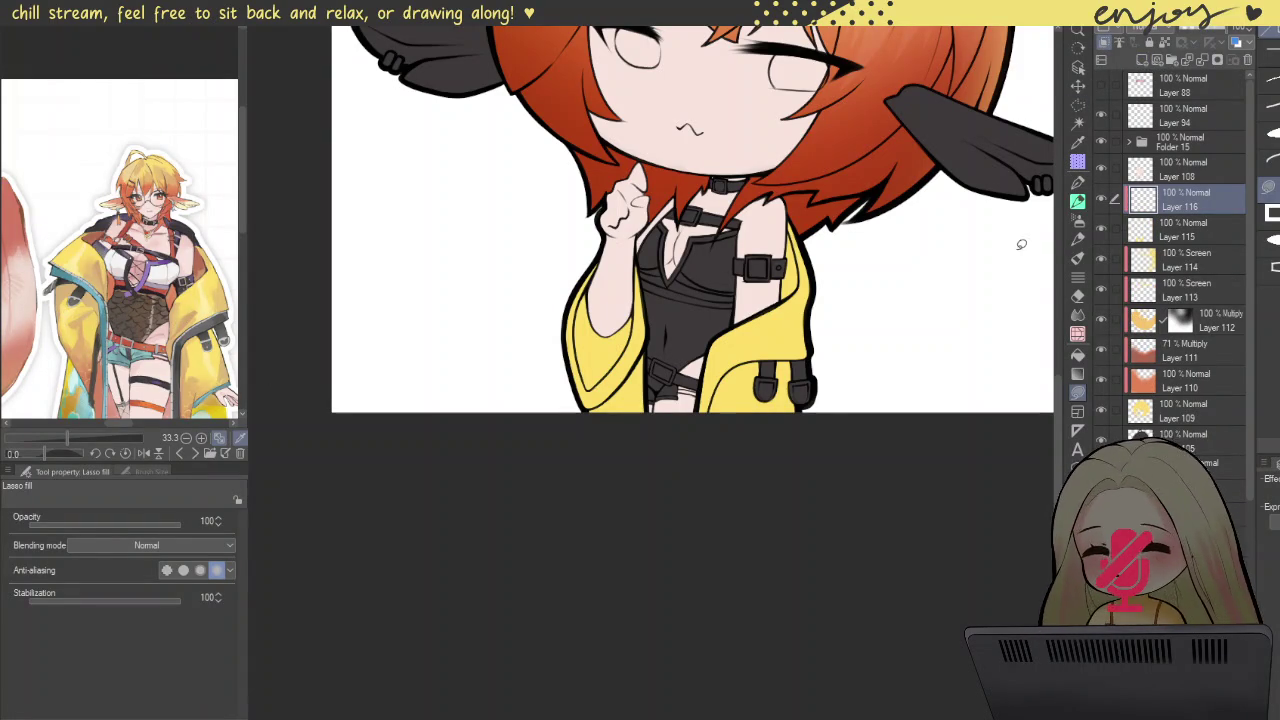
pyautogui.click(1078, 201)
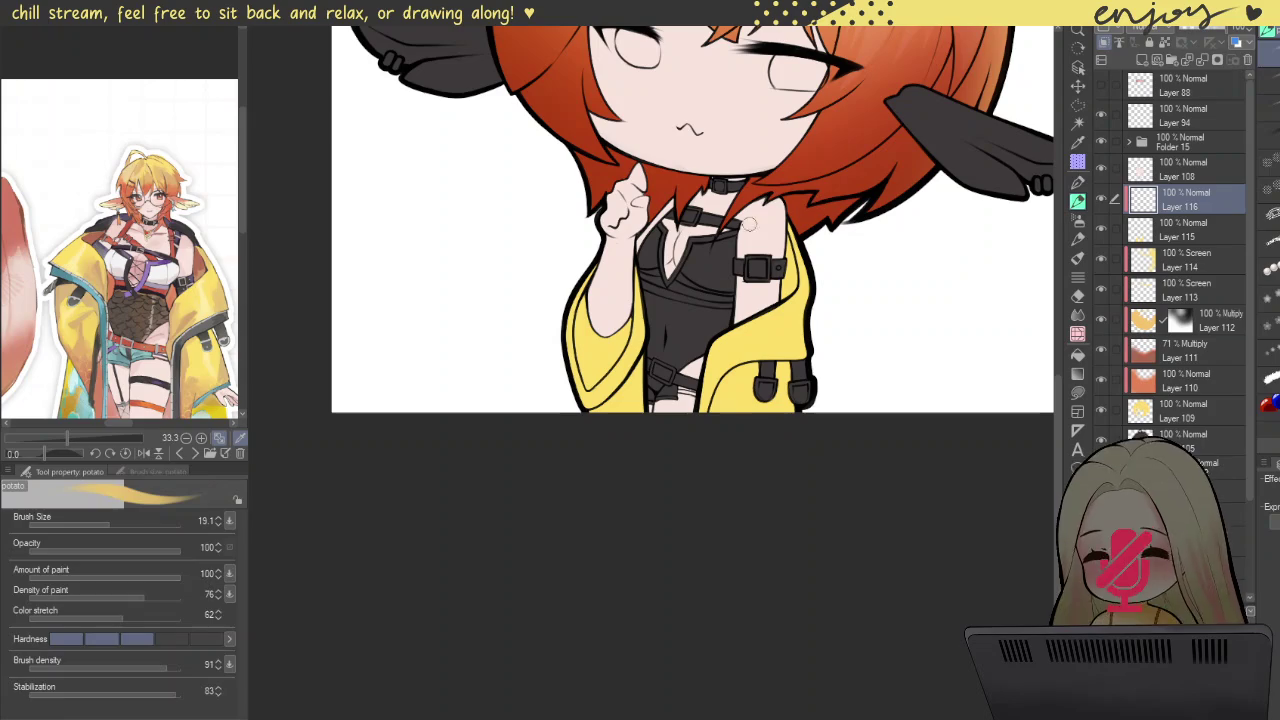
pyautogui.moveTo(622, 410); pyautogui.dragTo(628, 408)
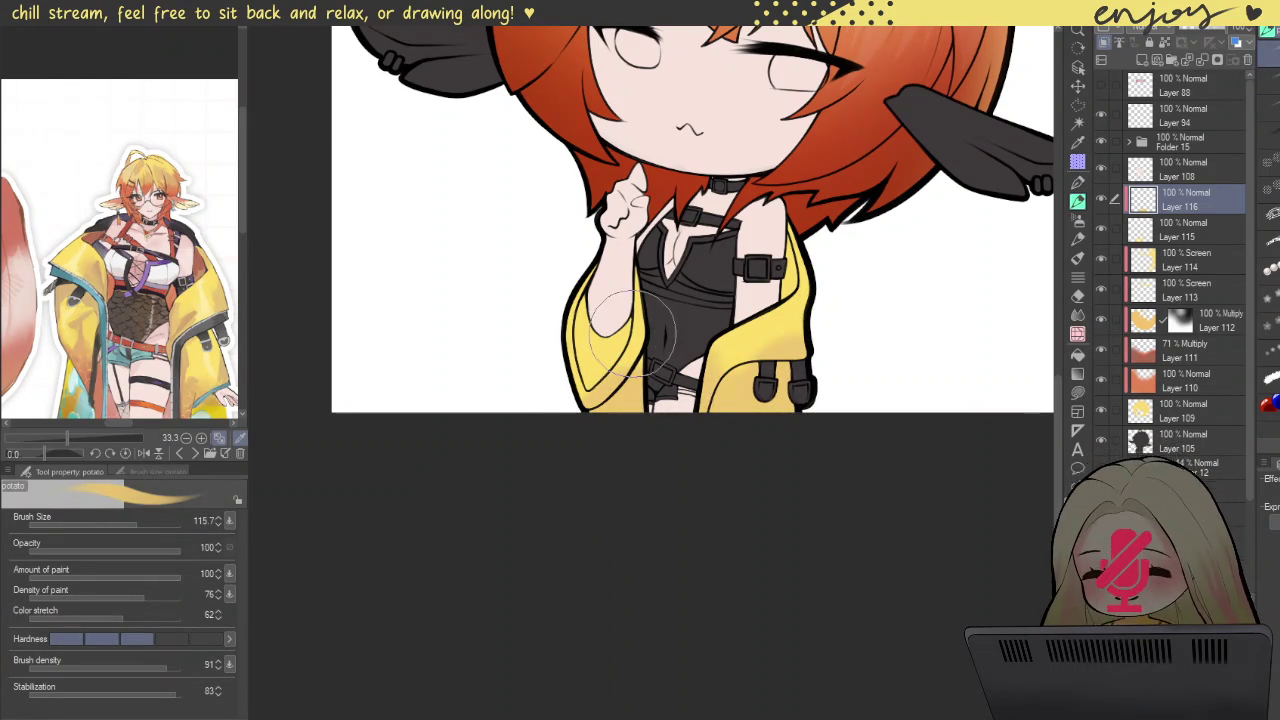
pyautogui.keyDown('alt'); pyautogui.click(612, 300); pyautogui.keyUp('alt')
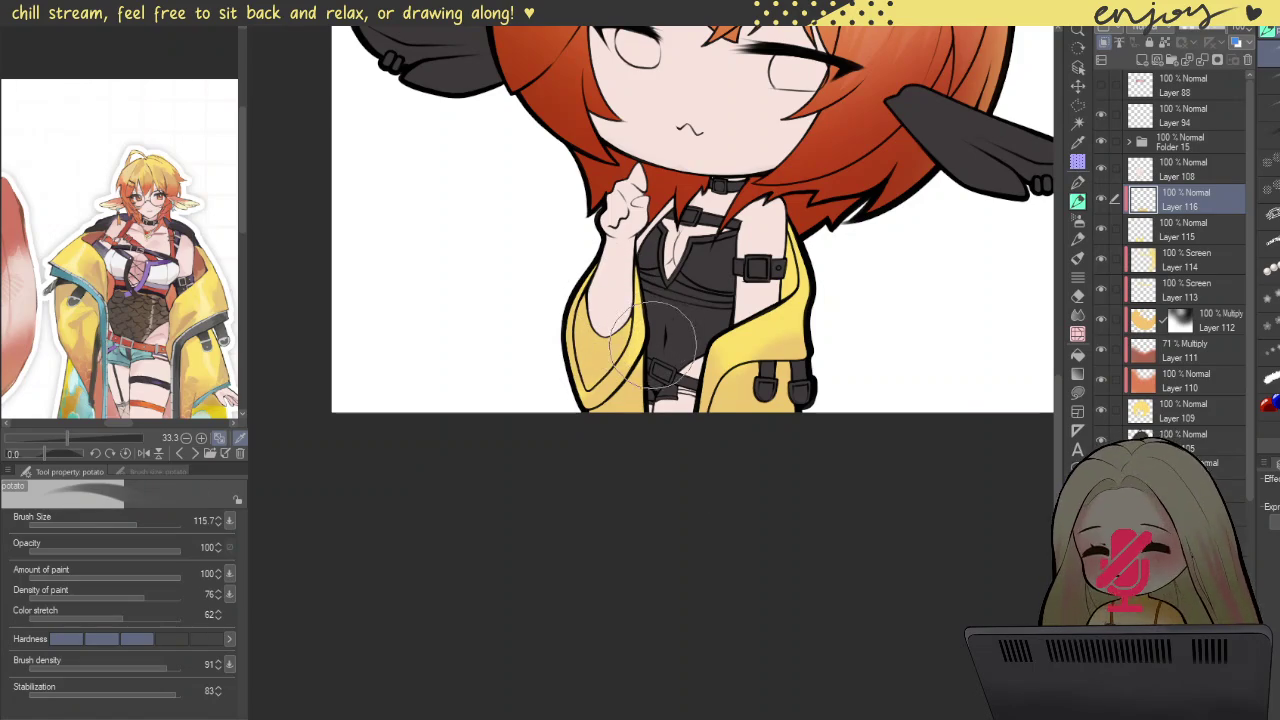
pyautogui.keyDown('alt'); pyautogui.click(640, 390); pyautogui.keyUp('alt')
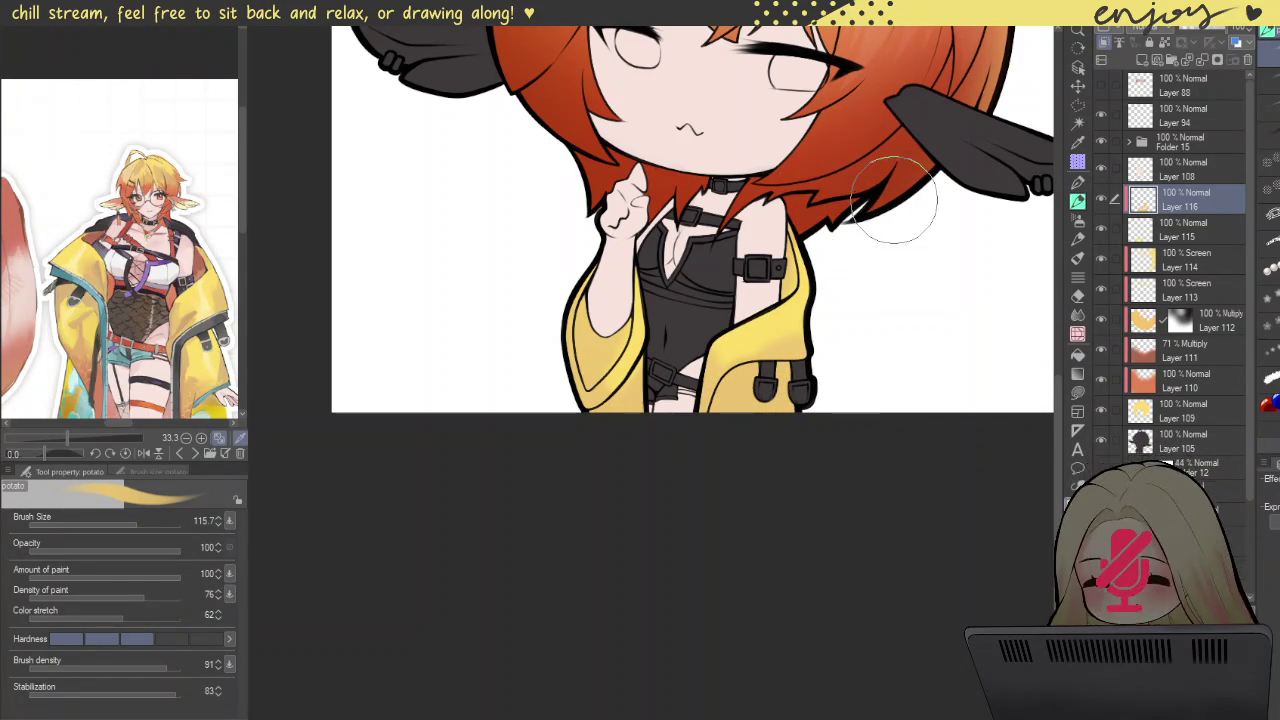
pyautogui.moveTo(850, 245); pyautogui.dragTo(860, 173)
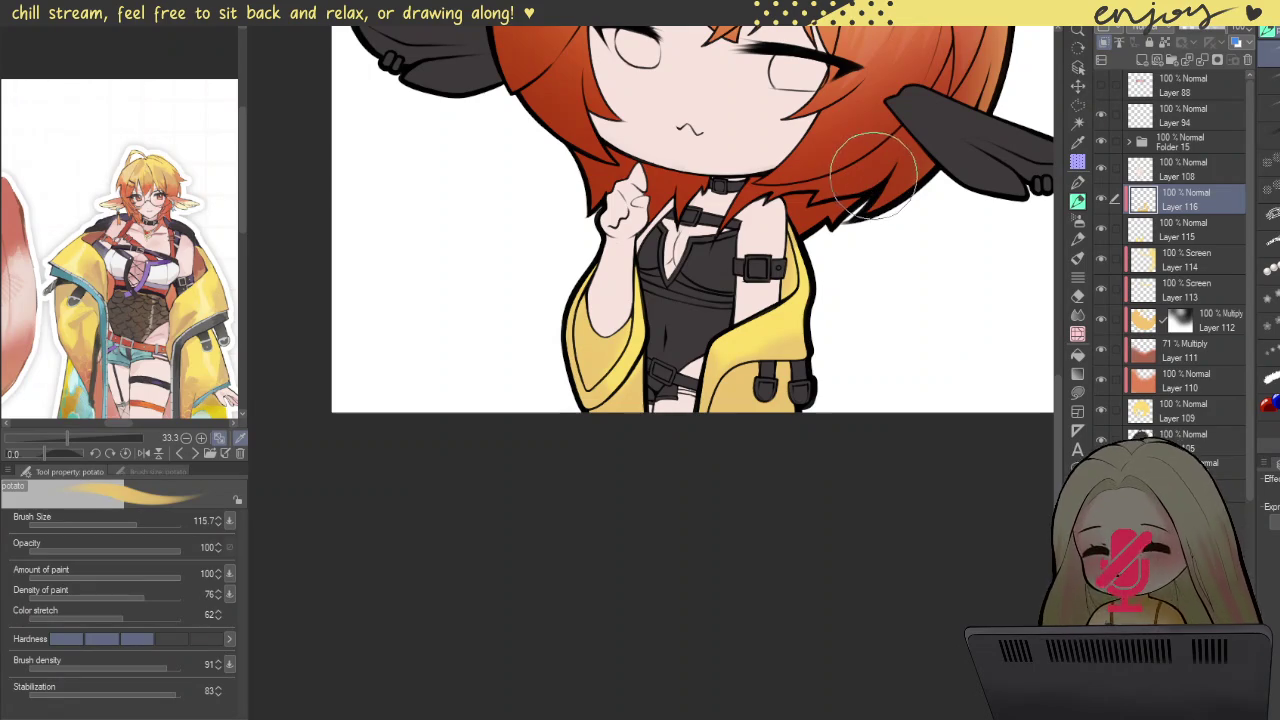
pyautogui.moveTo(690, 300)
pyautogui.mouseDown()
pyautogui.moveTo(718, 330)
pyautogui.moveTo(703, 324)
pyautogui.mouseUp()
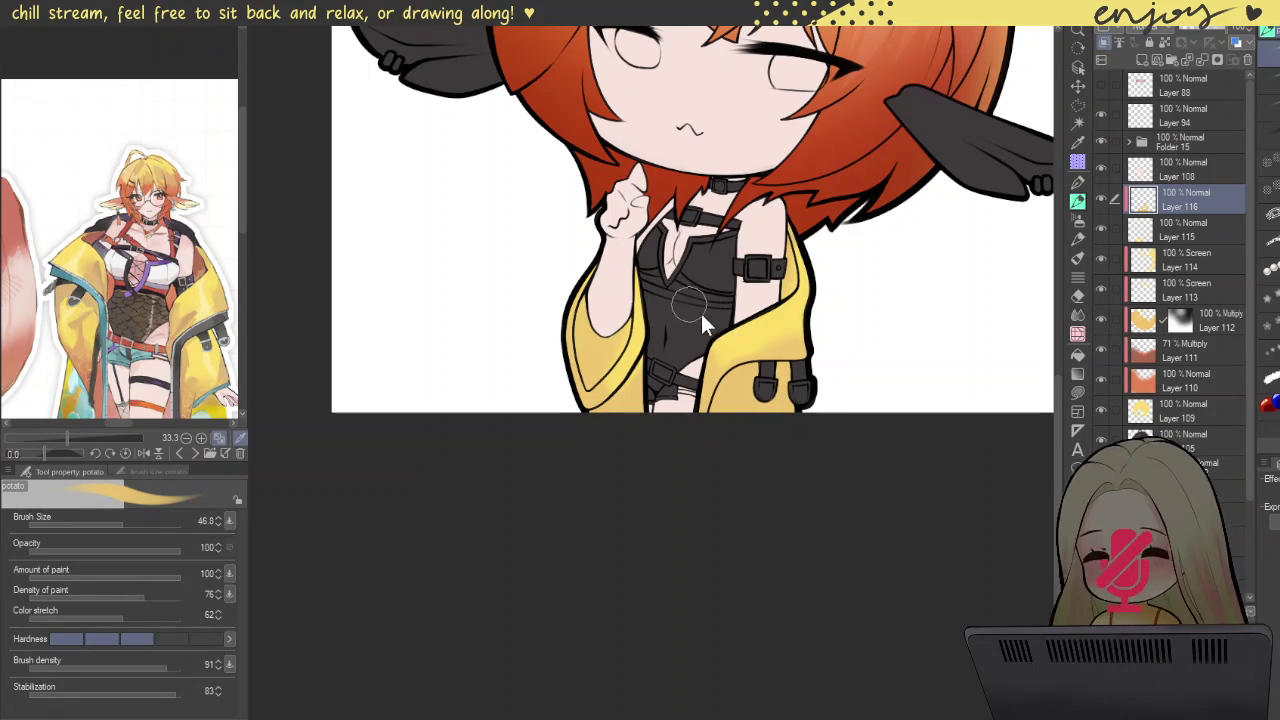
pyautogui.hotkey('ctrl', 'shift', 'n')
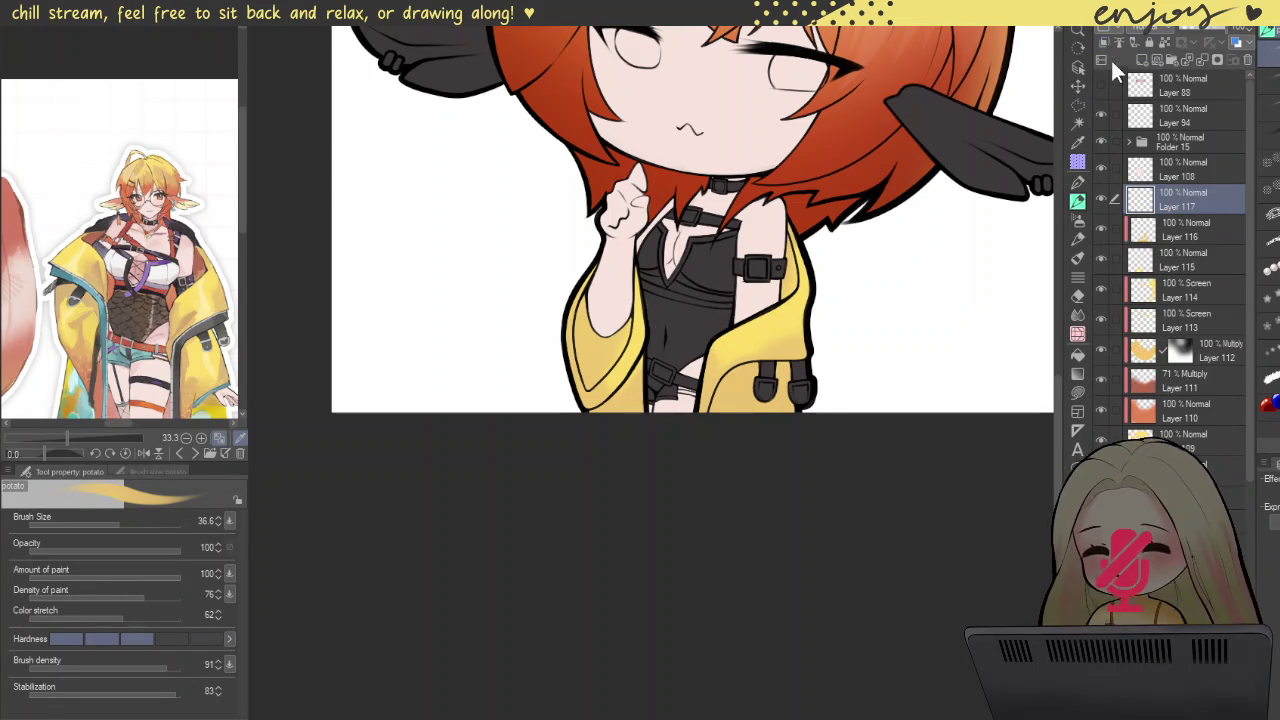
# Step: Set Layer 116 to Multiply blending and select Layer 117 for shading
pyautogui.scroll(1, 668, 315)
pyautogui.scroll(1, 620, 325)
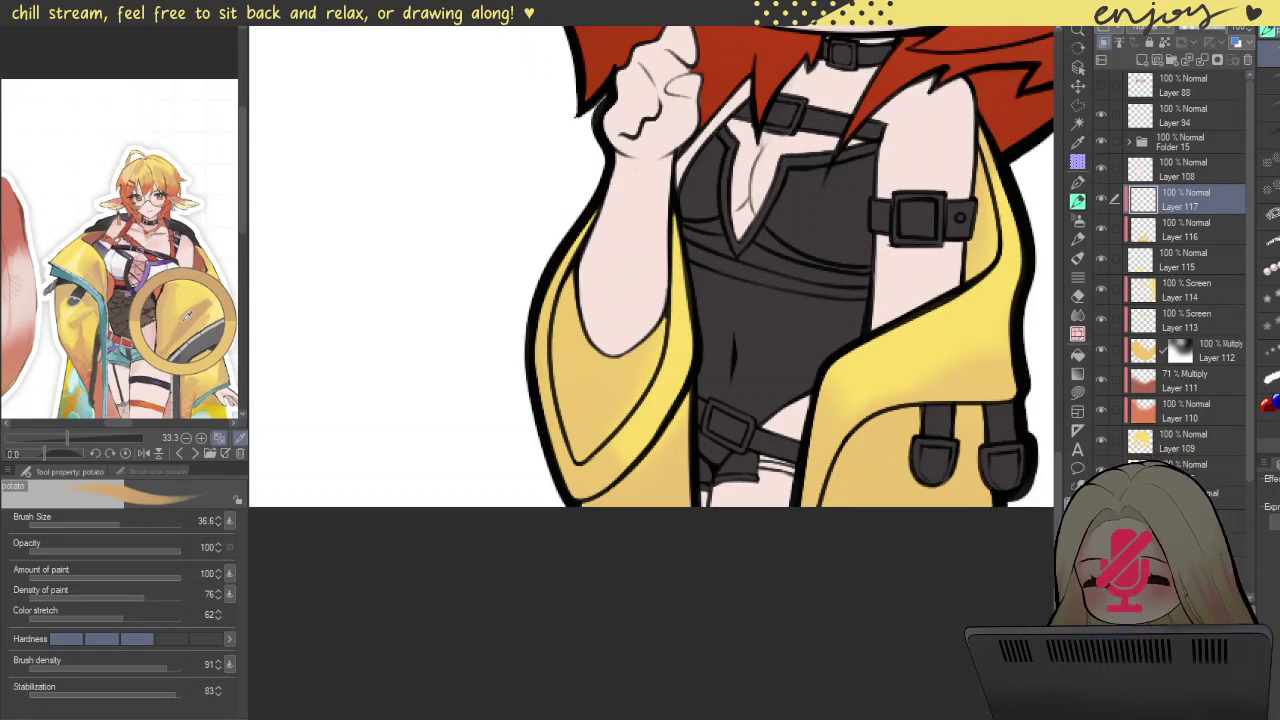
pyautogui.click(1232, 226)
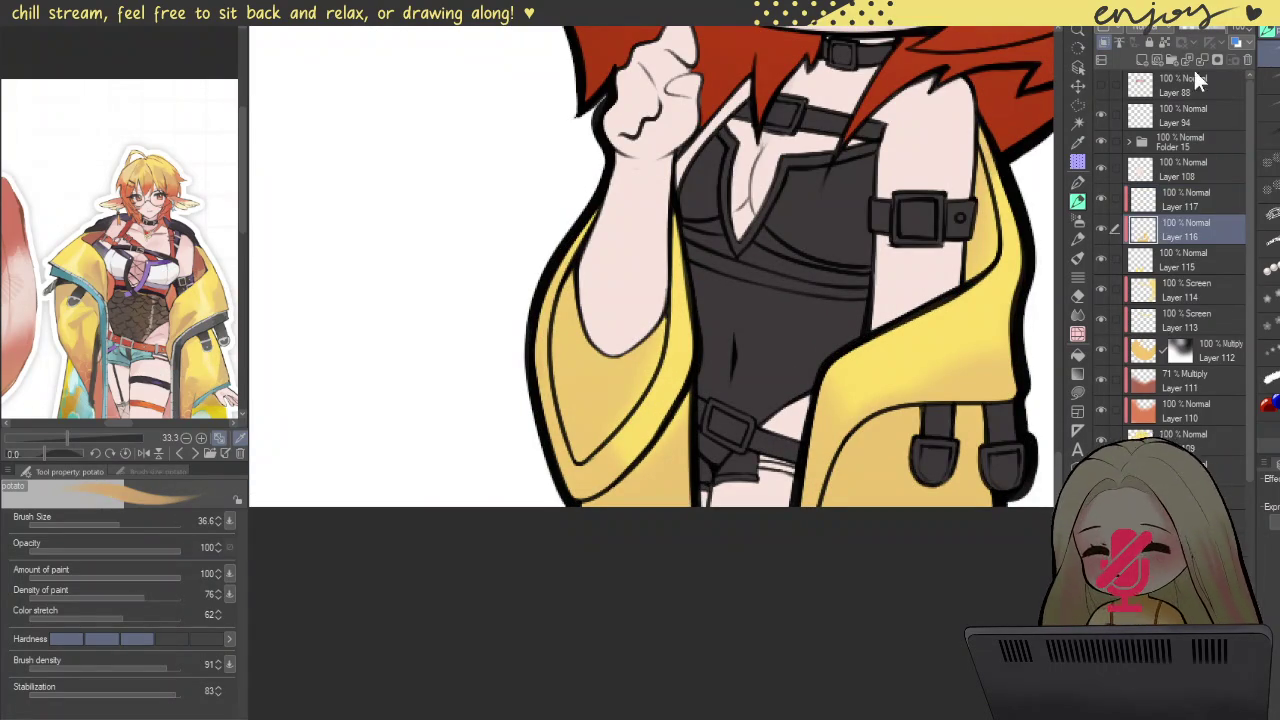
pyautogui.click(1163, 75)
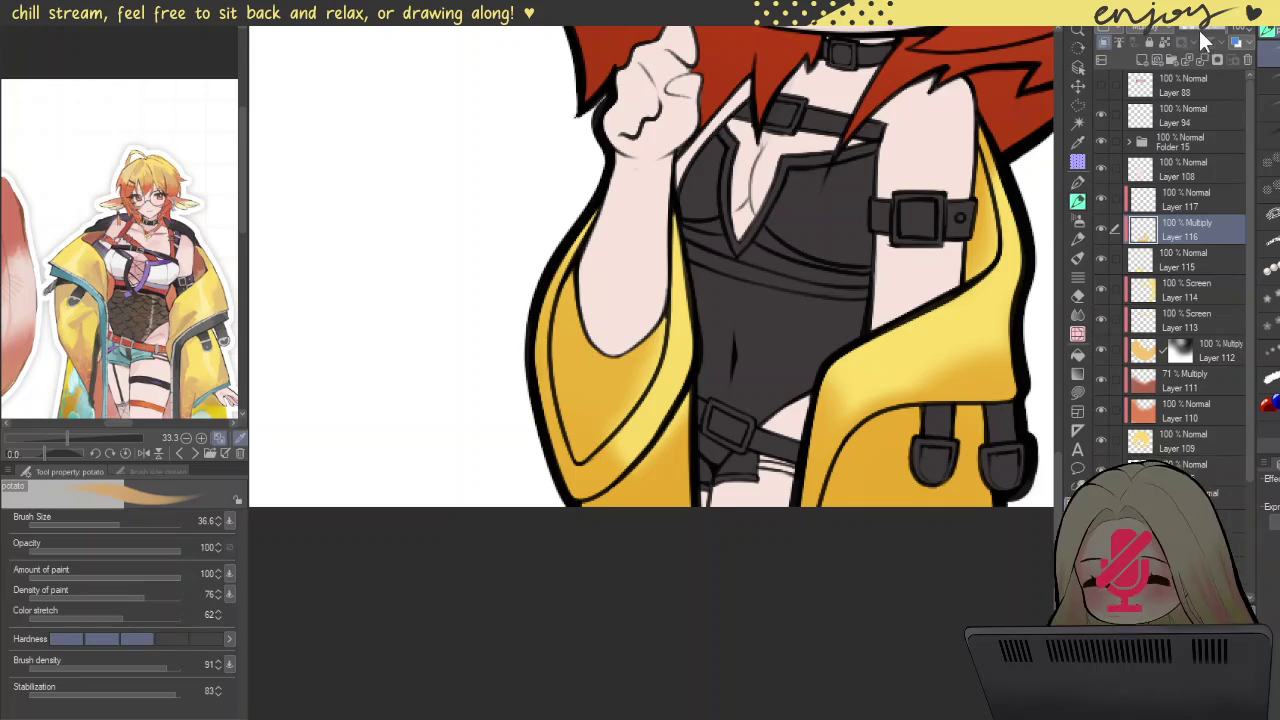
pyautogui.click(1192, 199)
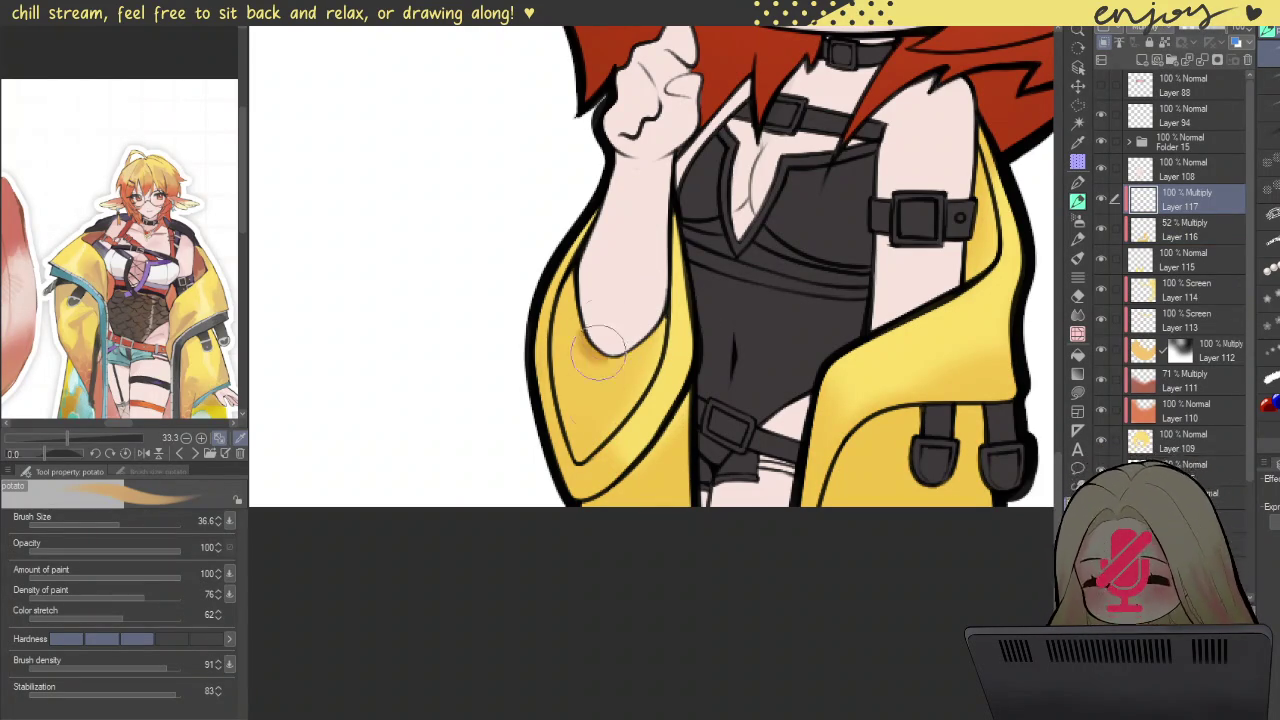
# Step: Paint soft orange shading on the jacket's lower-left area and left panel edge
pyautogui.moveTo(603, 330); pyautogui.dragTo(605, 377)
pyautogui.hotkey('ctrl', 'z')
pyautogui.moveTo(585, 285)
pyautogui.mouseDown()
pyautogui.moveTo(585, 440)
pyautogui.moveTo(585, 360)
pyautogui.moveTo(585, 440)
pyautogui.moveTo(640, 300)
pyautogui.moveTo(570, 430)
pyautogui.moveTo(585, 440)
pyautogui.moveTo(577, 421)
pyautogui.mouseUp()
pyautogui.hotkey('ctrl', 'z')
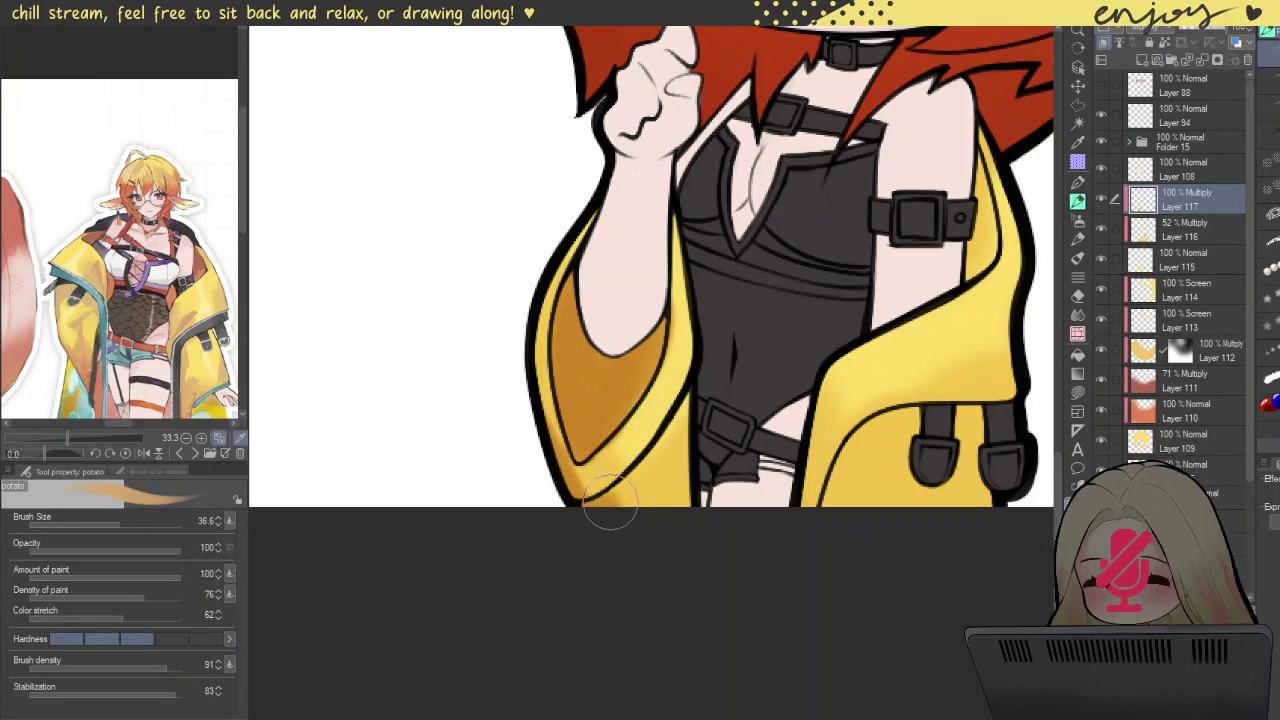
pyautogui.moveTo(600, 508); pyautogui.dragTo(655, 470)
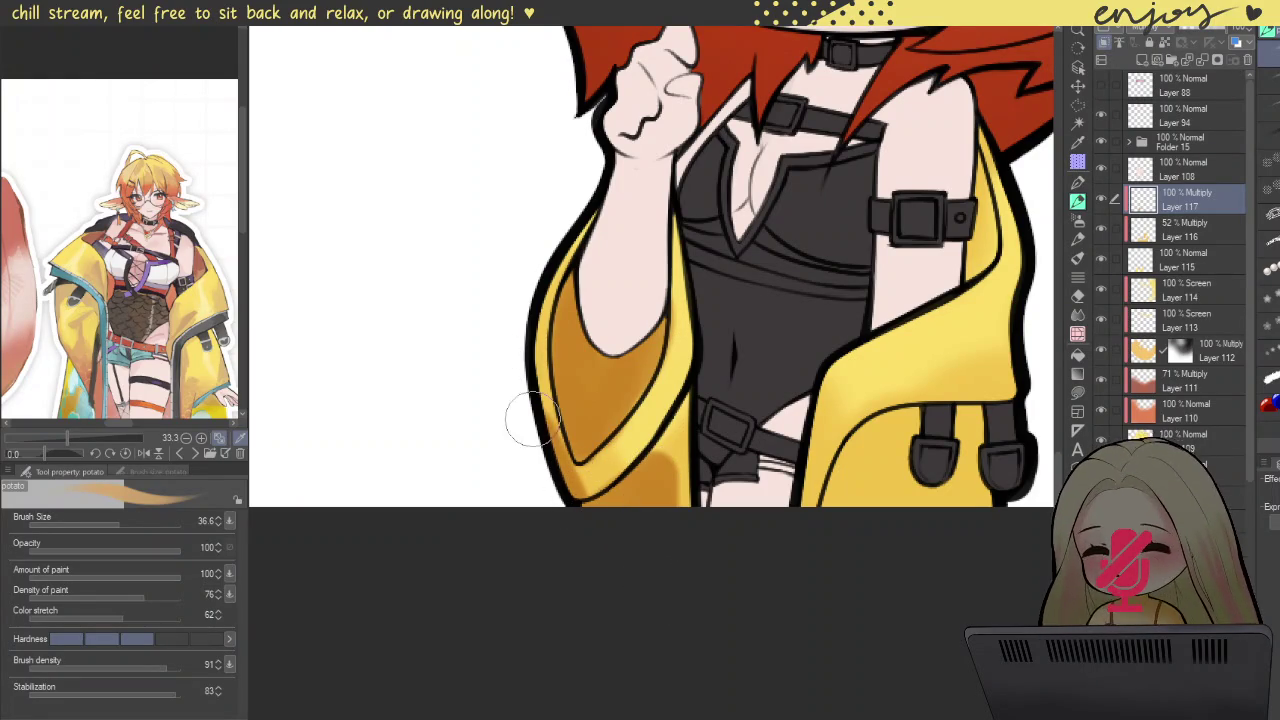
pyautogui.moveTo(580, 462); pyautogui.dragTo(611, 524)
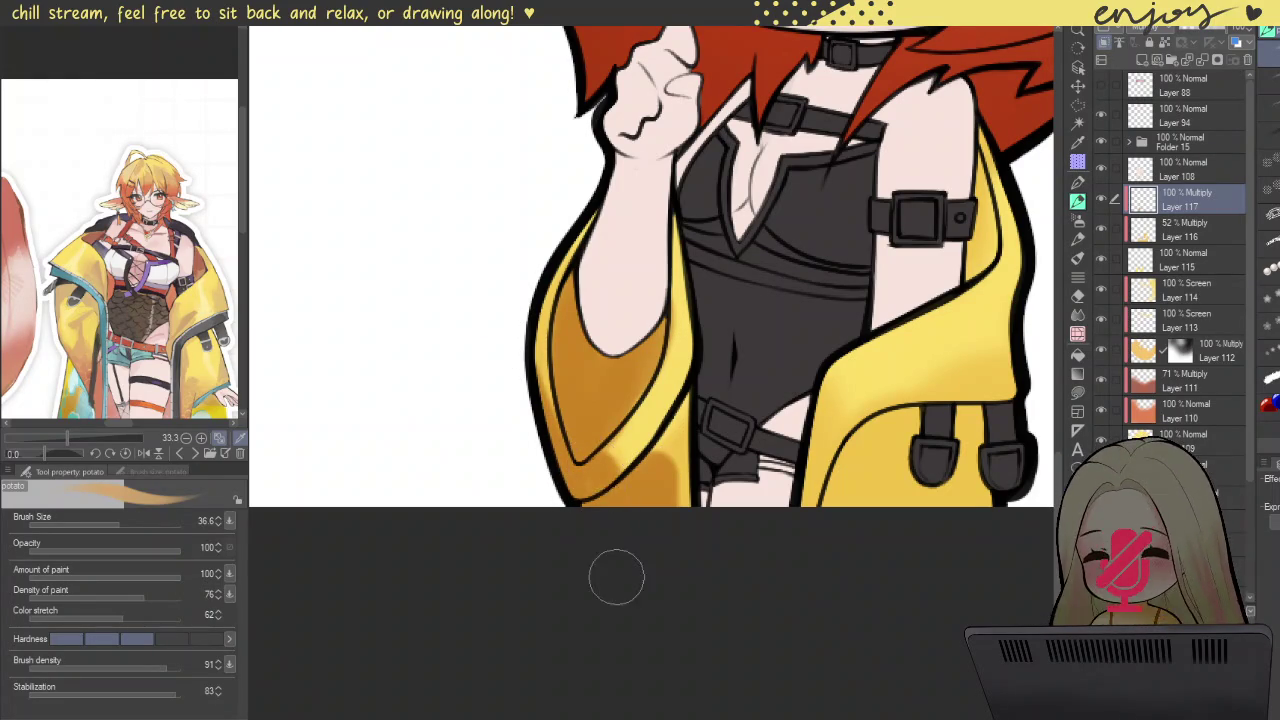
pyautogui.moveTo(540, 325); pyautogui.dragTo(545, 440)
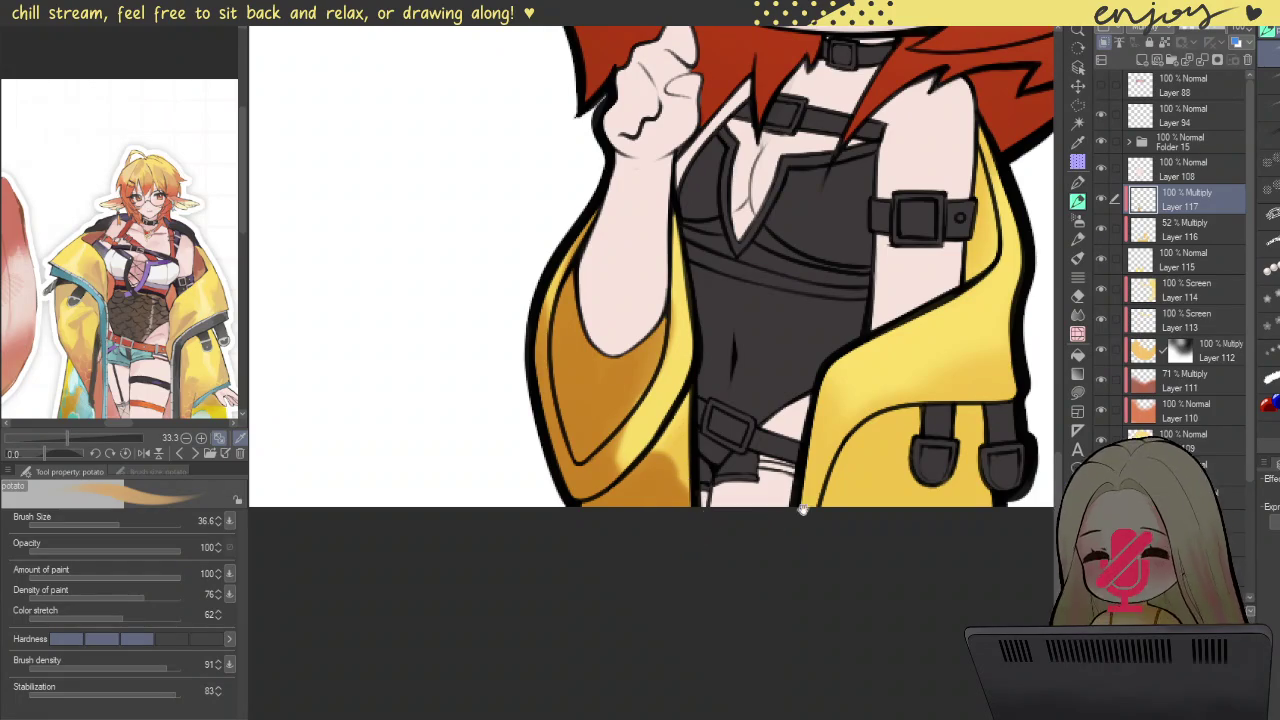
pyautogui.moveTo(793, 517); pyautogui.dragTo(686, 509)
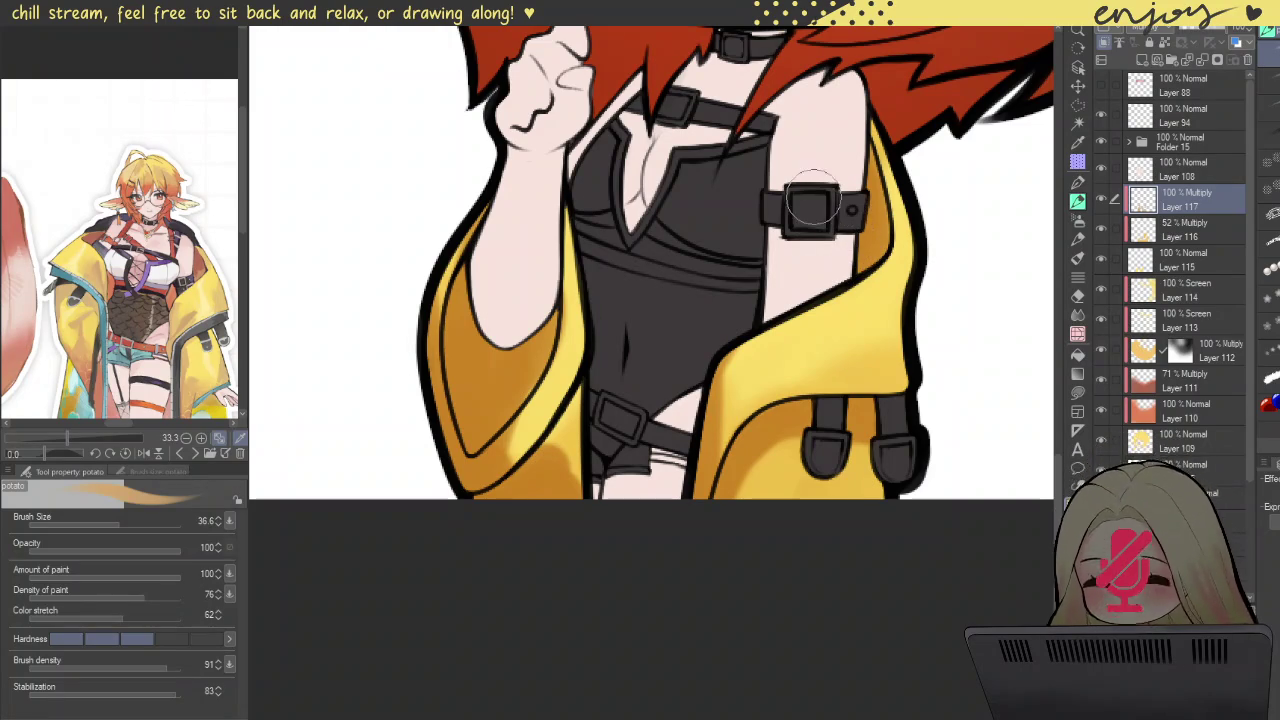
pyautogui.scroll(-1, 795, 195)
pyautogui.scroll(-2, 921, 282)
pyautogui.moveTo(921, 282); pyautogui.dragTo(944, 407)
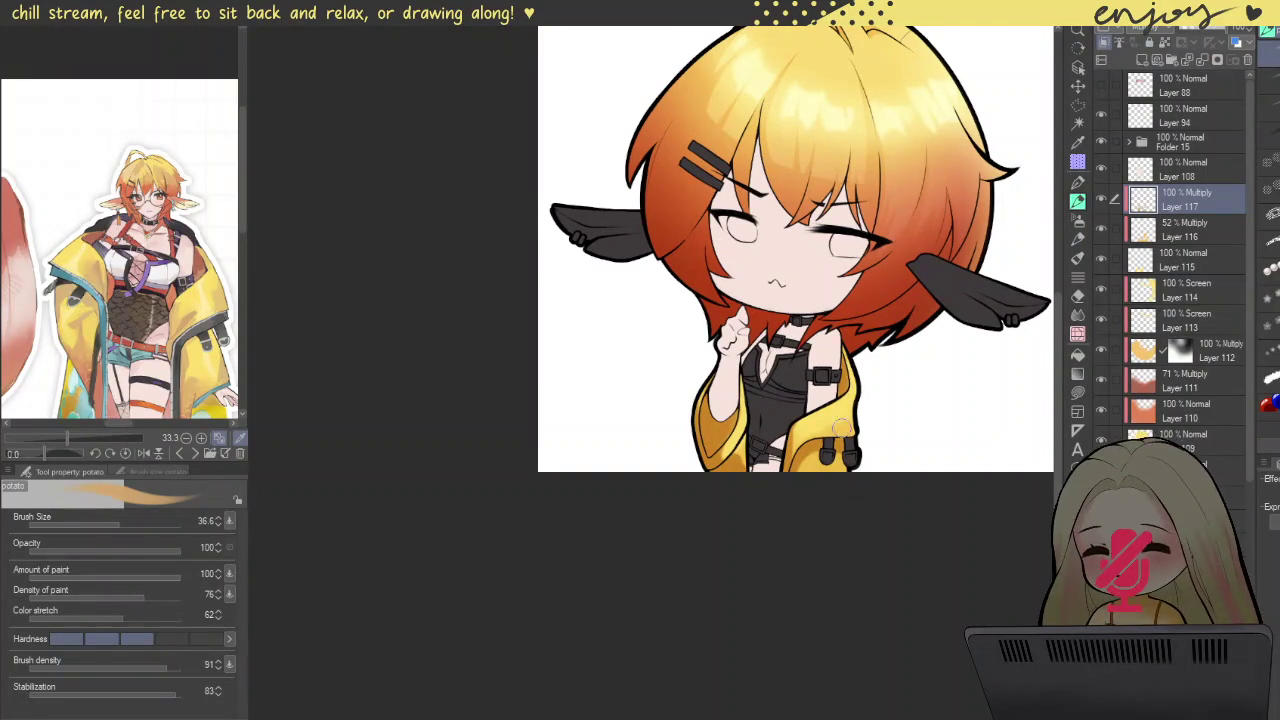
pyautogui.scroll(2, 847, 451)
pyautogui.scroll(3, 770, 485)
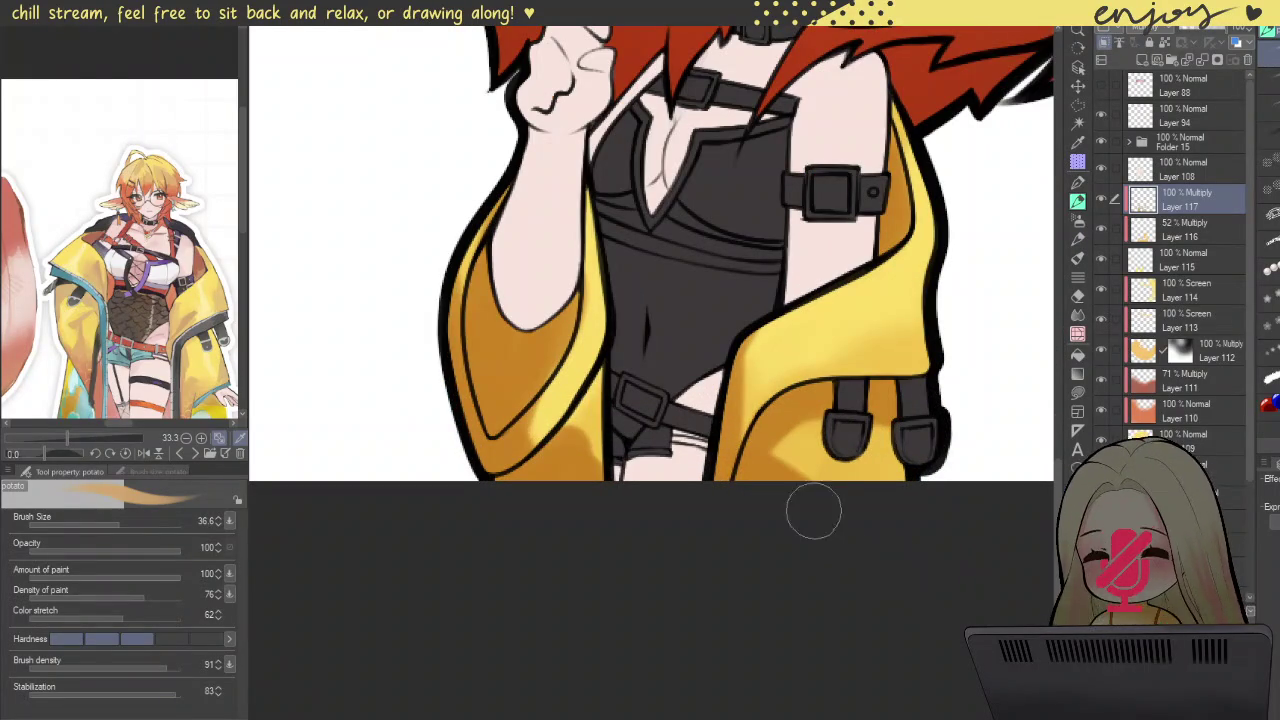
# Step: Blur the orange shading edge on the left sleeve with a size-28.1 blur brush
pyautogui.click(1078, 315)
pyautogui.moveTo(768, 456); pyautogui.dragTo(779, 458)
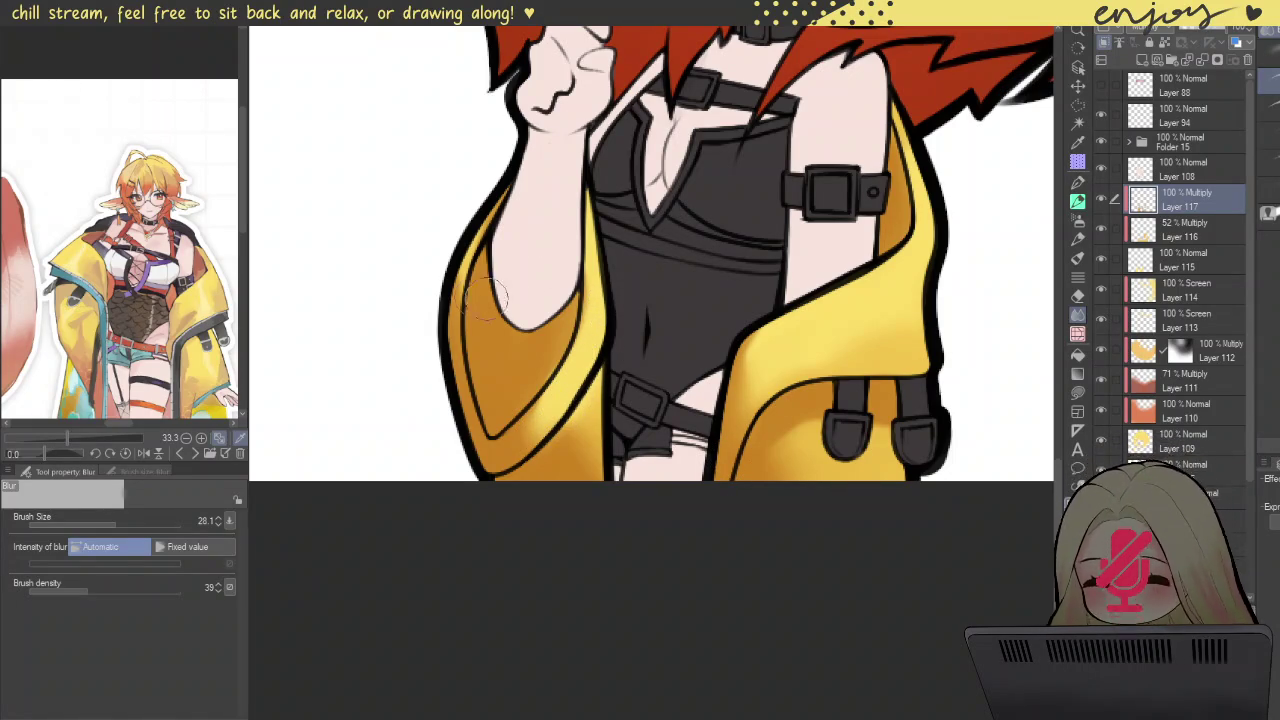
pyautogui.scroll(-3, 628, 168)
pyautogui.moveTo(921, 266)
pyautogui.mouseDown()
pyautogui.moveTo(863, 370)
pyautogui.moveTo(800, 368)
pyautogui.mouseUp()
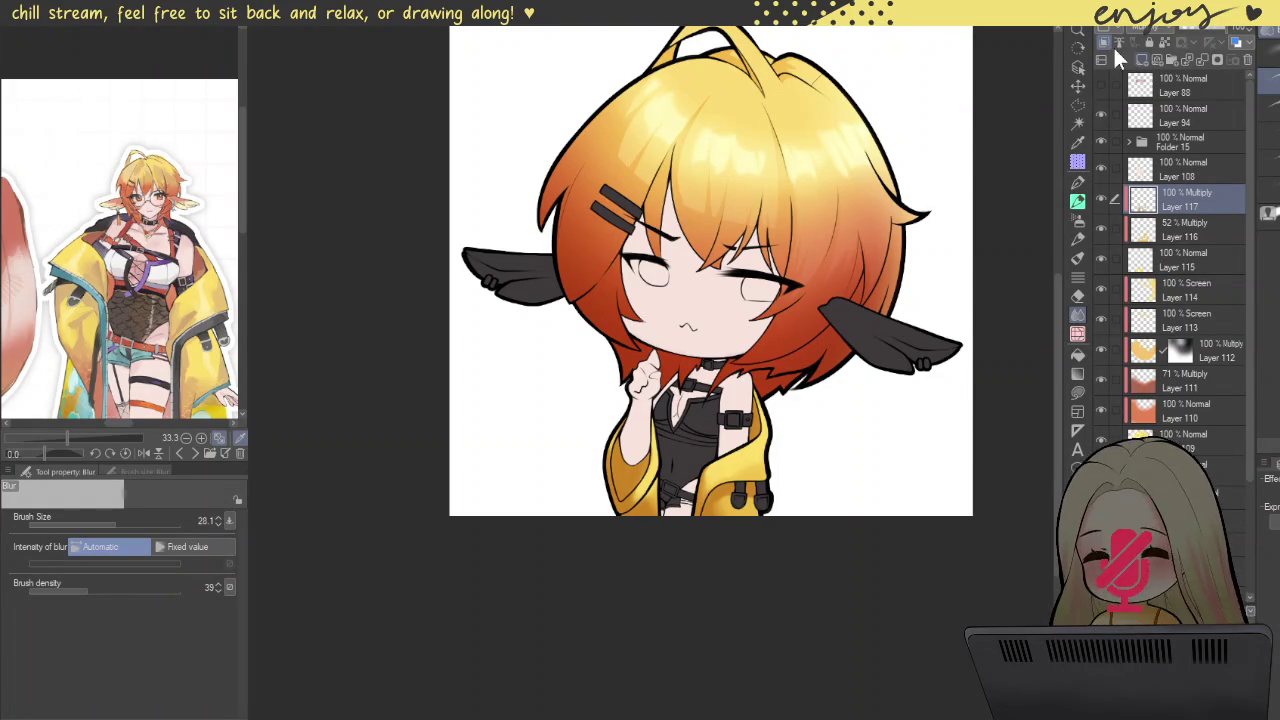
# Step: Paint a soft teal band along the jacket hem on Layer 118, then add Layer 119
pyautogui.click(1119, 57)
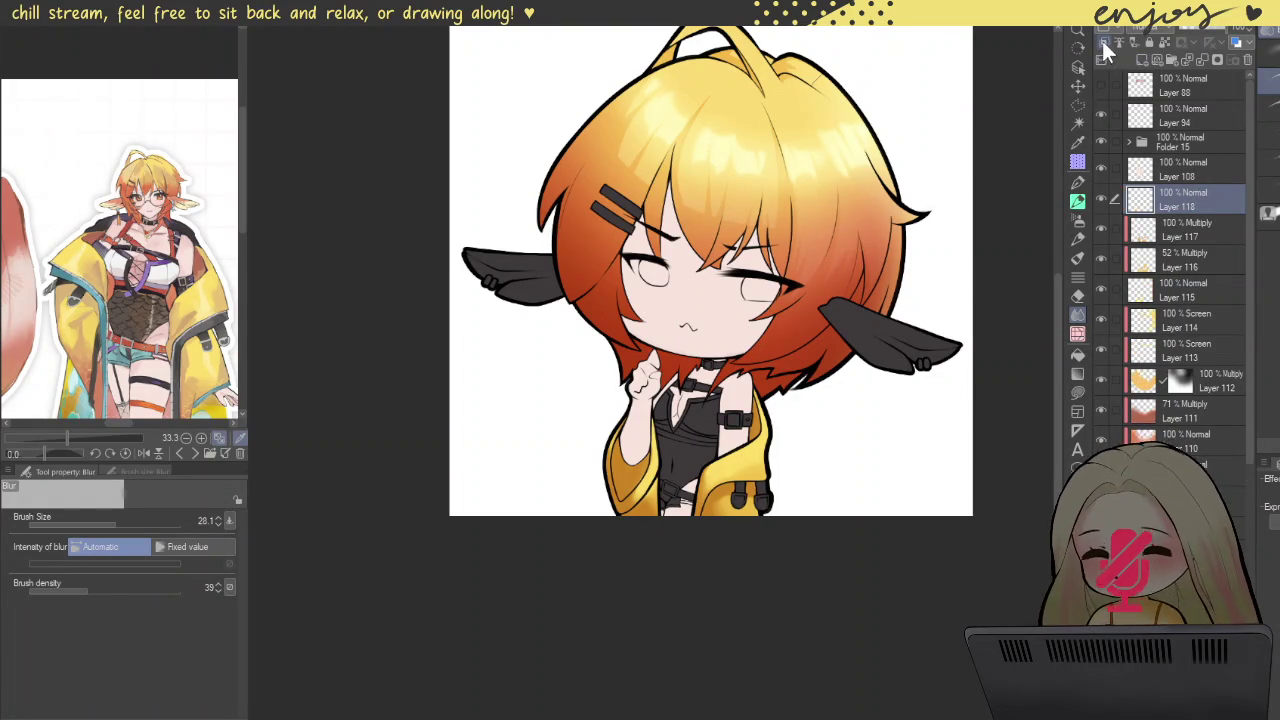
pyautogui.click(1078, 202)
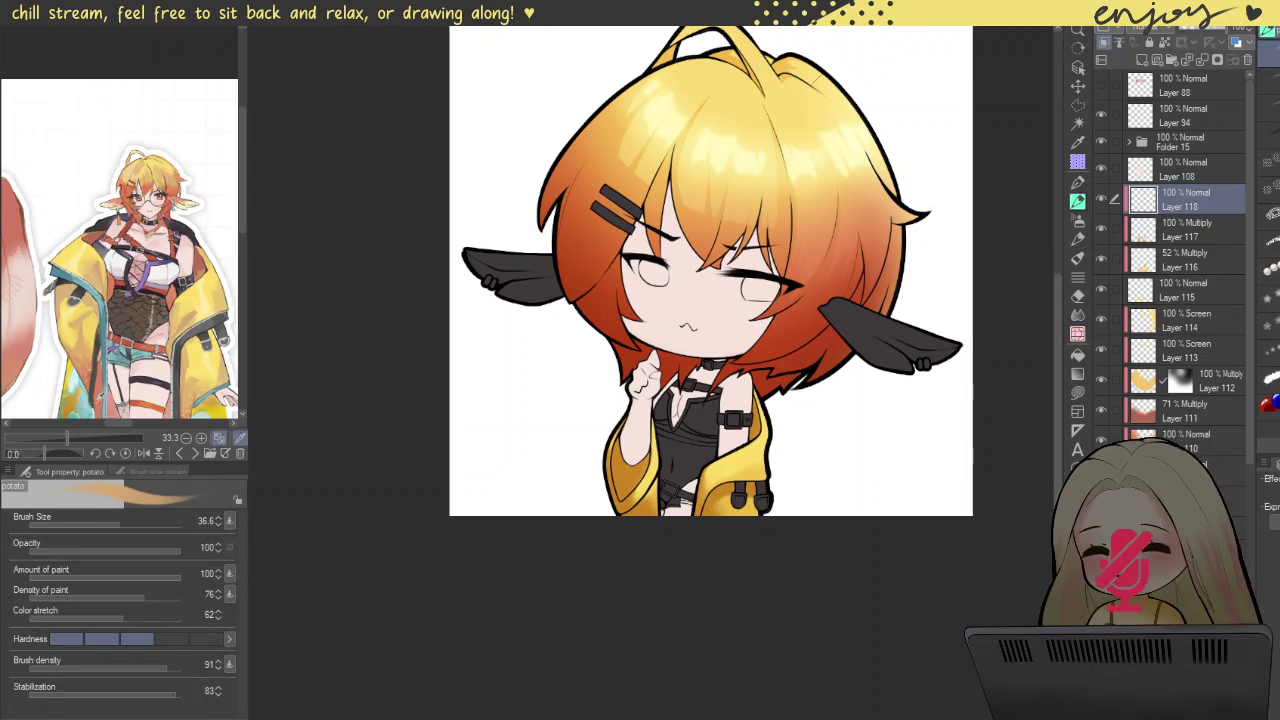
pyautogui.scroll(2, 629, 520)
pyautogui.scroll(2, 629, 520)
pyautogui.moveTo(629, 520)
pyautogui.mouseDown()
pyautogui.moveTo(727, 535)
pyautogui.moveTo(836, 520)
pyautogui.mouseUp()
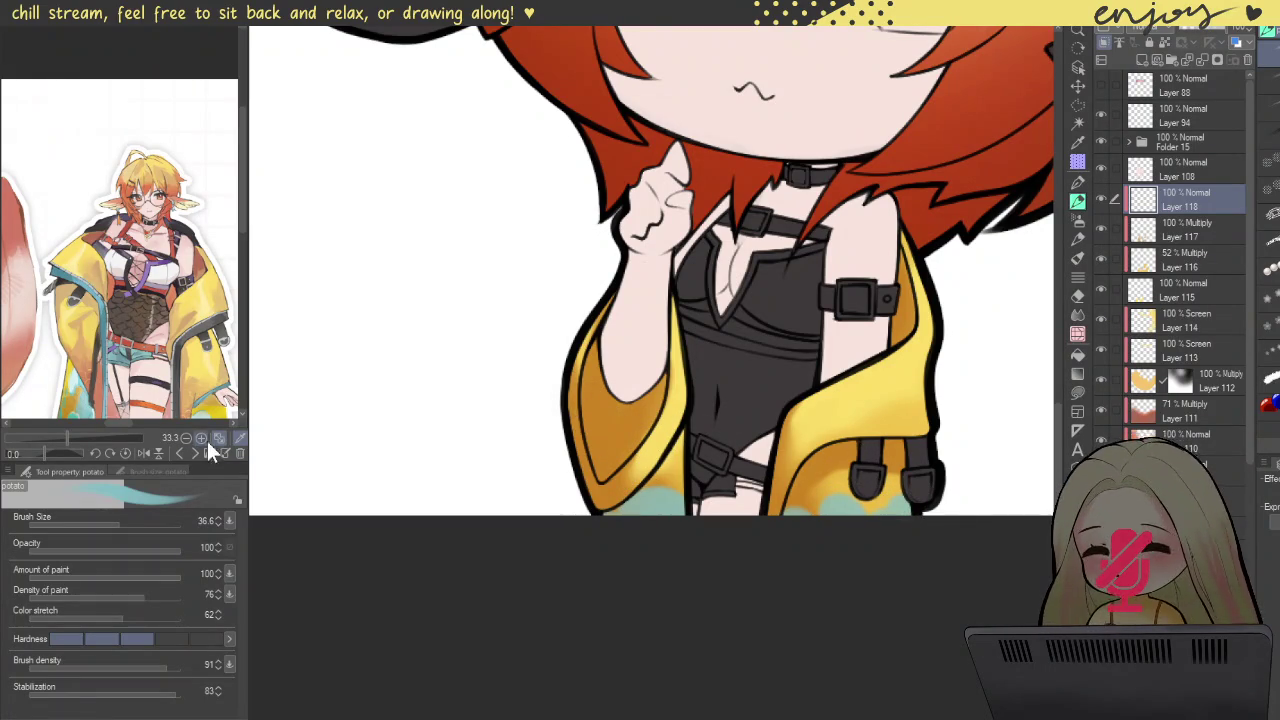
pyautogui.scroll(-3, 277, 451)
pyautogui.scroll(-2, 364, 443)
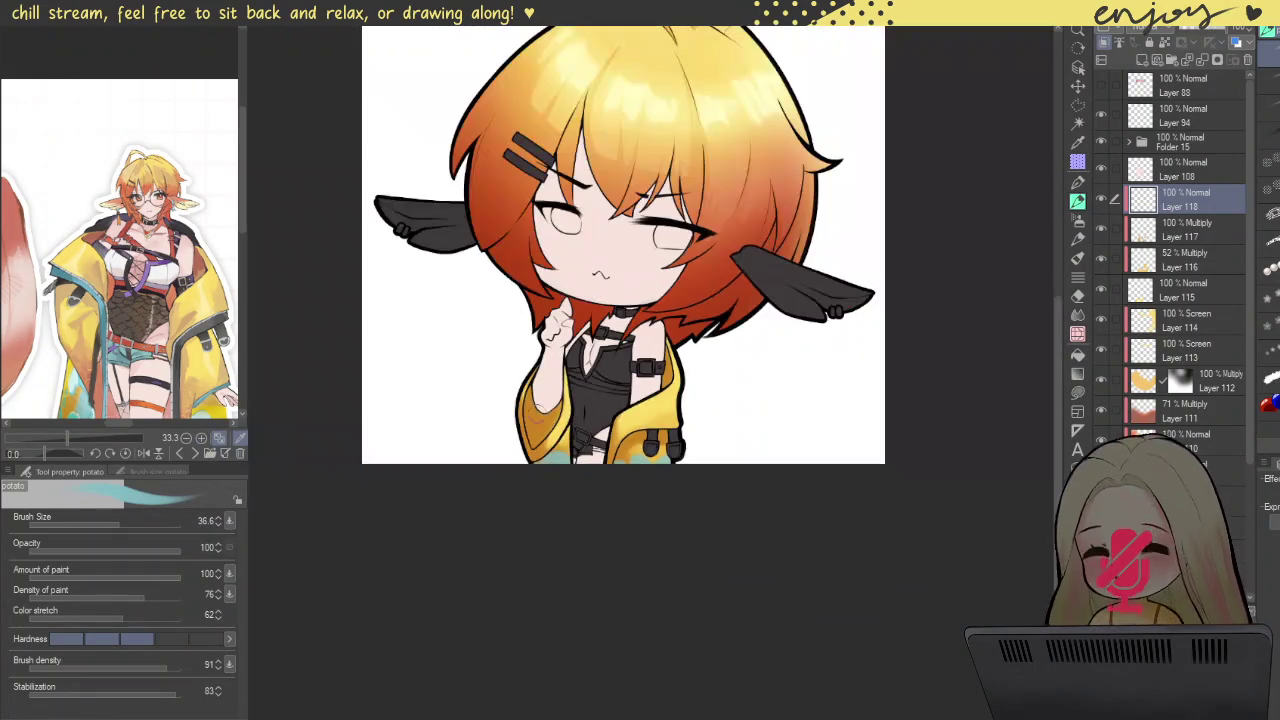
pyautogui.click(1195, 232)
pyautogui.click(1141, 61)
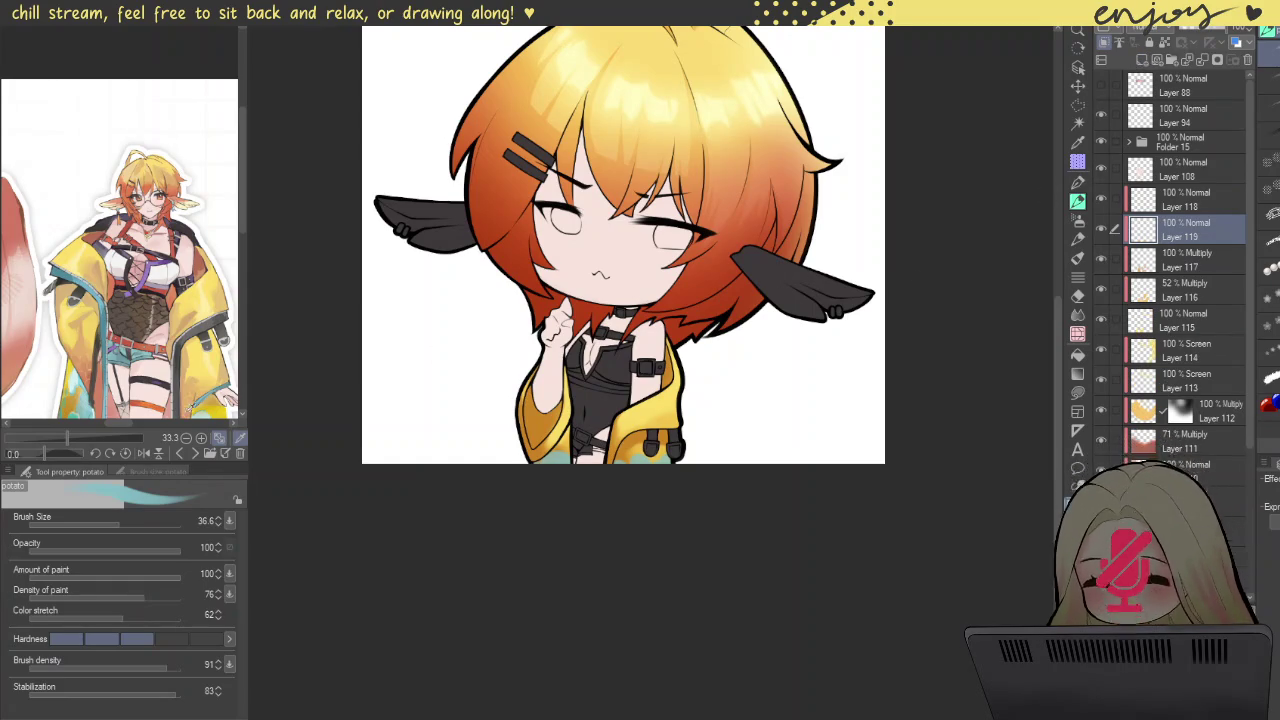
# Step: Shade the left sleeve in reference orange with G-pen BULET NO PRESSURE, opacity 51%
pyautogui.click(150, 395)
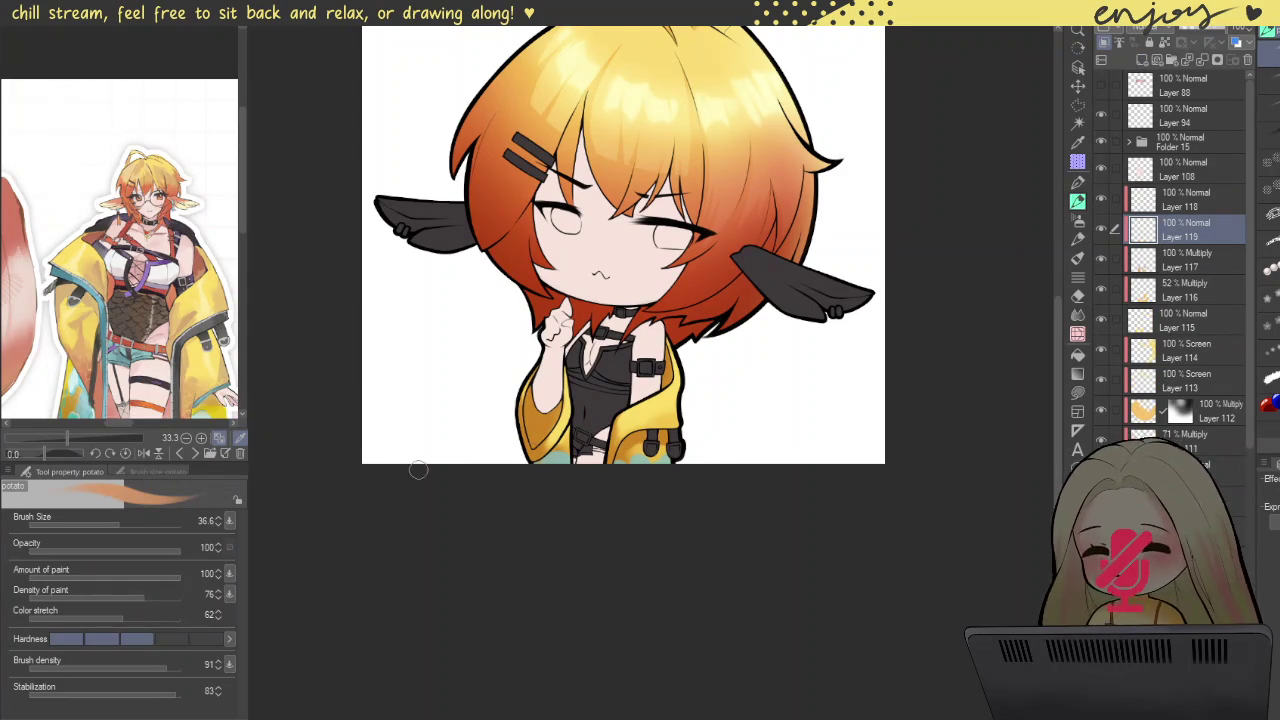
pyautogui.click(1078, 200)
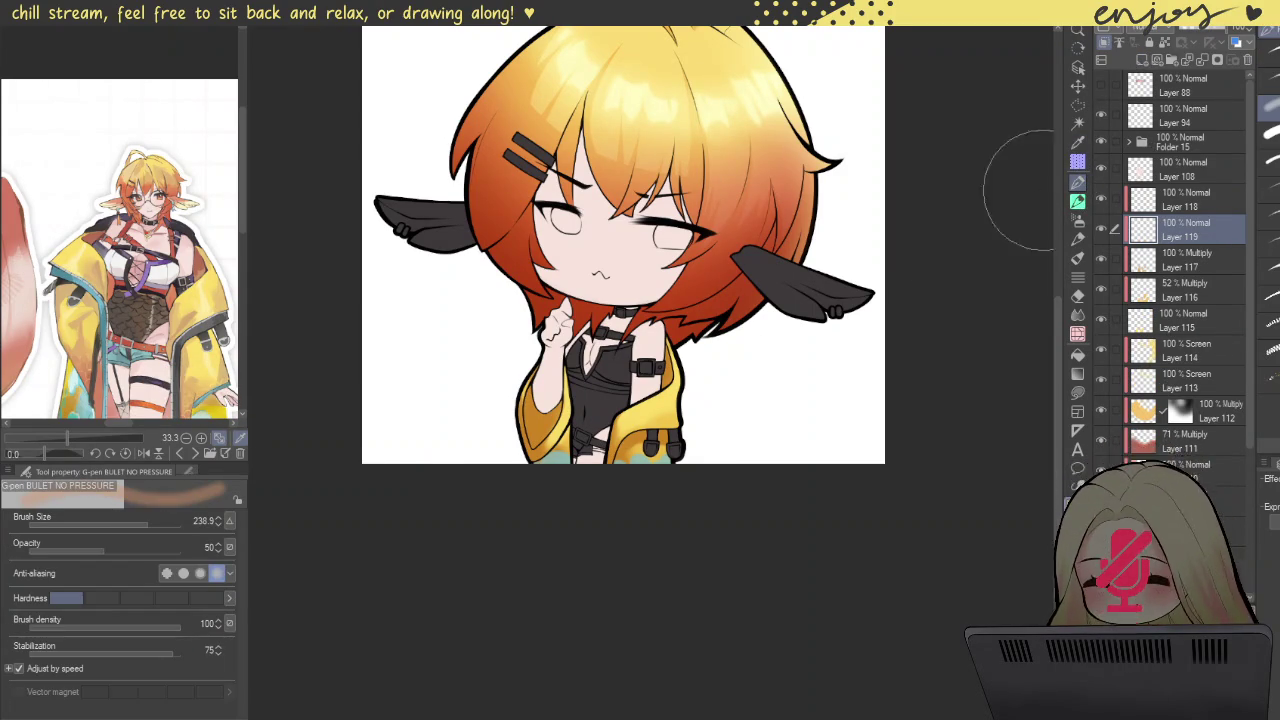
pyautogui.moveTo(650, 500)
pyautogui.mouseDown()
pyautogui.moveTo(584, 463)
pyautogui.moveTo(606, 465)
pyautogui.mouseUp()
pyautogui.scroll(1, 606, 468)
pyautogui.scroll(1, 606, 468)
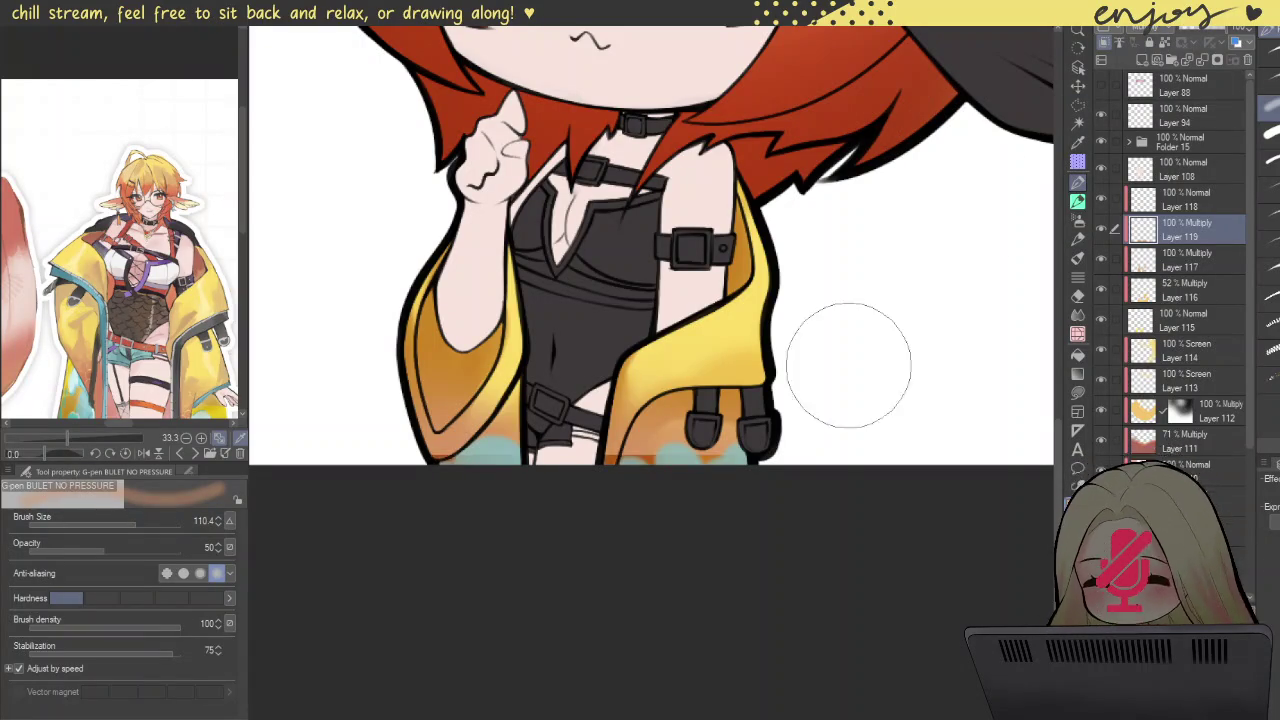
pyautogui.scroll(-2, 848, 338)
pyautogui.scroll(-1, 848, 338)
pyautogui.scroll(1, 886, 294)
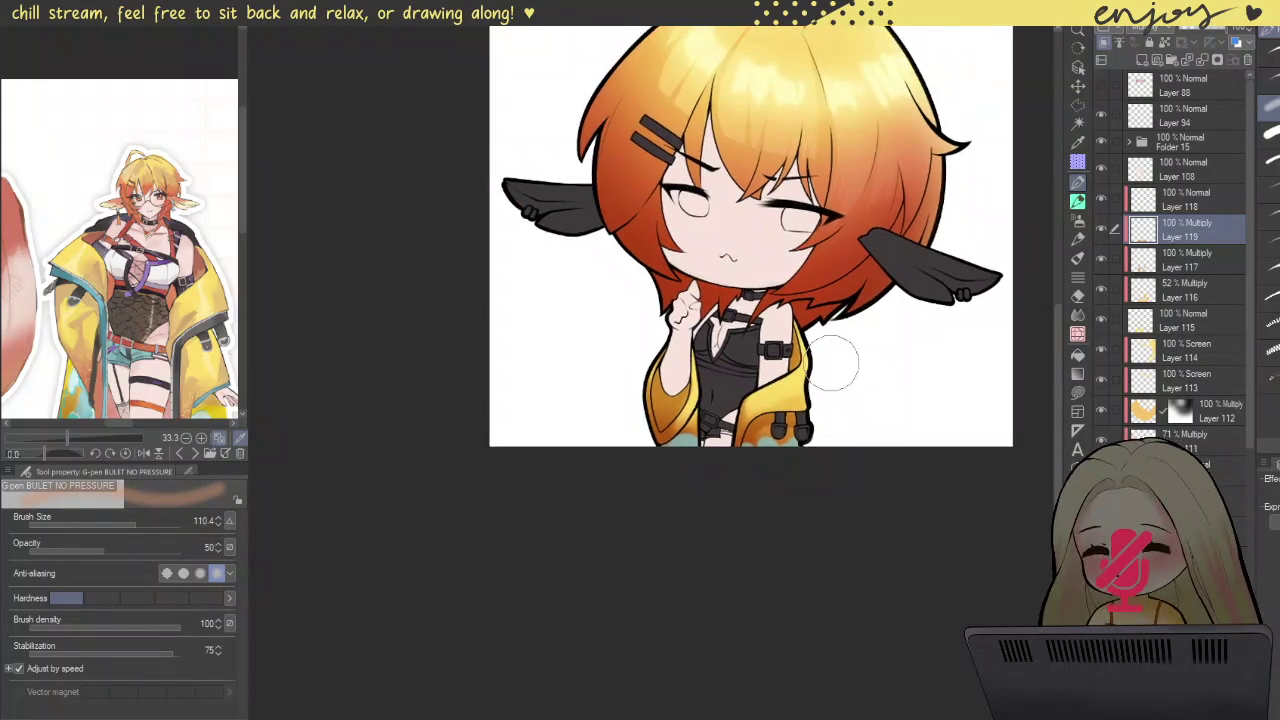
pyautogui.scroll(2, 863, 354)
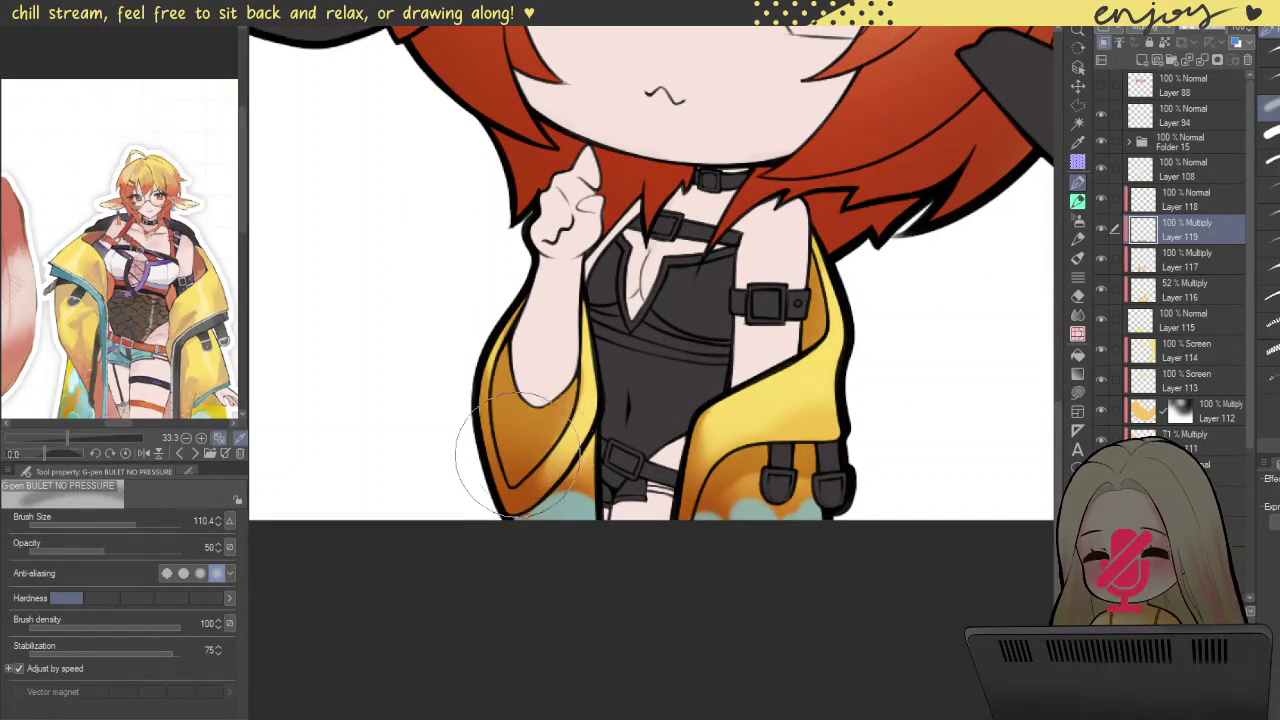
pyautogui.moveTo(525, 440); pyautogui.dragTo(537, 380)
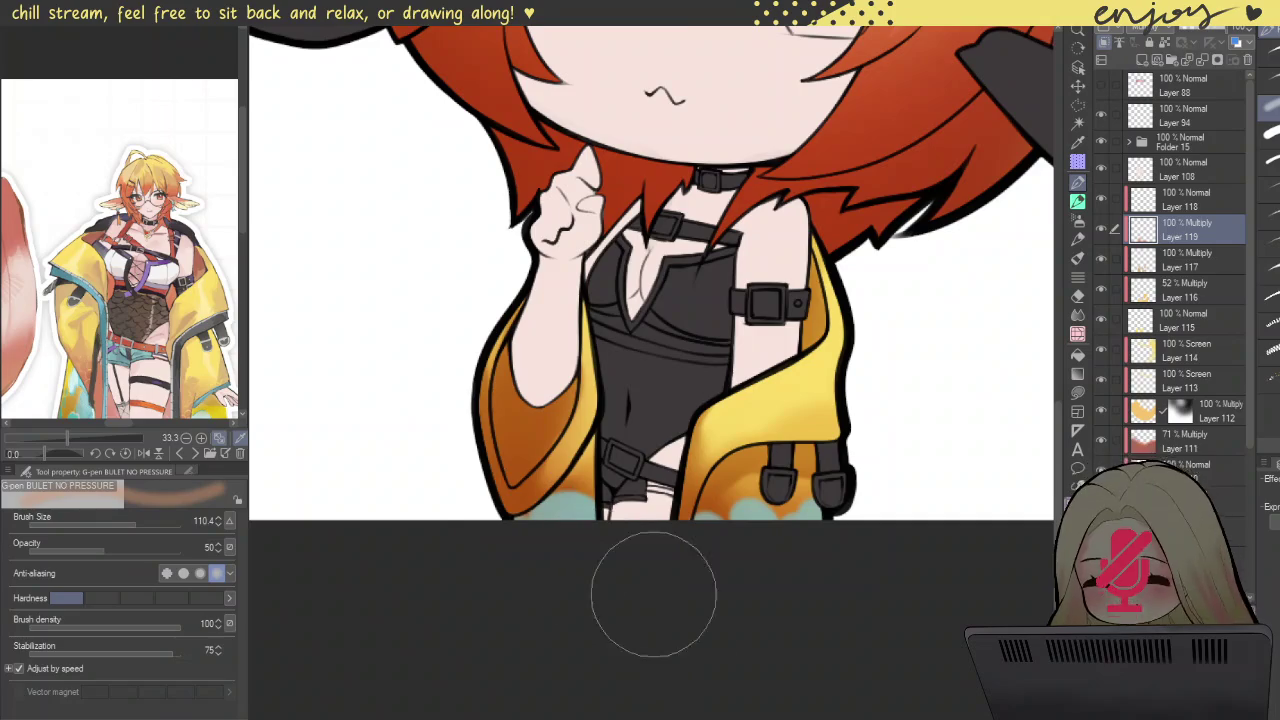
pyautogui.scroll(-2, 900, 460)
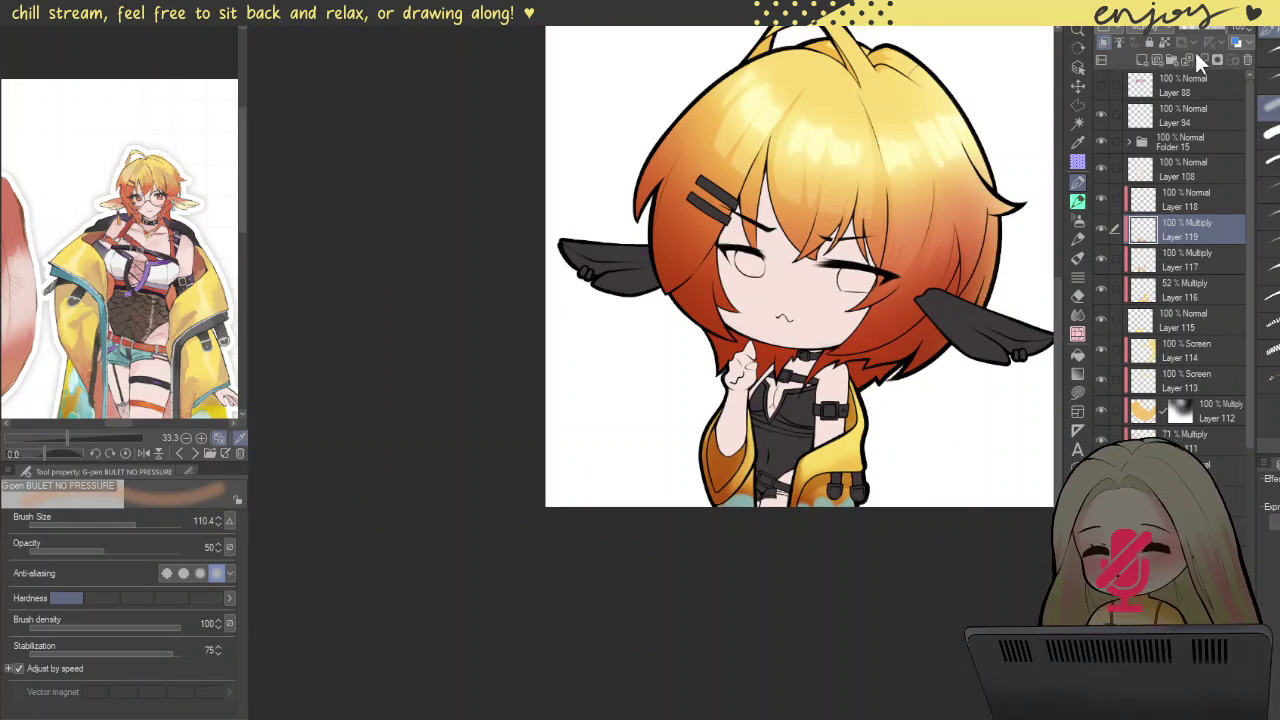
pyautogui.moveTo(1207, 38); pyautogui.dragTo(1213, 40)
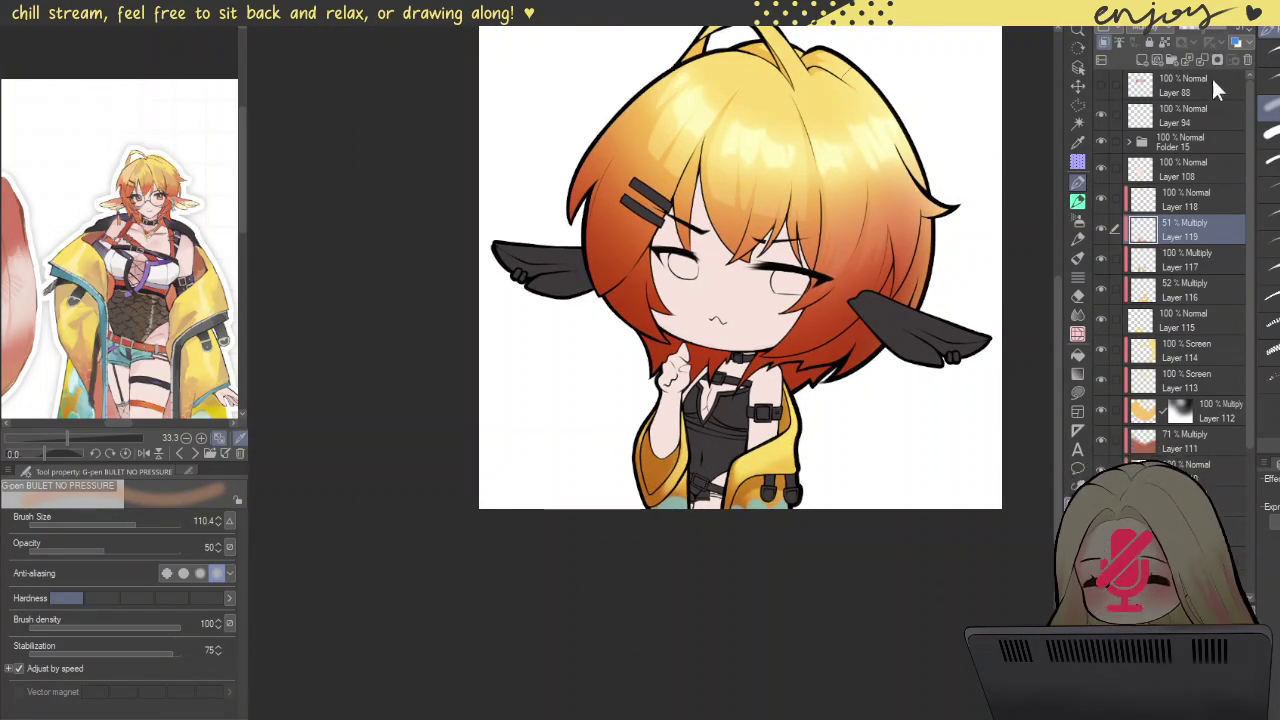
# Step: Set teal band Layer 118 to Color Dodge blending and duplicate it as Layer 118 Copy
pyautogui.click(1183, 199)
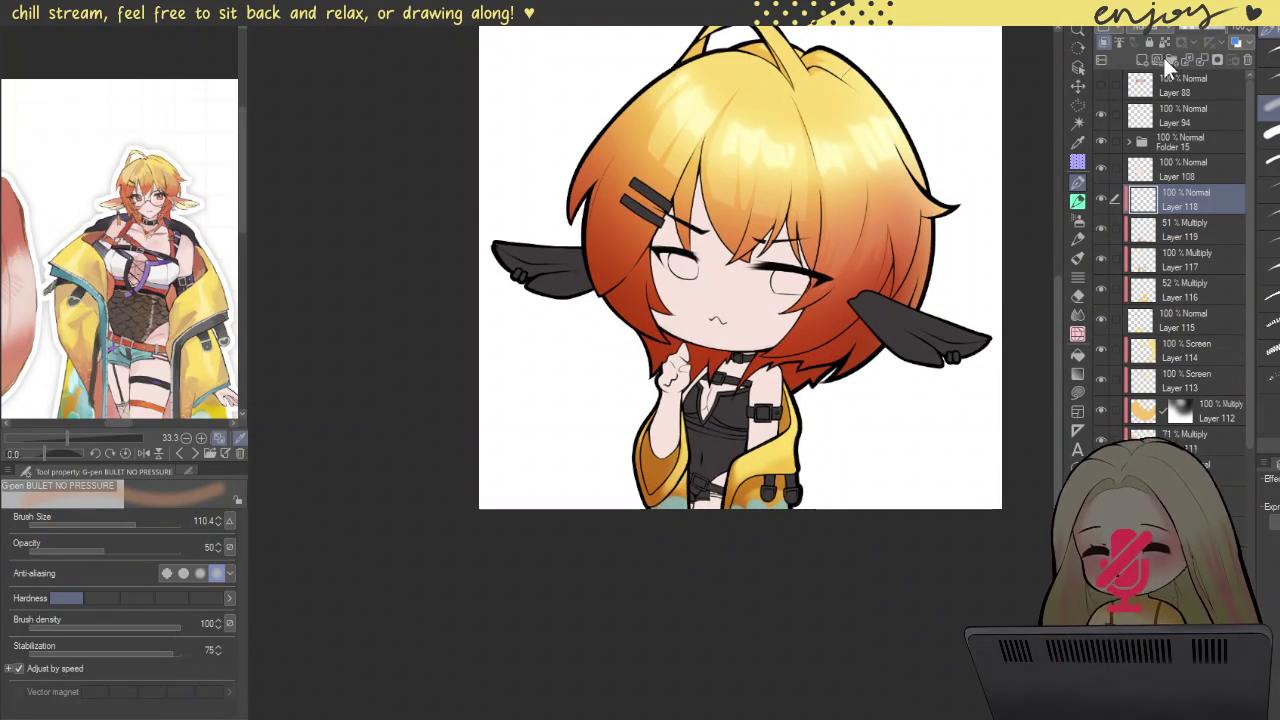
pyautogui.scroll(-1, 1169, 54)
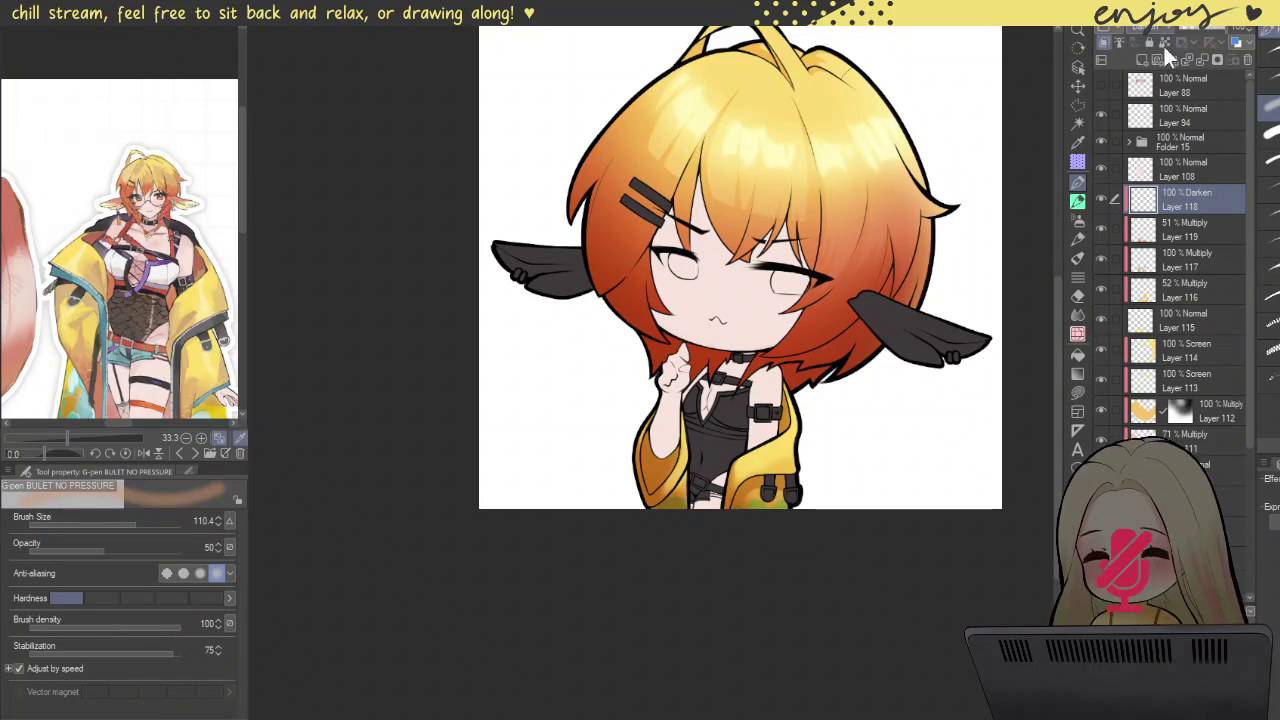
pyautogui.scroll(-1, 1169, 71)
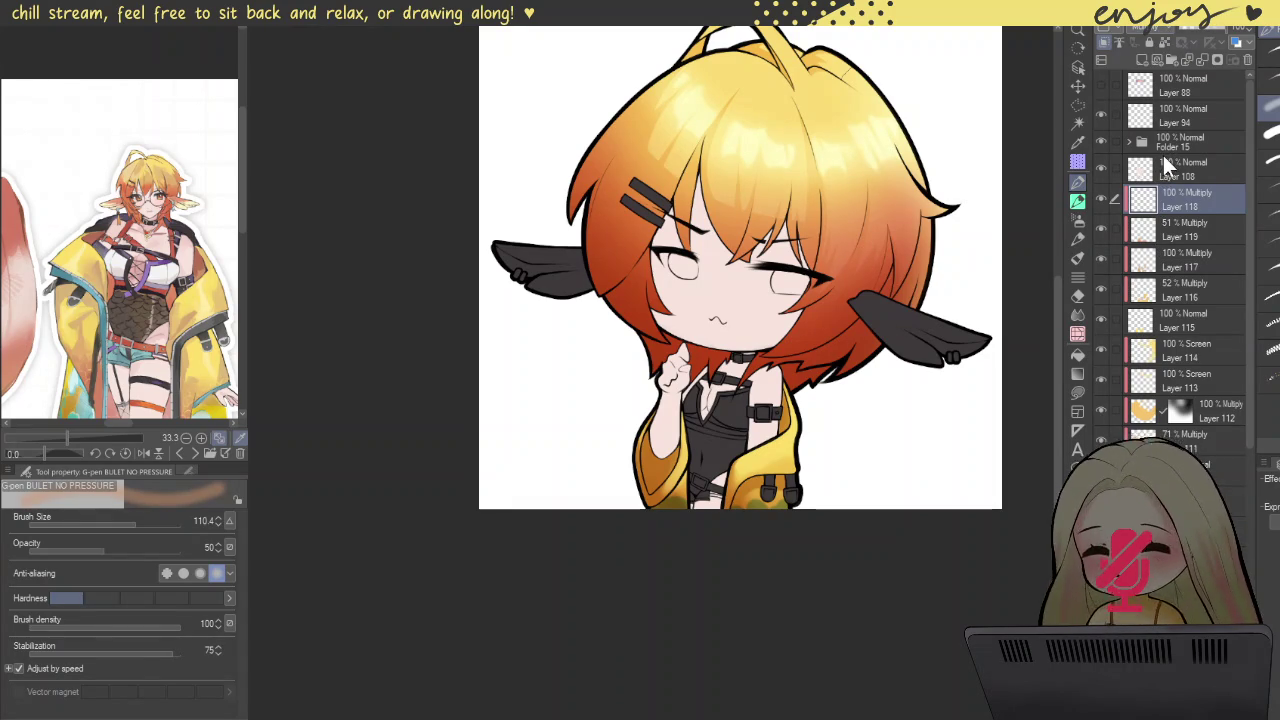
pyautogui.scroll(-7, 1172, 150)
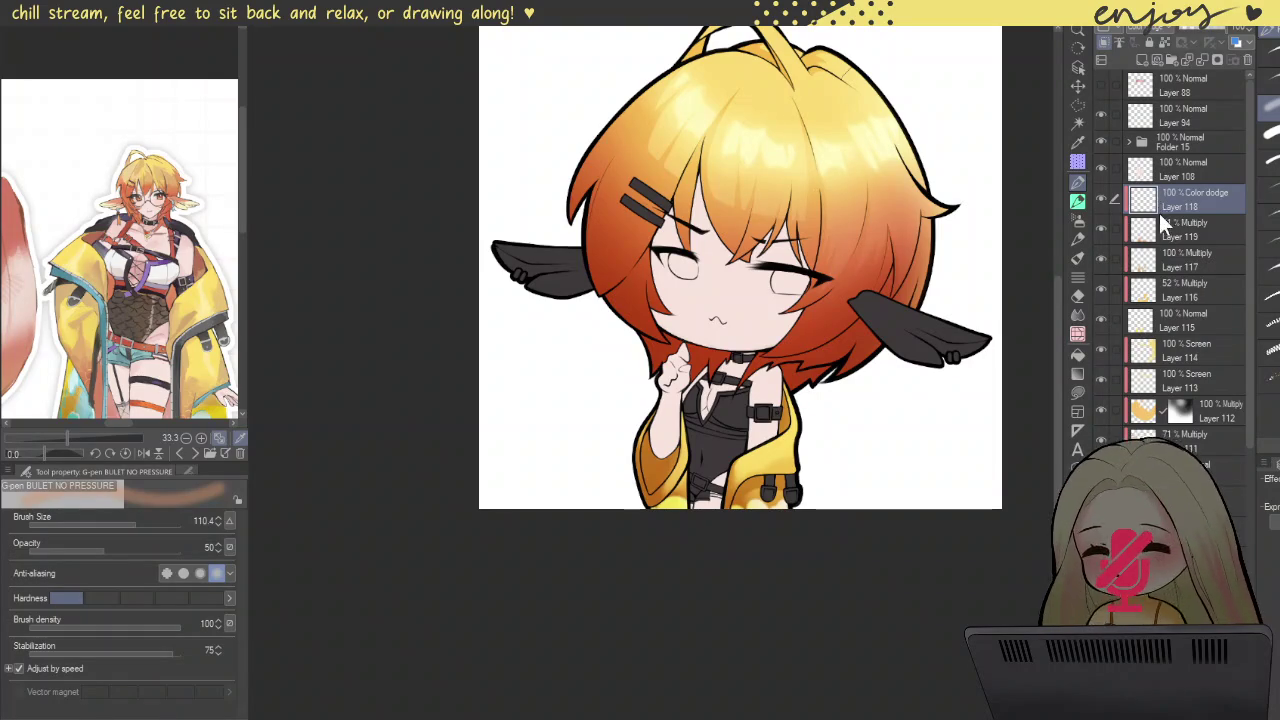
pyautogui.scroll(-6, 1162, 218)
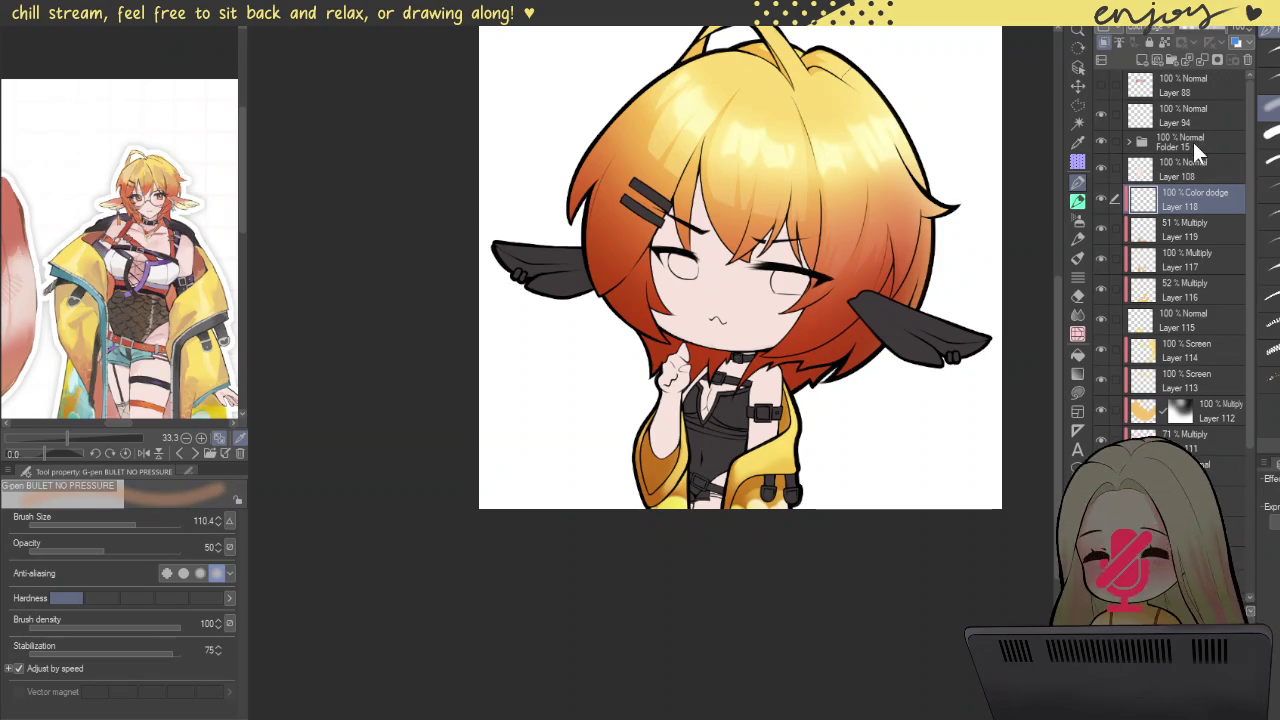
pyautogui.click(1171, 59)
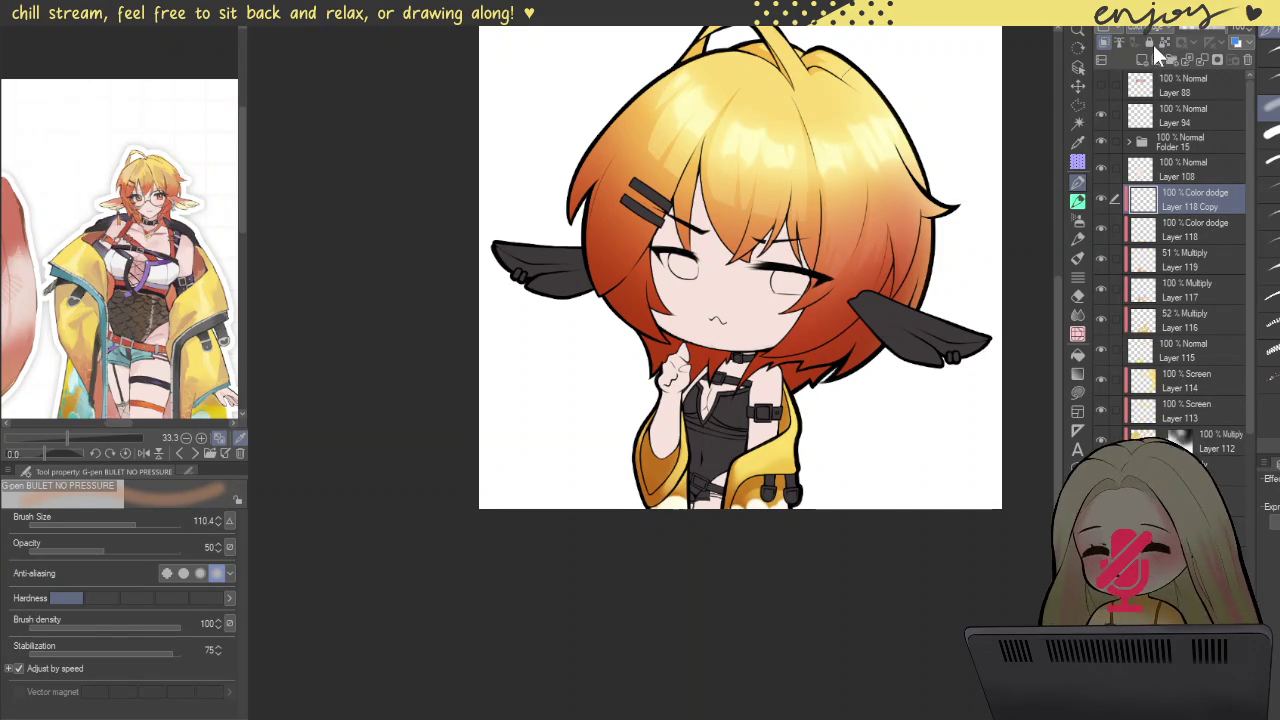
# Step: Switch Layer 118 Copy to Normal blending and trim the teal band slightly from the top
pyautogui.hotkey('alt', 'shift', 'n')
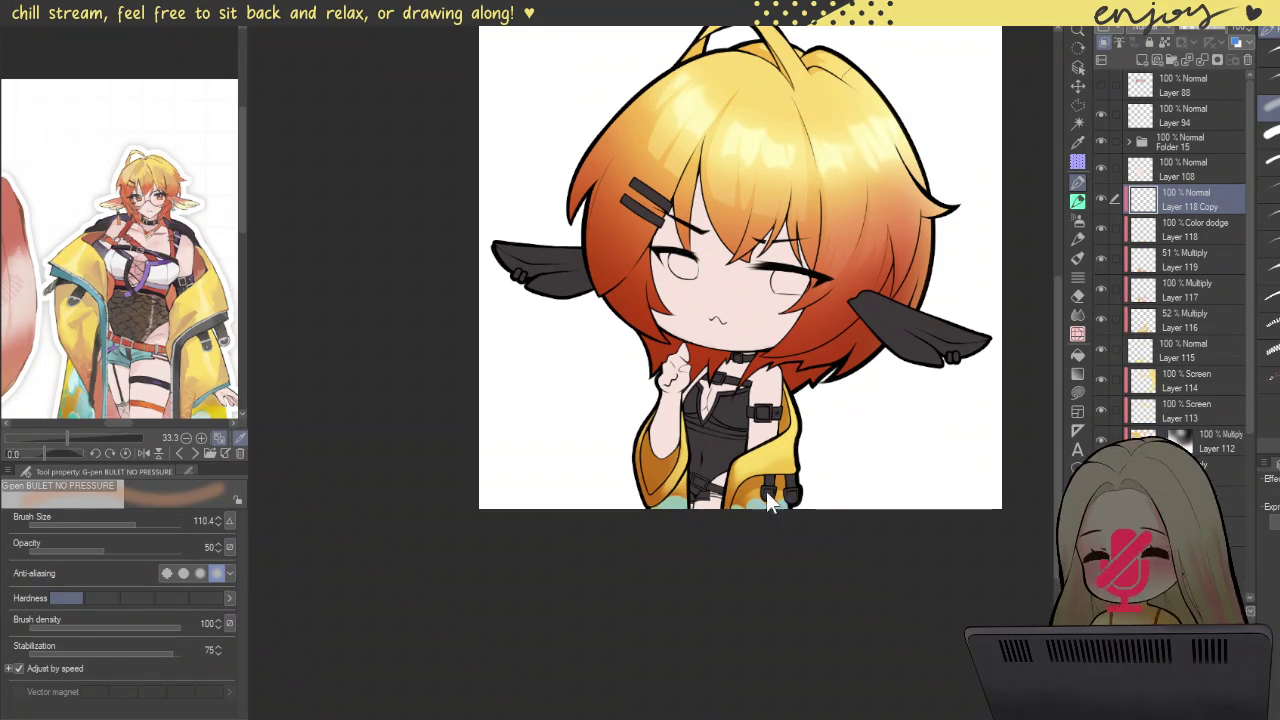
pyautogui.hotkey('ctrl', 't')
pyautogui.scroll(2, 800, 515)
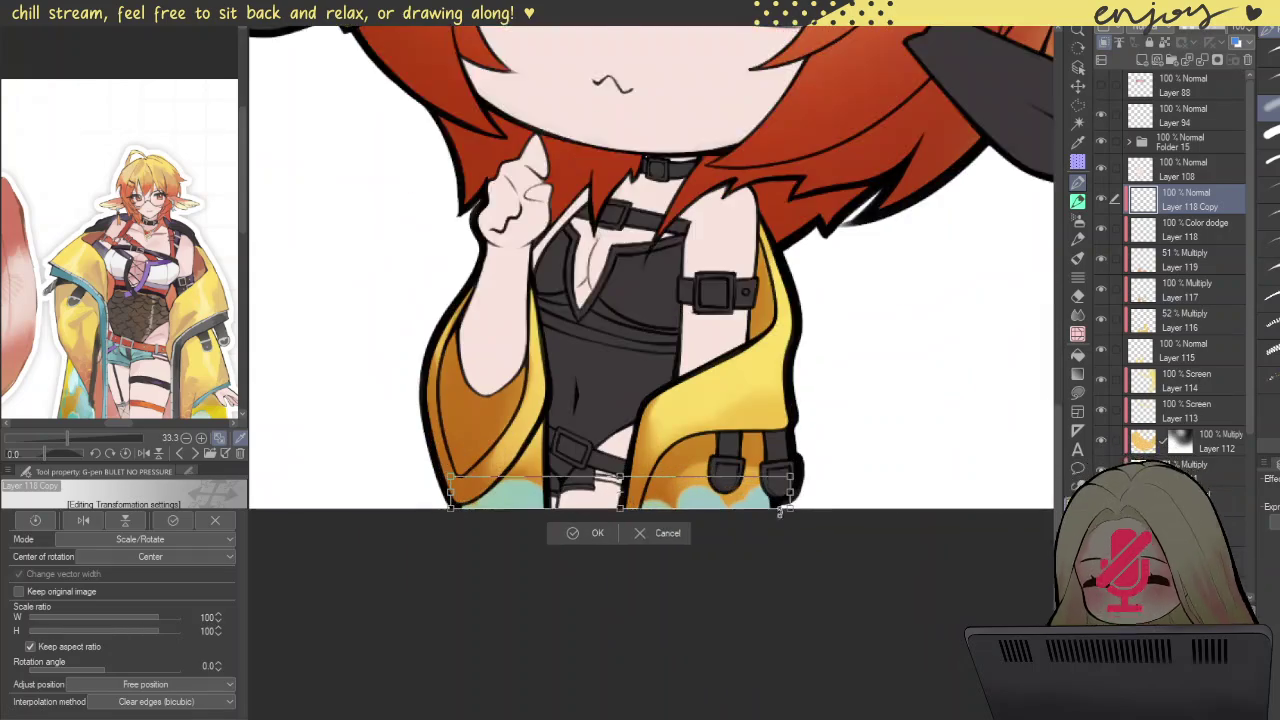
pyautogui.scroll(2, 730, 470)
pyautogui.moveTo(566, 465); pyautogui.dragTo(565, 468)
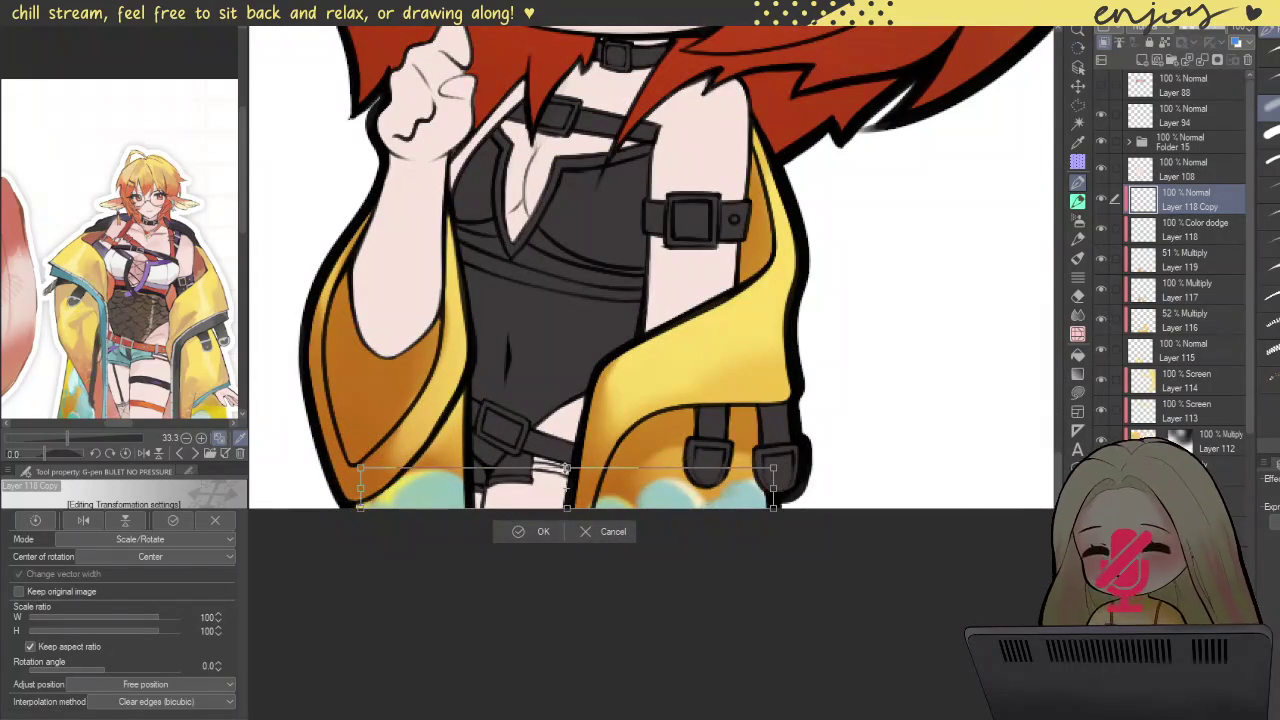
# Step: Widen and tilt the teal band leftward and stretch its right side along the jacket hem
pyautogui.moveTo(360, 497); pyautogui.dragTo(344, 506)
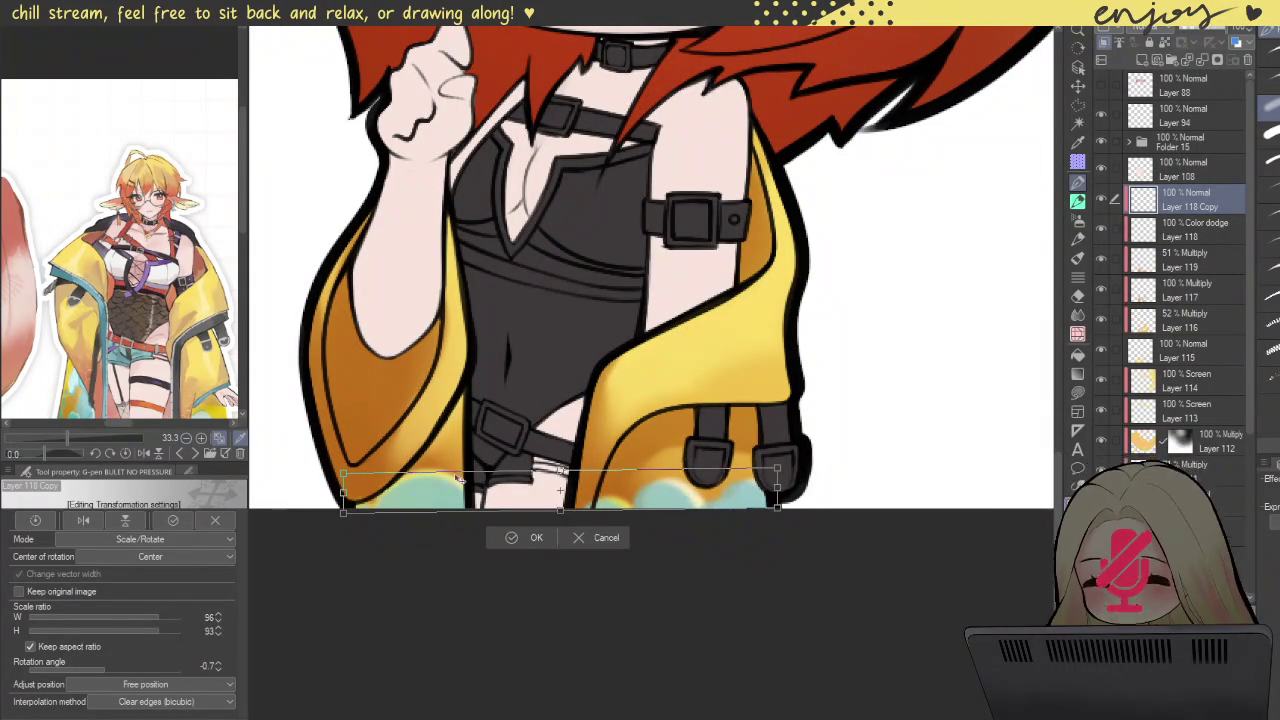
pyautogui.moveTo(778, 492); pyautogui.dragTo(796, 492)
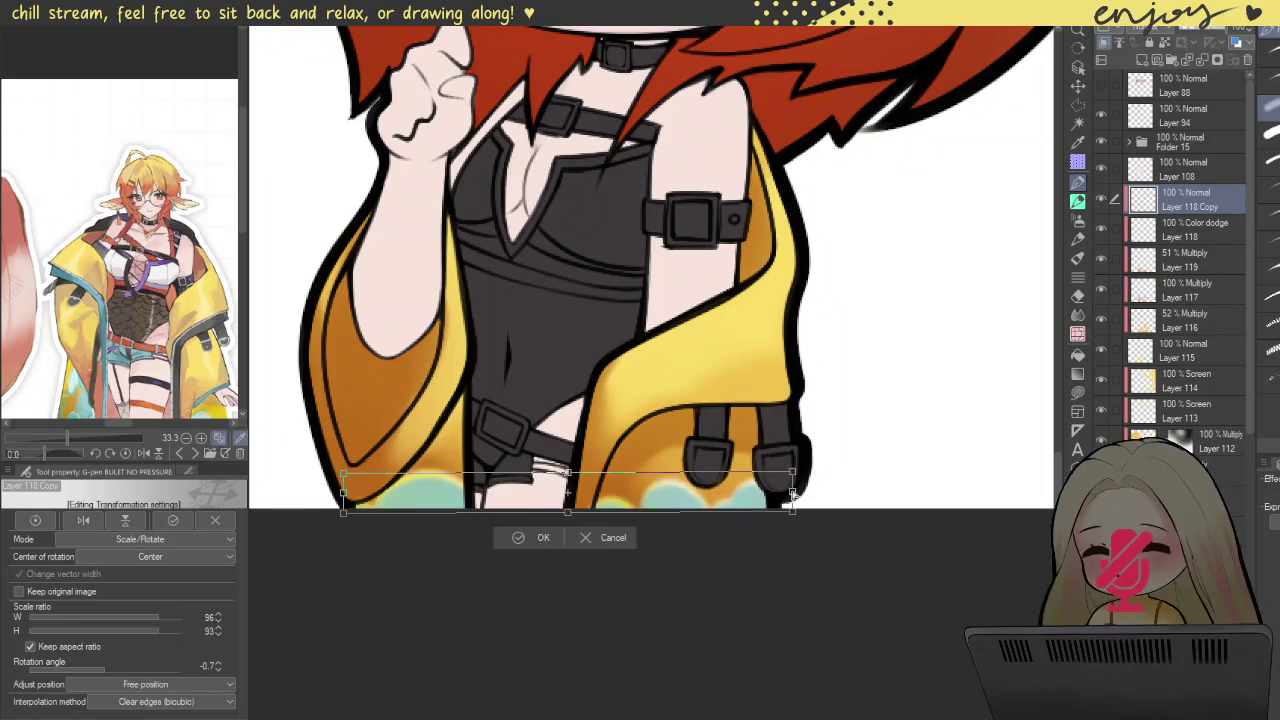
pyautogui.moveTo(342, 493); pyautogui.dragTo(337, 493)
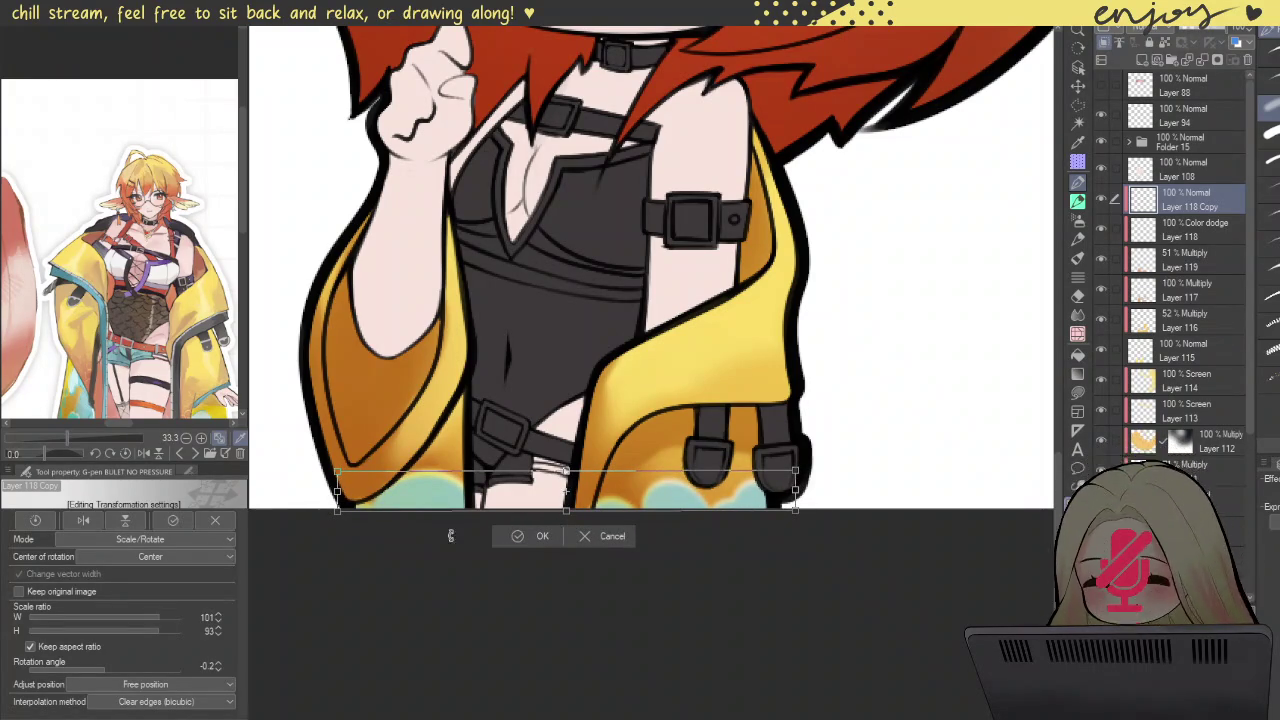
pyautogui.press('Return')
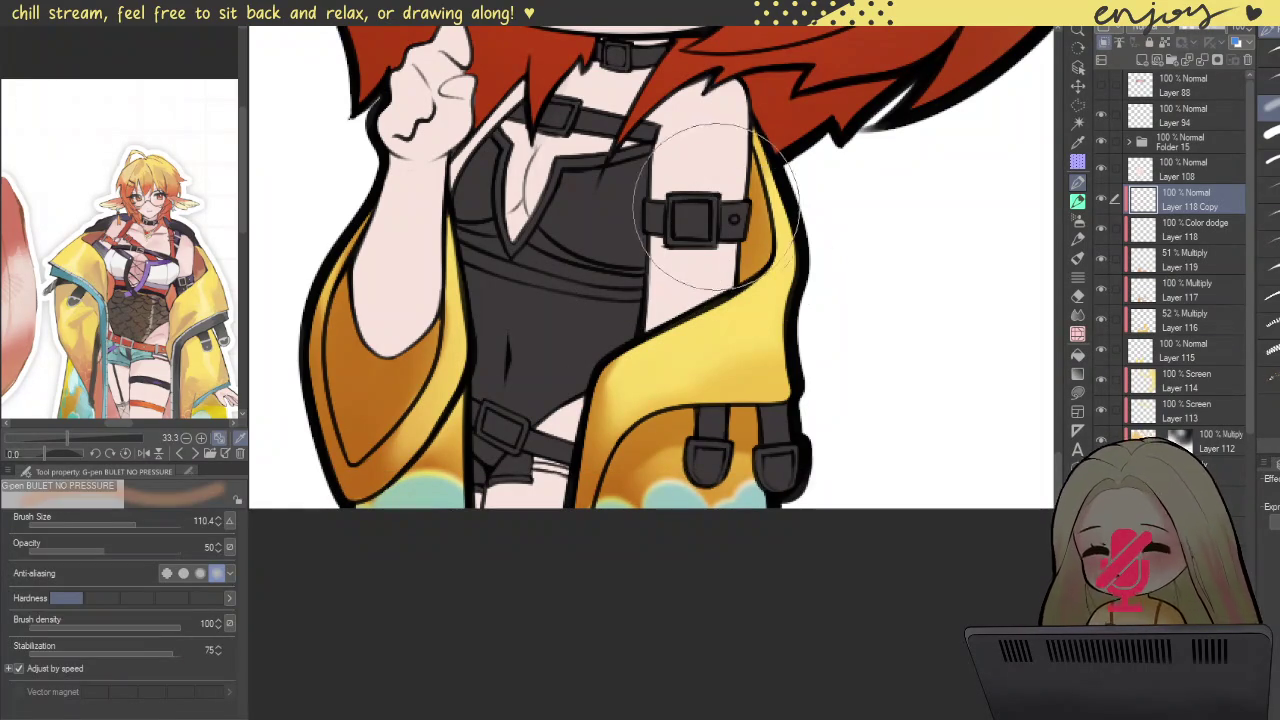
pyautogui.scroll(-3, 925, 217)
pyautogui.moveTo(925, 217); pyautogui.dragTo(868, 418)
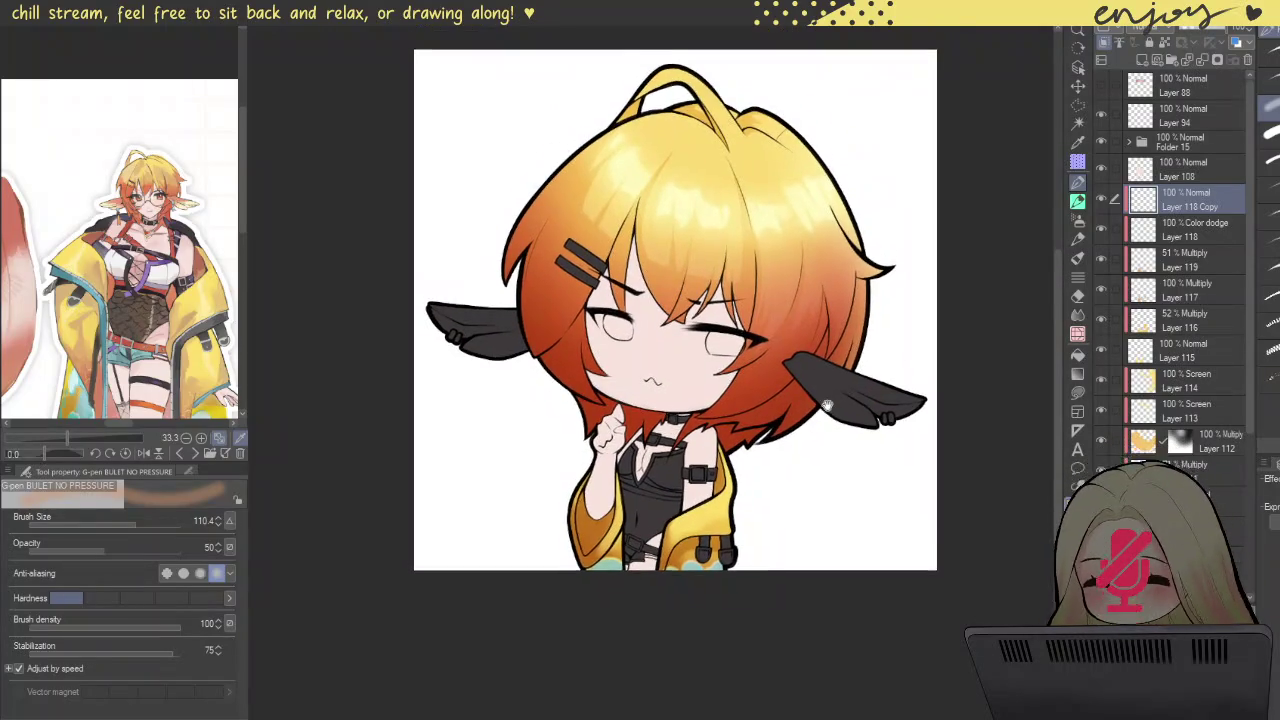
pyautogui.moveTo(826, 325); pyautogui.dragTo(769, 292)
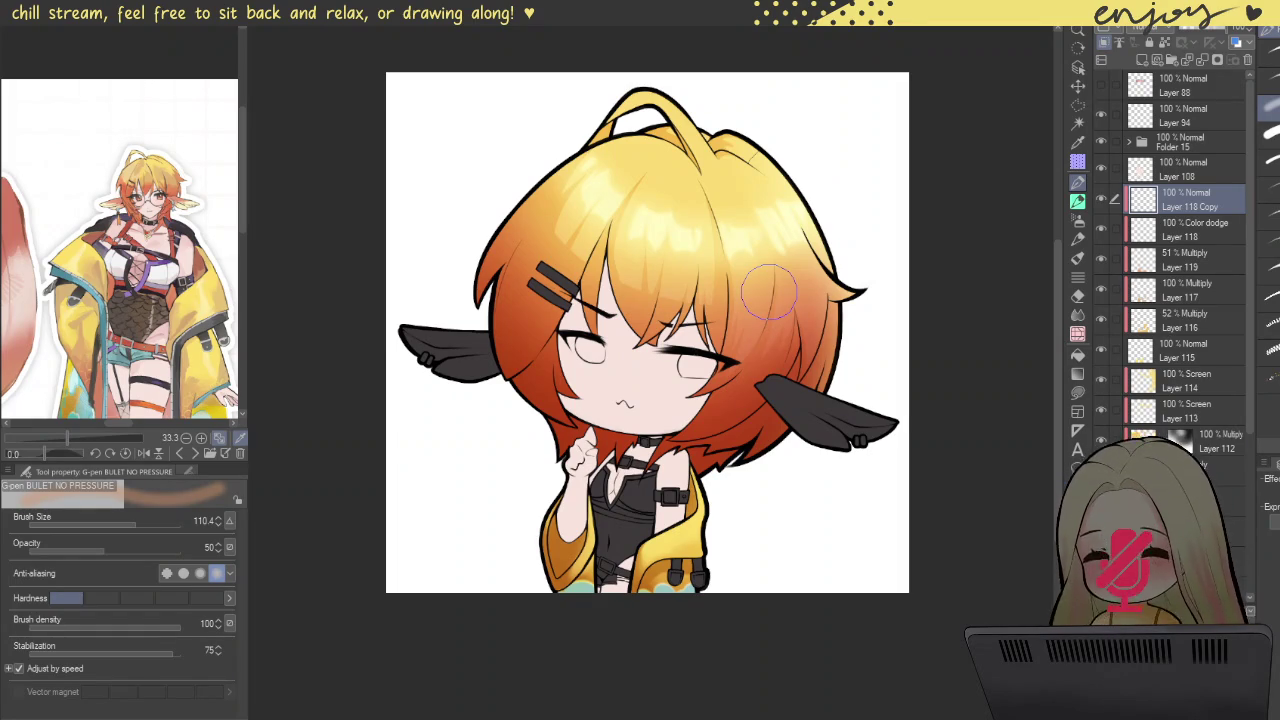
pyautogui.moveTo(749, 418); pyautogui.dragTo(726, 360)
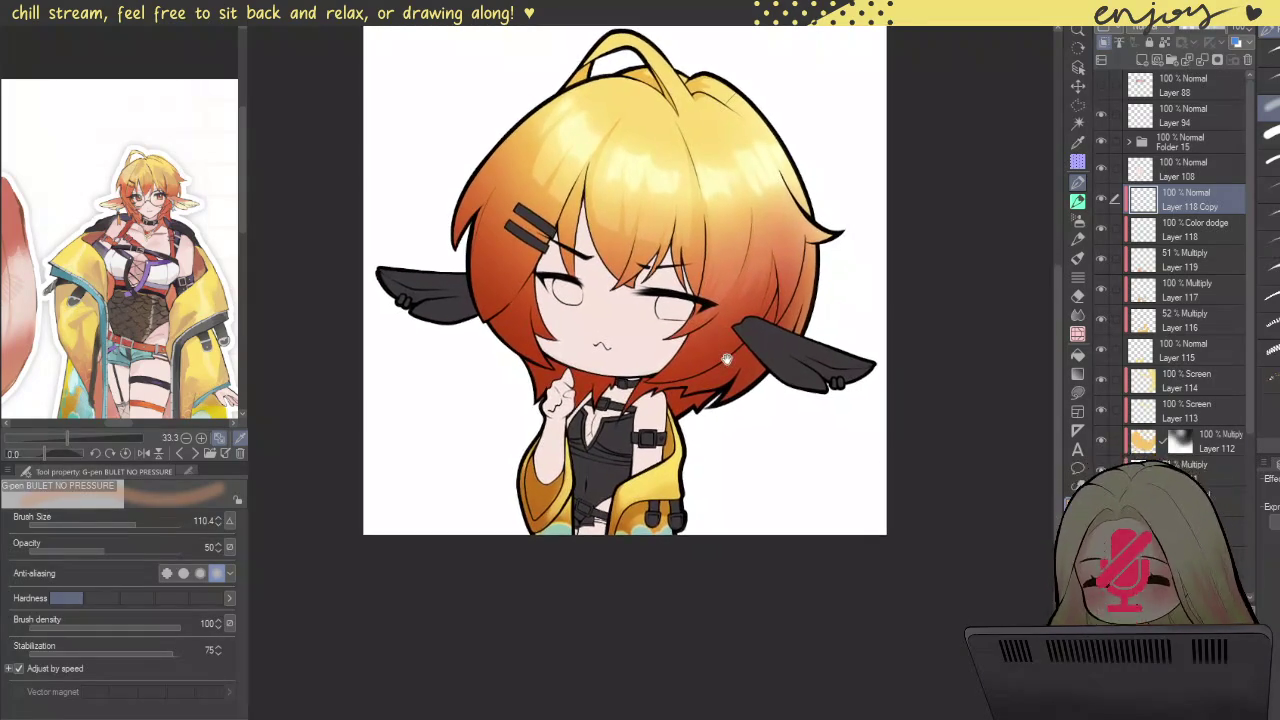
pyautogui.keyDown('ctrl'); pyautogui.keyDown('shift'); pyautogui.click(938, 355); pyautogui.keyUp('shift'); pyautogui.keyUp('ctrl')
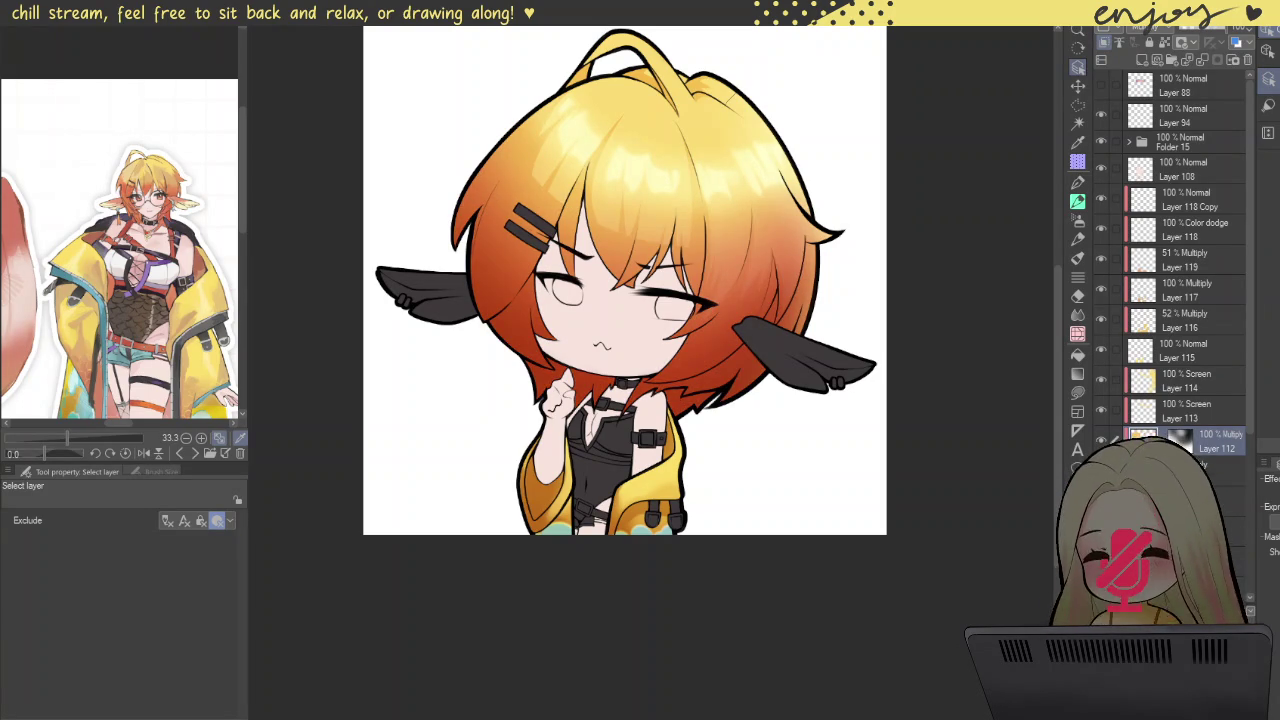
pyautogui.click(1210, 470)
pyautogui.click(1206, 33)
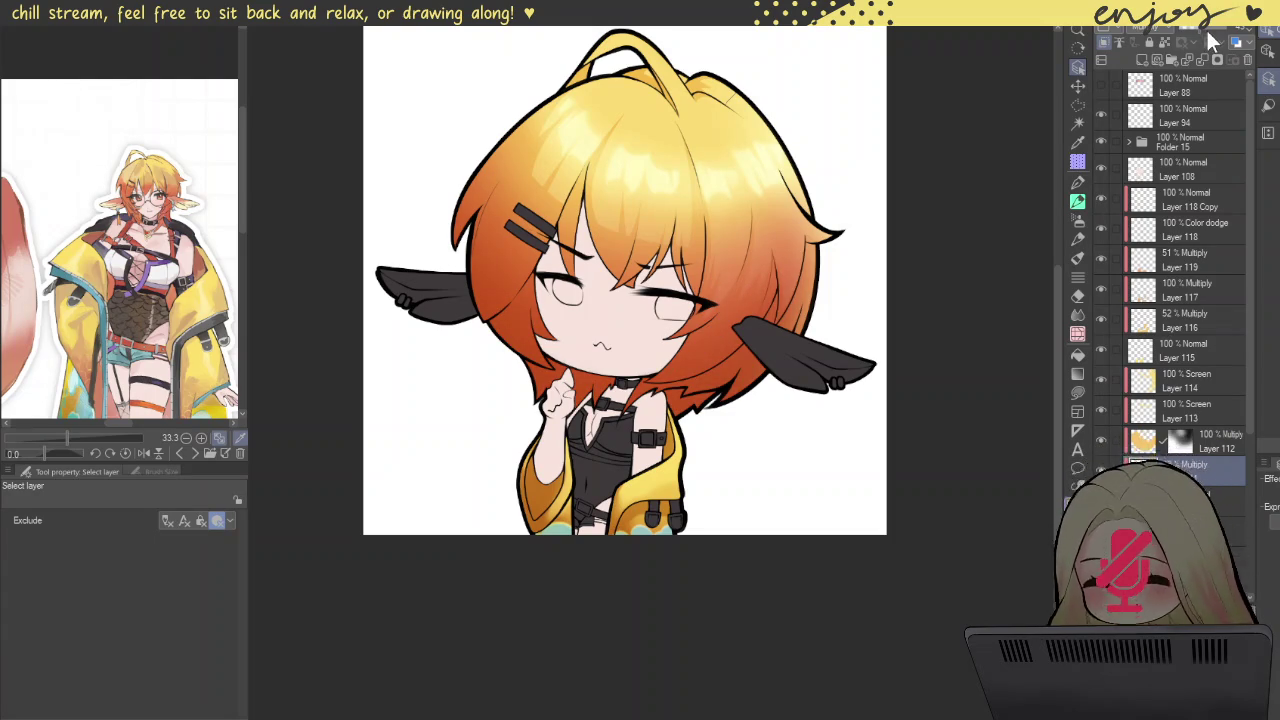
pyautogui.click(1230, 40)
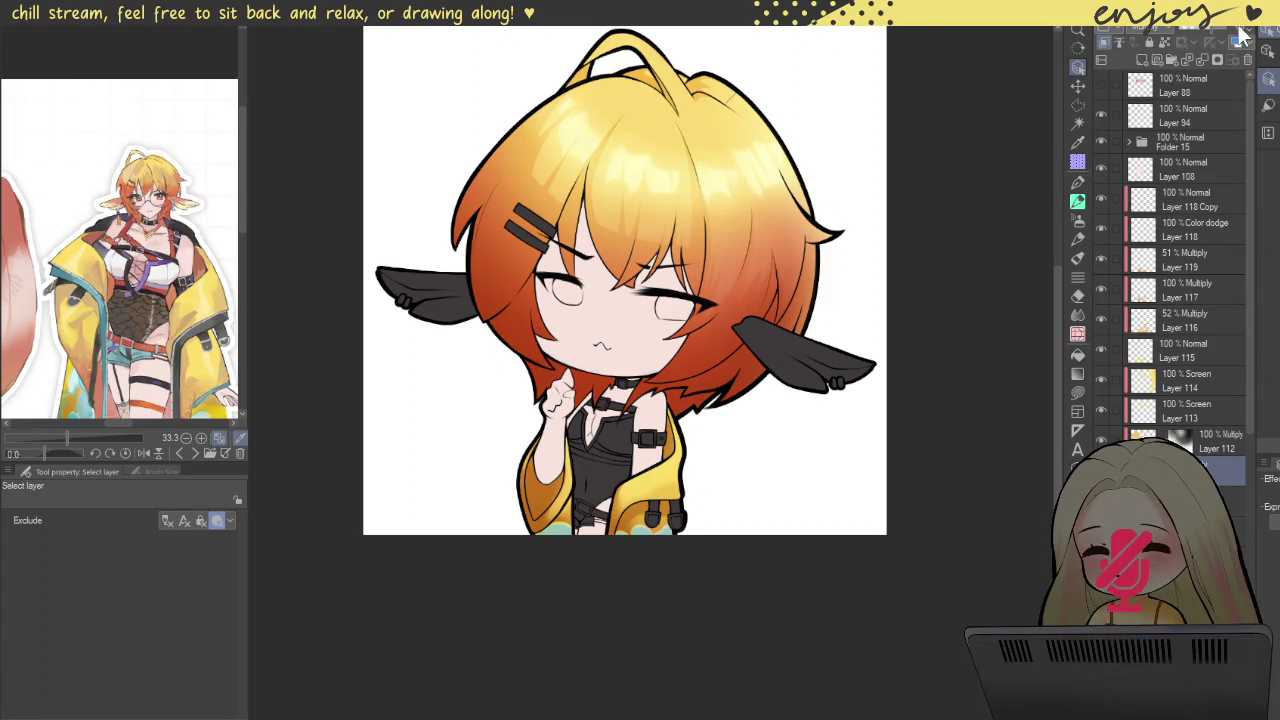
pyautogui.click(1245, 38)
pyautogui.click(1195, 33)
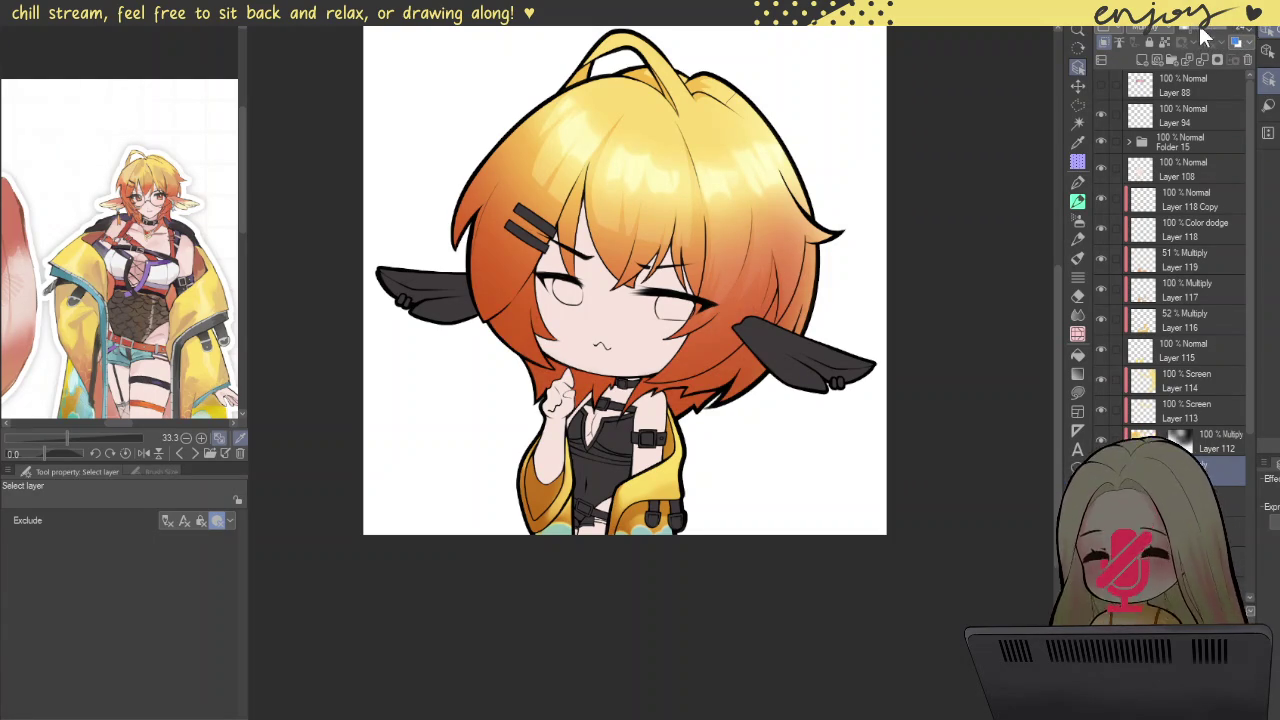
pyautogui.click(1210, 32)
pyautogui.click(1215, 35)
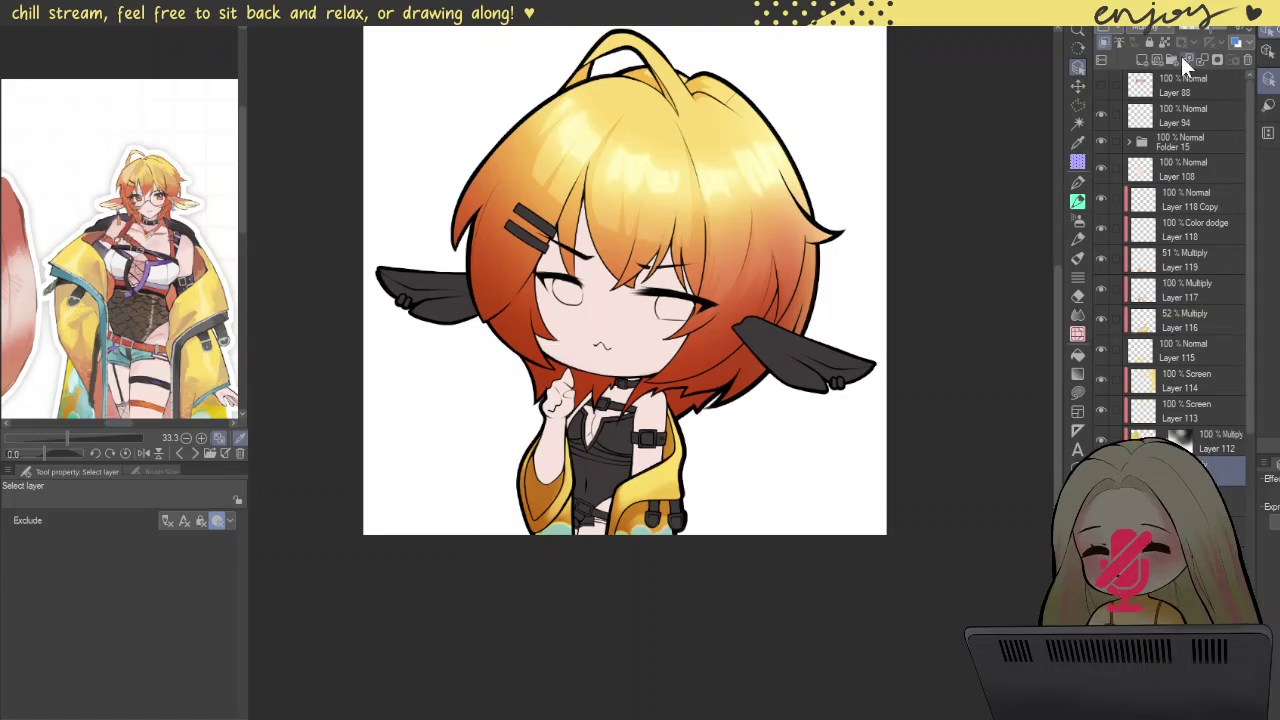
pyautogui.moveTo(775, 477); pyautogui.dragTo(851, 503)
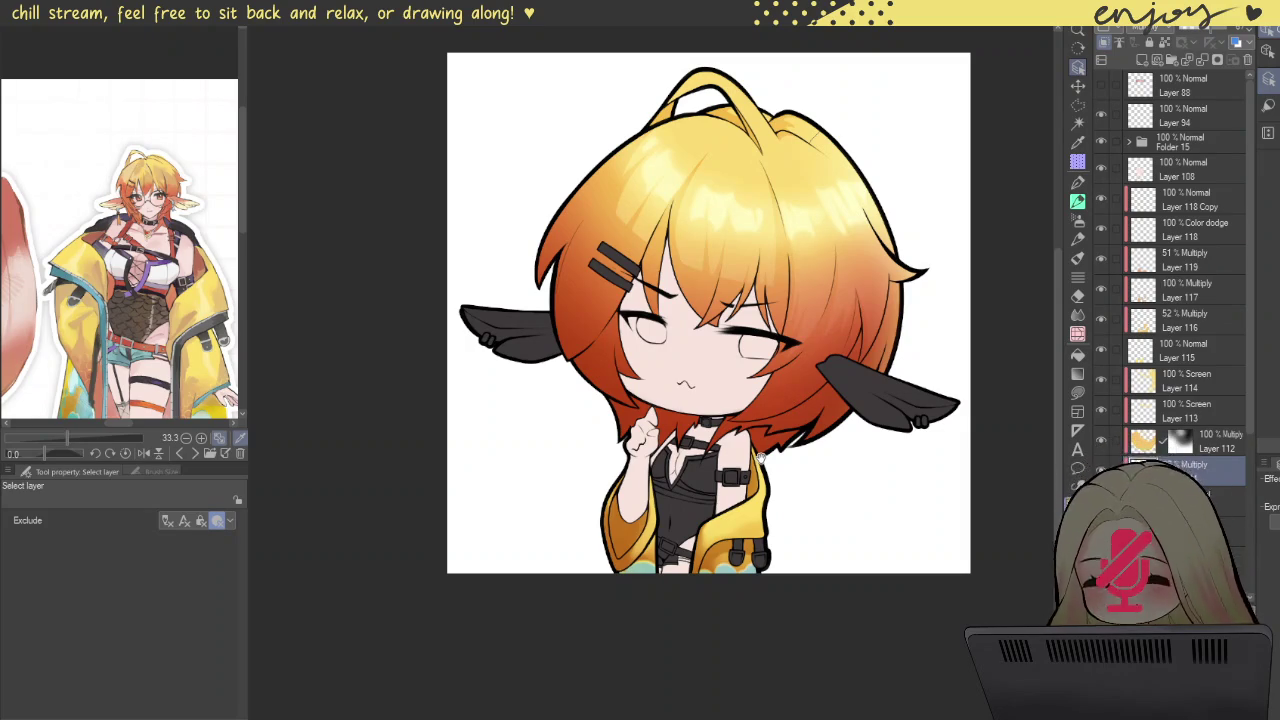
pyautogui.moveTo(753, 454); pyautogui.dragTo(750, 451)
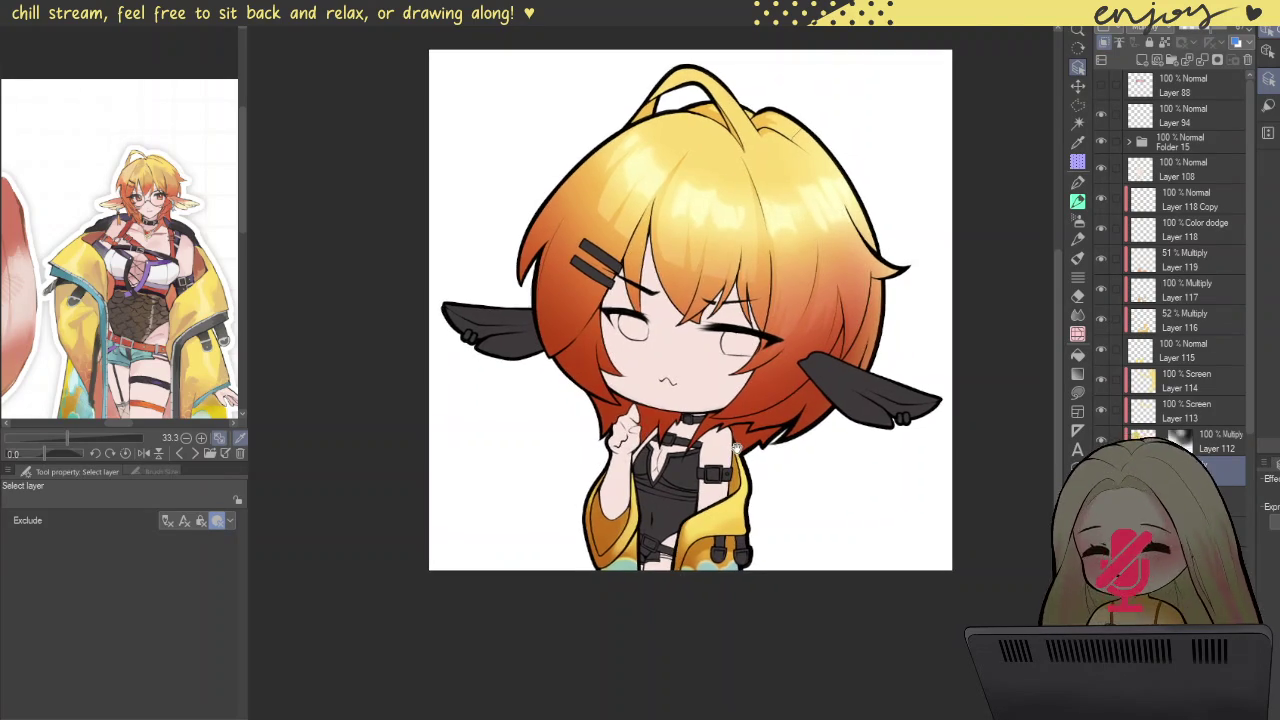
pyautogui.scroll(3, 700, 470)
pyautogui.scroll(1, 700, 467)
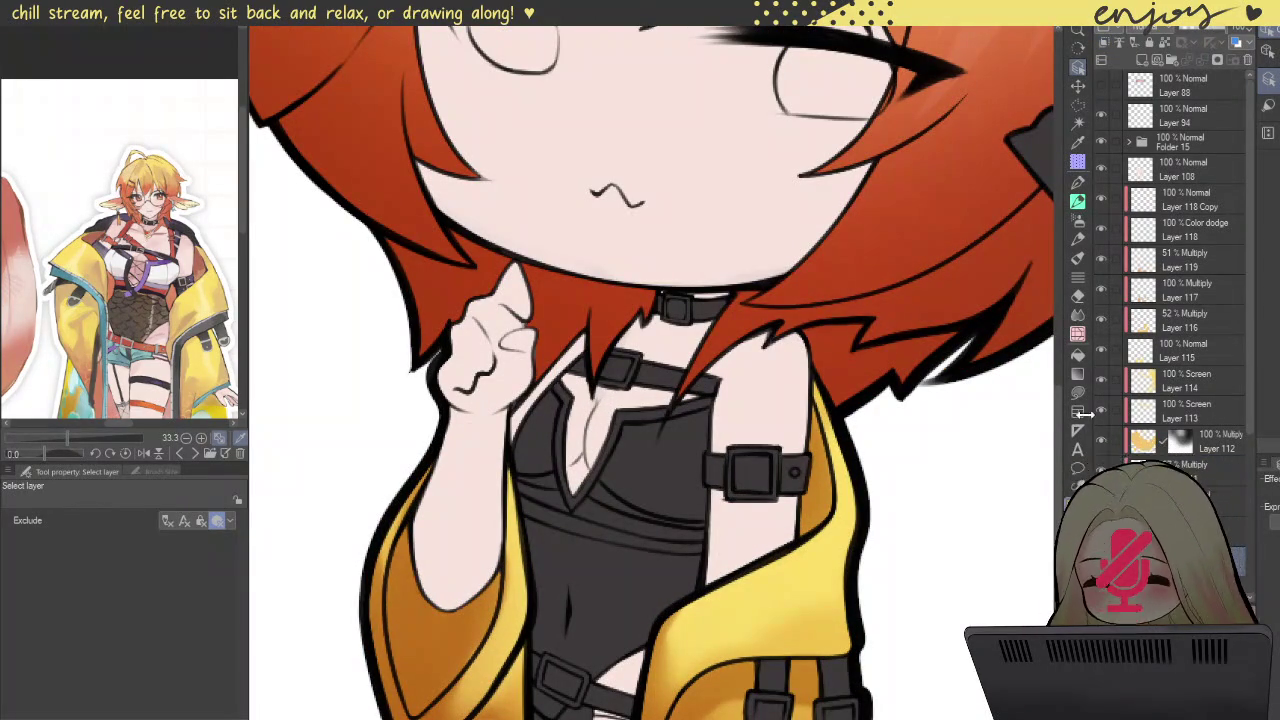
# Step: Fill the left and right upper chest areas of the top white using enclosed-area fill
pyautogui.click(1079, 392)
pyautogui.click(1080, 355)
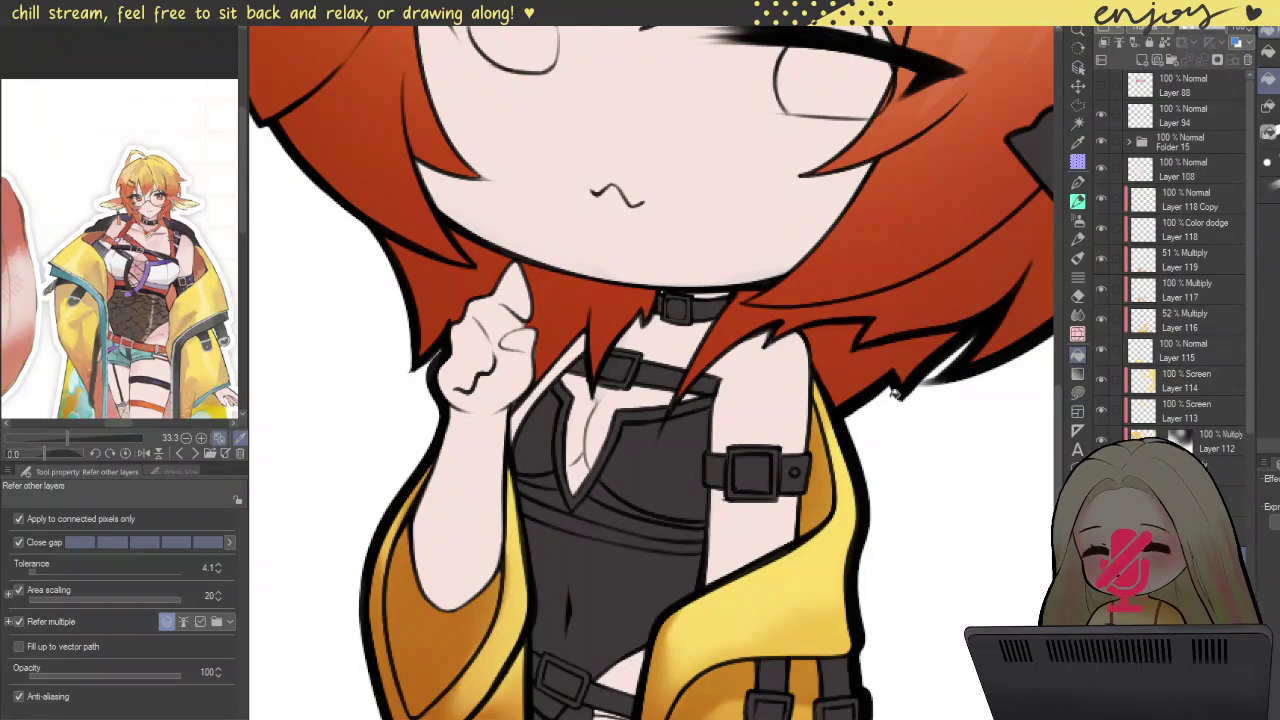
pyautogui.click(676, 467)
pyautogui.click(529, 438)
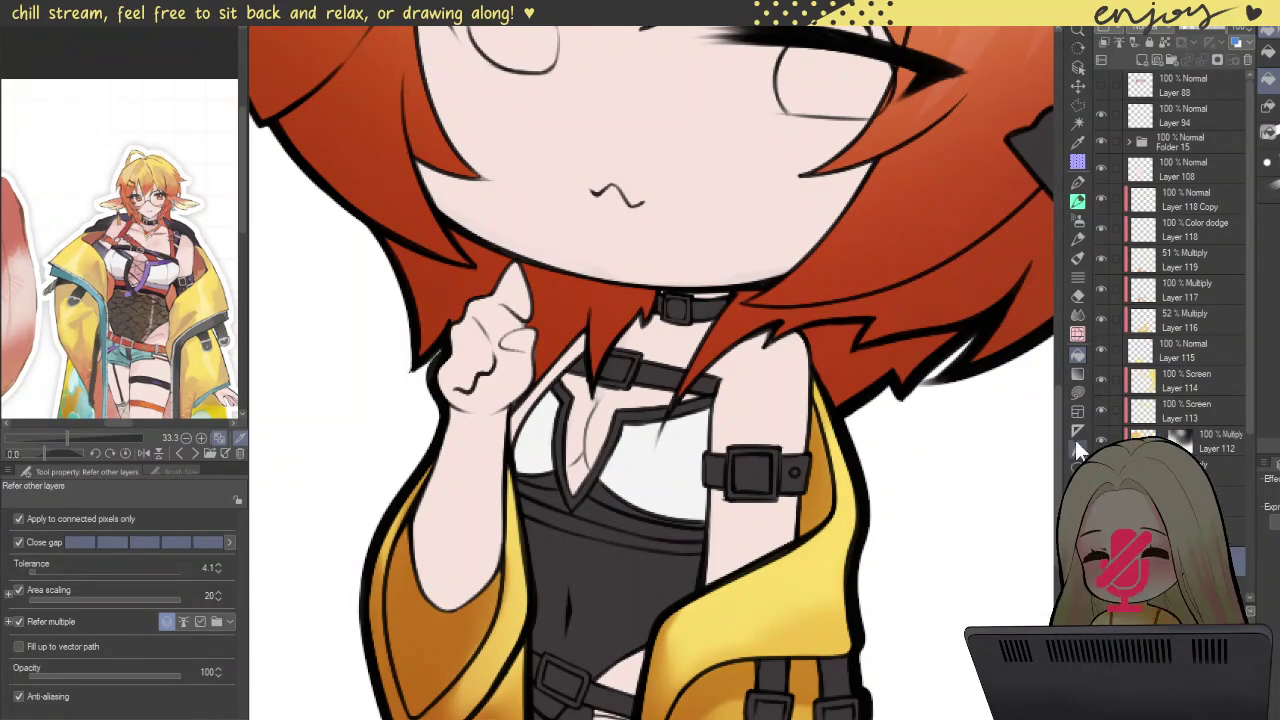
# Step: Switch back to Lasso fill and sample purple from the reference image
pyautogui.click(1078, 392)
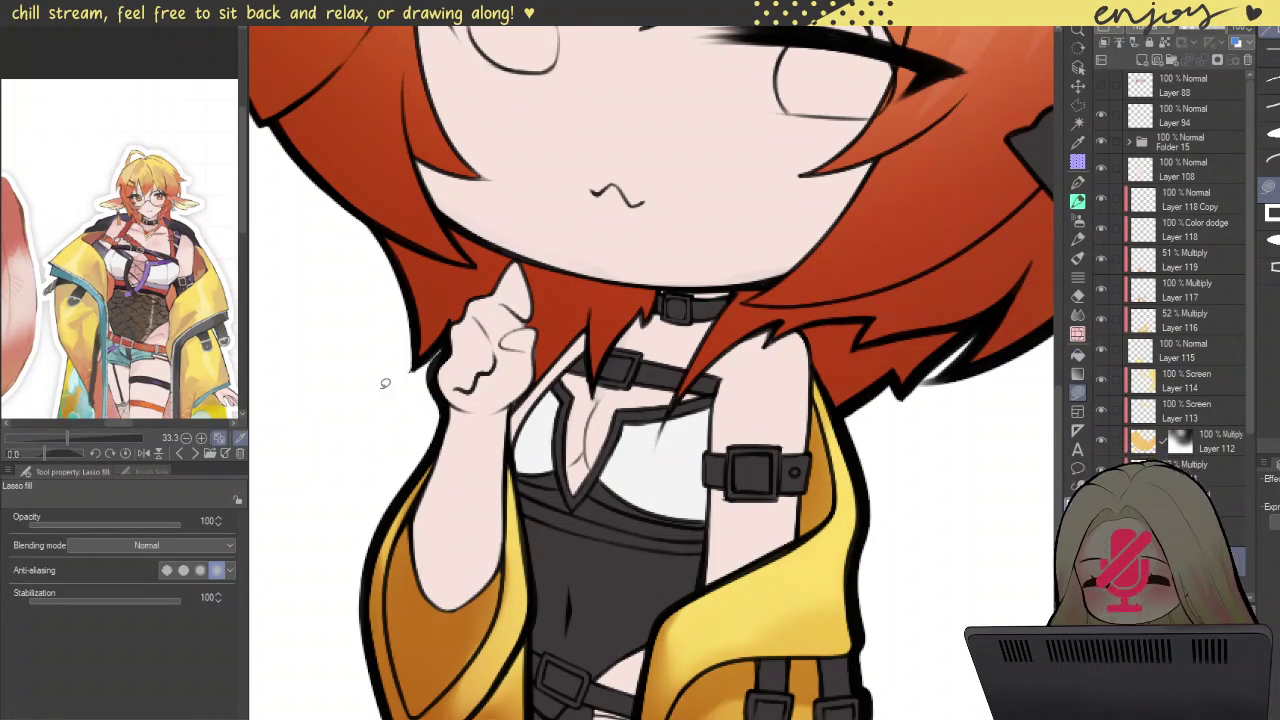
pyautogui.click(148, 266)
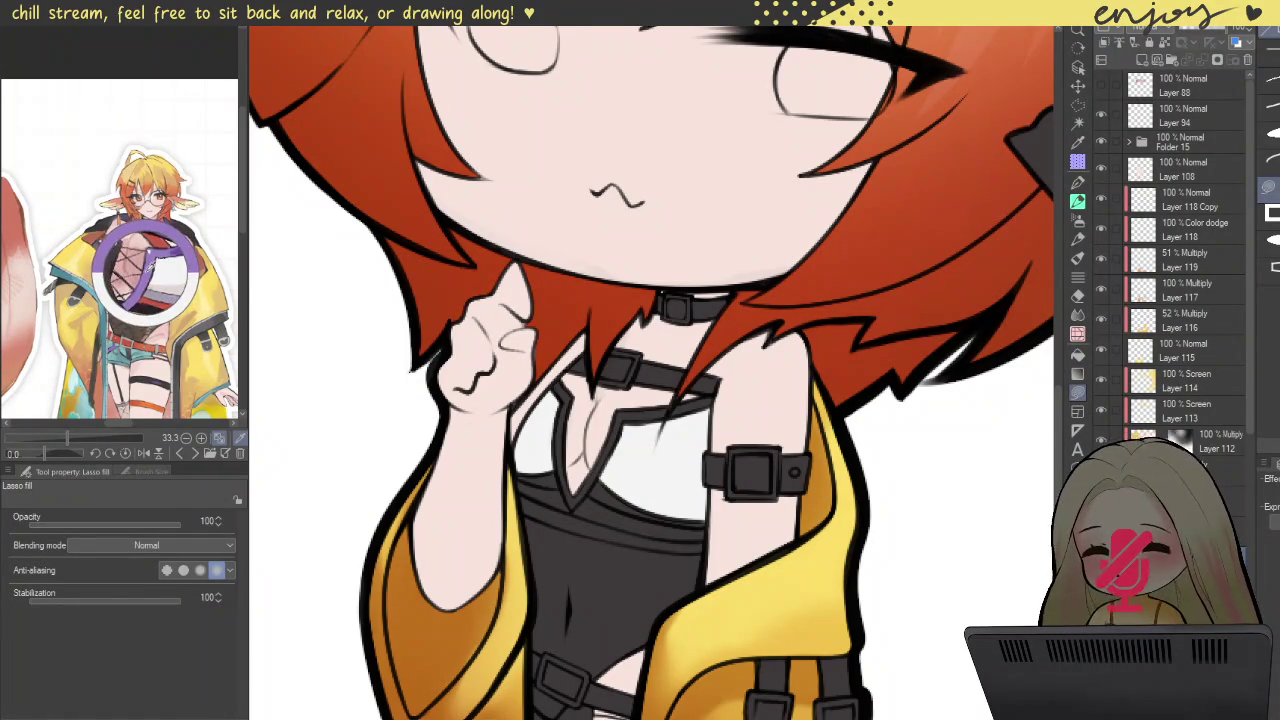
pyautogui.scroll(3, 535, 625)
# Step: Lasso-fill the purple V-neckline trim, then fill the gap below it dark and white
pyautogui.scroll(3, 535, 625)
pyautogui.moveTo(535, 625)
pyautogui.mouseDown()
pyautogui.moveTo(660, 307)
pyautogui.moveTo(749, 186)
pyautogui.moveTo(860, 195)
pyautogui.moveTo(903, 266)
pyautogui.moveTo(743, 282)
pyautogui.moveTo(692, 400)
pyautogui.moveTo(562, 622)
pyautogui.moveTo(530, 651)
pyautogui.moveTo(620, 525)
pyautogui.moveTo(682, 622)
pyautogui.mouseUp()
pyautogui.moveTo(654, 475); pyautogui.dragTo(640, 513)
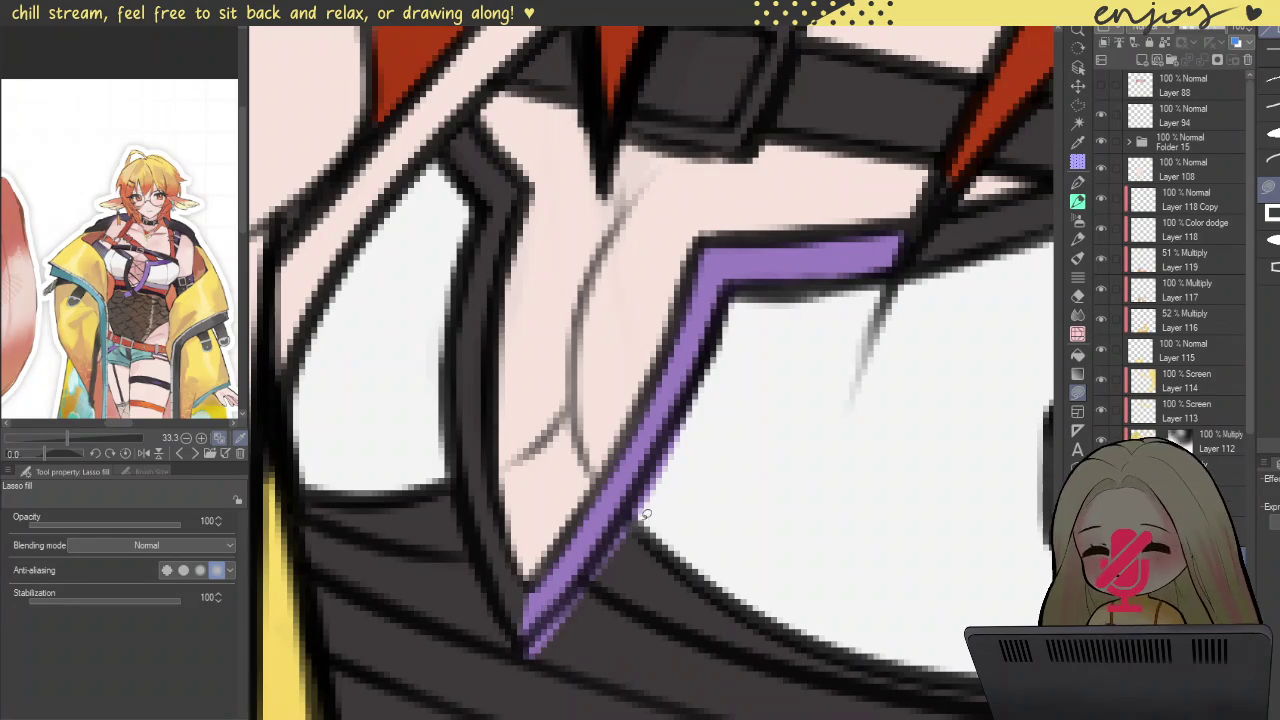
pyautogui.moveTo(562, 597); pyautogui.dragTo(640, 527)
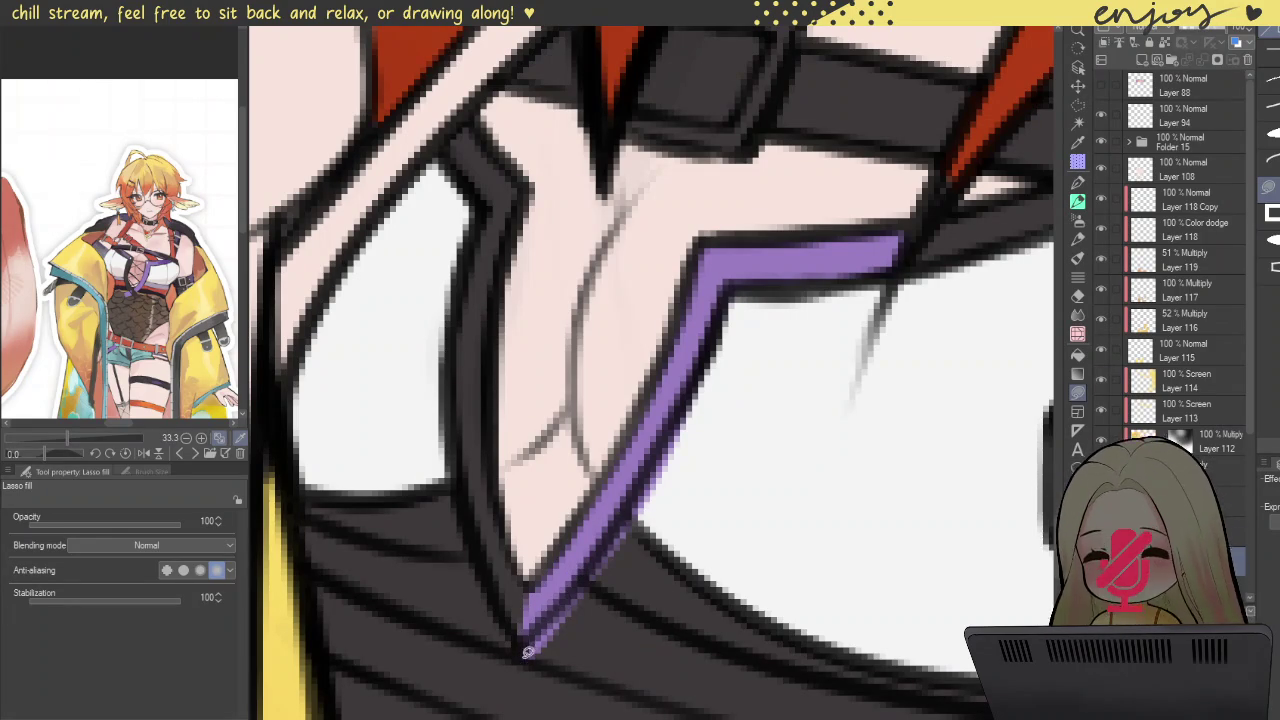
pyautogui.scroll(-1, 645, 550)
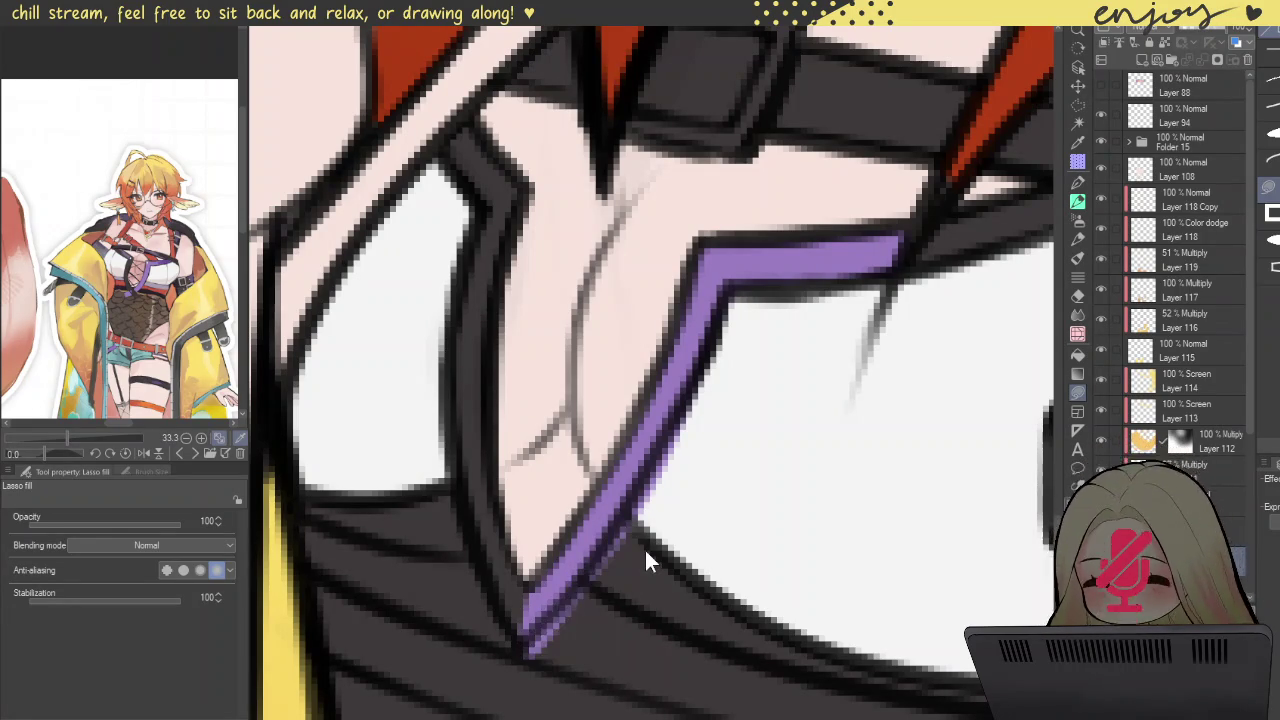
pyautogui.scroll(-3, 800, 520)
pyautogui.scroll(-2, 961, 500)
pyautogui.scroll(-2, 961, 500)
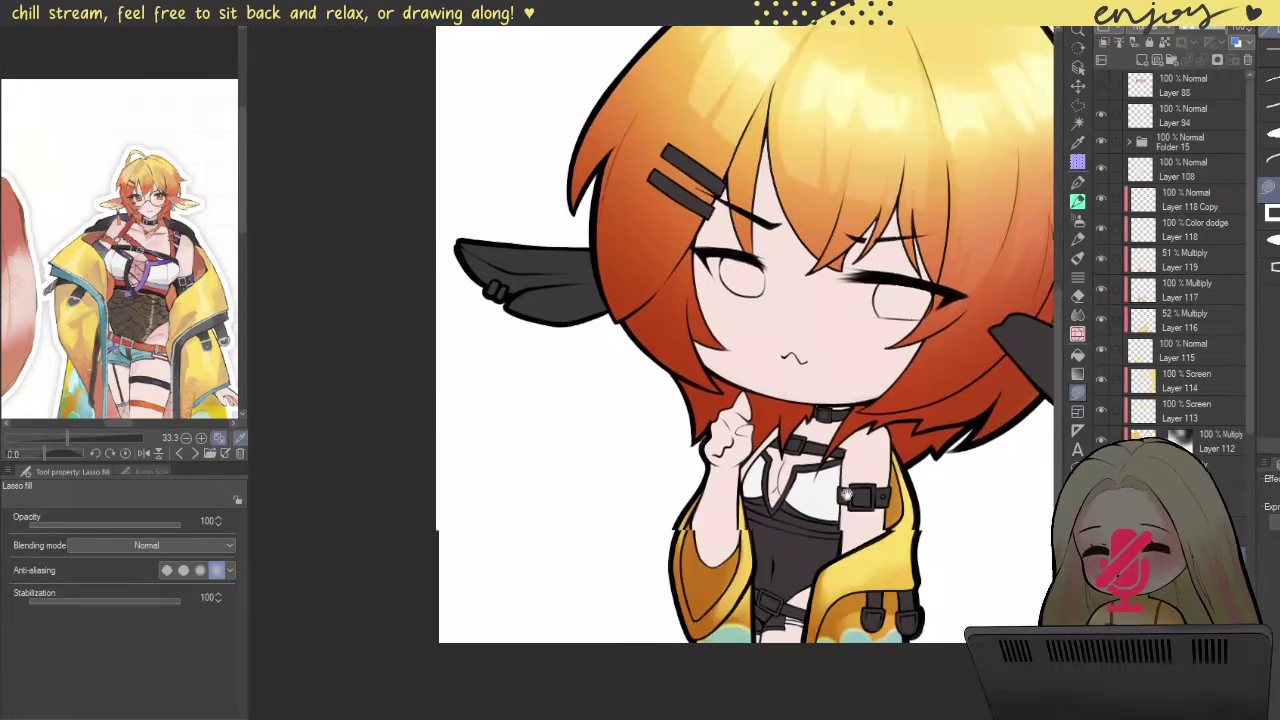
pyautogui.scroll(1, 961, 500)
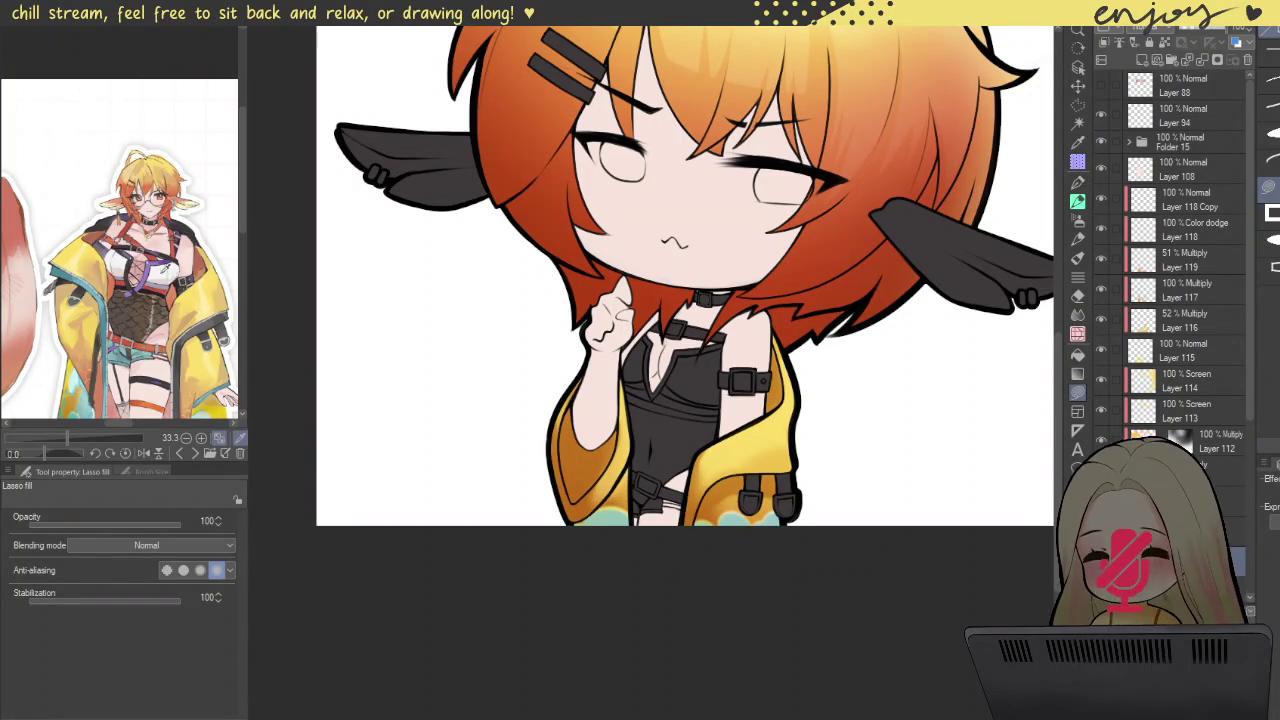
pyautogui.scroll(3, 680, 365)
# Step: Fill the dark patches on the chest of the top with white
pyautogui.scroll(3, 727, 343)
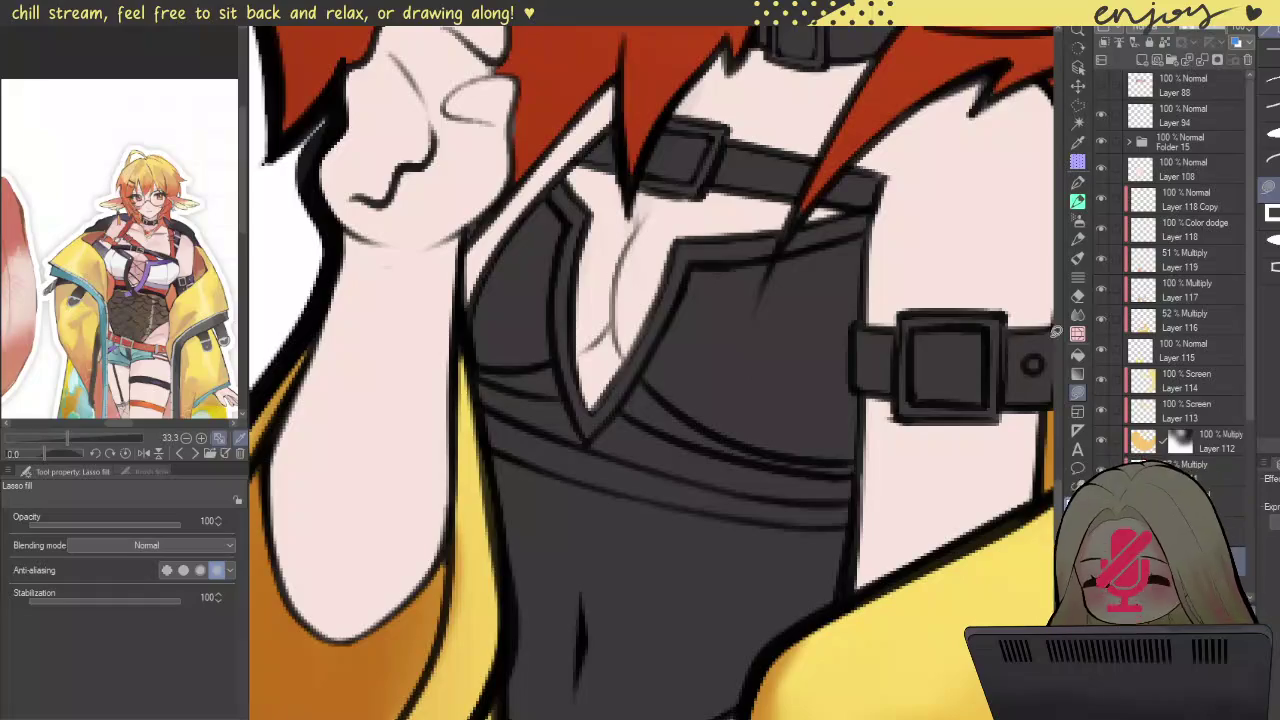
pyautogui.scroll(2, 660, 350)
pyautogui.moveTo(637, 360); pyautogui.dragTo(794, 465)
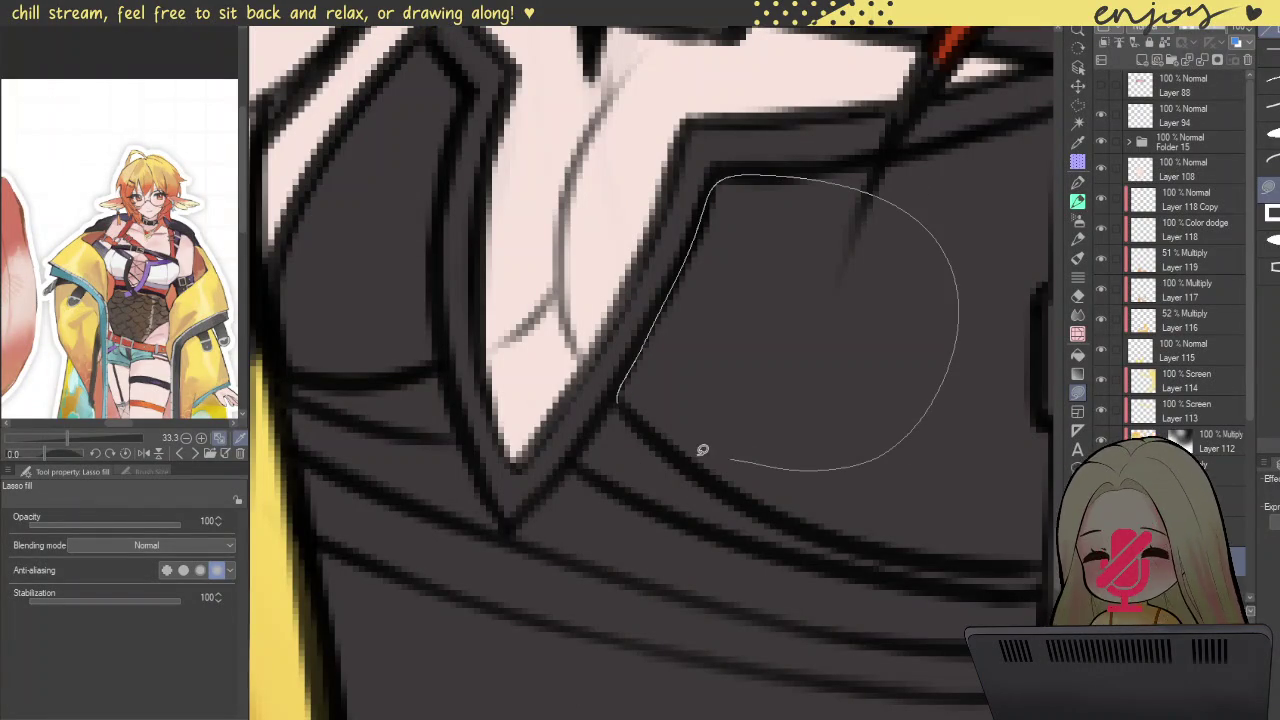
pyautogui.moveTo(794, 465); pyautogui.dragTo(674, 417)
pyautogui.moveTo(628, 163)
pyautogui.mouseDown()
pyautogui.moveTo(894, 96)
pyautogui.moveTo(899, 237)
pyautogui.moveTo(871, 349)
pyautogui.moveTo(902, 536)
pyautogui.moveTo(819, 552)
pyautogui.moveTo(640, 520)
pyautogui.moveTo(500, 443)
pyautogui.moveTo(471, 357)
pyautogui.mouseUp()
# Step: Fill the strap running up from the neckline with purple
pyautogui.scroll(-2, 612, 160)
pyautogui.scroll(-3, 612, 160)
pyautogui.scroll(-1, 682, 200)
pyautogui.scroll(6, 634, 214)
pyautogui.moveTo(602, 115)
pyautogui.mouseDown()
pyautogui.moveTo(614, 414)
pyautogui.moveTo(571, 457)
pyautogui.moveTo(451, 444)
pyautogui.moveTo(486, 263)
pyautogui.moveTo(588, 108)
pyautogui.moveTo(613, 107)
pyautogui.mouseUp()
pyautogui.scroll(-3, 700, 120)
pyautogui.scroll(2, 880, 240)
pyautogui.scroll(2, 1000, 310)
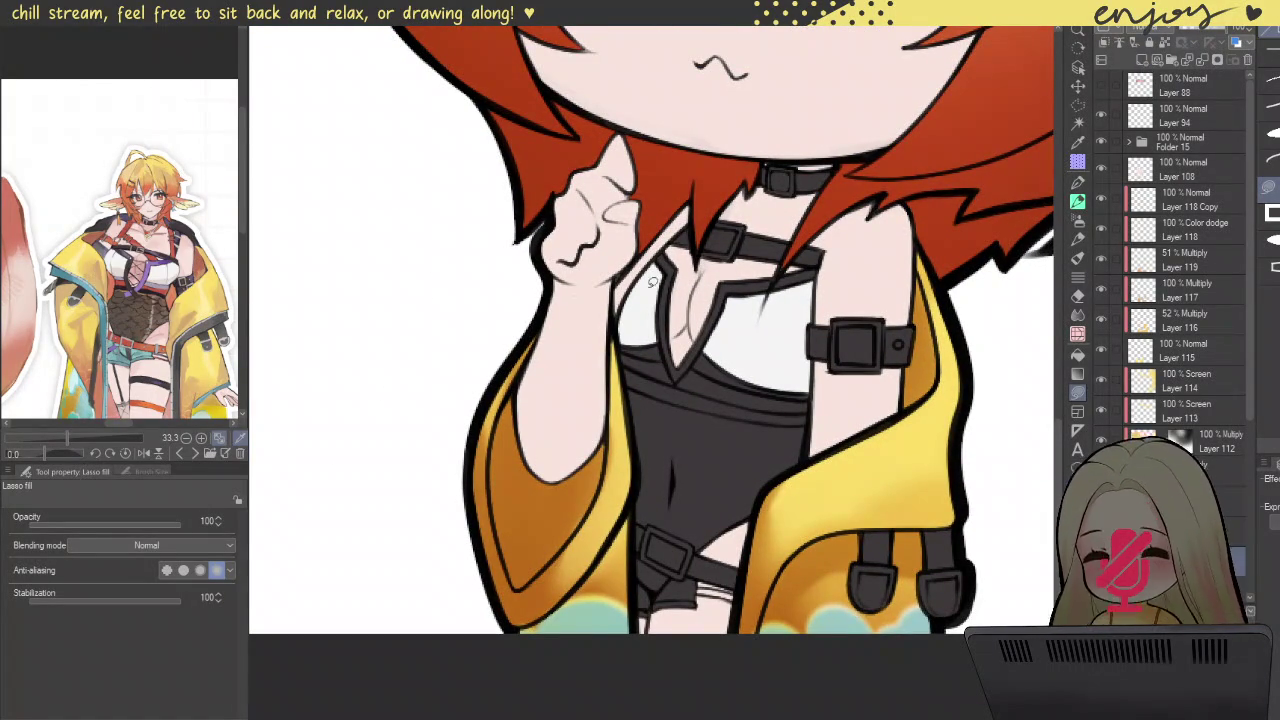
pyautogui.scroll(5, 710, 447)
pyautogui.moveTo(692, 601)
pyautogui.mouseDown()
pyautogui.moveTo(898, 162)
pyautogui.moveTo(858, 380)
pyautogui.moveTo(700, 595)
pyautogui.mouseUp()
pyautogui.moveTo(708, 394); pyautogui.dragTo(625, 456)
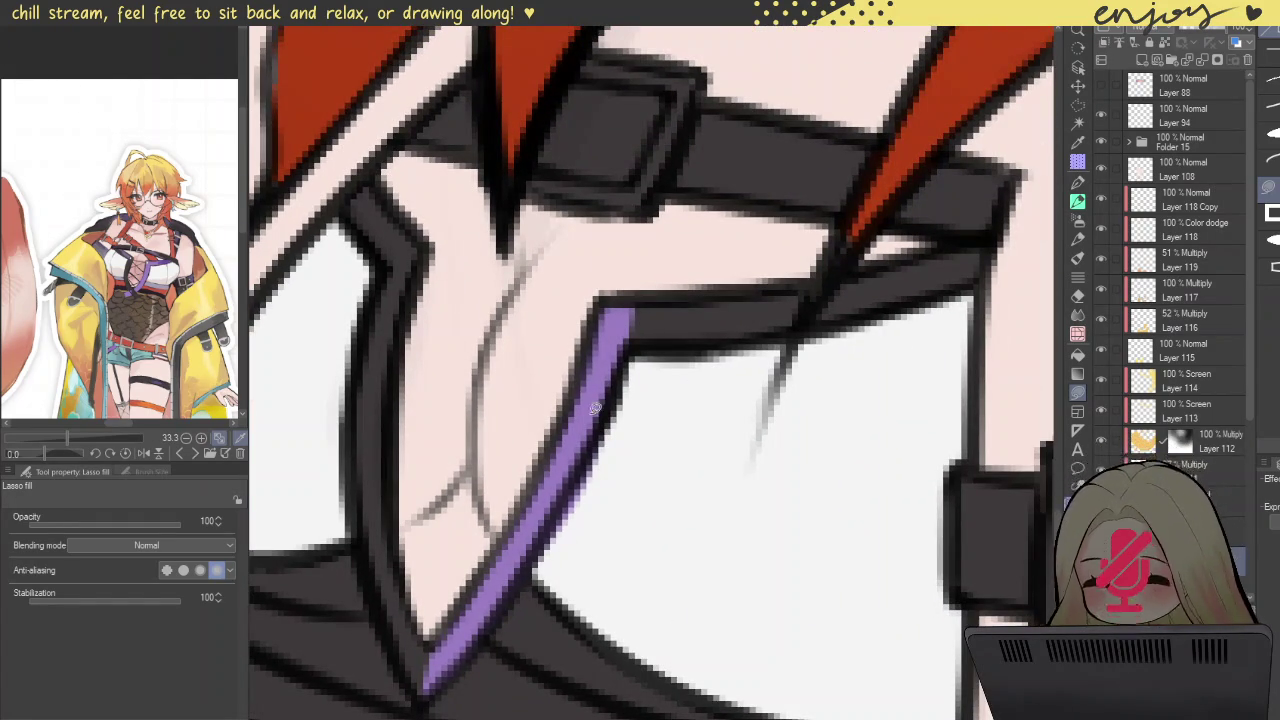
# Step: Sample the reference's chest colour and shade the white top's left edge gray-purple beside the trim
pyautogui.moveTo(668, 210)
pyautogui.mouseDown()
pyautogui.moveTo(546, 202)
pyautogui.moveTo(654, 345)
pyautogui.moveTo(695, 470)
pyautogui.moveTo(690, 575)
pyautogui.moveTo(632, 555)
pyautogui.moveTo(560, 230)
pyautogui.mouseUp()
pyautogui.scroll(-5, 624, 258)
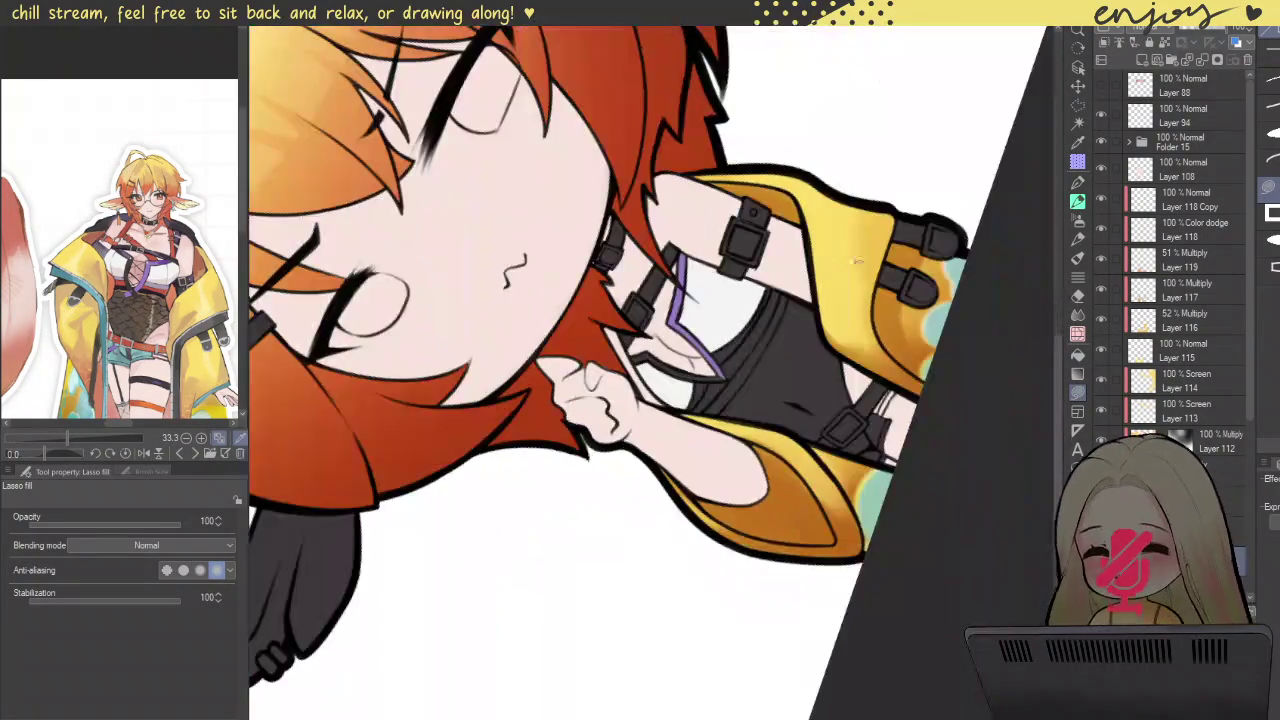
pyautogui.moveTo(727, 437)
pyautogui.mouseDown()
pyautogui.moveTo(907, 377)
pyautogui.moveTo(860, 497)
pyautogui.mouseUp()
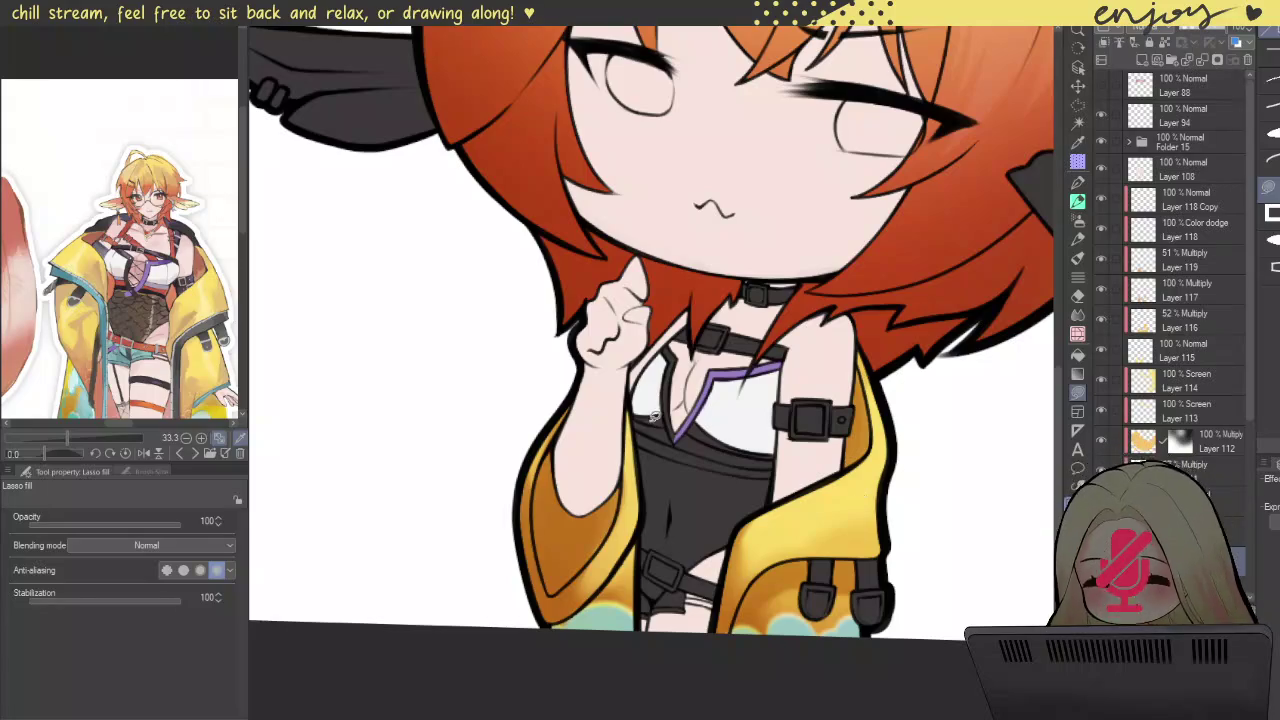
pyautogui.click(156, 274)
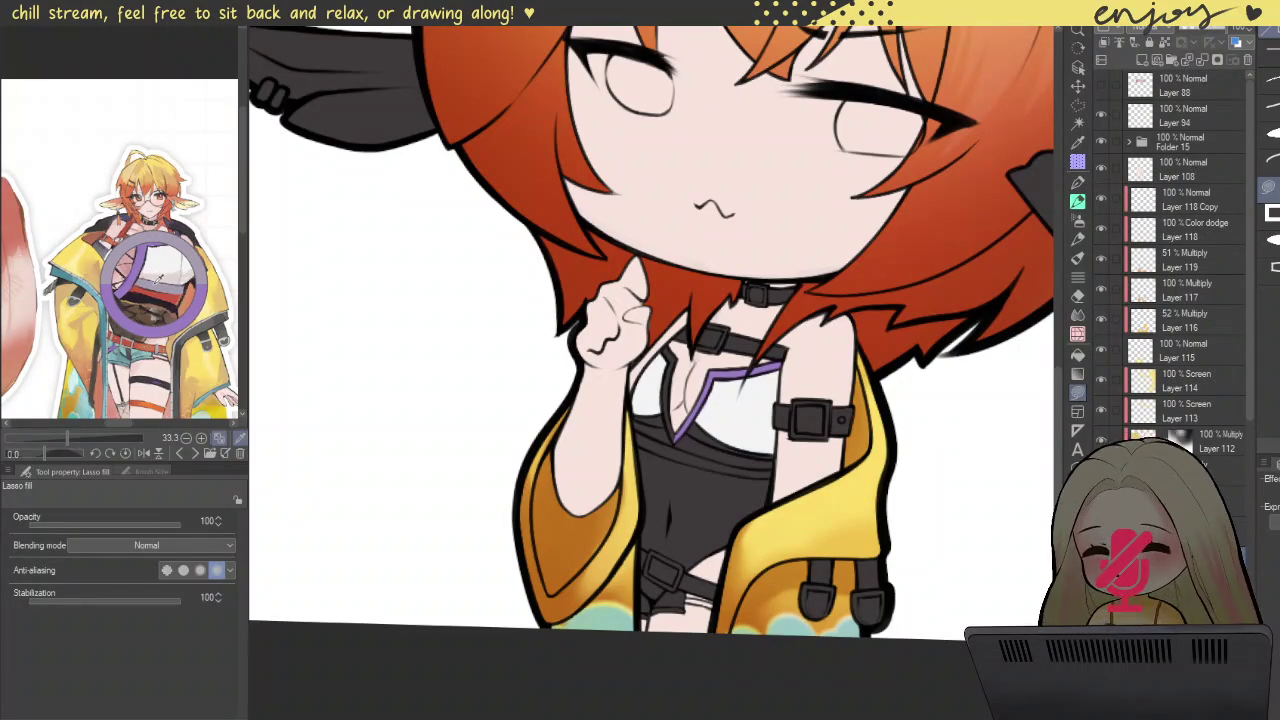
pyautogui.scroll(3, 697, 343)
pyautogui.scroll(3, 697, 343)
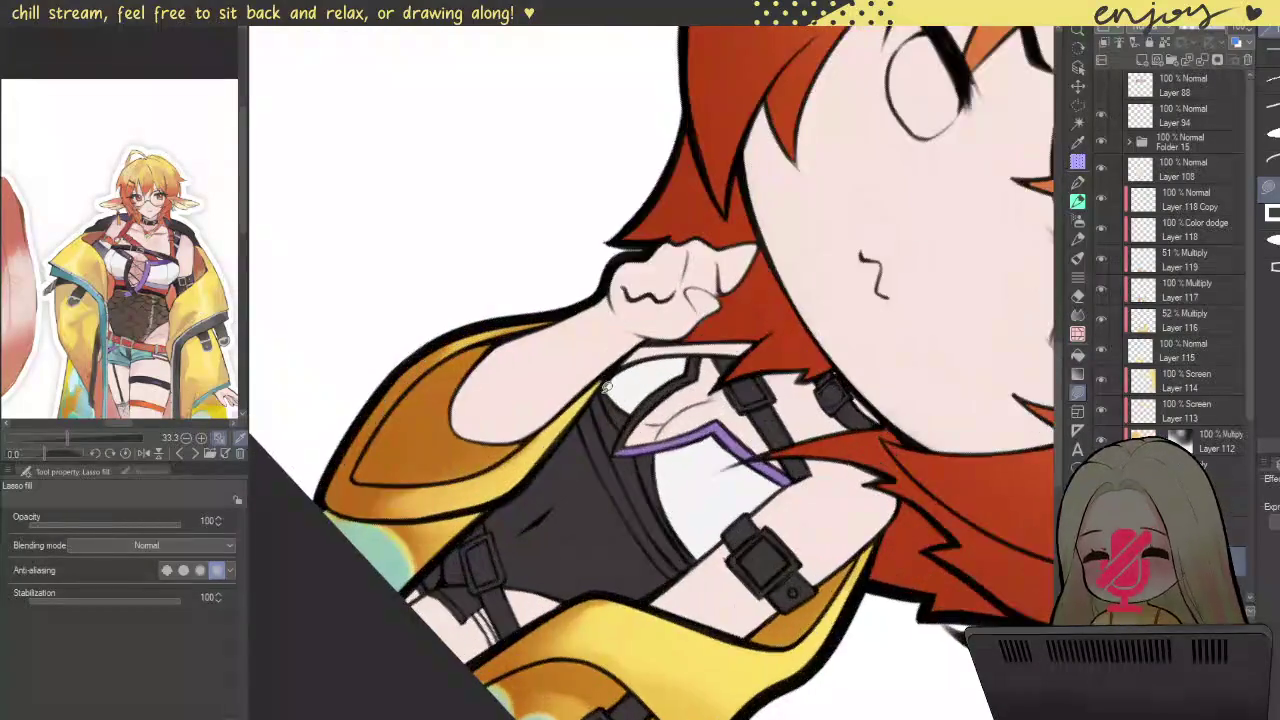
pyautogui.scroll(4, 620, 342)
pyautogui.moveTo(554, 341); pyautogui.dragTo(568, 325)
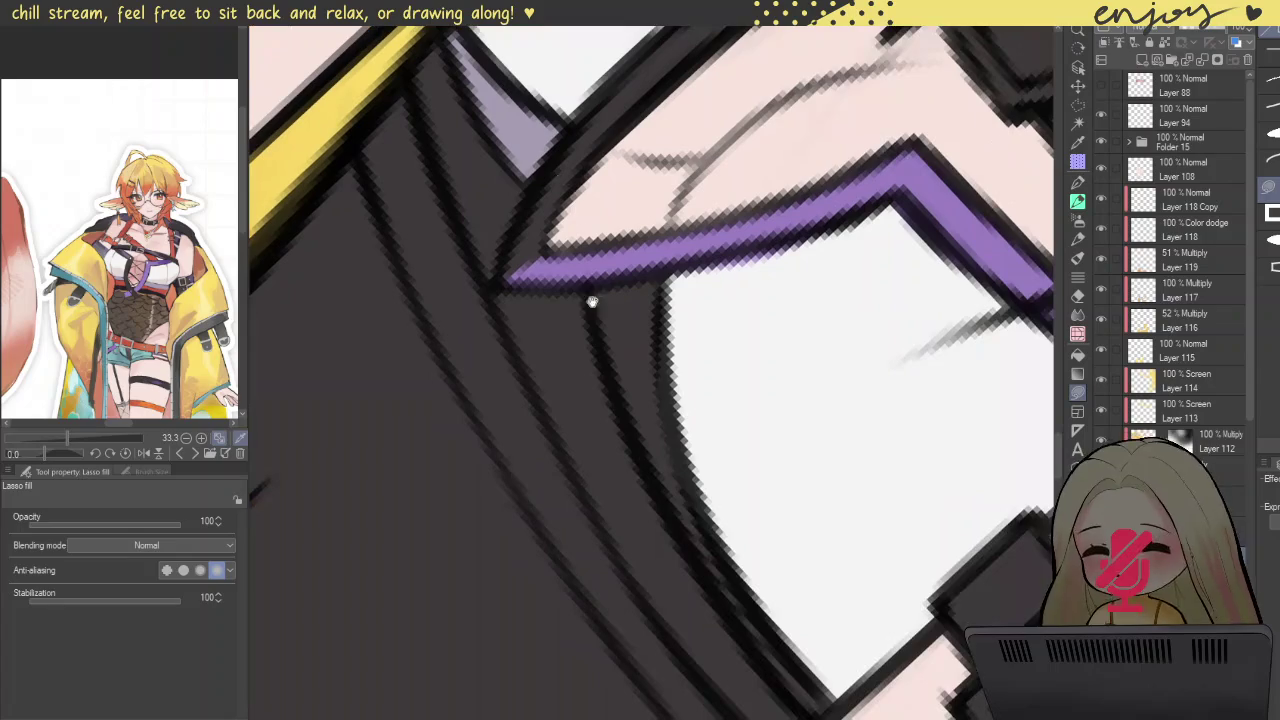
pyautogui.moveTo(585, 290)
pyautogui.mouseDown()
pyautogui.moveTo(727, 608)
pyautogui.moveTo(809, 705)
pyautogui.moveTo(850, 700)
pyautogui.moveTo(765, 597)
pyautogui.moveTo(697, 441)
pyautogui.moveTo(658, 267)
pyautogui.moveTo(619, 289)
pyautogui.mouseUp()
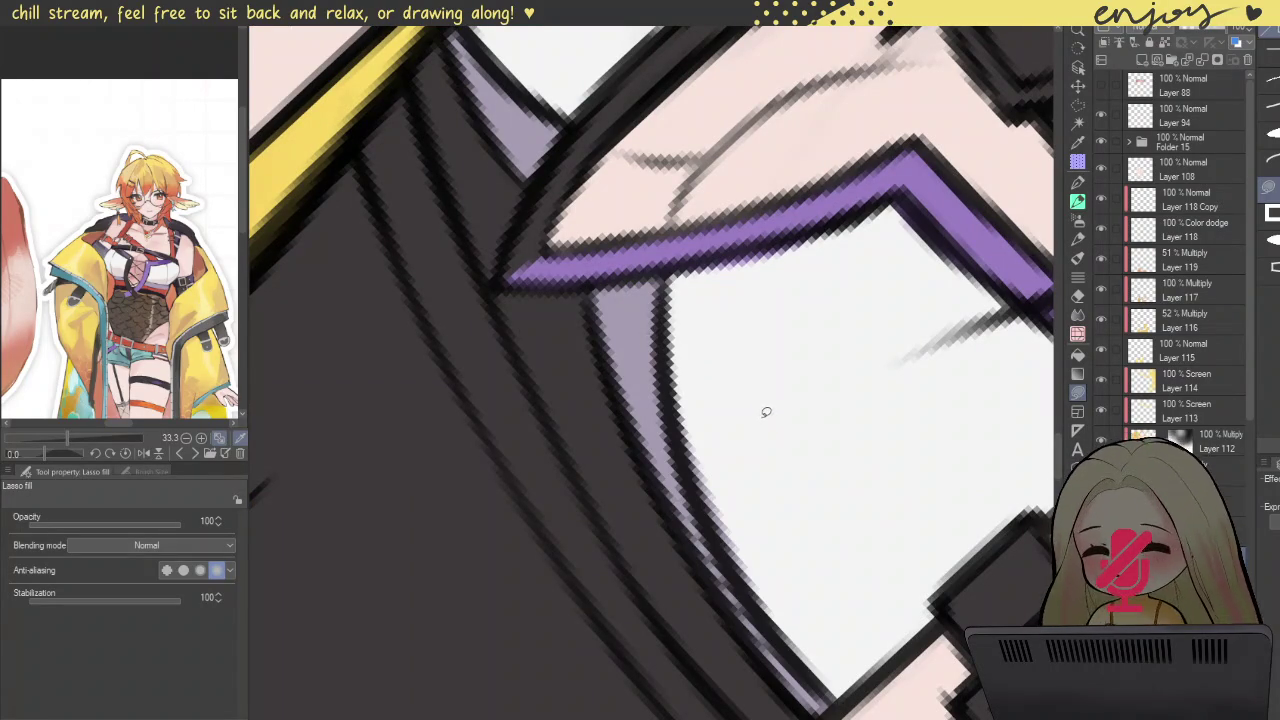
pyautogui.moveTo(684, 416)
pyautogui.mouseDown()
pyautogui.moveTo(750, 612)
pyautogui.moveTo(705, 478)
pyautogui.mouseUp()
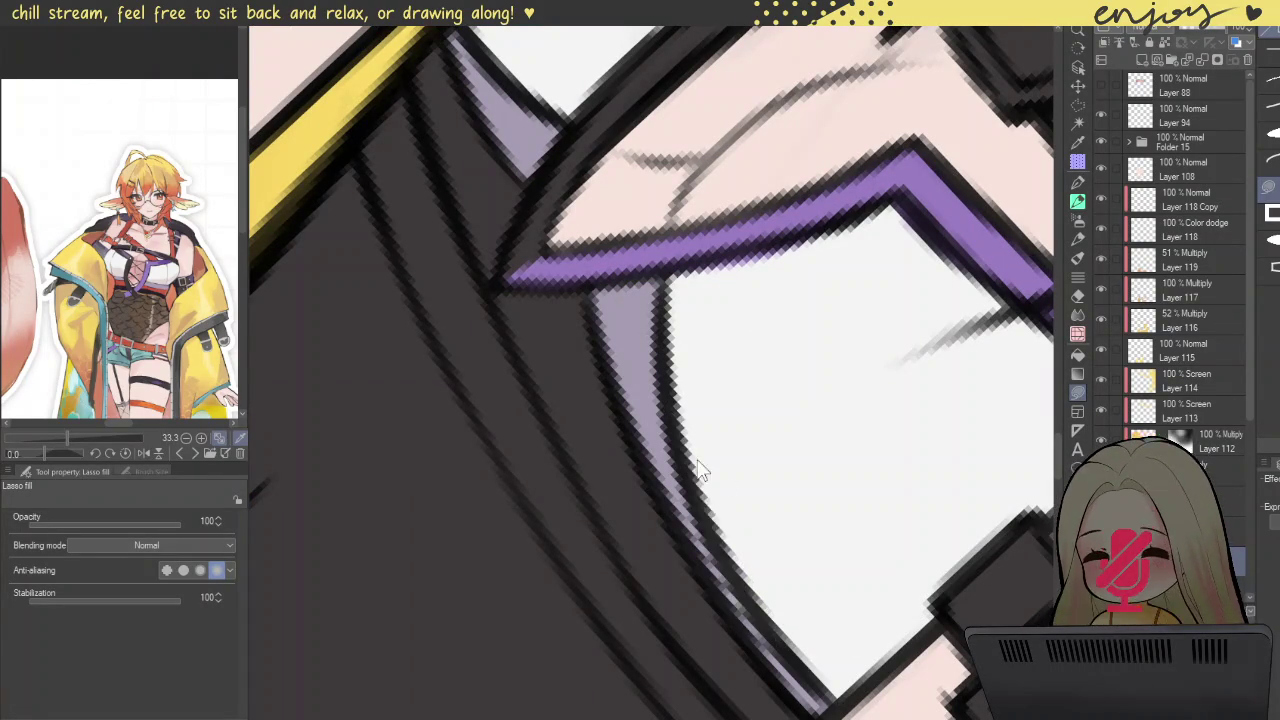
pyautogui.scroll(-5, 851, 443)
pyautogui.moveTo(639, 263)
pyautogui.mouseDown()
pyautogui.moveTo(469, 366)
pyautogui.moveTo(463, 391)
pyautogui.mouseUp()
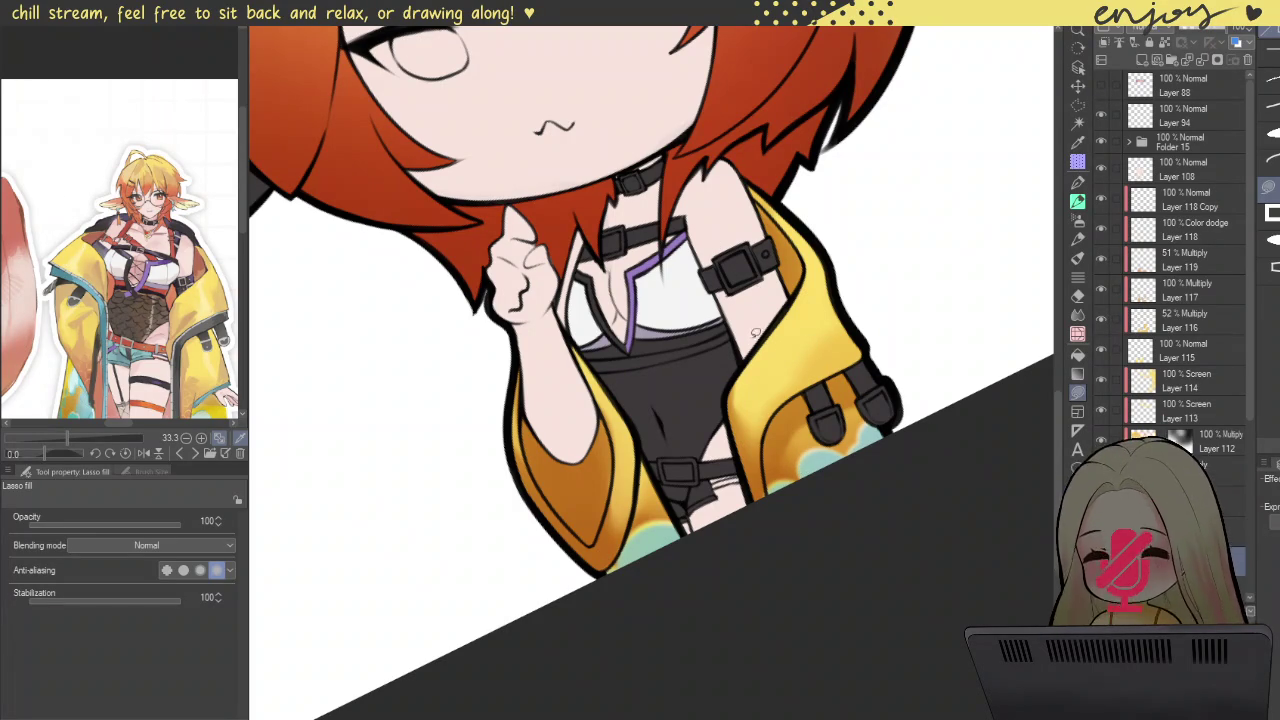
pyautogui.scroll(-3, 771, 346)
pyautogui.scroll(-3, 790, 355)
pyautogui.scroll(-2, 820, 365)
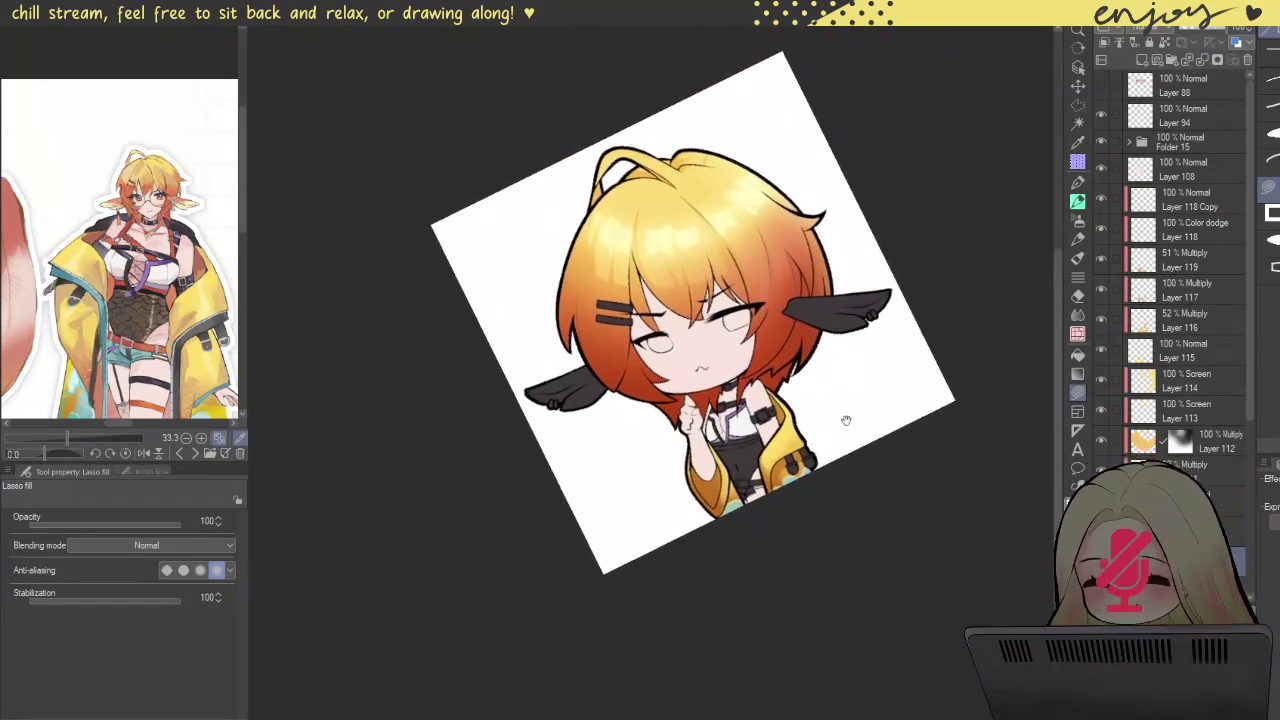
pyautogui.moveTo(822, 344)
pyautogui.mouseDown()
pyautogui.moveTo(905, 432)
pyautogui.moveTo(893, 428)
pyautogui.mouseUp()
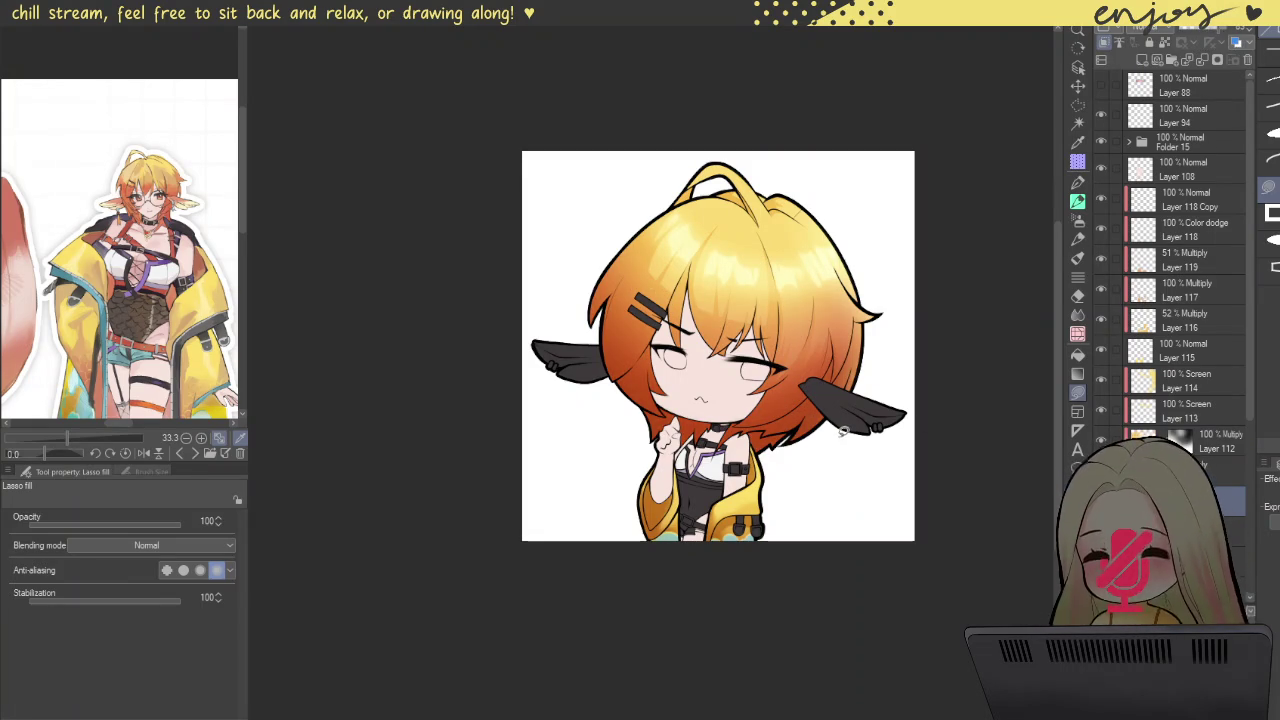
pyautogui.scroll(3, 705, 470)
pyautogui.scroll(3, 702, 465)
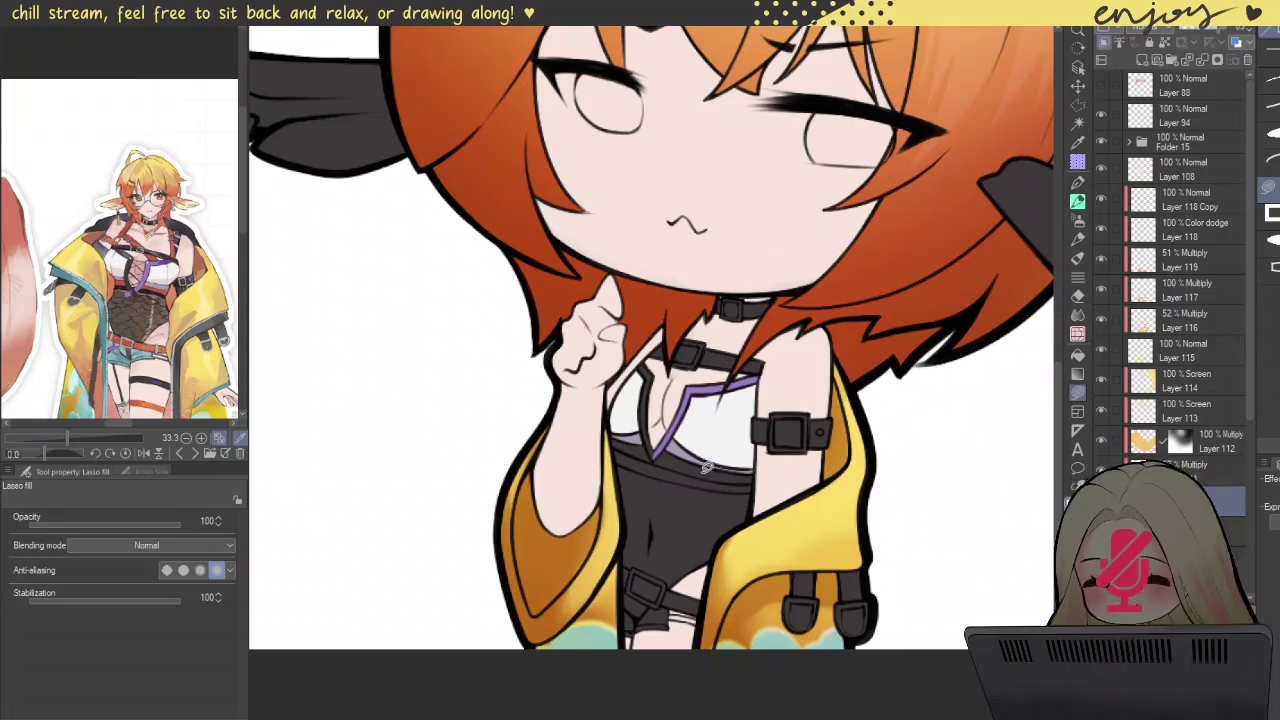
pyautogui.scroll(3, 688, 466)
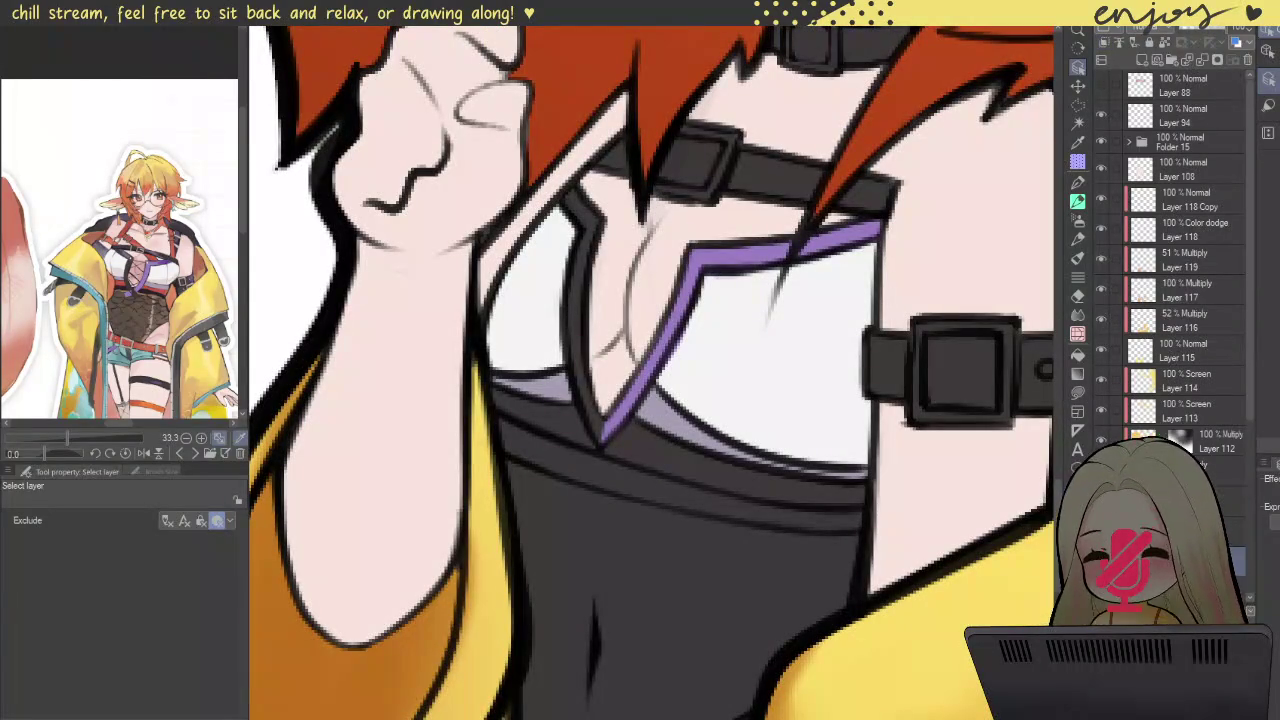
pyautogui.click(1077, 392)
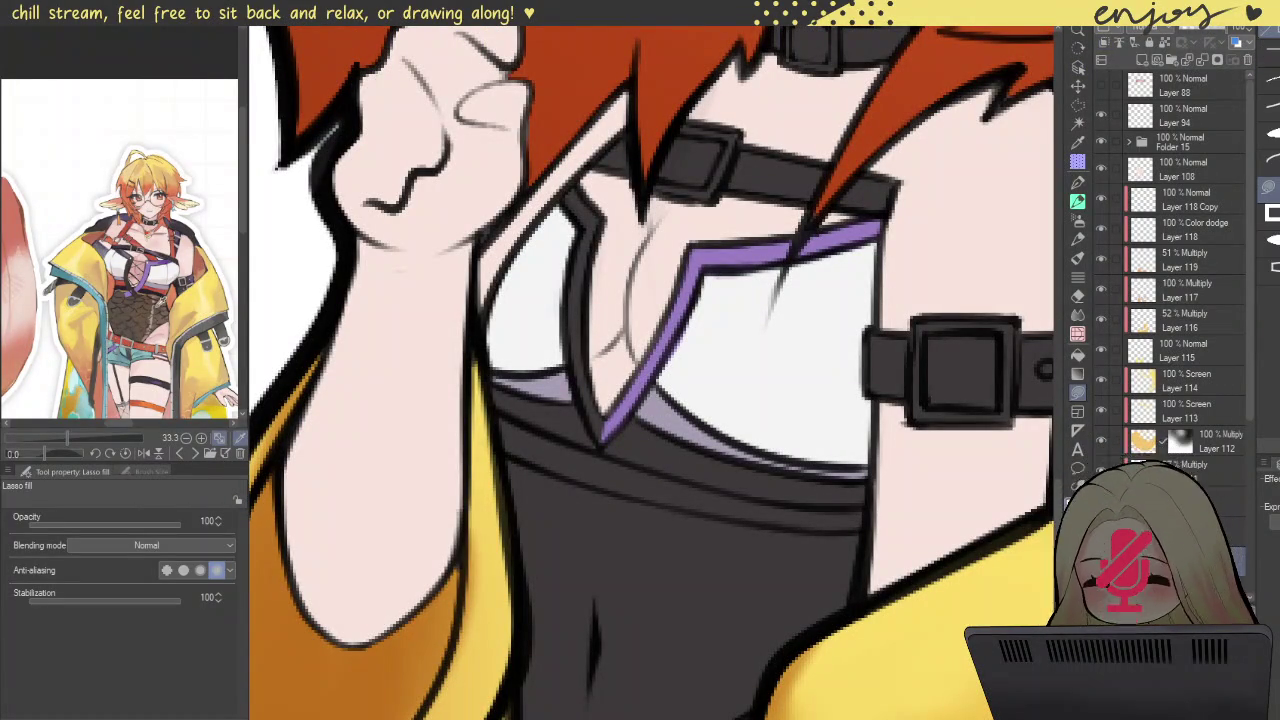
# Step: Darken the red band's edge along the strap, then level the canvas rotation
pyautogui.moveTo(564, 331)
pyautogui.mouseDown()
pyautogui.moveTo(845, 307)
pyautogui.moveTo(560, 250)
pyautogui.moveTo(679, 612)
pyautogui.moveTo(594, 506)
pyautogui.moveTo(552, 300)
pyautogui.mouseUp()
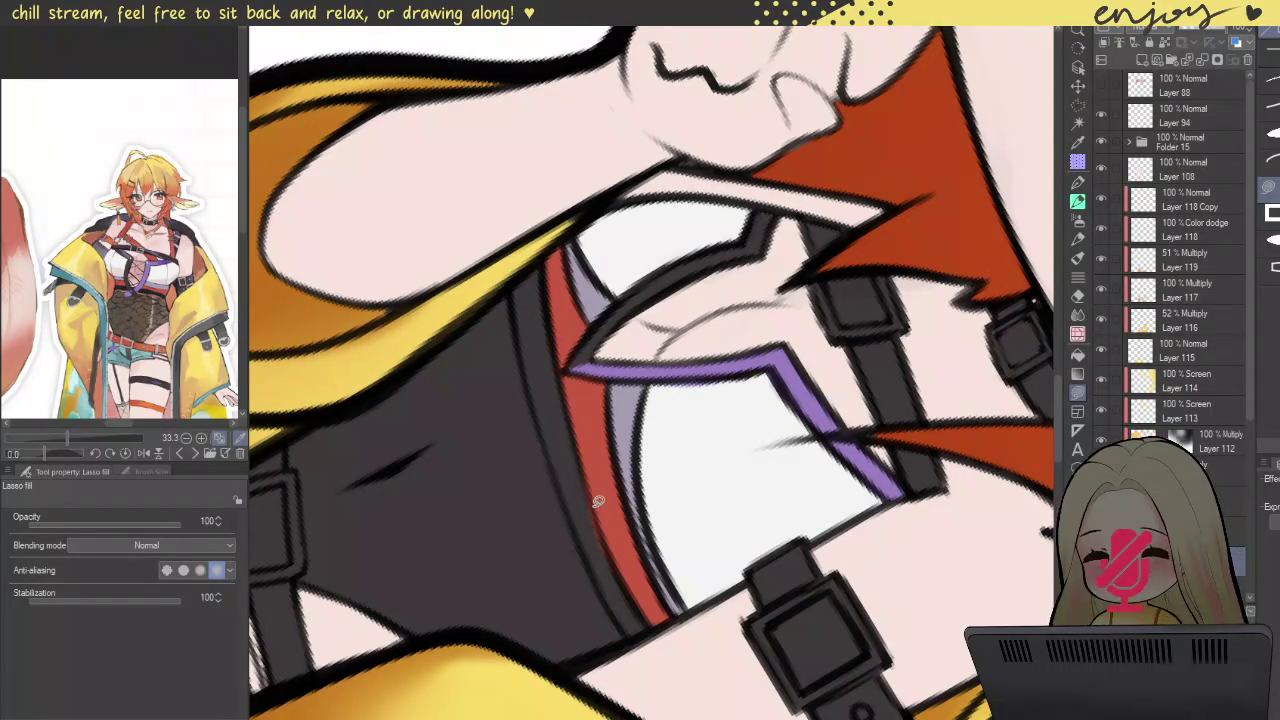
pyautogui.moveTo(571, 457)
pyautogui.mouseDown()
pyautogui.moveTo(629, 606)
pyautogui.moveTo(549, 485)
pyautogui.mouseUp()
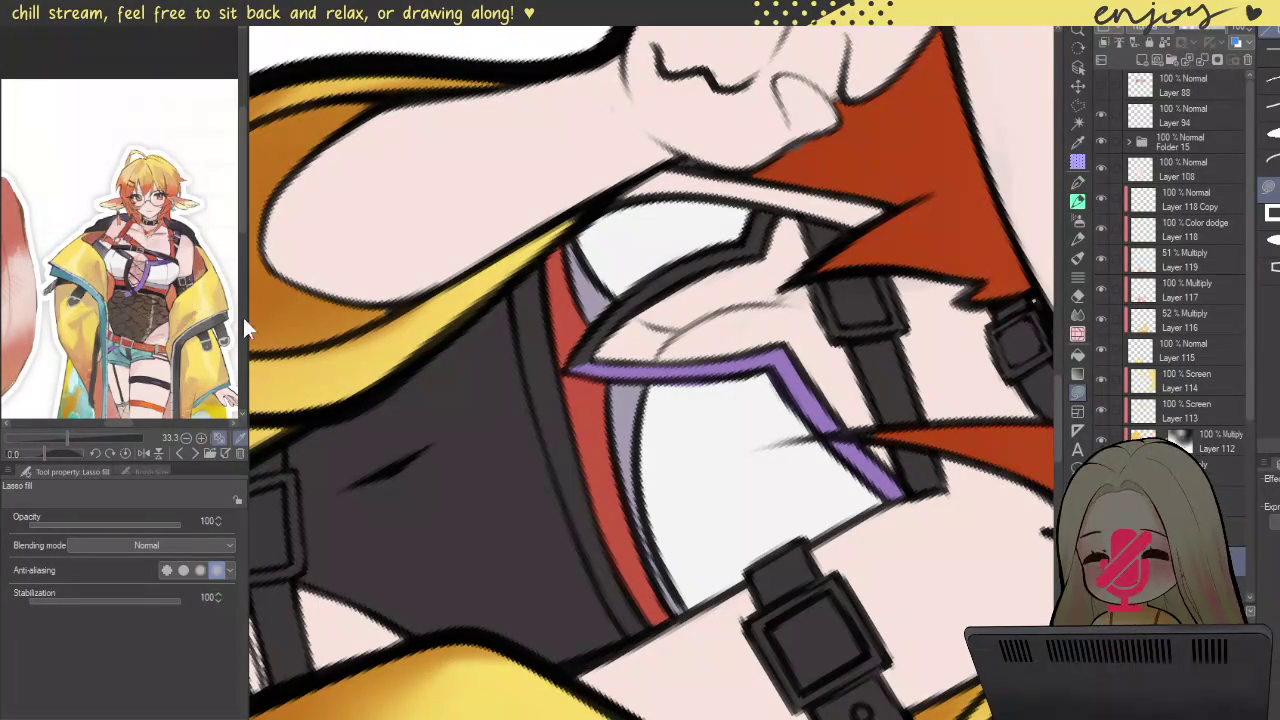
pyautogui.moveTo(510, 283)
pyautogui.mouseDown()
pyautogui.moveTo(538, 257)
pyautogui.moveTo(576, 438)
pyautogui.moveTo(646, 616)
pyautogui.moveTo(583, 539)
pyautogui.moveTo(551, 441)
pyautogui.moveTo(513, 285)
pyautogui.moveTo(556, 447)
pyautogui.moveTo(545, 302)
pyautogui.mouseUp()
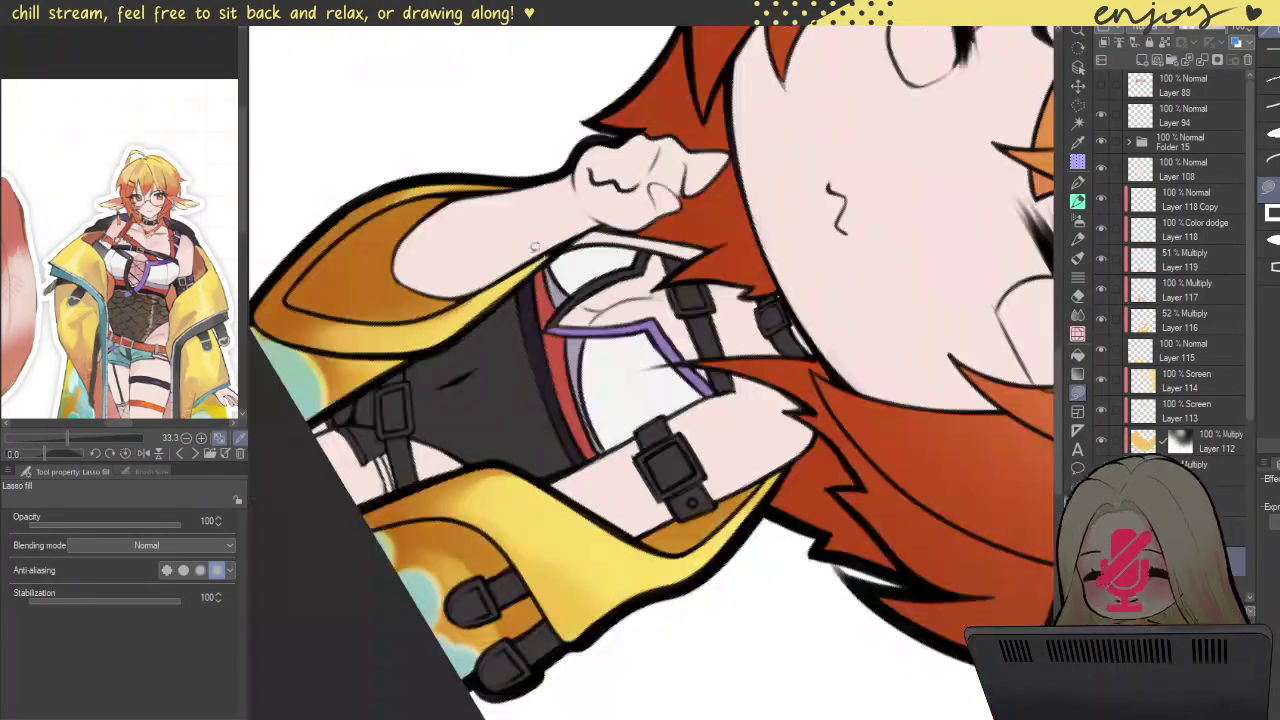
pyautogui.scroll(-3, 600, 260)
pyautogui.moveTo(610, 246)
pyautogui.mouseDown()
pyautogui.moveTo(443, 440)
pyautogui.moveTo(452, 406)
pyautogui.mouseUp()
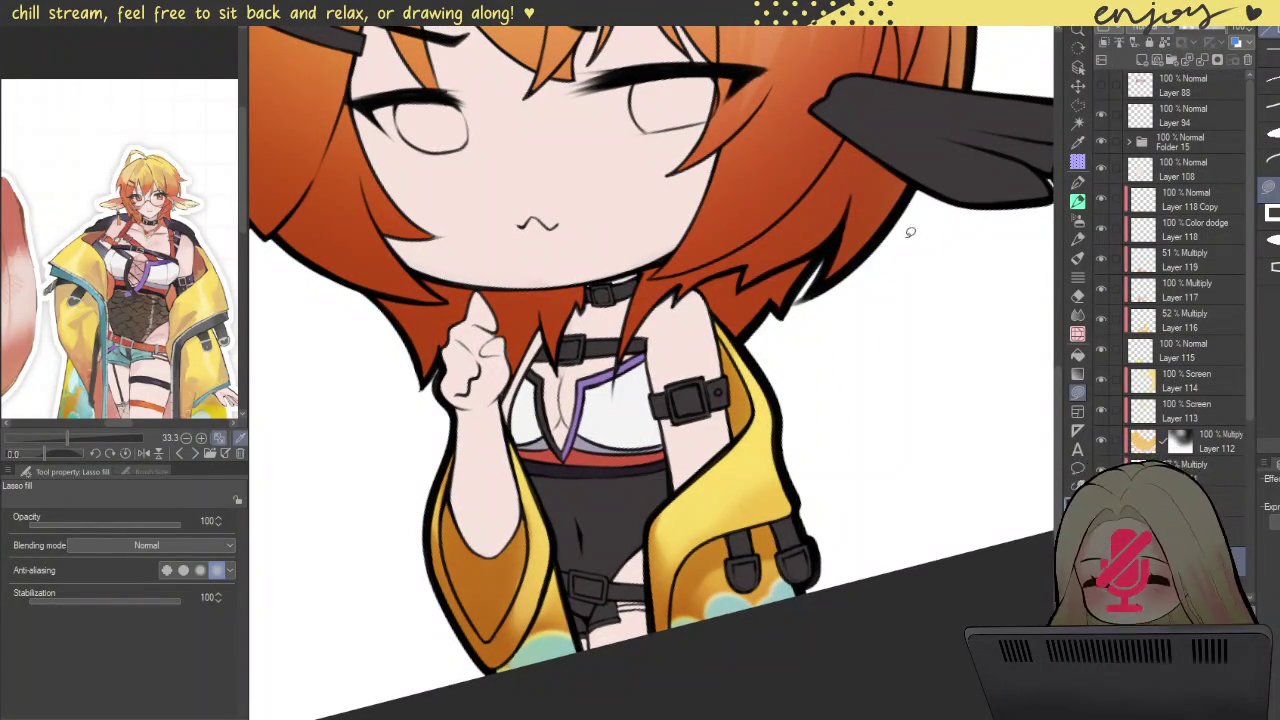
pyautogui.scroll(-3, 914, 223)
pyautogui.scroll(-2, 891, 269)
pyautogui.scroll(-1, 857, 357)
pyautogui.hotkey('ctrl', '@')
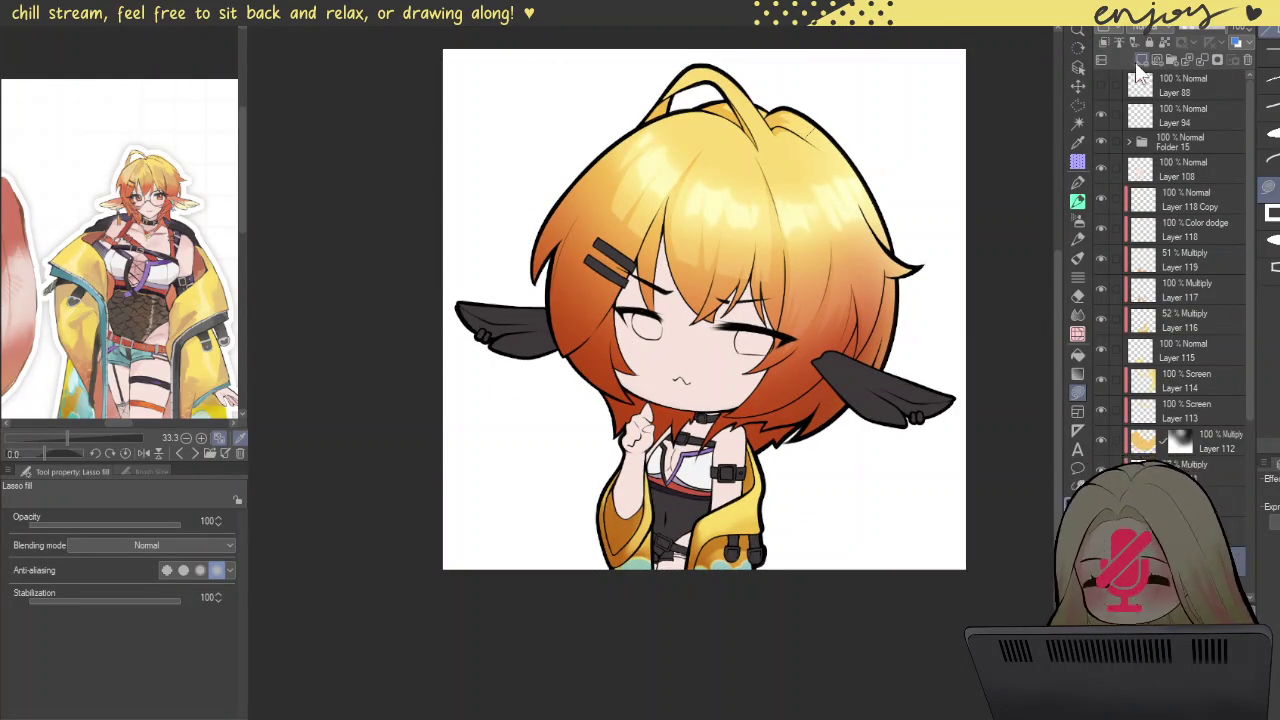
# Step: Shade the white top's lower edge and a strip down its right side gray
pyautogui.scroll(2, 776, 427)
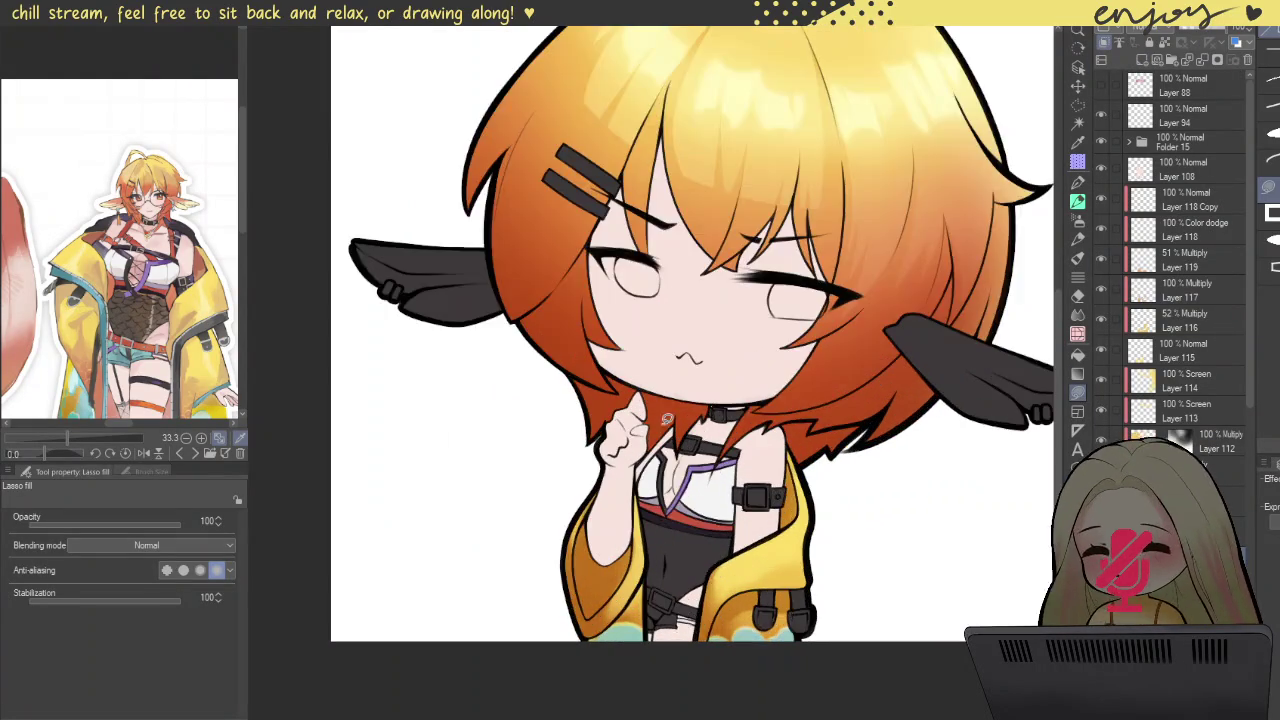
pyautogui.scroll(2, 740, 418)
pyautogui.scroll(2, 700, 405)
pyautogui.scroll(2, 660, 394)
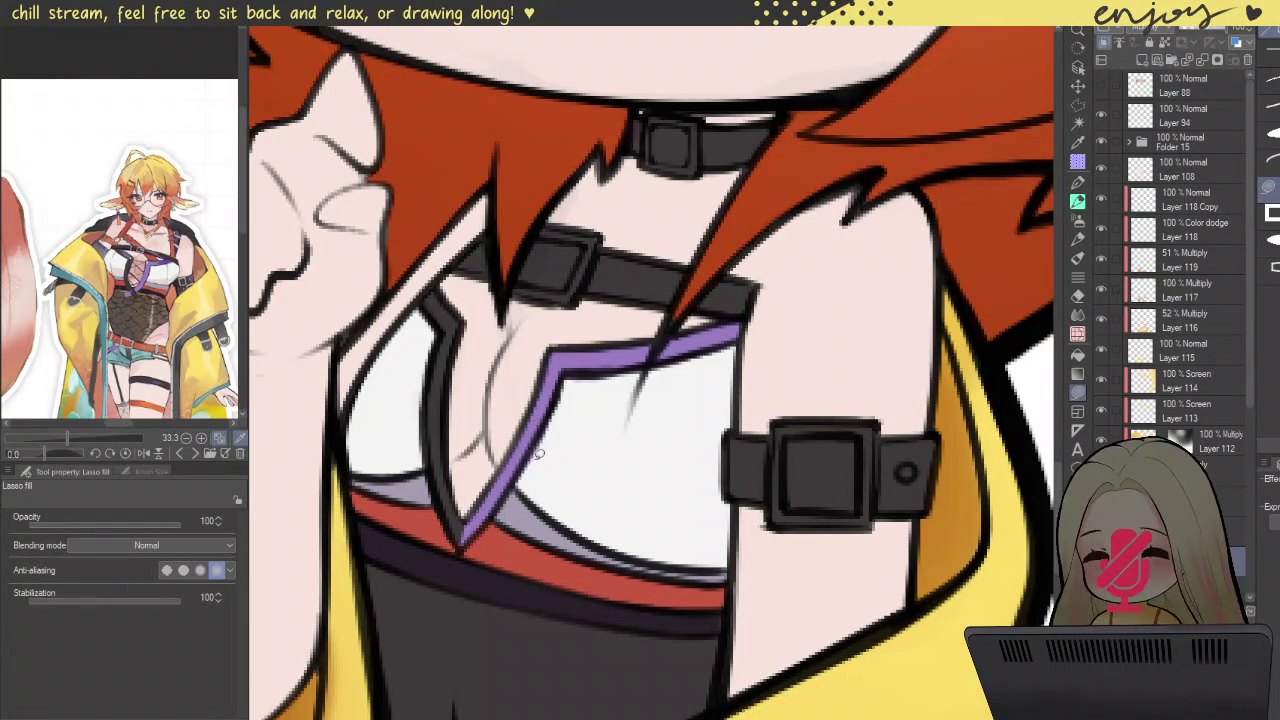
pyautogui.moveTo(527, 456); pyautogui.dragTo(745, 518)
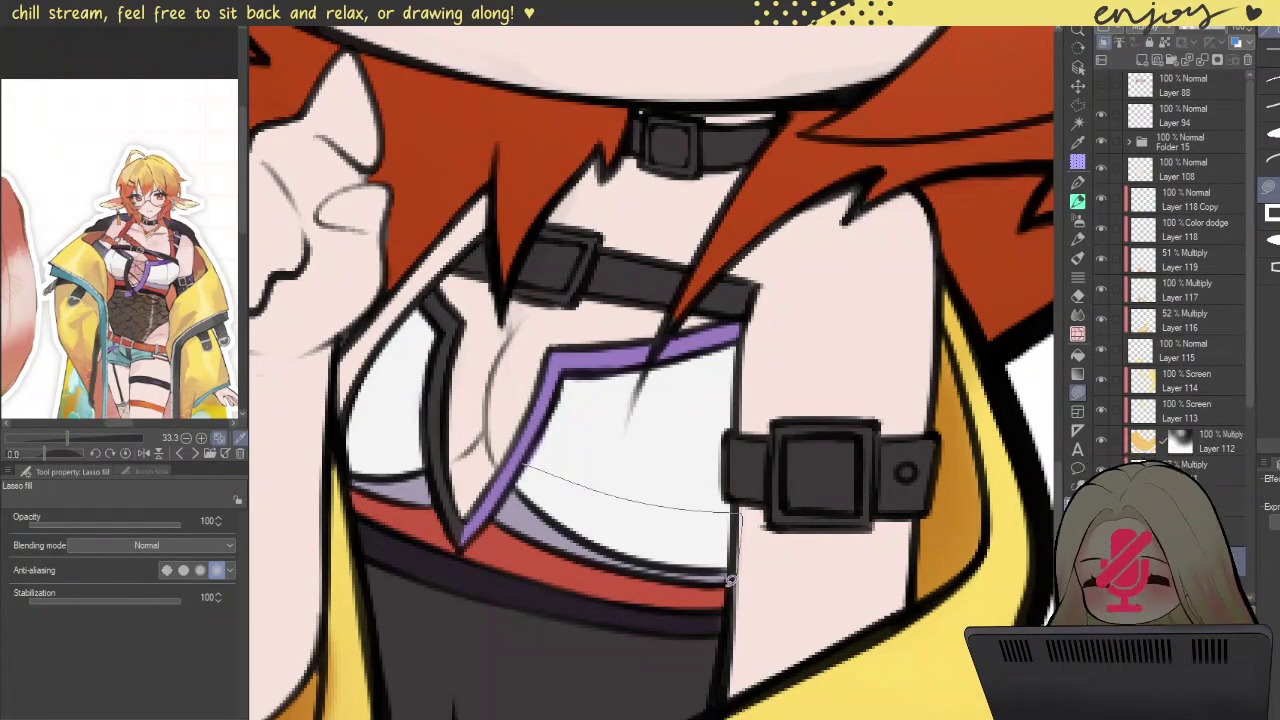
pyautogui.moveTo(733, 580); pyautogui.dragTo(520, 466)
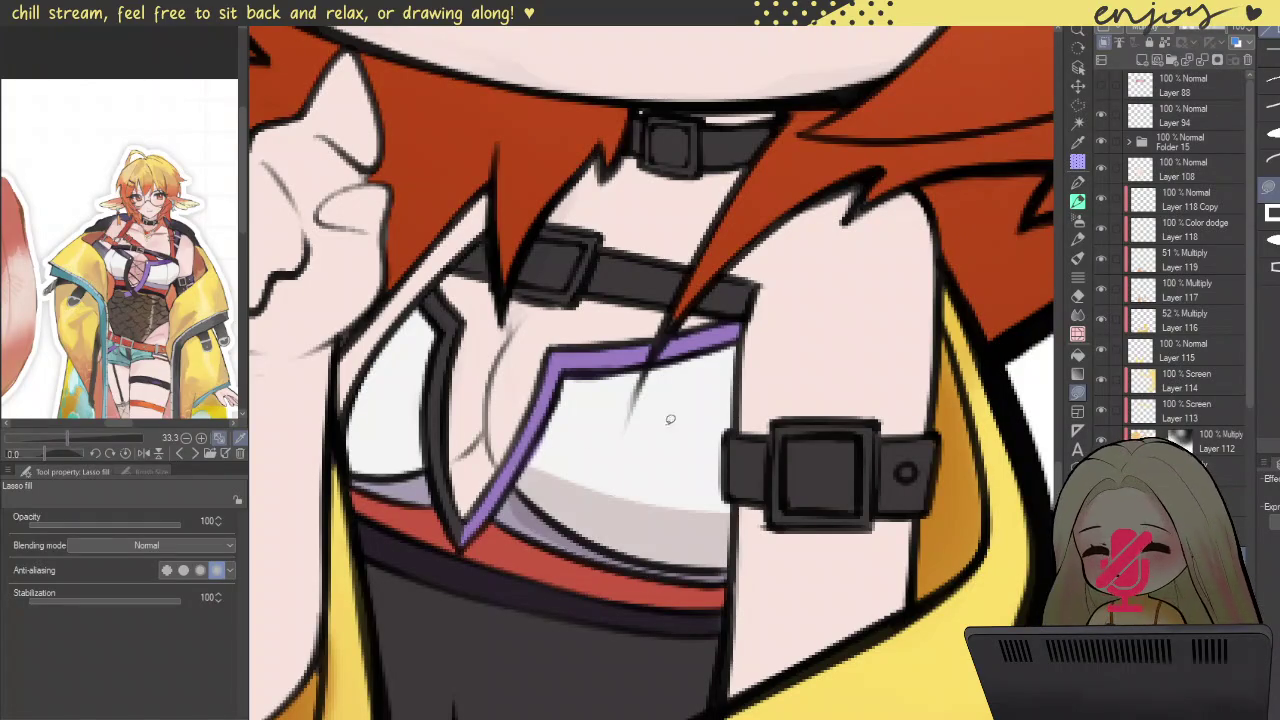
pyautogui.moveTo(721, 371)
pyautogui.mouseDown()
pyautogui.moveTo(700, 509)
pyautogui.moveTo(752, 368)
pyautogui.mouseUp()
pyautogui.moveTo(563, 428); pyautogui.dragTo(713, 443)
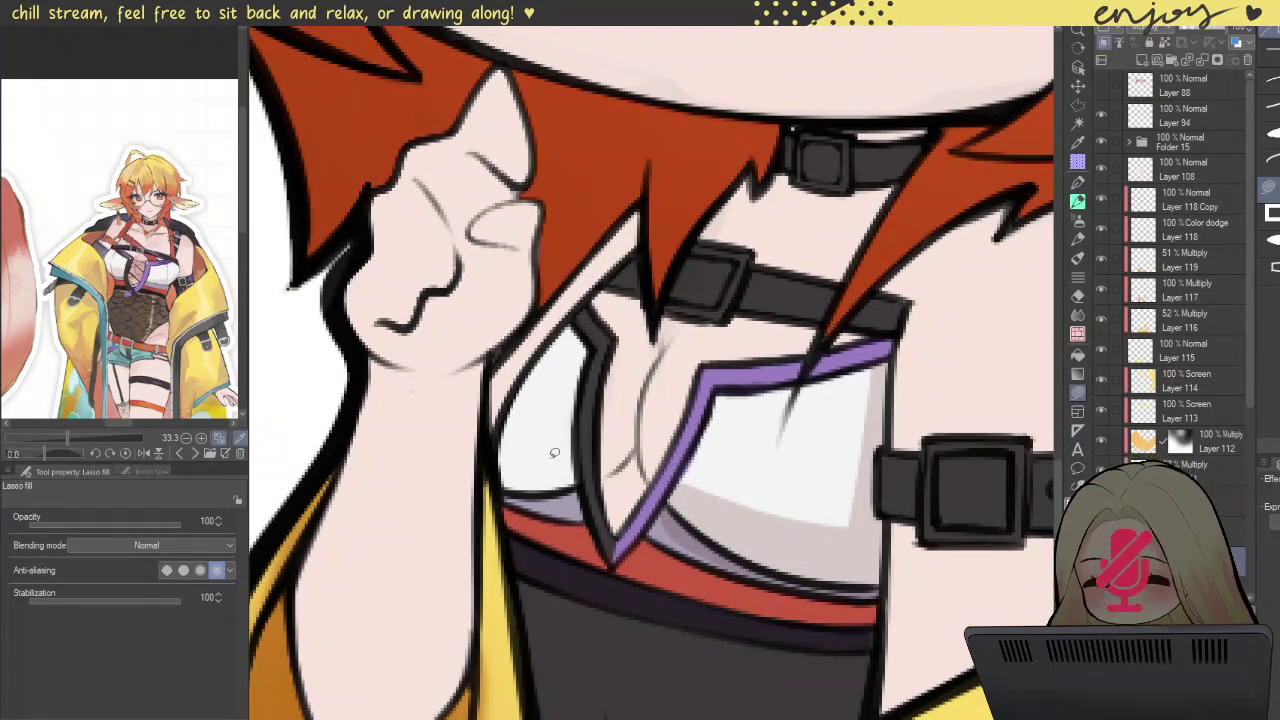
# Step: Add gray shading along the lower-left and lower-right edges of the white top
pyautogui.moveTo(576, 462)
pyautogui.mouseDown()
pyautogui.moveTo(491, 476)
pyautogui.moveTo(598, 500)
pyautogui.mouseUp()
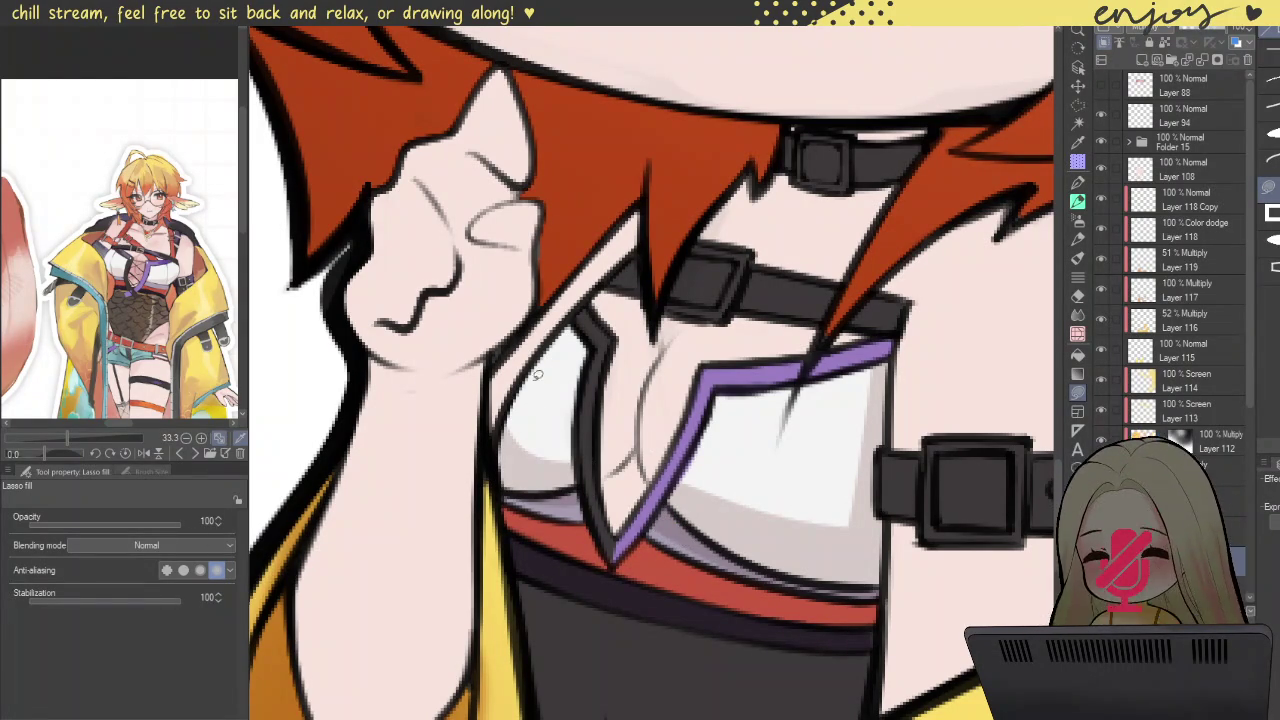
pyautogui.scroll(-5, 536, 374)
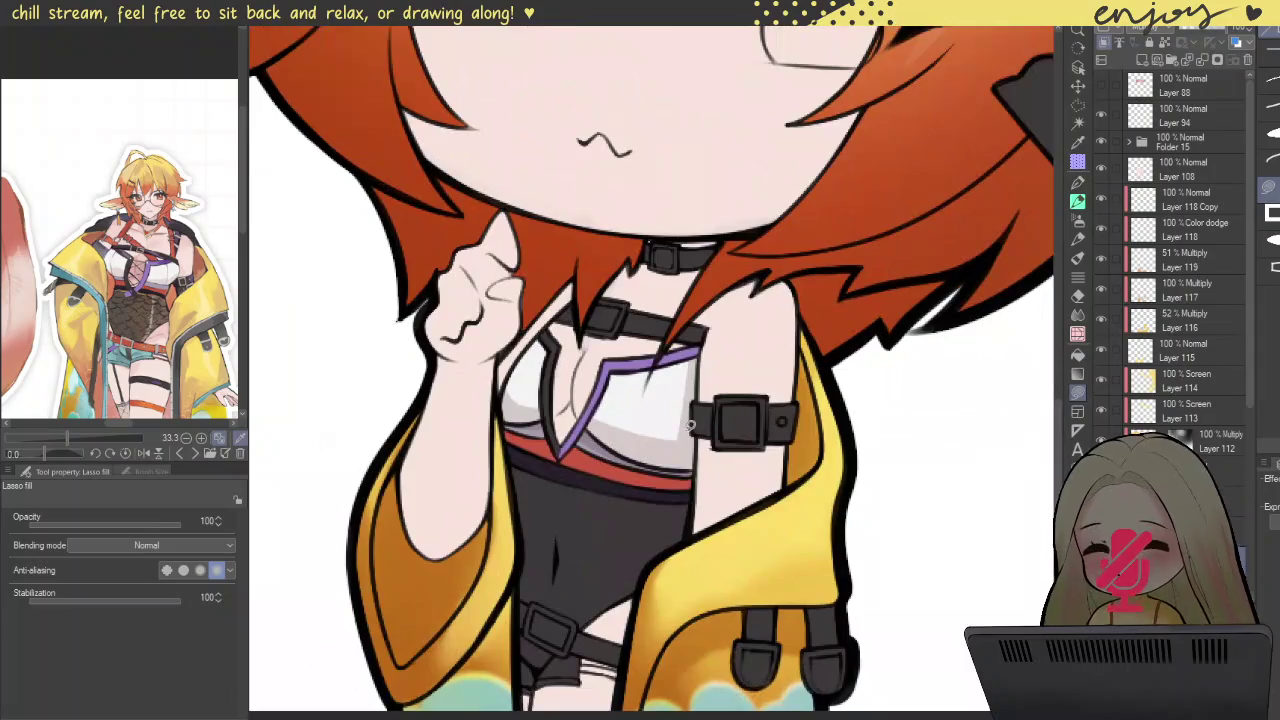
pyautogui.scroll(6, 555, 446)
pyautogui.moveTo(555, 446); pyautogui.dragTo(573, 440)
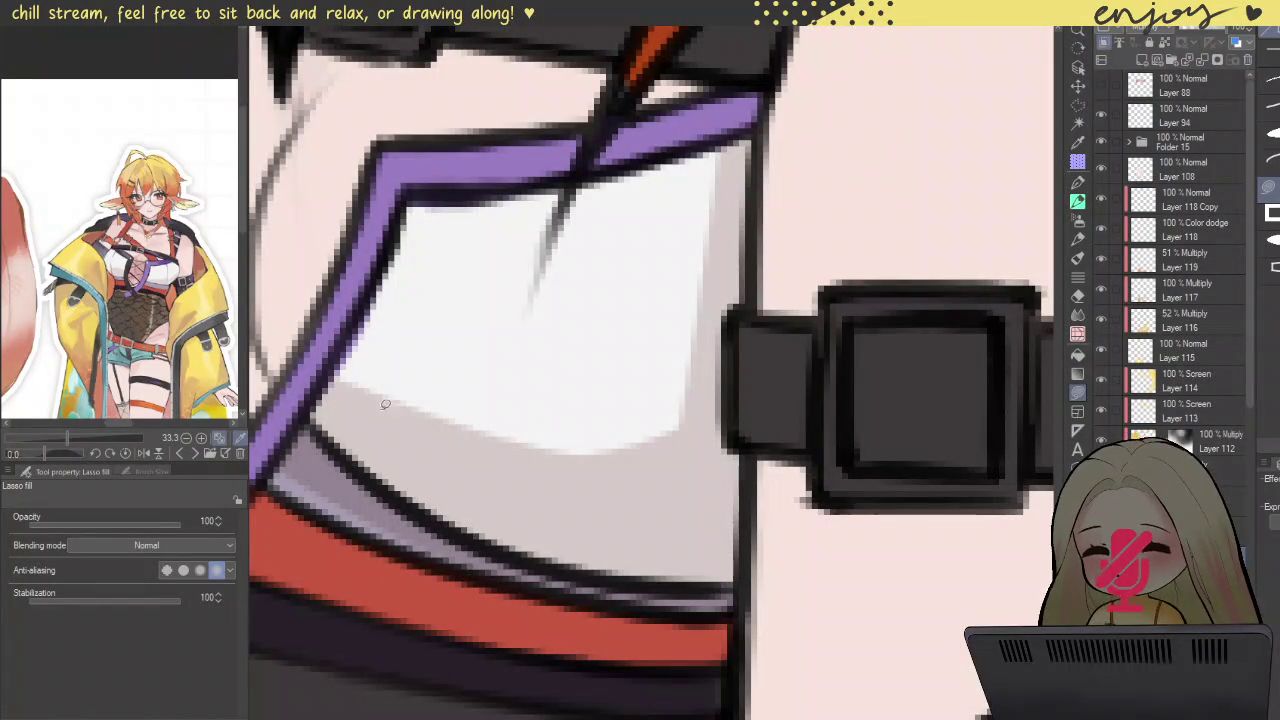
pyautogui.moveTo(352, 343); pyautogui.dragTo(637, 449)
pyautogui.moveTo(494, 500); pyautogui.dragTo(450, 426)
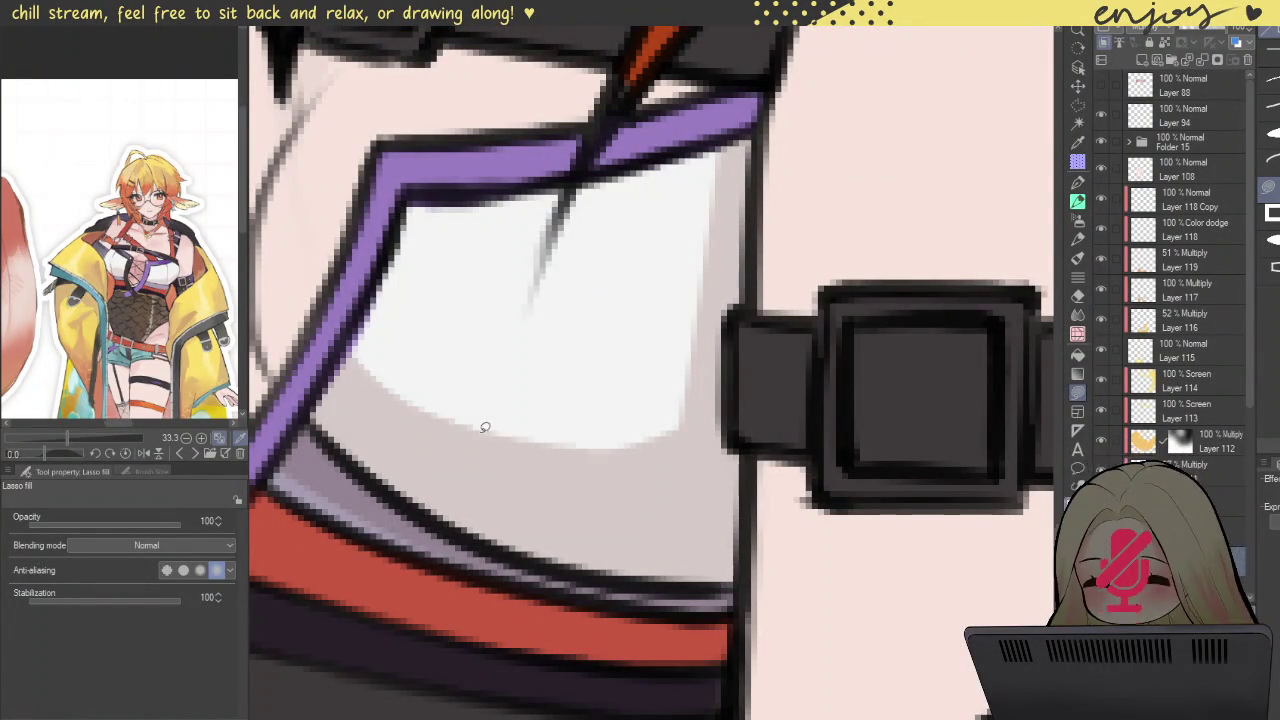
pyautogui.moveTo(592, 444); pyautogui.dragTo(656, 474)
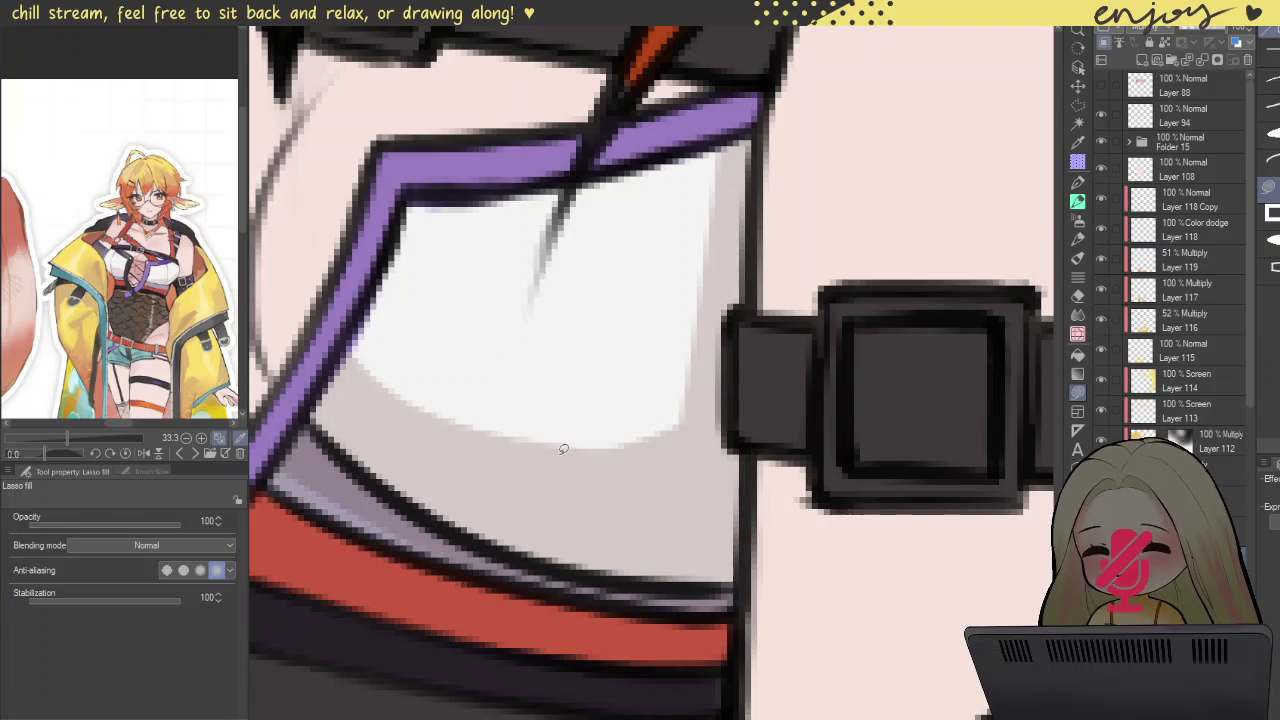
pyautogui.scroll(-5, 600, 391)
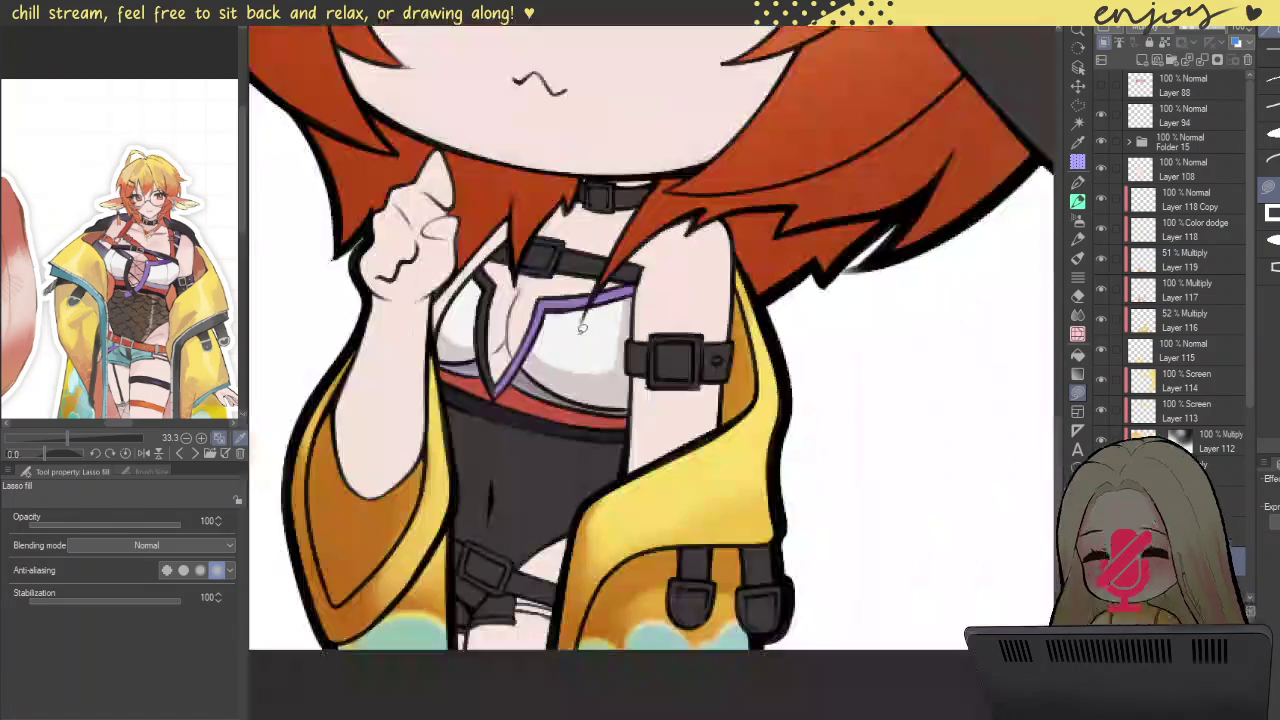